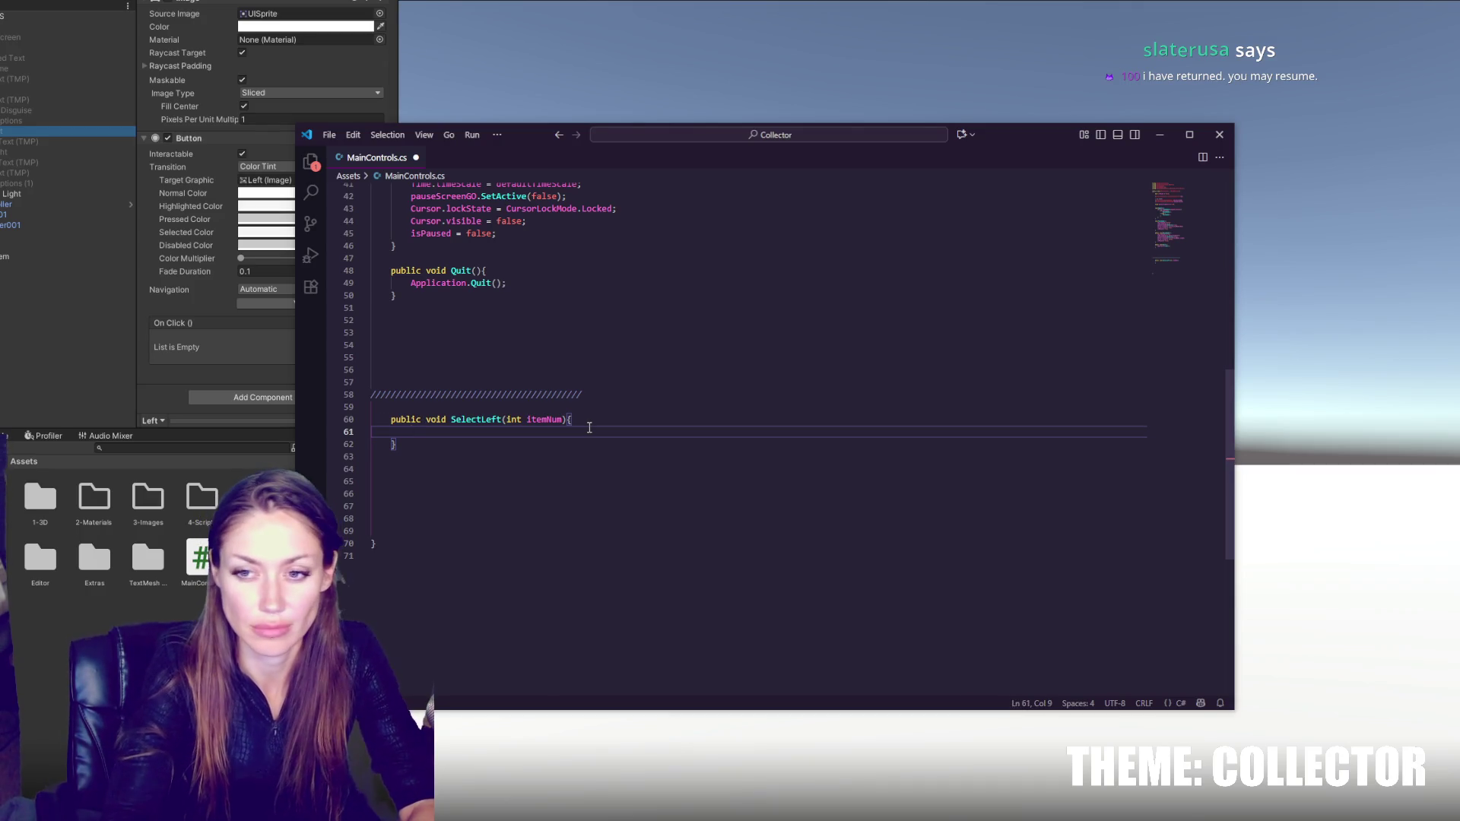
# - Add a // placeholder comment inside SelectLeft and open blank lines above the method
pyautogui.write('//')
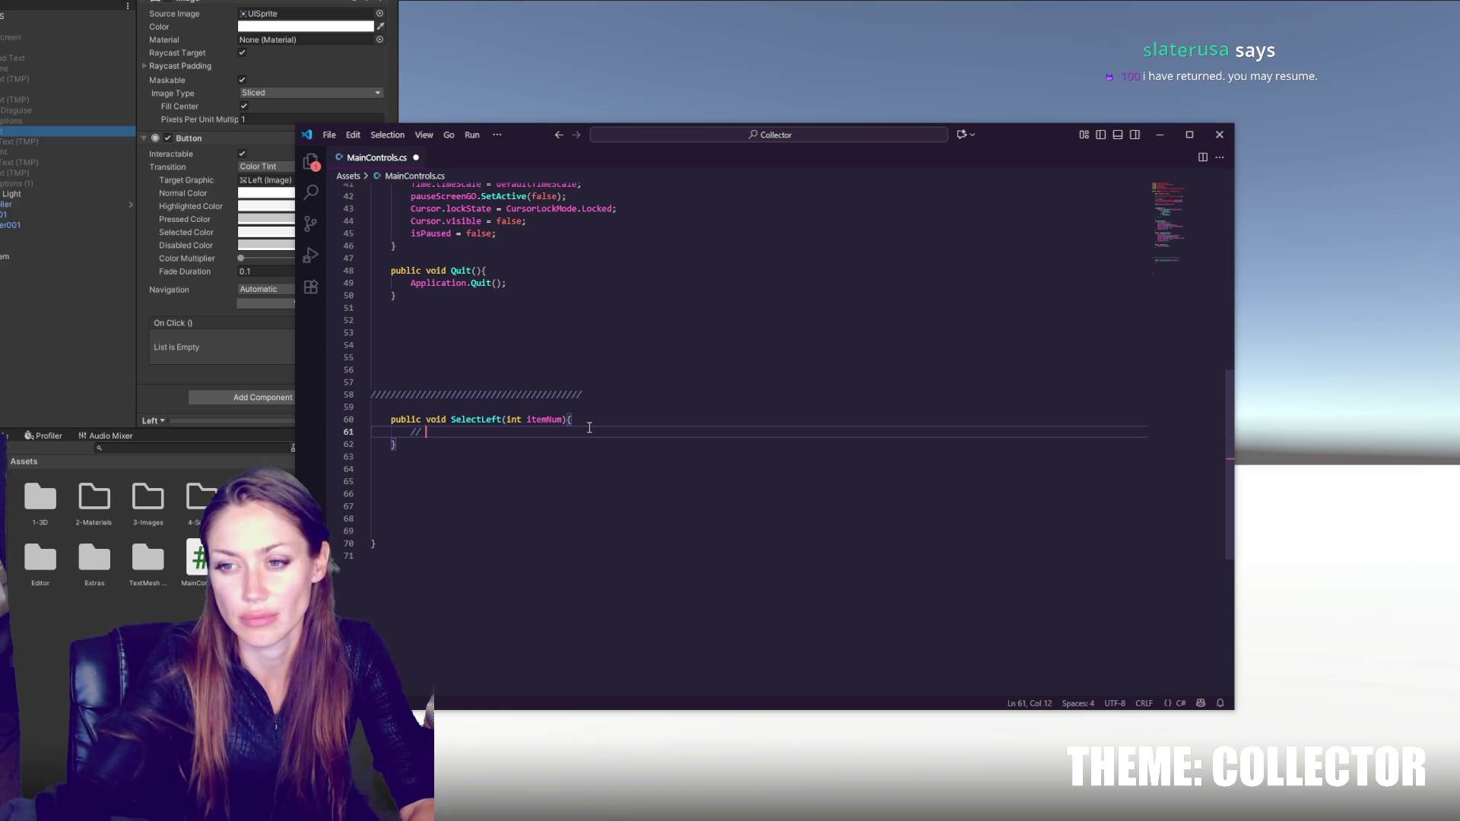
pyautogui.click(615, 406)
pyautogui.press('Return')
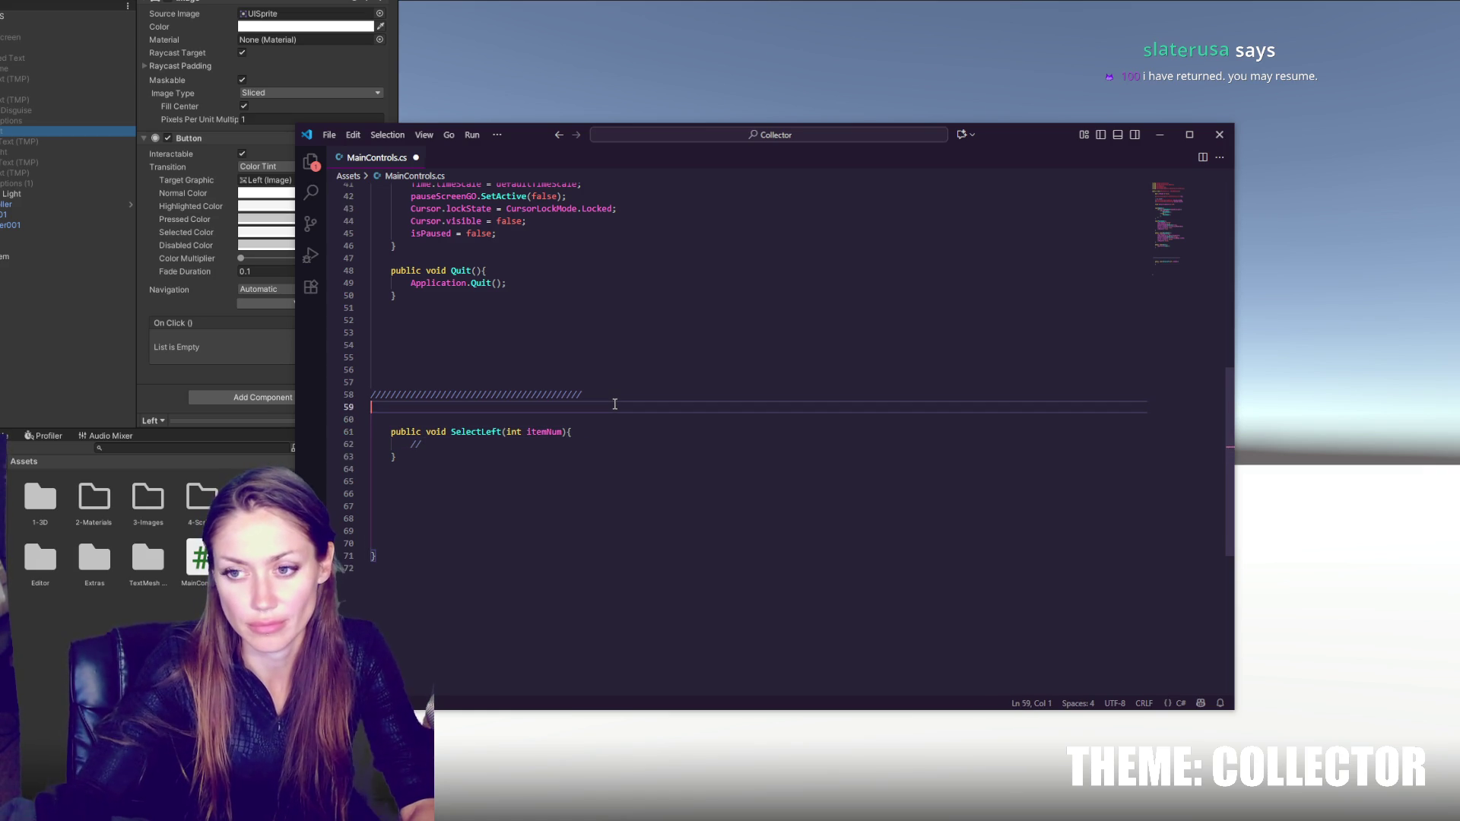
pyautogui.press('Return')
pyautogui.press('Up')
pyautogui.write('/')
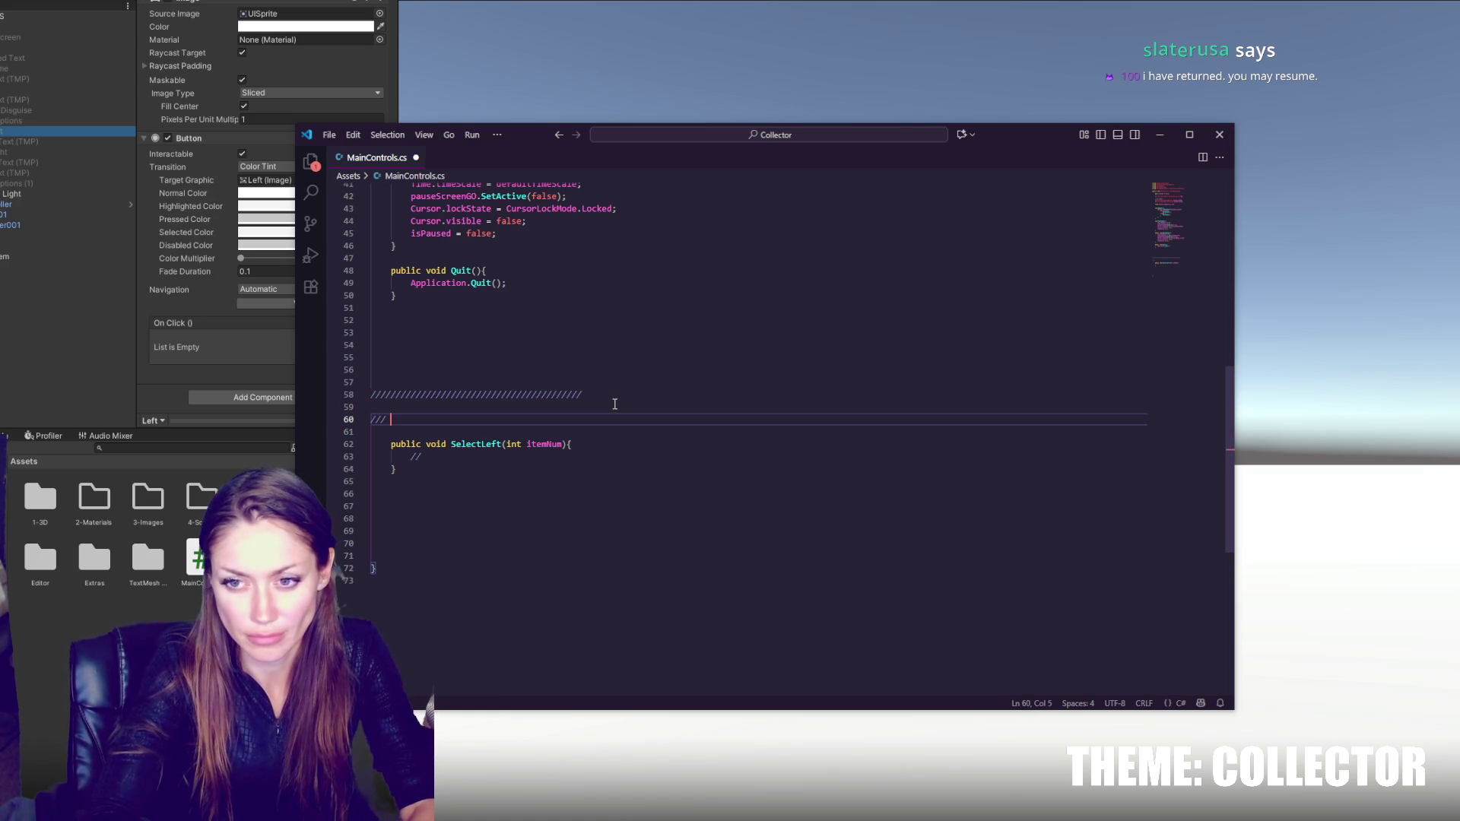
pyautogui.press('BackSpace')
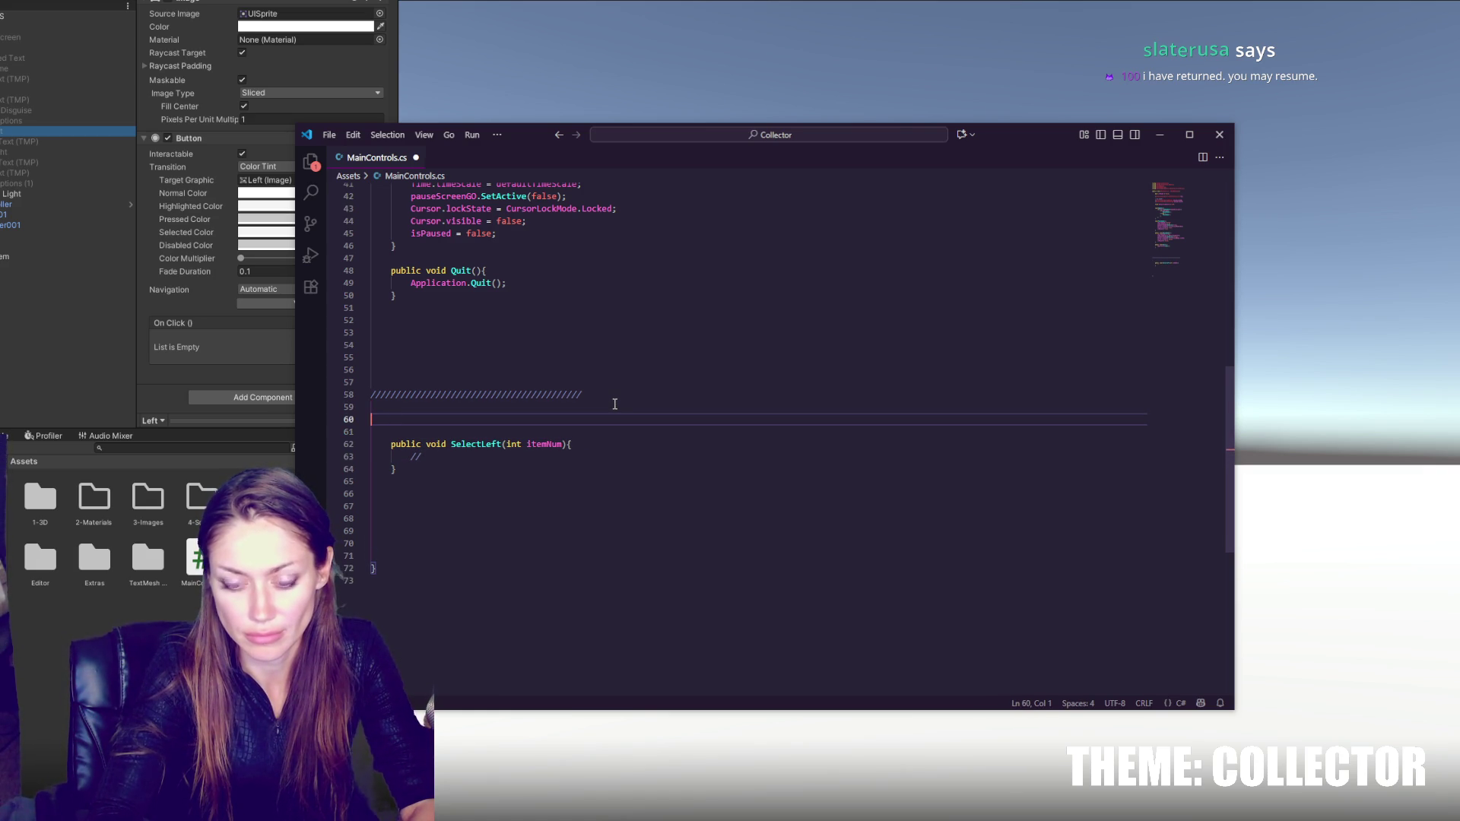
# - Delete the //// divider comment lines above SelectLeft, leaving an indented empty line
pyautogui.moveTo(599, 426); pyautogui.dragTo(608, 361)
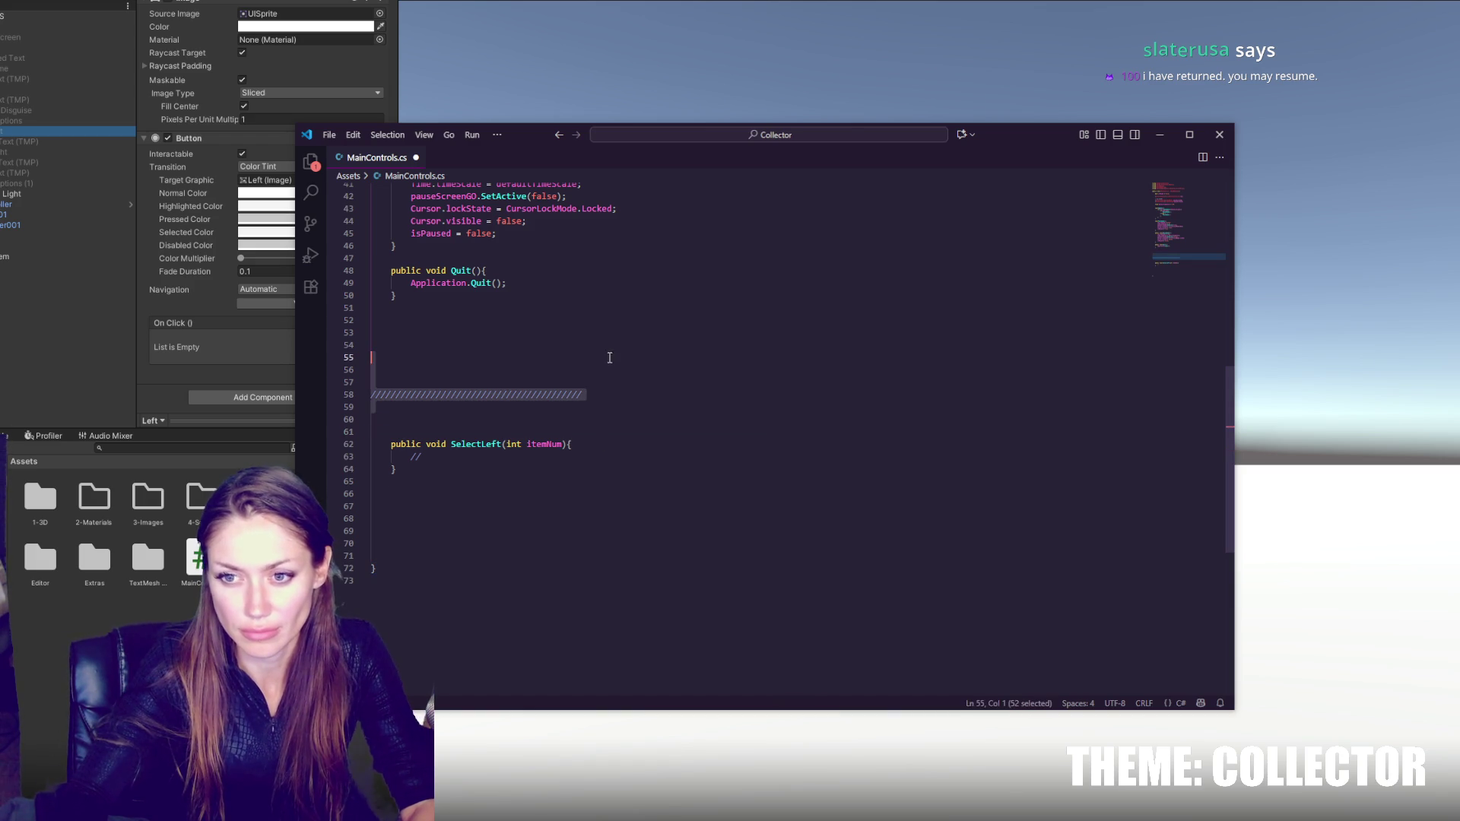
pyautogui.press('BackSpace')
pyautogui.press('Tab')
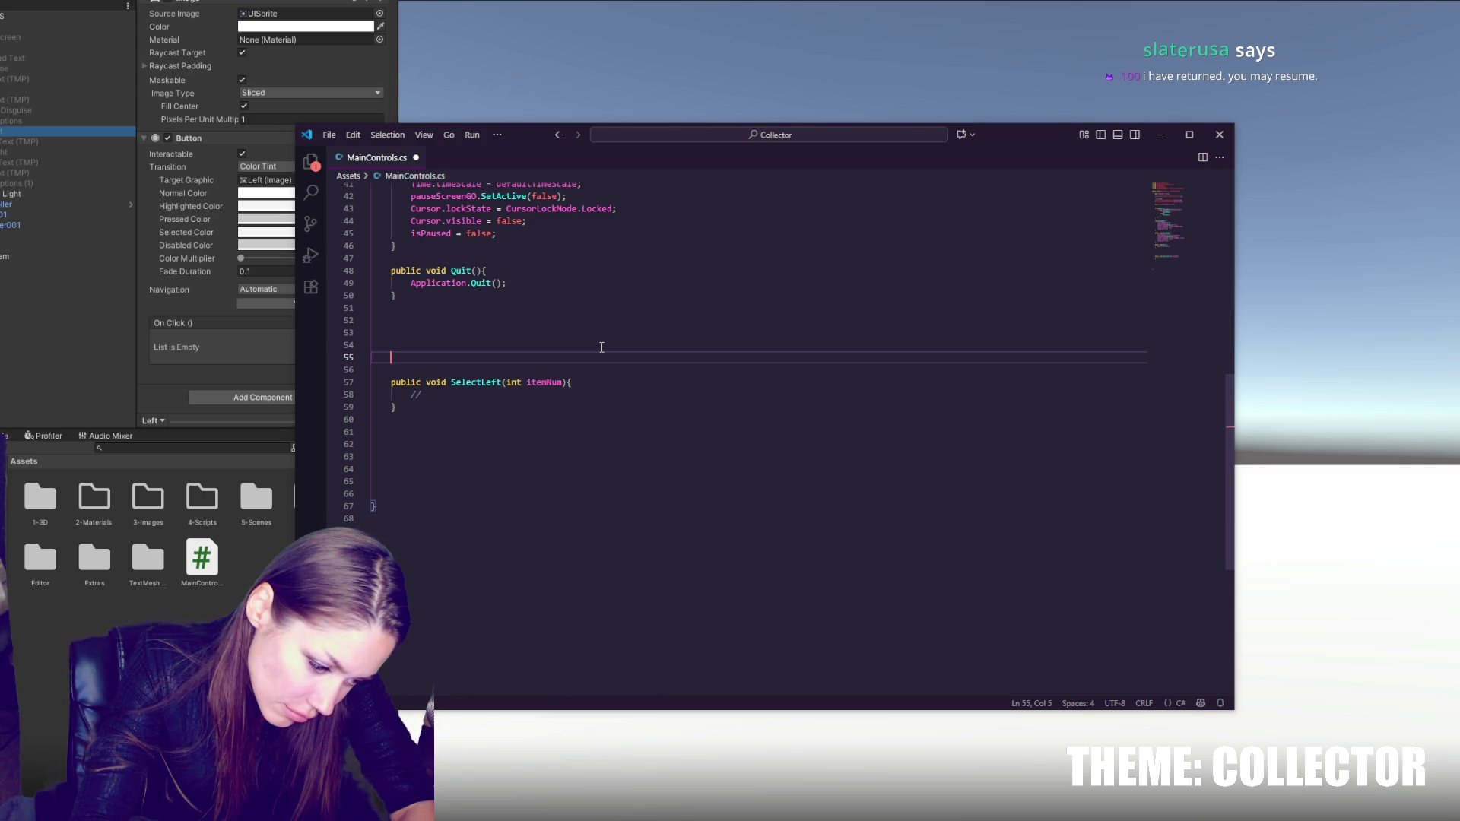
# - Declare List<List<int>> currentItems = new(); and make SelectLeft decrement currentItems[itemNum]
pyautogui.write('List<')
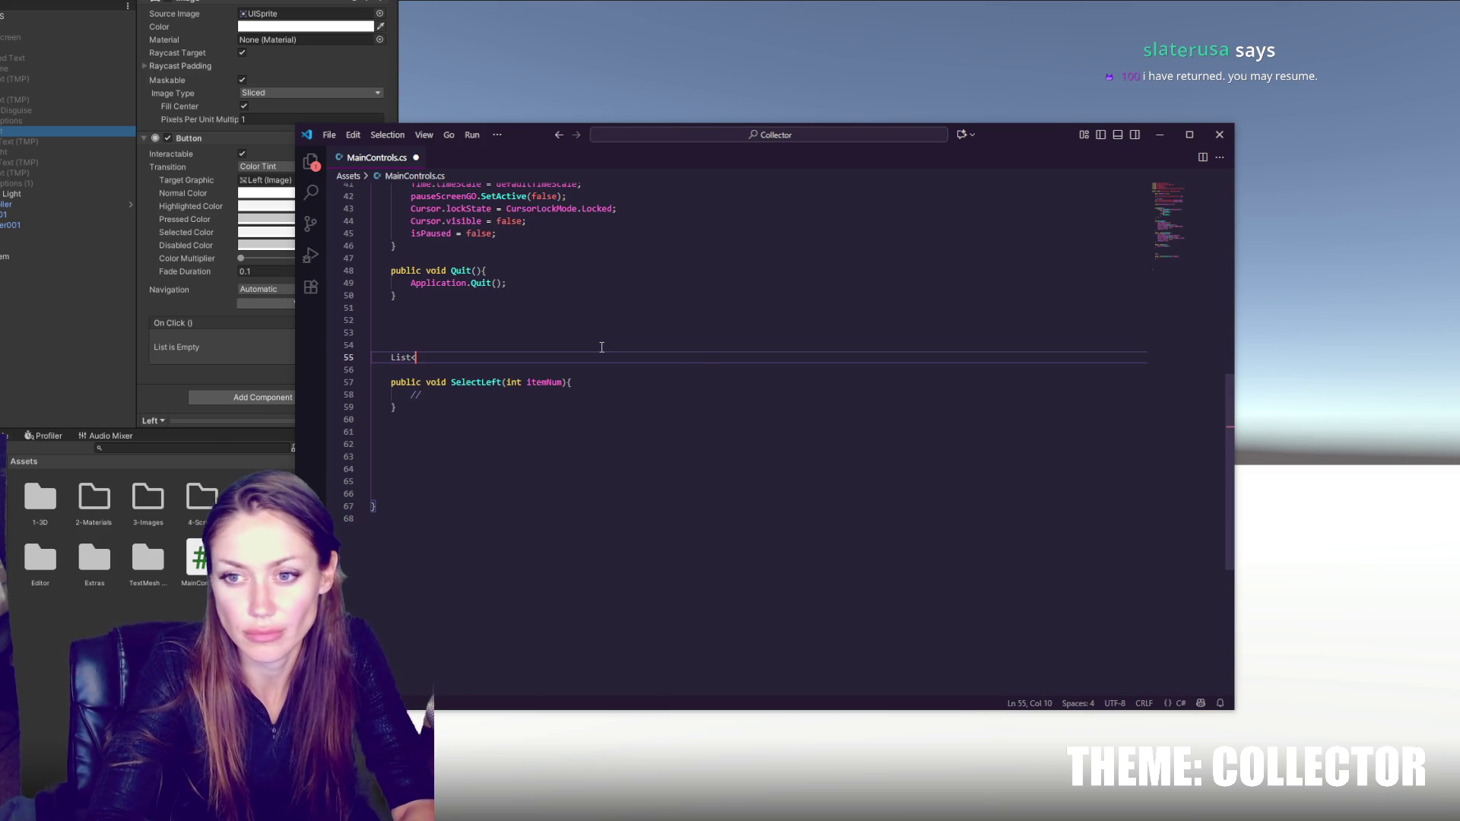
pyautogui.write('List<int>> ')
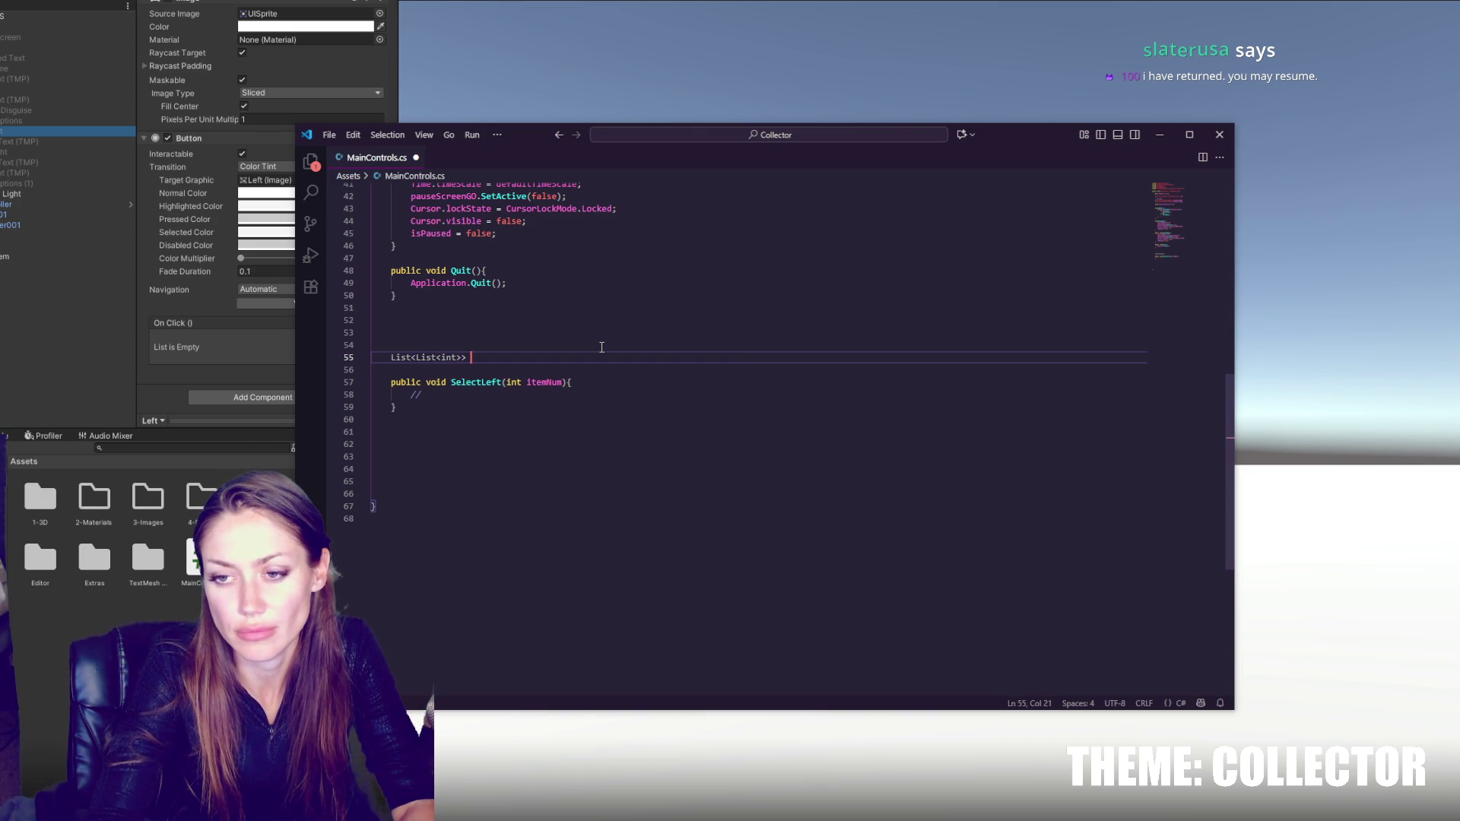
pyautogui.write('curren')
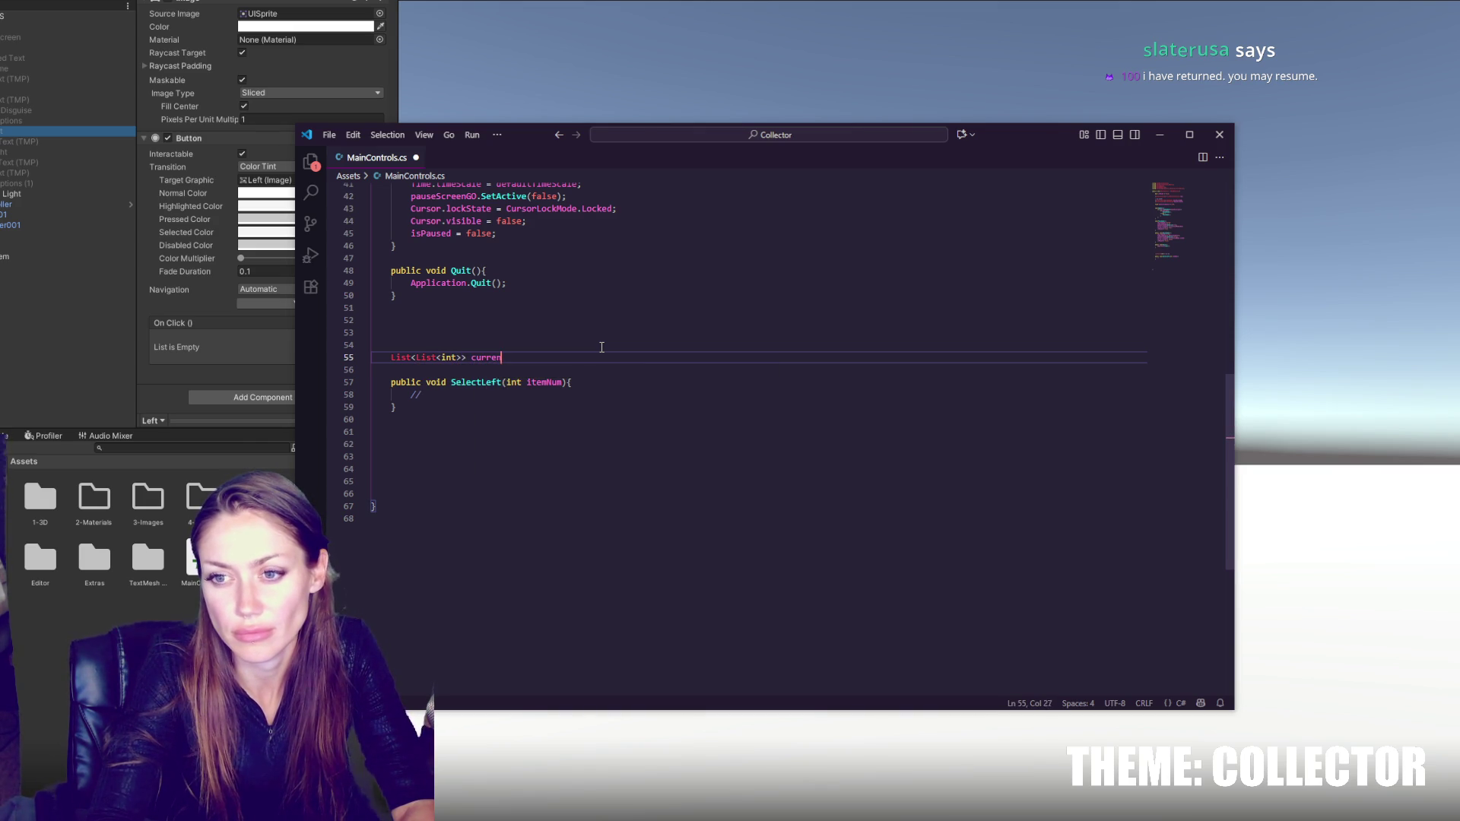
pyautogui.write('tItems = new ();')
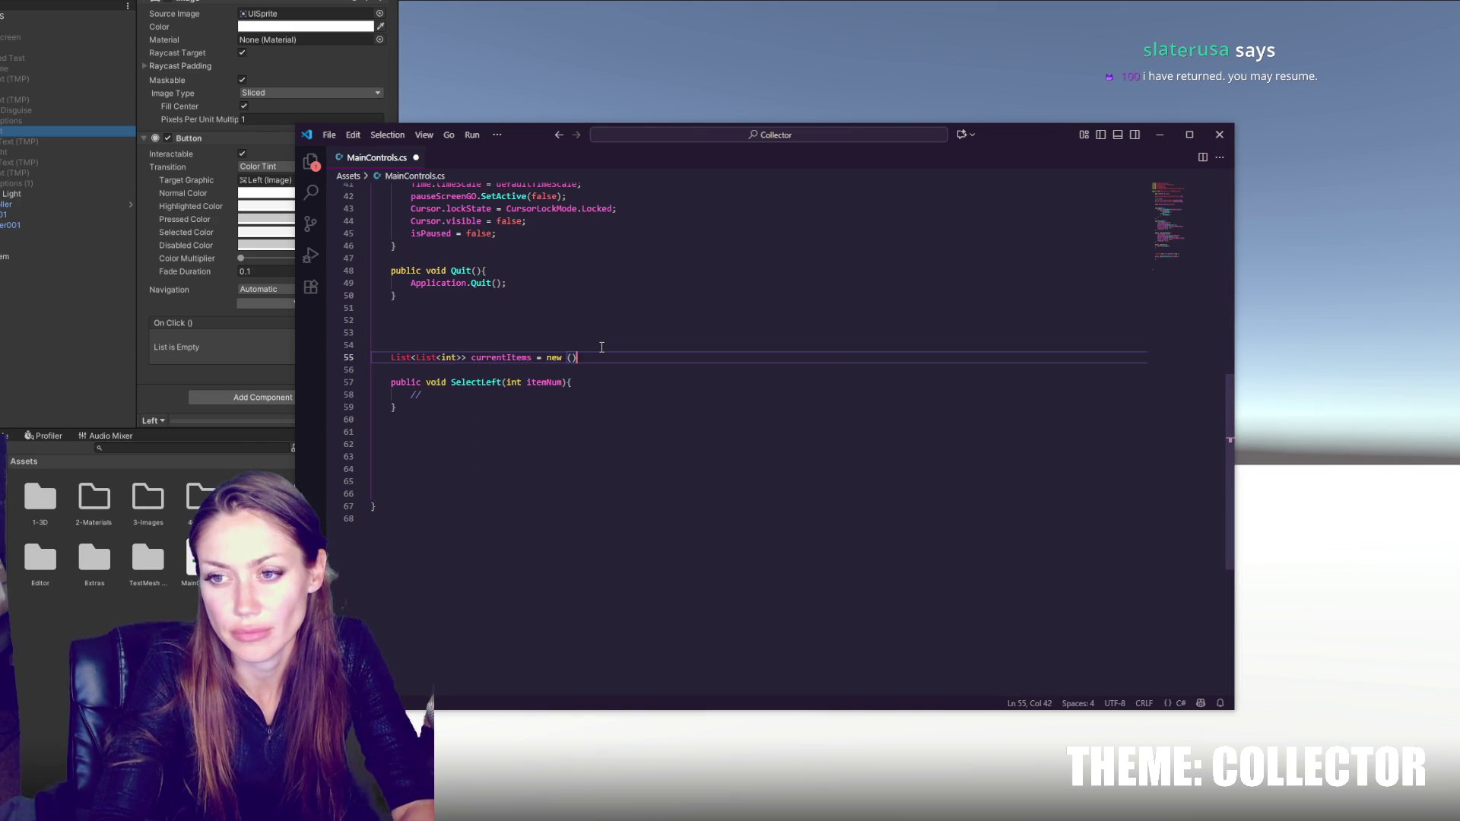
pyautogui.doubleClick(498, 397)
pyautogui.write('current')
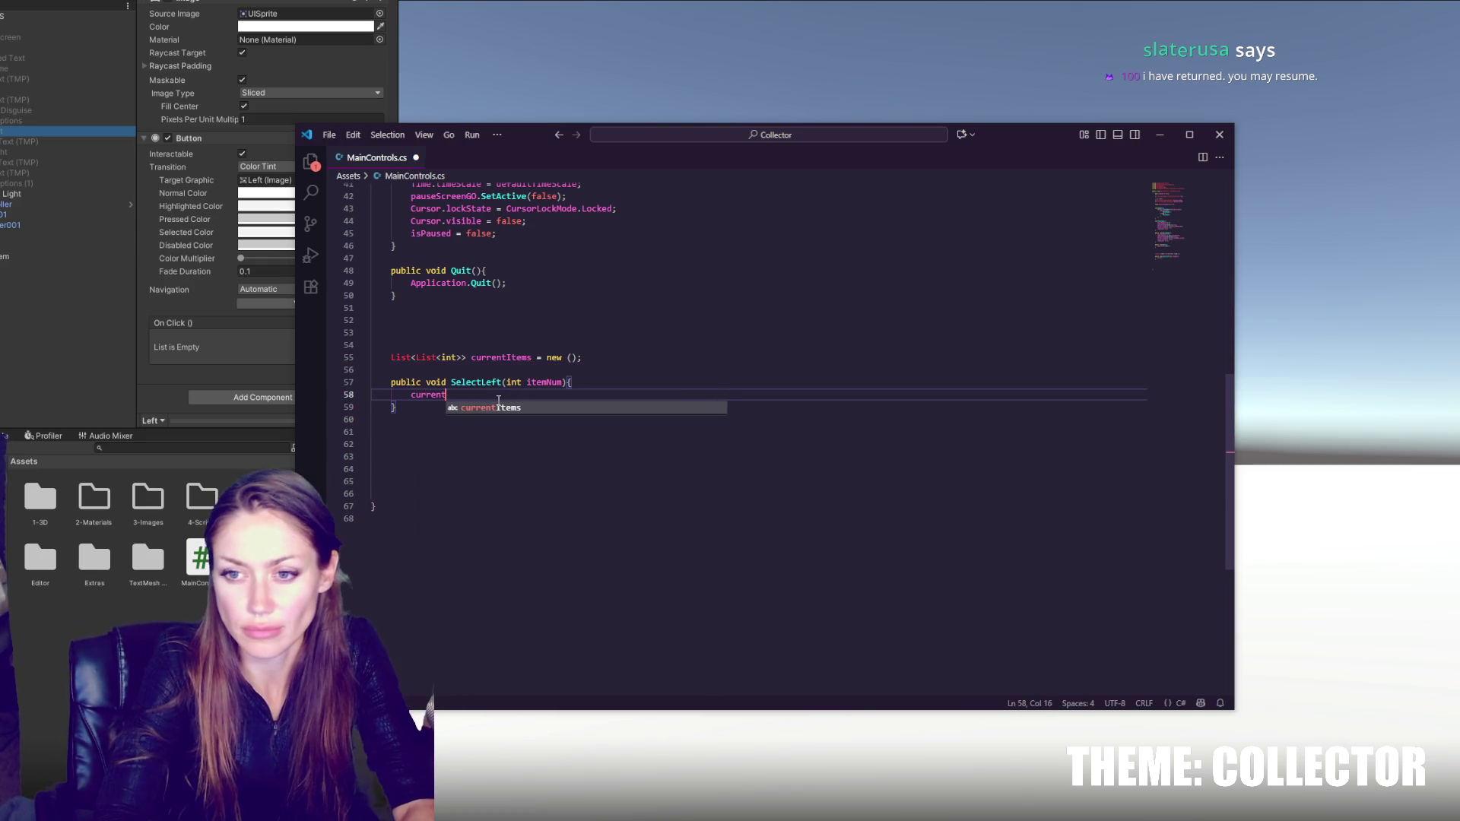
pyautogui.write('Items[ite')
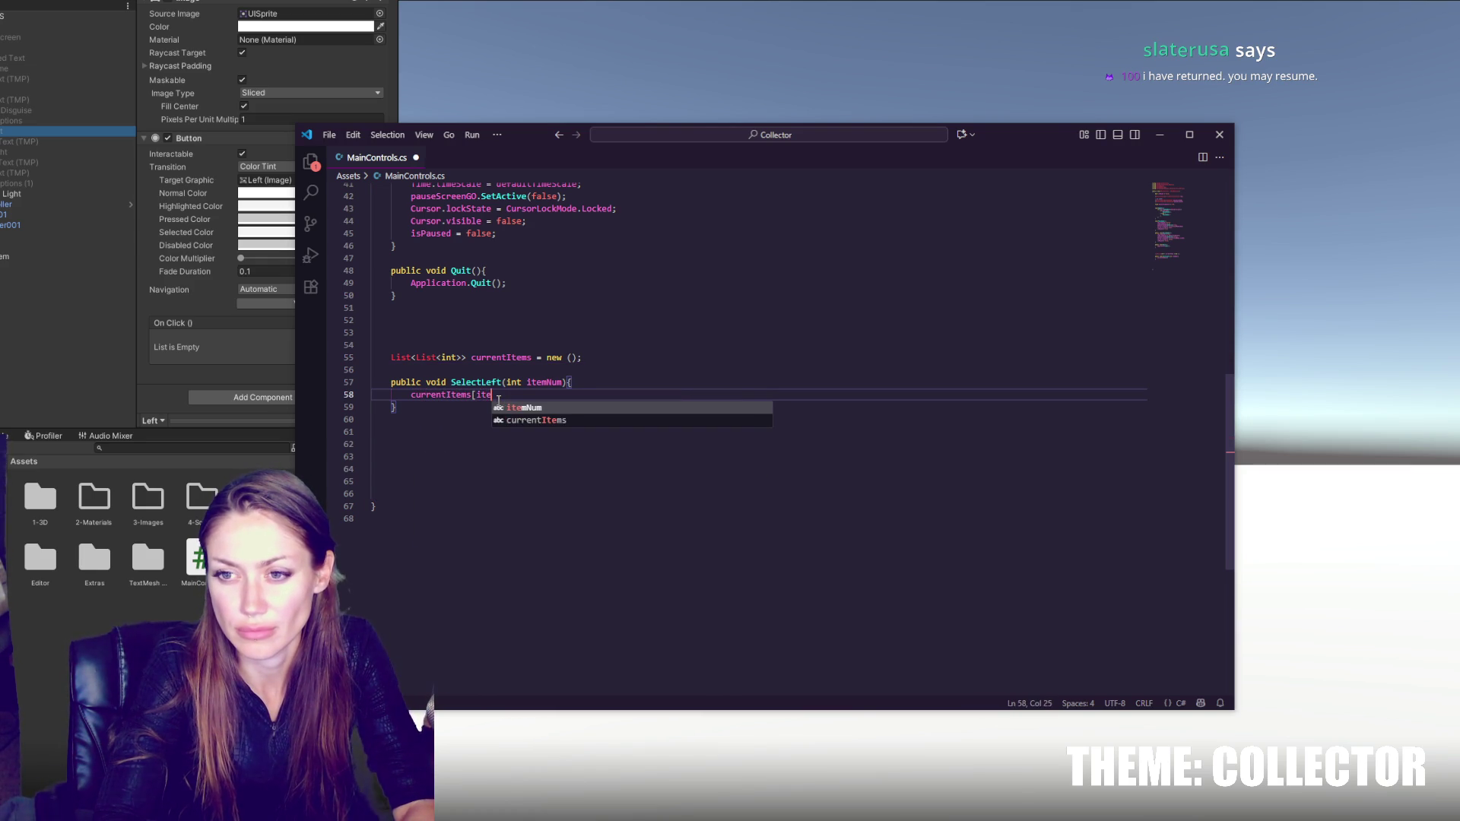
pyautogui.write('mNum')
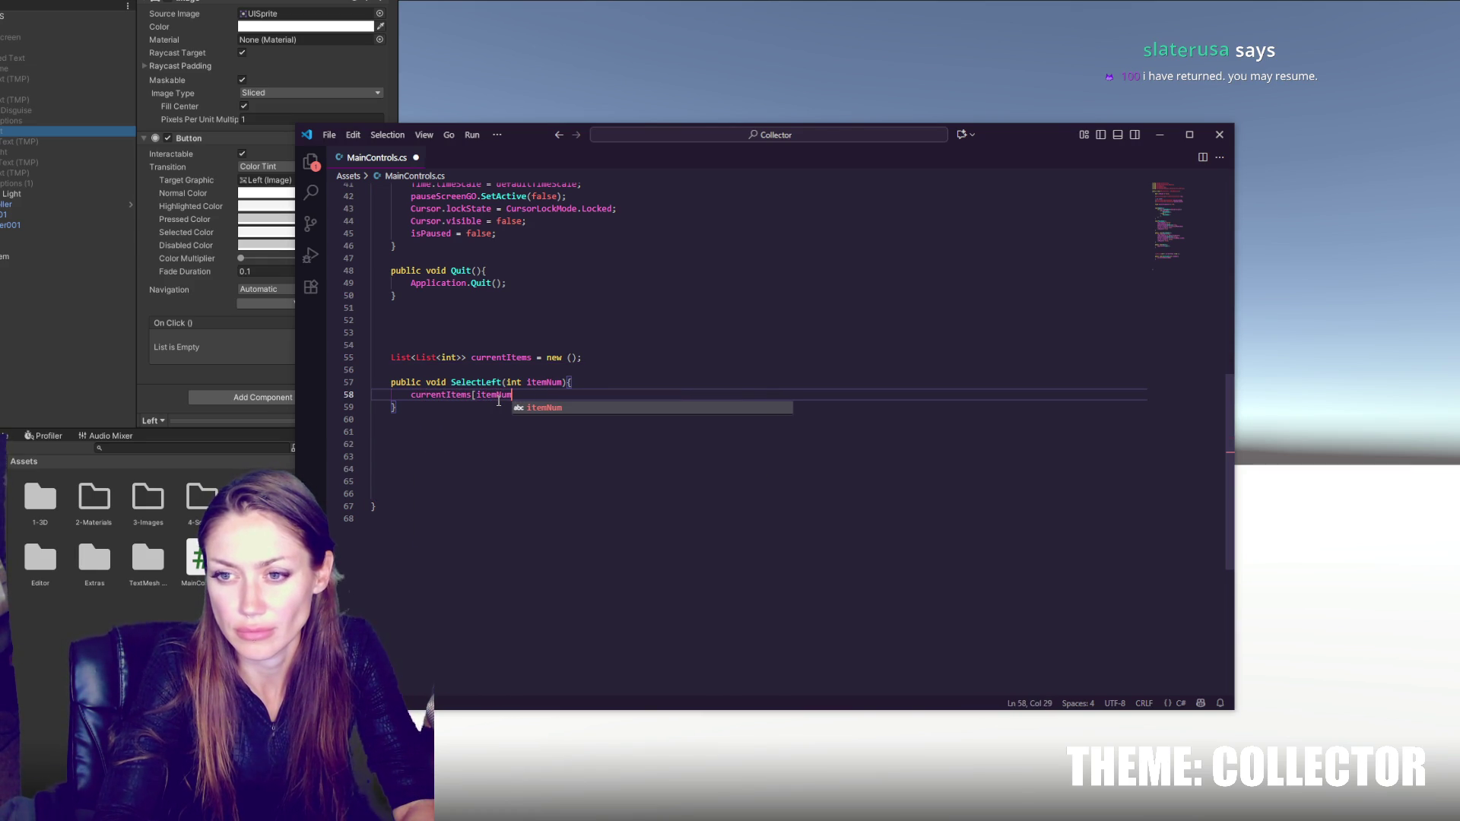
pyautogui.write('+')
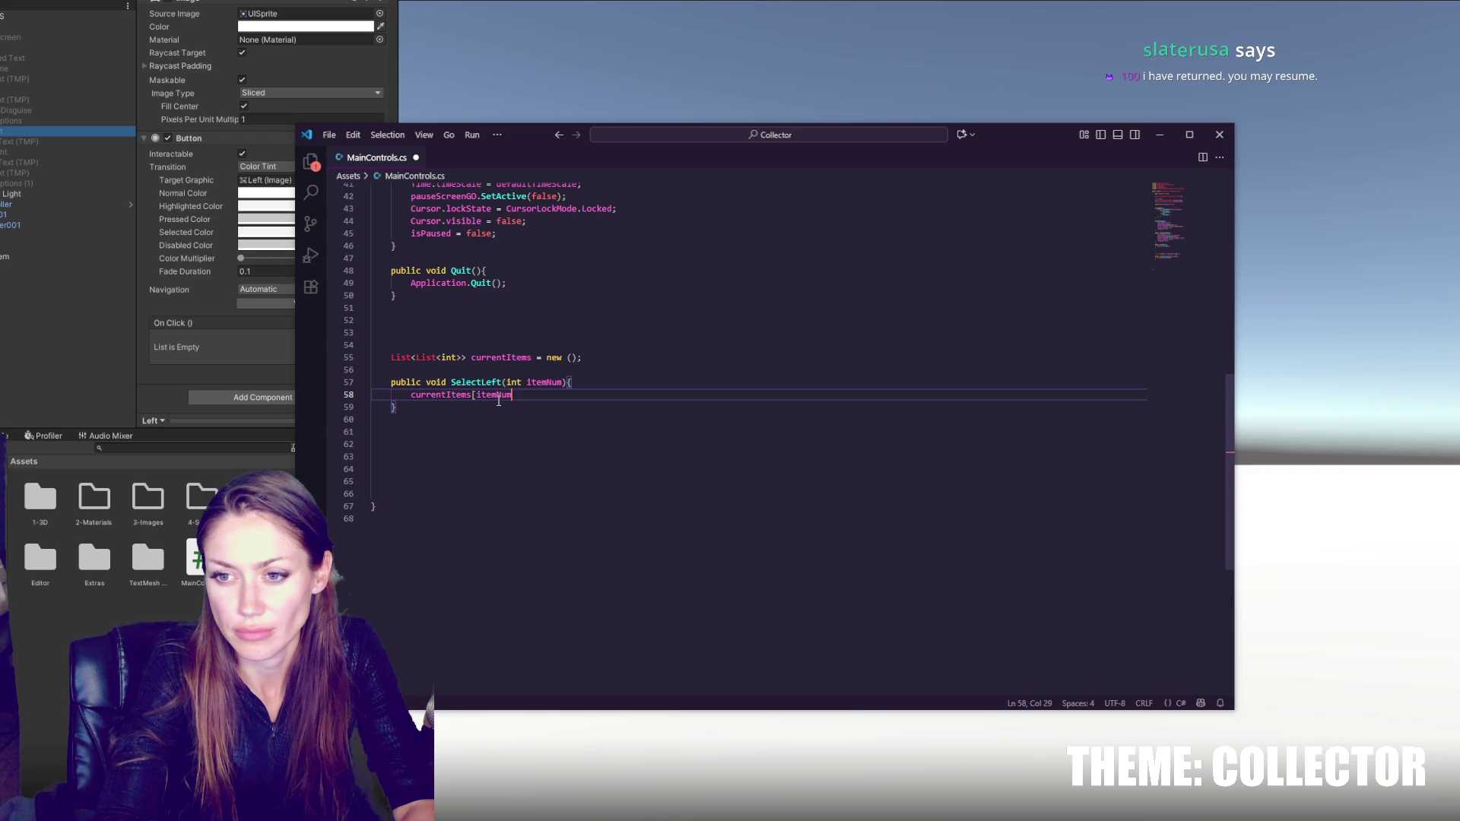
pyautogui.write(']')
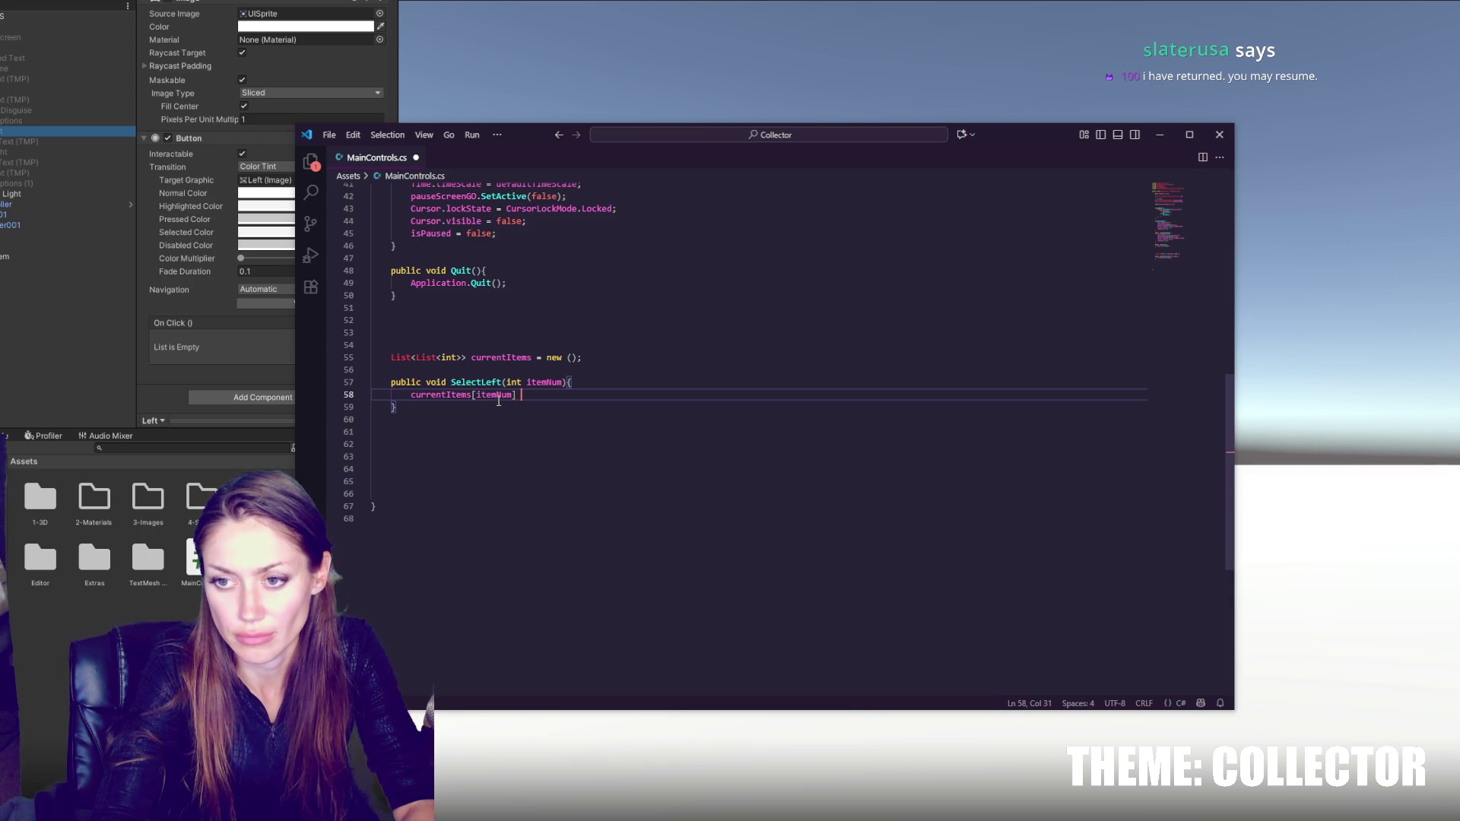
pyautogui.press('BackSpace')
pyautogui.write('--;')
pyautogui.press('Return')
# - Add an if block wrapping currentItems[itemNum] below 0 to currentItems[itemNum].Count-1
pyautogui.write('if(')
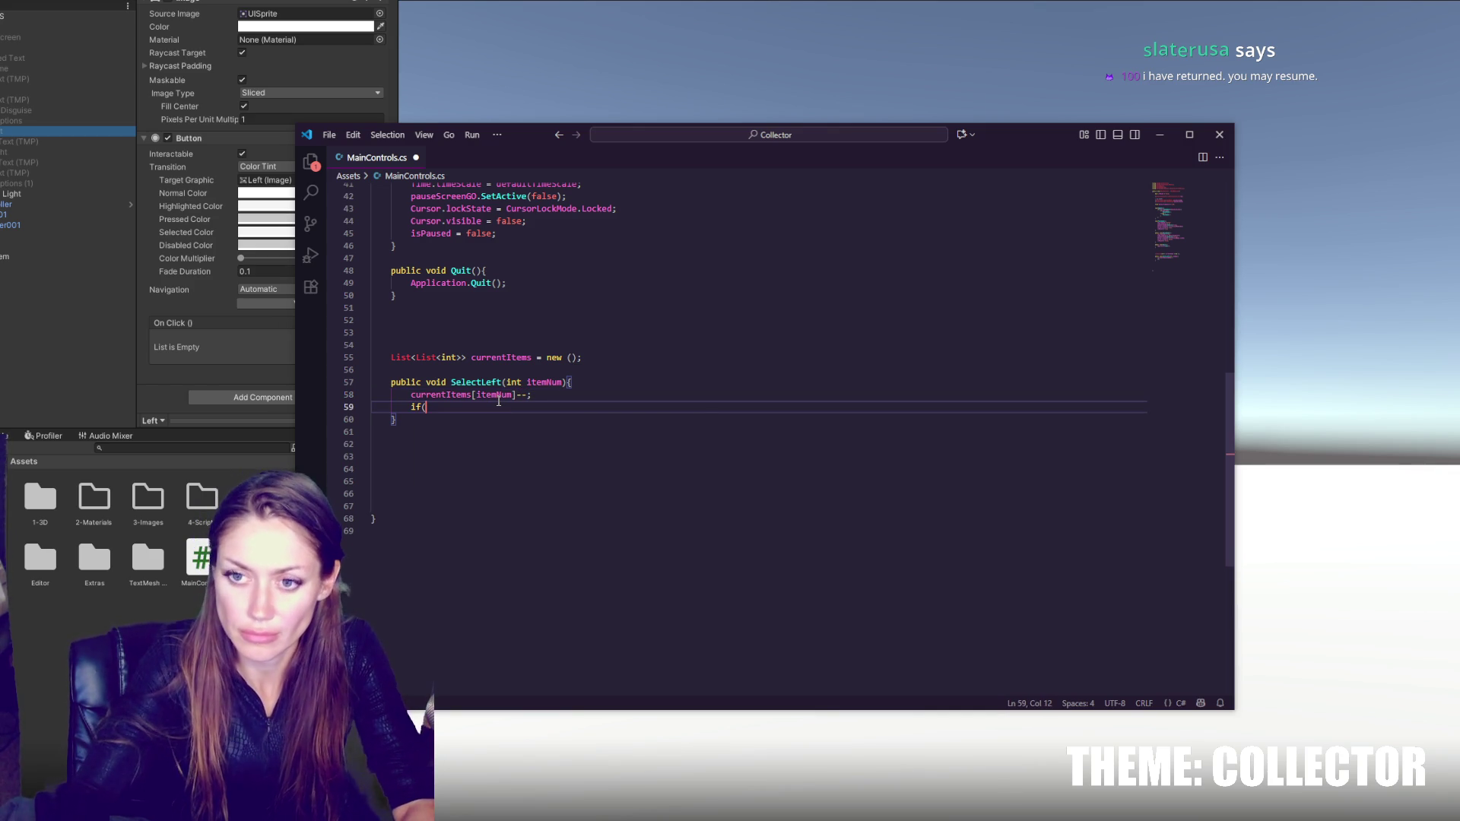
pyautogui.moveTo(412, 395); pyautogui.dragTo(516, 394)
pyautogui.hotkey('ctrl', 'c')
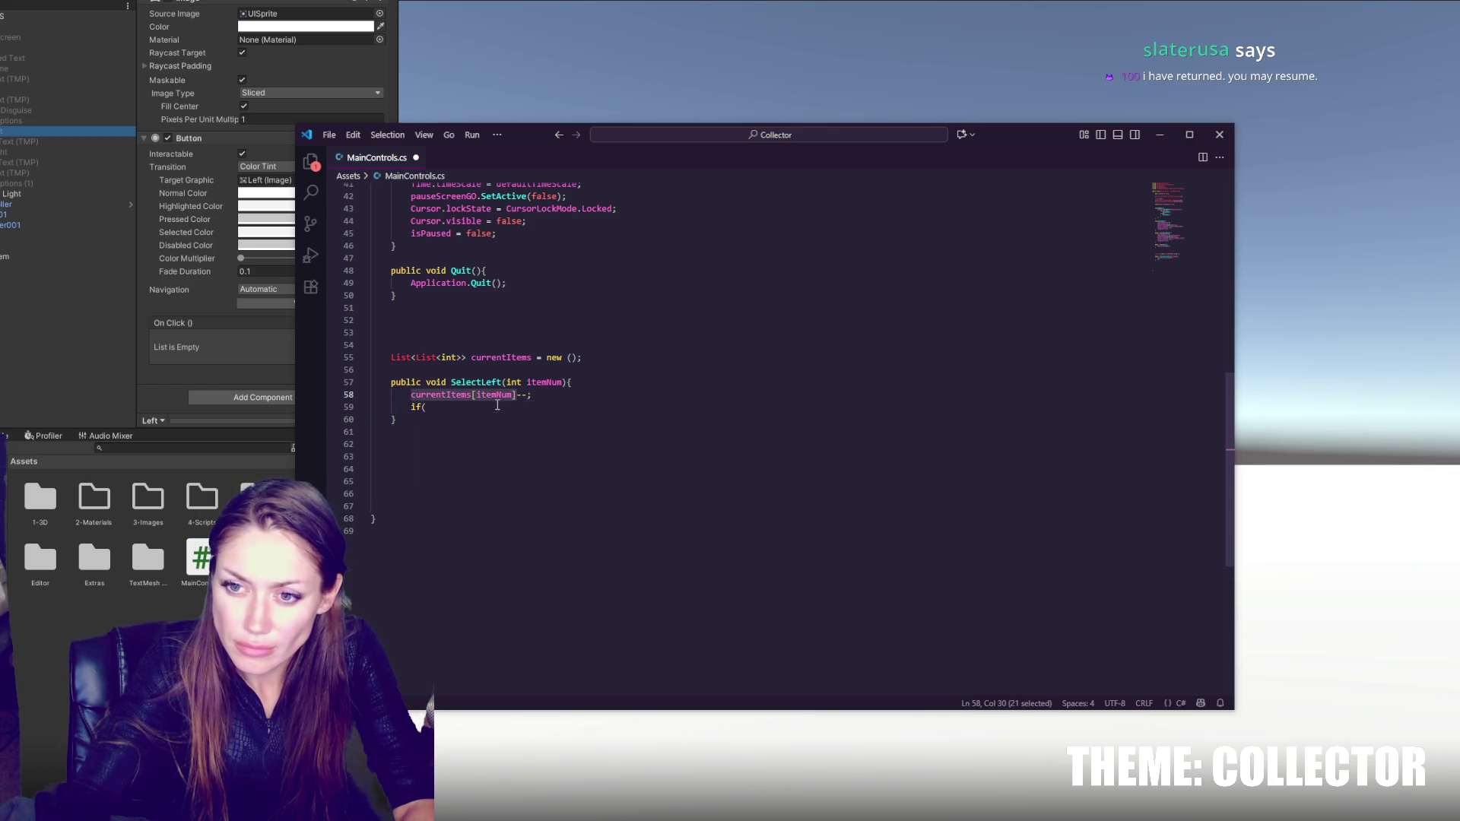
pyautogui.click(497, 407)
pyautogui.hotkey('ctrl', 'v')
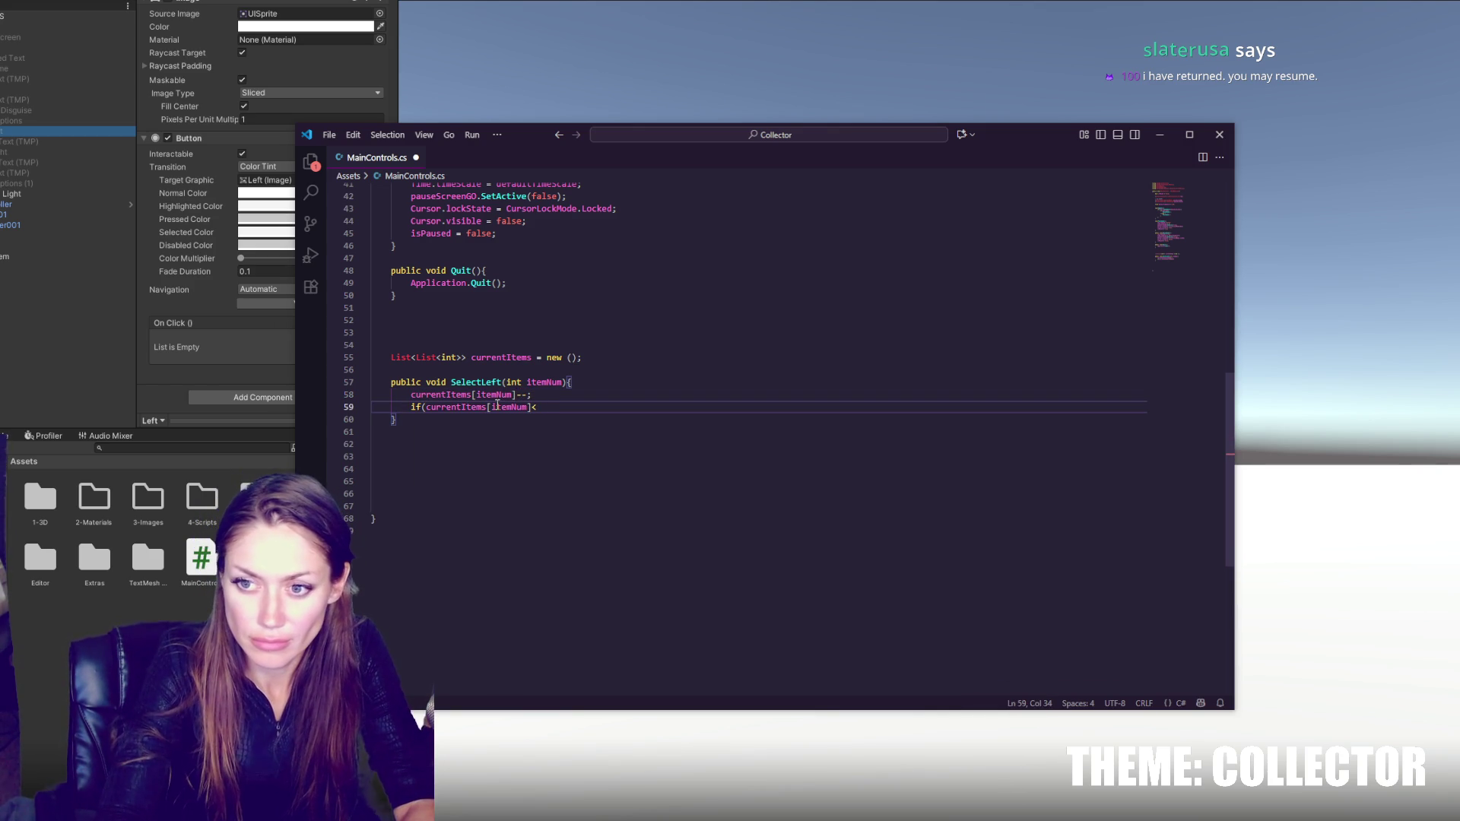
pyautogui.write('<0){')
pyautogui.press('Return')
pyautogui.hotkey('ctrl', 'v')
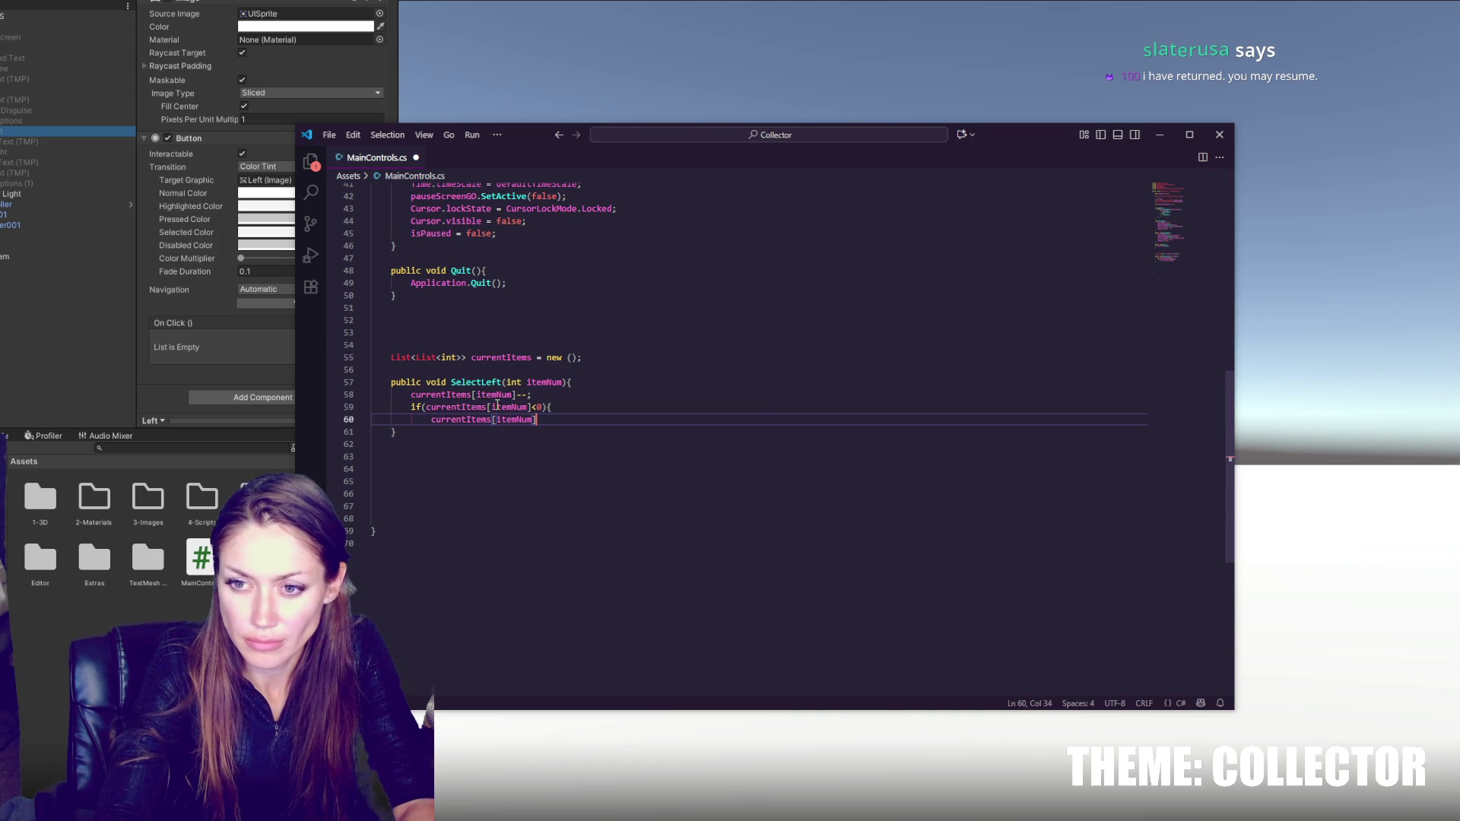
pyautogui.write(' =')
pyautogui.hotkey('ctrl', 'v')
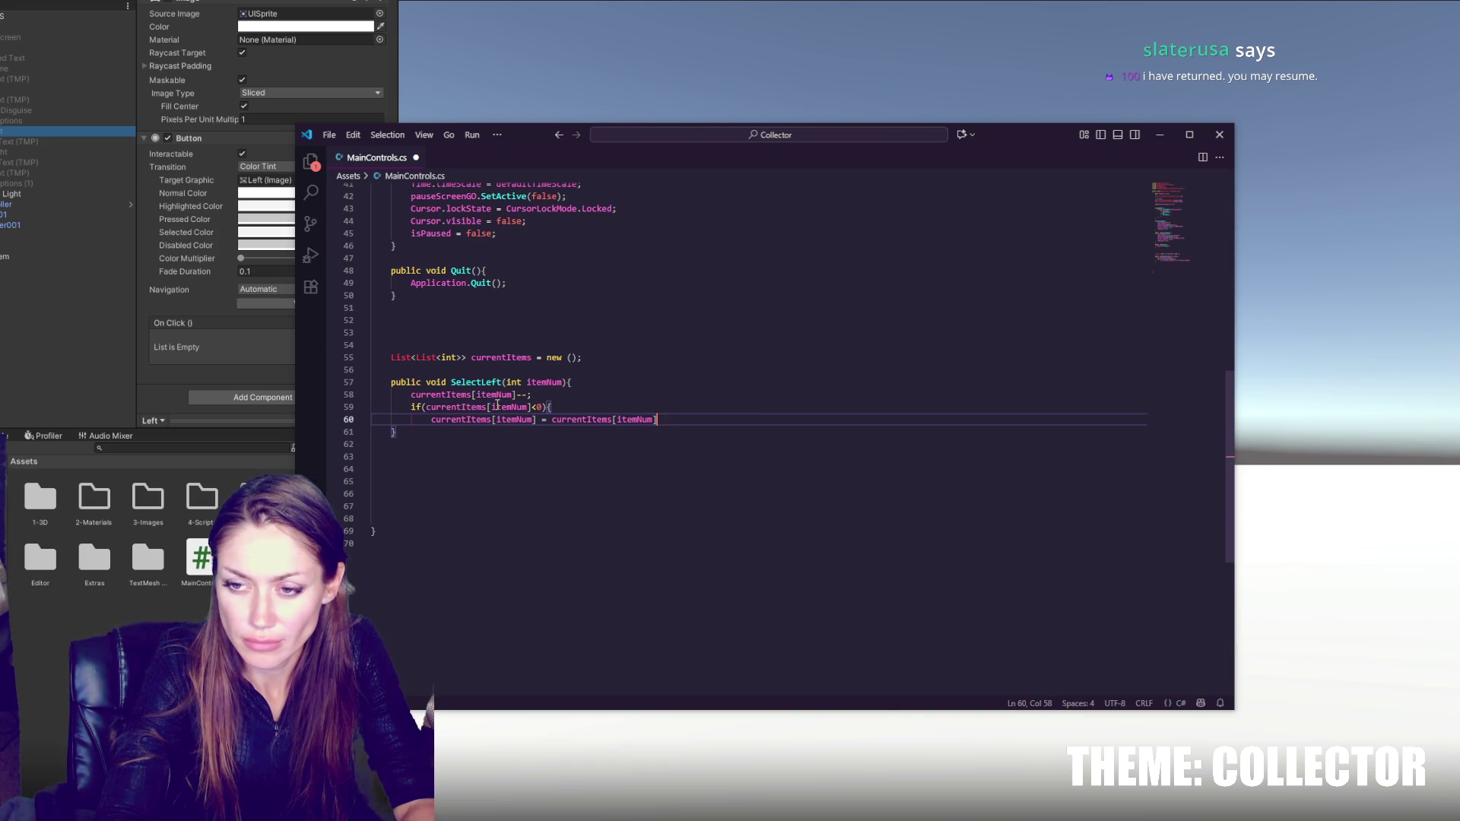
pyautogui.write('.Count')
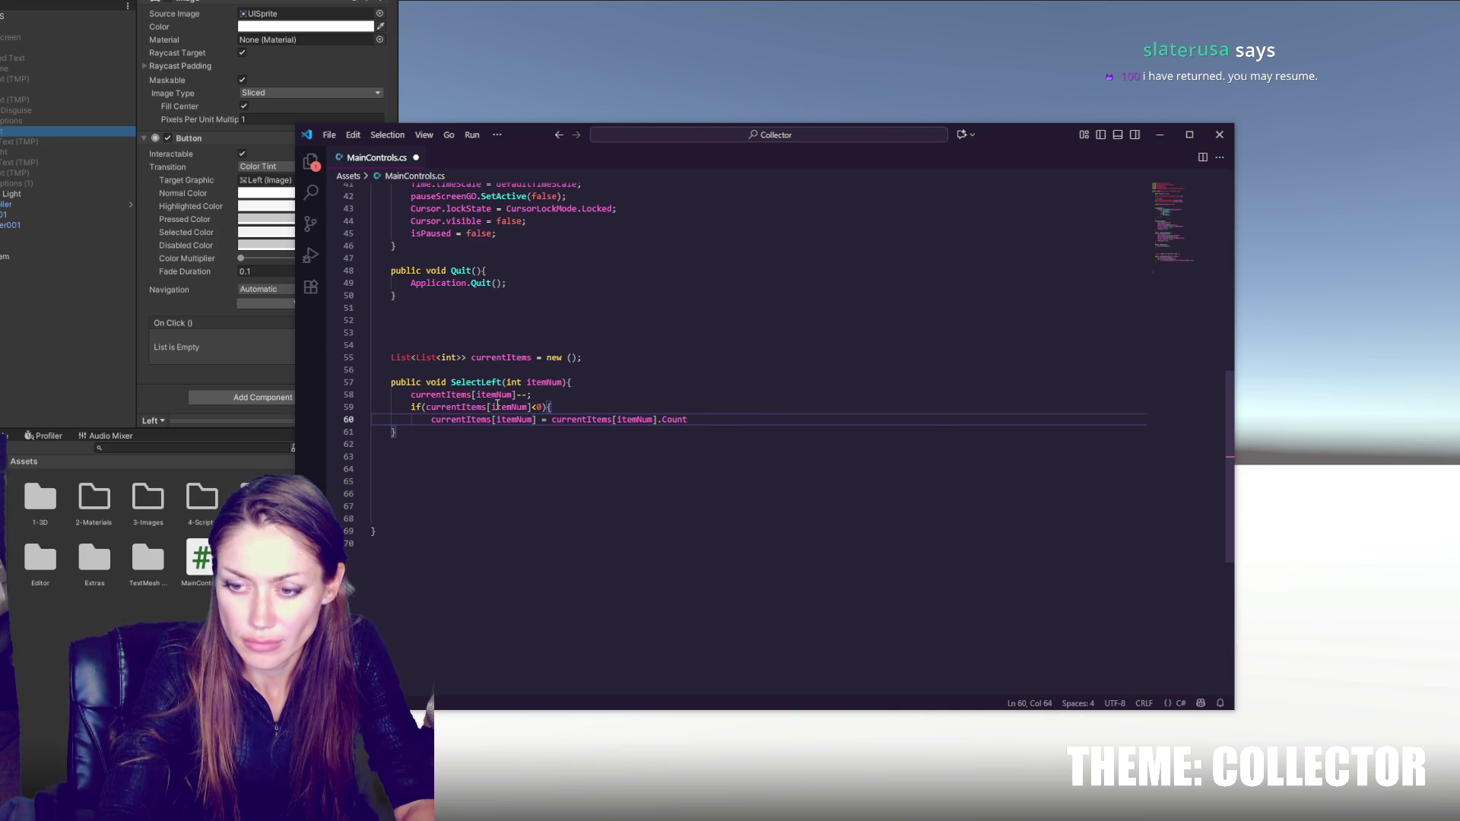
pyautogui.write('-1;')
pyautogui.press('Return')
pyautogui.write('}')
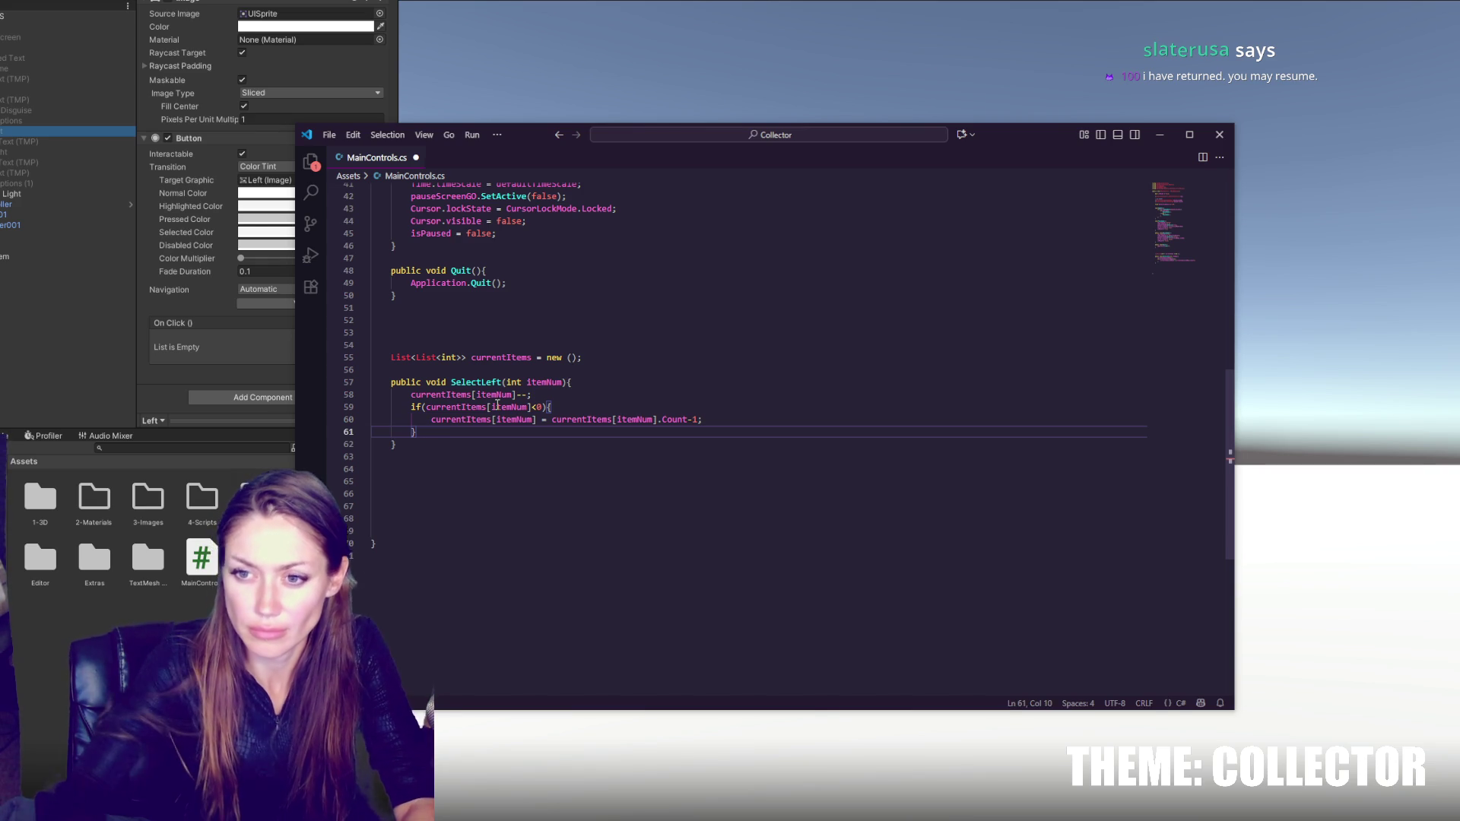
# - Copy the whole SelectLeft method for duplication below it
pyautogui.moveTo(530, 370); pyautogui.dragTo(525, 440)
pyautogui.hotkey('ctrl', 'c')
pyautogui.click(523, 456)
# - Paste a duplicate SelectLeft method, then add empty UpdateUI() and UpdateChar() methods below
pyautogui.hotkey('ctrl', 'v')
pyautogui.doubleClick(542, 468)
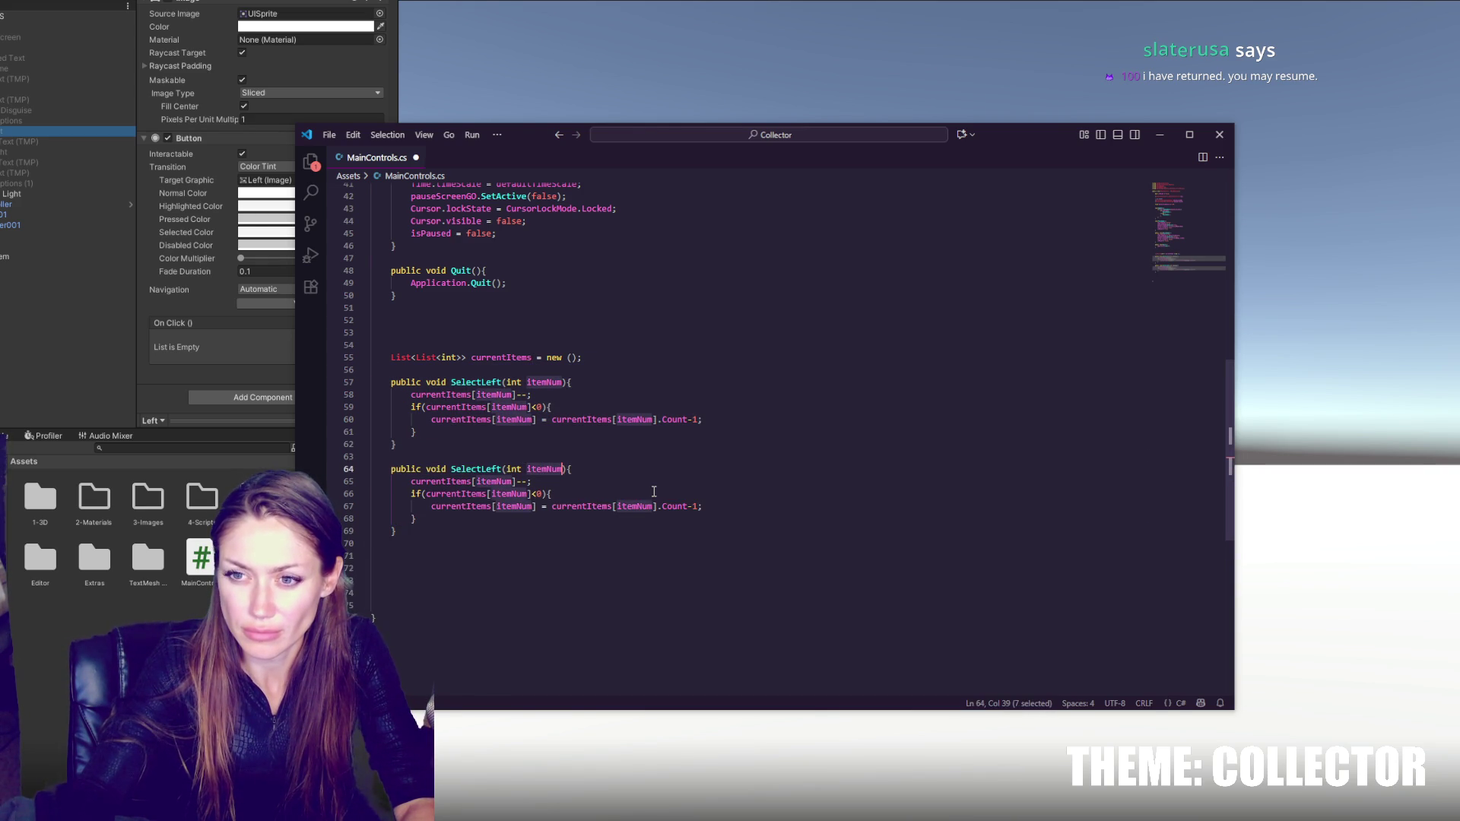
pyautogui.click(616, 543)
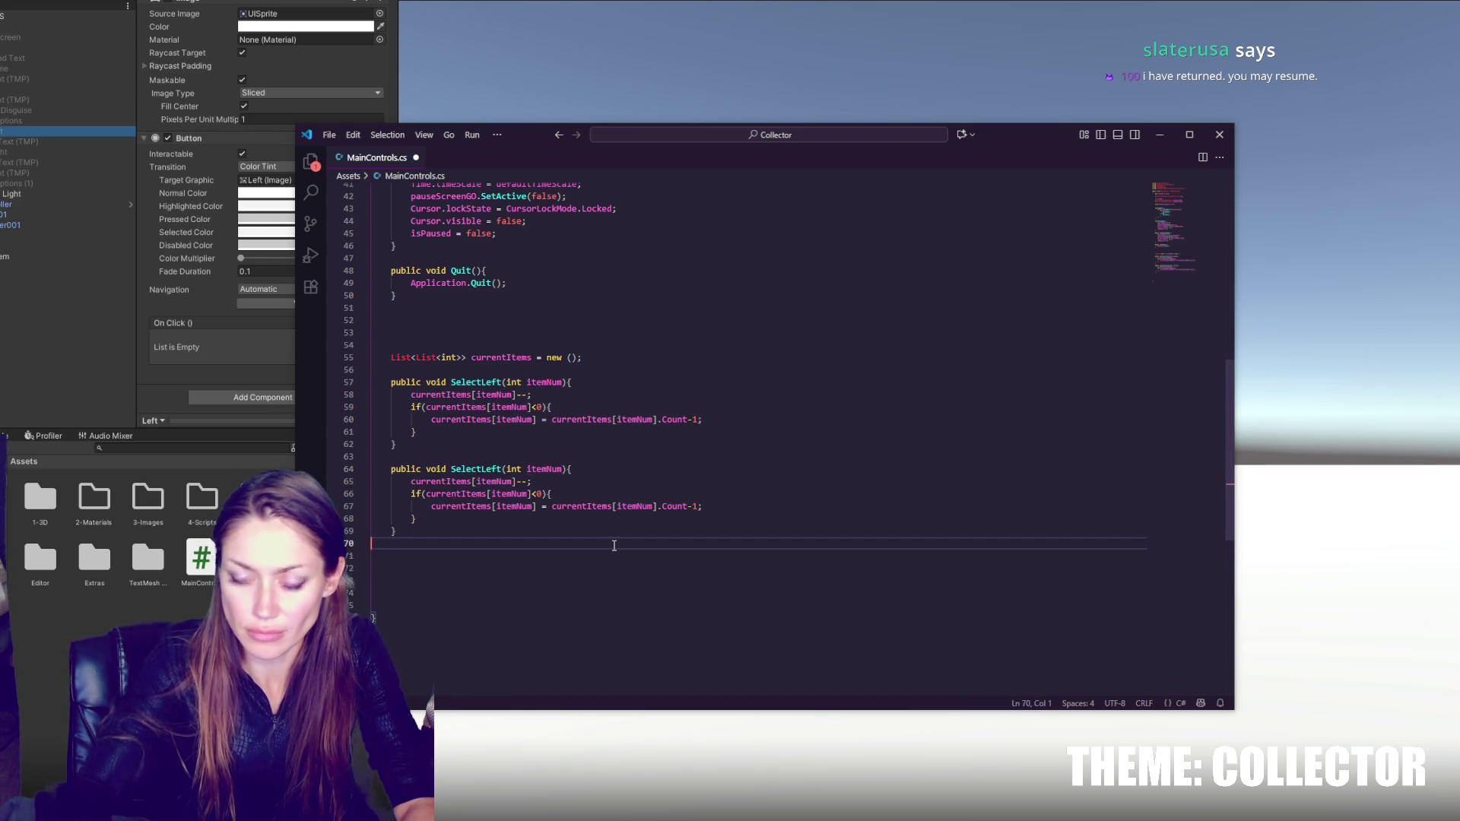
pyautogui.press('Return')
pyautogui.press('Return')
pyautogui.write('public void')
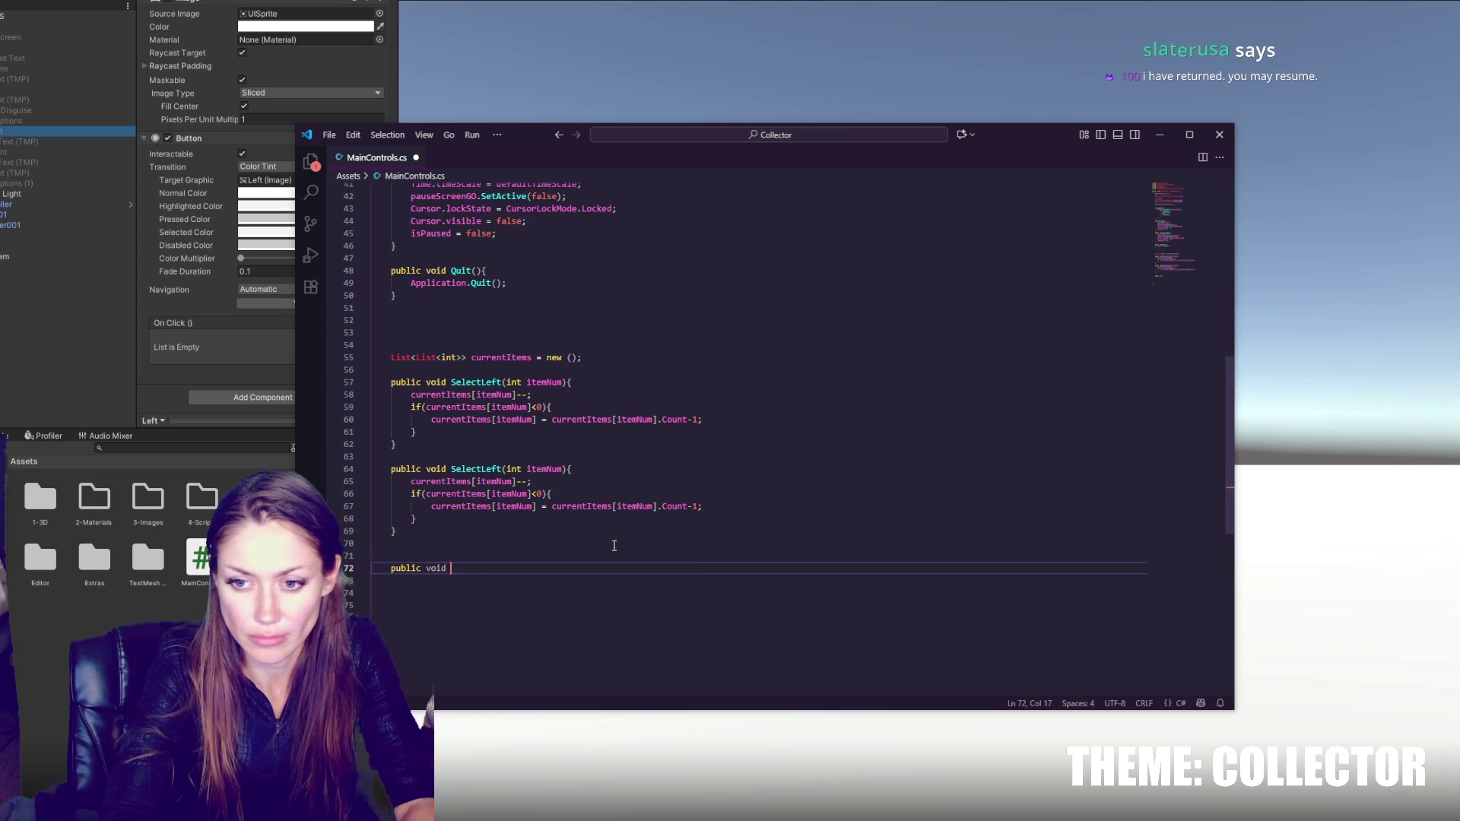
pyautogui.press('BackSpace')
pyautogui.press('BackSpace')
pyautogui.press('BackSpace')
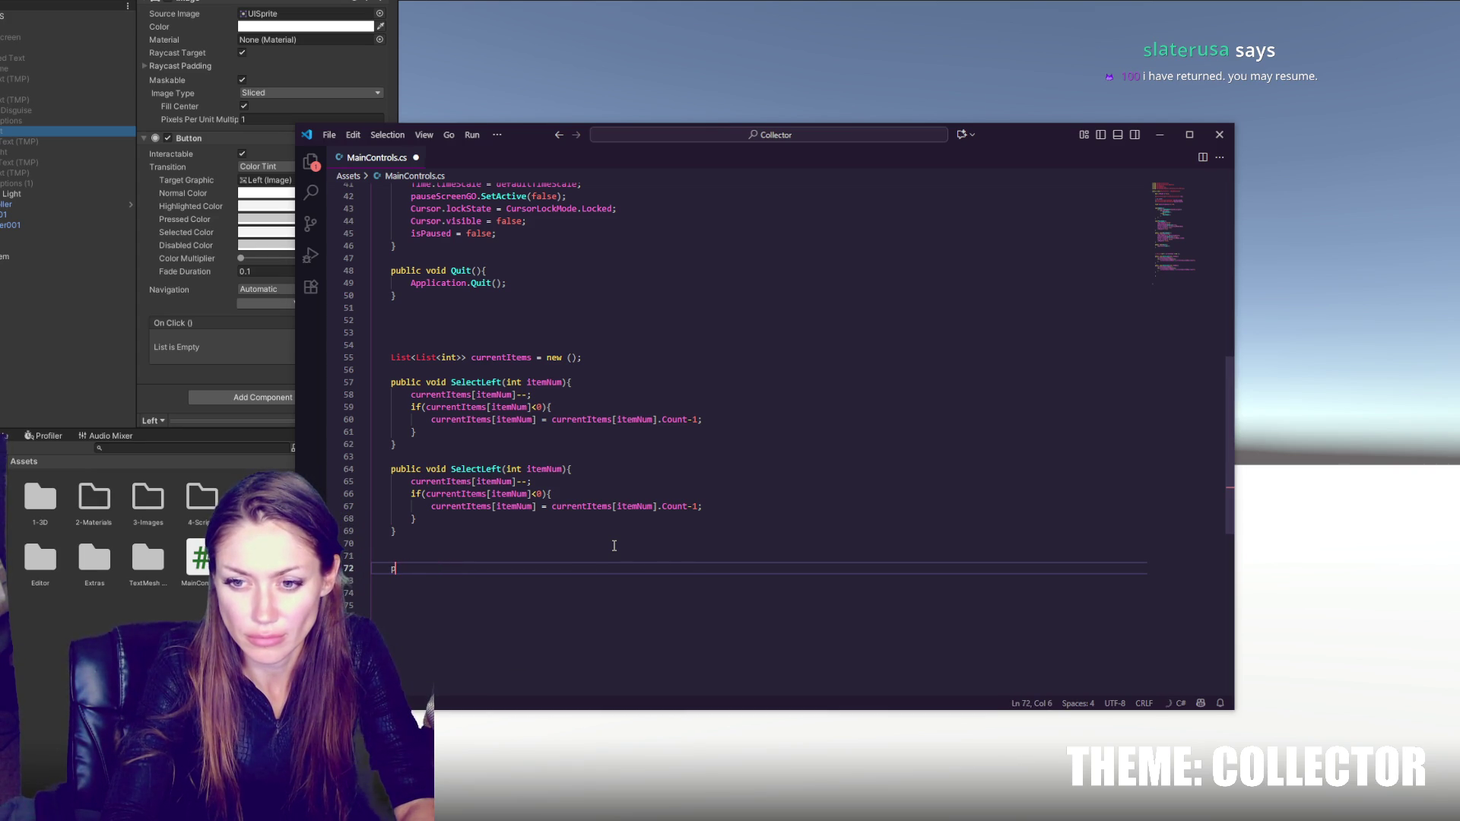
pyautogui.write('void Update')
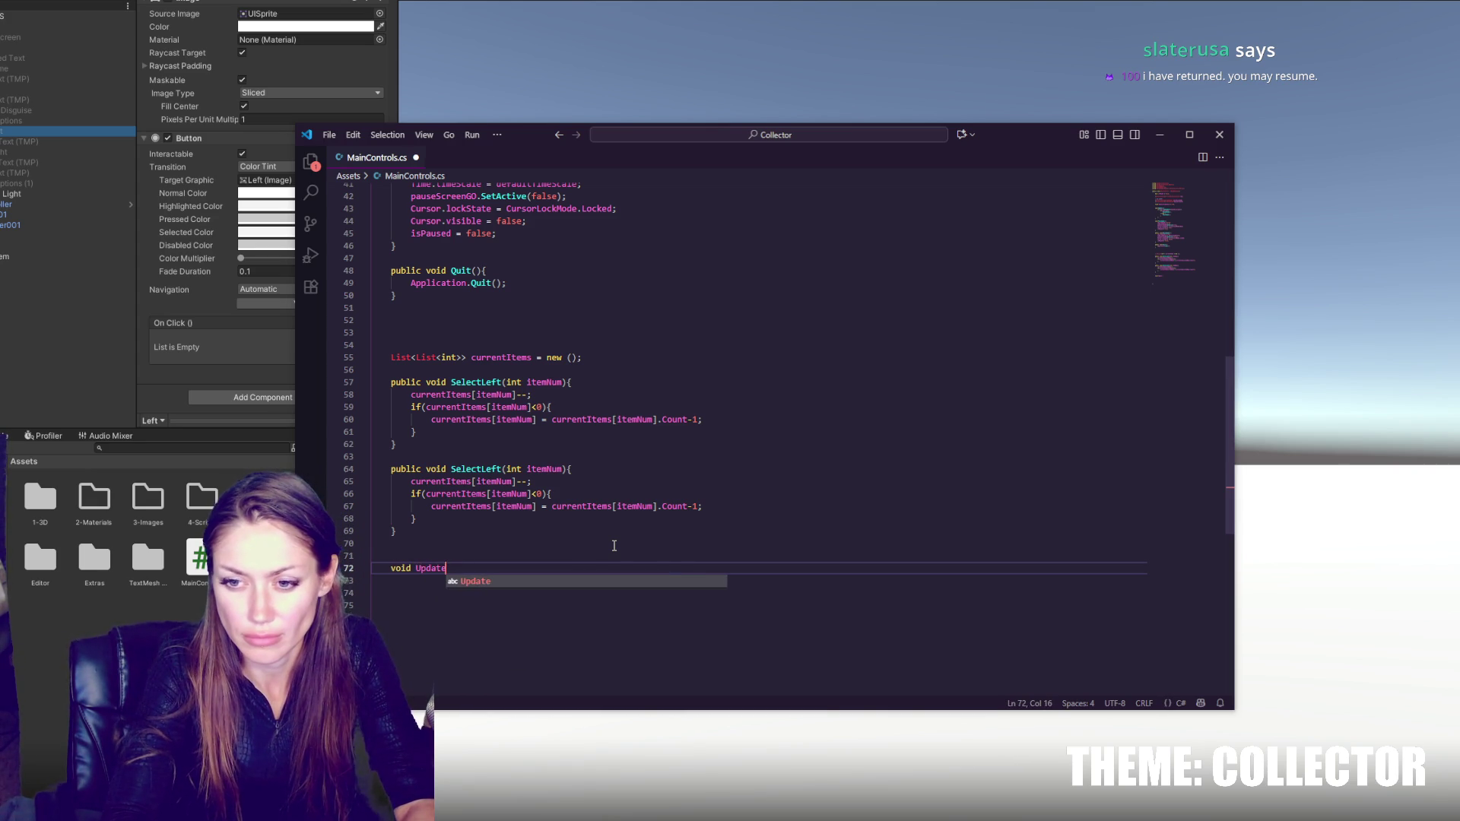
pyautogui.write('UI(){')
pyautogui.press('Return')
pyautogui.press('Down')
pyautogui.press('Down')
pyautogui.press('Down')
pyautogui.write('void Update(')
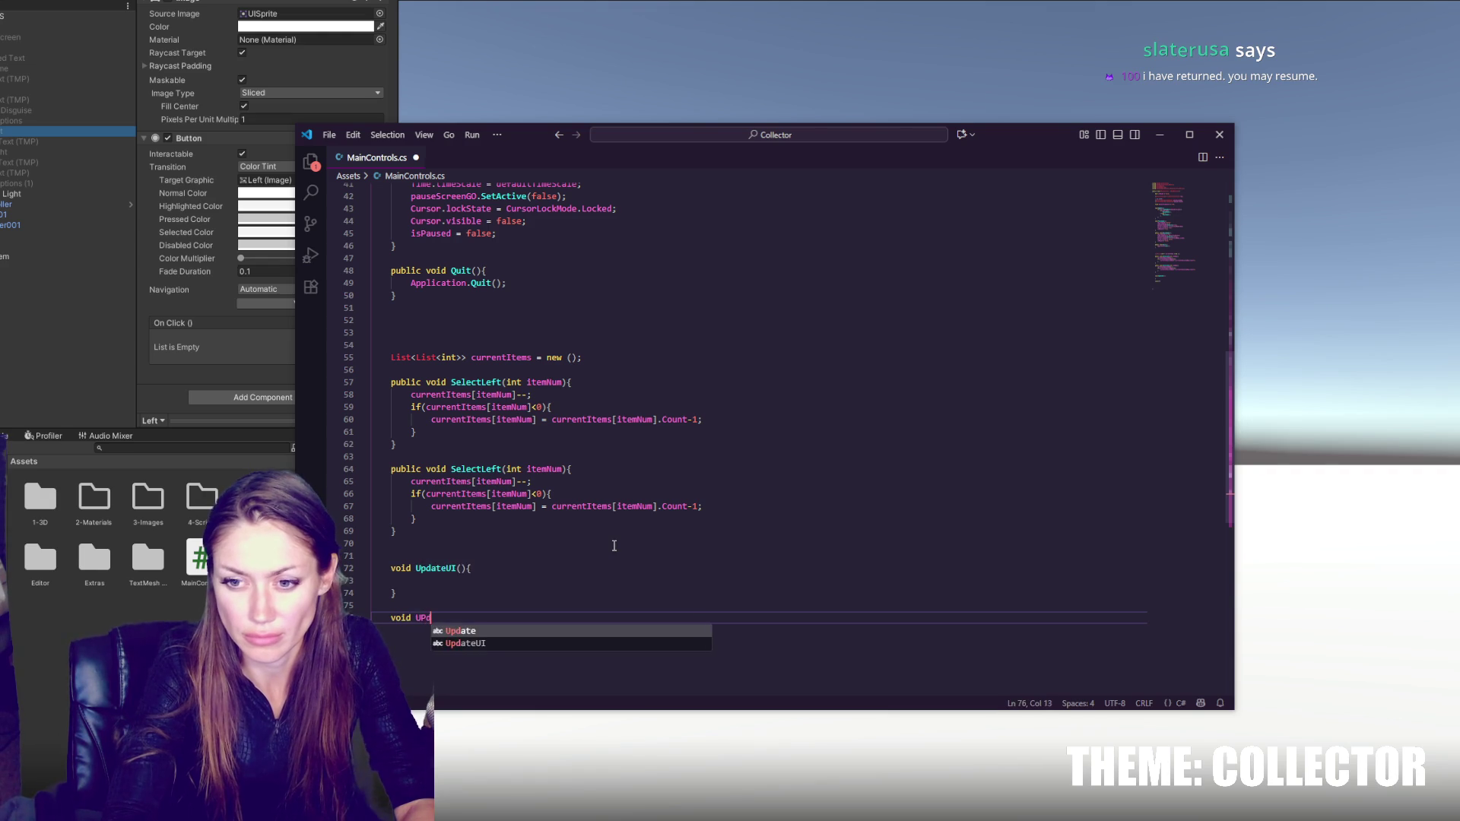
pyautogui.press('BackSpace')
pyautogui.write('Char(){')
pyautogui.press('Return')
pyautogui.press('Down')
# - Call UpdateUI(); and UpdateChar(); after the wrap check in both SelectLeft methods and save
pyautogui.click(573, 431)
pyautogui.press('Return')
pyautogui.write('UpdateUI();')
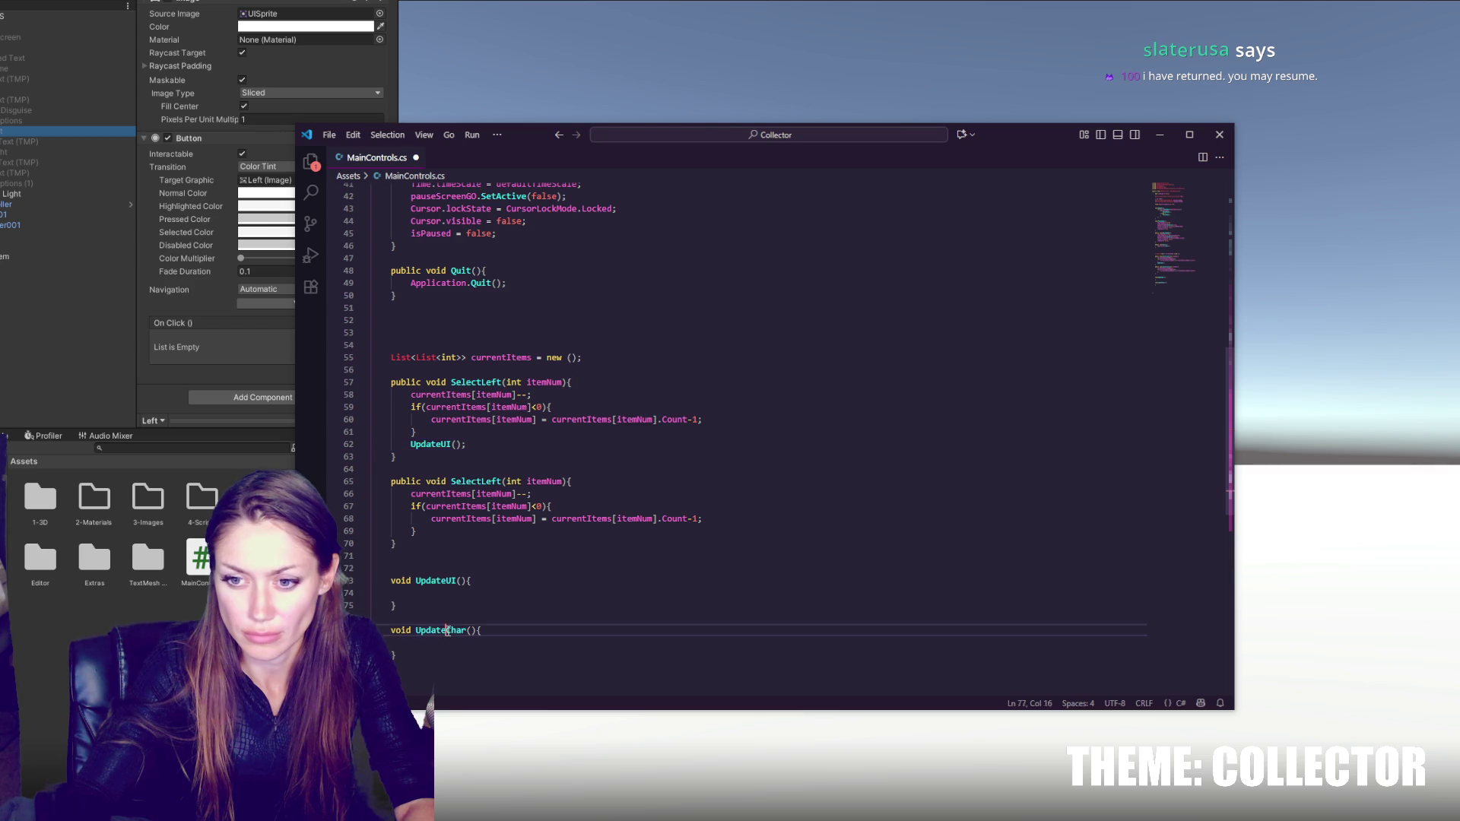
pyautogui.press('Return')
pyautogui.write('UpdateChar();')
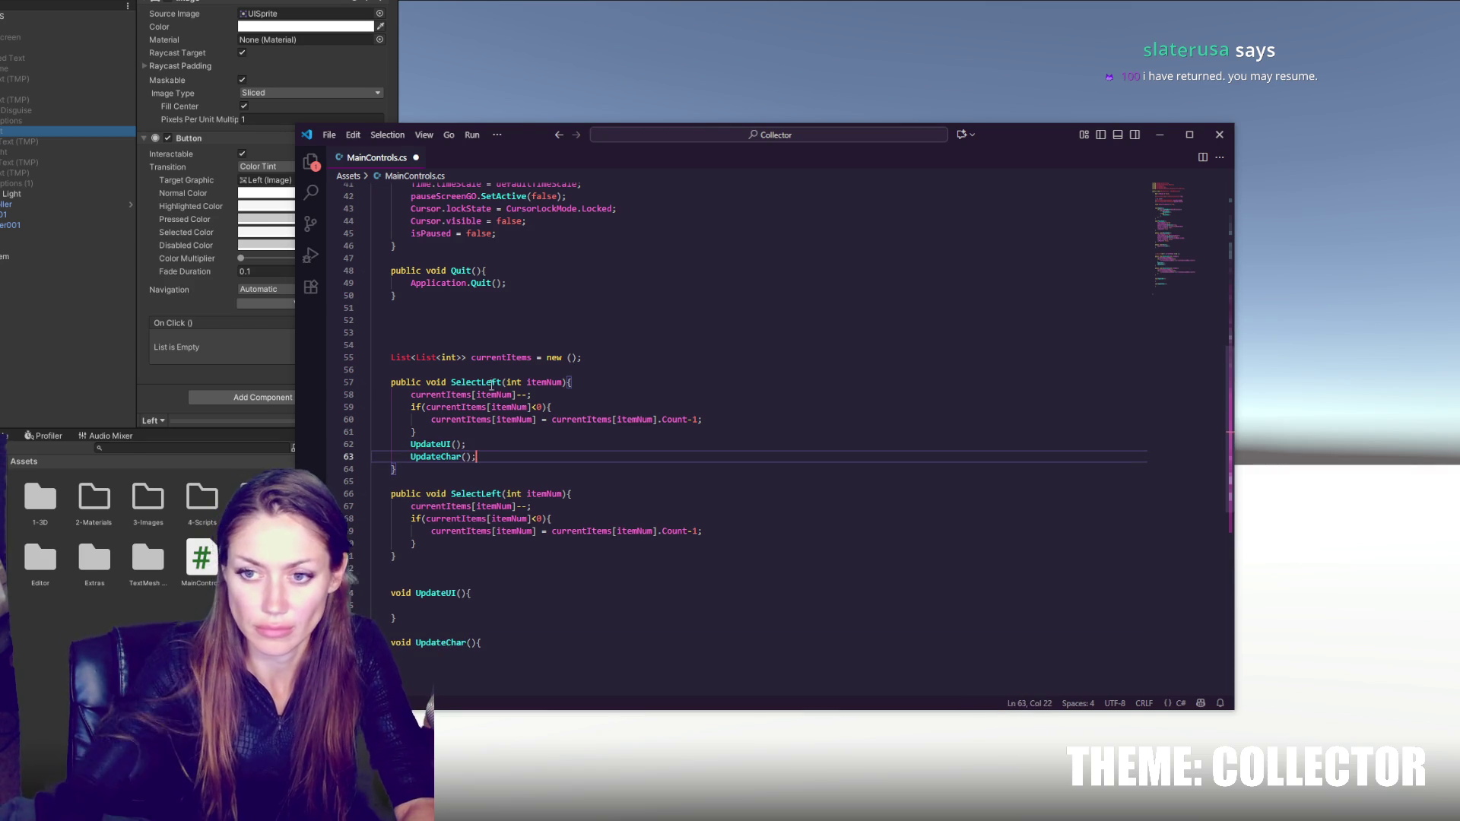
pyautogui.moveTo(479, 457); pyautogui.dragTo(493, 435)
pyautogui.hotkey('ctrl', 'c')
pyautogui.click(734, 541)
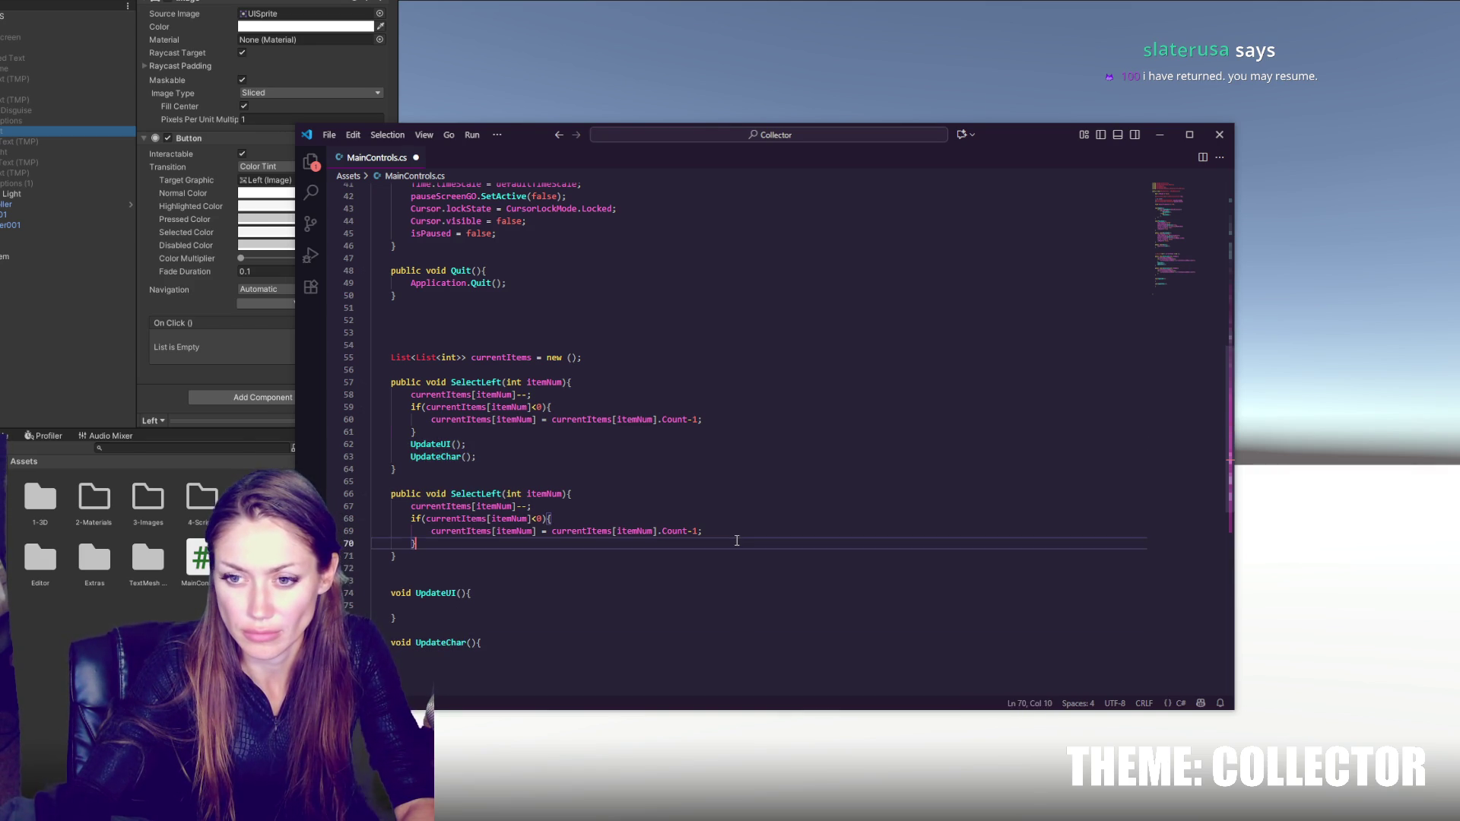
pyautogui.hotkey('ctrl', 'v')
pyautogui.hotkey('ctrl', 's')
# - Indent the empty UpdateUI body and move to the end of the currentItems declaration
pyautogui.click(578, 627)
pyautogui.press('Tab')
pyautogui.scroll(-2, 590, 607)
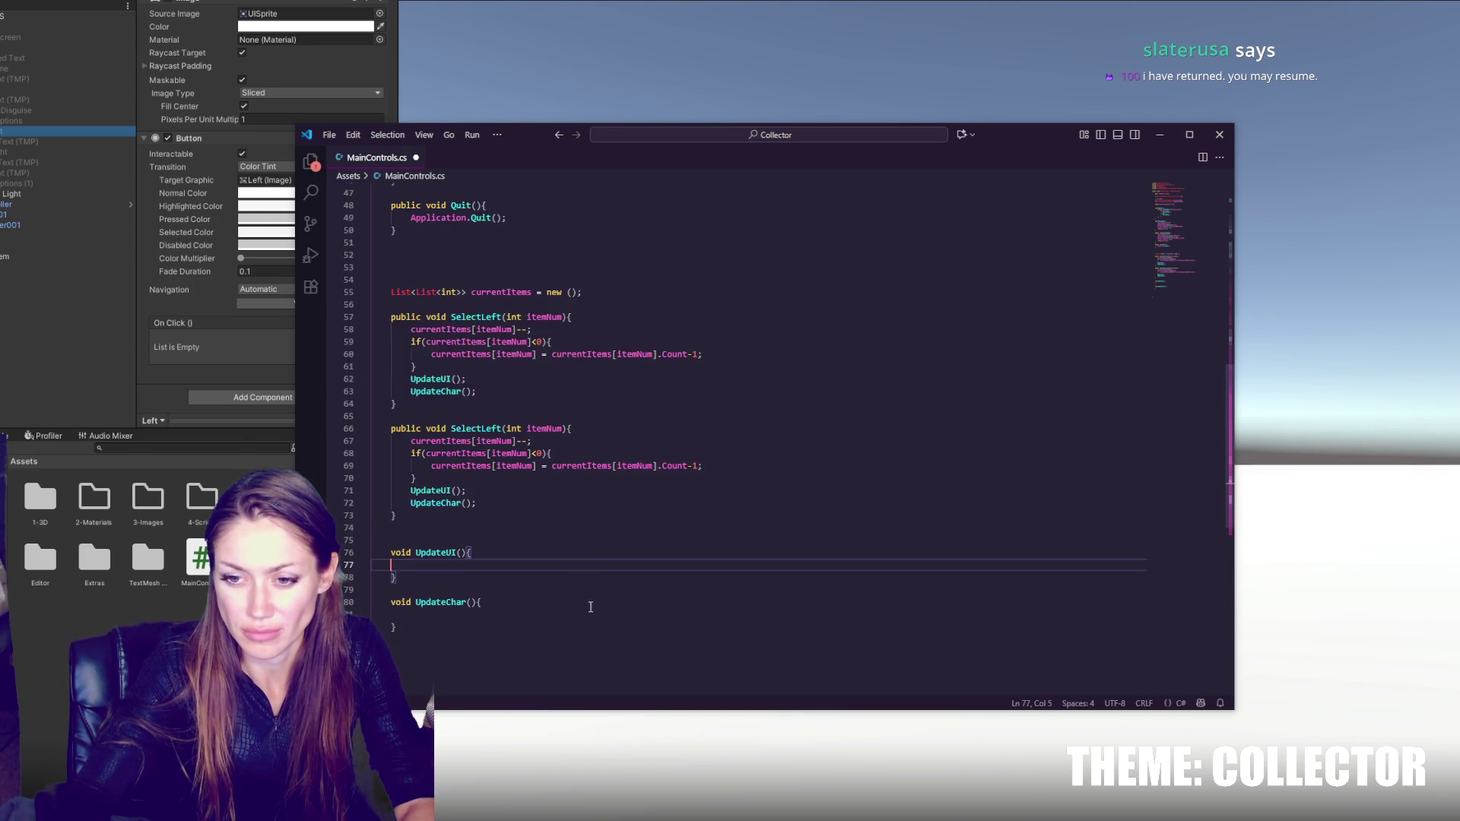
pyautogui.scroll(5, 587, 507)
pyautogui.click(603, 455)
pyautogui.click(606, 417)
pyautogui.click(606, 467)
pyautogui.click(601, 457)
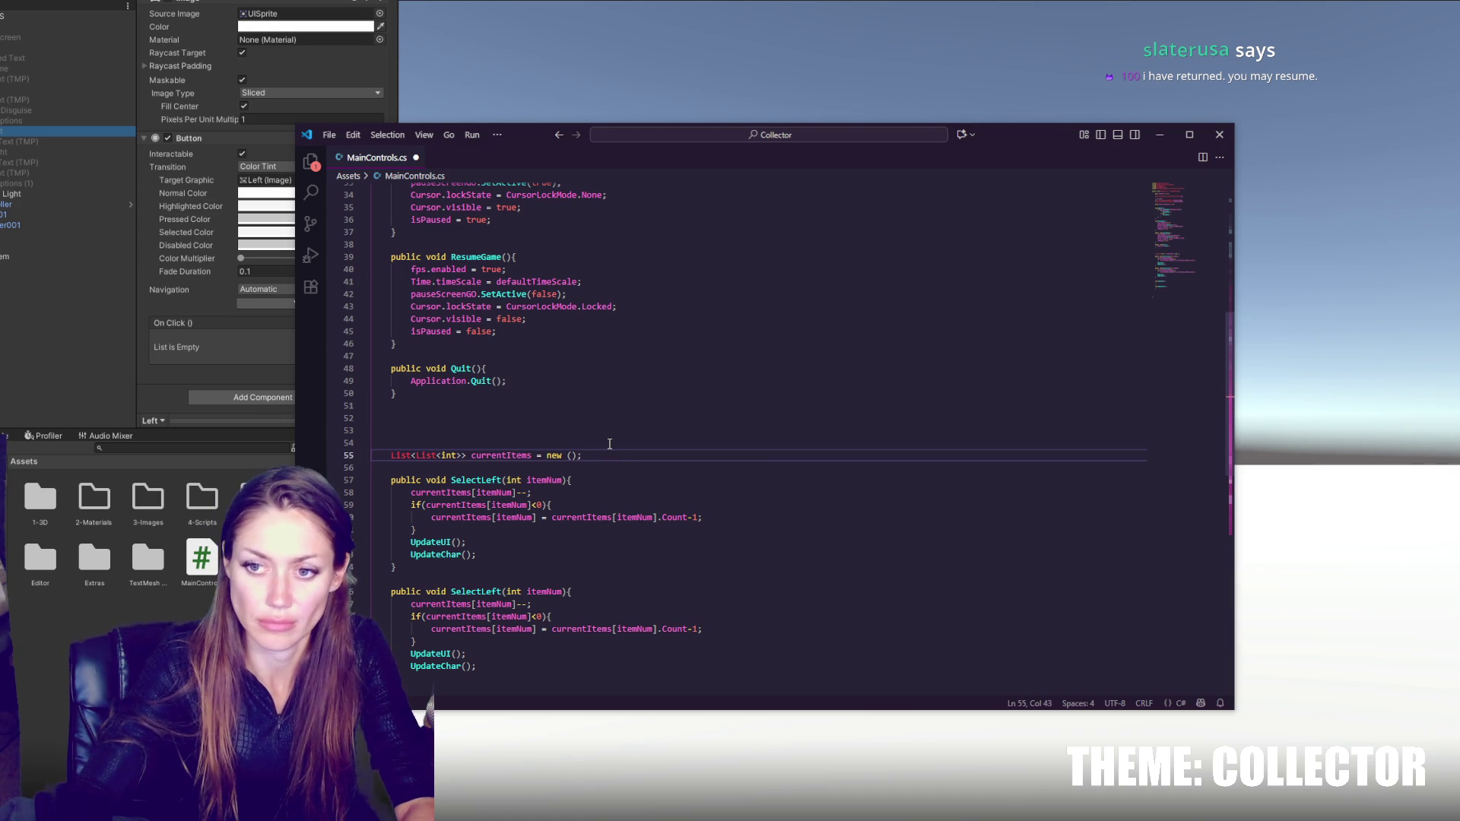
# - Add a [SerializeField] TextMeshProUGUI currentItemName; field below currentItems
pyautogui.press('Return')
pyautogui.write('K=p')
pyautogui.press('BackSpace')
pyautogui.press('BackSpace')
pyautogui.press('BackSpace')
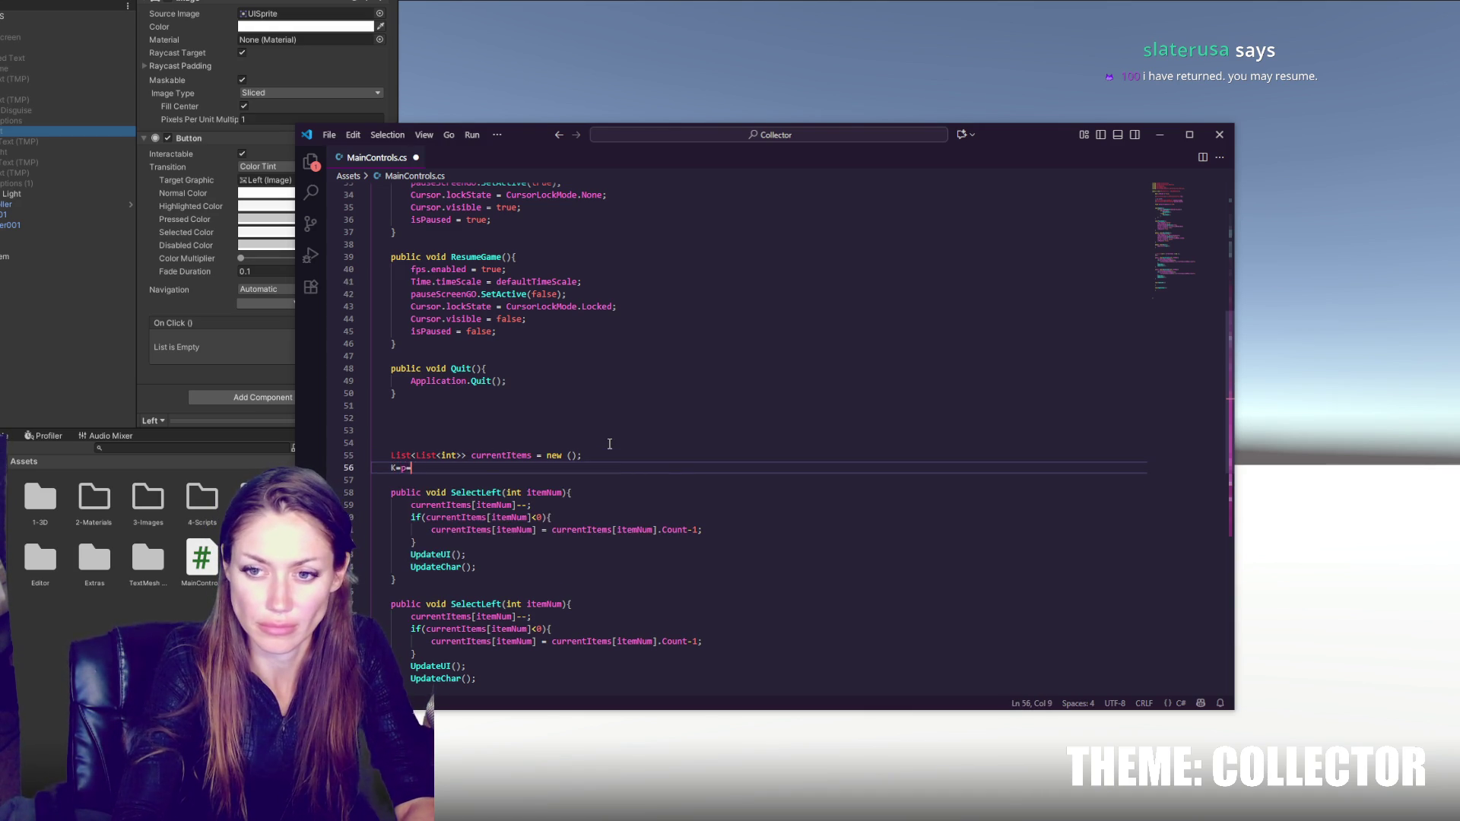
pyautogui.write('[SerializeField]')
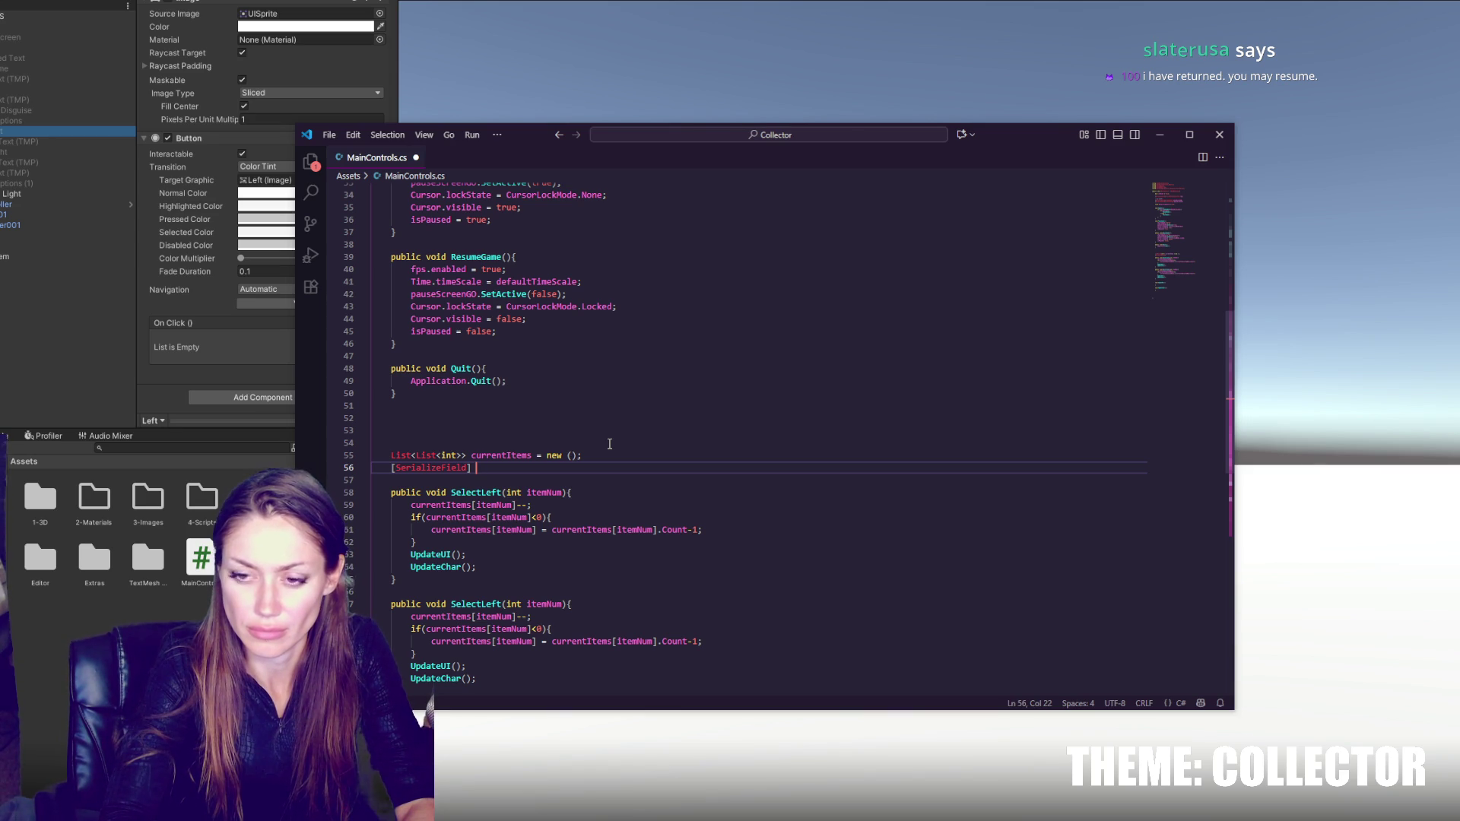
pyautogui.write(' T')
pyautogui.press('Escape')
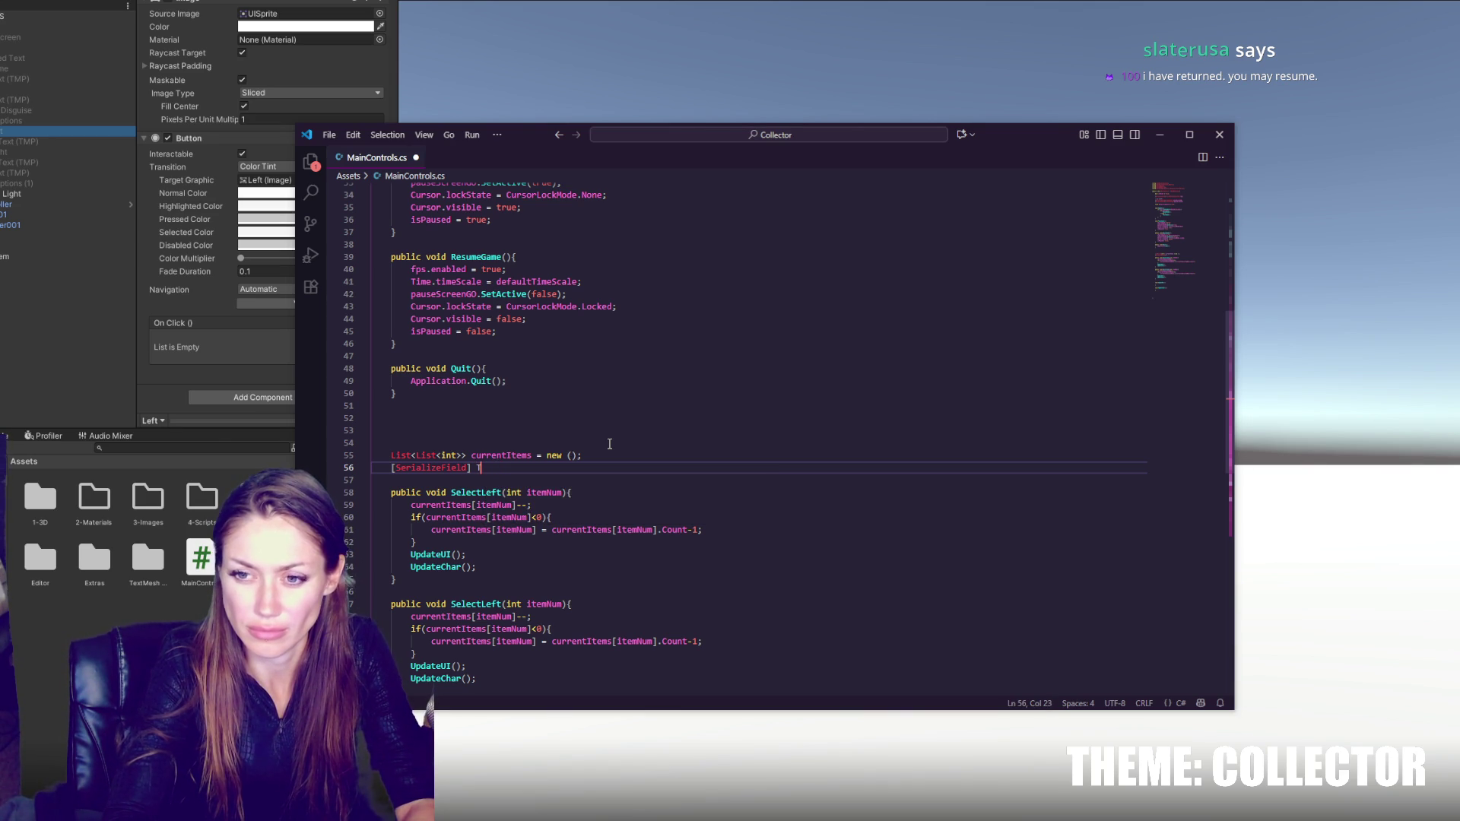
pyautogui.write('extMeshProUGUI')
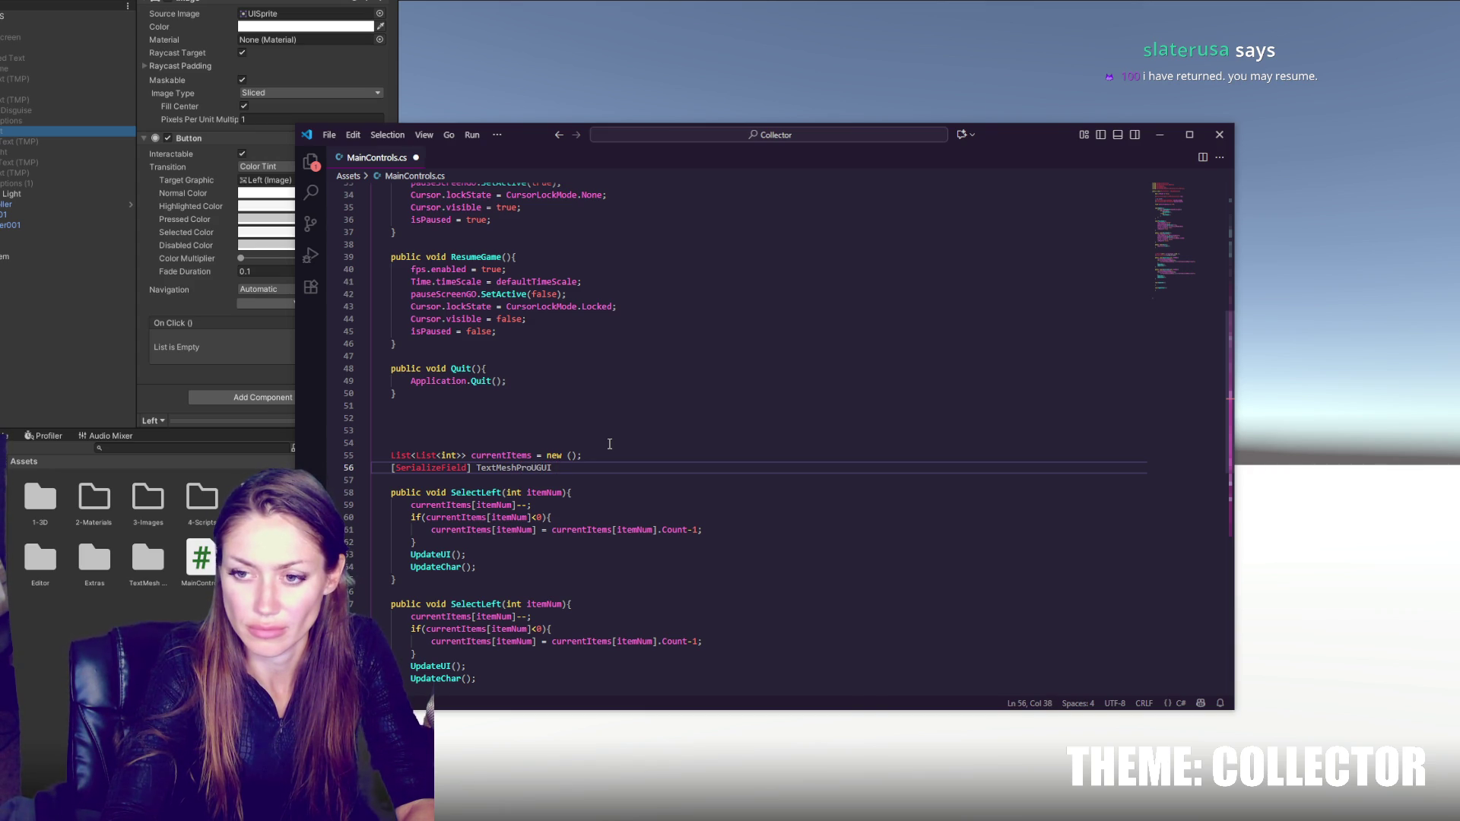
pyautogui.write('current')
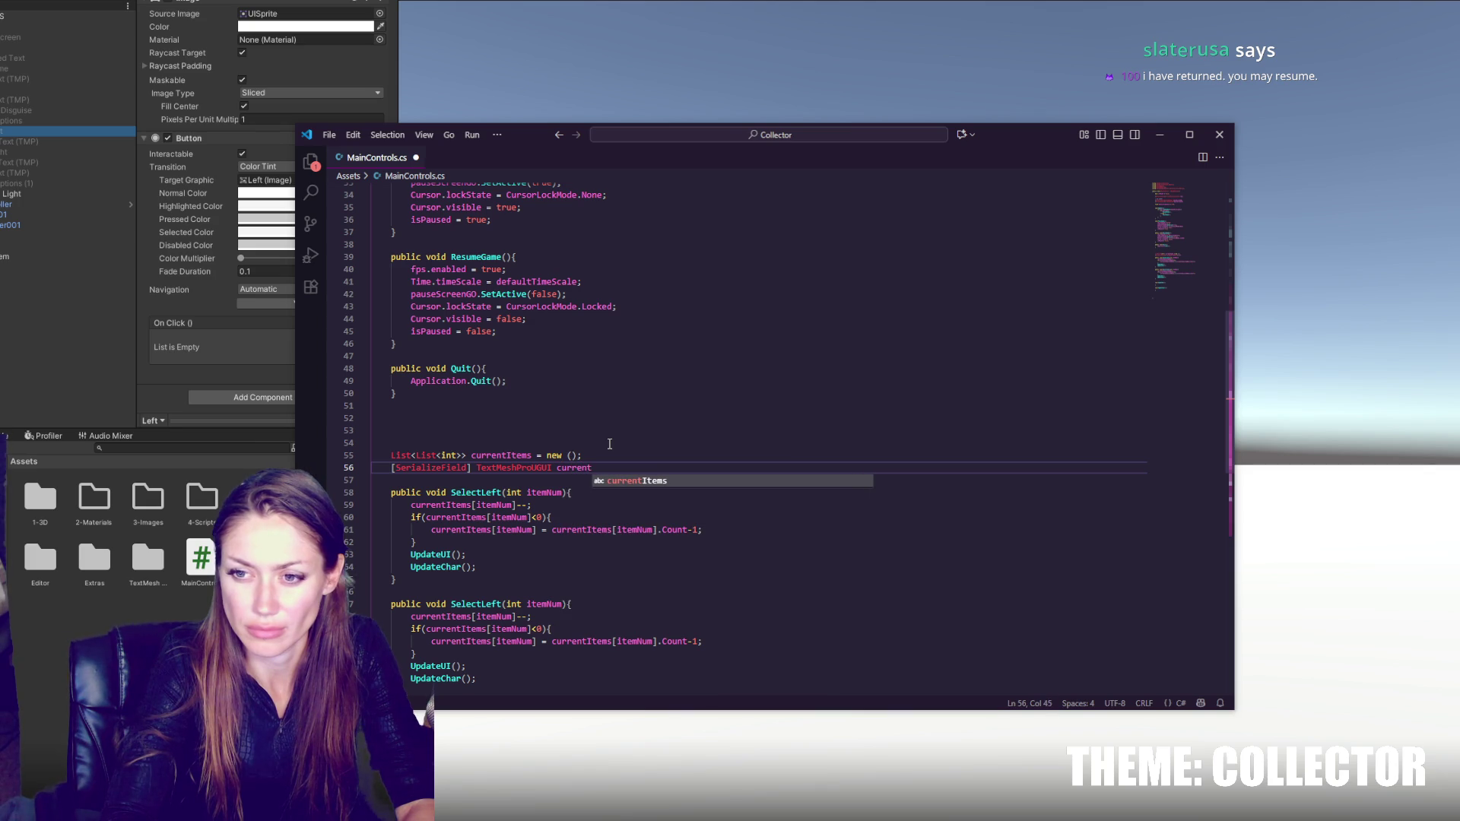
pyautogui.write('ItemName')
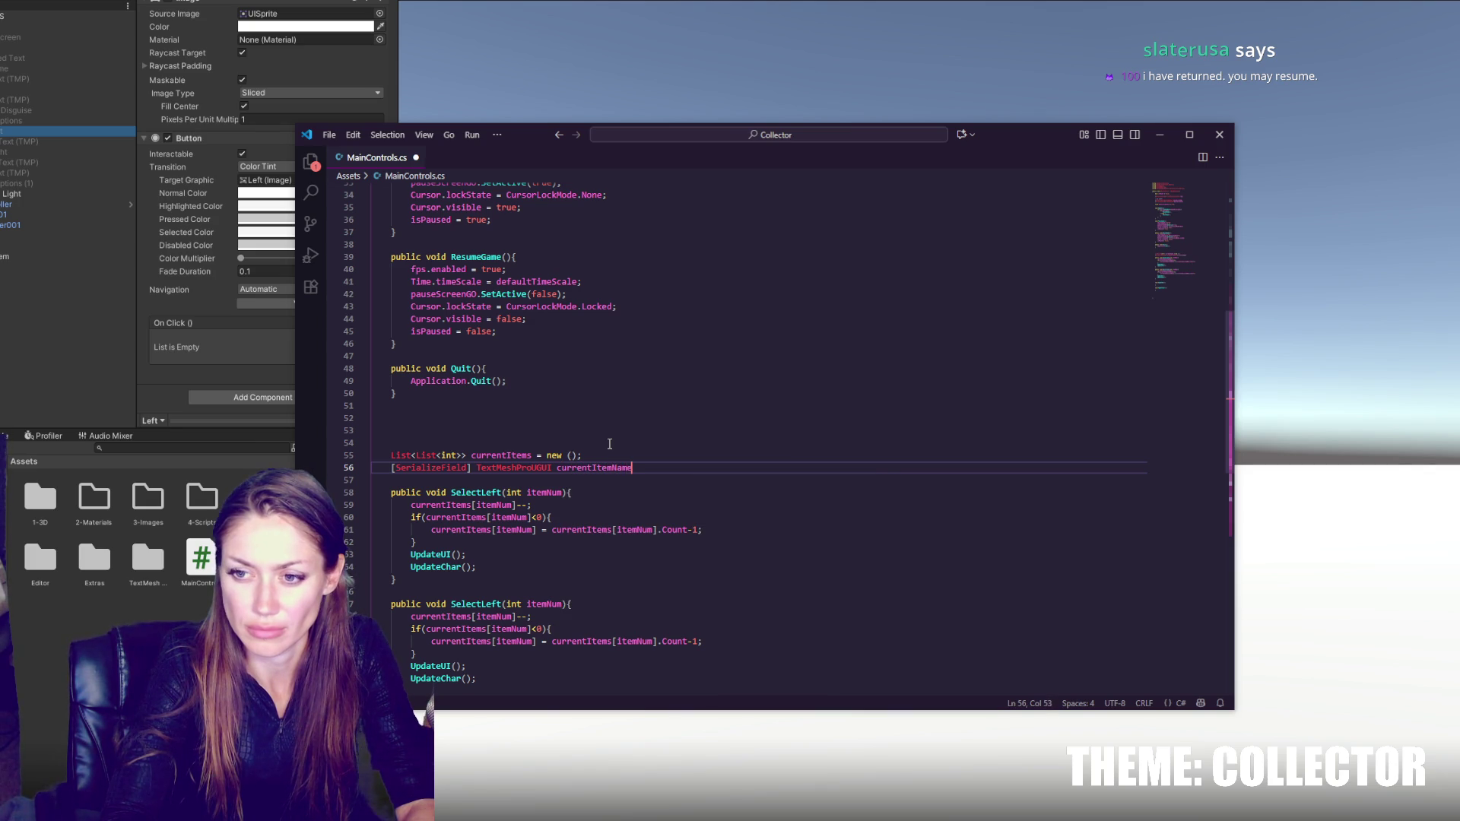
pyautogui.write(';')
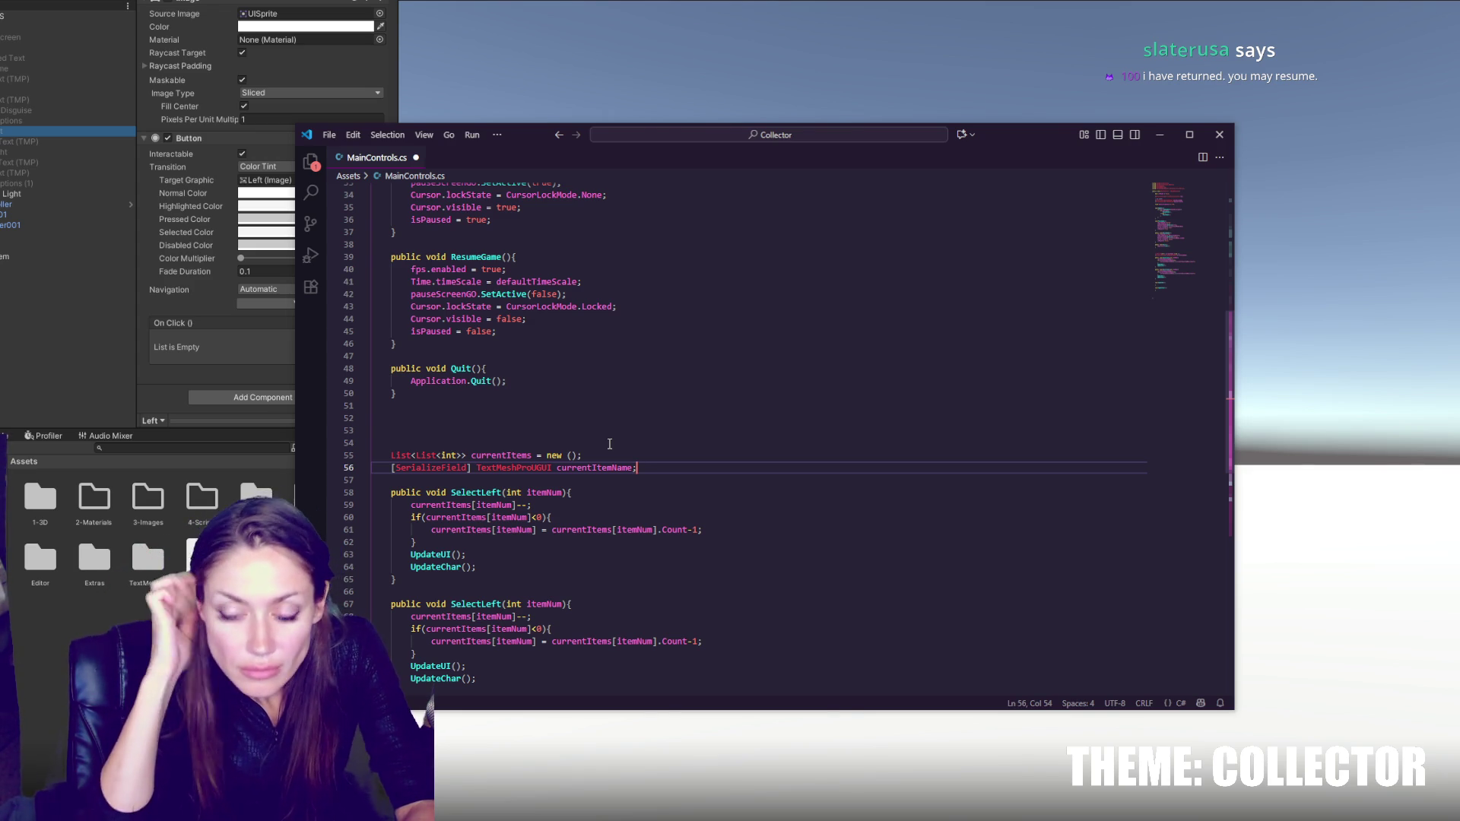
# - Duplicate the currentItemName field line with Shift+Alt+Down
pyautogui.doubleClick(525, 468)
pyautogui.click(521, 468)
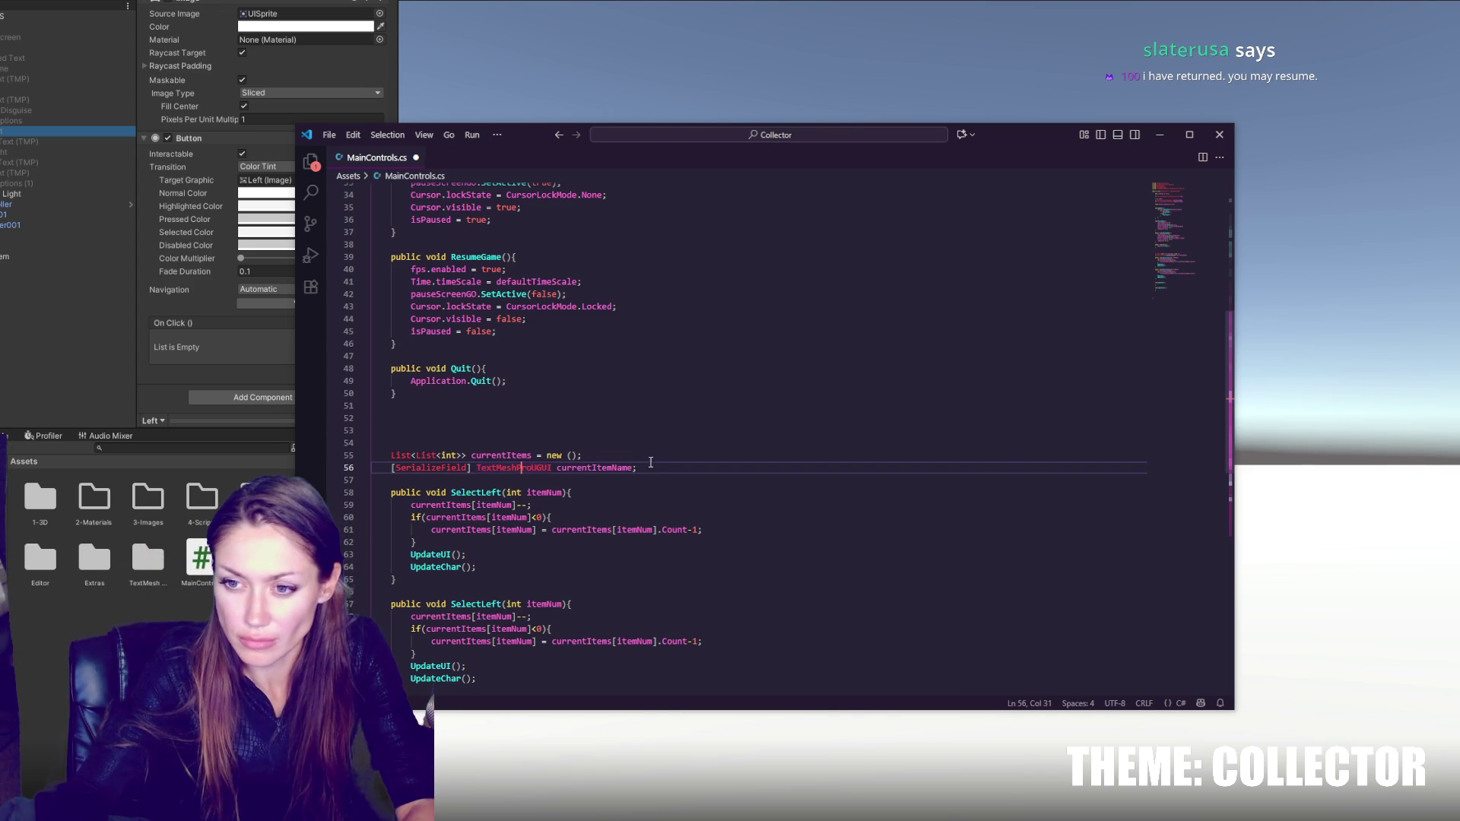
pyautogui.click(650, 462)
pyautogui.hotkey('shift', 'alt', 'Down')
pyautogui.scroll(-3, 668, 454)
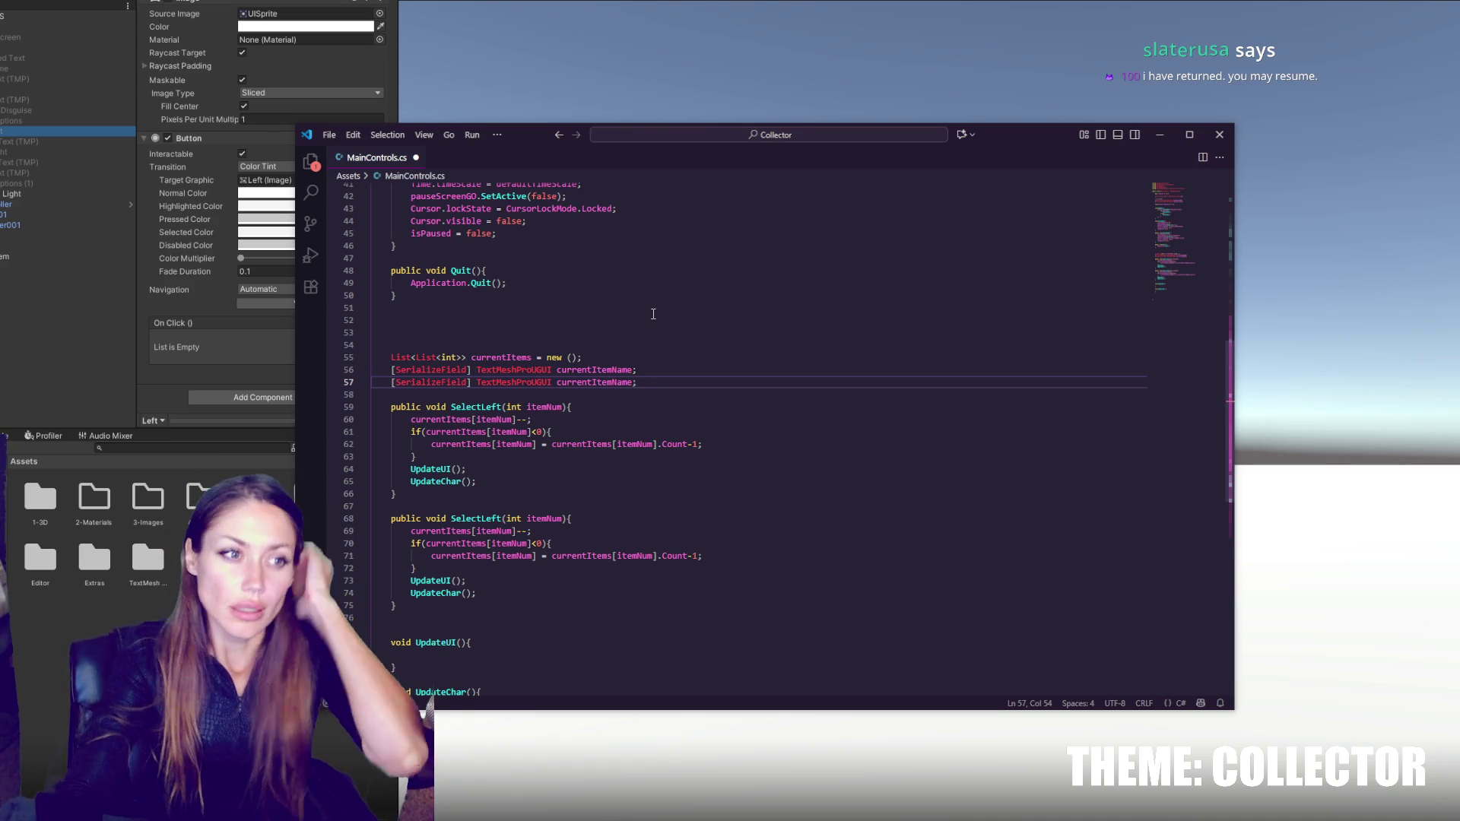
pyautogui.click(643, 422)
pyautogui.click(750, 453)
pyautogui.click(764, 444)
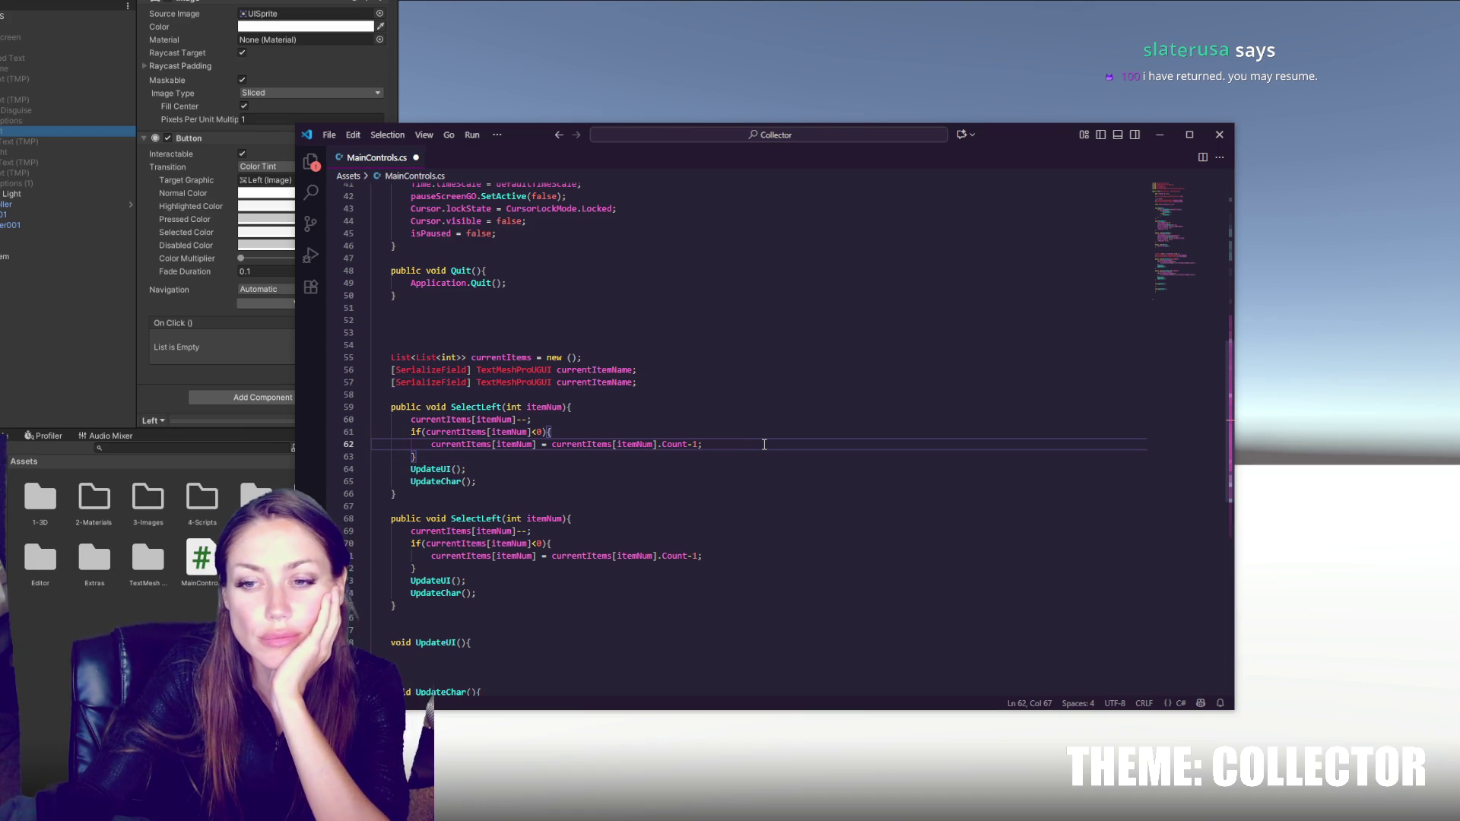
pyautogui.scroll(-4, 756, 431)
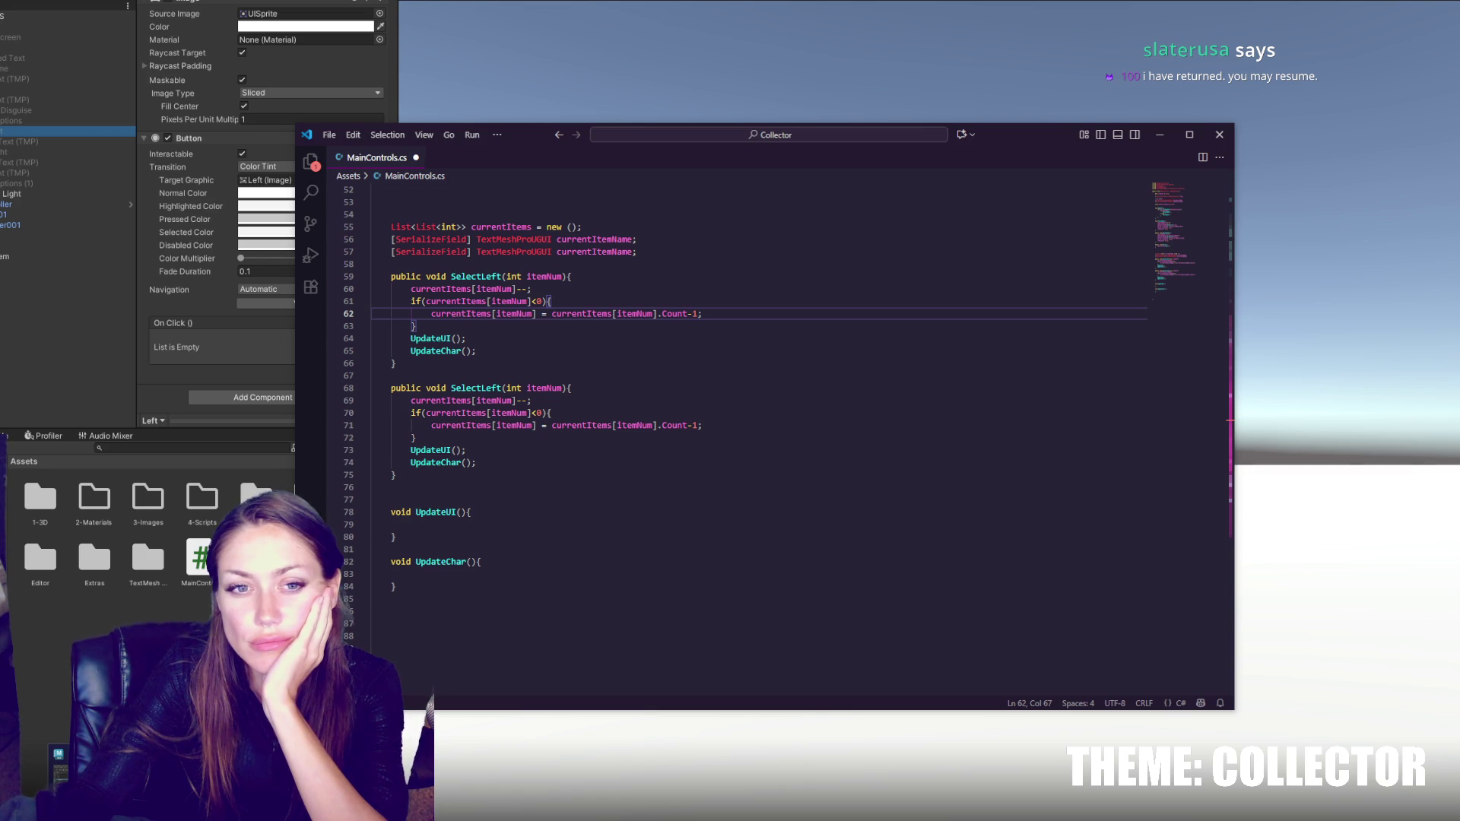
pyautogui.click(574, 577)
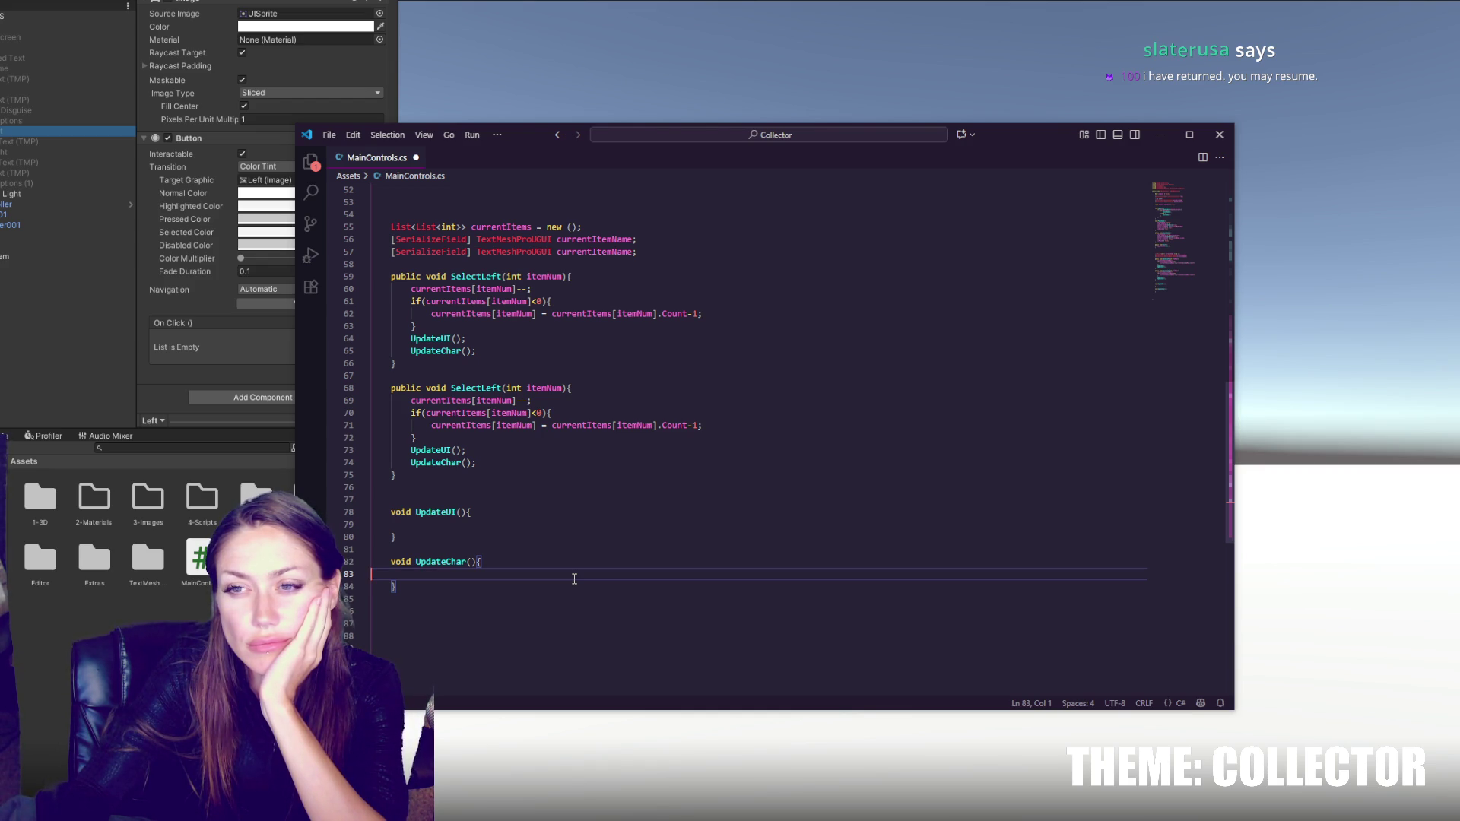
# - Change the duplicated field's type to List<Transform> and rename it to parent
pyautogui.hotkey('ctrl', 'z')
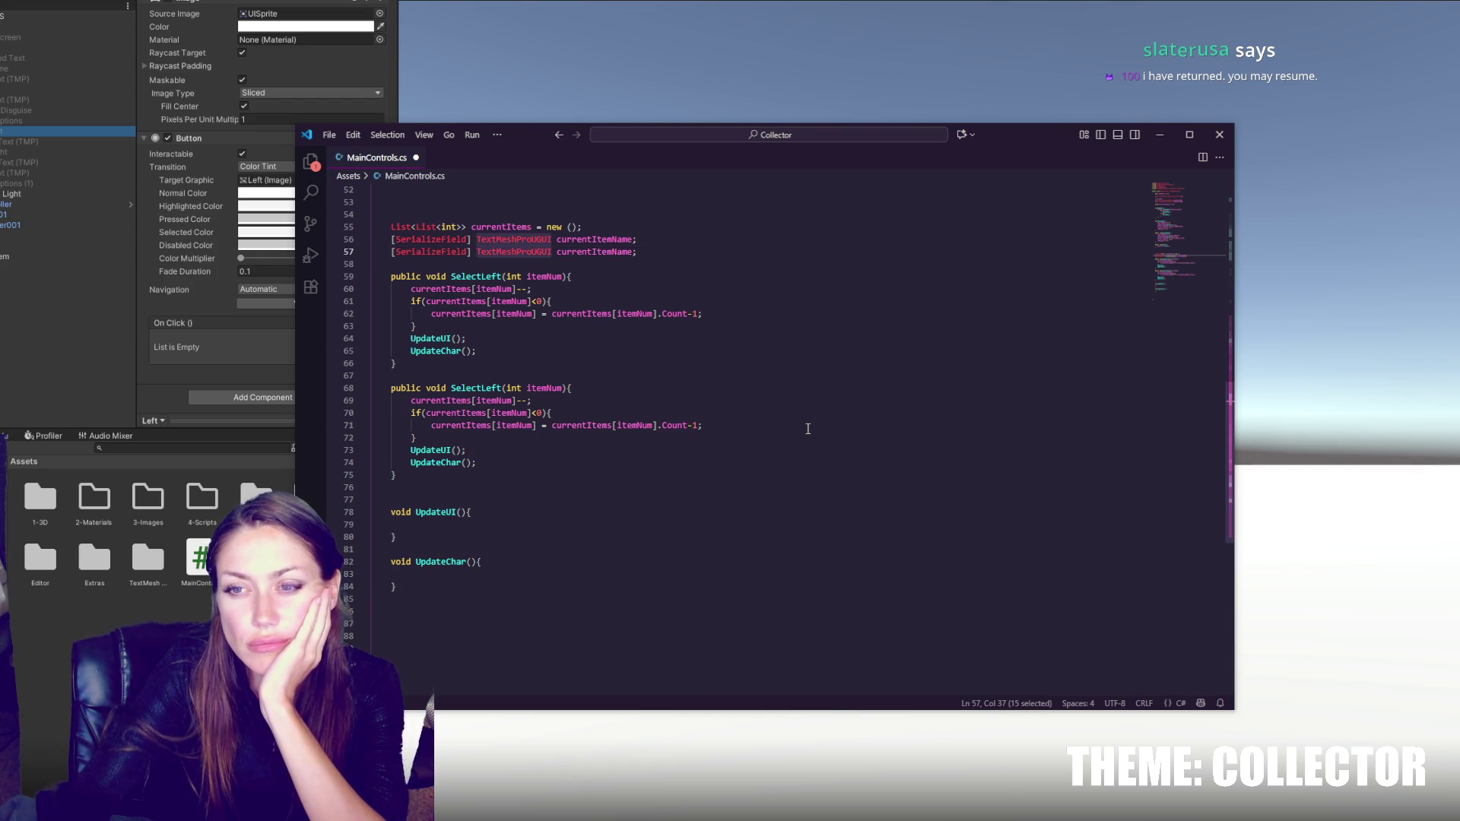
pyautogui.write('Transform')
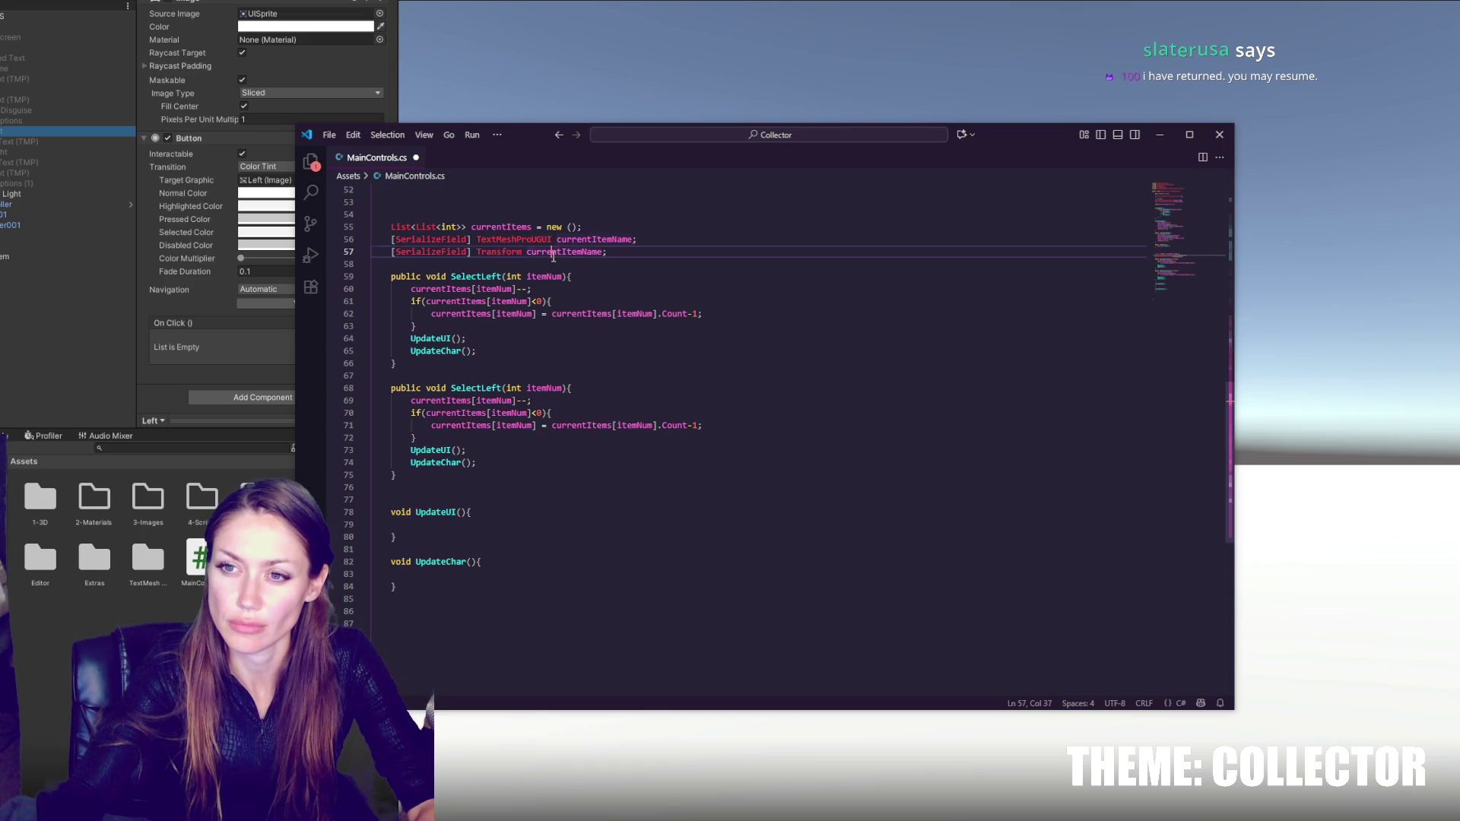
pyautogui.doubleClick(553, 252)
pyautogui.write('parent')
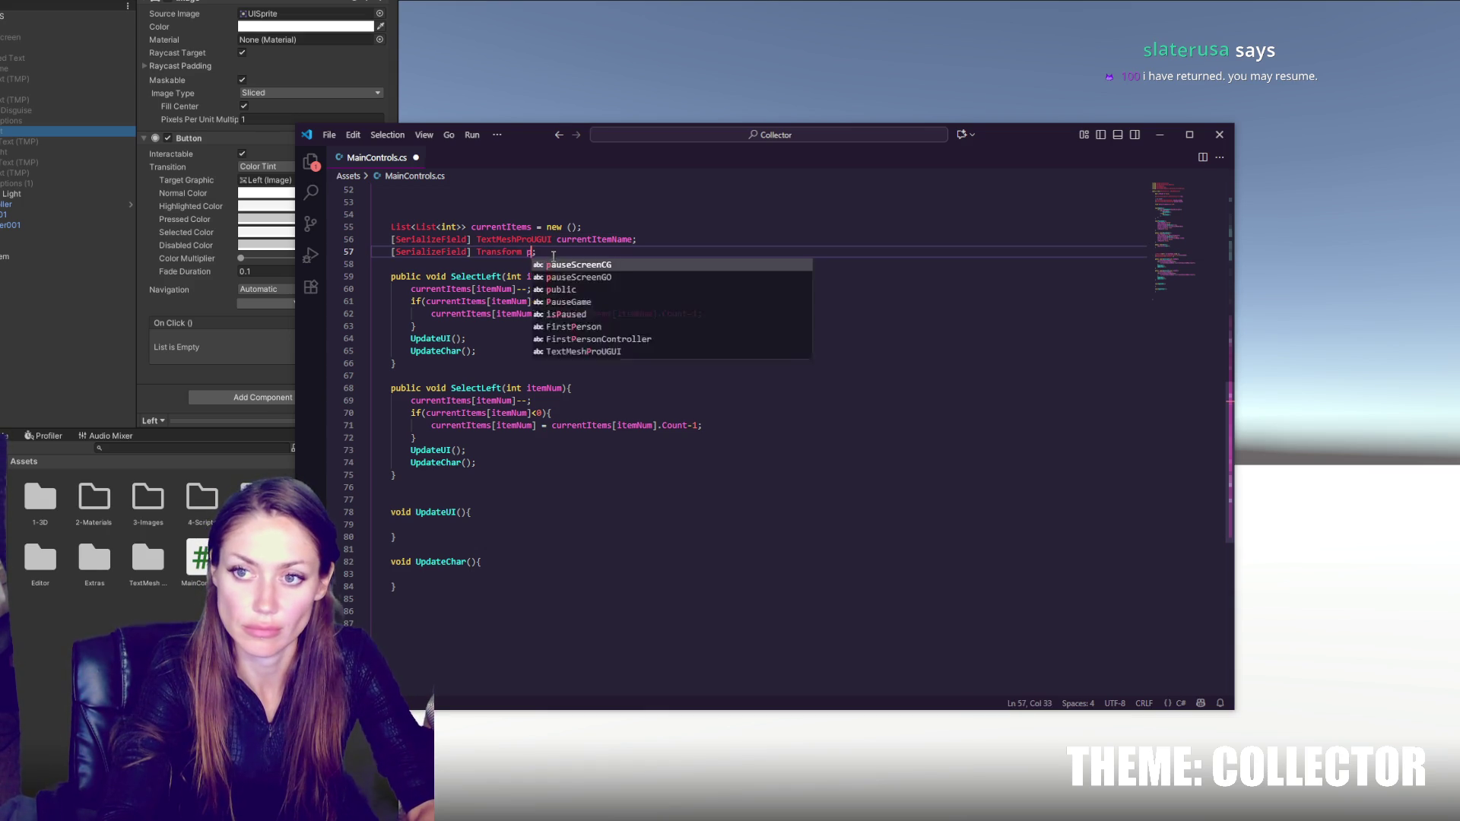
pyautogui.press('BackSpace')
pyautogui.press('BackSpace')
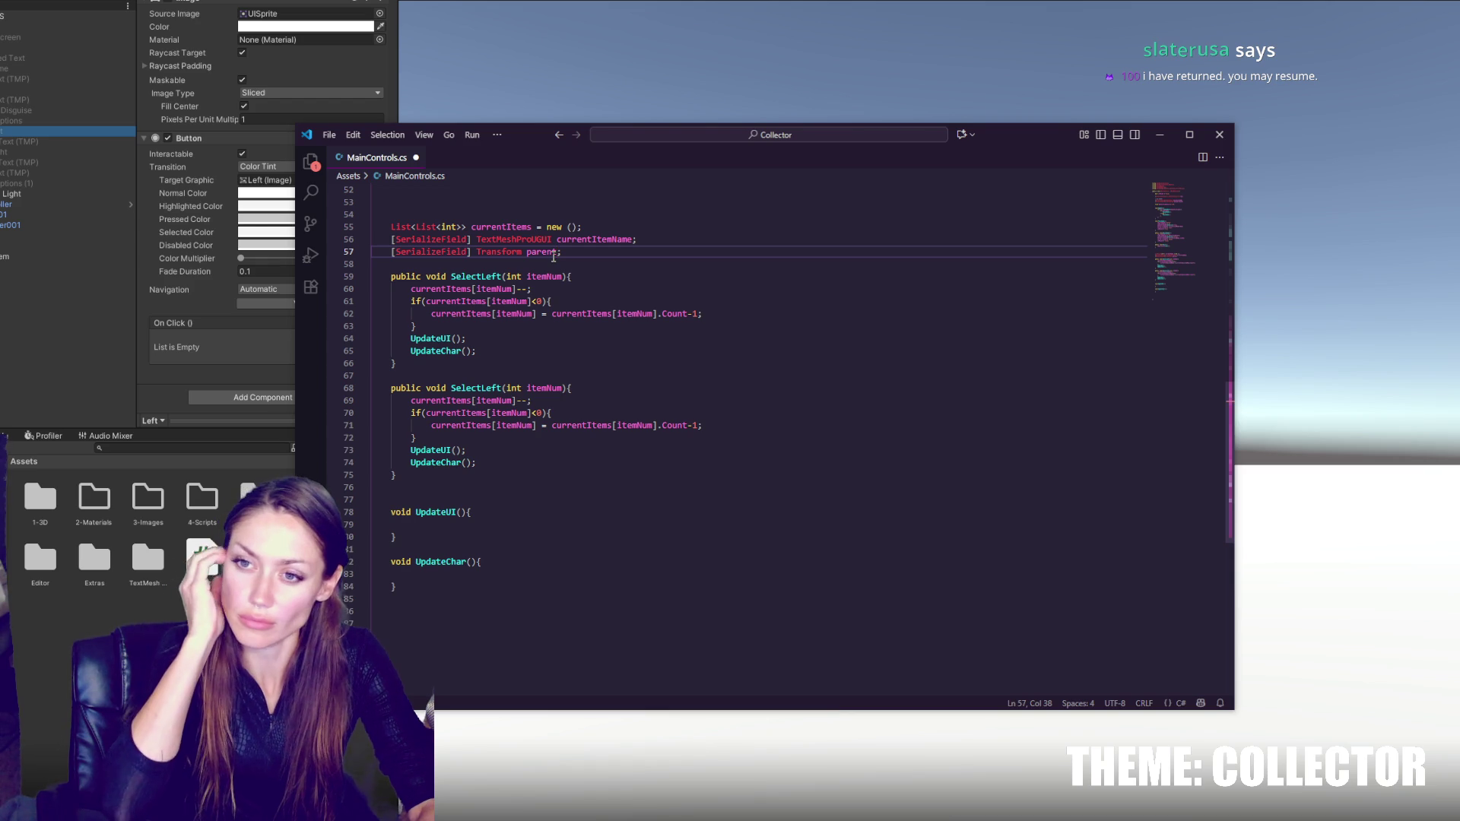
pyautogui.click(474, 253)
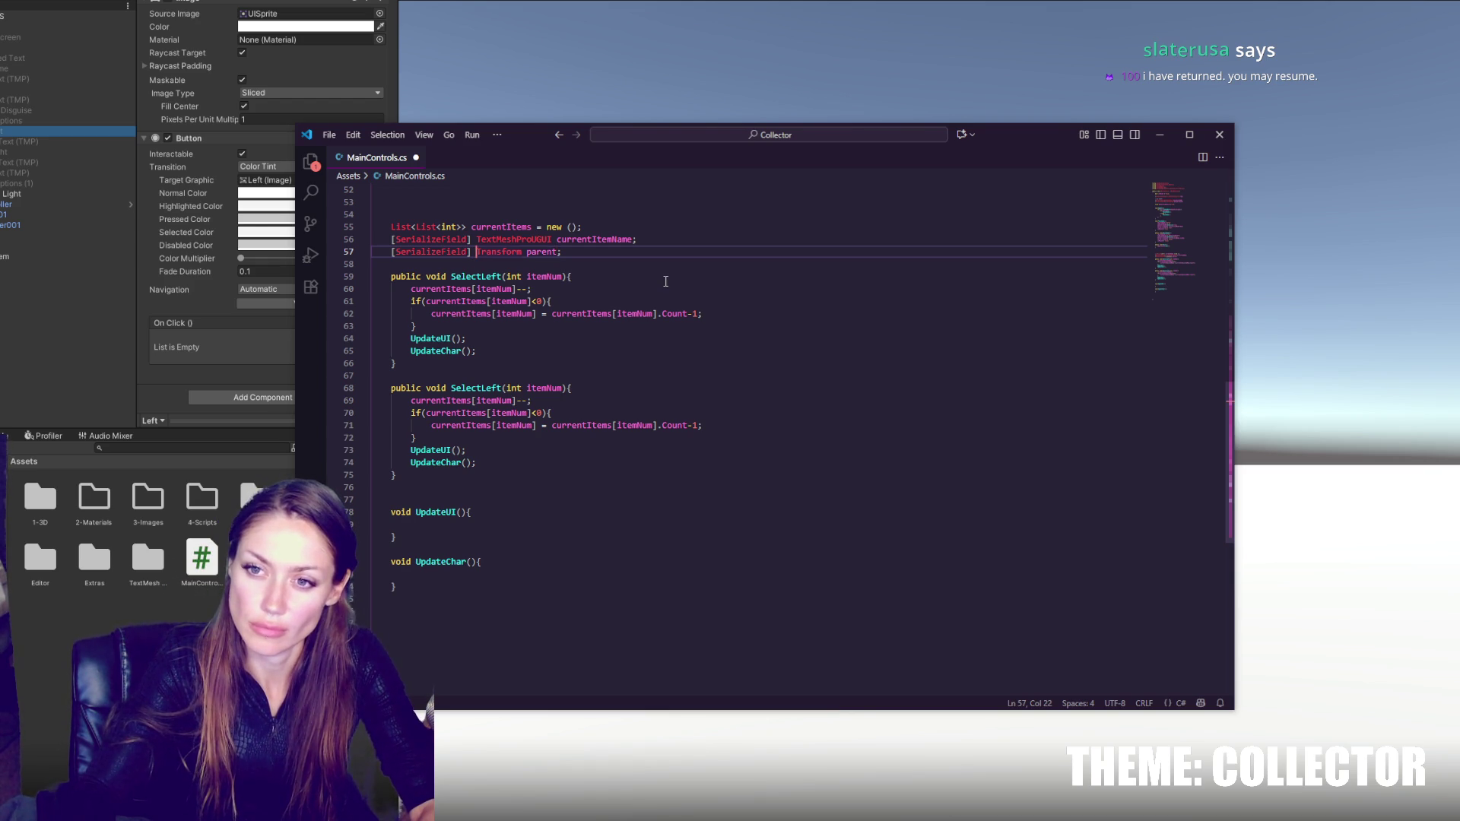
pyautogui.write('ReRist<')
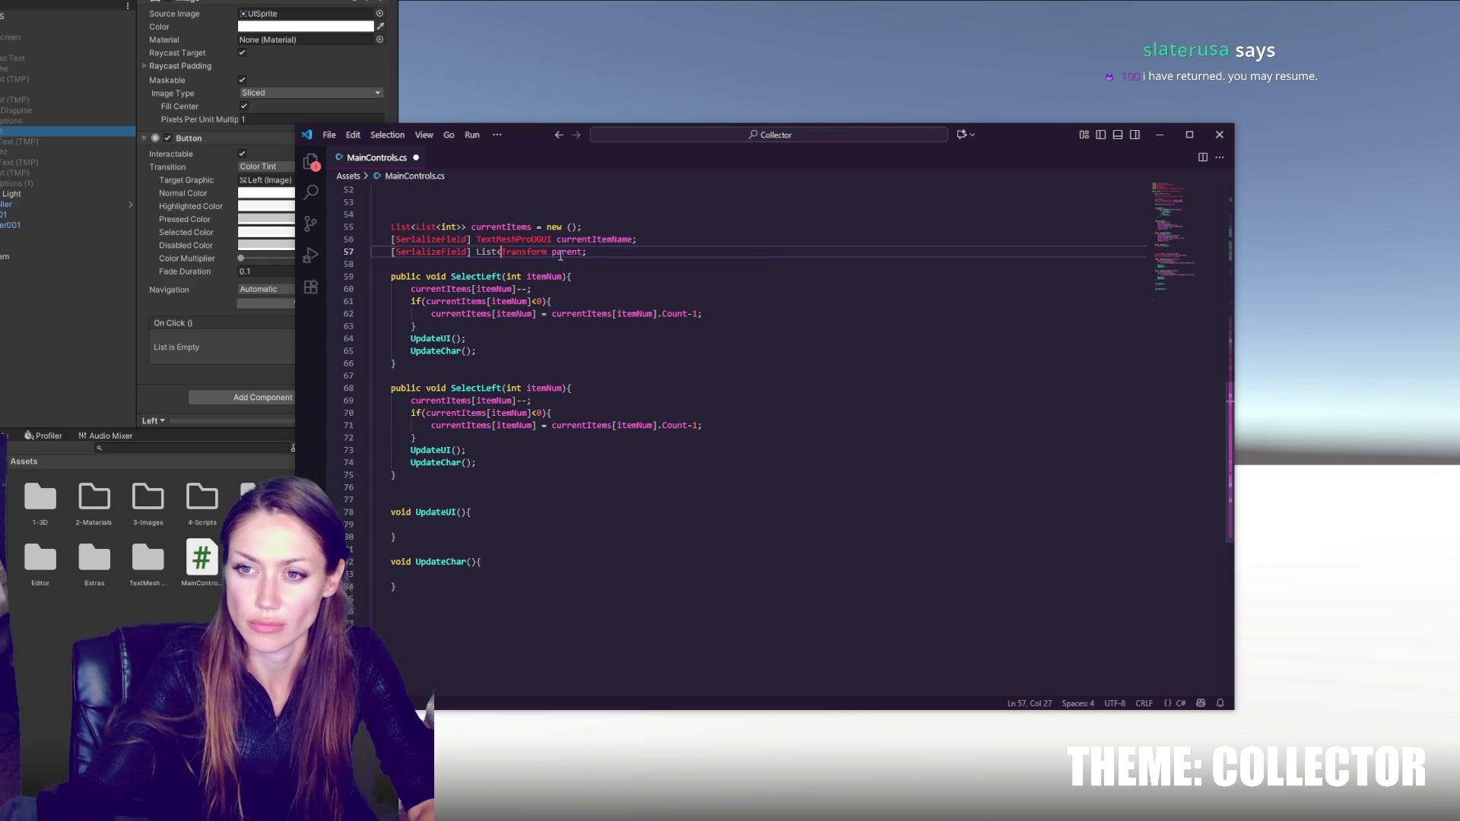
pyautogui.write('>')
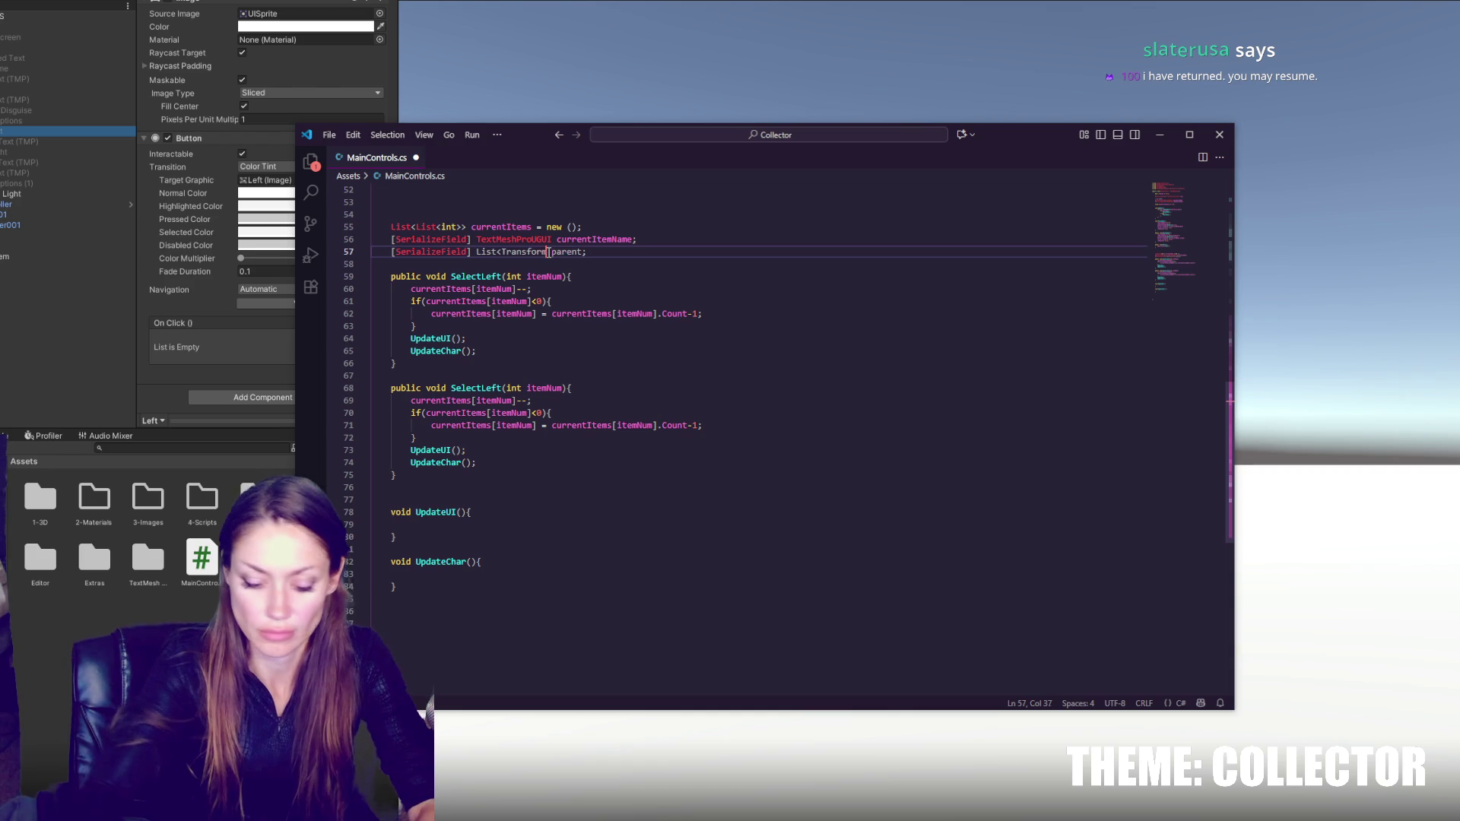
# - Rename the list field to clothingTypeParents initialised with new(), and save the script
pyautogui.doubleClick(570, 252)
pyautogui.write('character')
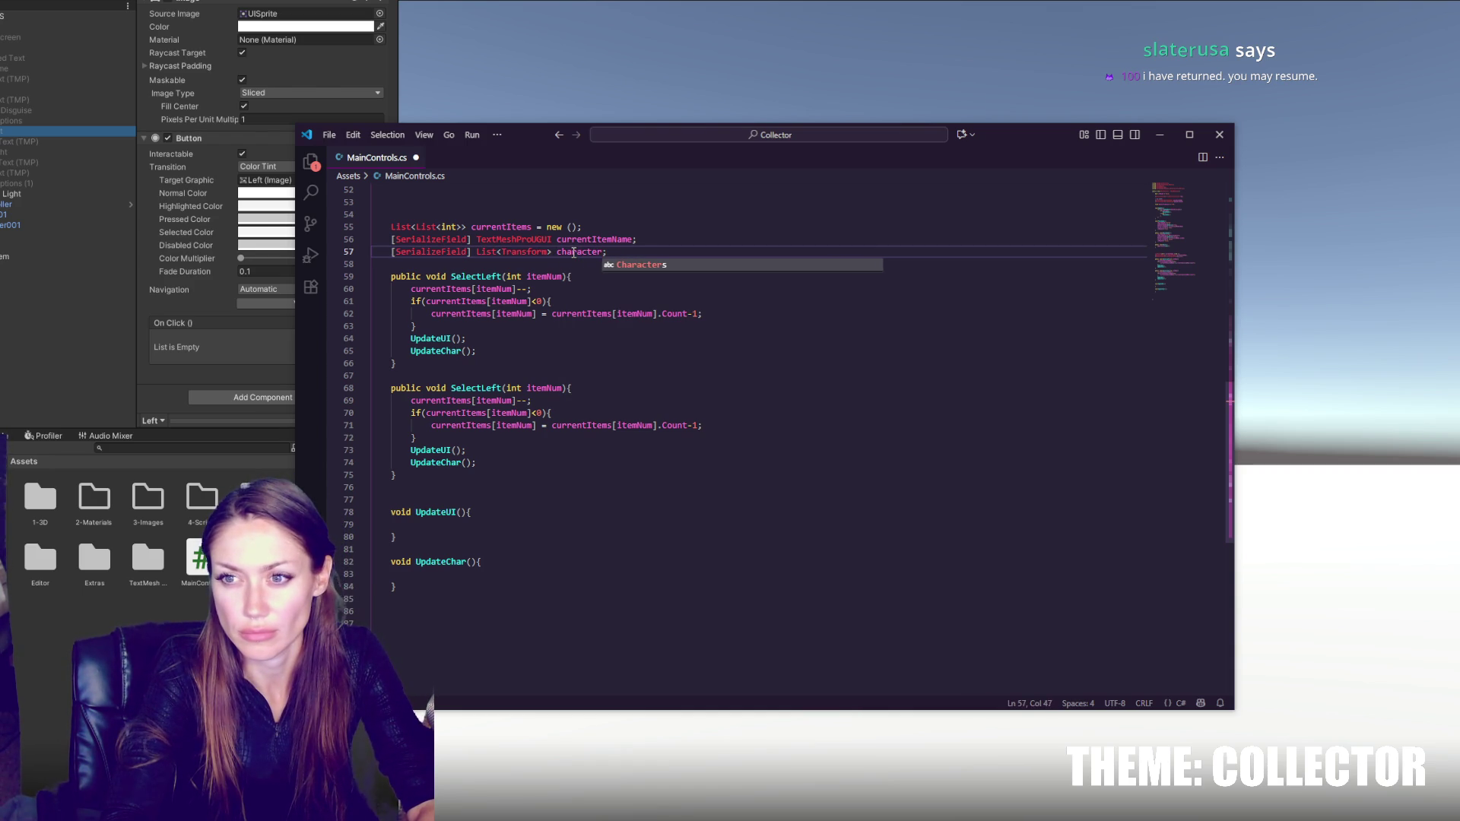
pyautogui.write('s')
pyautogui.write('temSpots = new();')
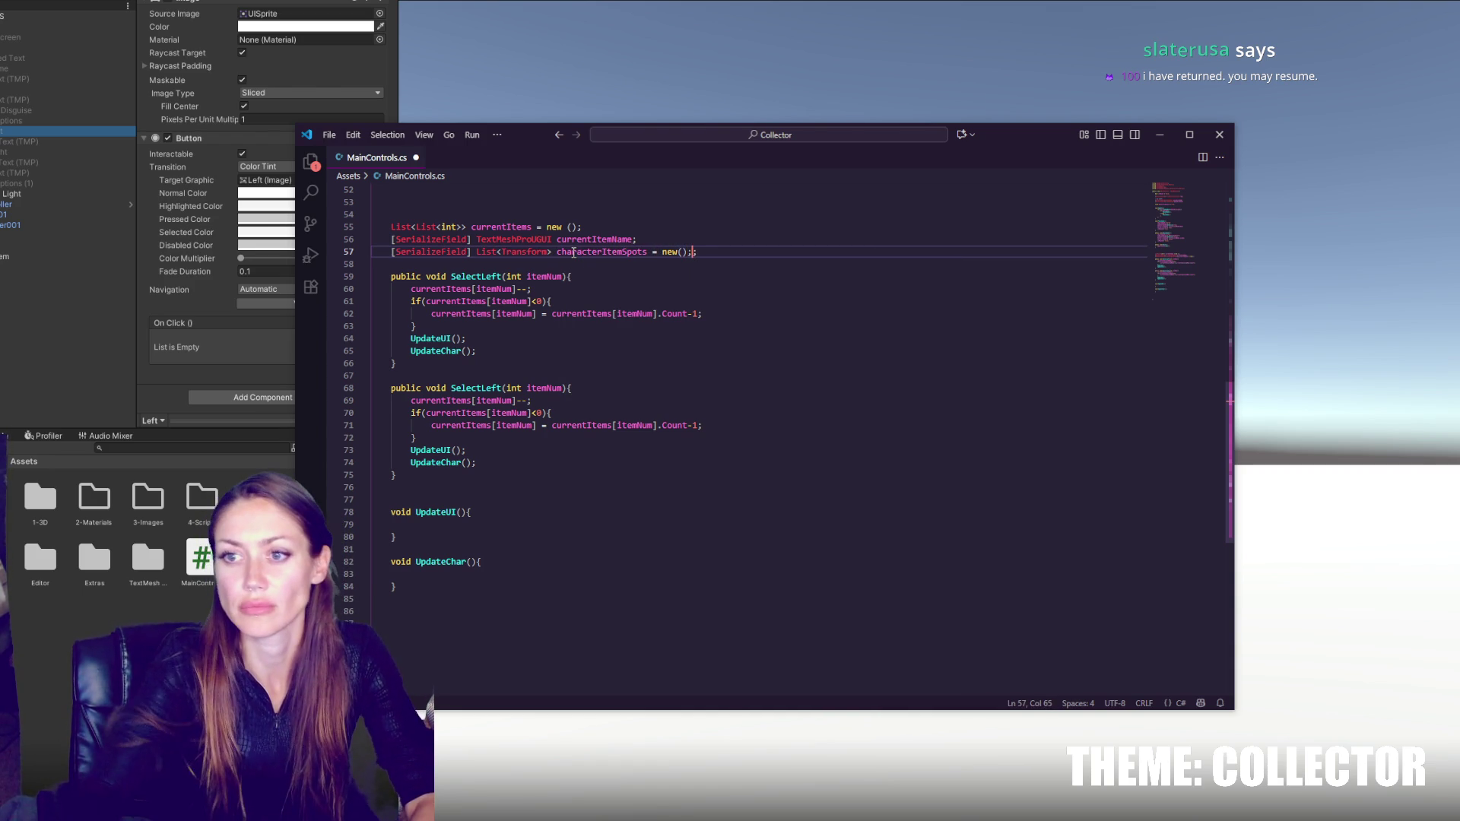
pyautogui.doubleClick(573, 252)
pyautogui.hotkey('ctrl', 's')
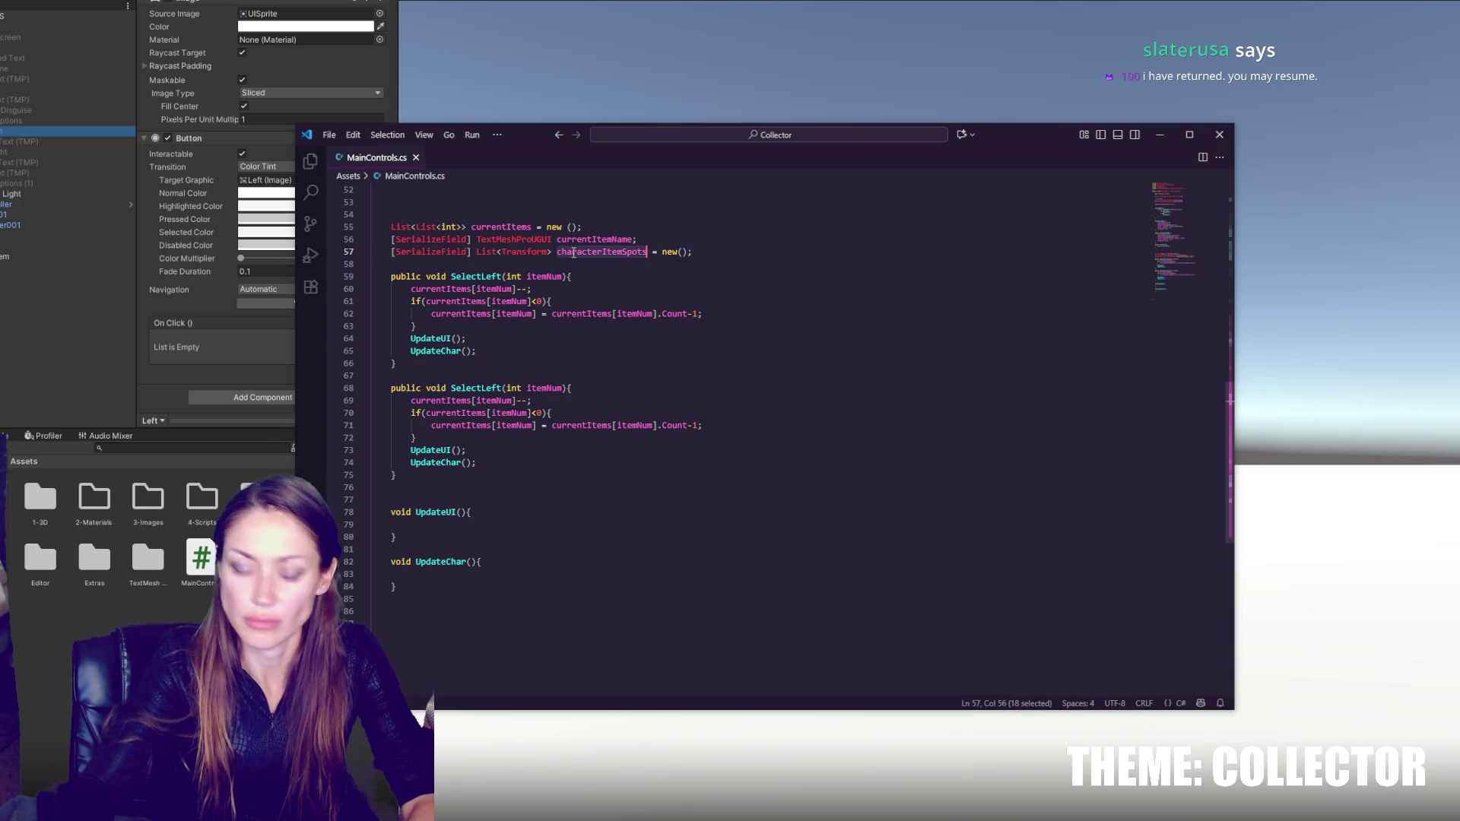
pyautogui.write('ch')
pyautogui.press('BackSpace')
pyautogui.write('lothingT')
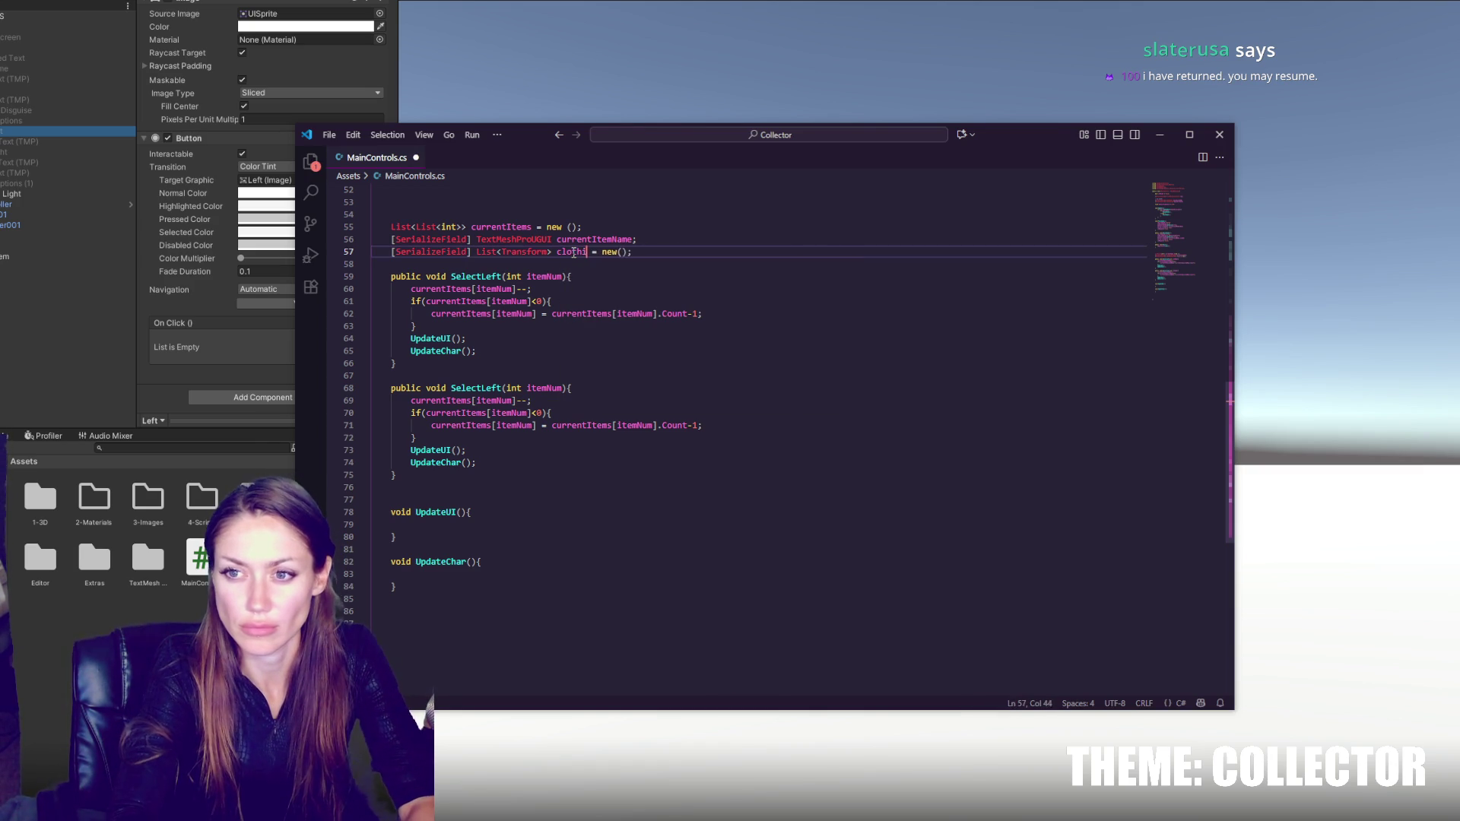
pyautogui.write('ypes')
pyautogui.hotkey('ctrl', 's')
pyautogui.doubleClick(574, 252)
pyautogui.write('cloth')
pyautogui.write('ingTypeParent')
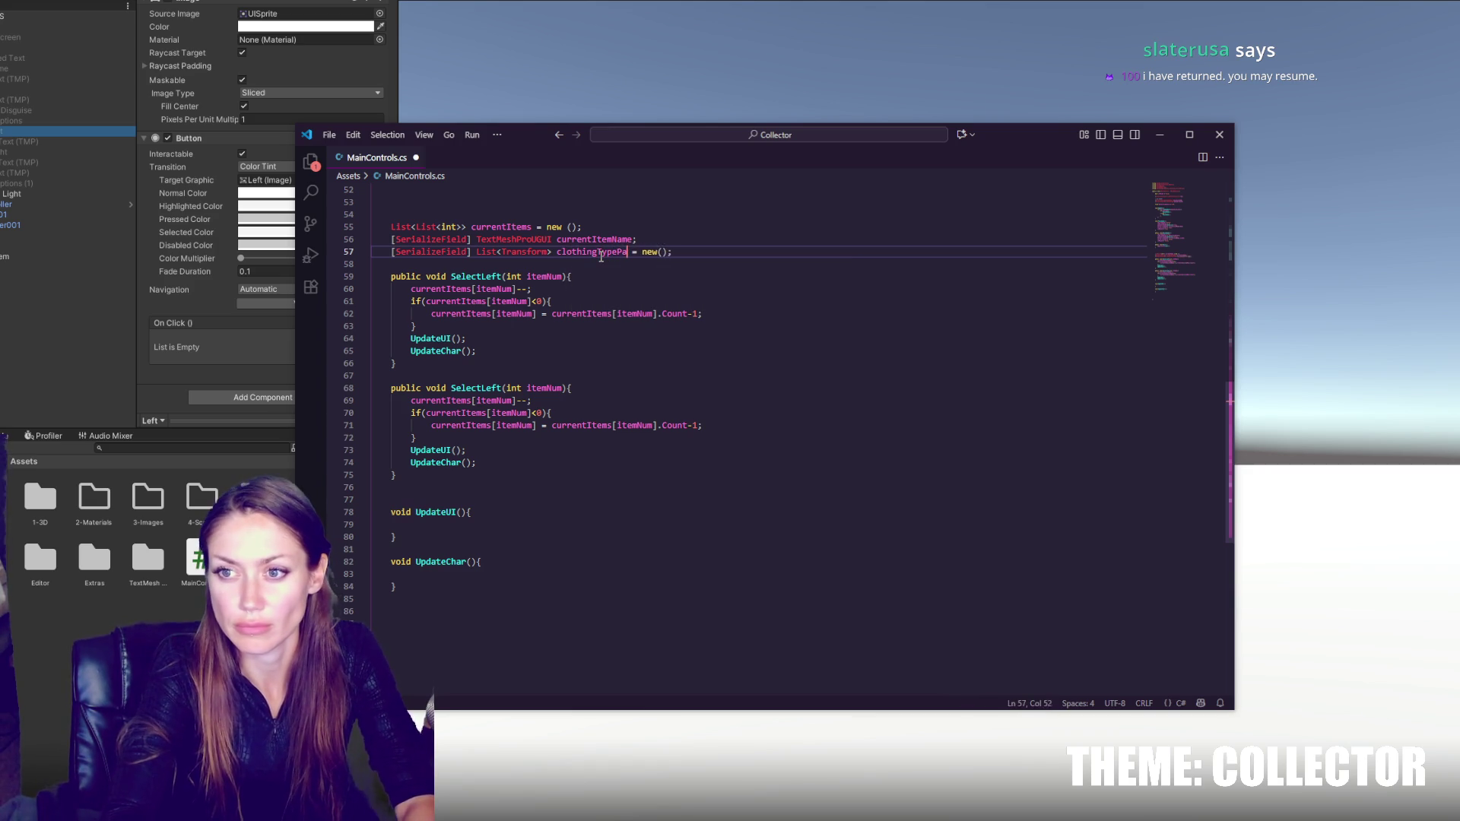
pyautogui.write('s')
pyautogui.hotkey('ctrl', 's')
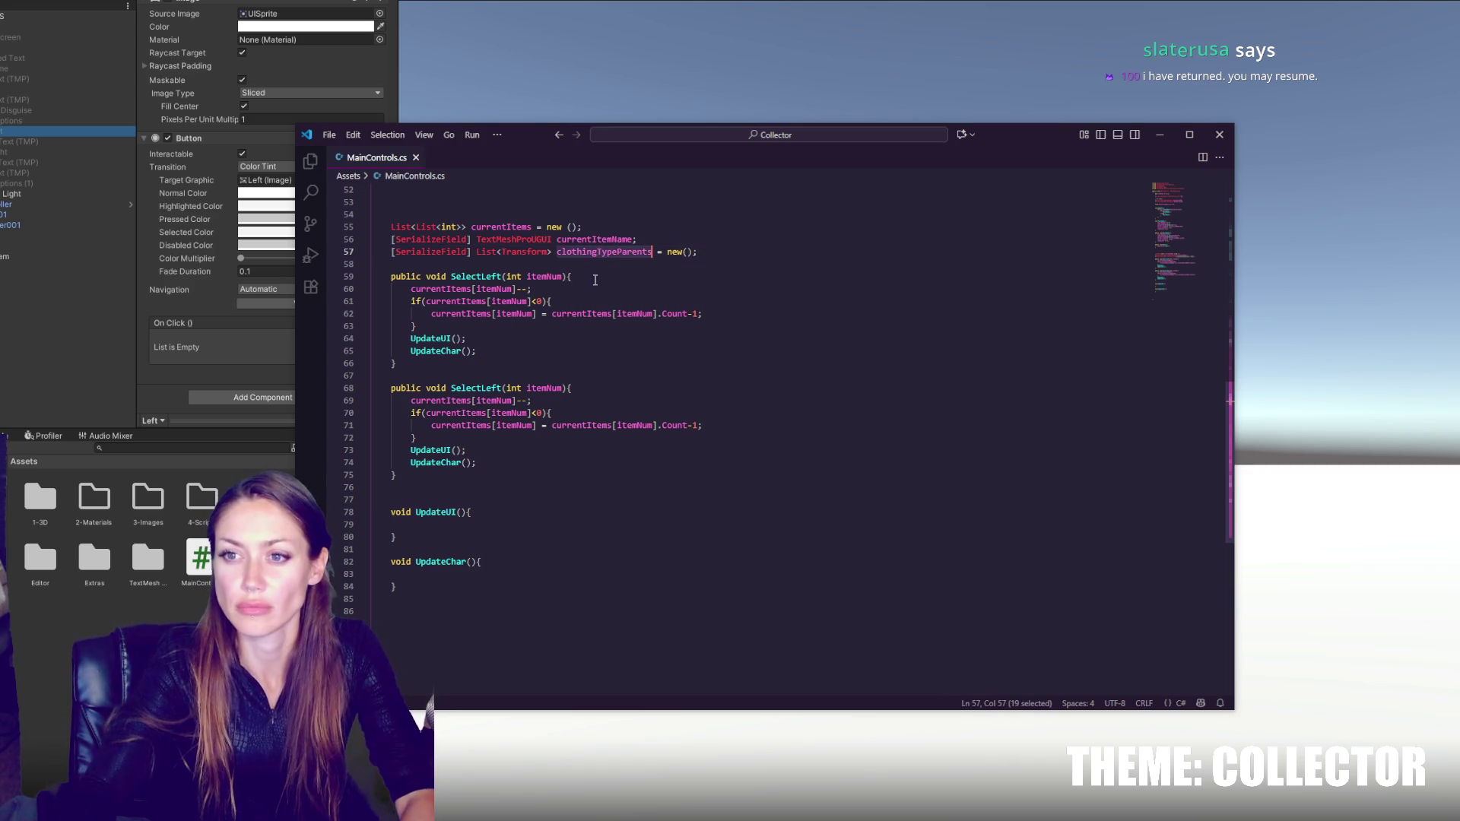
pyautogui.click(564, 505)
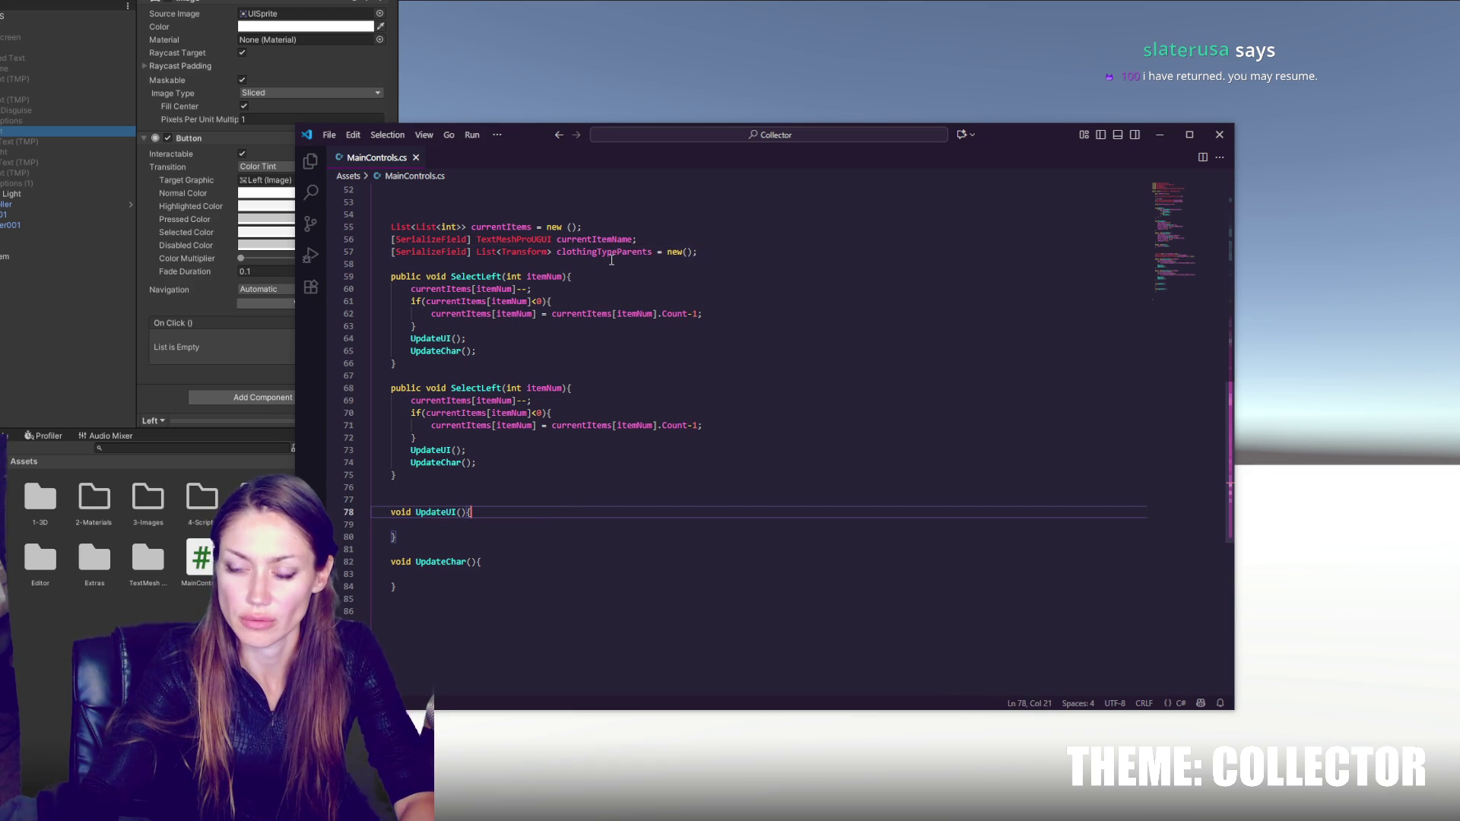
pyautogui.click(488, 525)
# - Start a foreach over each Transform child in clothingTypeParents[i] inside UpdateChar
pyautogui.click(498, 578)
pyautogui.write('clothingTypeParents[i')
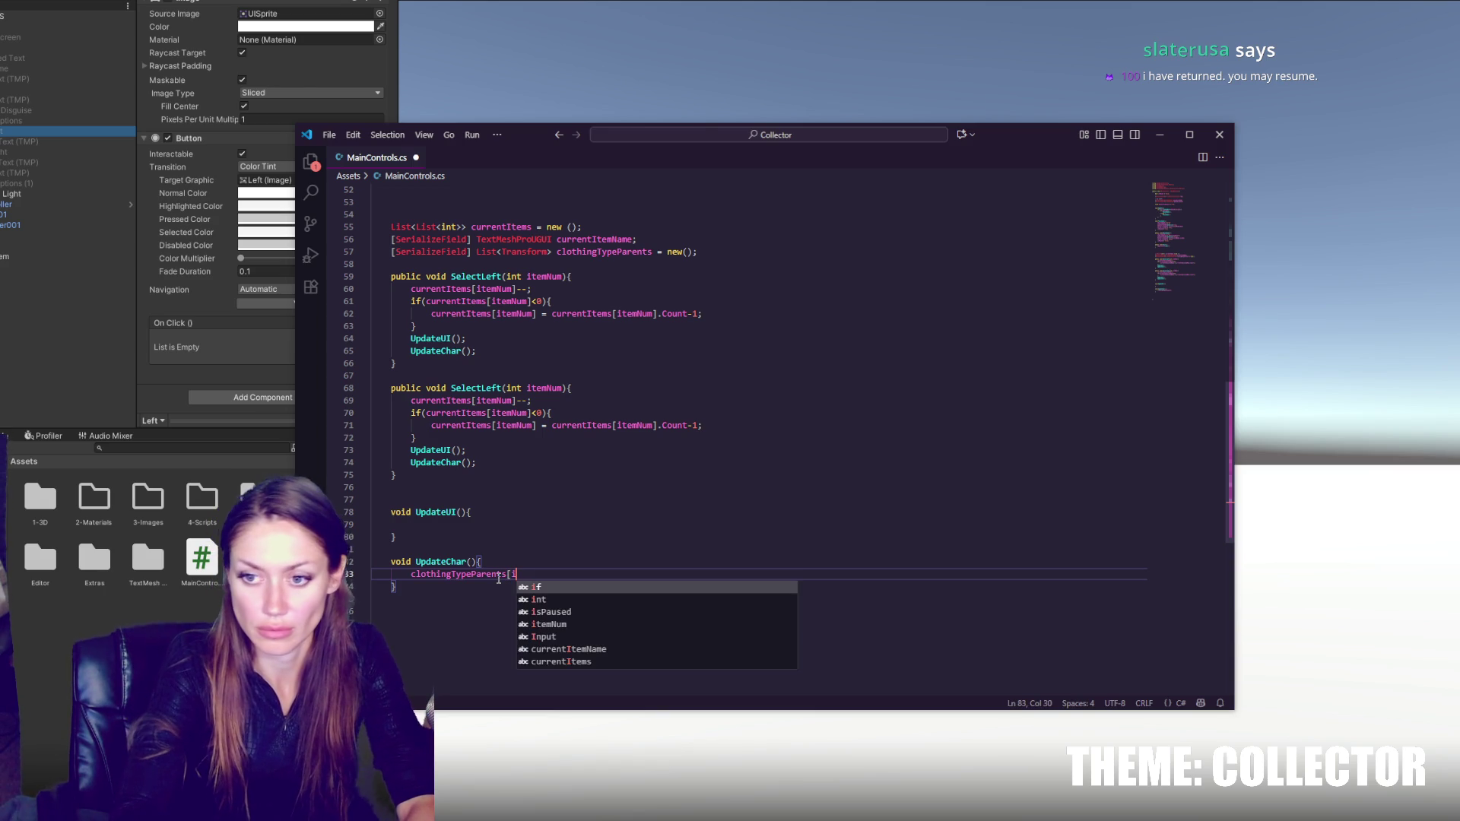
pyautogui.write('];')
pyautogui.press('BackSpace')
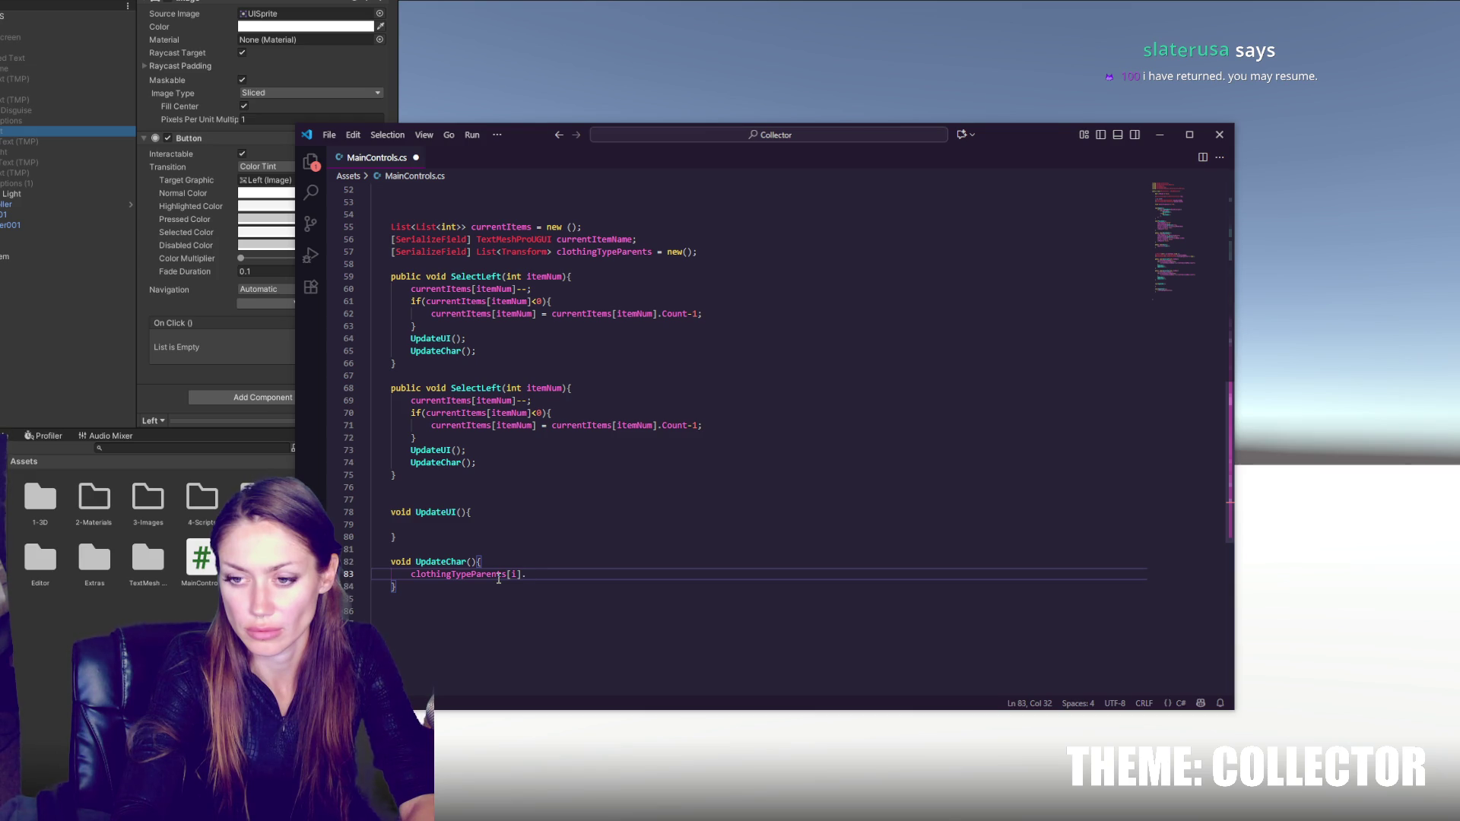
pyautogui.press('BackSpace')
pyautogui.press('Home')
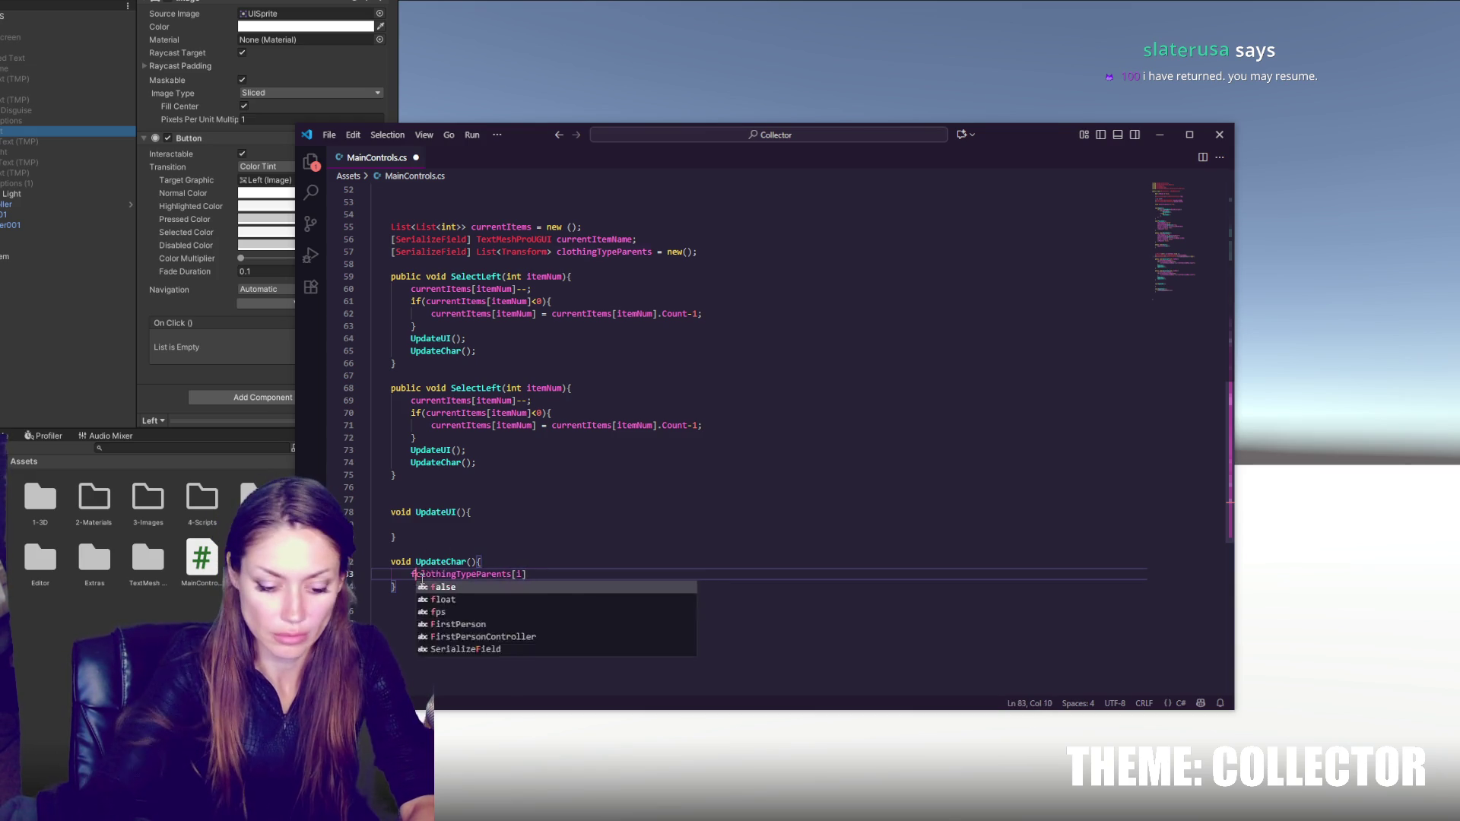
pyautogui.write('foreach(Tran')
pyautogui.press('Tab')
pyautogui.write('child in')
pyautogui.click(701, 576)
pyautogui.doubleClick(615, 253)
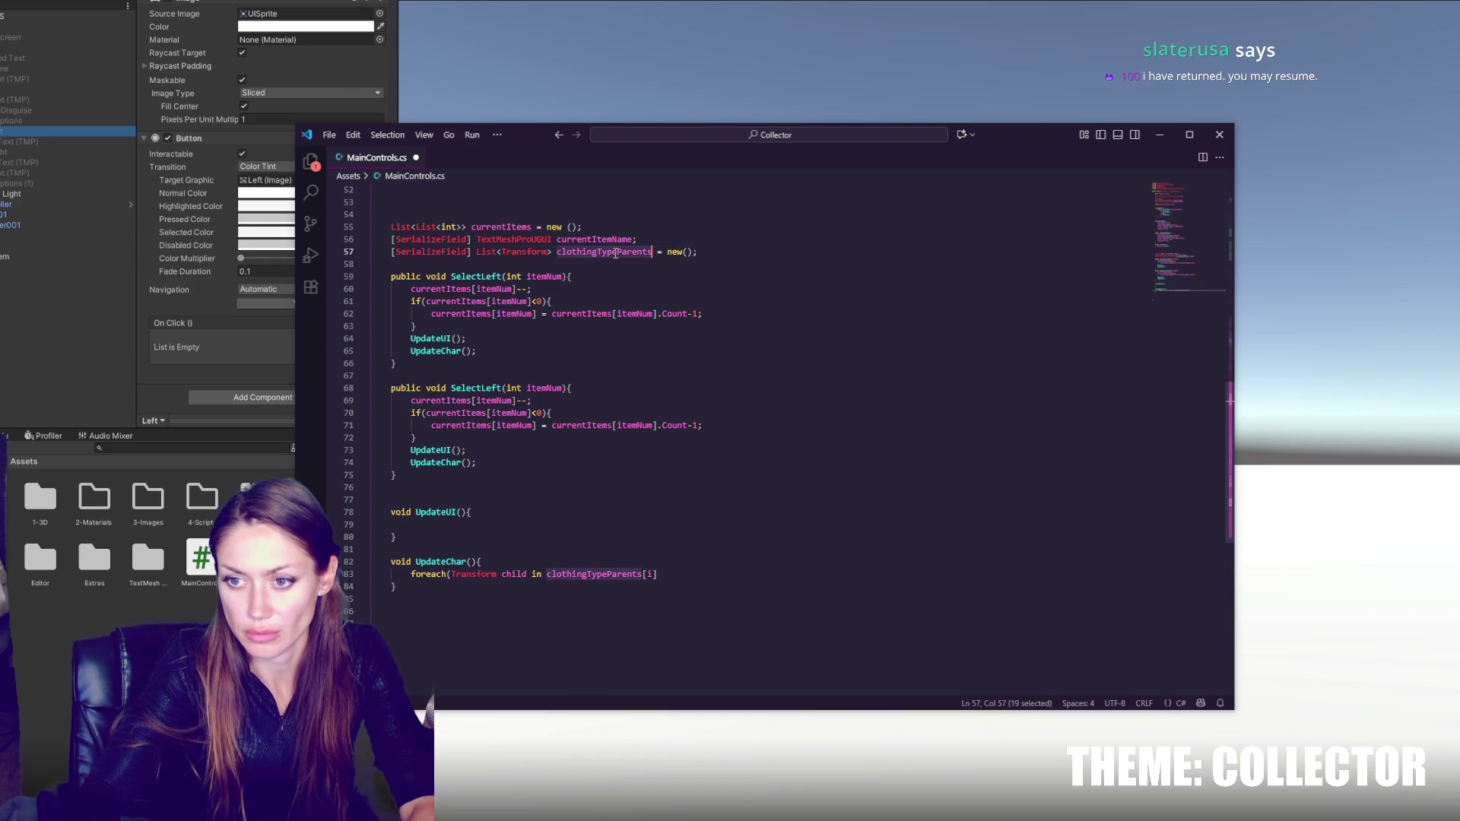
pyautogui.click(700, 574)
pyautogui.write('){')
pyautogui.press('Return')
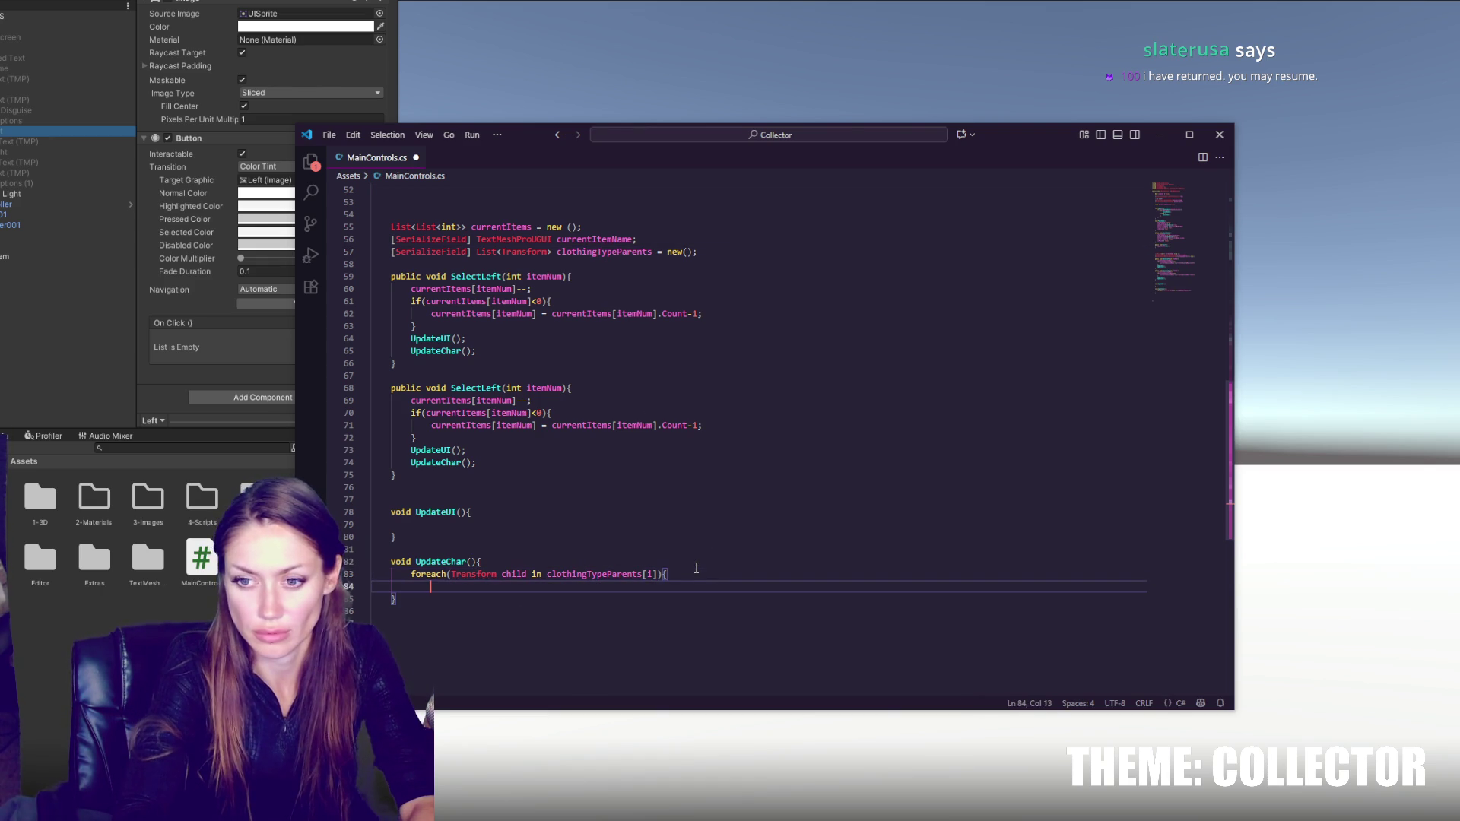
# - Call child.gameObject.SetActive(false) in the loop, then begin clothingTypeParents[i].GetChild(currentItems[i]
pyautogui.write('child.')
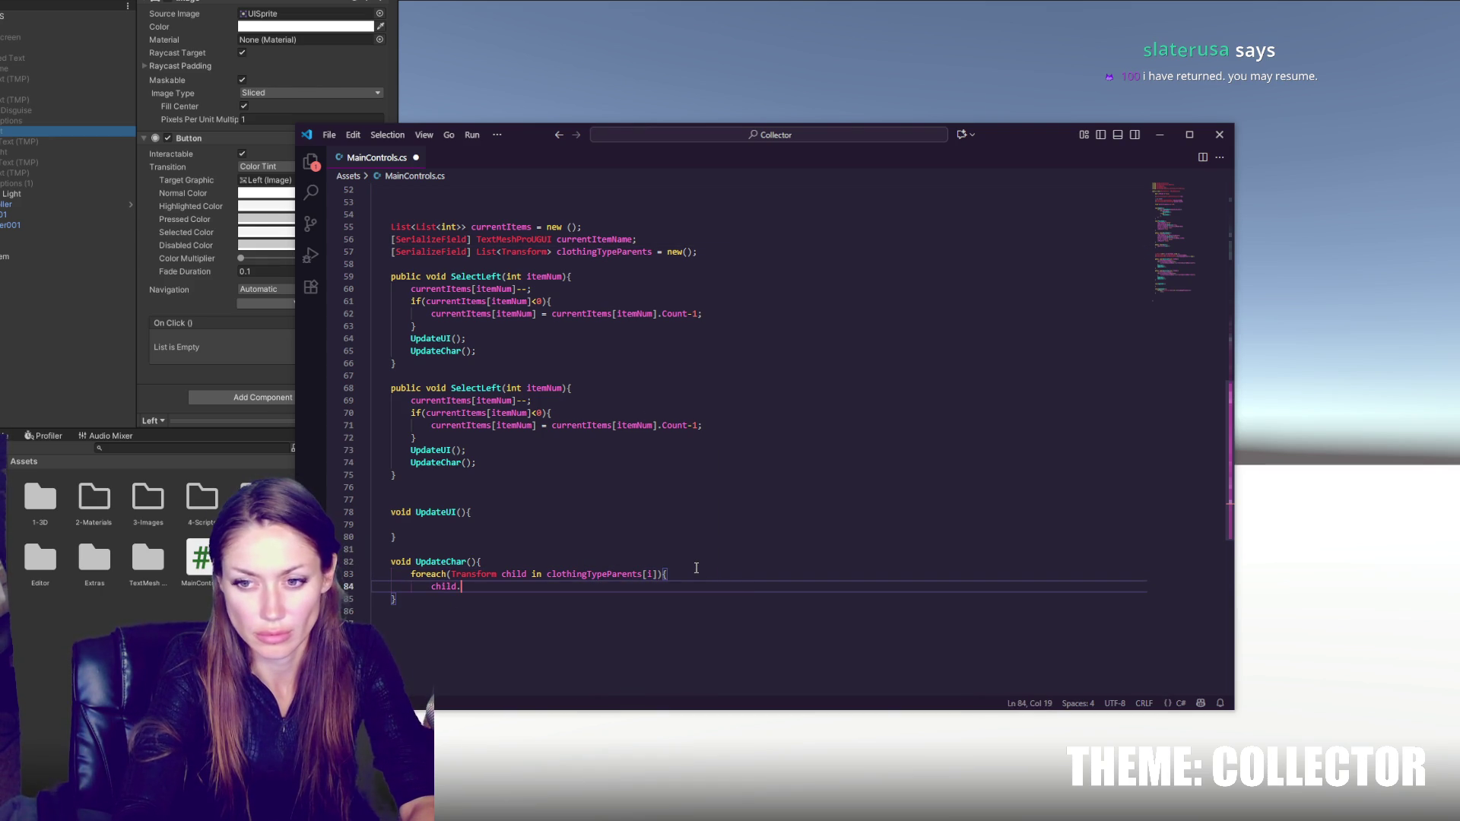
pyautogui.write('gameObject.Set')
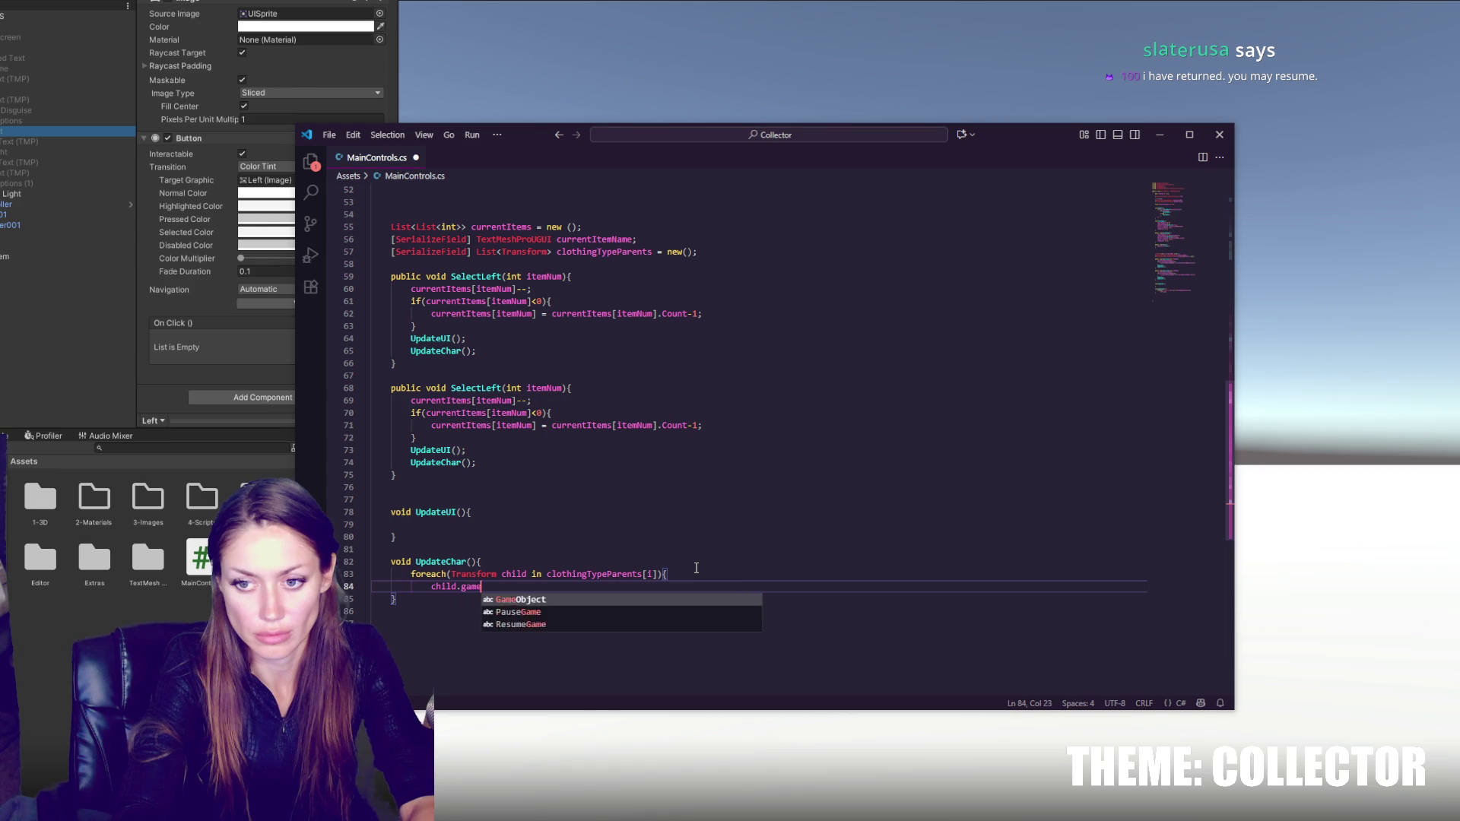
pyautogui.press('Tab')
pyautogui.write('(false);')
pyautogui.press('Return')
pyautogui.write('}')
pyautogui.press('Return')
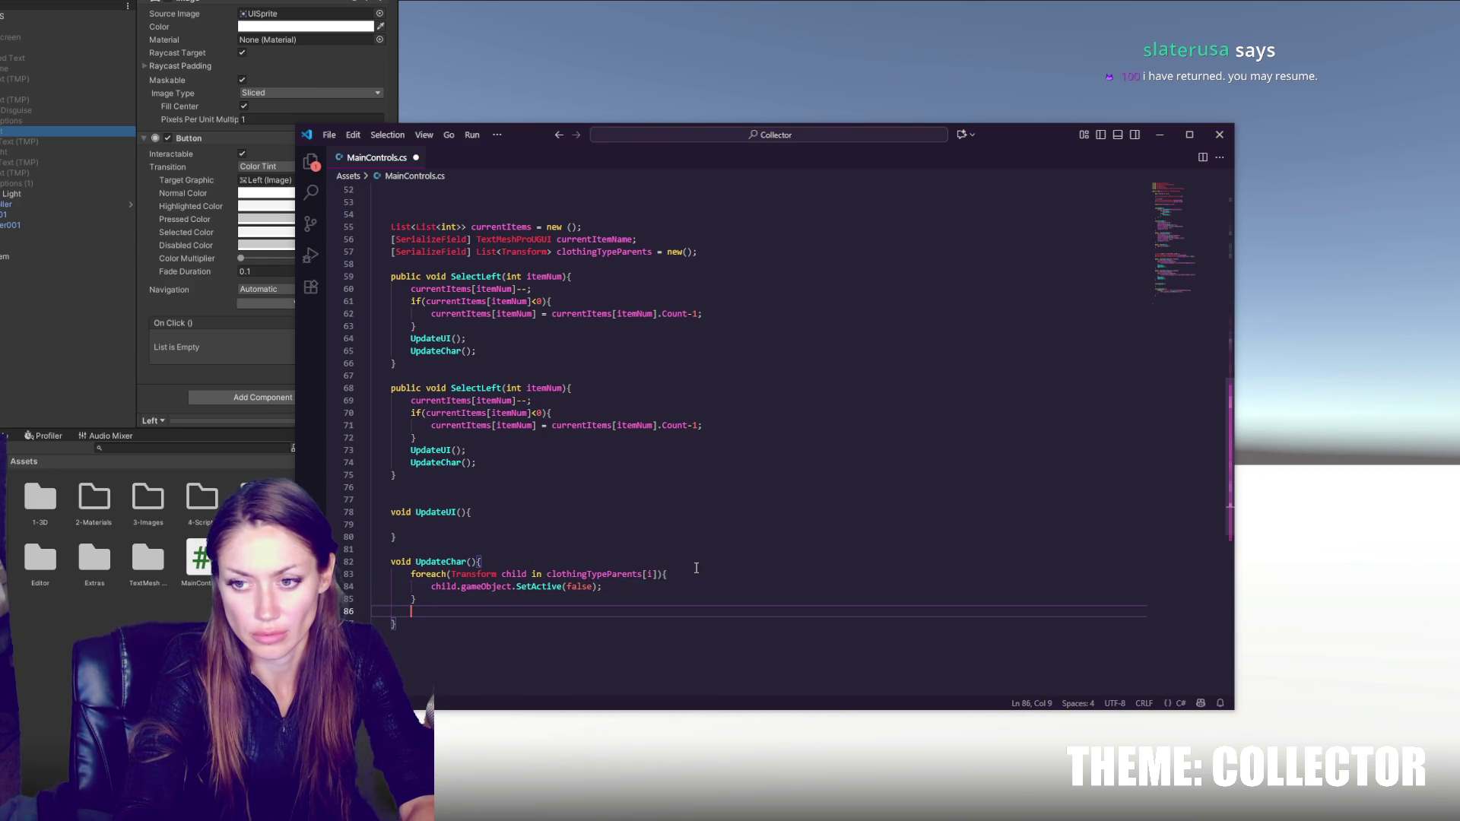
pyautogui.moveTo(546, 574); pyautogui.dragTo(584, 575)
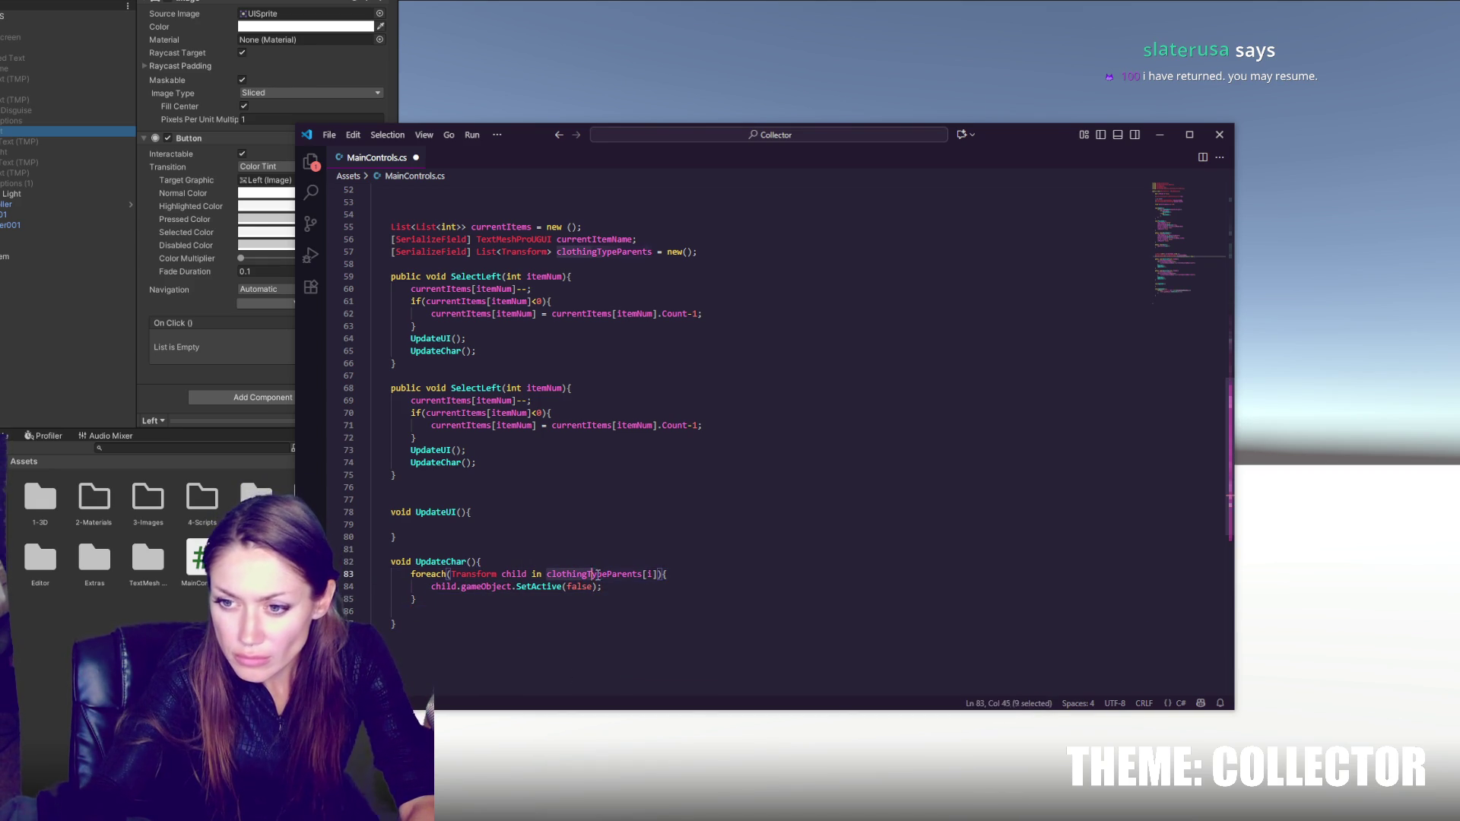
pyautogui.click(617, 607)
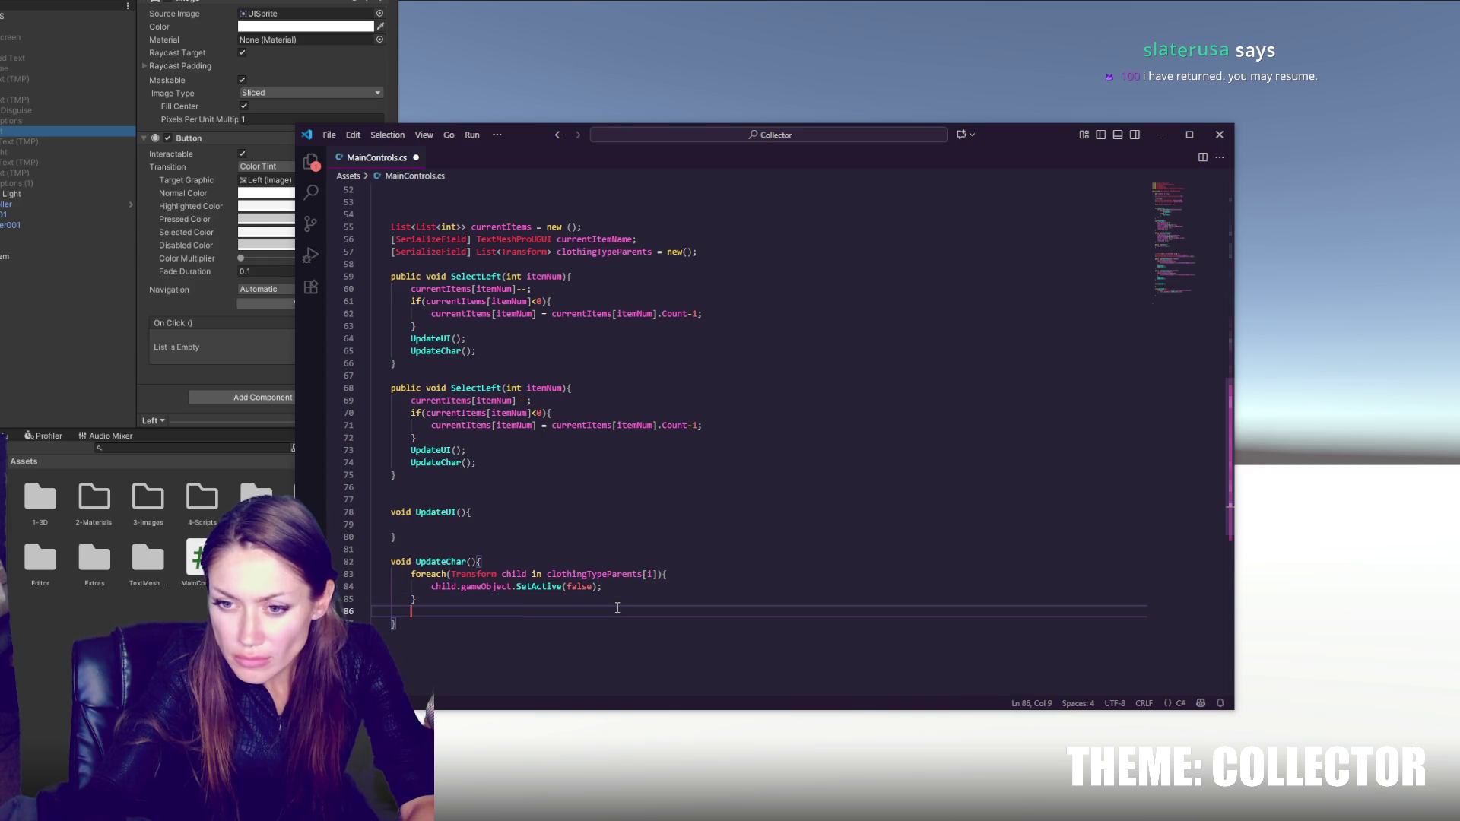
pyautogui.write('clothingTypeParents[i].GetChild(')
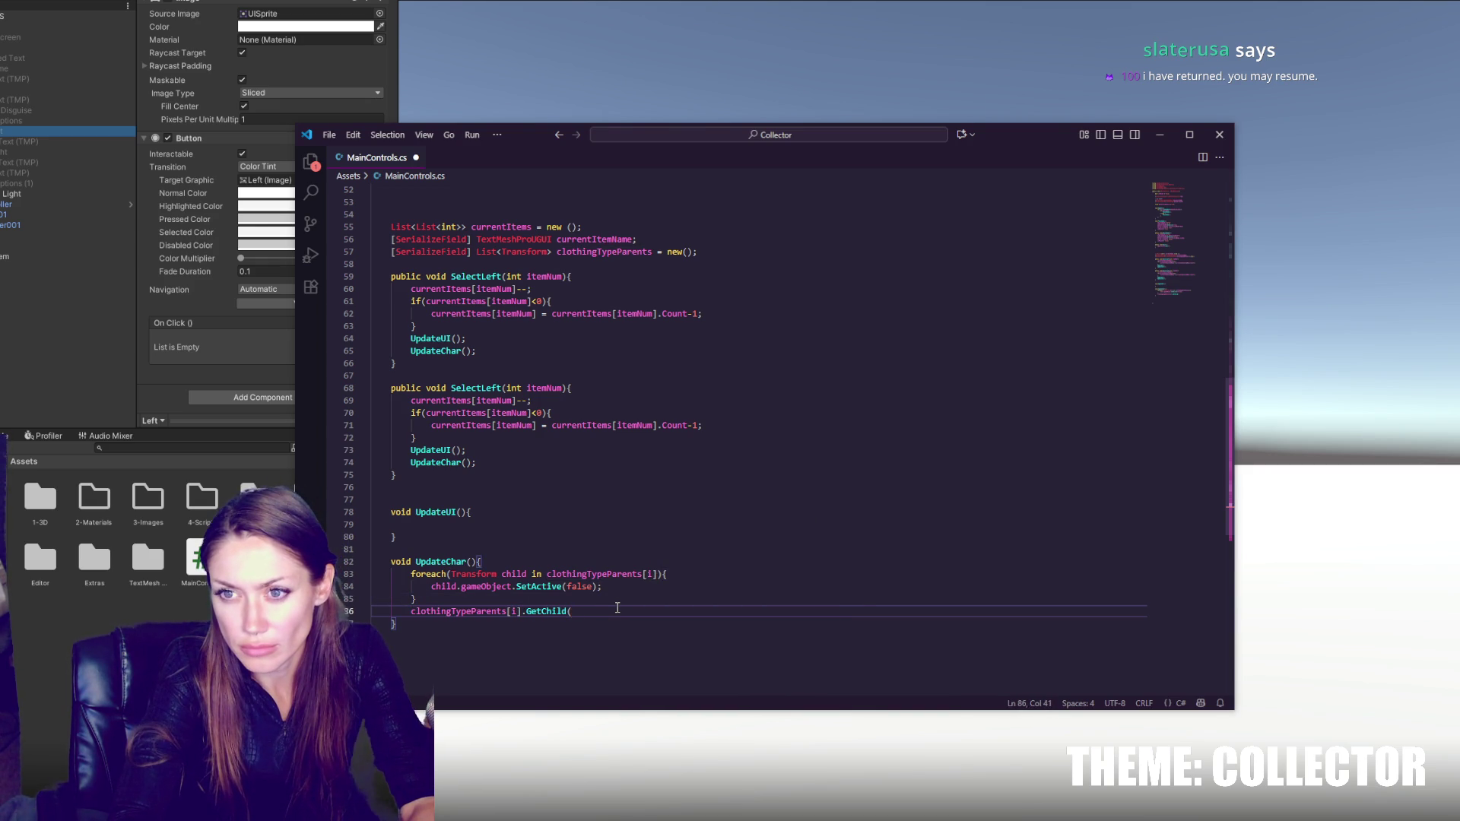
pyautogui.write('currentItems')
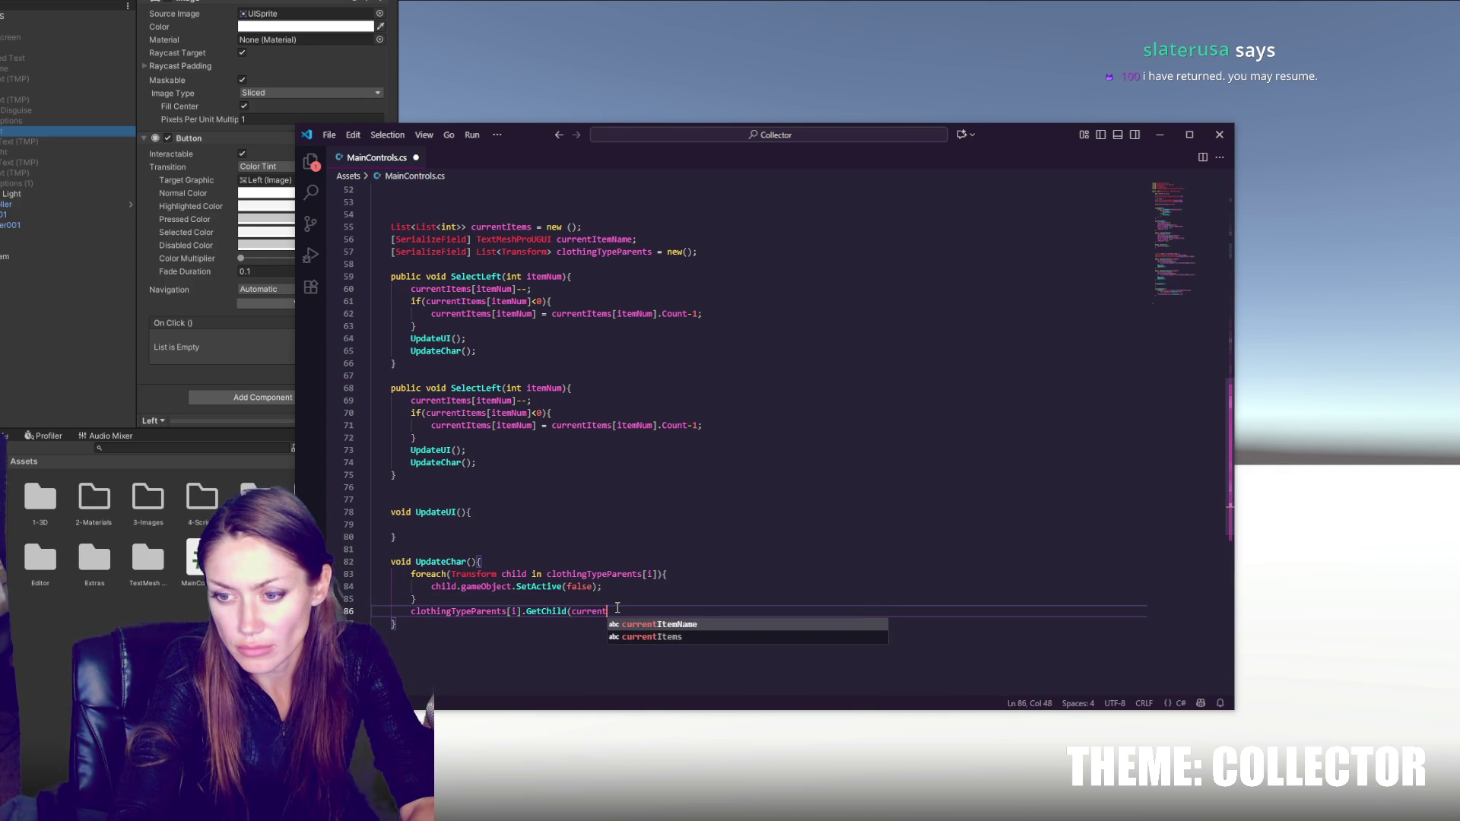
pyautogui.write('[')
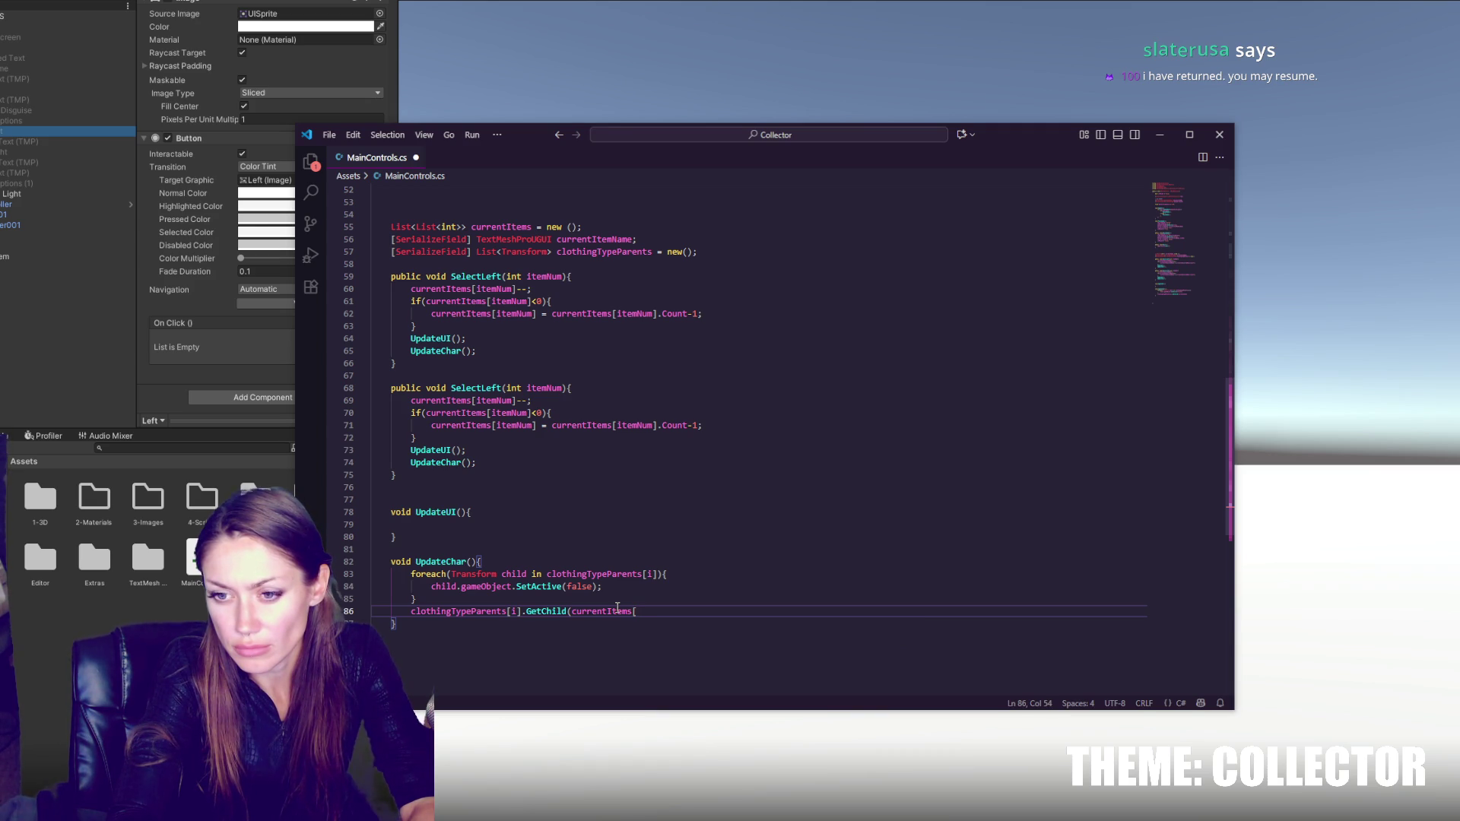
pyautogui.write('i]')
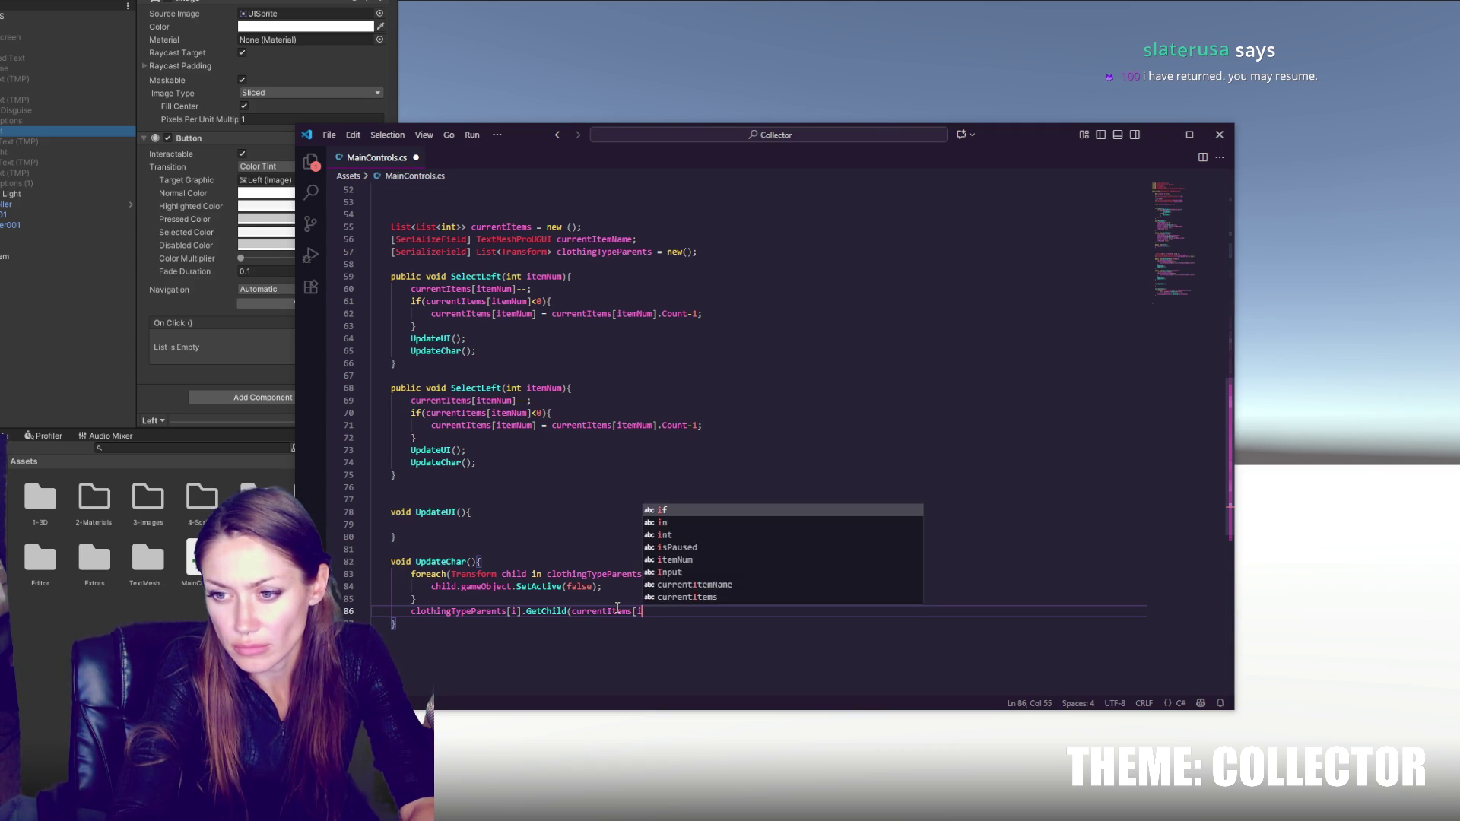
# - Insert for(int i=0; i<currentItems.Count; i++){ at the top of UpdateChar and close it
pyautogui.click(620, 564)
pyautogui.press('Return')
pyautogui.write('for(')
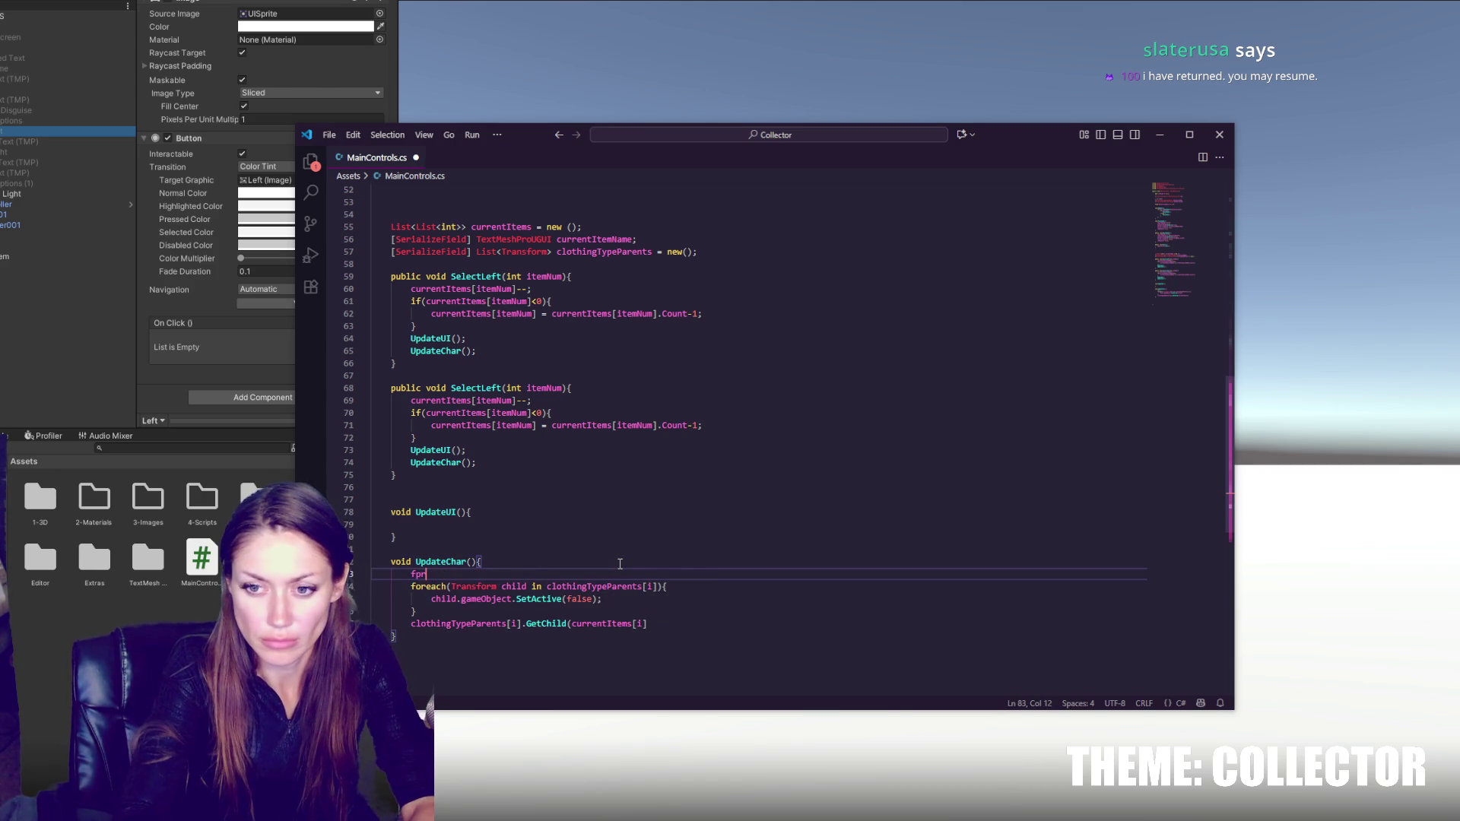
pyautogui.write('int i=0; i<')
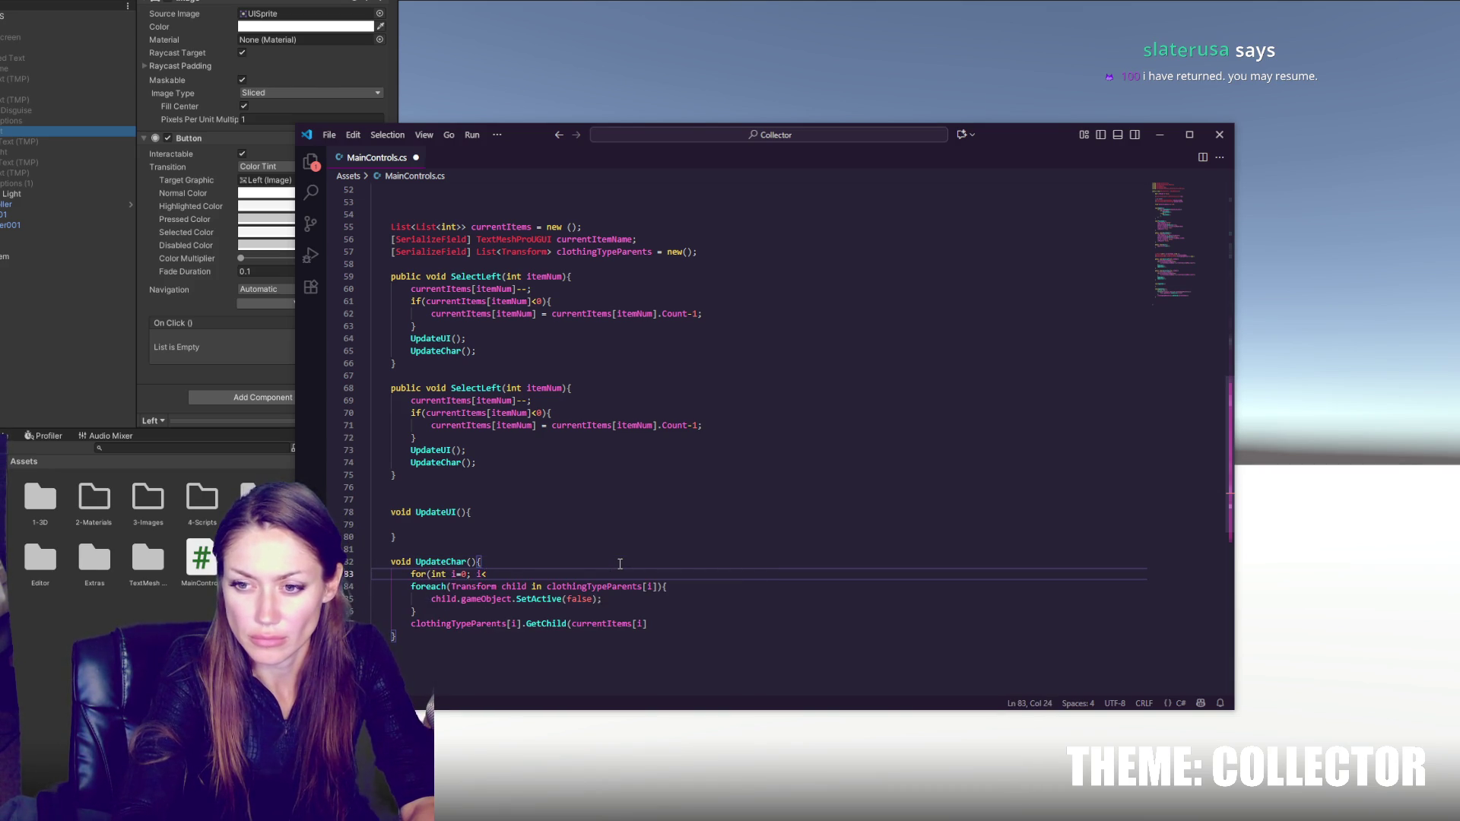
pyautogui.write('current')
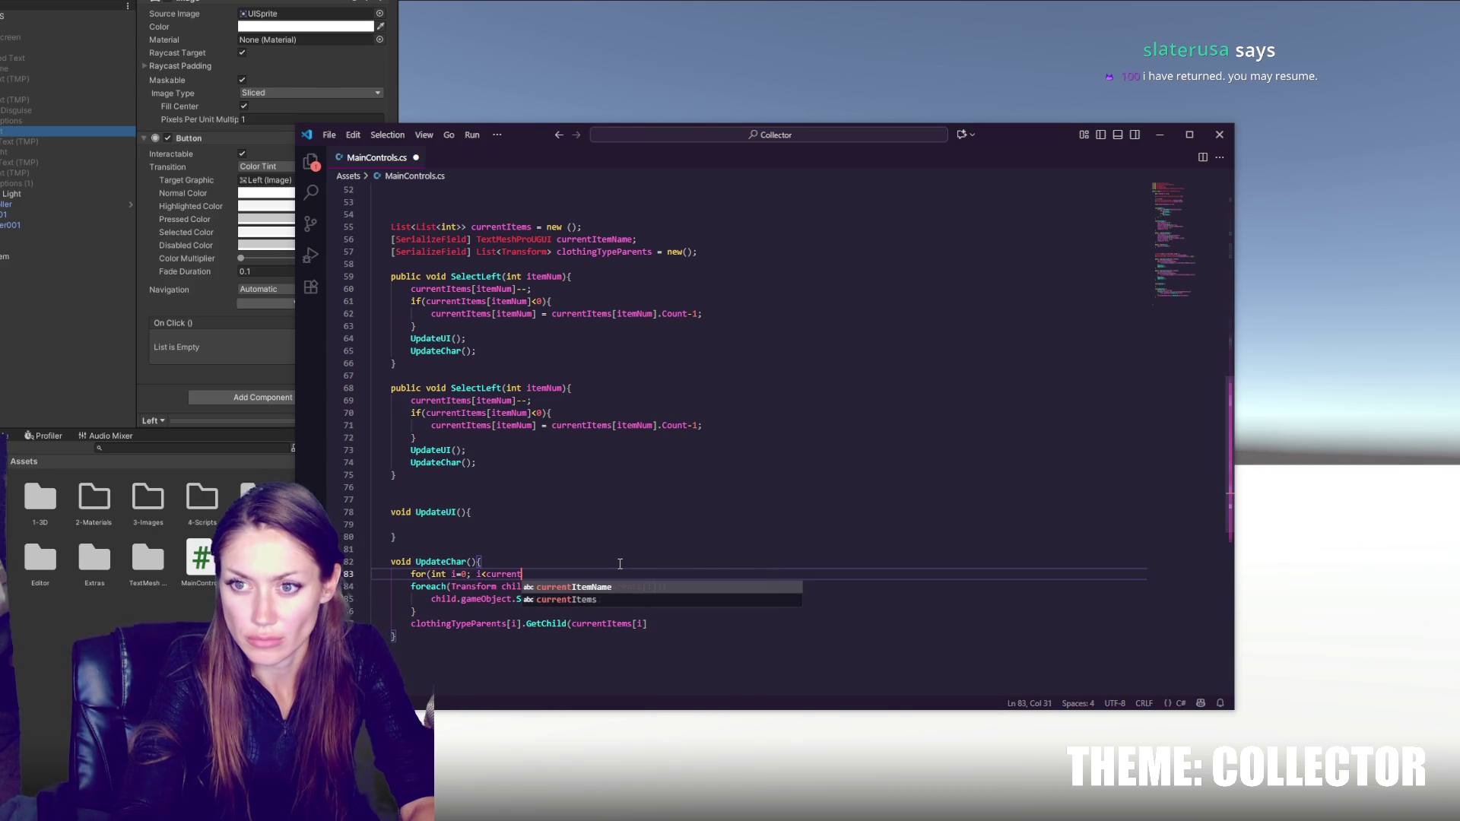
pyautogui.write('Items')
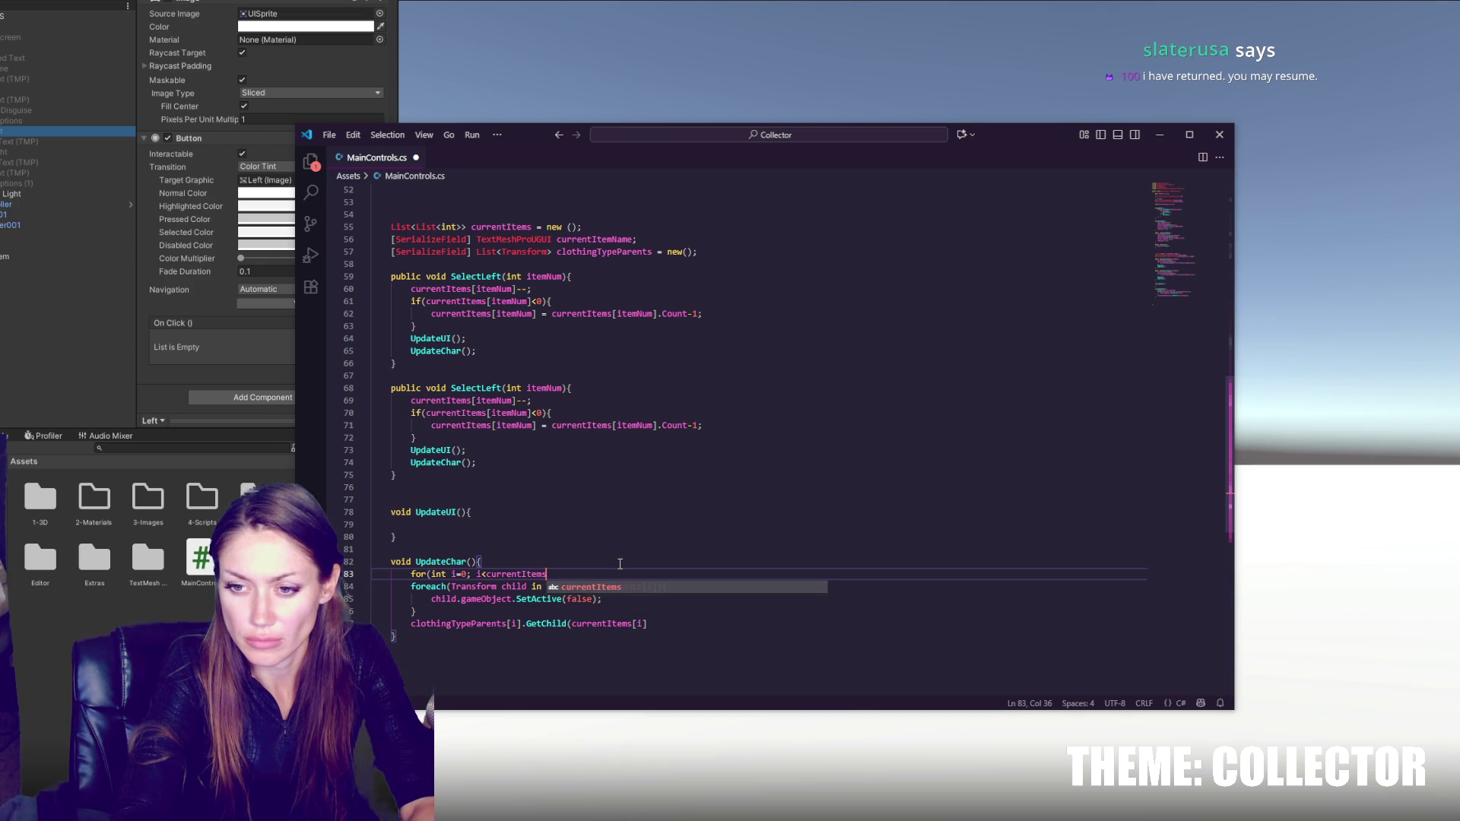
pyautogui.write('.Count; i++){')
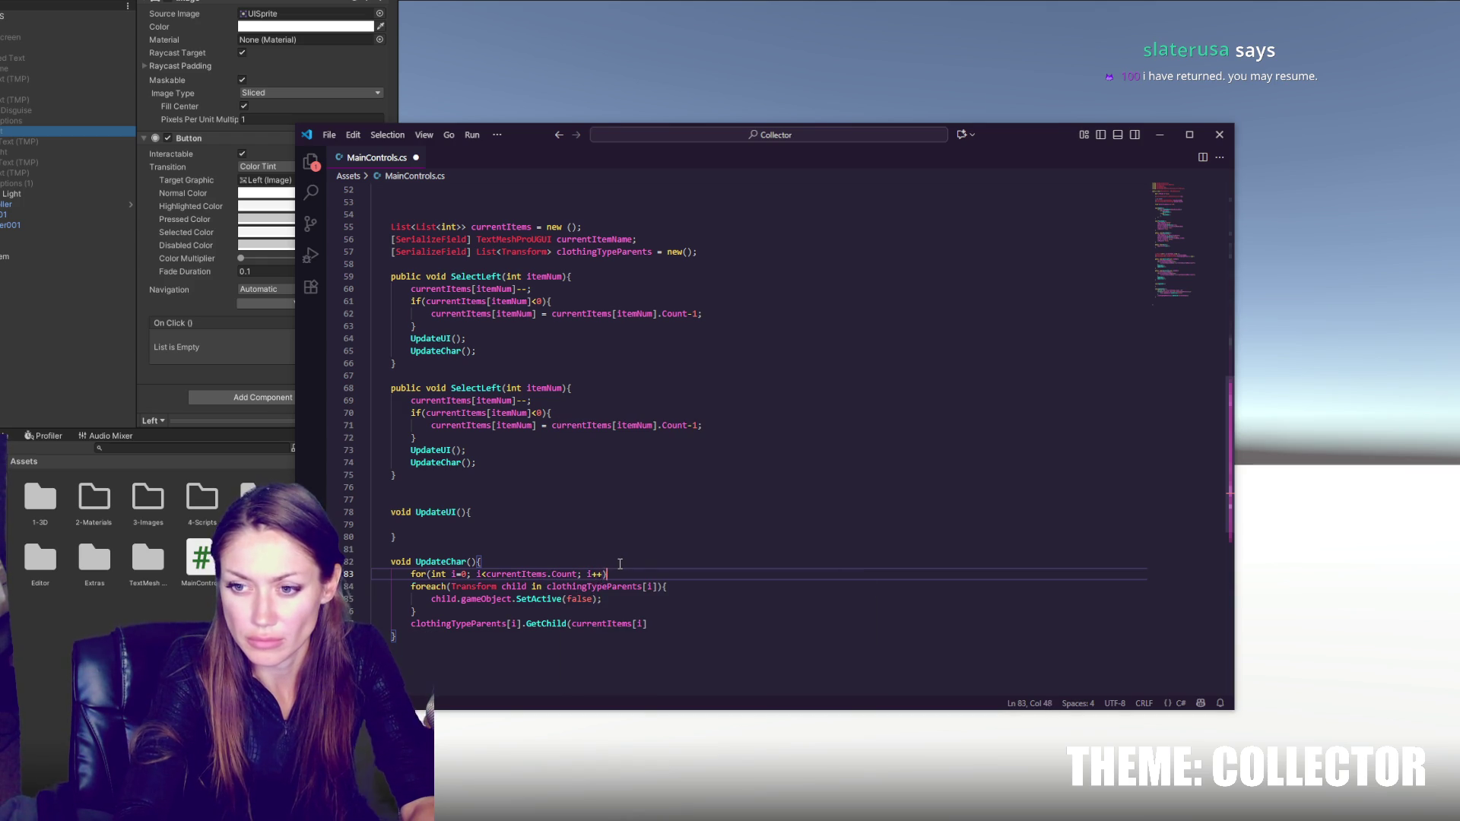
pyautogui.press('Return')
pyautogui.click(665, 641)
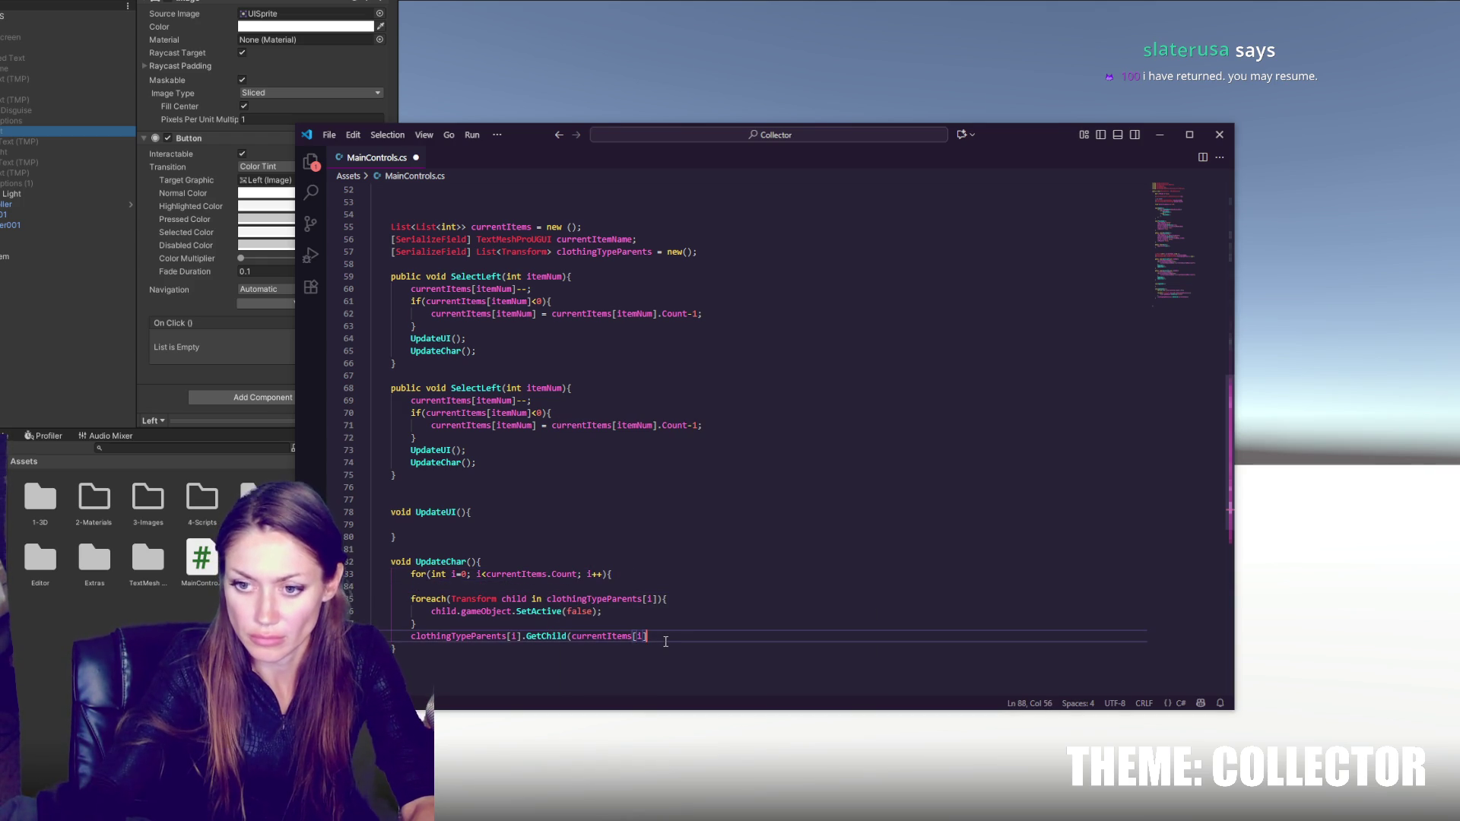
pyautogui.press('Tab')
# - Indent the foreach block inside the for loop and remove the empty line
pyautogui.moveTo(403, 598)
pyautogui.mouseDown()
pyautogui.moveTo(601, 612)
pyautogui.moveTo(654, 638)
pyautogui.mouseUp()
pyautogui.press('Tab')
pyautogui.click(634, 562)
pyautogui.scroll(-3, 635, 475)
pyautogui.click(634, 475)
pyautogui.press('Delete')
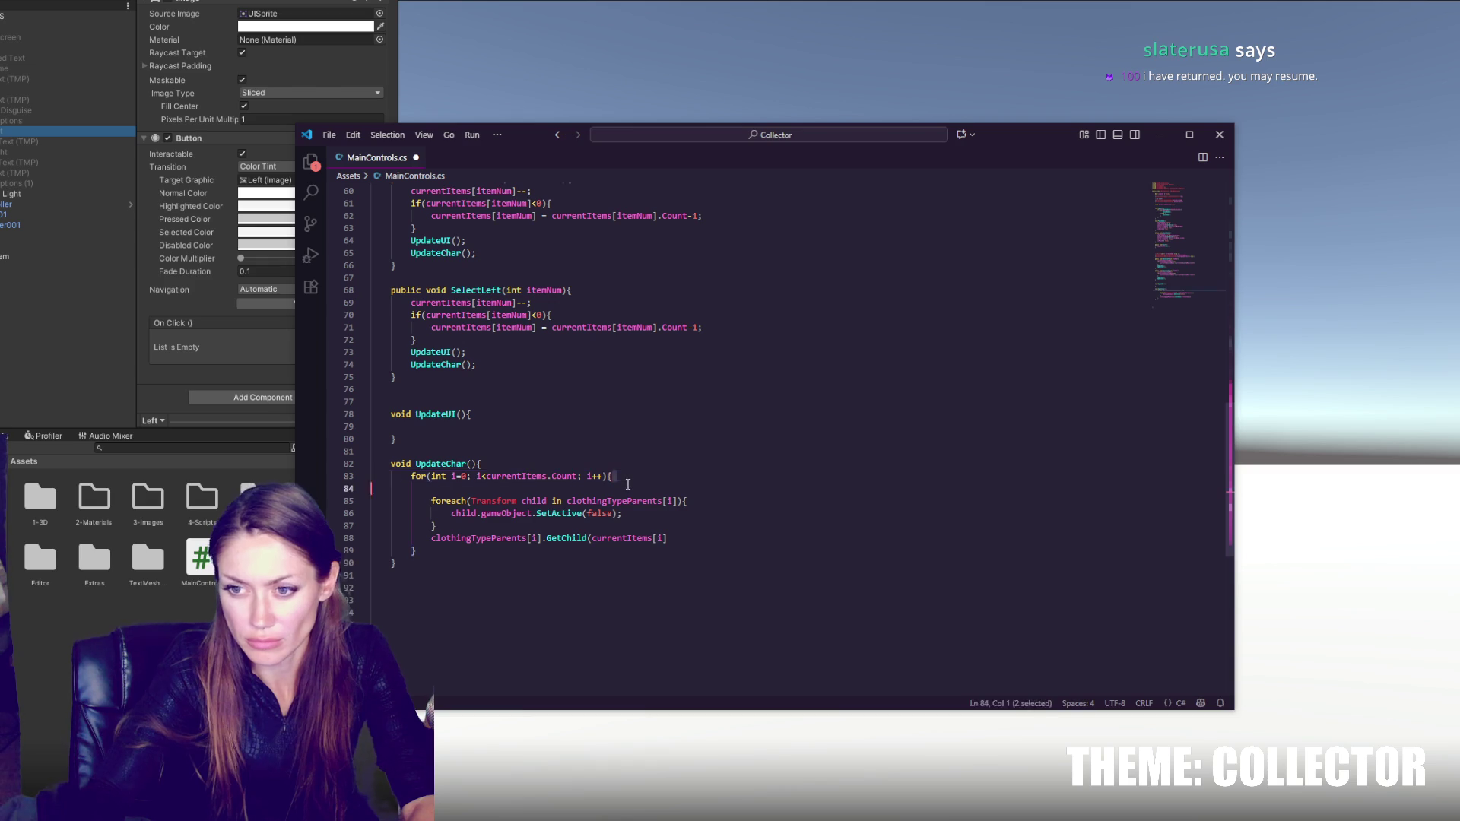
pyautogui.click(628, 488)
pyautogui.press('Down')
pyautogui.press('Down')
pyautogui.press('Down')
pyautogui.press('End')
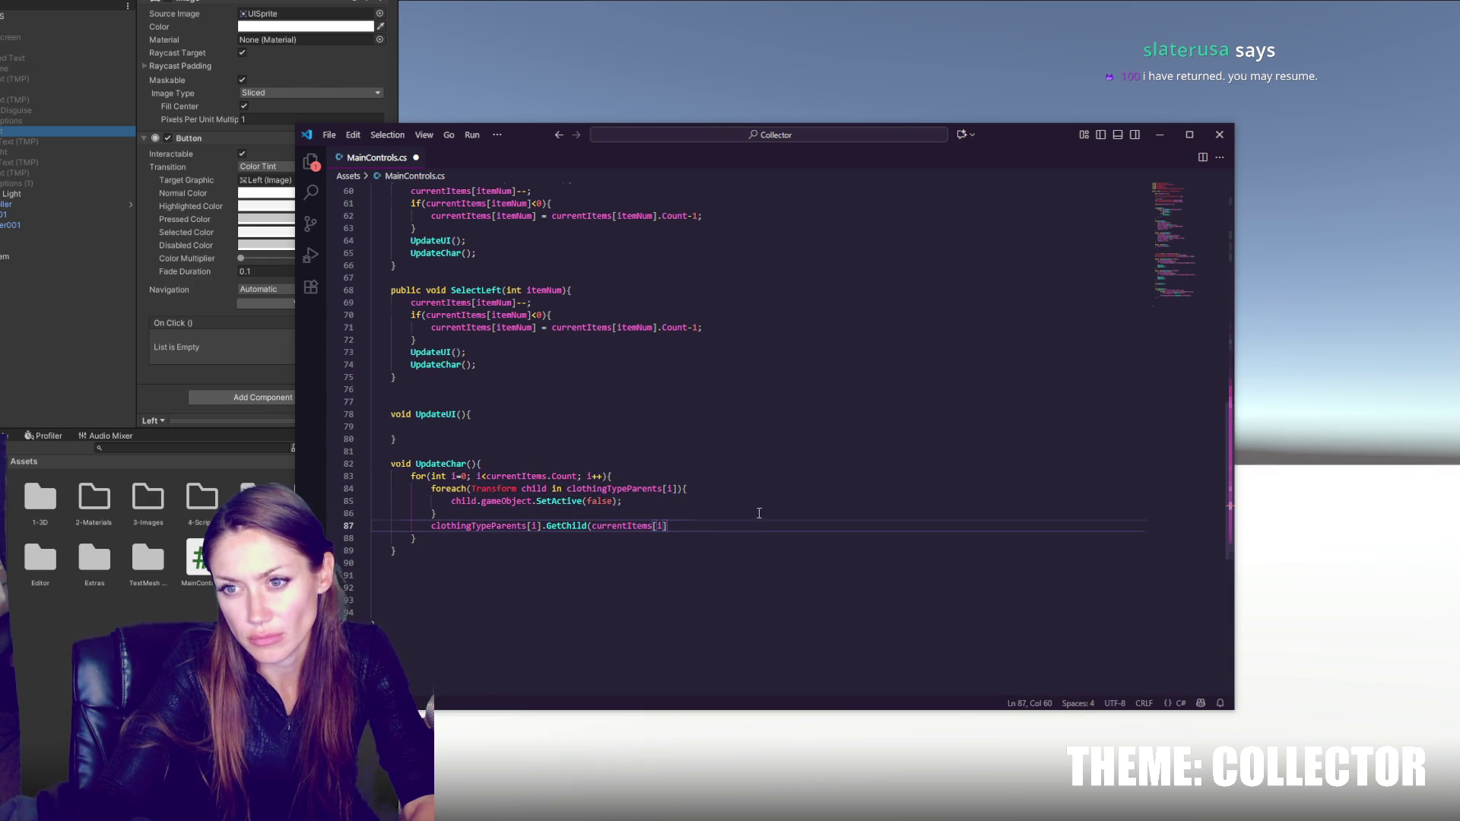
pyautogui.scroll(4, 758, 510)
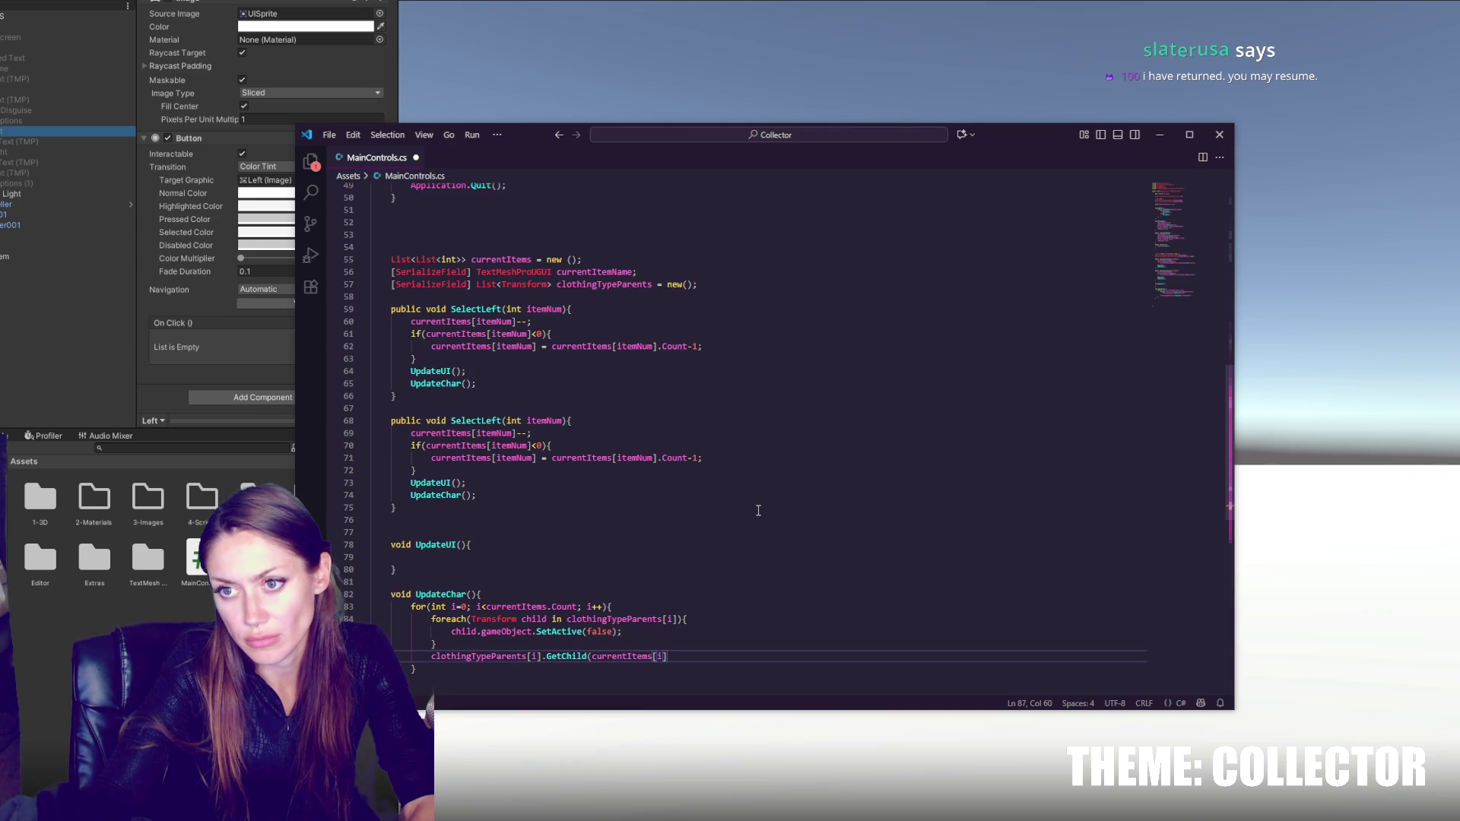
pyautogui.doubleClick(605, 285)
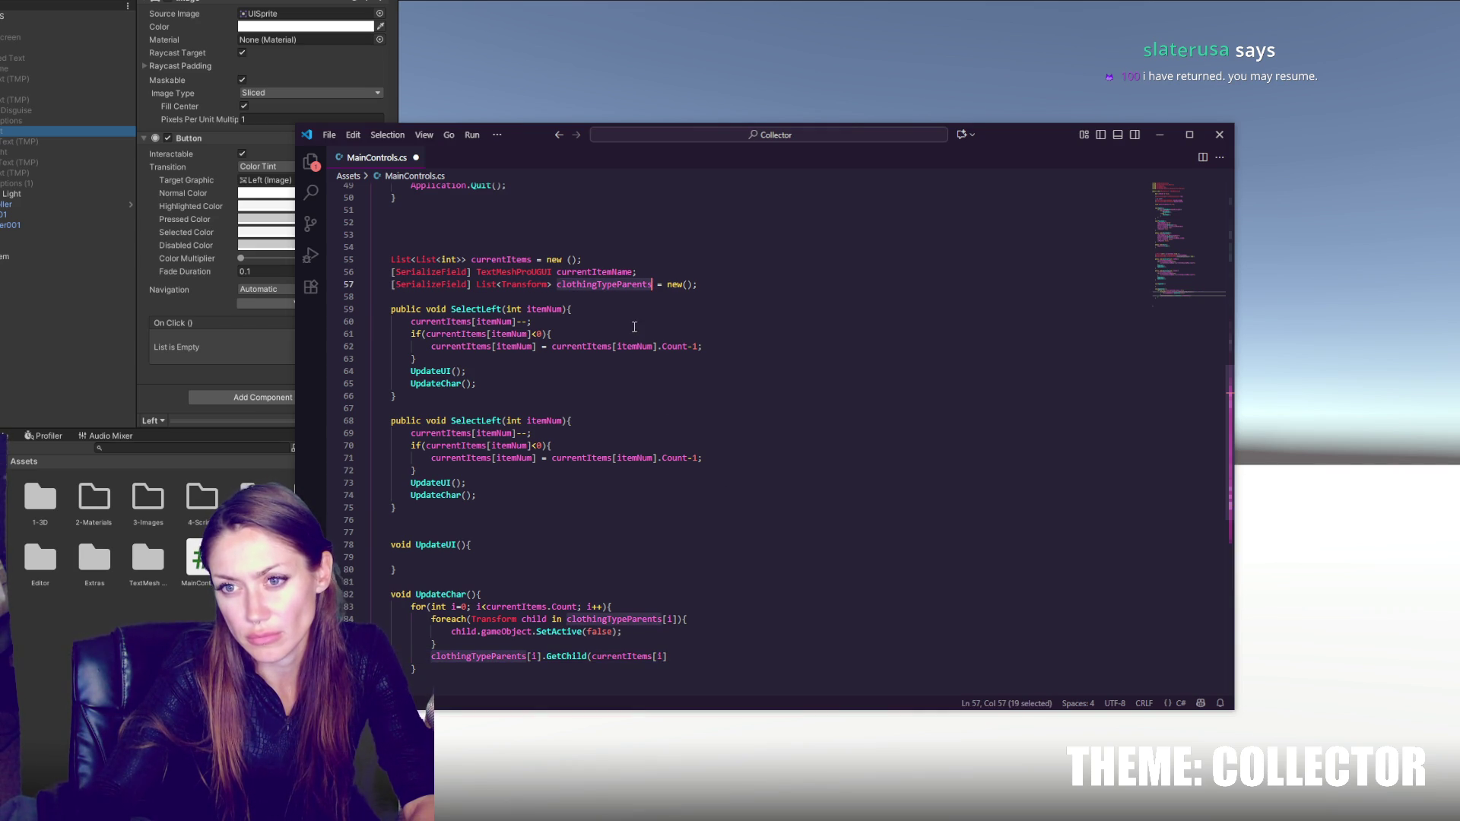
# - Insert an empty void Start(){ } method on a new line after the defaultTimeScale field
pyautogui.scroll(1, 634, 327)
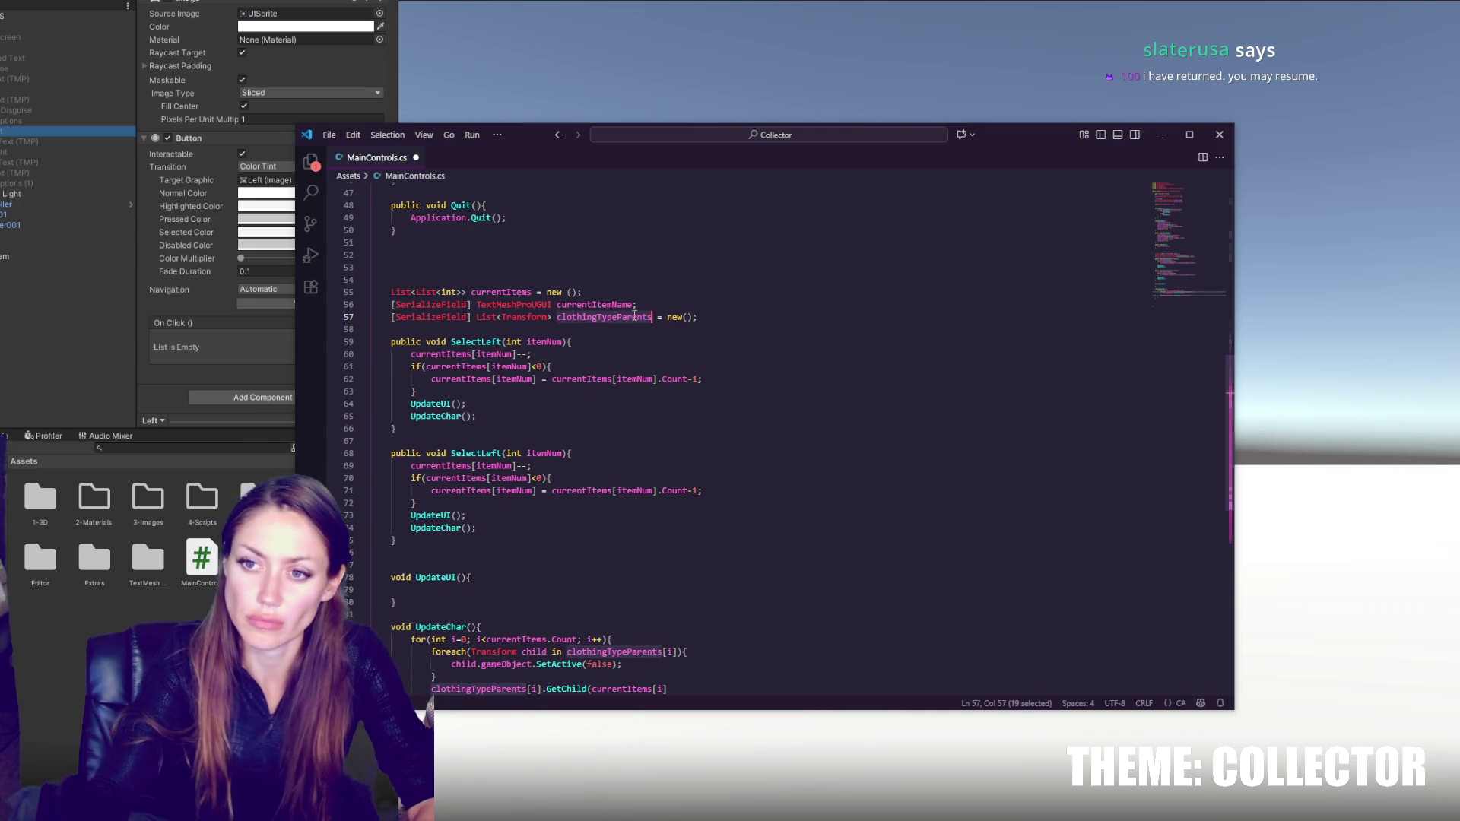
pyautogui.click(603, 281)
pyautogui.scroll(6, 619, 278)
pyautogui.scroll(7, 619, 275)
pyautogui.click(635, 342)
pyautogui.press('Return')
pyautogui.press('Return')
pyautogui.write('void Start(){')
pyautogui.press('Return')
pyautogui.press('Return')
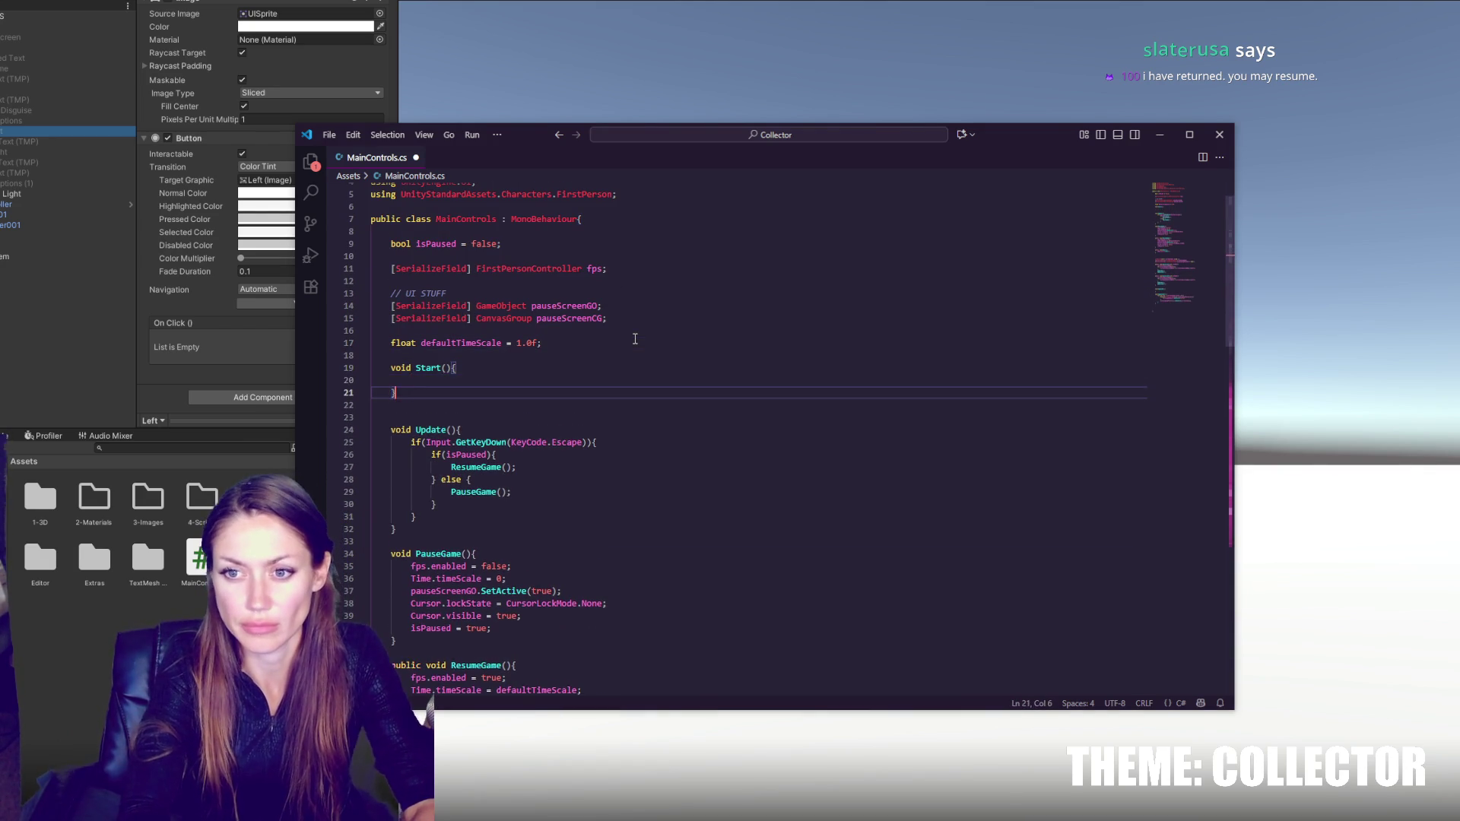
pyautogui.scroll(-8, 635, 338)
pyautogui.click(506, 569)
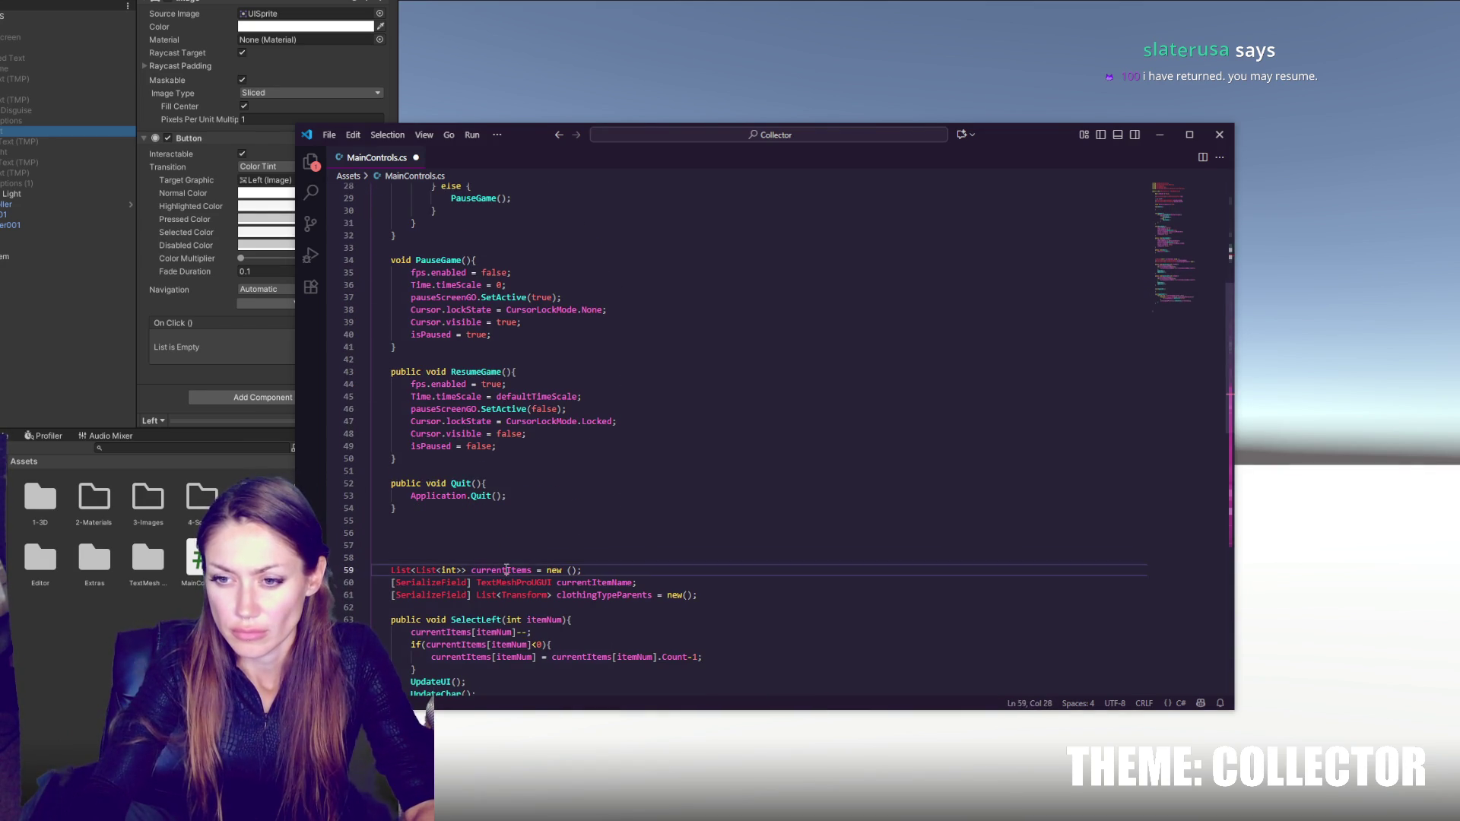
# - Move the three item field declarations, including currentItems, up below defaultTimeScale
pyautogui.doubleClick(507, 570)
pyautogui.scroll(5, 689, 474)
pyautogui.scroll(-4, 511, 404)
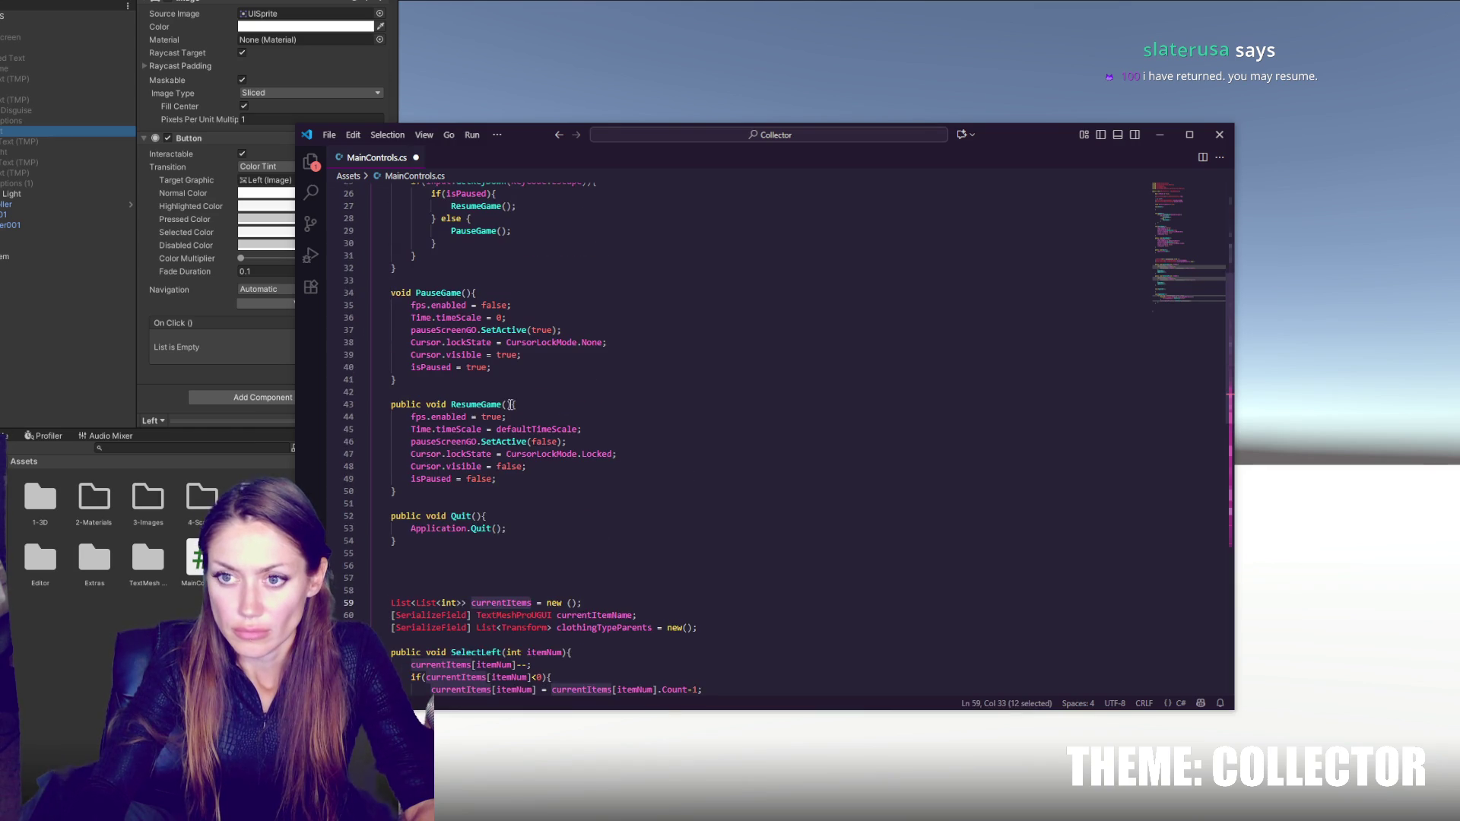
pyautogui.moveTo(390, 602); pyautogui.dragTo(698, 628)
pyautogui.hotkey('ctrl', 'x')
pyautogui.scroll(6, 578, 456)
pyautogui.click(572, 334)
pyautogui.click(606, 313)
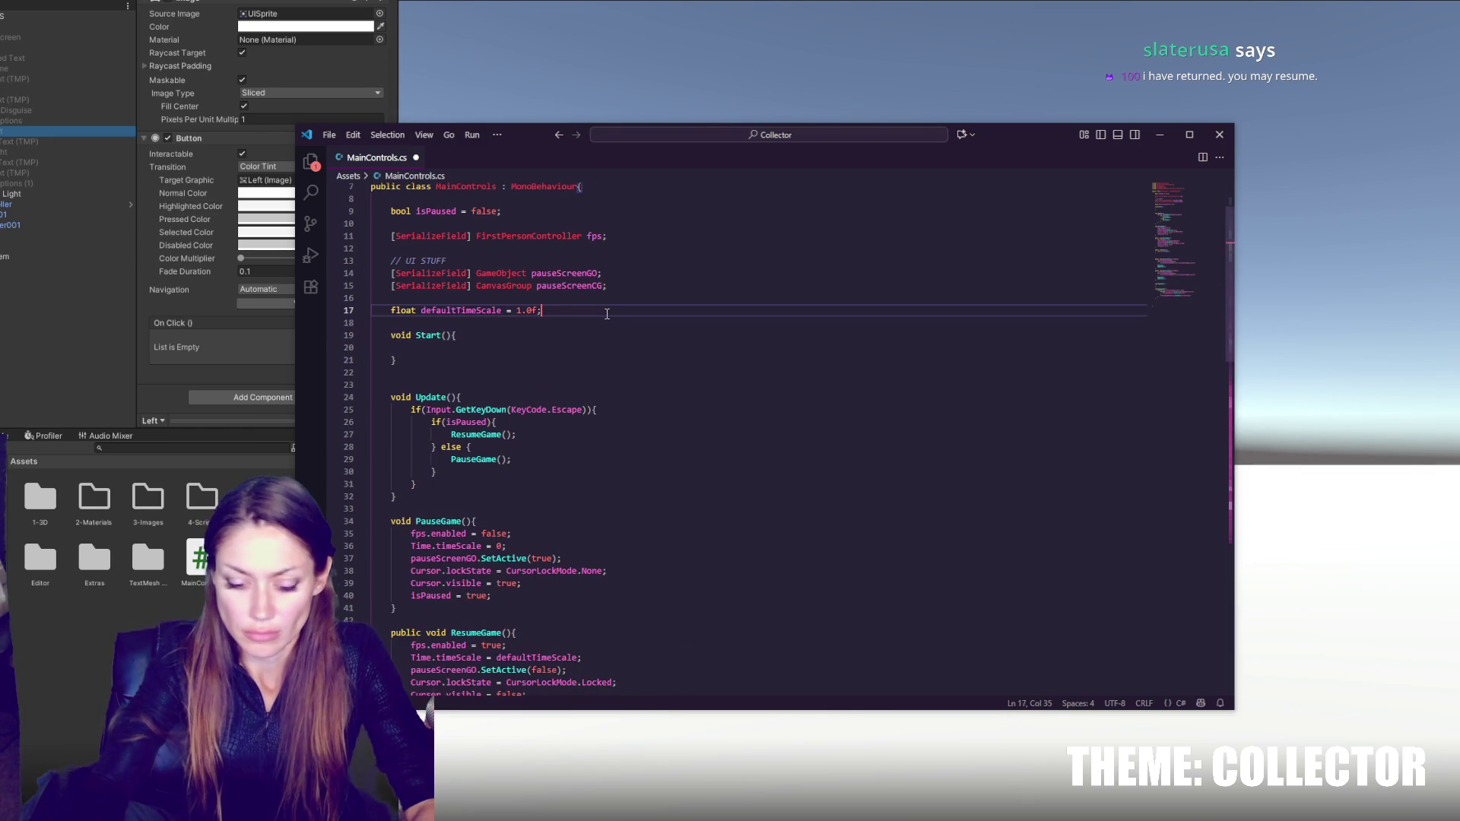
pyautogui.press('Return')
pyautogui.press('Return')
pyautogui.press('Return')
pyautogui.hotkey('ctrl', 'v')
pyautogui.press('Return')
# - Add a 'Disguise Stuff' section comment above the moved item fields
pyautogui.click(586, 338)
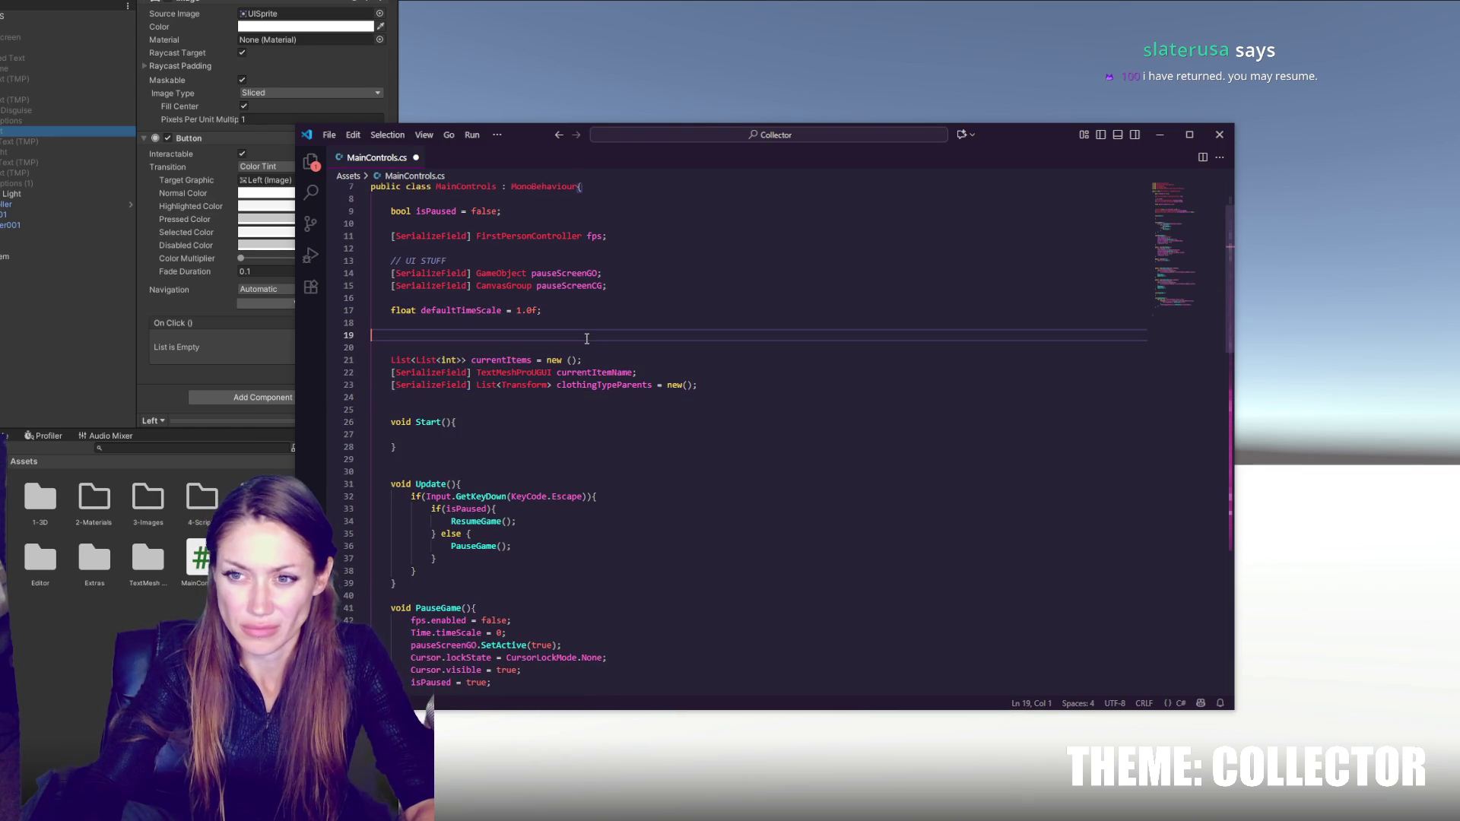
pyautogui.press('Return')
pyautogui.write('Disguise Stuff')
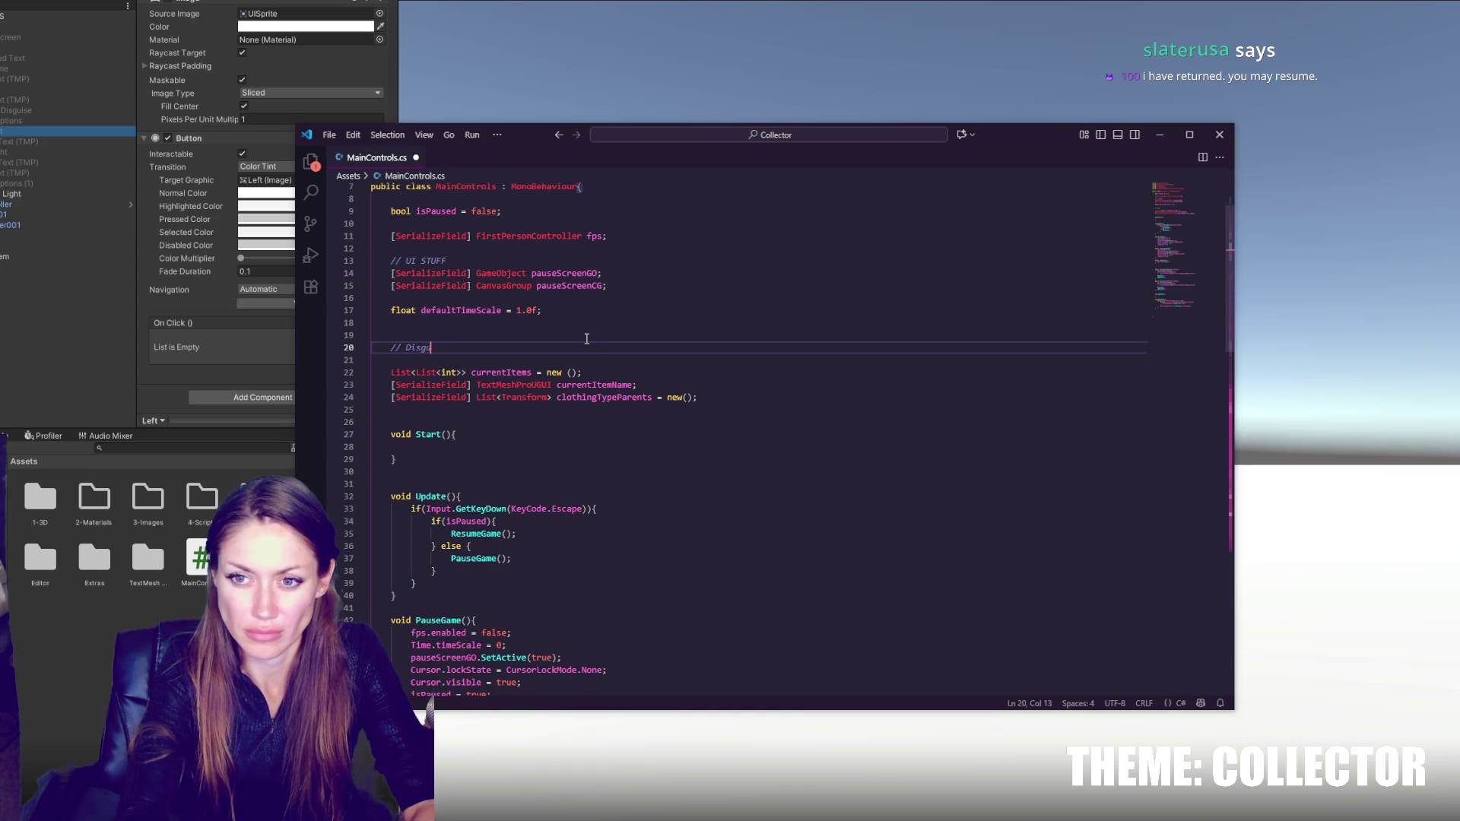
# - Move the PauseGame, ResumeGame and Quit methods to below UpdateChar
pyautogui.scroll(-1, 586, 338)
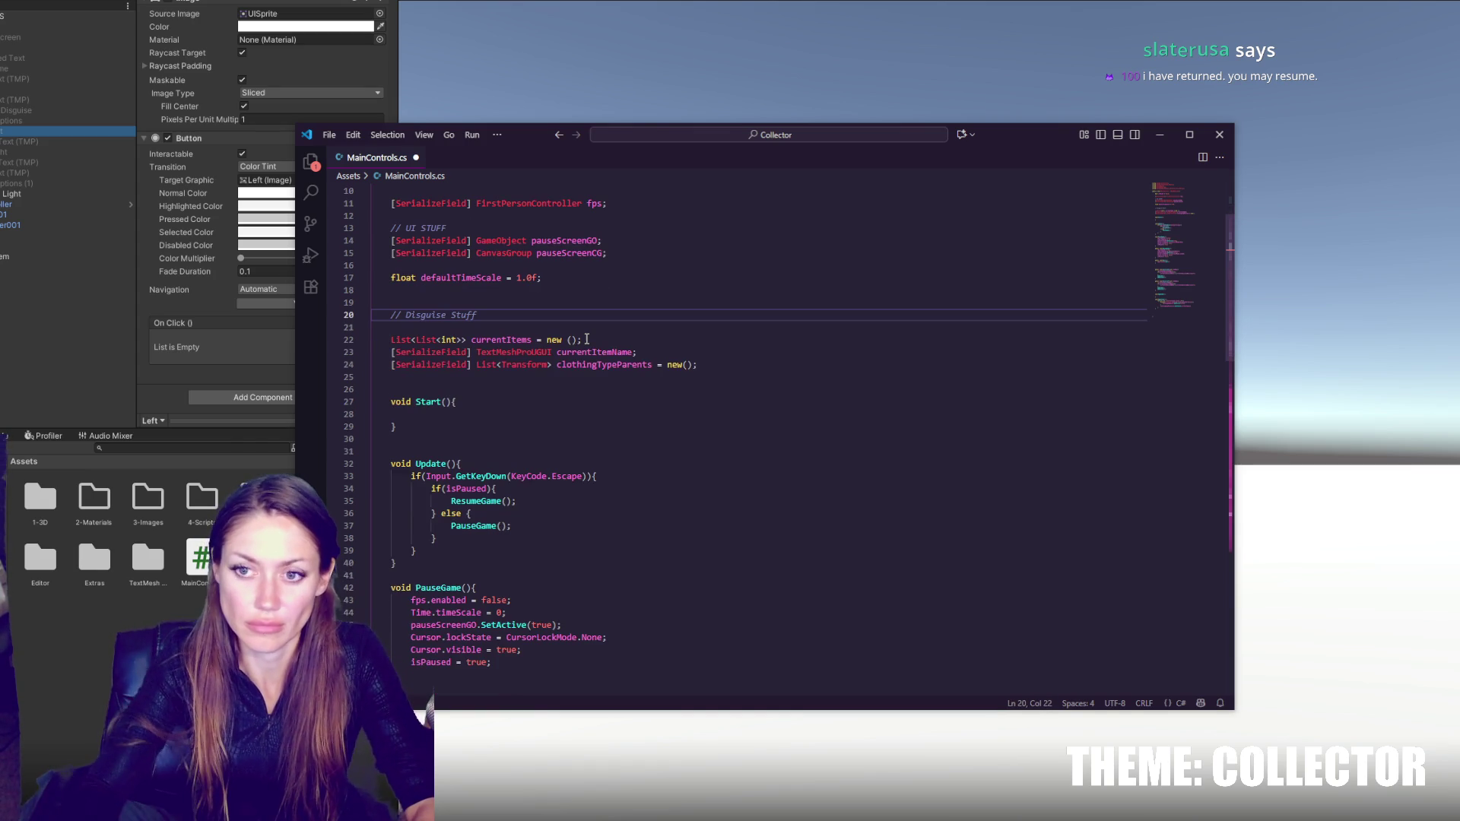
pyautogui.scroll(-1, 587, 338)
pyautogui.click(595, 354)
pyautogui.scroll(-5, 594, 352)
pyautogui.moveTo(372, 310)
pyautogui.mouseDown()
pyautogui.moveTo(532, 372)
pyautogui.moveTo(513, 566)
pyautogui.mouseUp()
pyautogui.hotkey('ctrl', 'x')
pyautogui.scroll(-3, 459, 498)
pyautogui.click(462, 577)
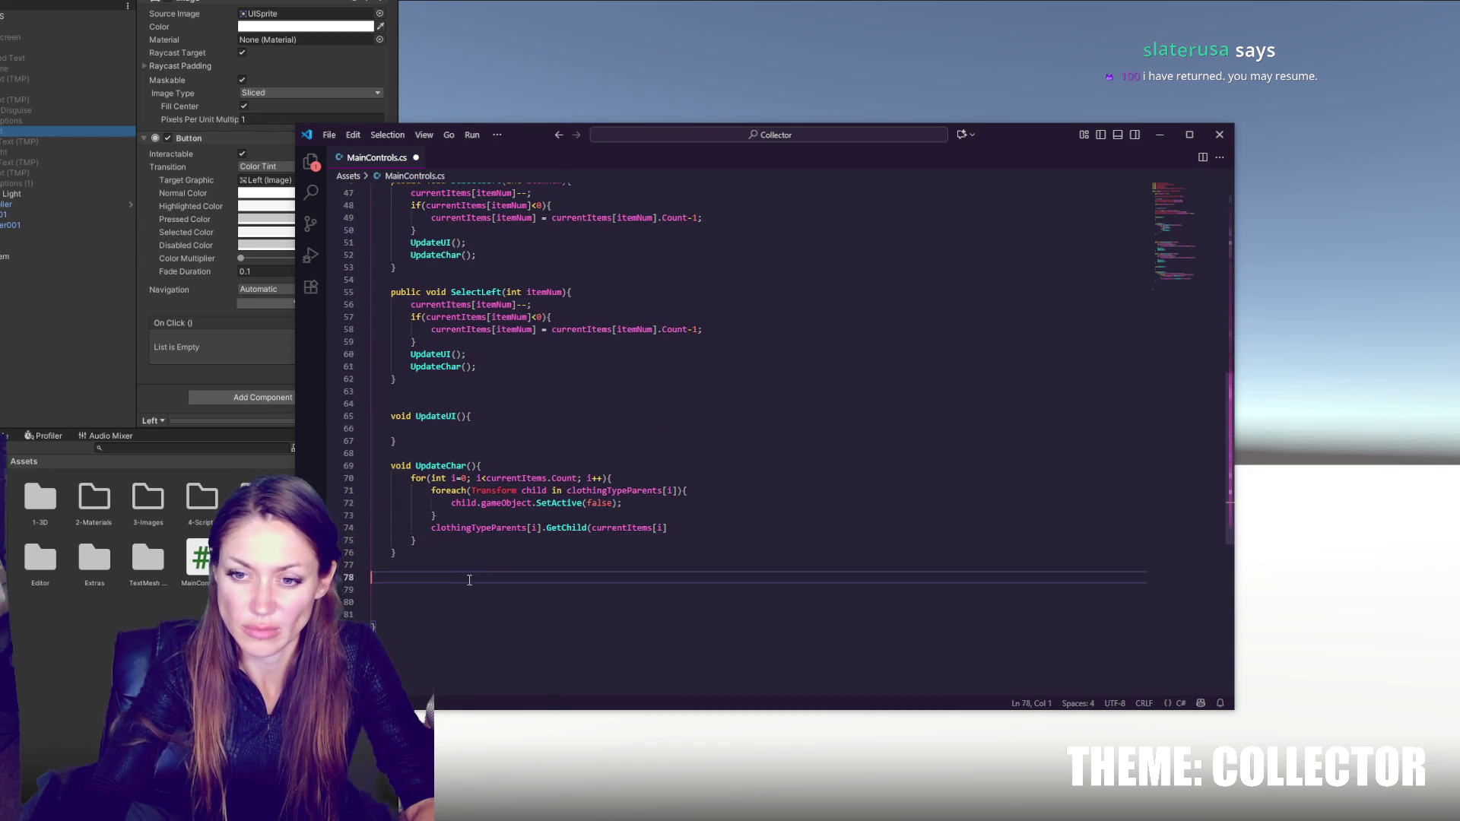
pyautogui.hotkey('ctrl', 'v')
pyautogui.scroll(-4, 505, 415)
pyautogui.press('Return')
pyautogui.scroll(8, 525, 415)
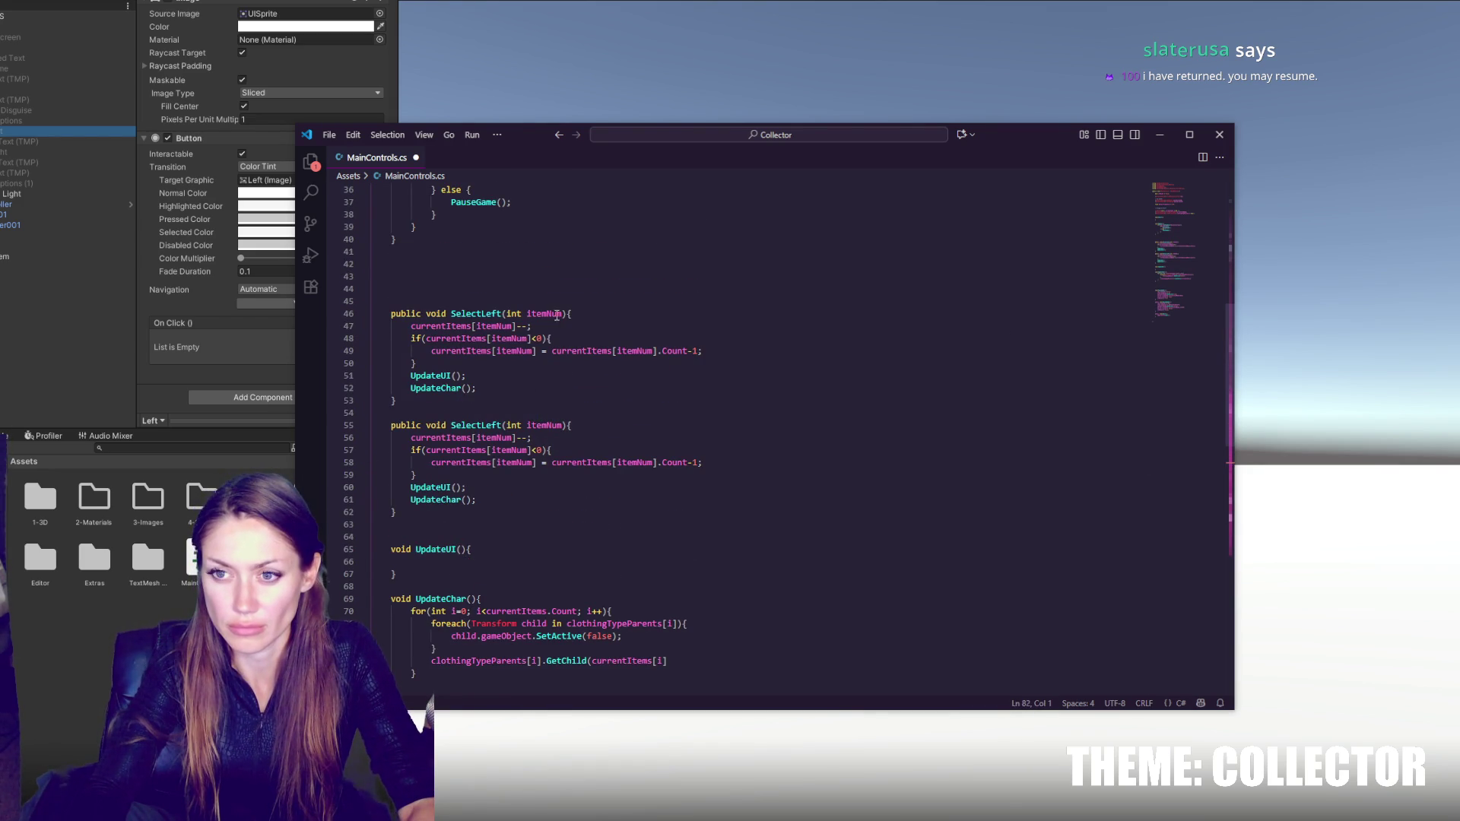
pyautogui.click(617, 326)
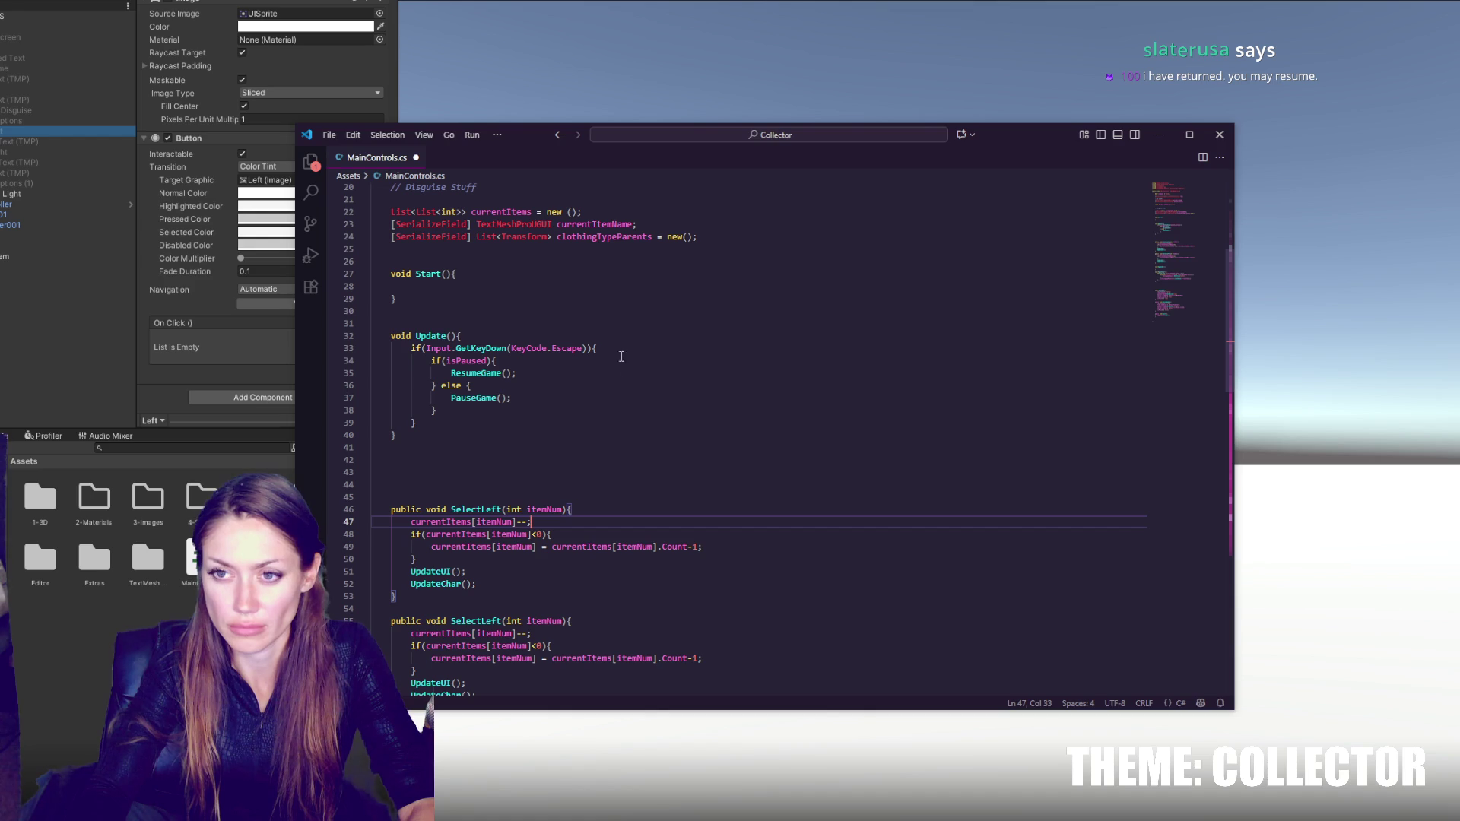
# - In Start, write for(int i=0; i<clothingTypeParents.Count; i++){ } containing an unfinished currentItems.Add( call
pyautogui.click(422, 286)
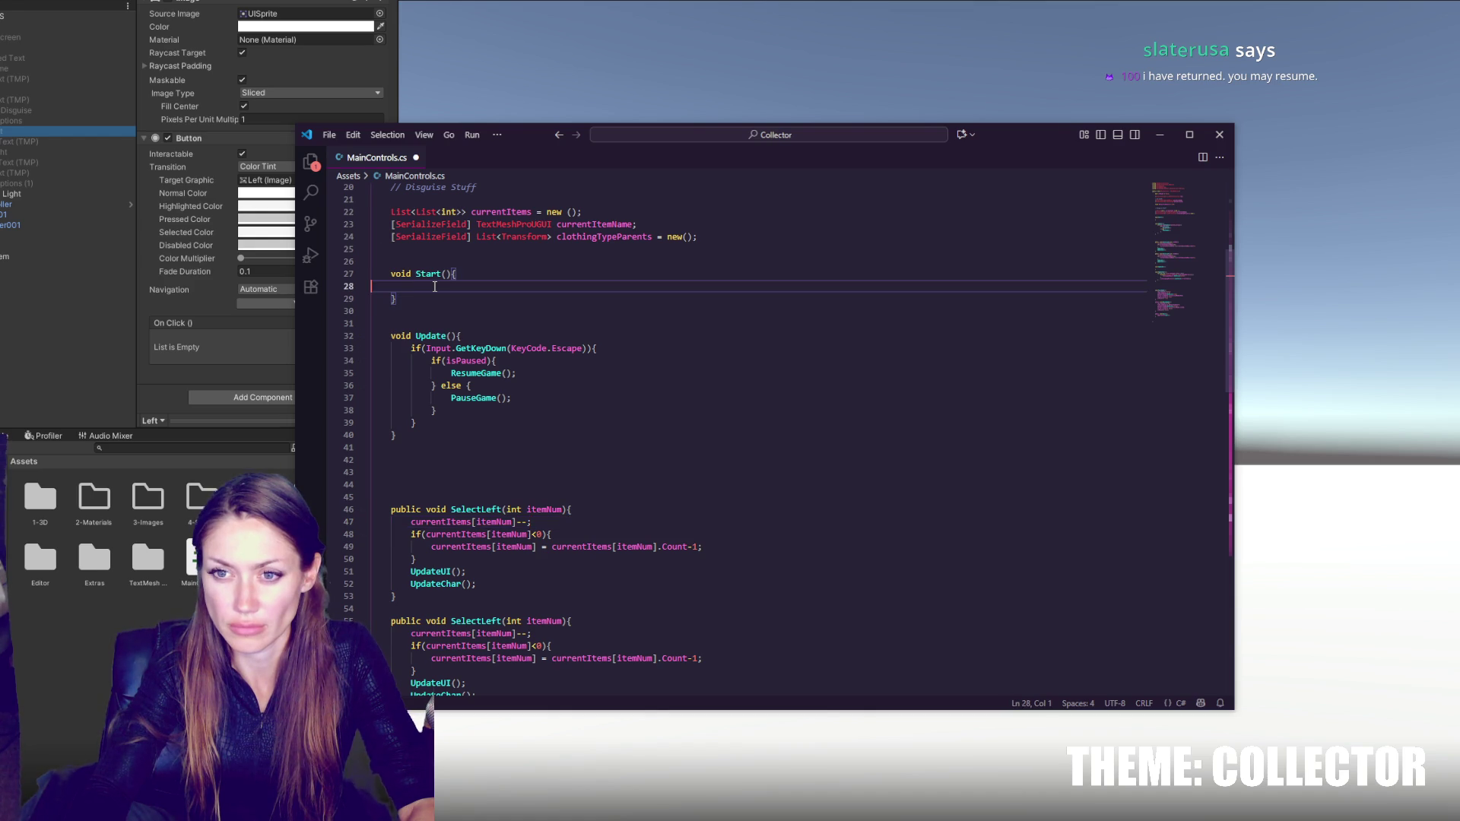
pyautogui.doubleClick(601, 236)
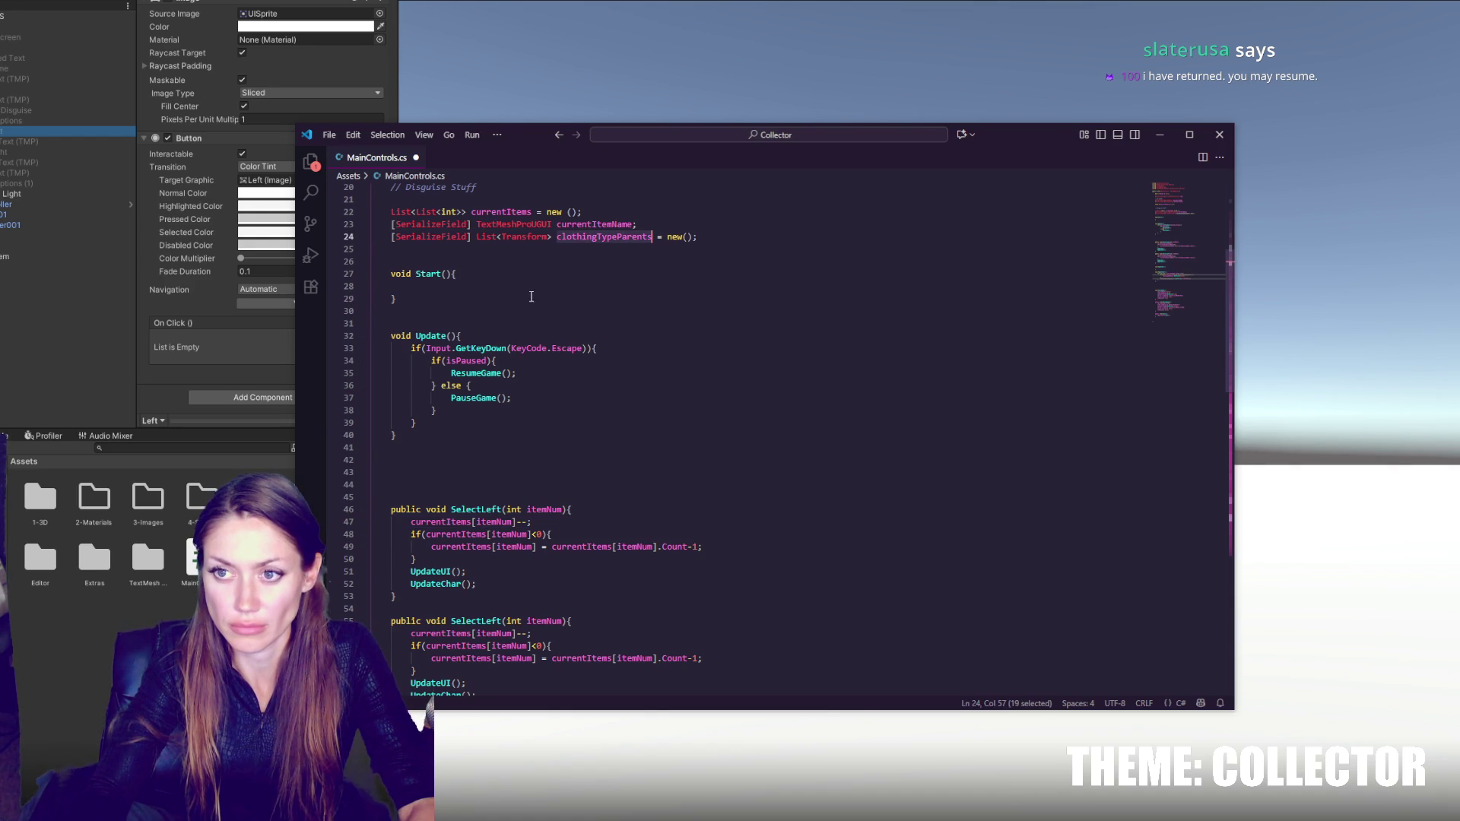
pyautogui.click(500, 288)
pyautogui.write('fo')
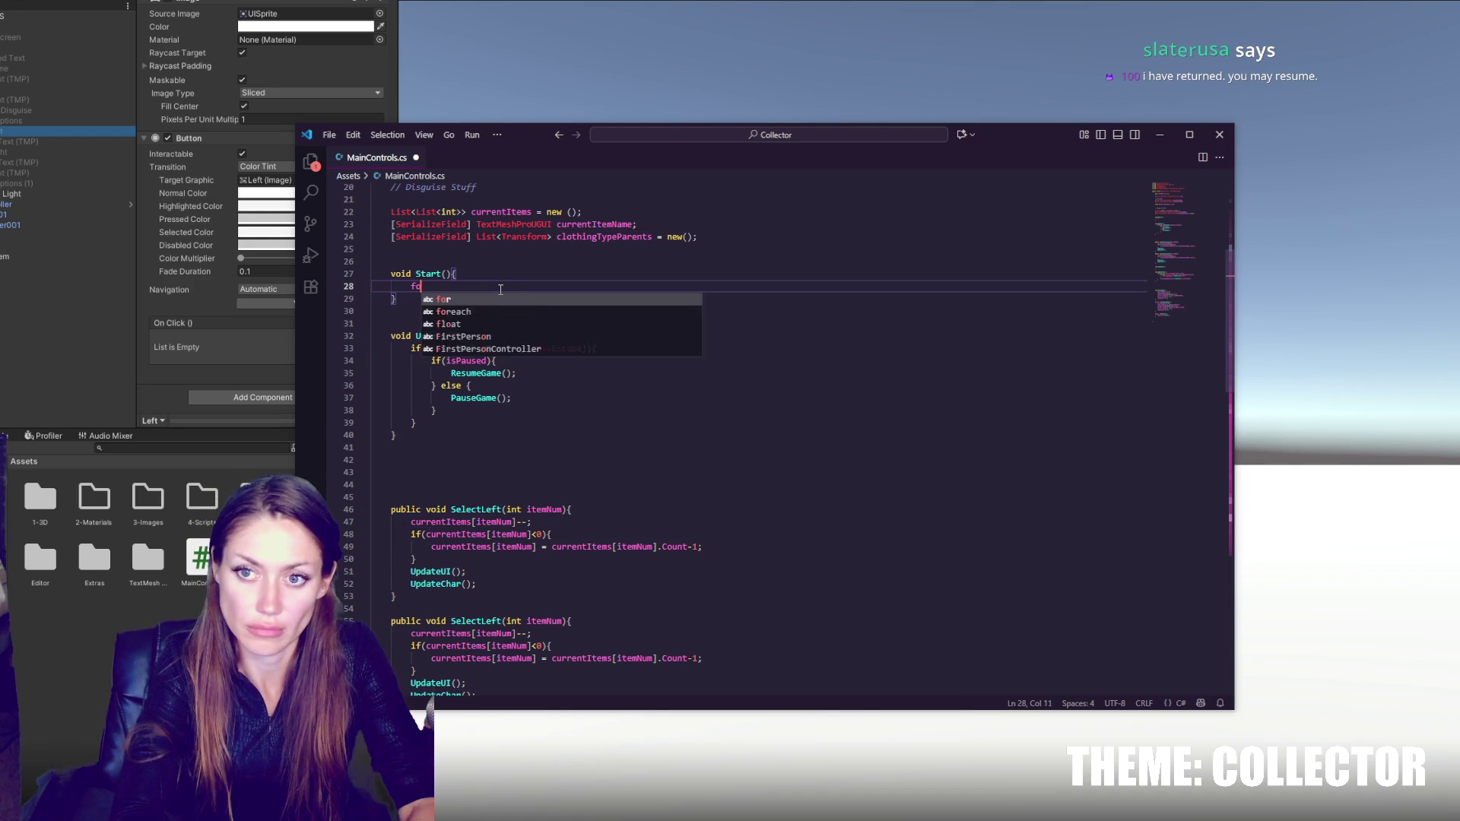
pyautogui.write('reach(')
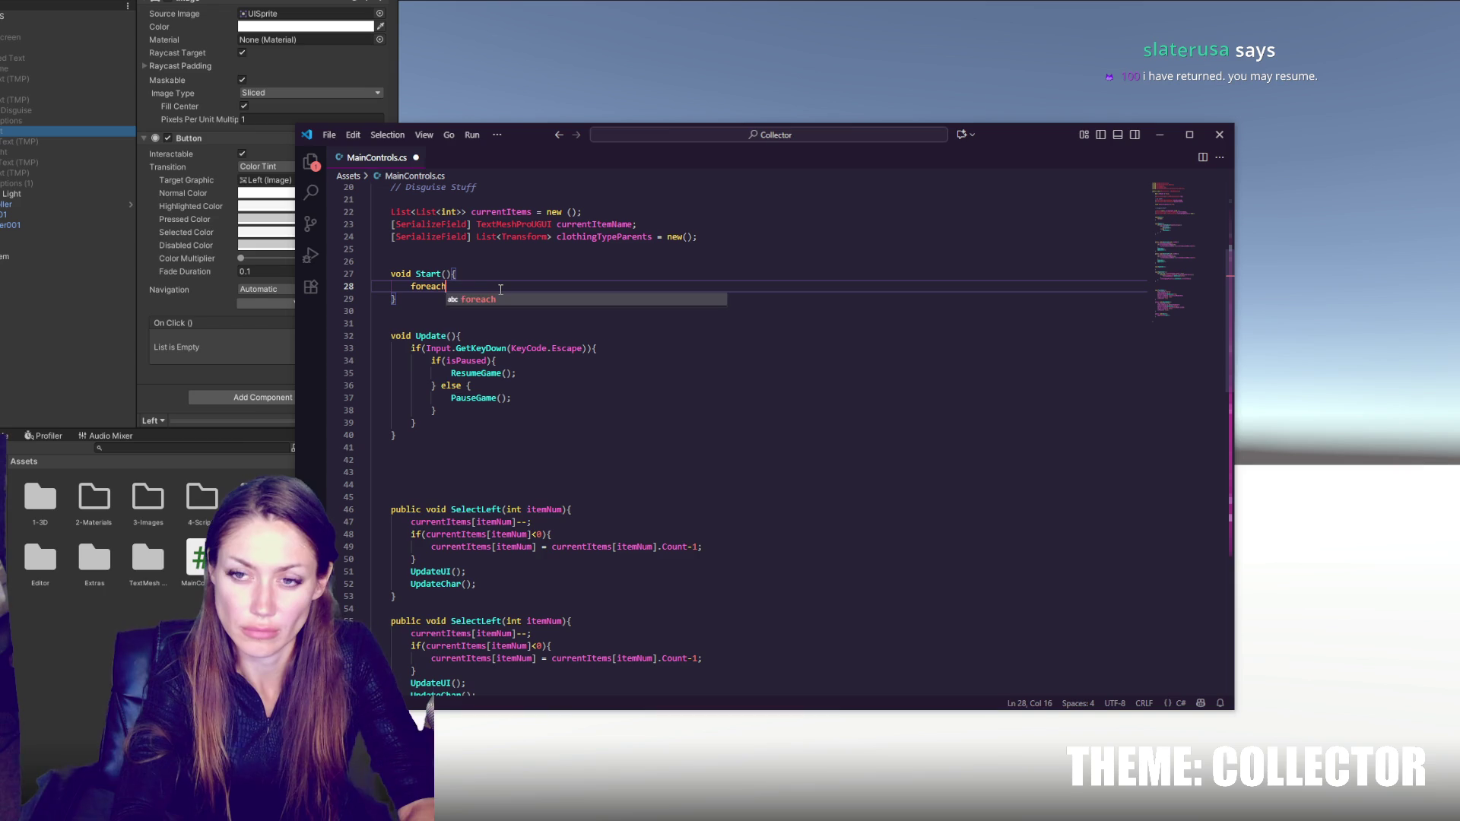
pyautogui.press('BackSpace')
pyautogui.press('BackSpace')
pyautogui.press('BackSpace')
pyautogui.write('(int ')
pyautogui.write('i=0; i<')
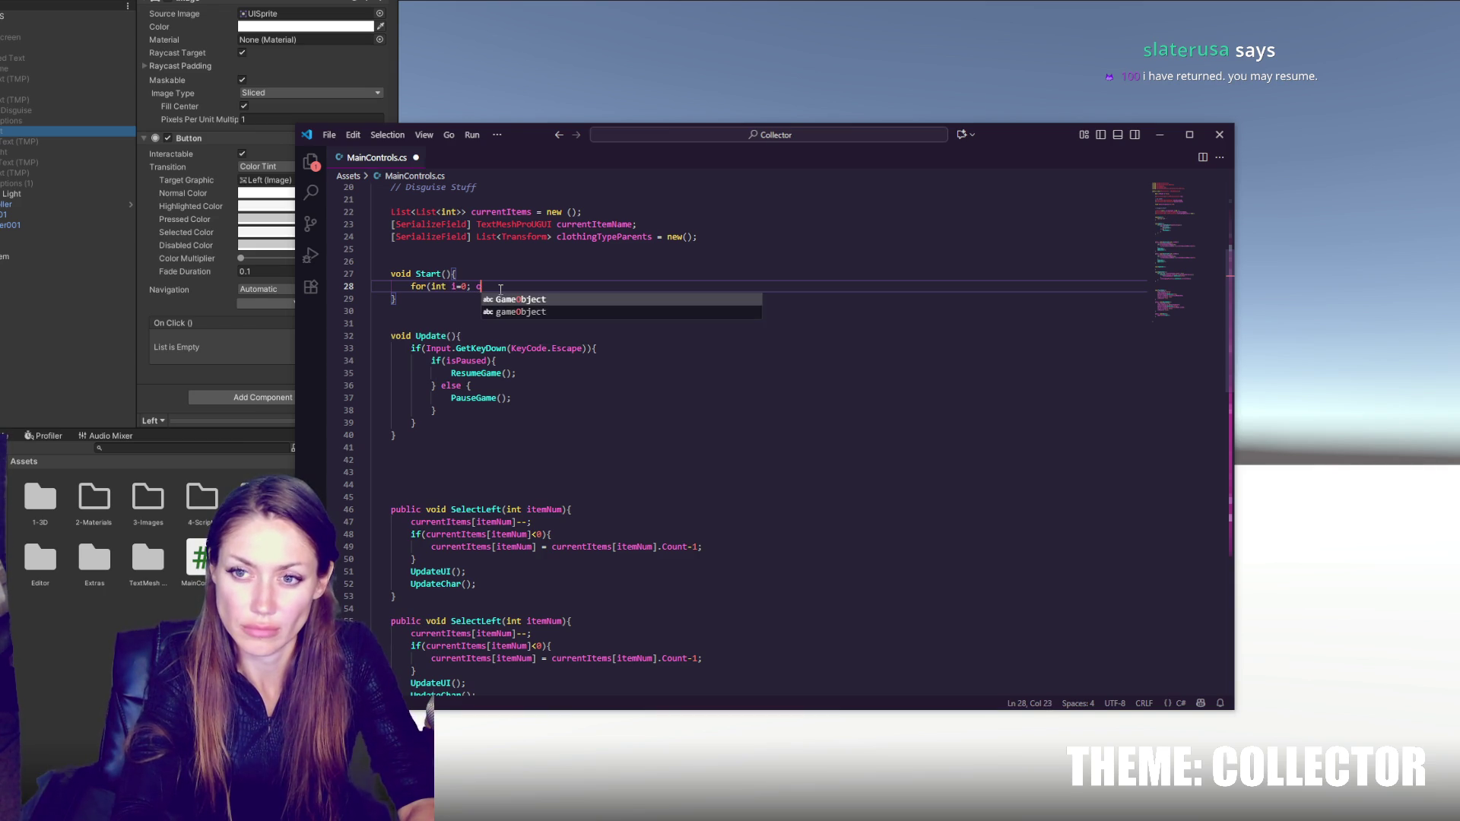
pyautogui.write('clothingTypeParents')
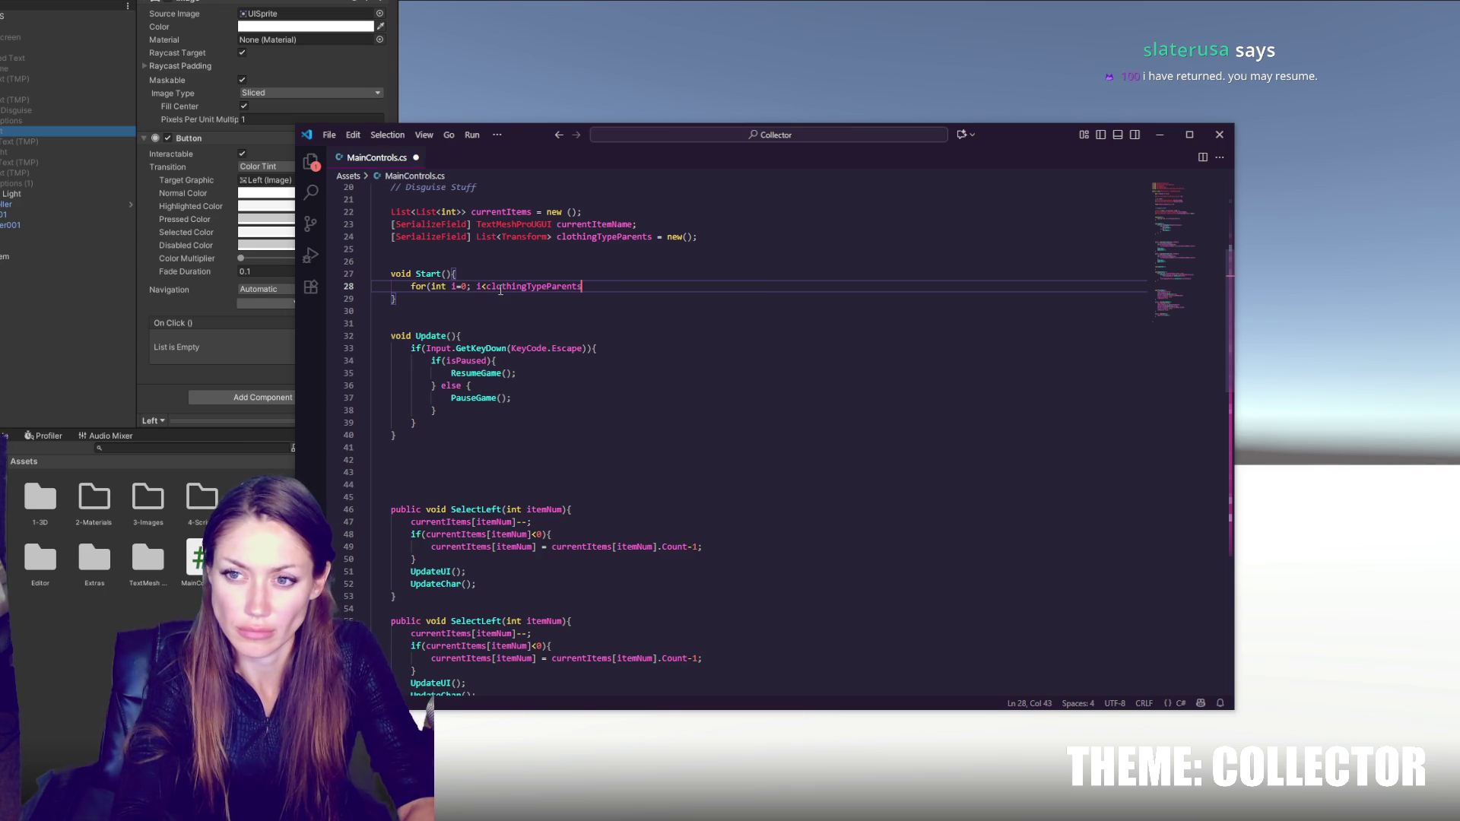
pyautogui.write('.Count; i++){')
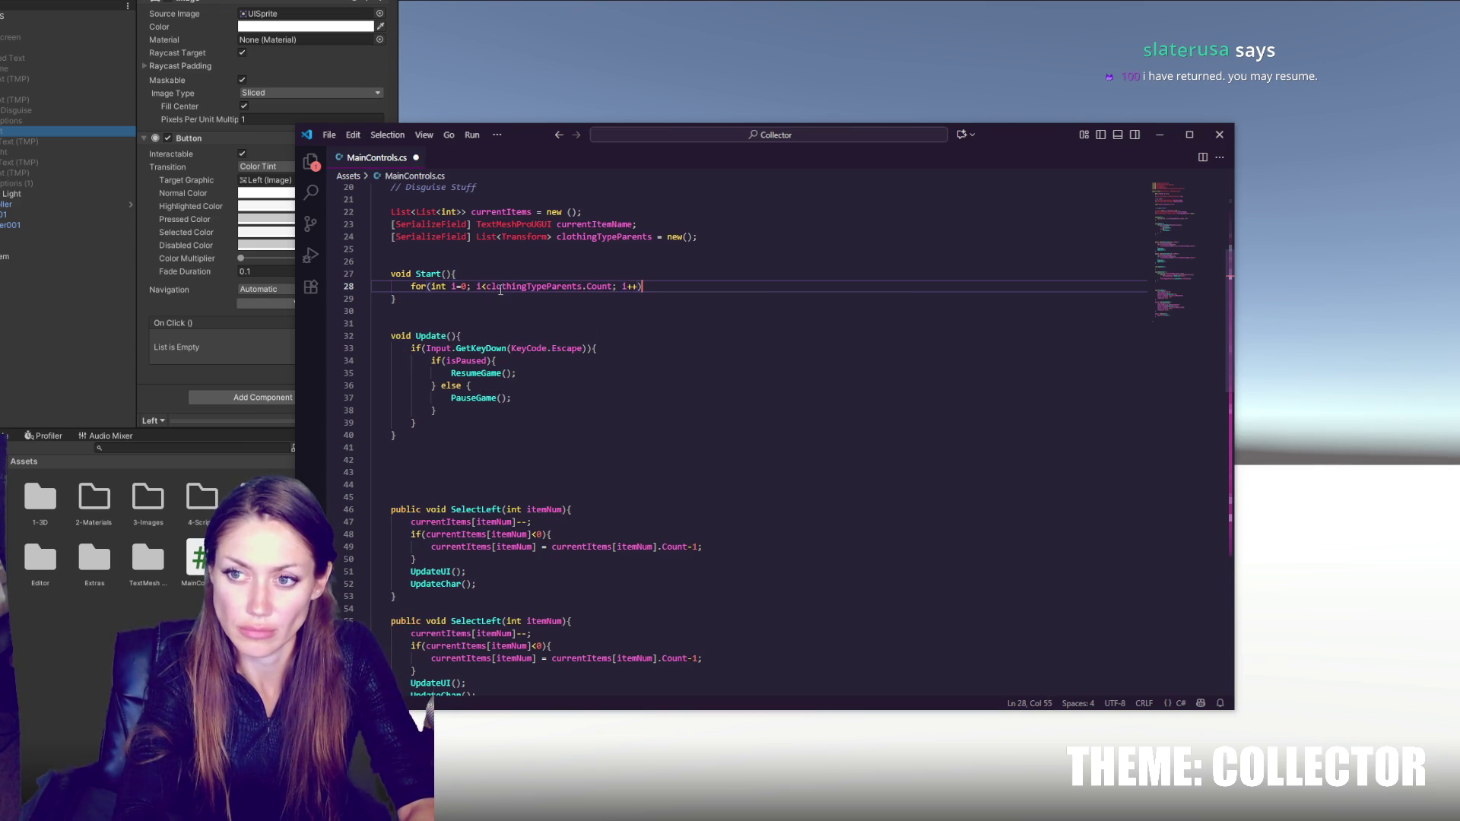
pyautogui.press('Return')
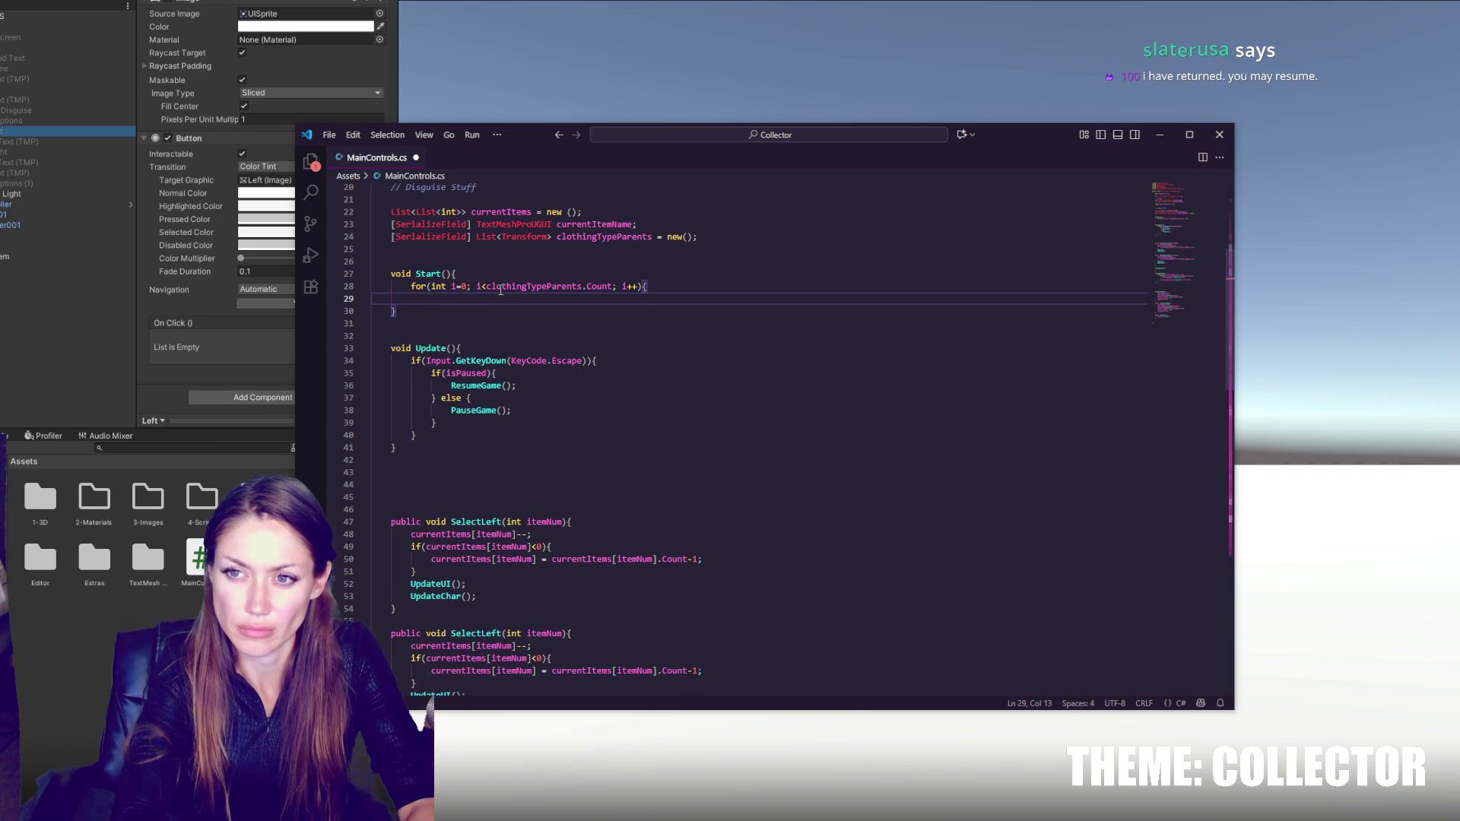
pyautogui.write('current')
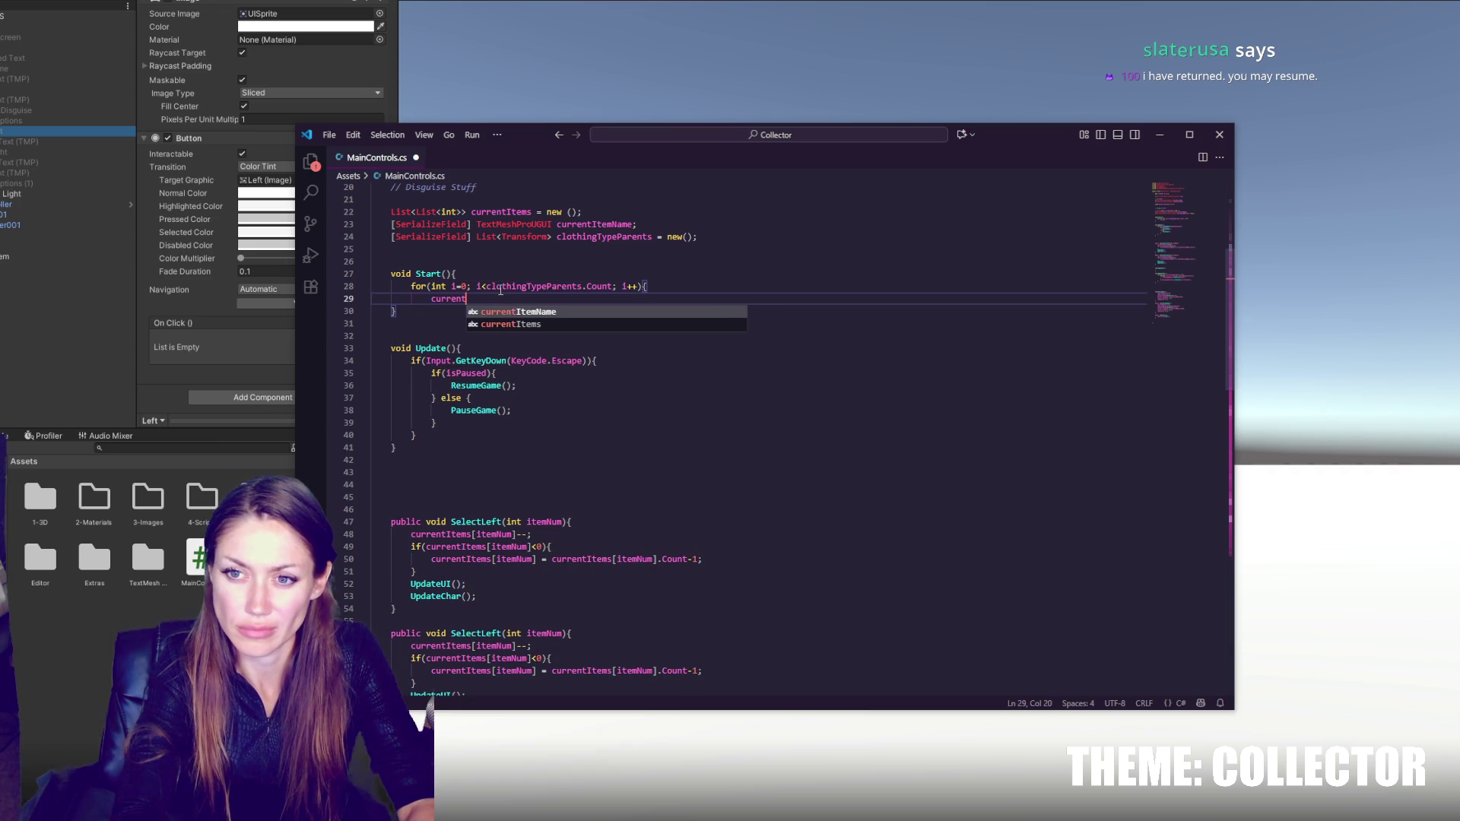
pyautogui.write('Items.Add(')
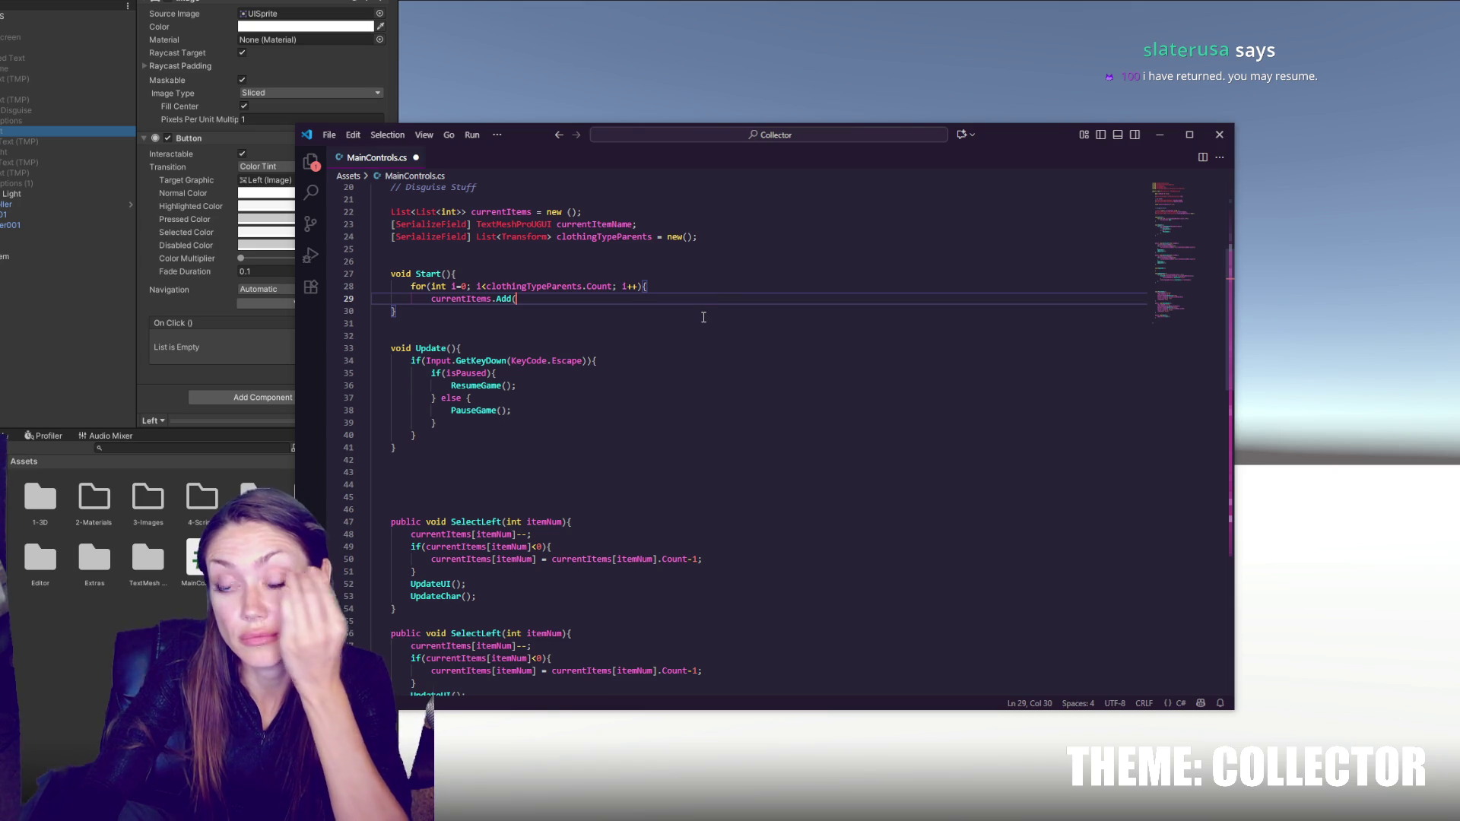
pyautogui.press('Return')
pyautogui.write('}')
pyautogui.click(700, 285)
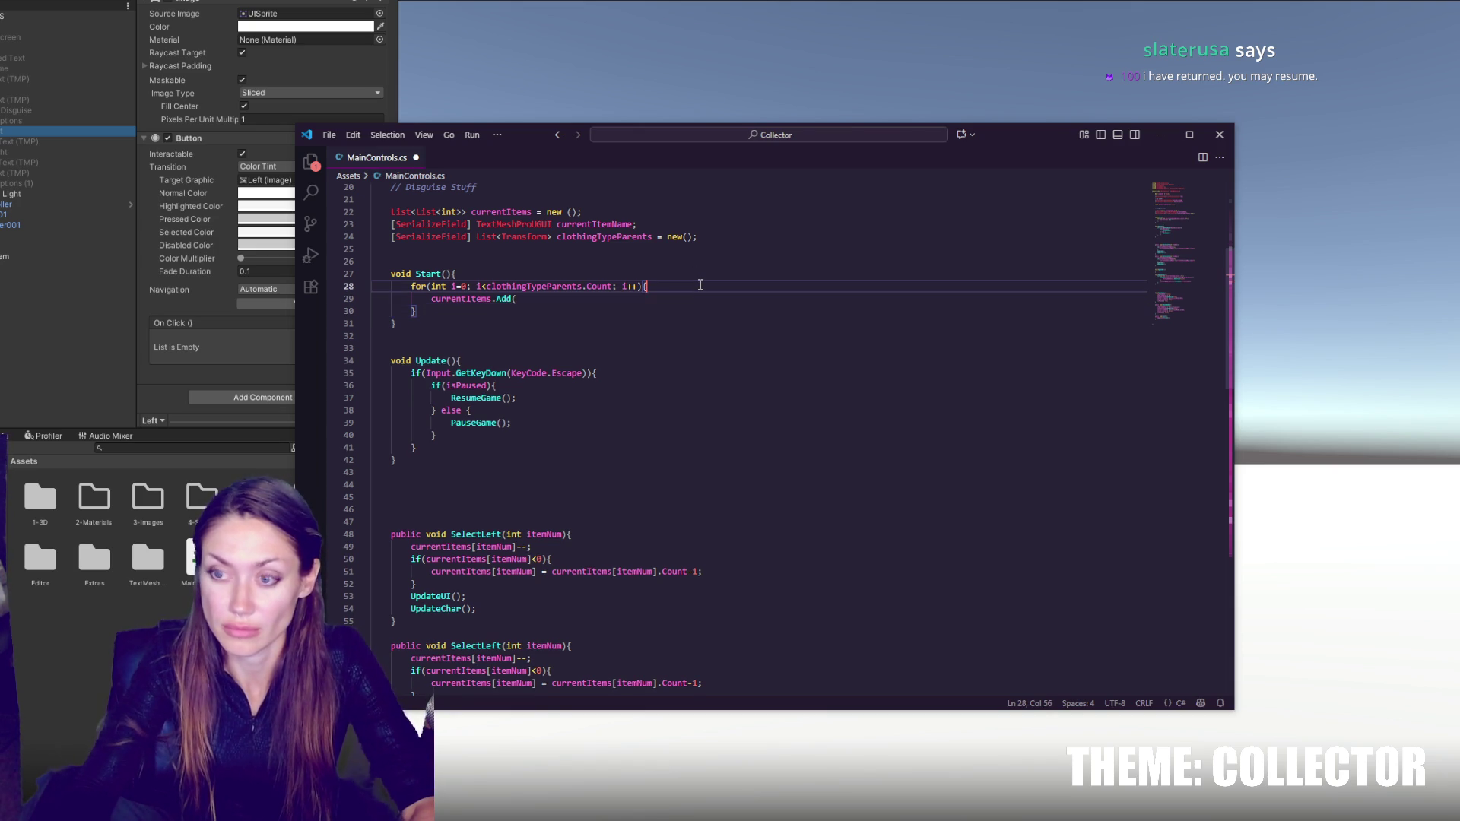
# - Declare List<int> numOfItemsPerItemType = new(); at the top of the loop and save
pyautogui.press('Return')
pyautogui.write('new List<in')
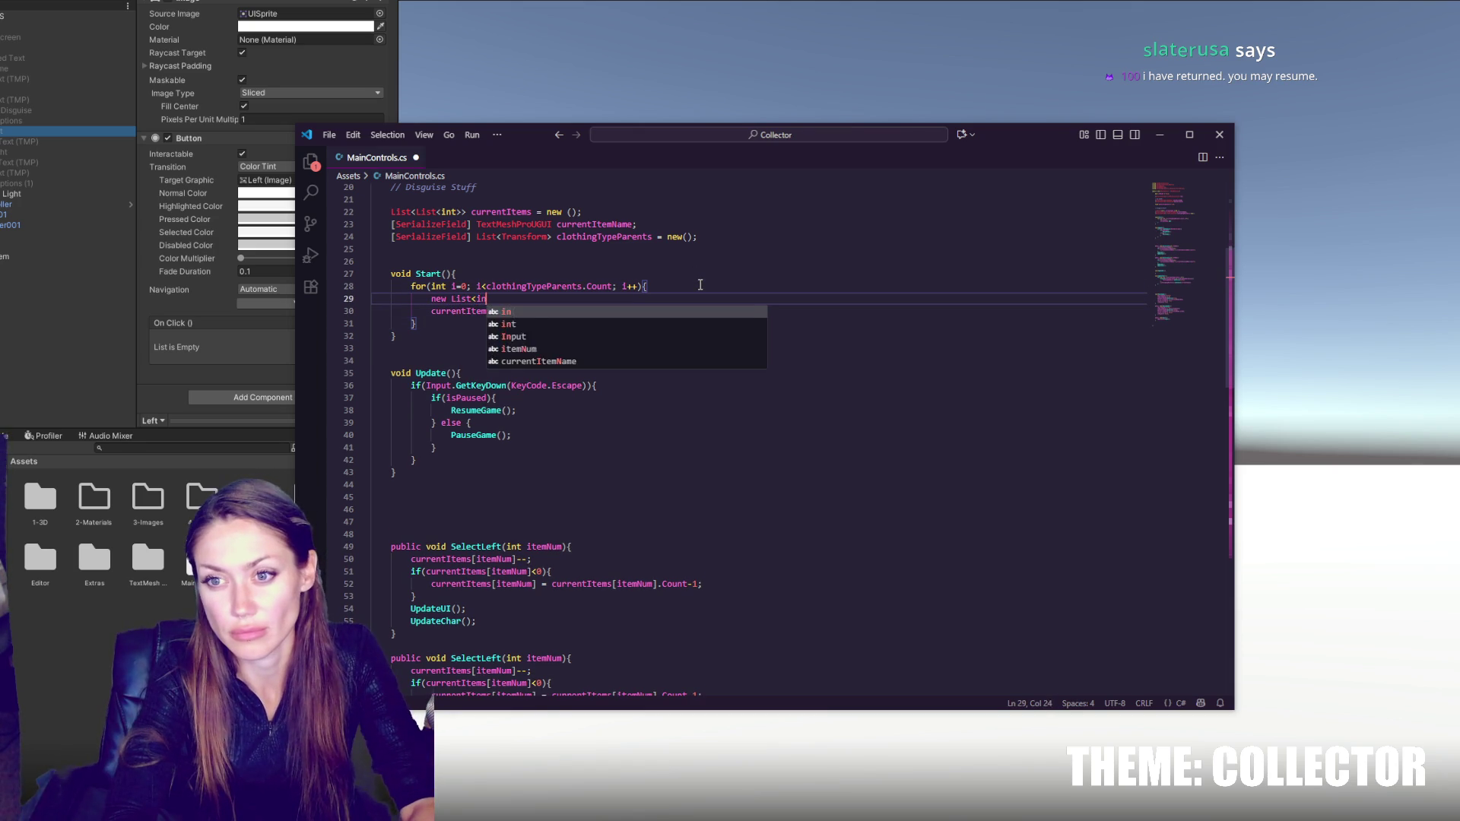
pyautogui.write('t> ')
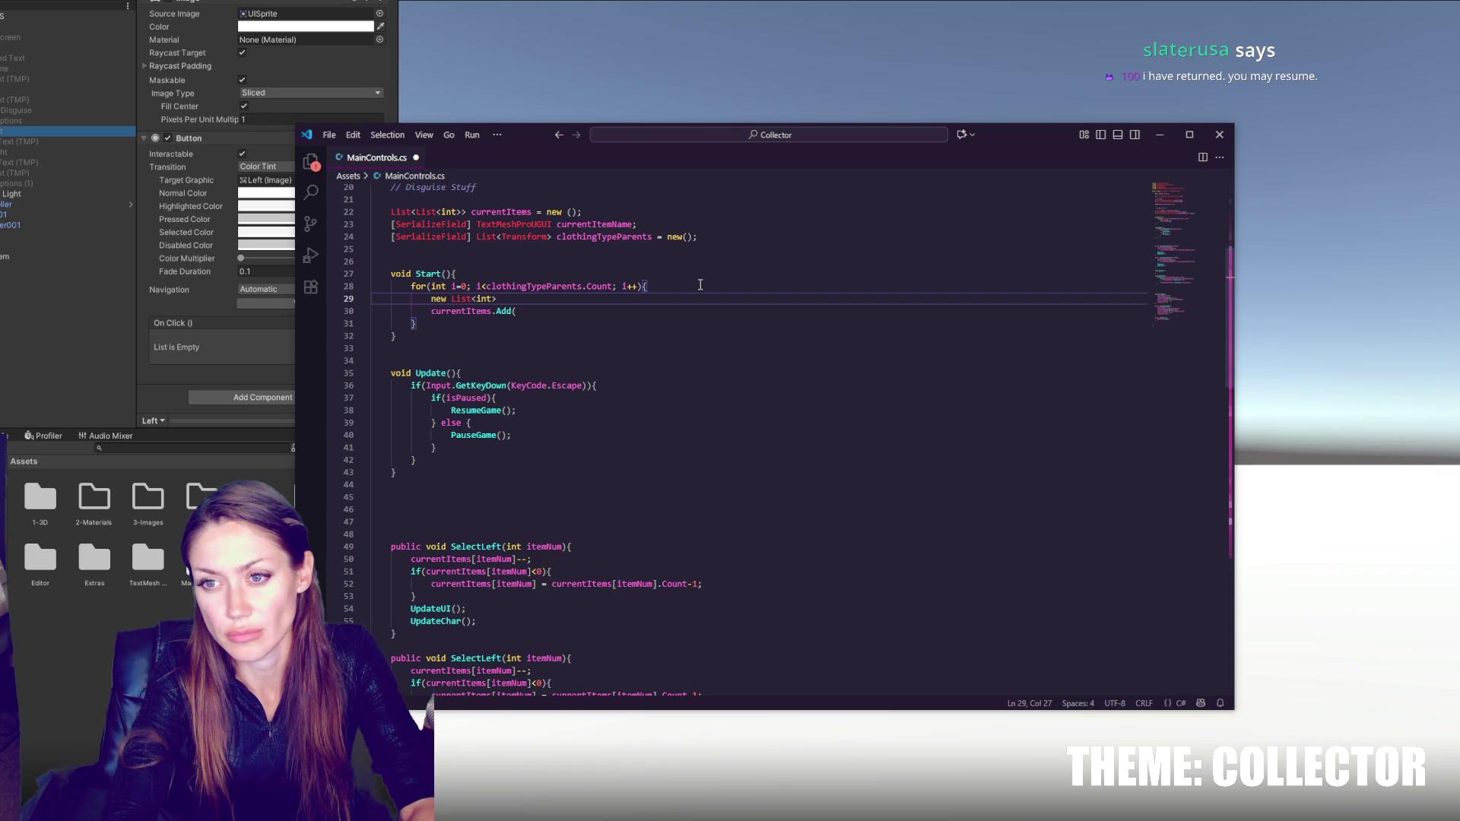
pyautogui.write('numOfItemsPerItemType')
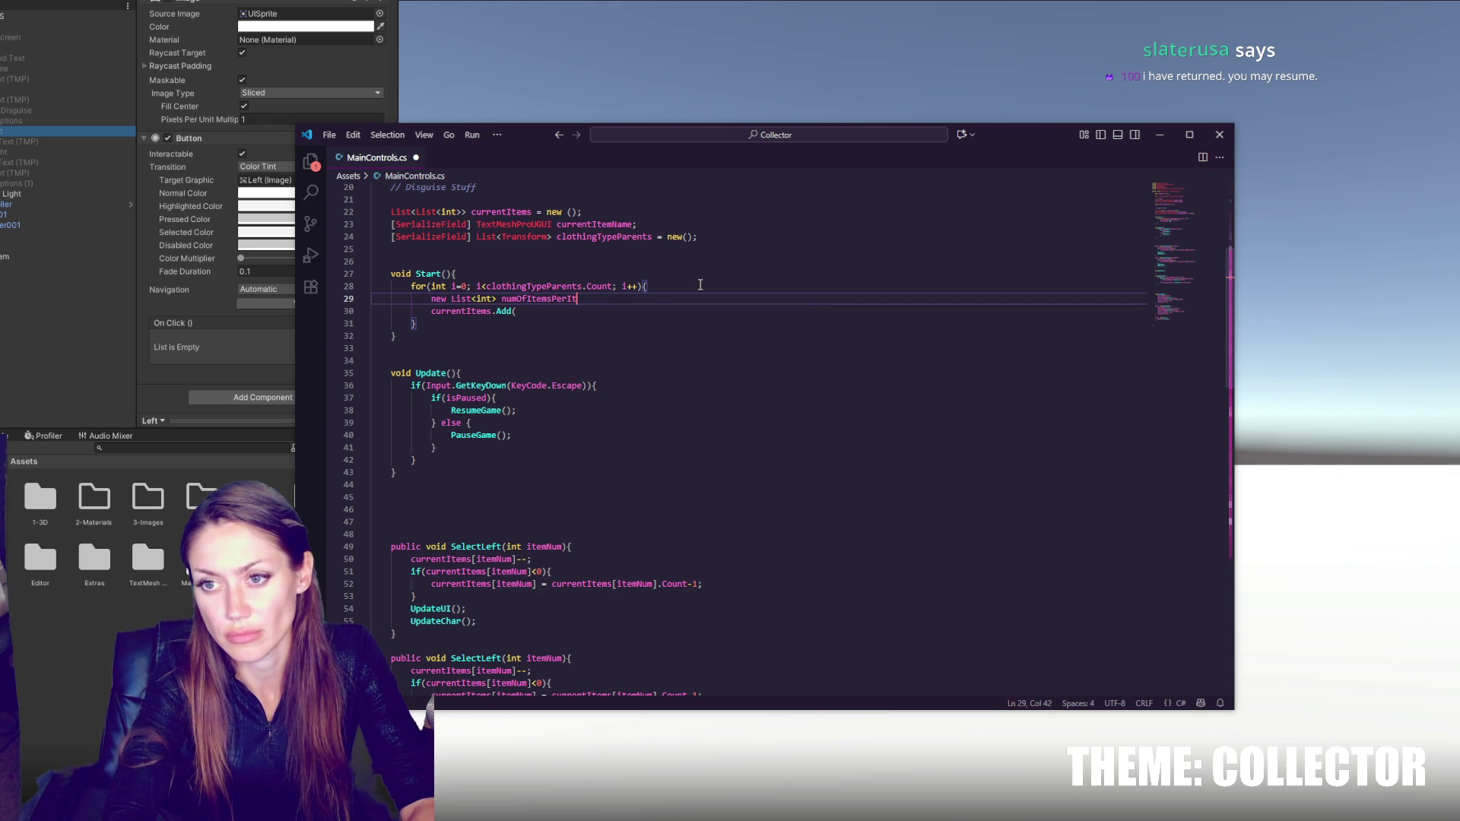
pyautogui.write(' = new();')
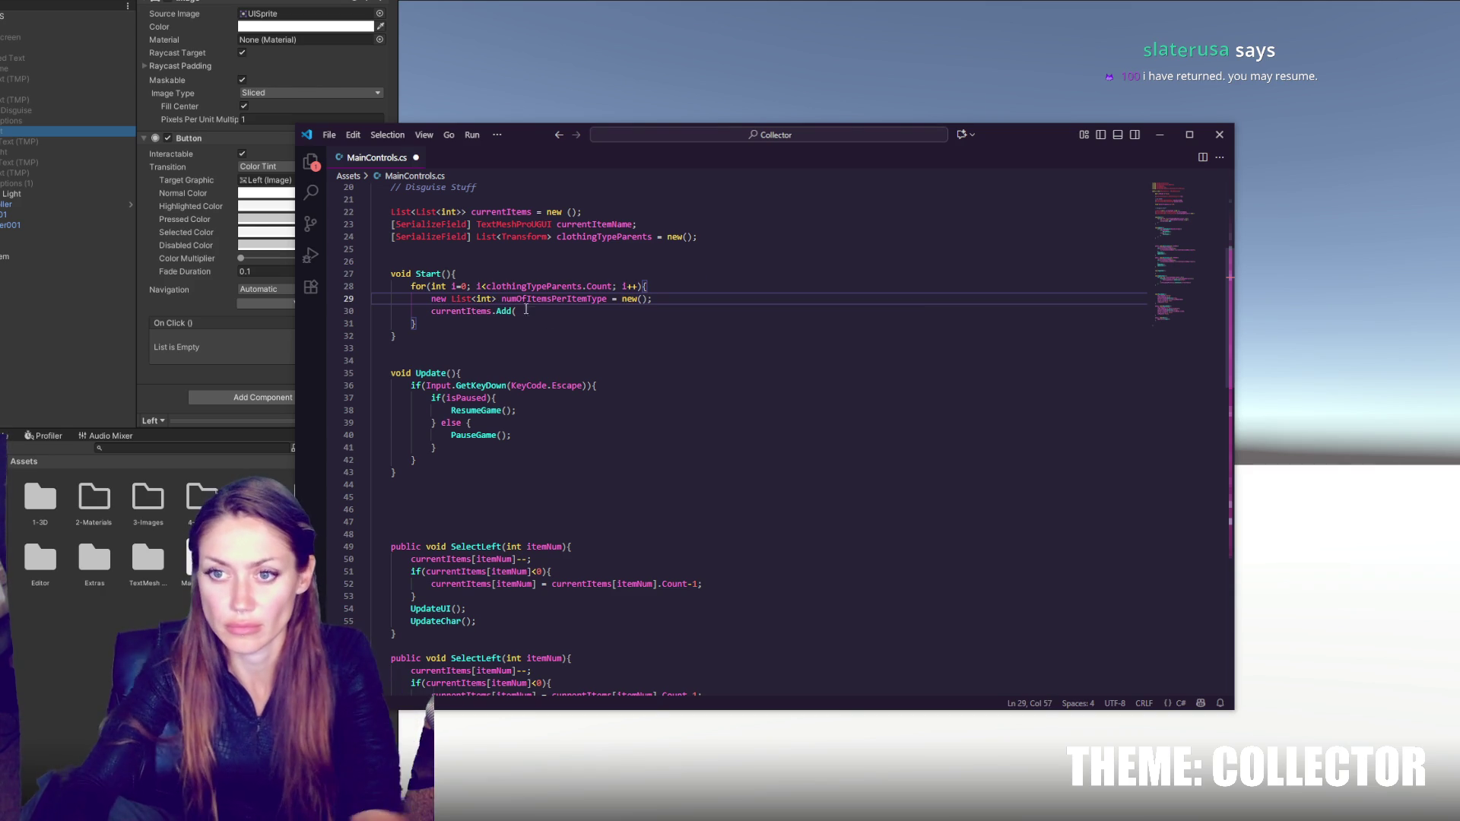
pyautogui.moveTo(426, 298); pyautogui.dragTo(452, 298)
pyautogui.press('Delete')
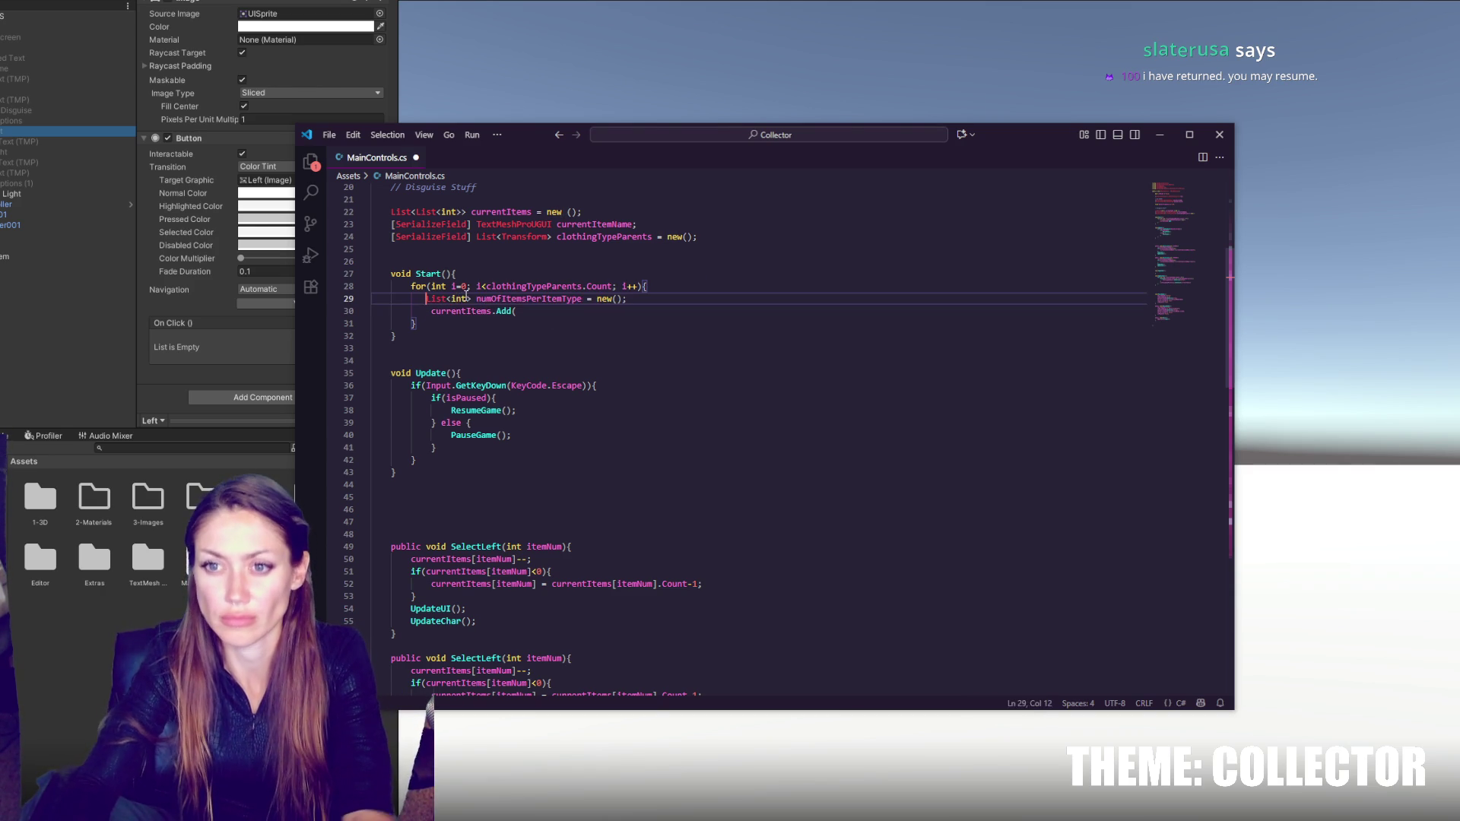
pyautogui.click(581, 313)
pyautogui.hotkey('ctrl', 's')
# - Add numOfItemsPerItemType.Add(clothingTypeParents[i].childCount); and begin an int i declaration below the list
pyautogui.doubleClick(543, 300)
pyautogui.hotkey('ctrl', 'c')
pyautogui.click(674, 303)
pyautogui.press('Return')
pyautogui.hotkey('ctrl', 'v')
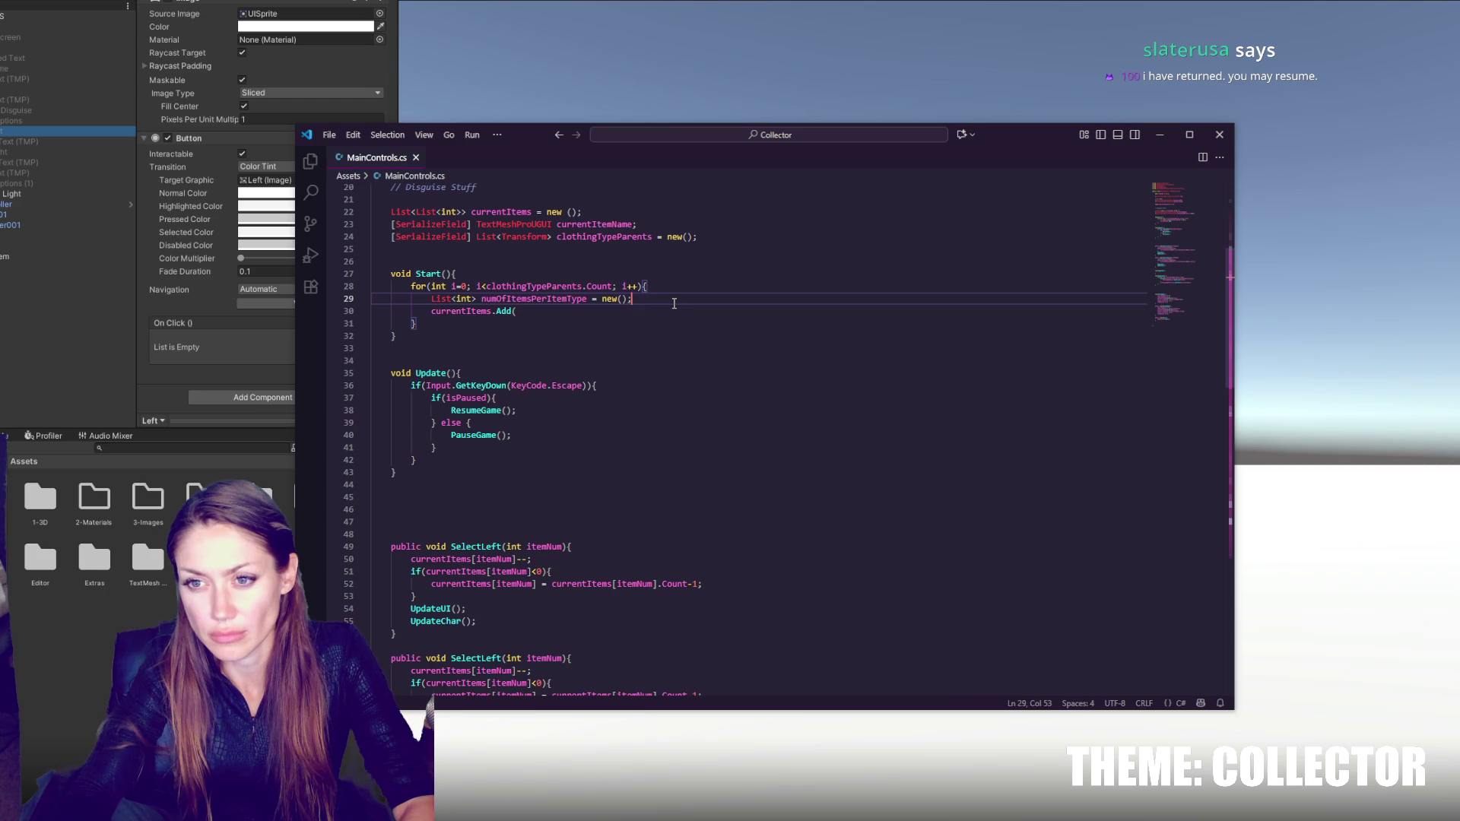
pyautogui.write('.Add(')
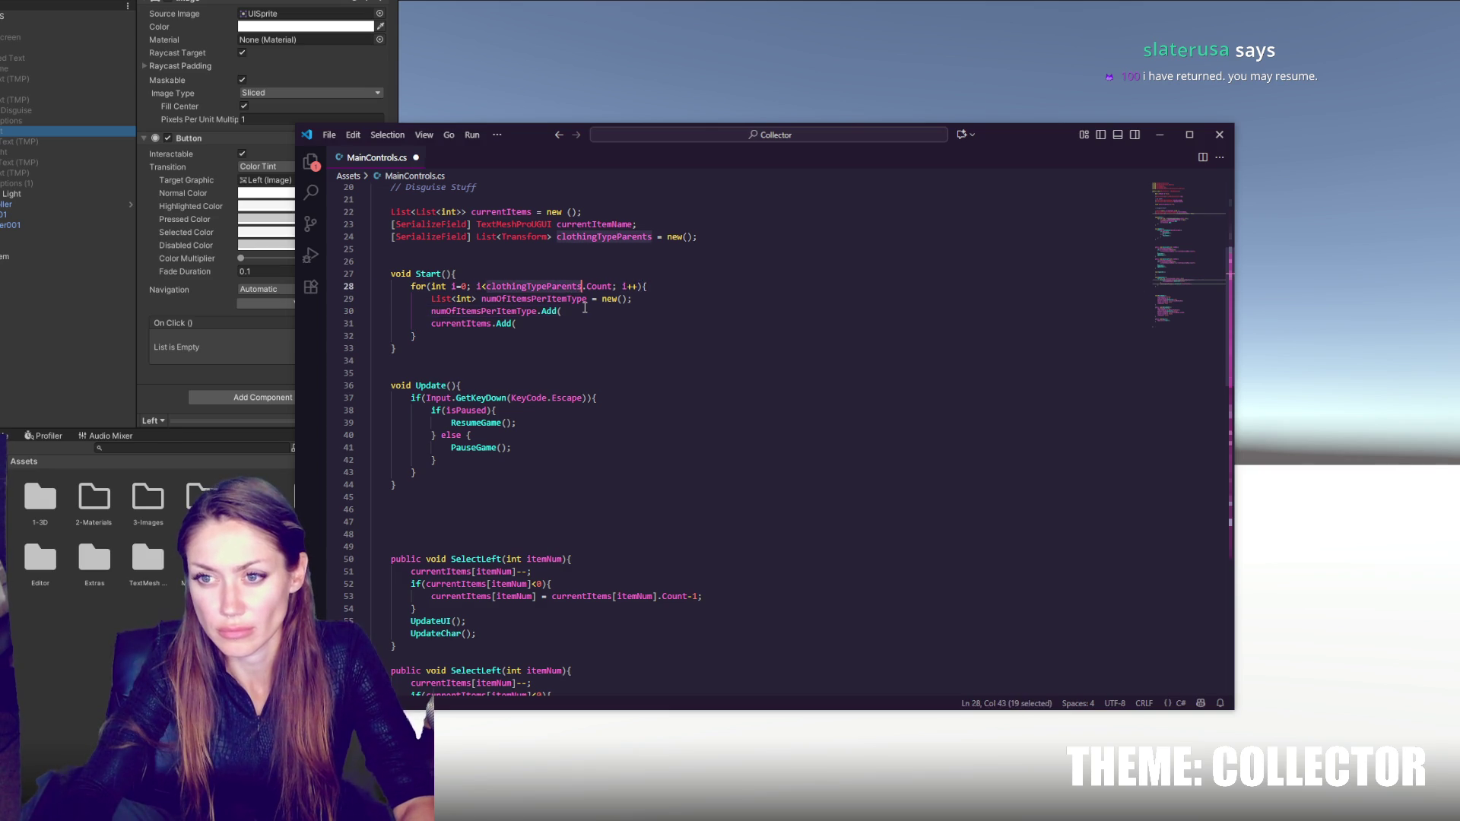
pyautogui.write('clothingTypeParents[i]')
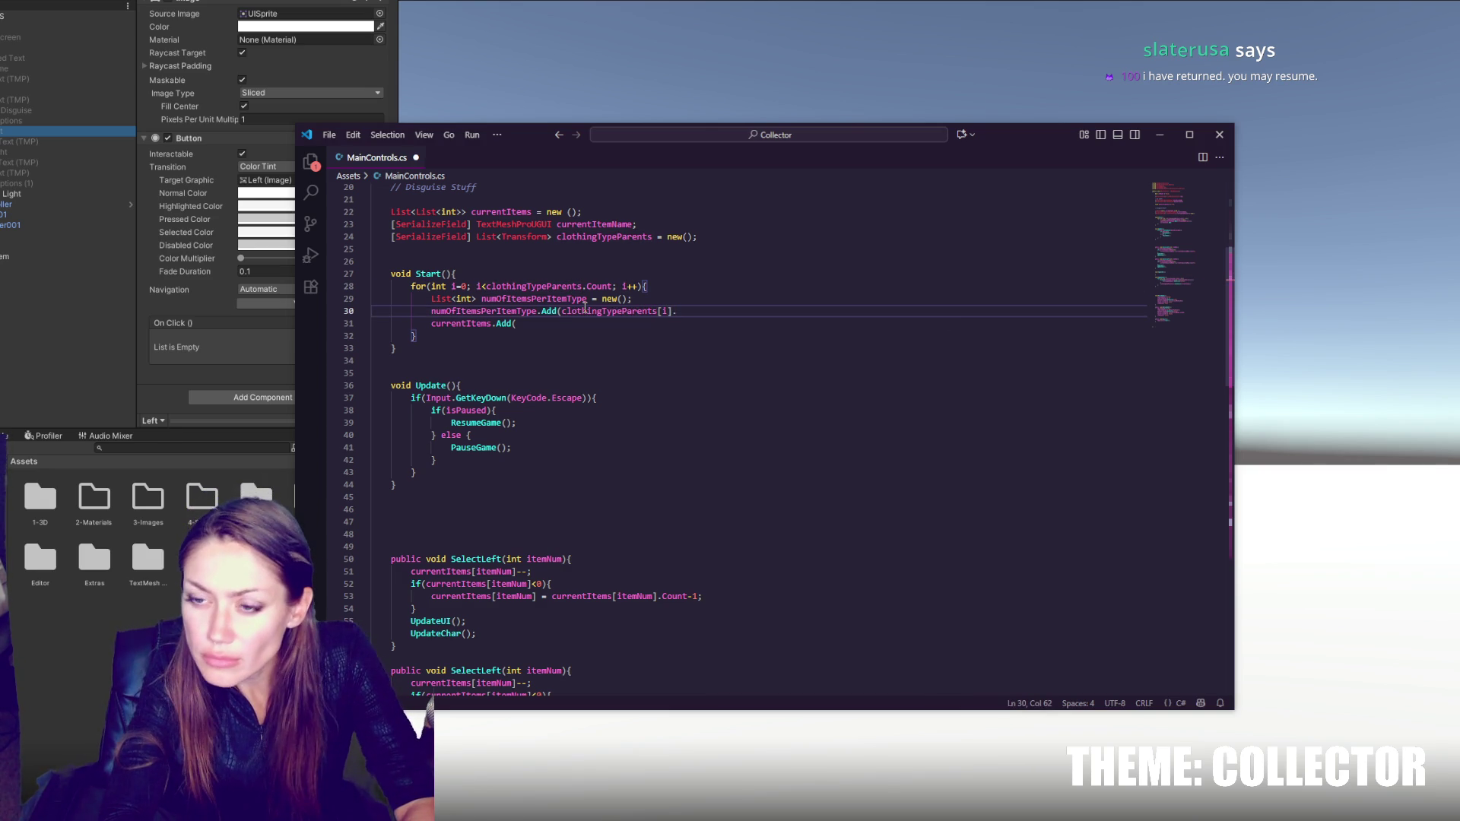
pyautogui.write('.count')
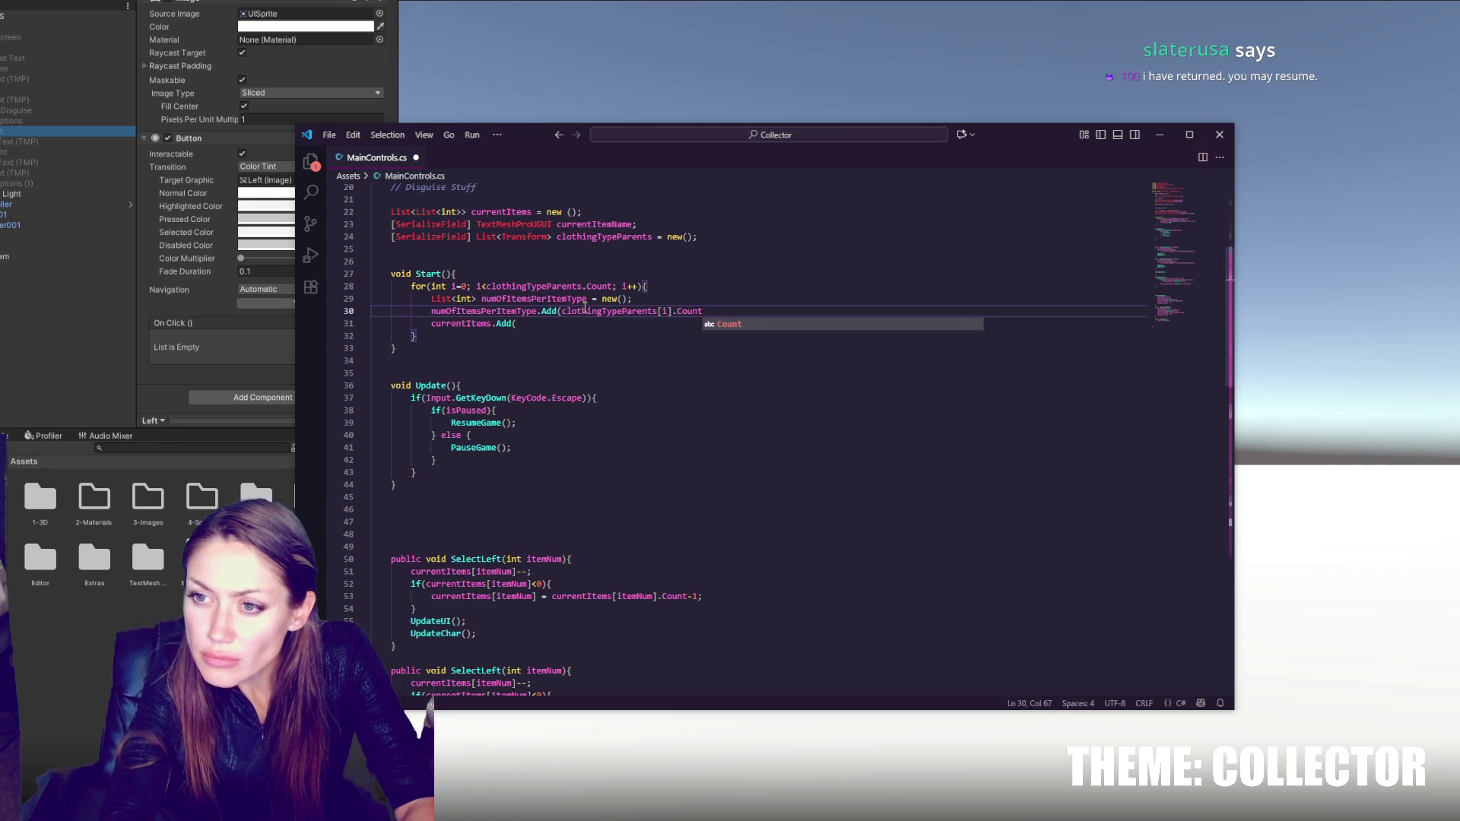
pyautogui.press('BackSpace')
pyautogui.press('BackSpace')
pyautogui.press('BackSpace')
pyautogui.write('childCount')
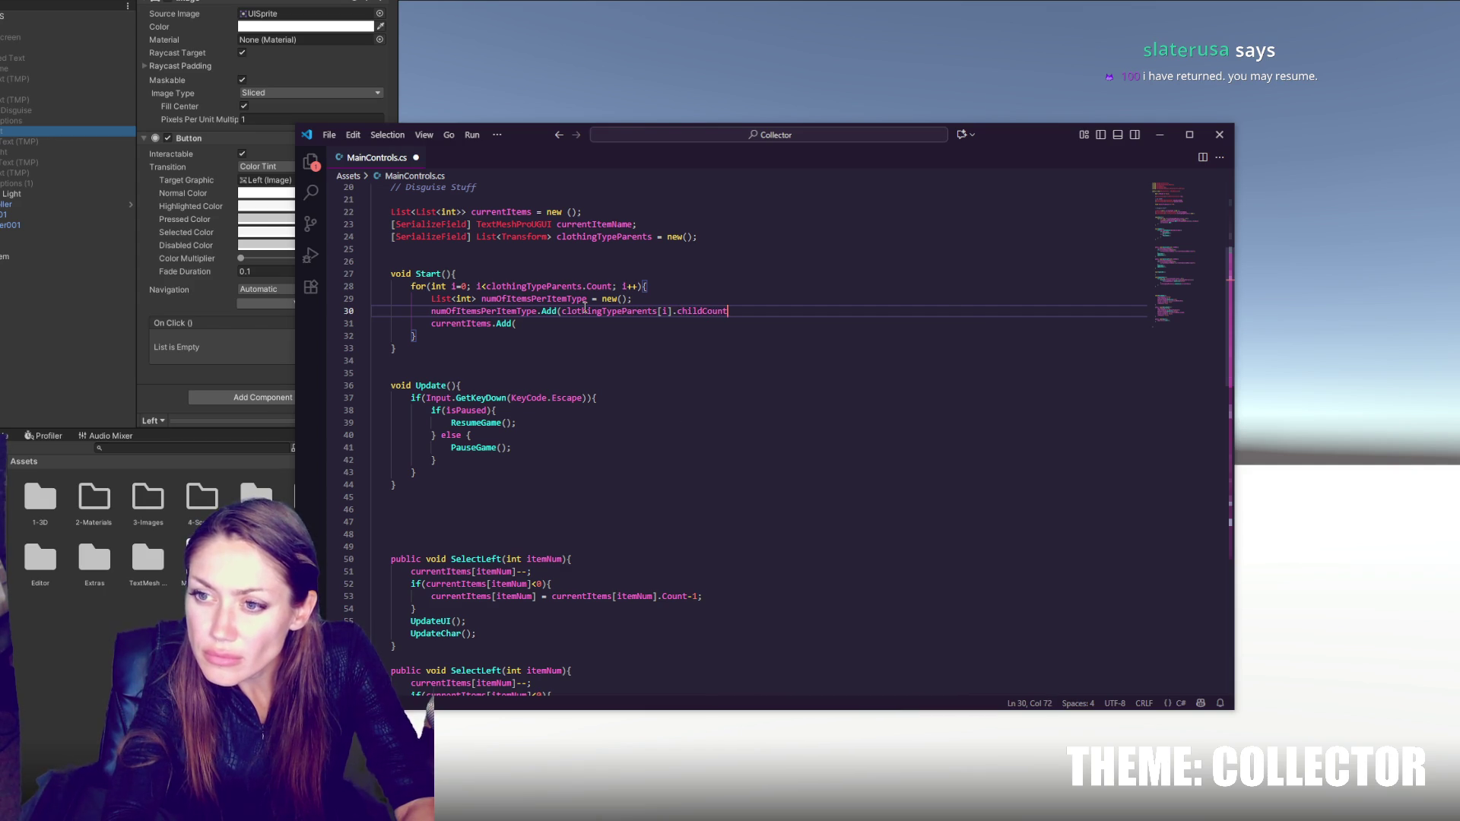
pyautogui.write(');')
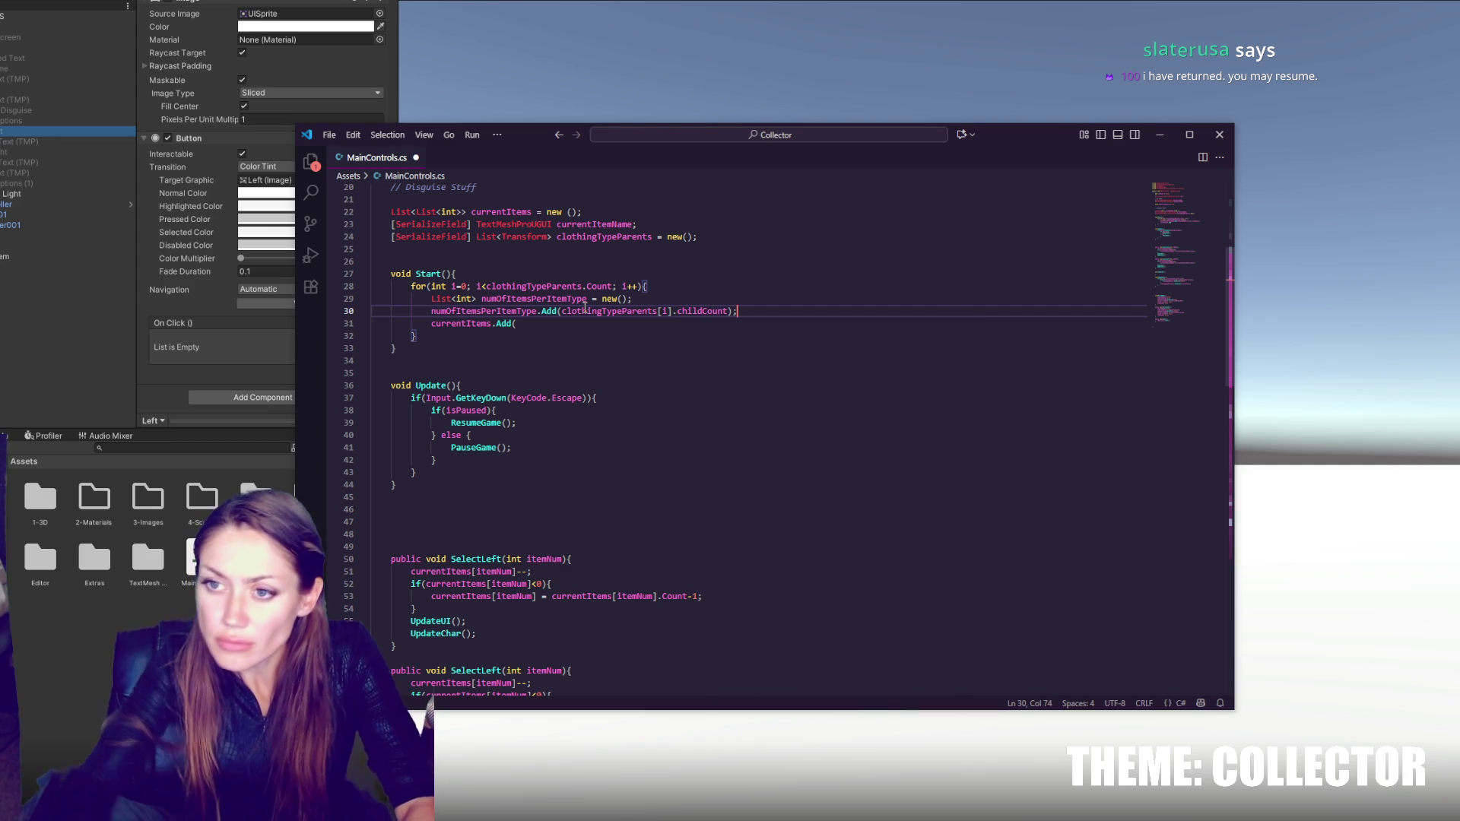
pyautogui.click(641, 300)
pyautogui.press('Return')
pyautogui.write('int i')
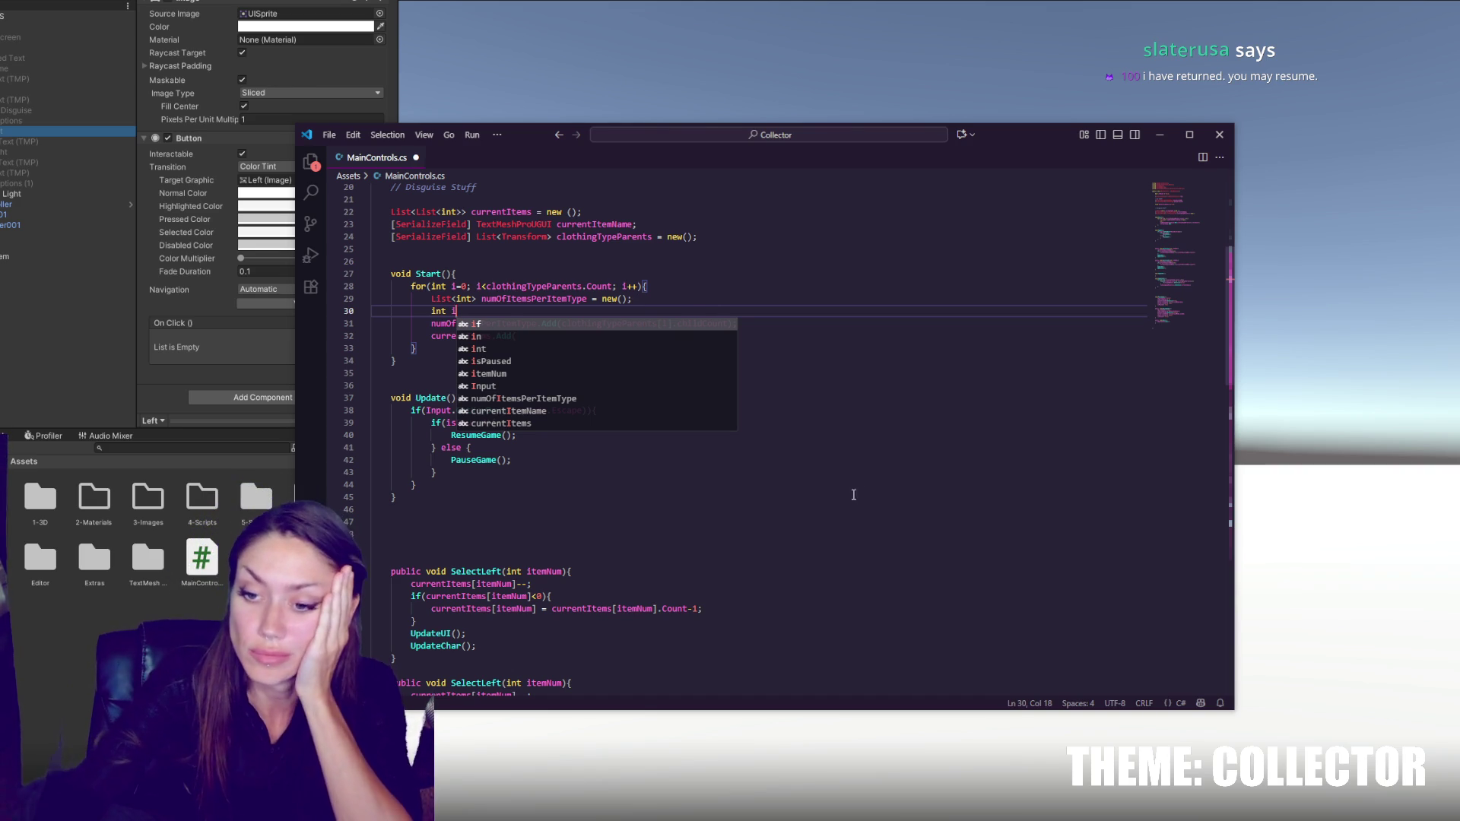
# - Comment out UpdateChar's unfinished clothingTypeParents[i].GetChild(currentItems[i] line with Ctrl+/
pyautogui.click(623, 522)
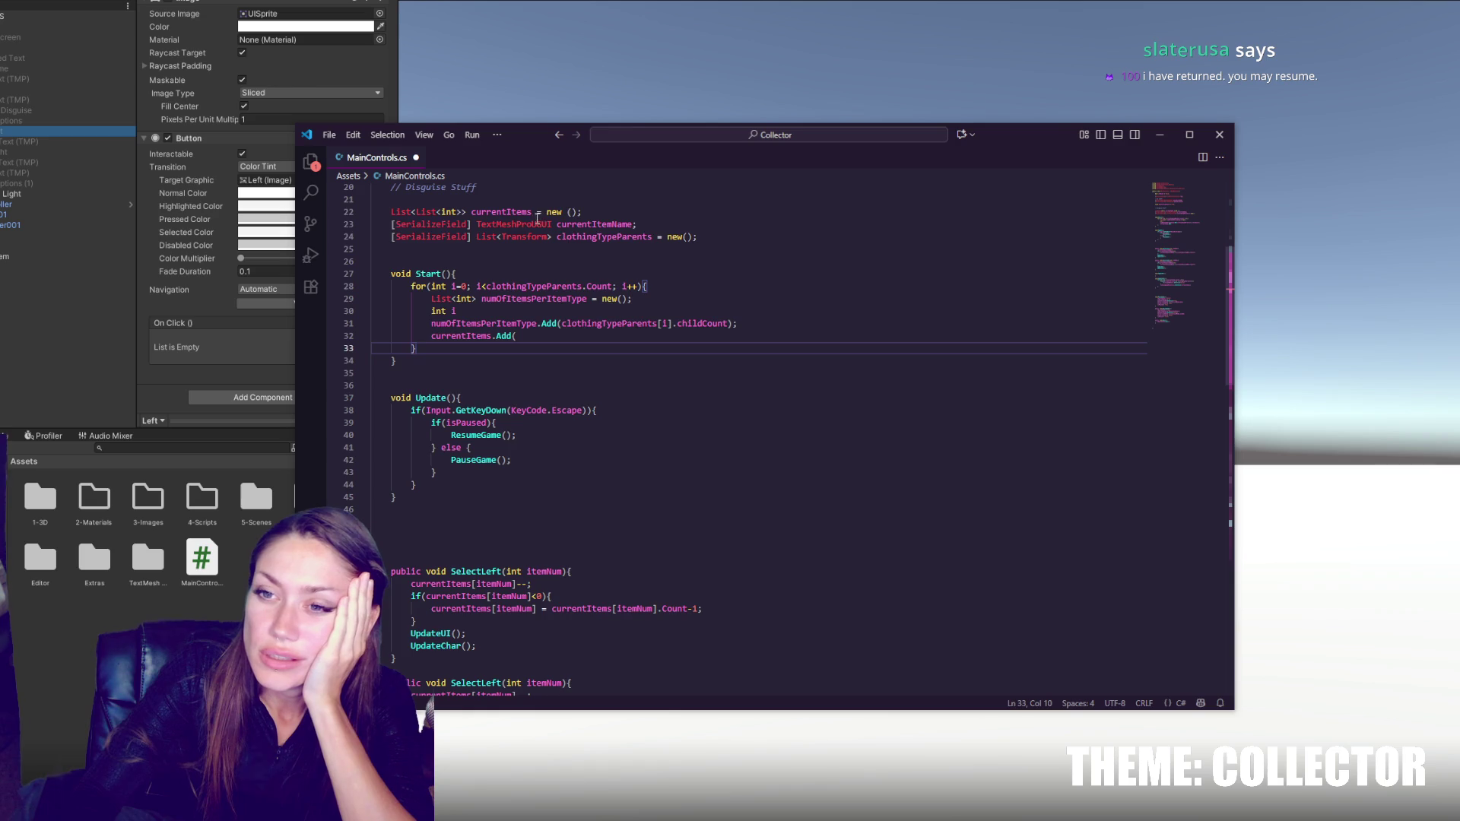
pyautogui.scroll(-6, 624, 346)
pyautogui.click(562, 343)
pyautogui.click(772, 479)
pyautogui.click(819, 558)
pyautogui.scroll(-3, 819, 563)
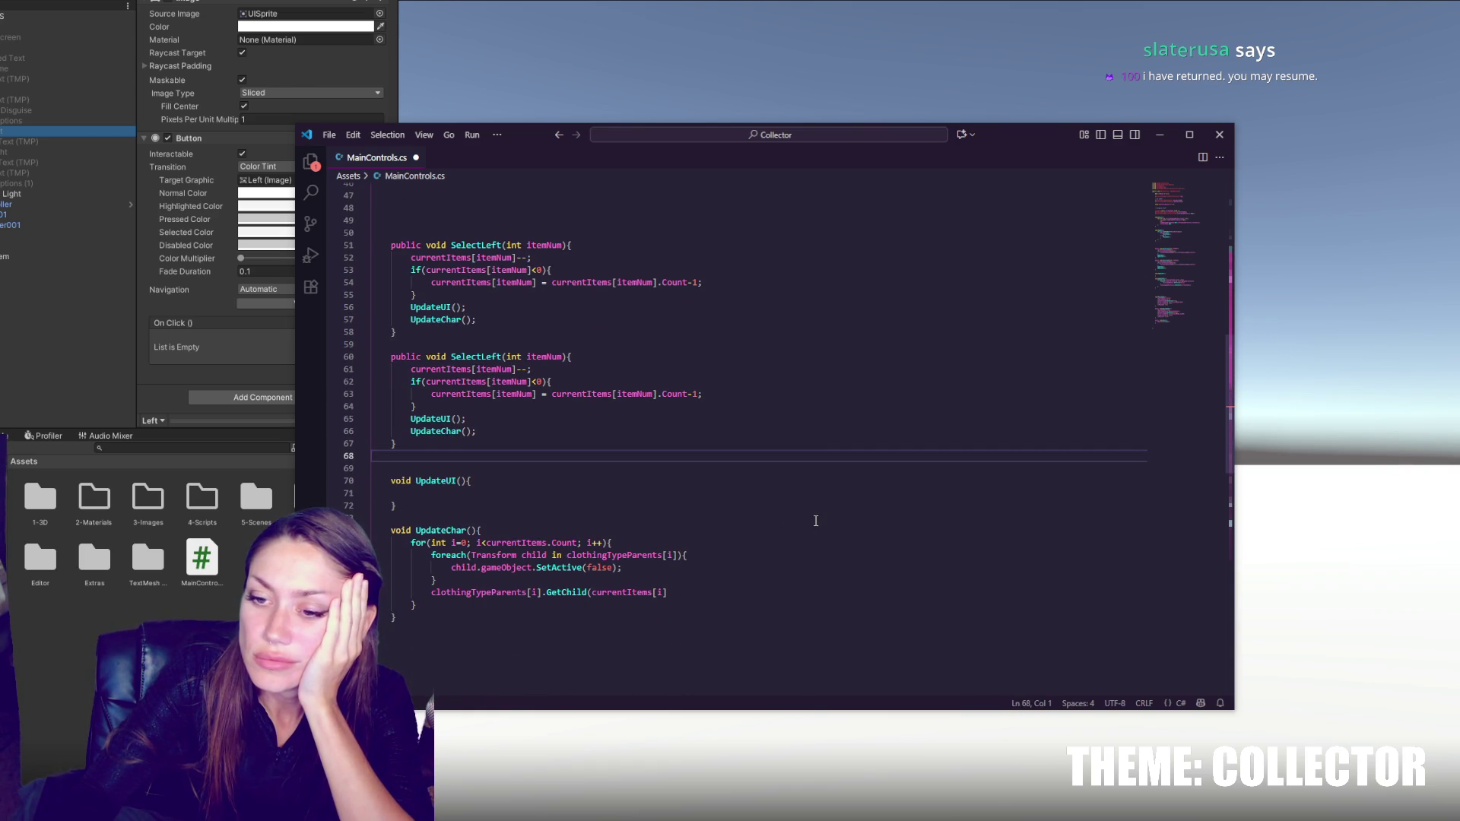
pyautogui.scroll(-1, 816, 521)
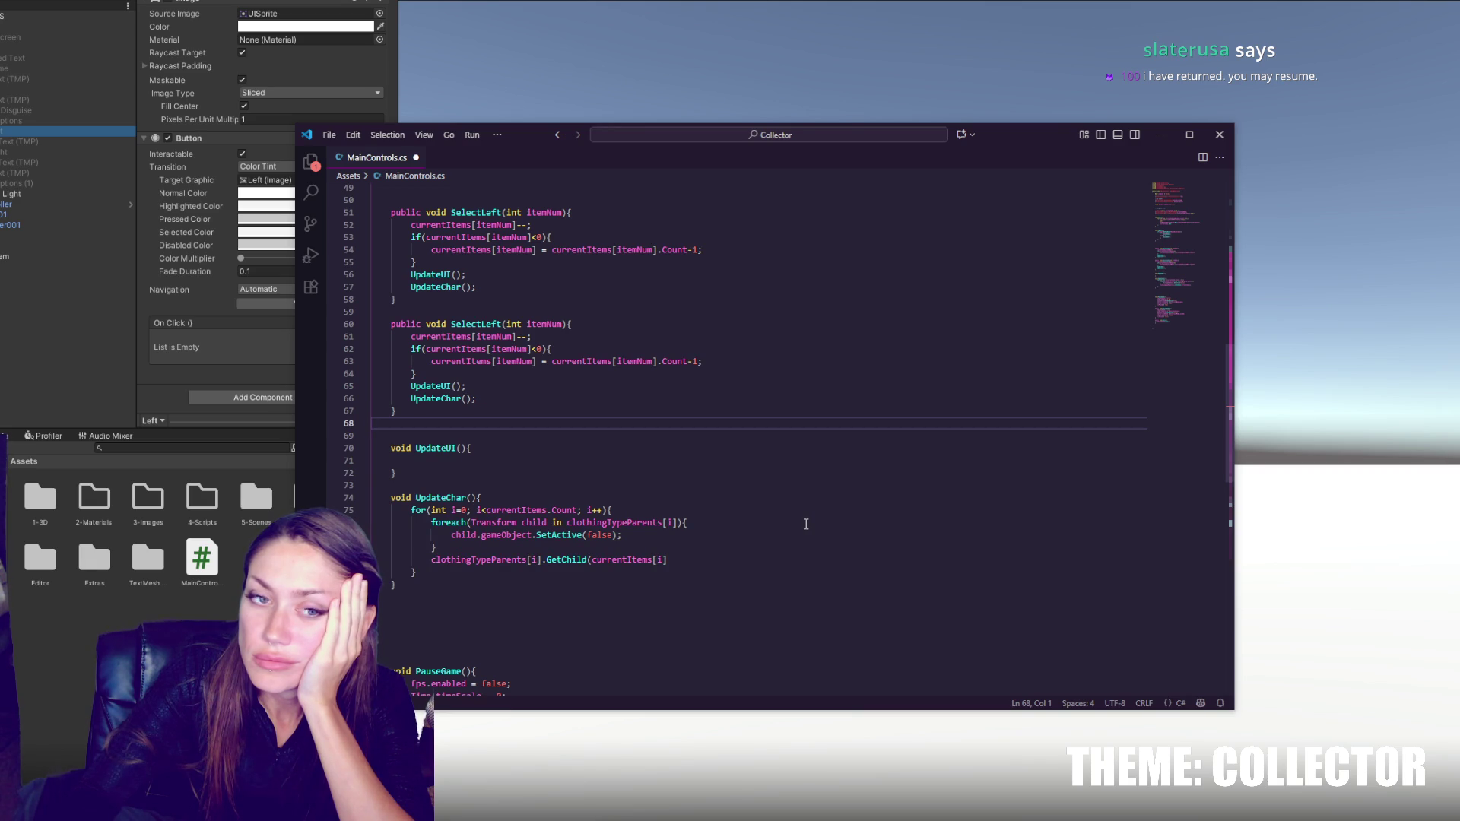
pyautogui.doubleClick(520, 512)
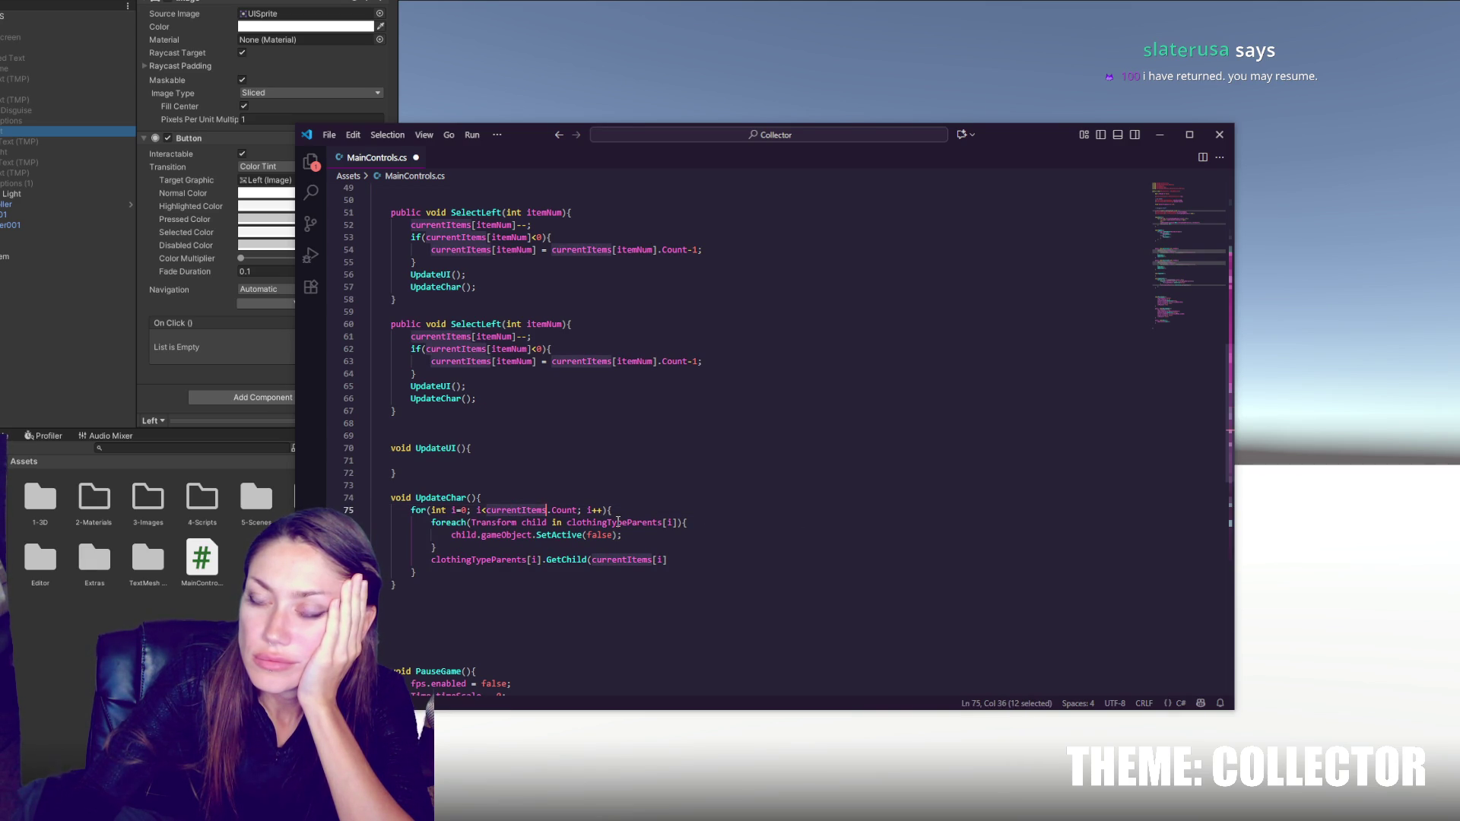
pyautogui.doubleClick(607, 560)
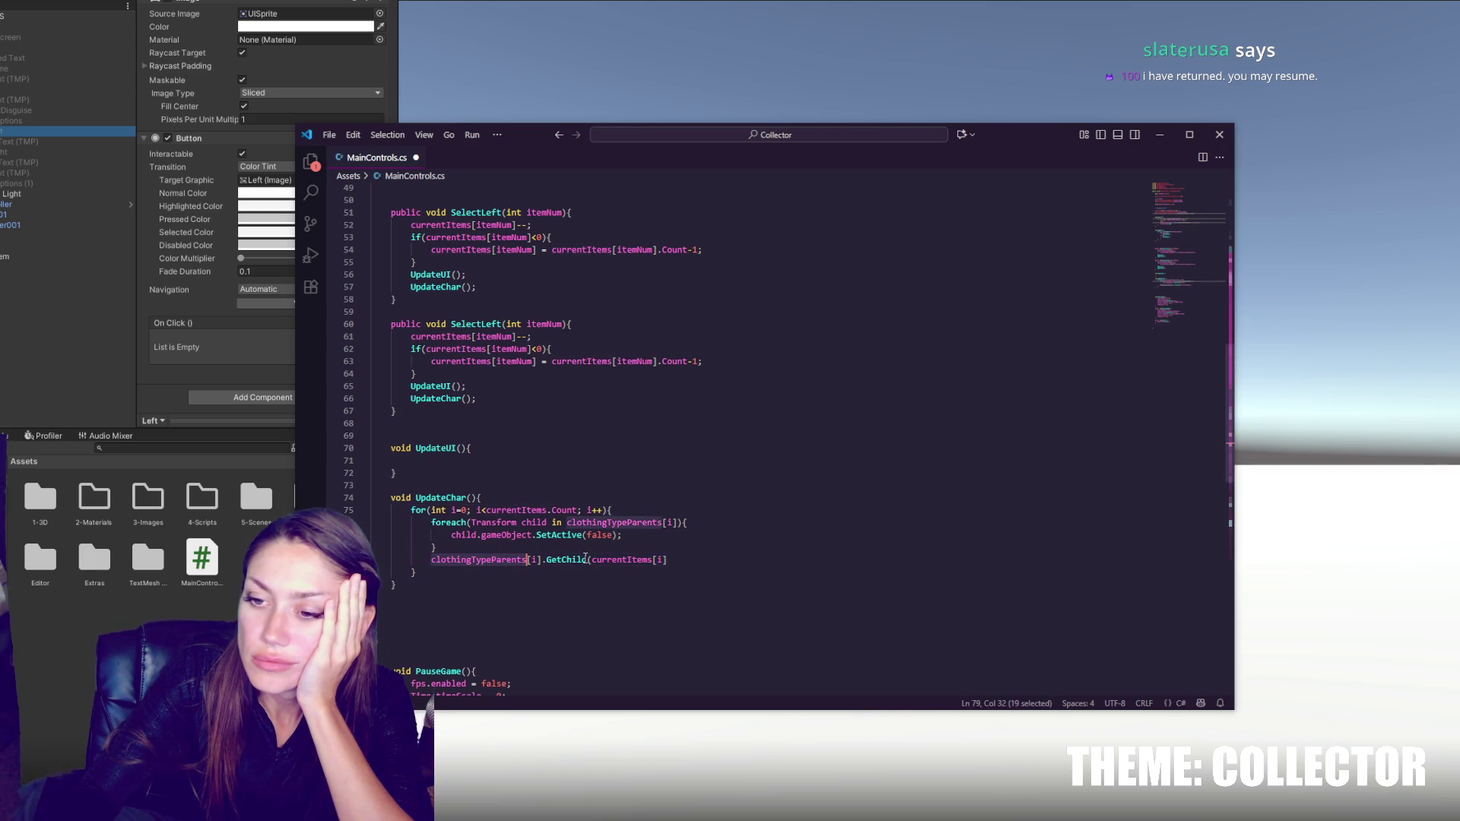
pyautogui.click(753, 558)
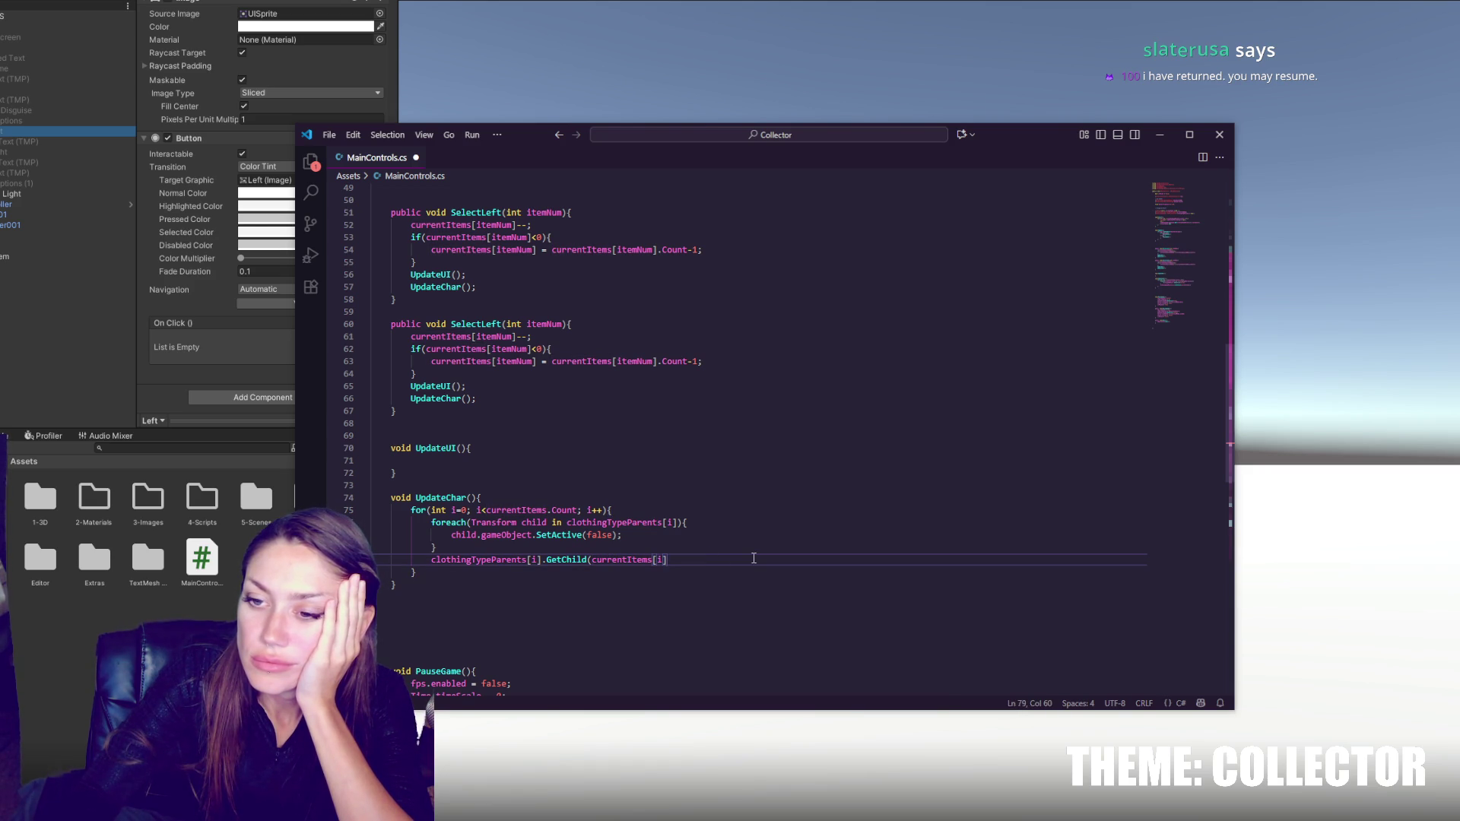
pyautogui.hotkey('ctrl', '/')
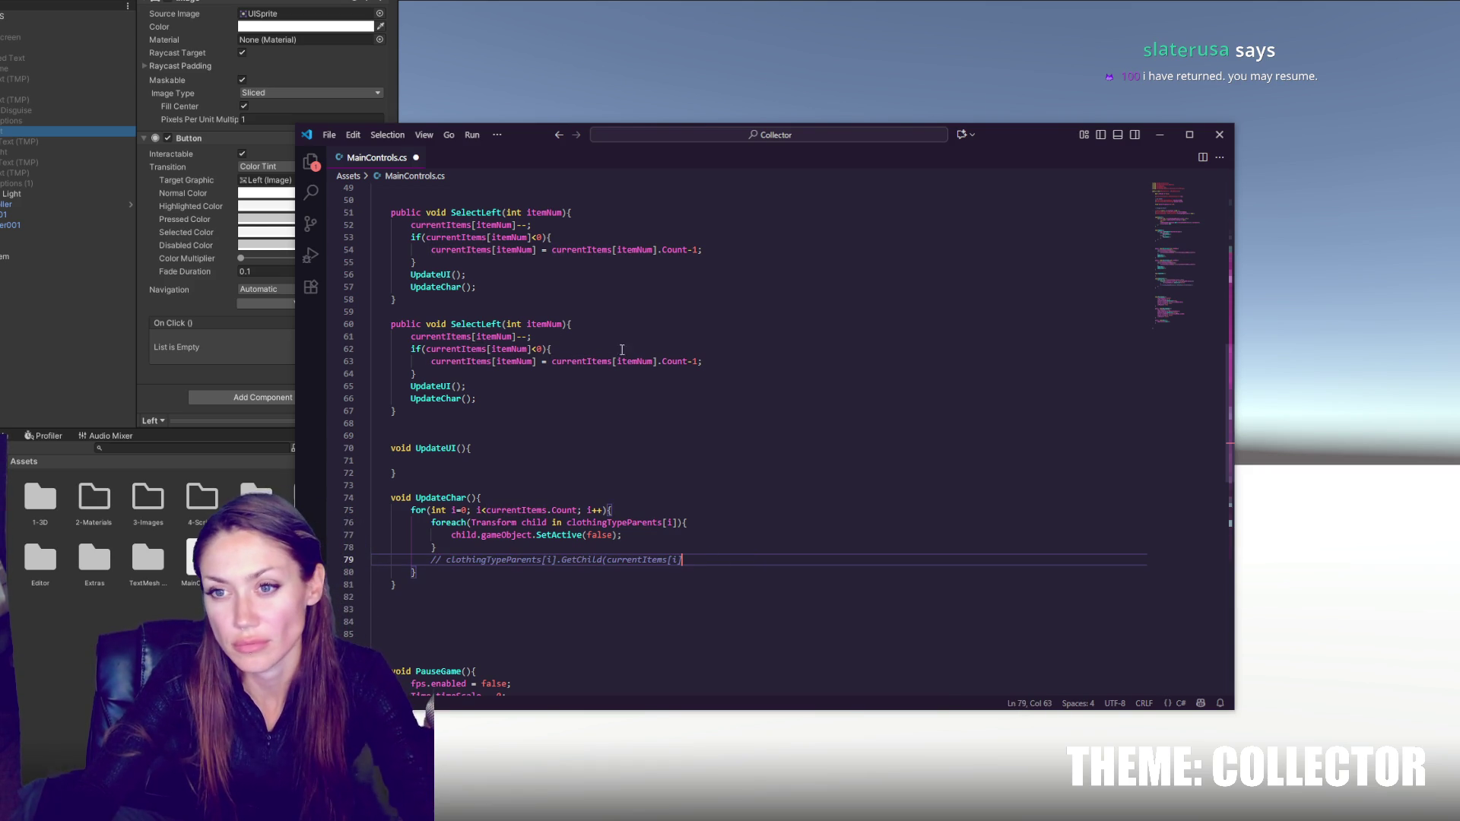
pyautogui.doubleClick(433, 225)
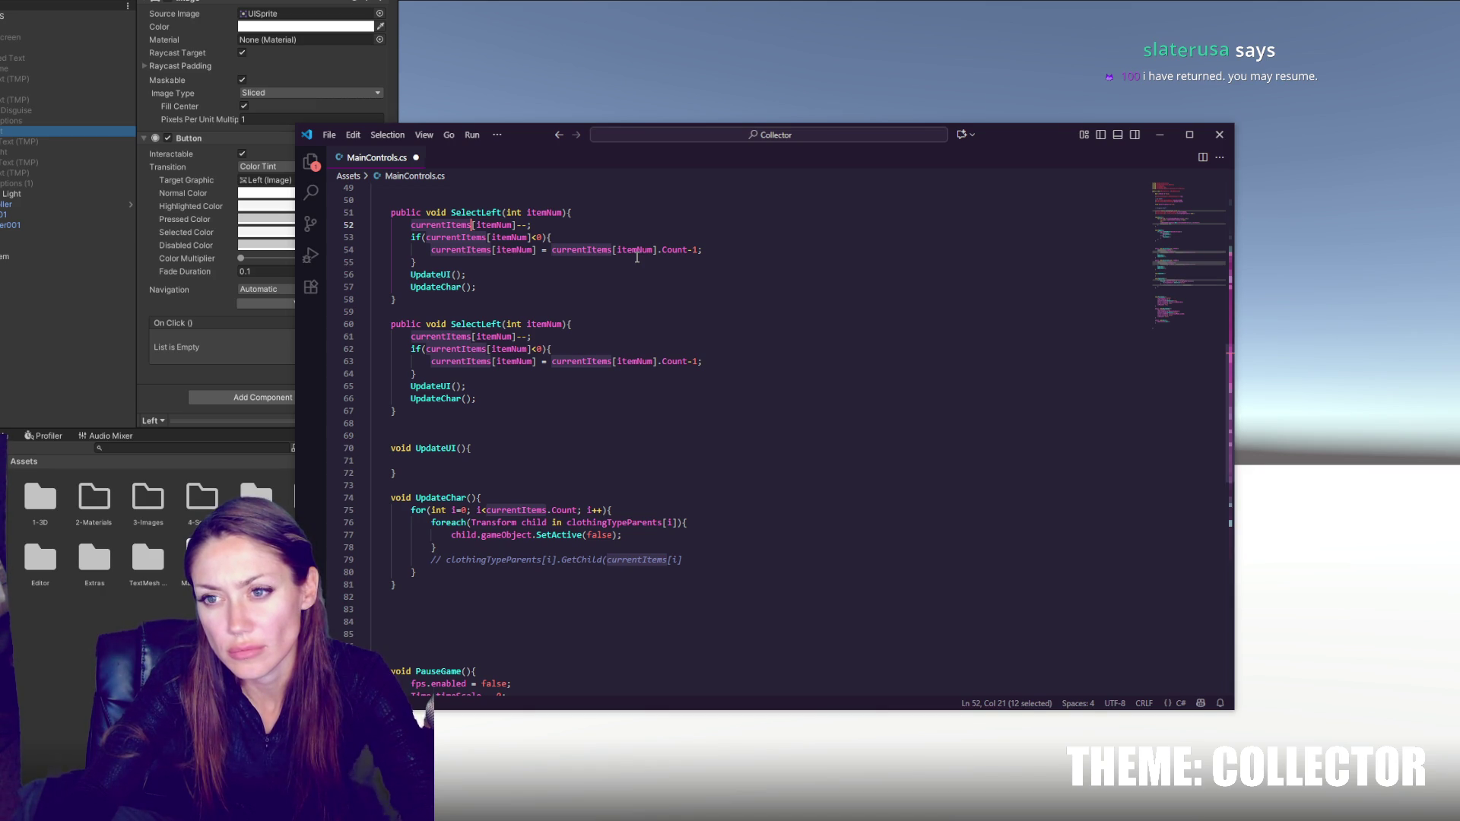
# - In the second SelectLeft, change the decrement to ++ and the wrap check to >=
pyautogui.doubleClick(526, 336)
pyautogui.write('++')
pyautogui.click(565, 351)
pyautogui.press('Left')
pyautogui.press('Left')
pyautogui.press('Left')
pyautogui.press('BackSpace')
pyautogui.write('>')
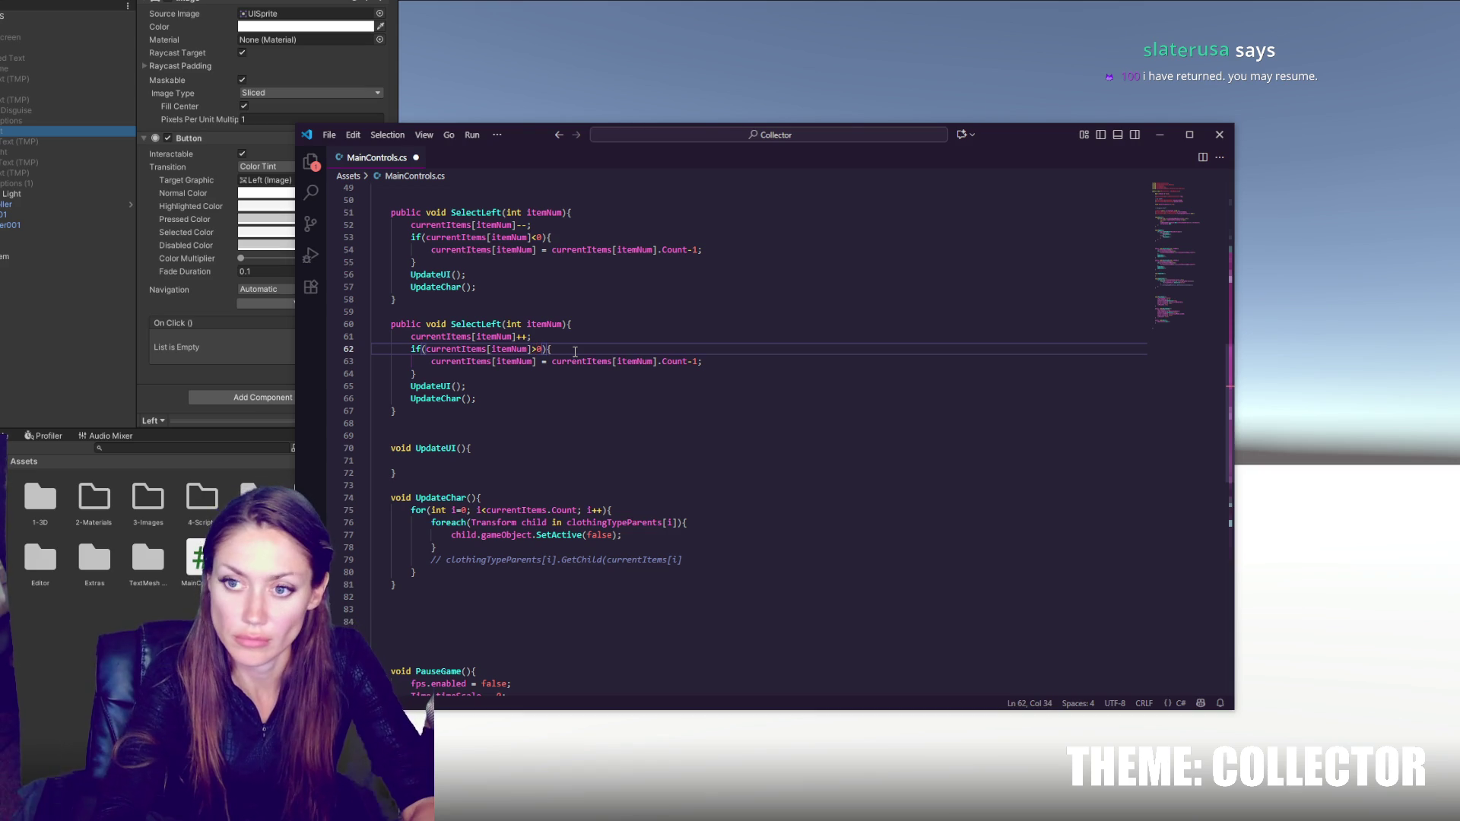
pyautogui.write('=')
pyautogui.moveTo(552, 362); pyautogui.dragTo(569, 362)
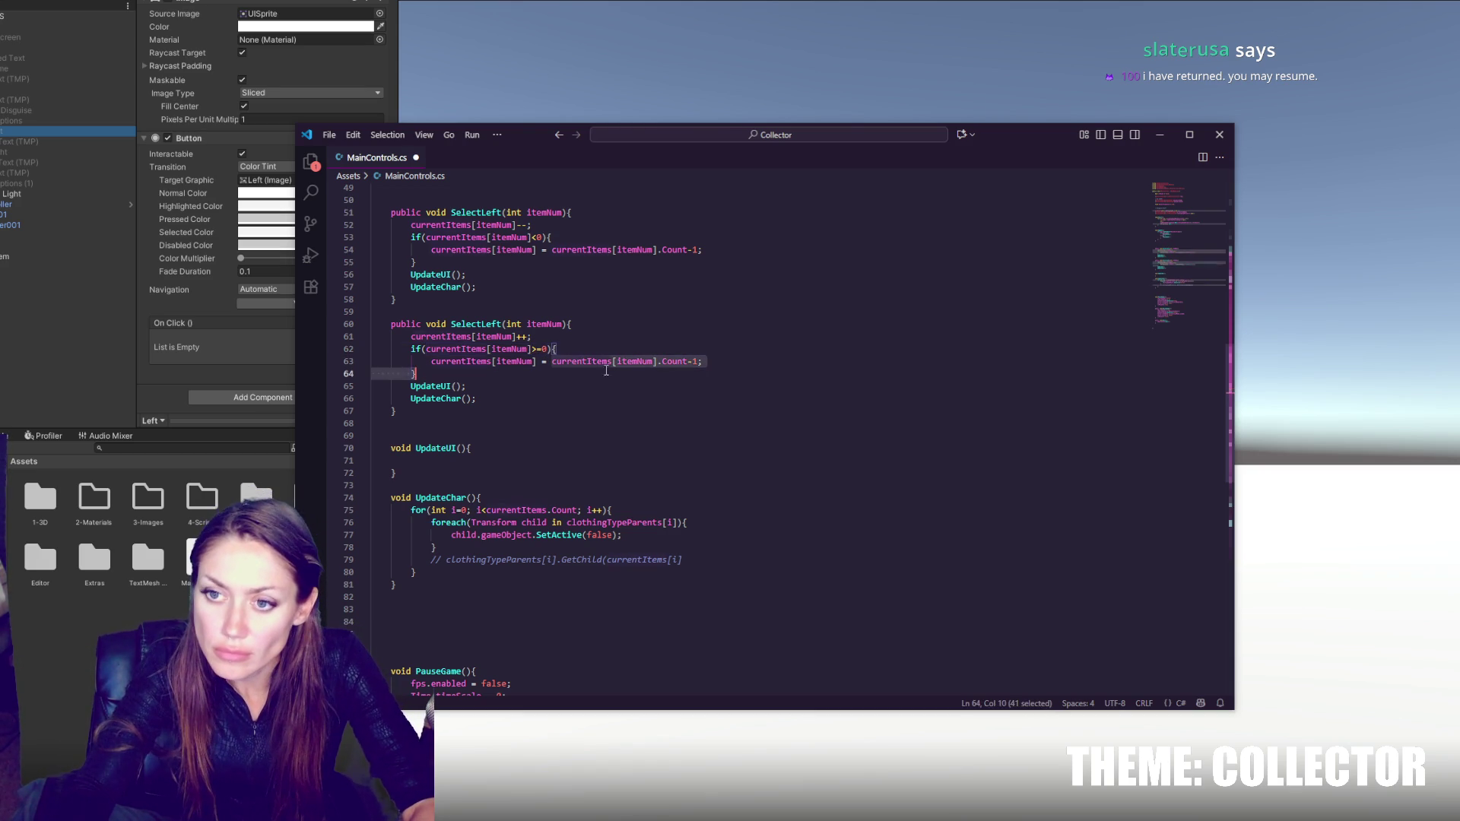
pyautogui.click(543, 349)
pyautogui.press('Delete')
pyautogui.write('currentItems[itemNum].Count-1')
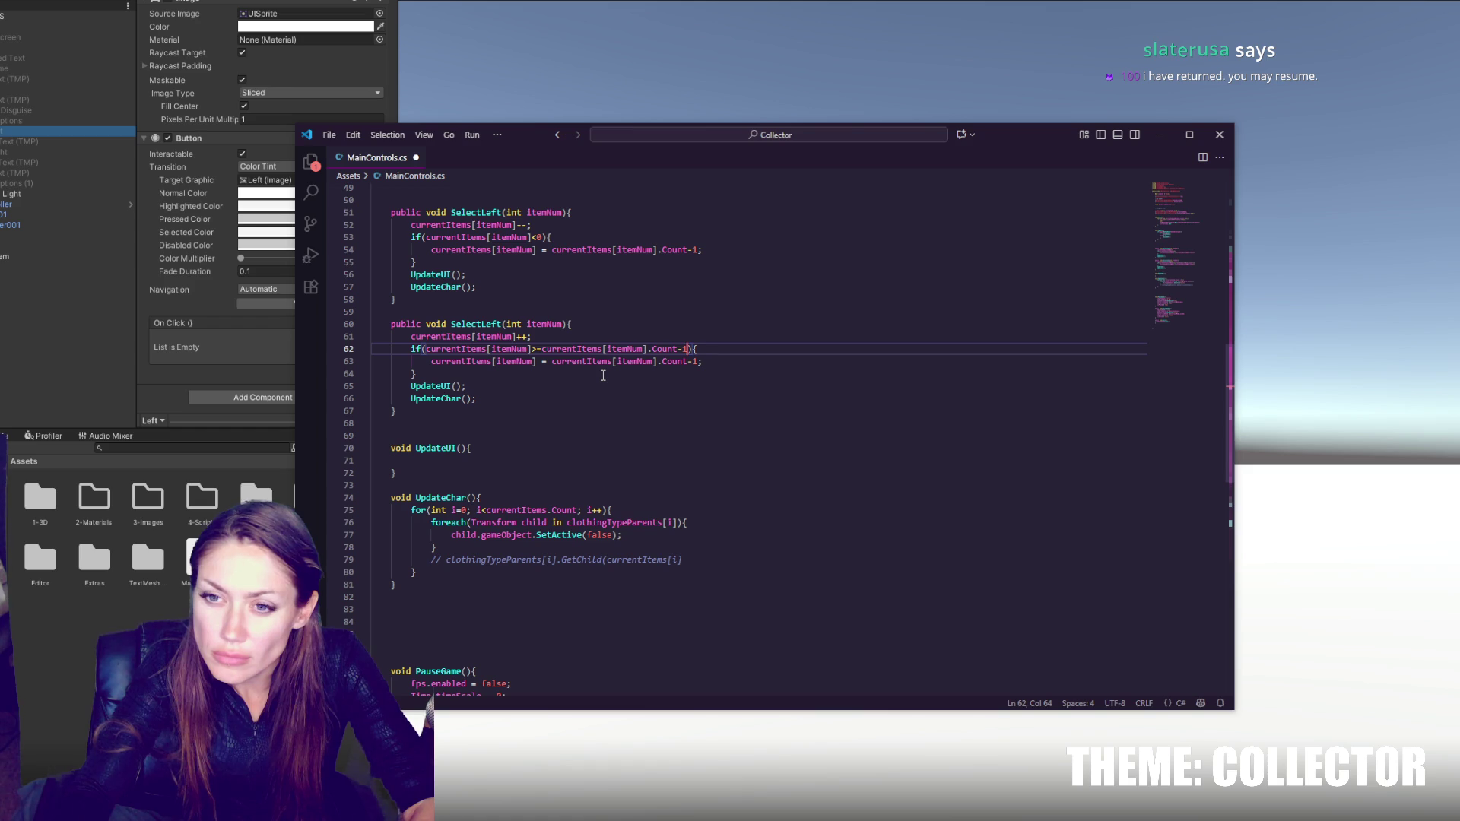
# - Reset to 0 at currentItems[itemNum].Count, tidy spacing on lines 53 and 62, and save
pyautogui.moveTo(699, 362); pyautogui.dragTo(552, 362)
pyautogui.write('0;')
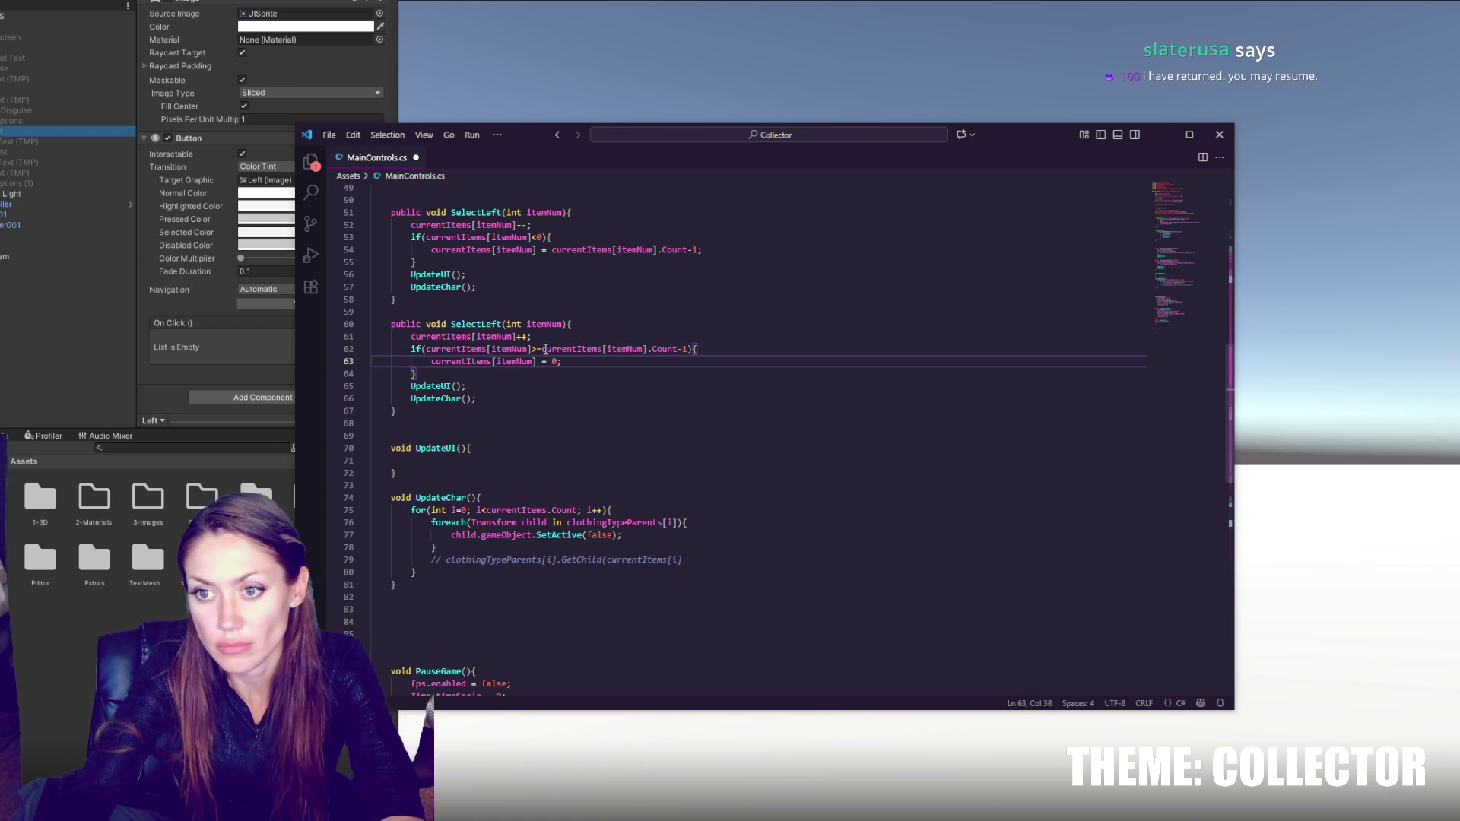
pyautogui.click(688, 349)
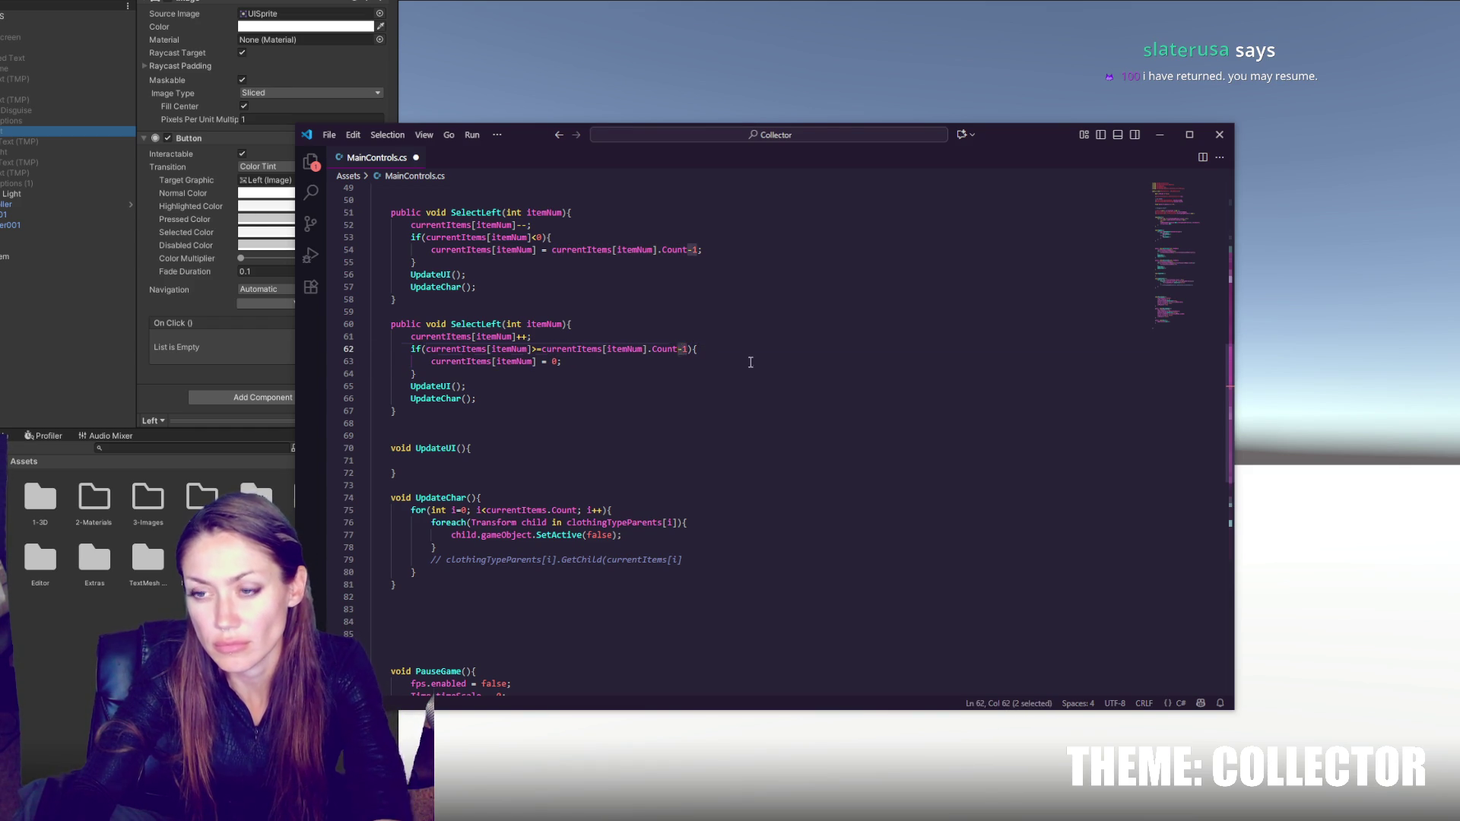
pyautogui.press('BackSpace')
pyautogui.press('BackSpace')
pyautogui.click(542, 349)
pyautogui.click(529, 349)
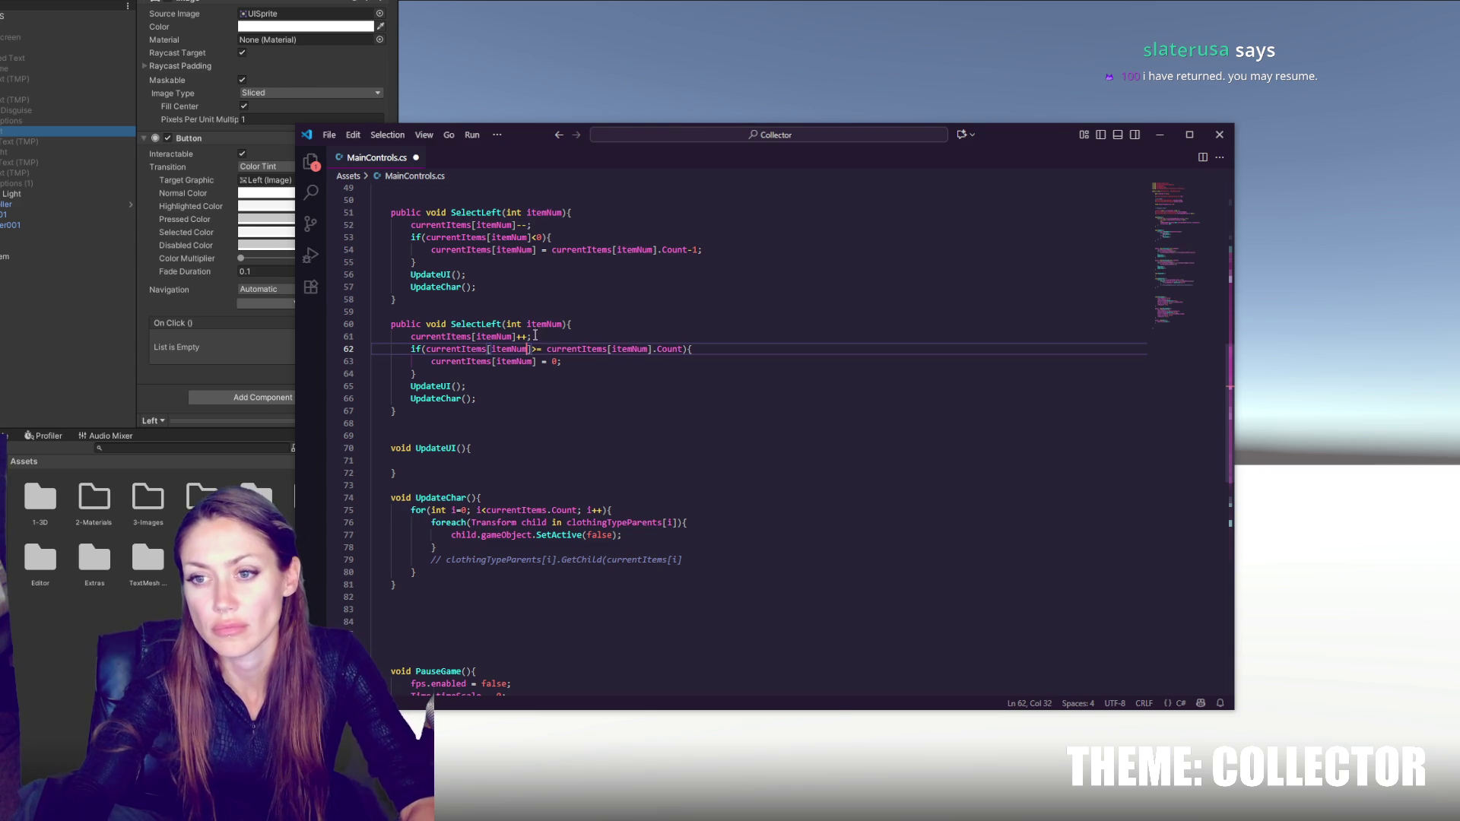
pyautogui.press('BackSpace')
pyautogui.press('Right')
pyautogui.click(532, 237)
pyautogui.press('Right')
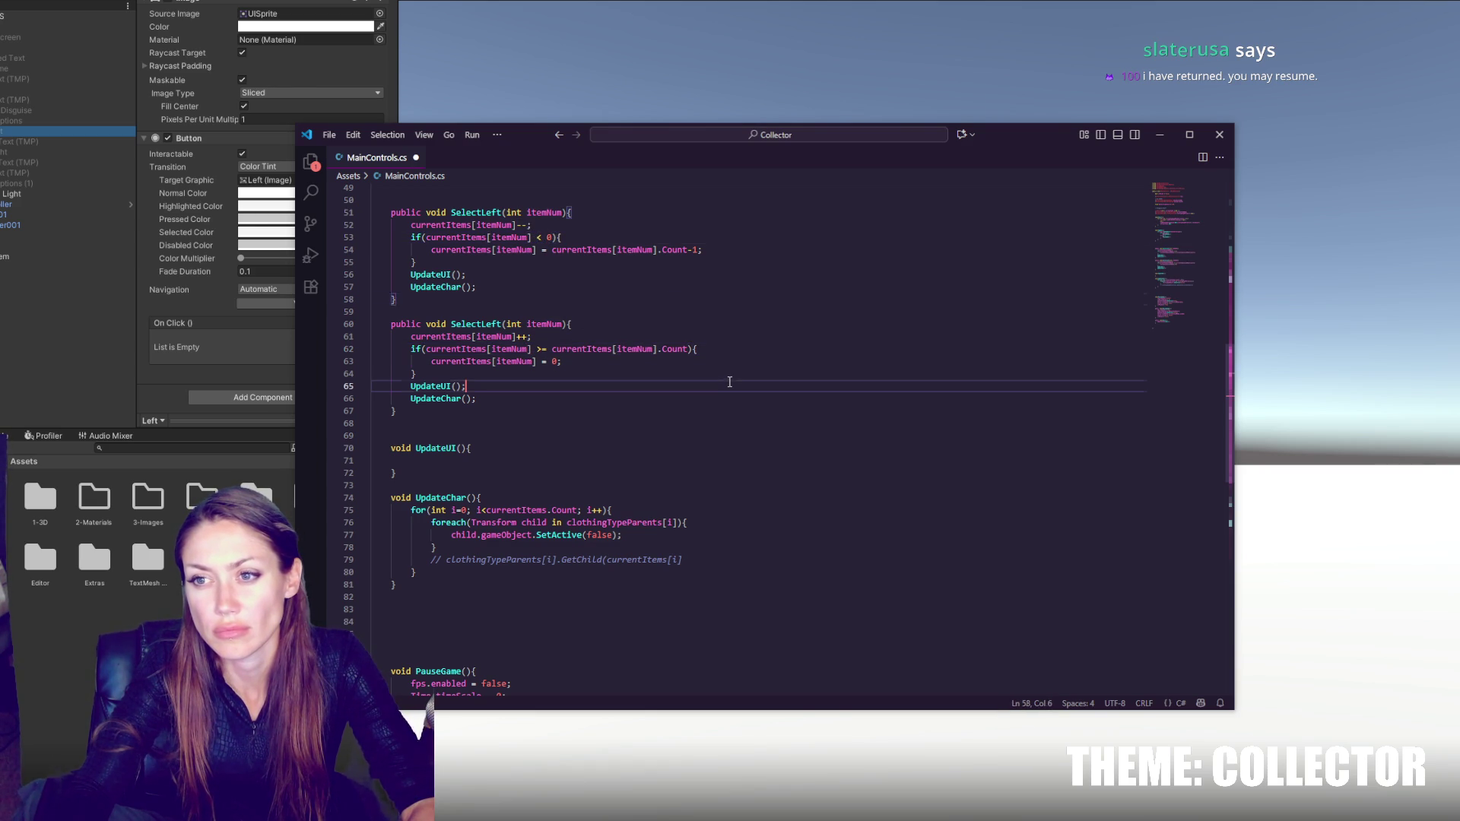
pyautogui.click(712, 357)
pyautogui.hotkey('ctrl', 's')
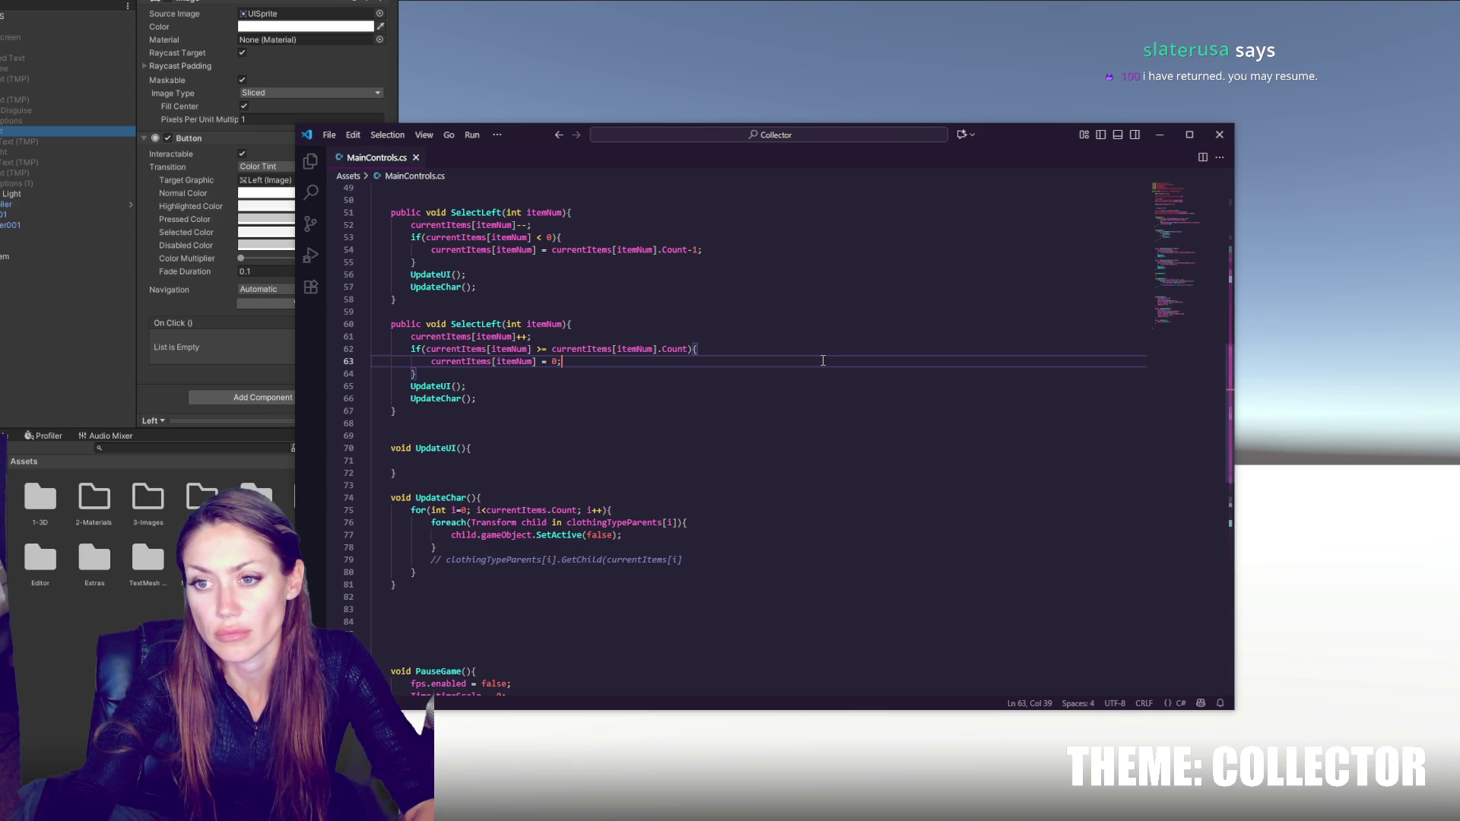
# - Copy the currentItems[itemNum] expression and select the loop inside UpdateChar
pyautogui.moveTo(411, 336); pyautogui.dragTo(518, 336)
pyautogui.hotkey('ctrl', 'c')
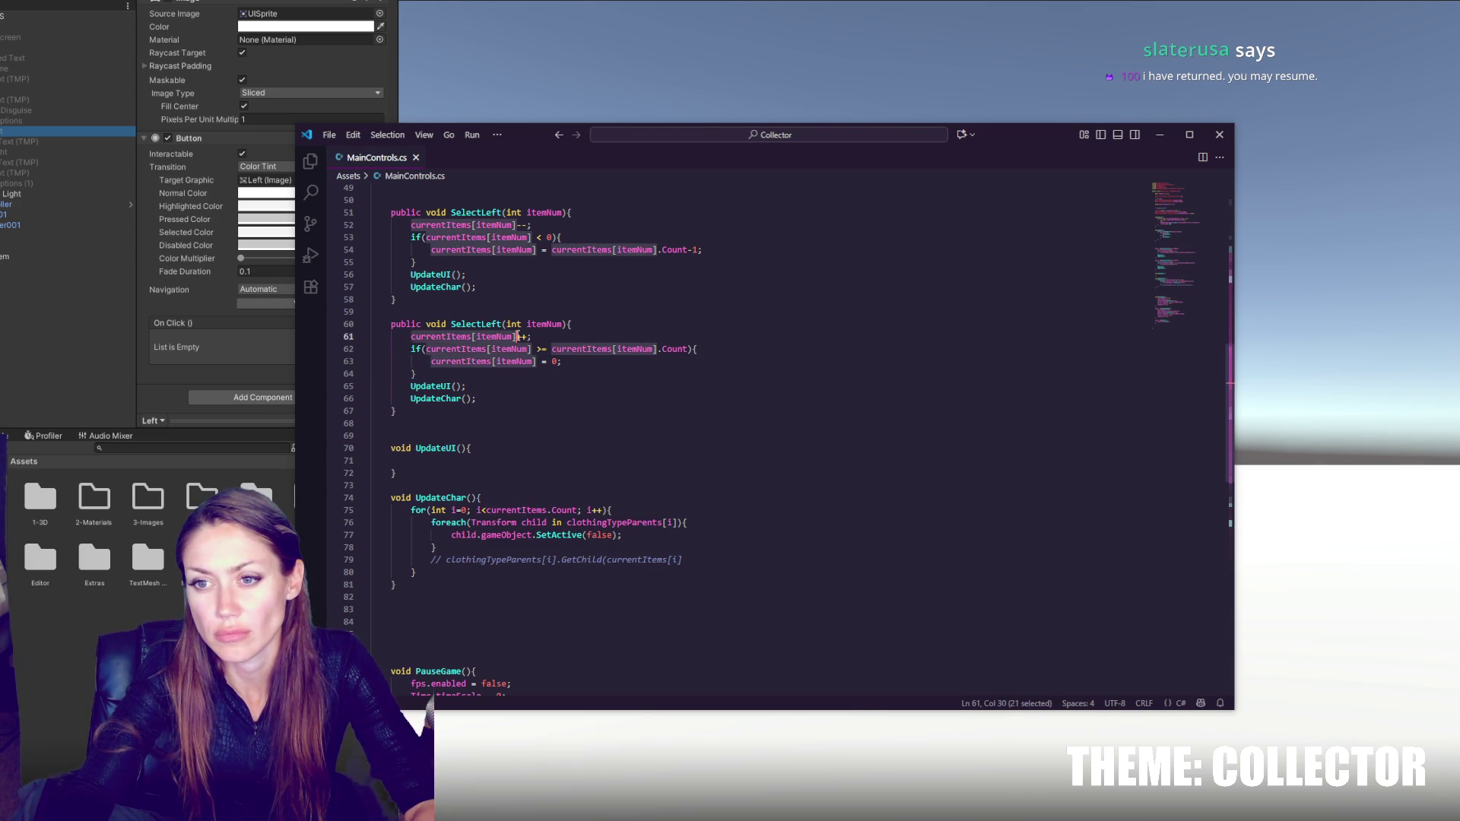
pyautogui.click(597, 362)
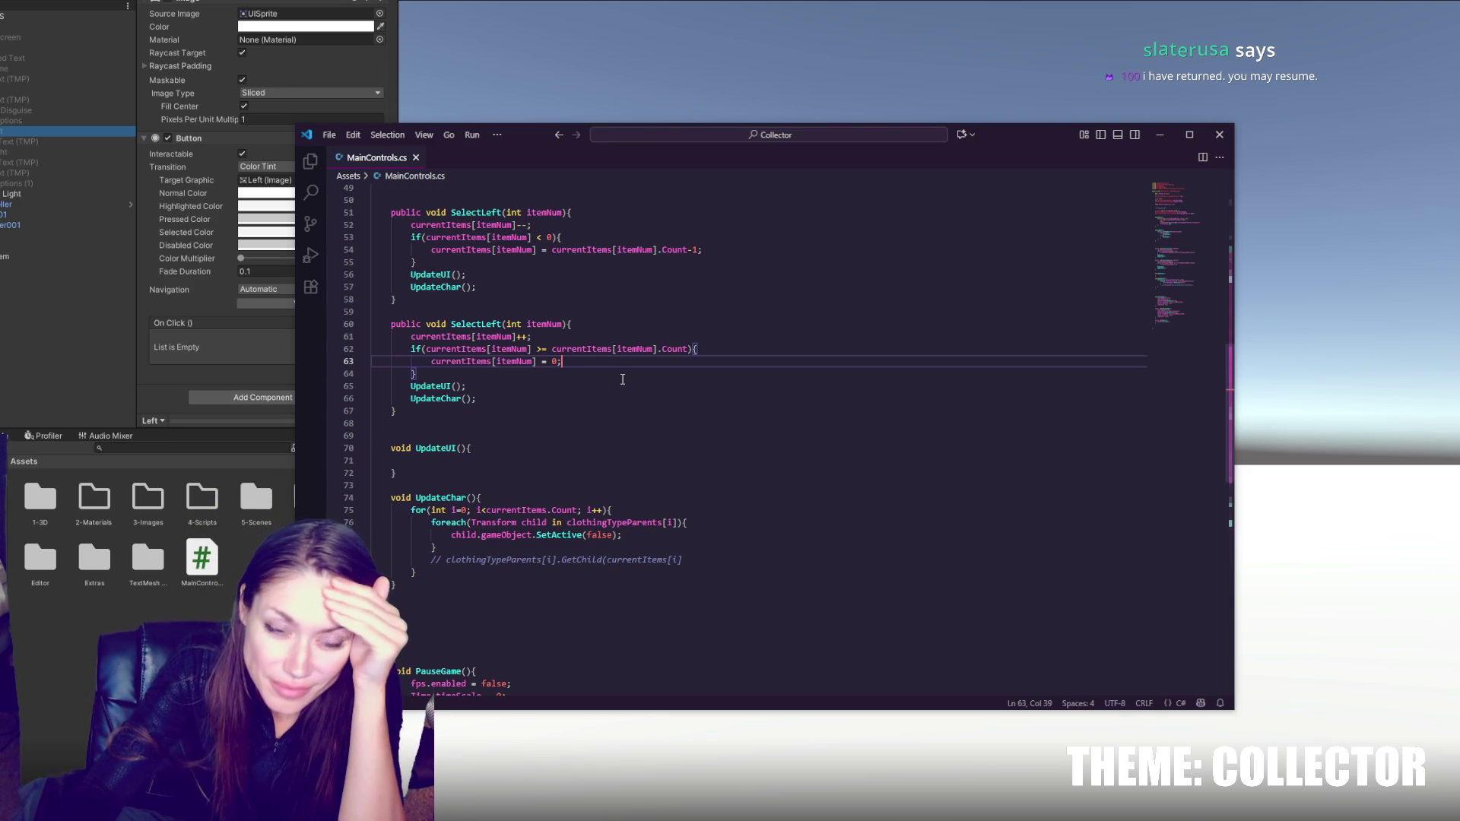
pyautogui.click(625, 377)
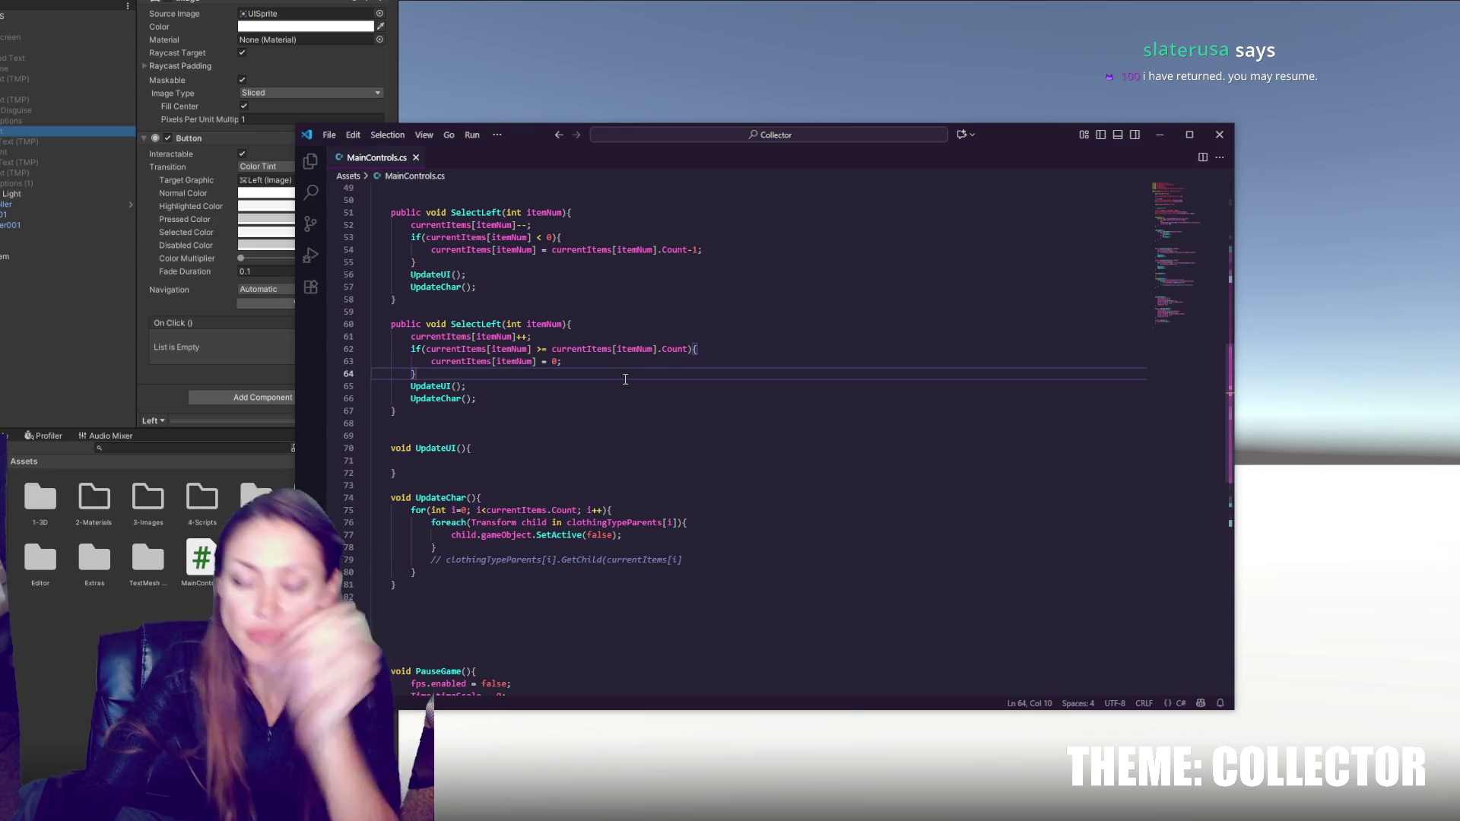
pyautogui.hotkey('ctrl', 'v')
pyautogui.hotkey('ctrl', 'z')
pyautogui.moveTo(451, 511); pyautogui.dragTo(472, 567)
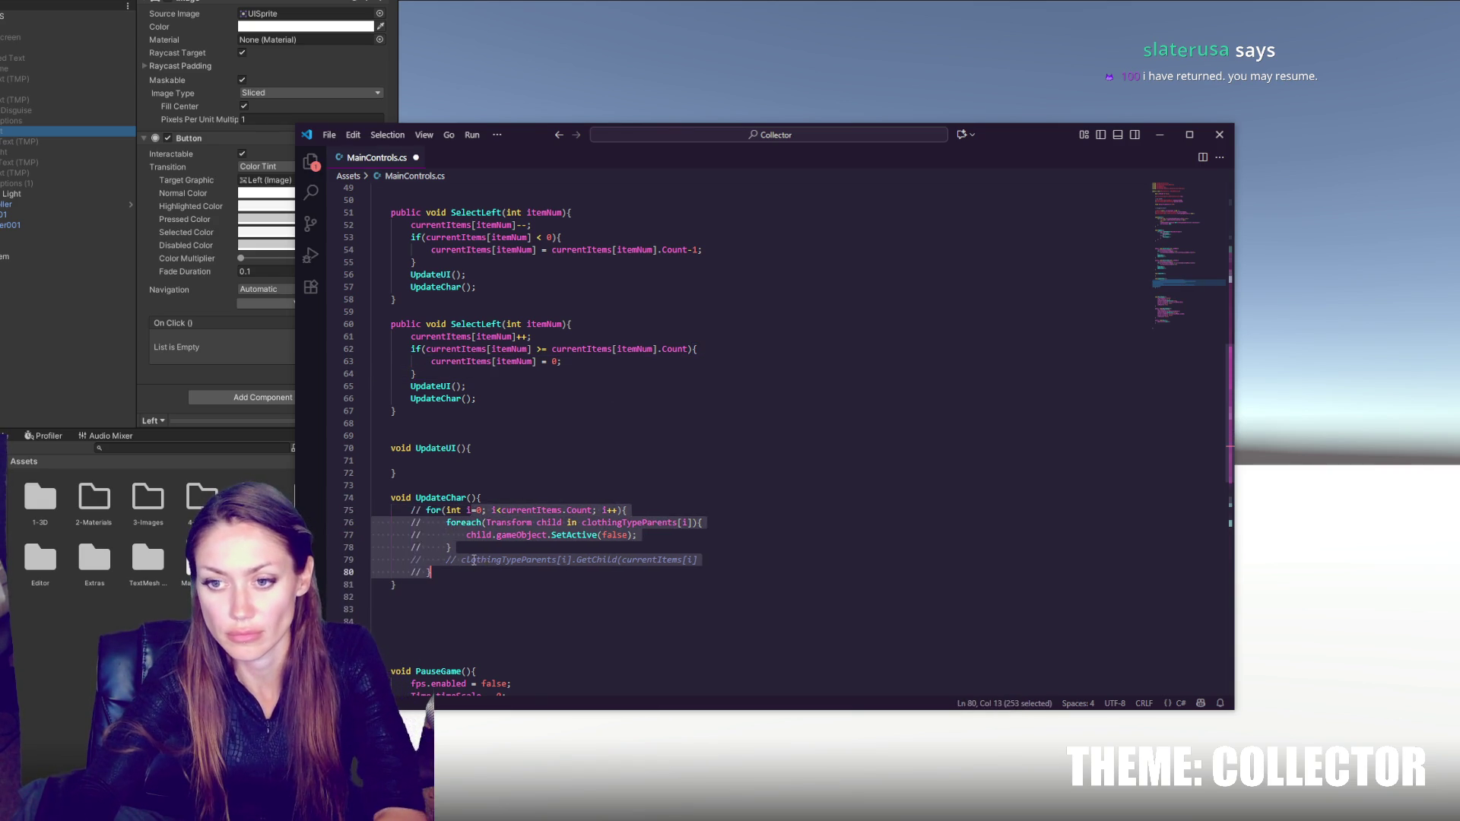
# - Comment out the UpdateChar loop and add Debug.Log(currentItems[itemNum]) above UpdateUI() in the second SelectLeft
pyautogui.hotkey('ctrl', '/')
pyautogui.click(489, 391)
pyautogui.press('Up')
pyautogui.press('Return')
pyautogui.write('Debug')
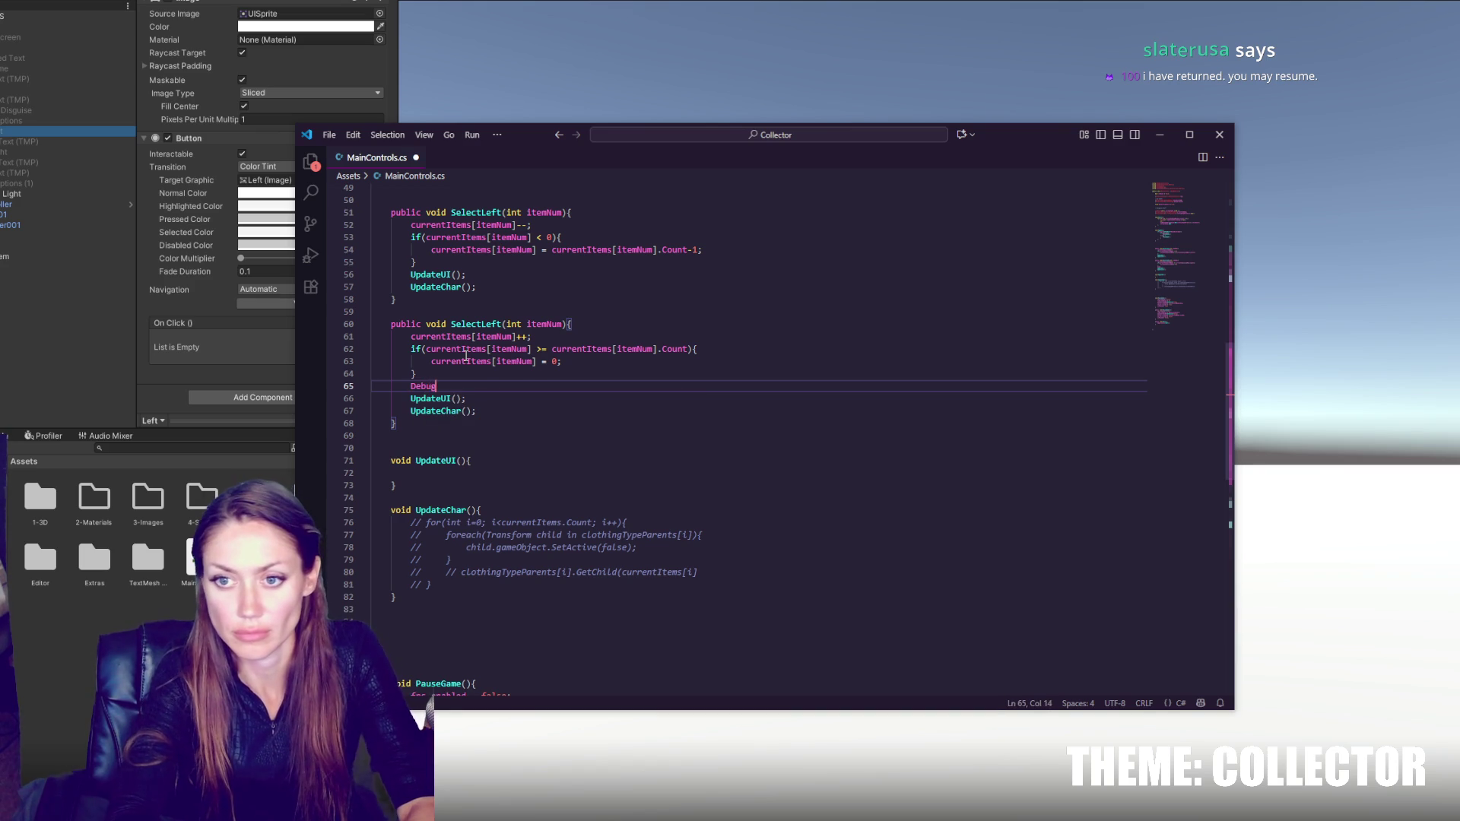
pyautogui.write('.Log(currentItems[itemNum]);')
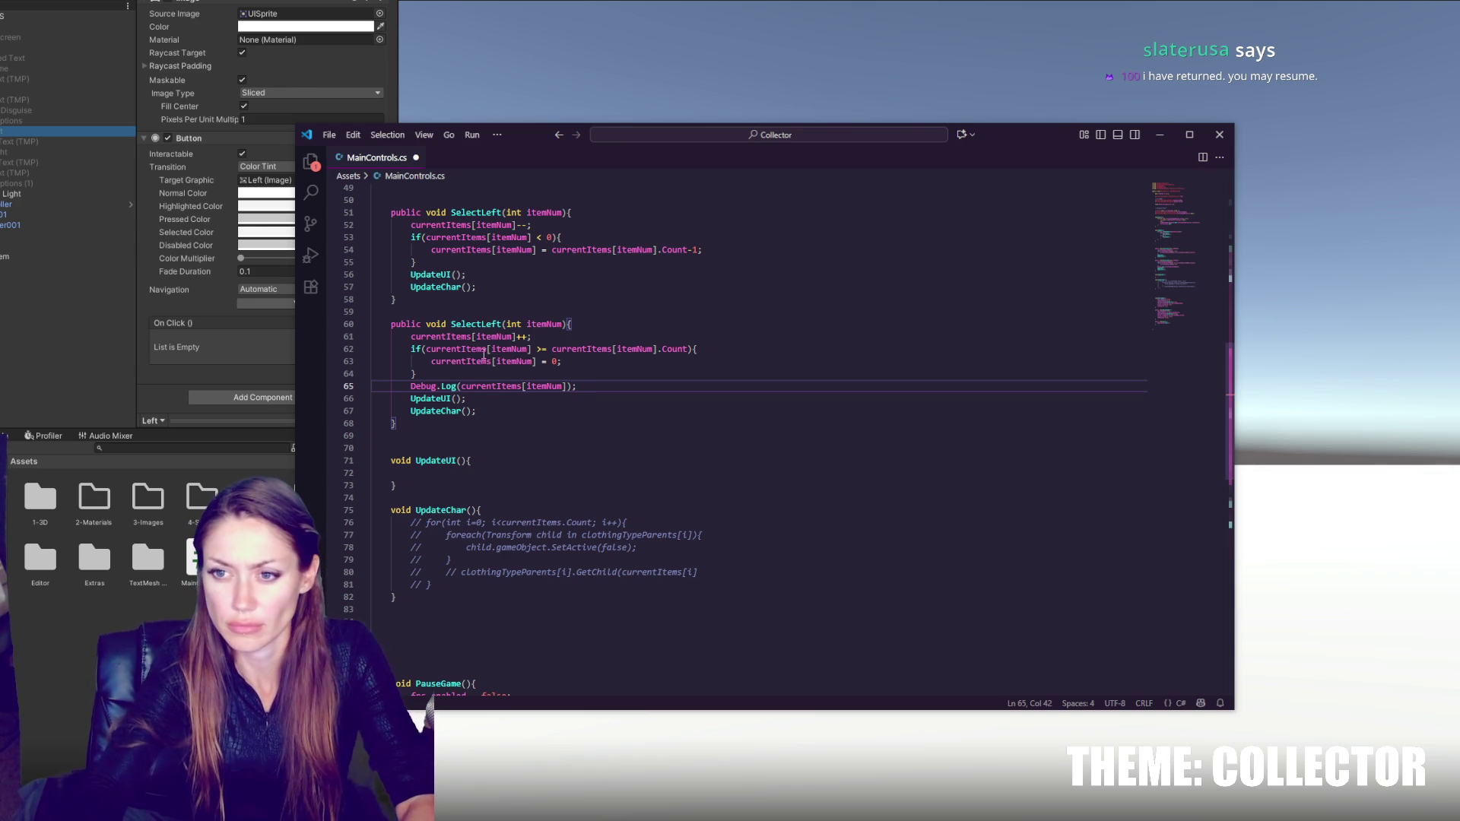
pyautogui.moveTo(600, 389); pyautogui.dragTo(599, 378)
# - Copy the Debug.Log(currentItems[itemNum]) line into the first SelectLeft above UpdateUI() and save
pyautogui.hotkey('ctrl', 'c')
pyautogui.click(669, 262)
pyautogui.hotkey('ctrl', 'v')
pyautogui.hotkey('ctrl', 's')
pyautogui.click(730, 312)
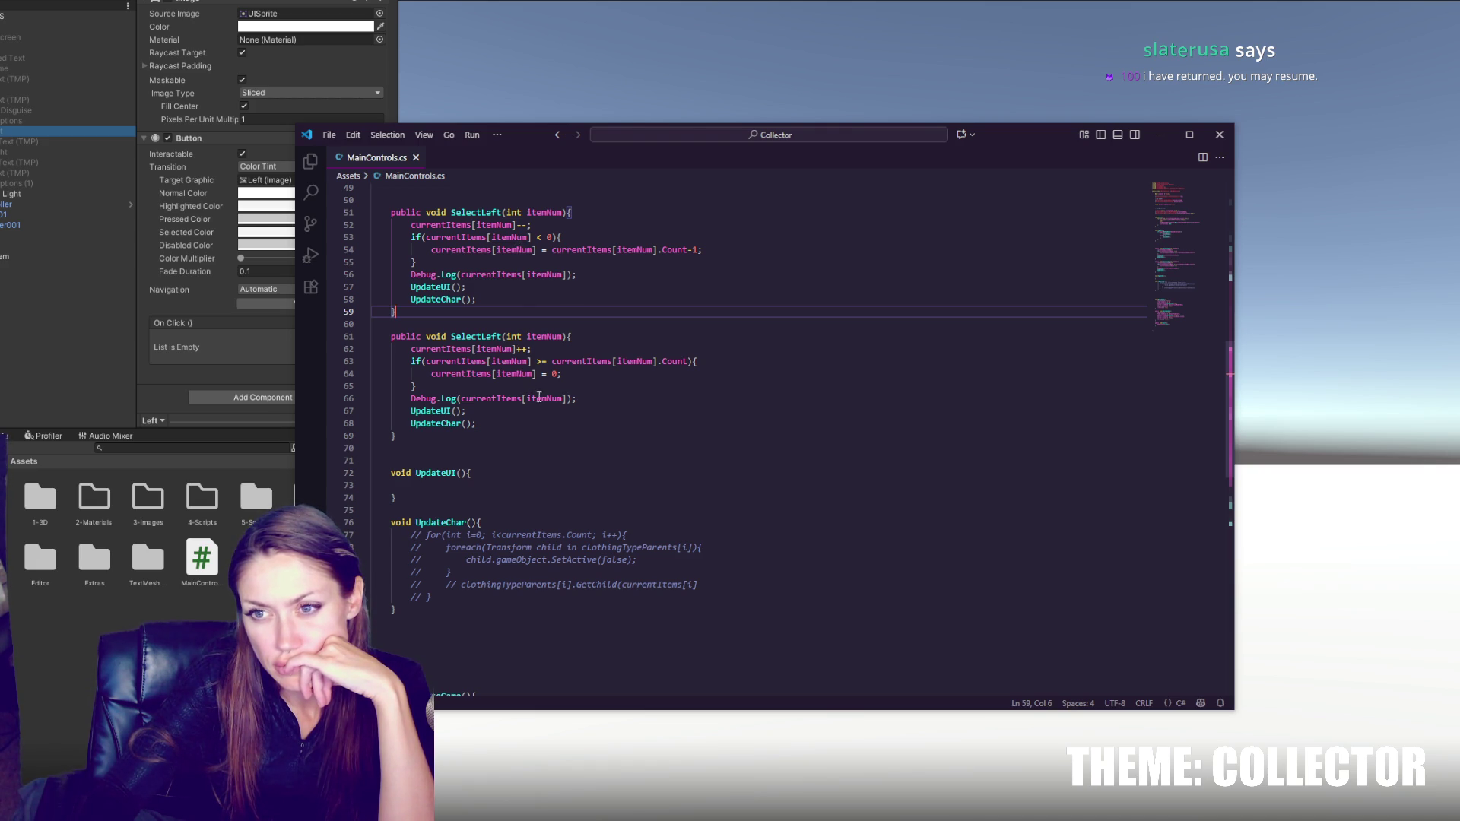
pyautogui.doubleClick(581, 250)
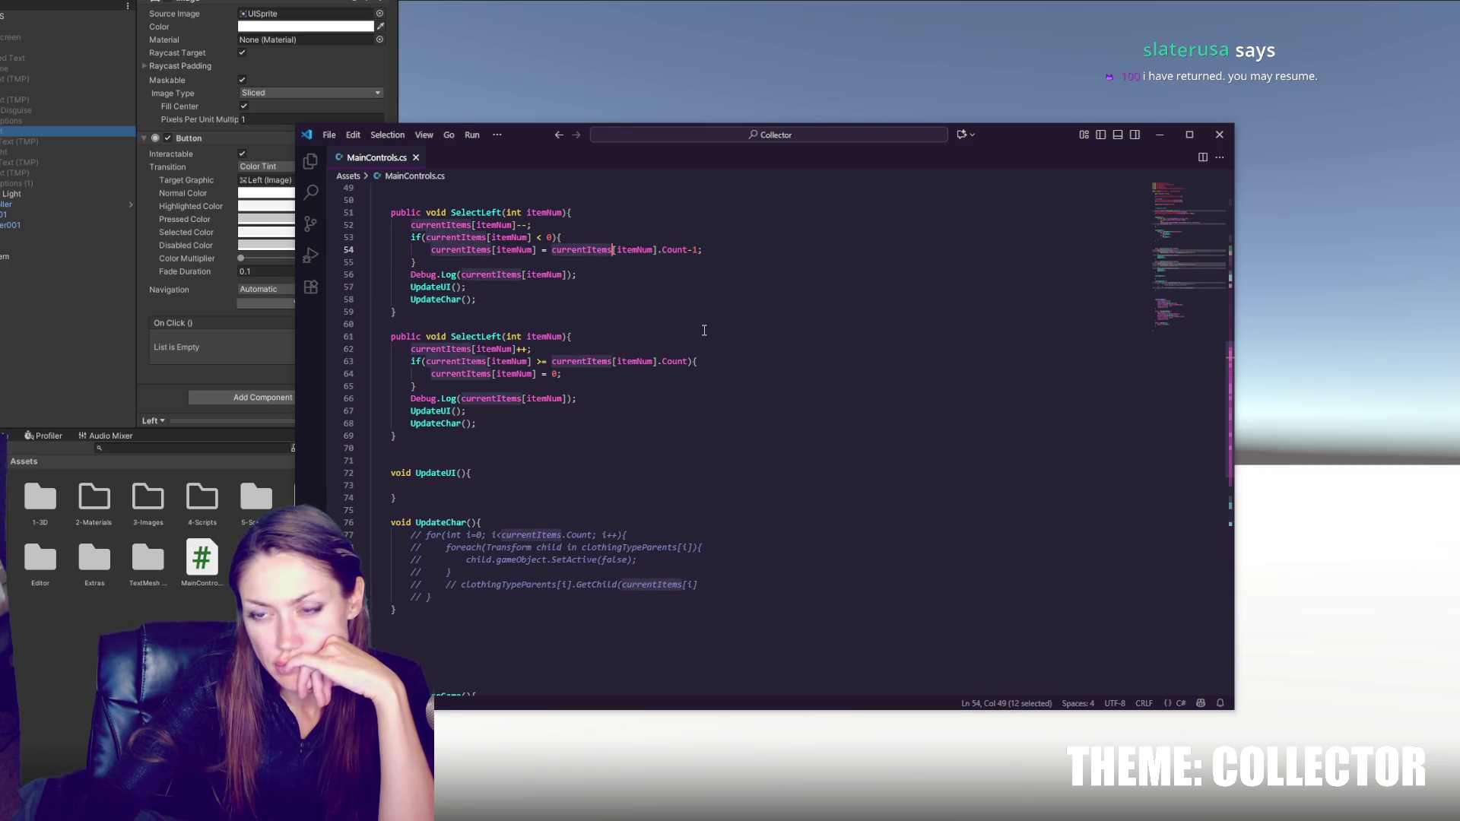
pyautogui.scroll(2, 704, 330)
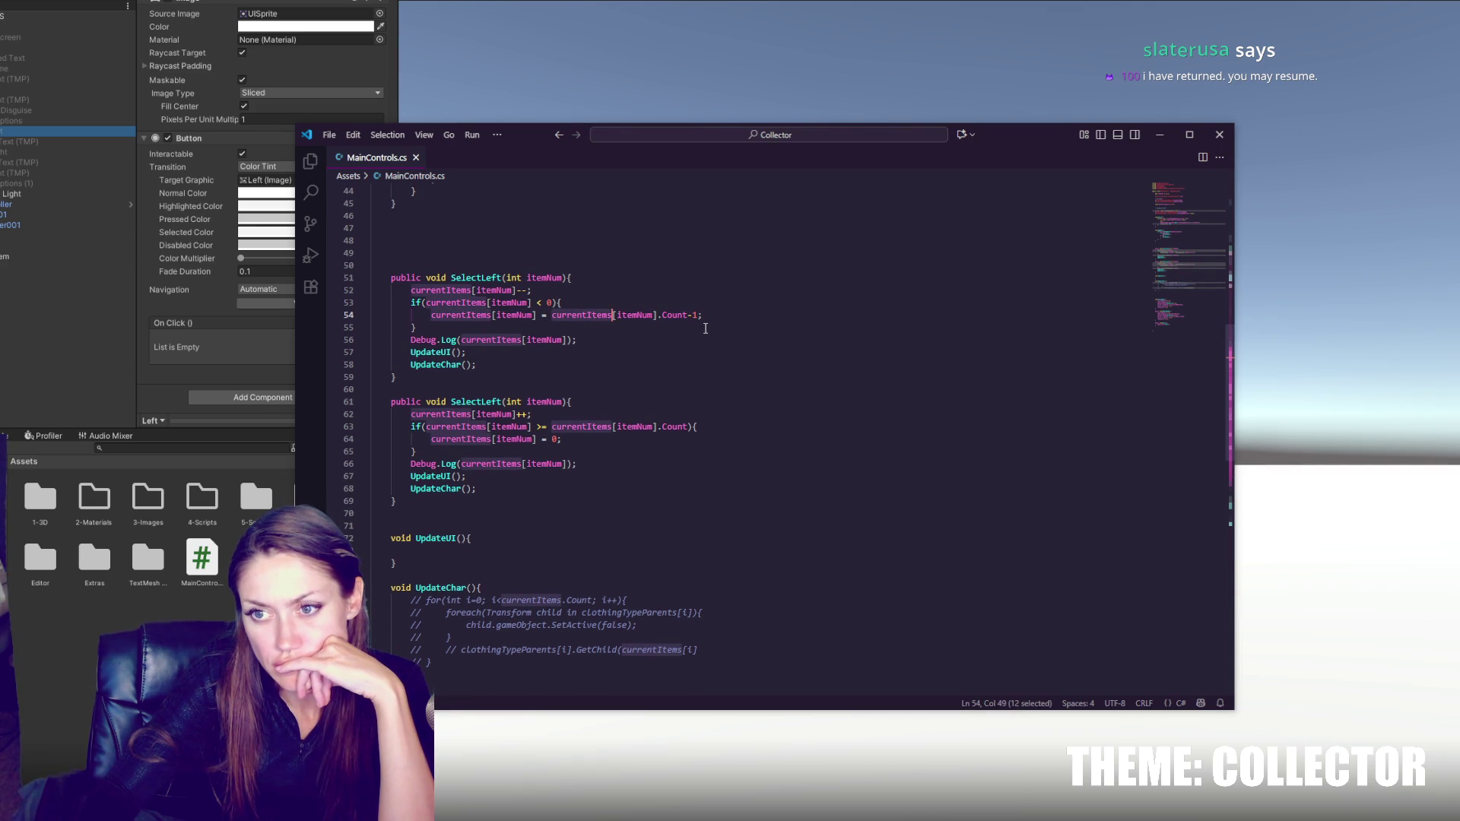
pyautogui.scroll(10, 705, 329)
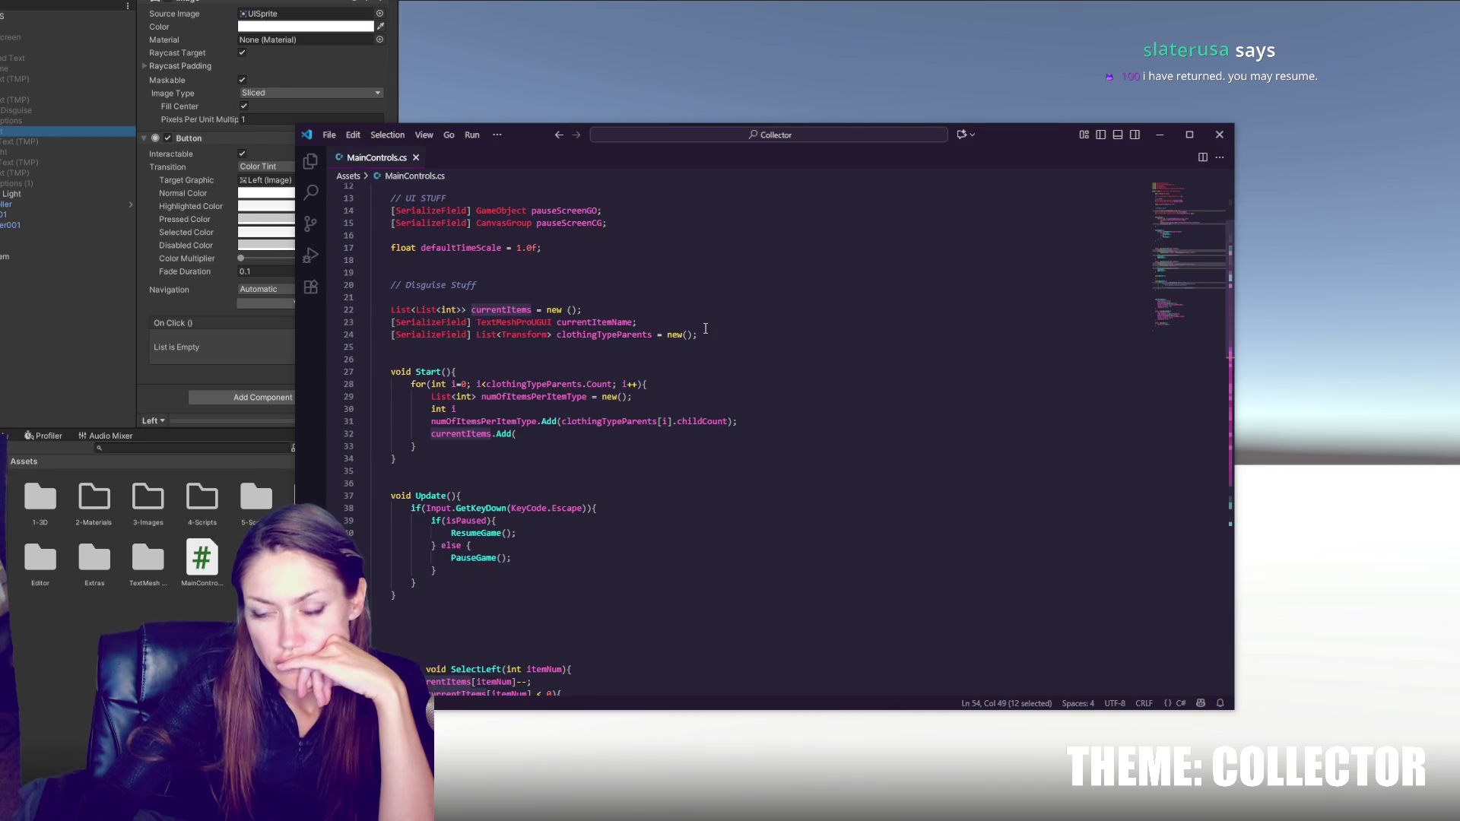
pyautogui.doubleClick(634, 334)
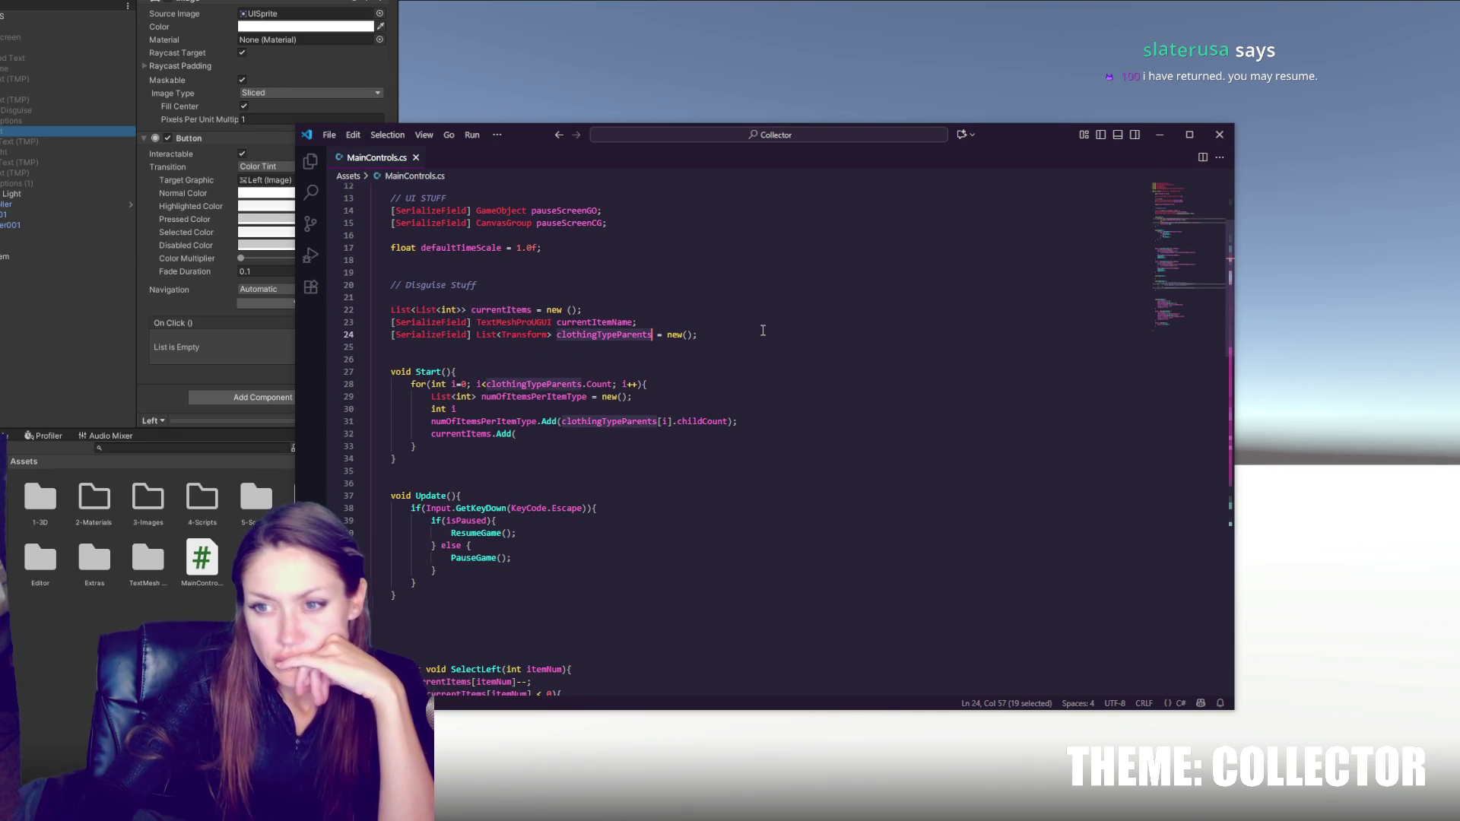
pyautogui.scroll(1, 705, 439)
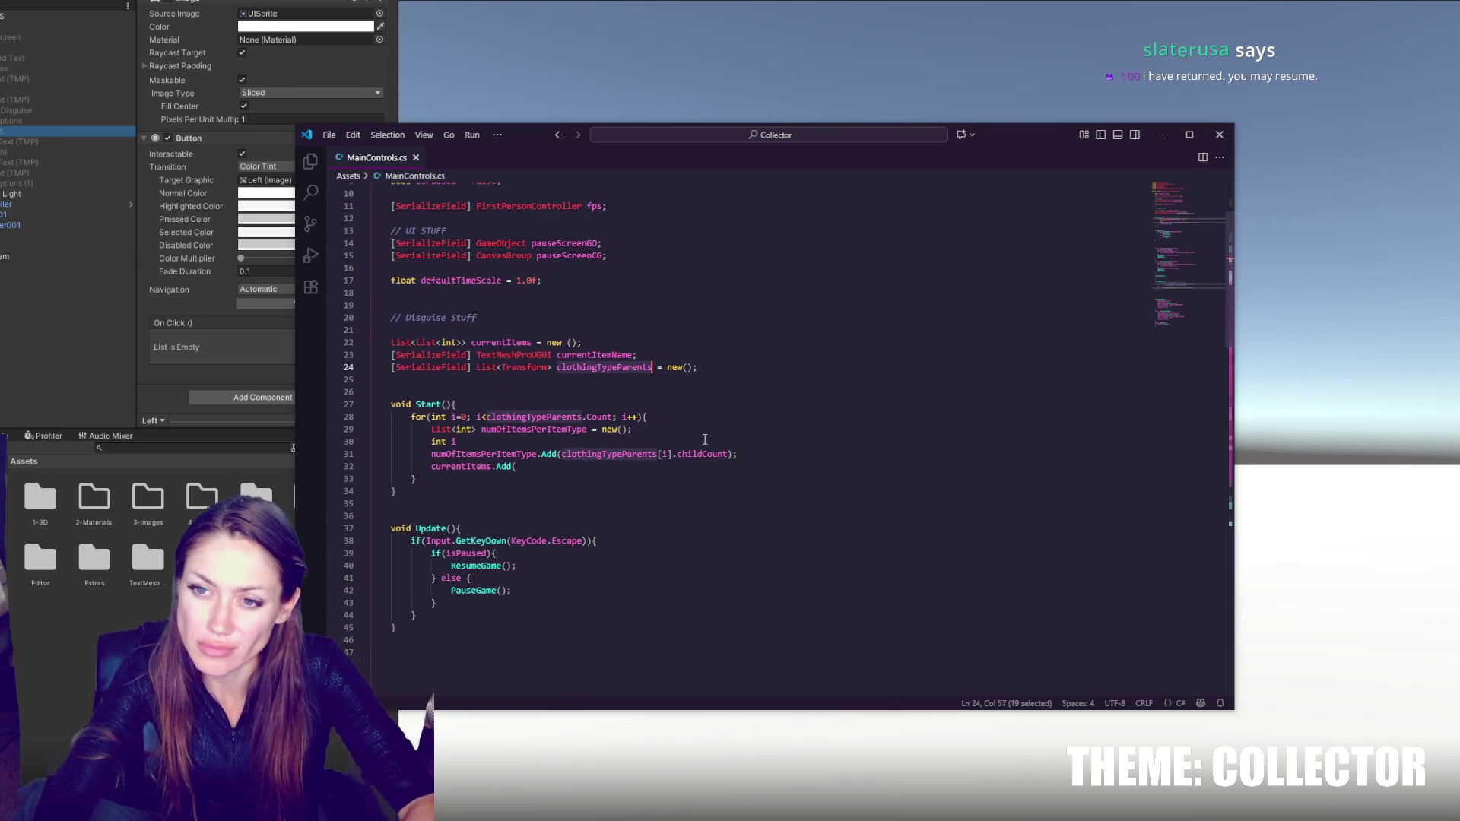
pyautogui.scroll(-10, 705, 439)
pyautogui.click(608, 360)
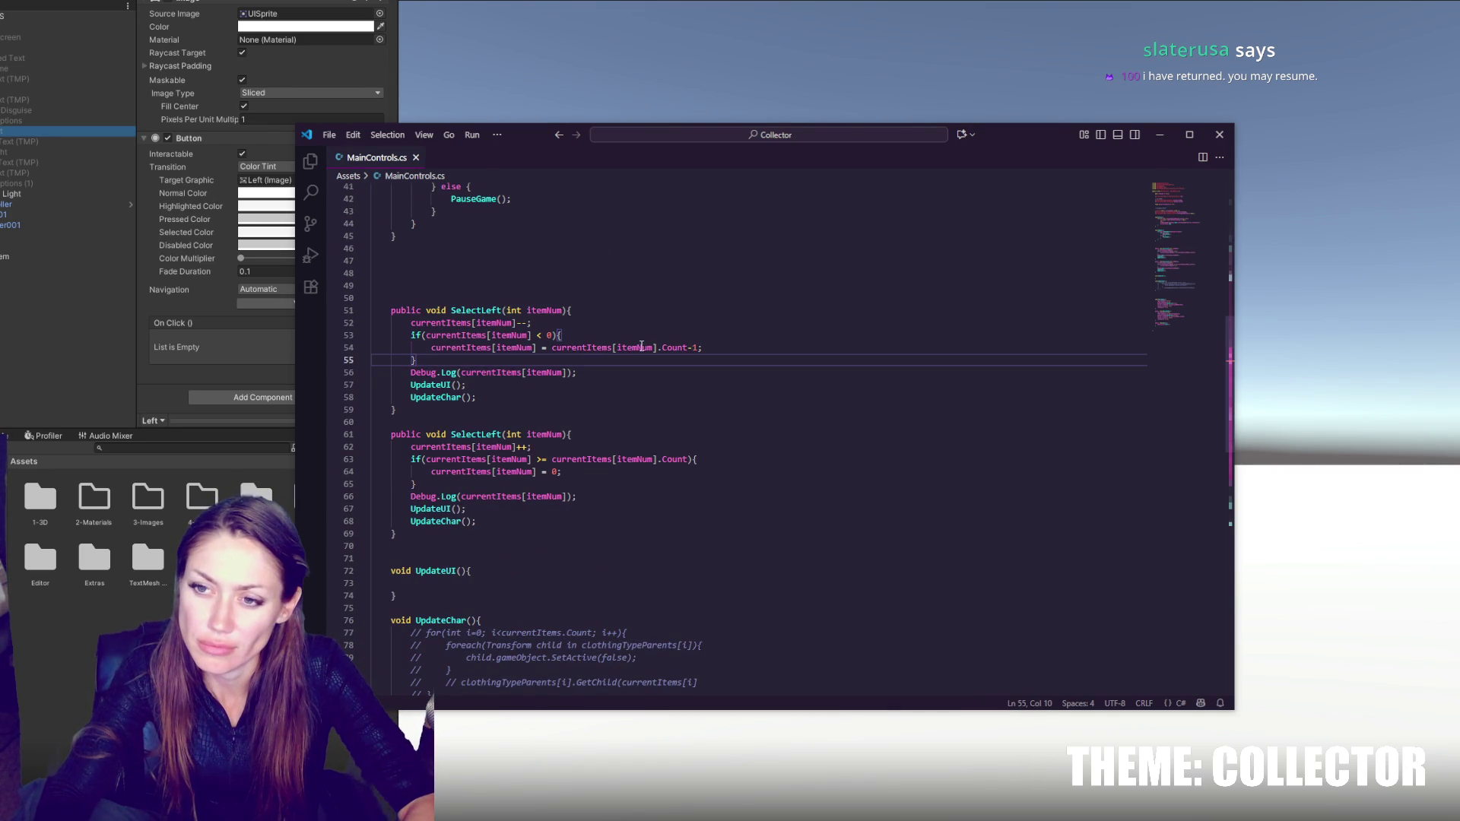
pyautogui.click(554, 348)
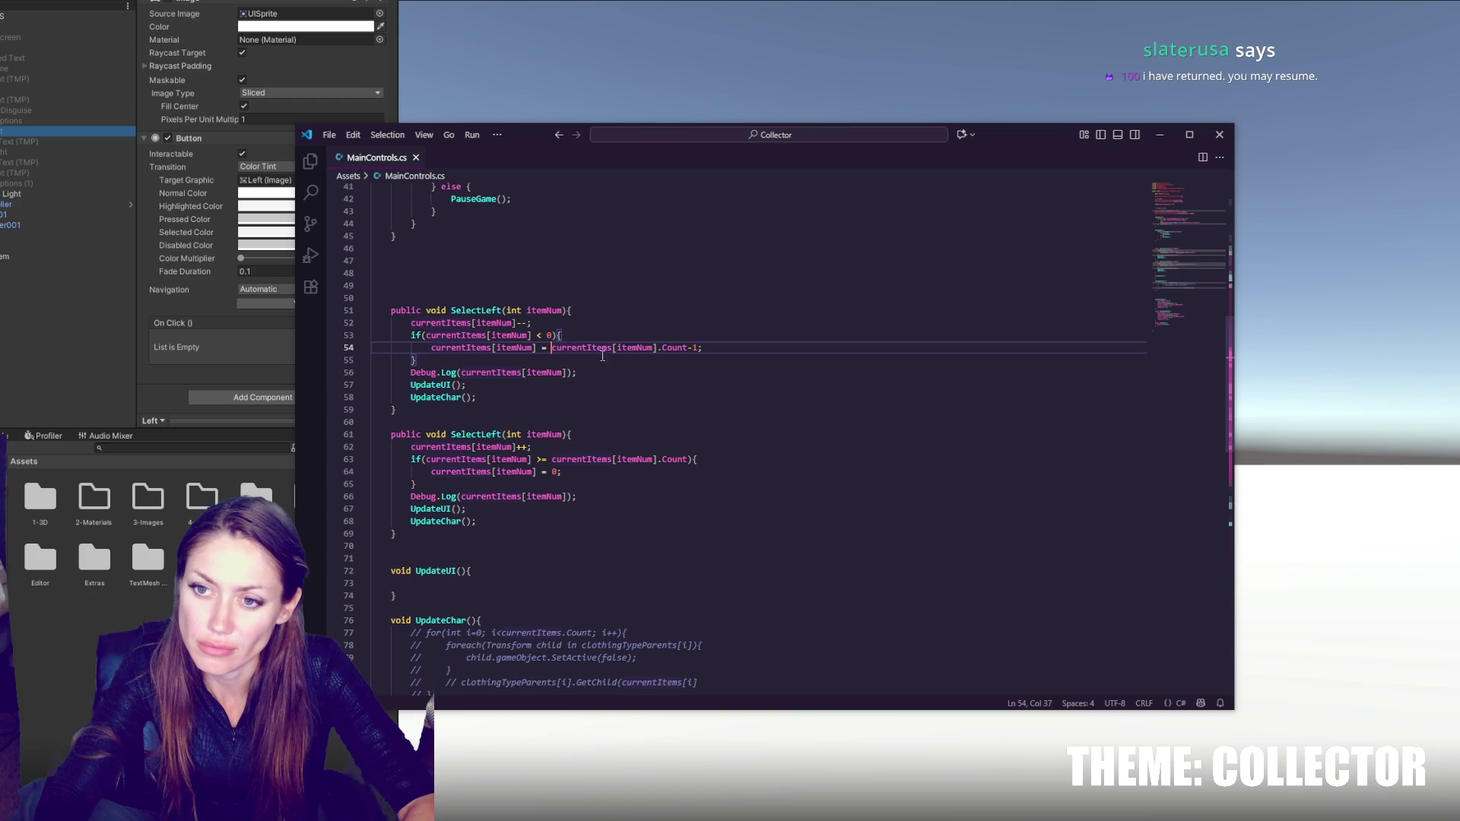
pyautogui.write('clothingTypeParents')
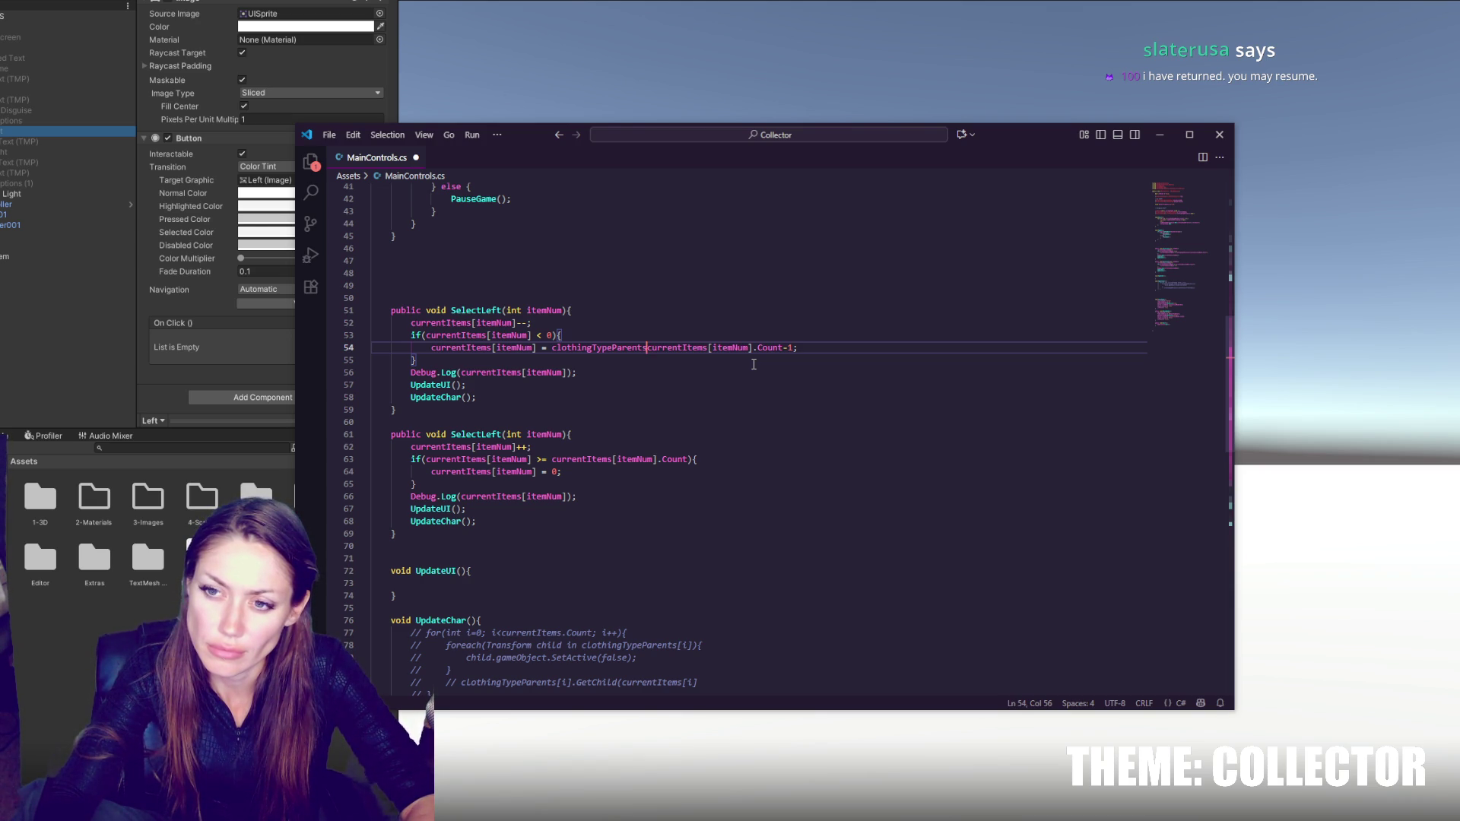
pyautogui.write('[i].')
pyautogui.press('Escape')
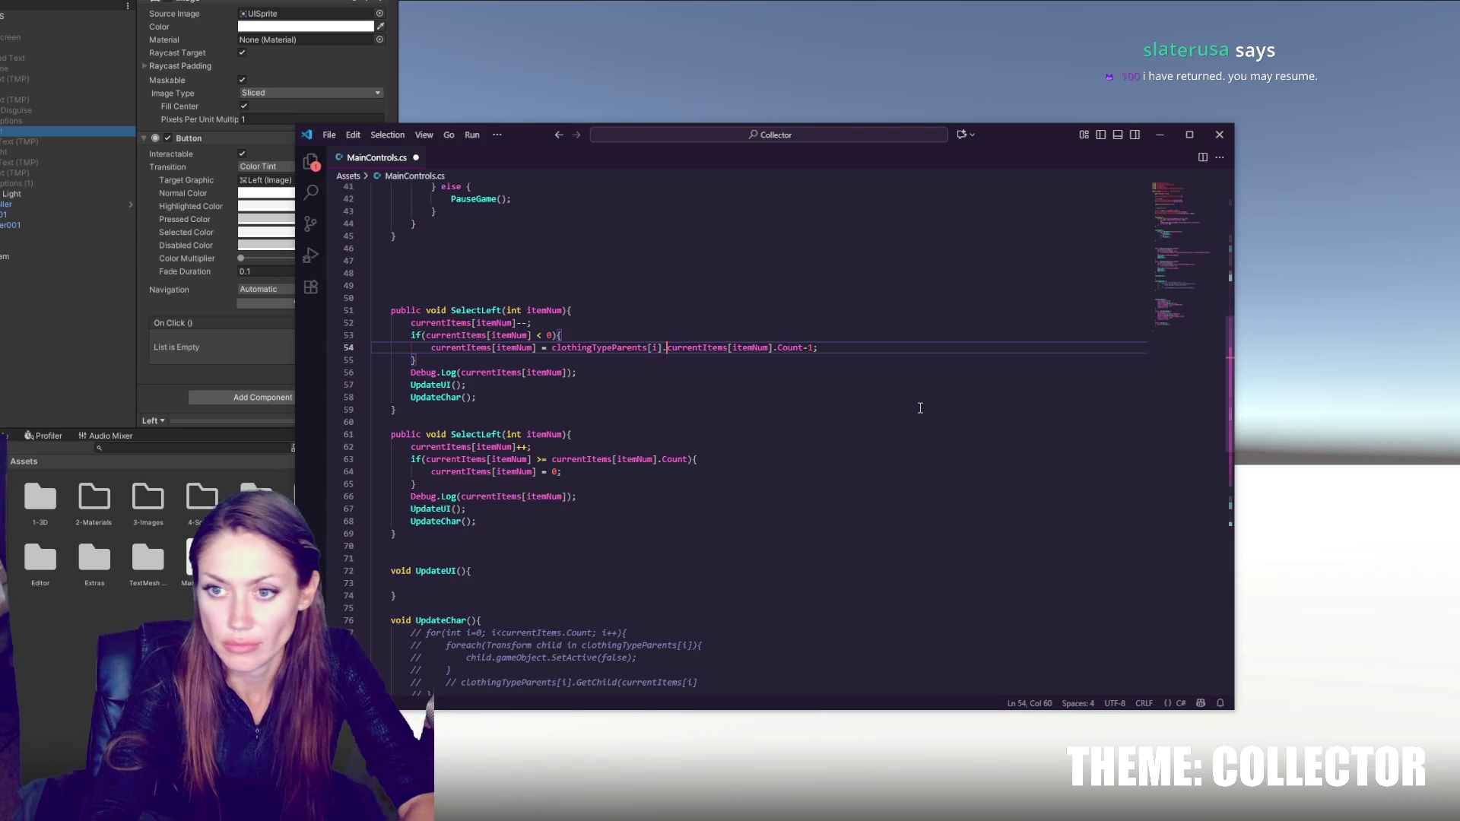
pyautogui.press('BackSpace')
pyautogui.press('BackSpace')
pyautogui.press('BackSpace')
pyautogui.write('itemNum].')
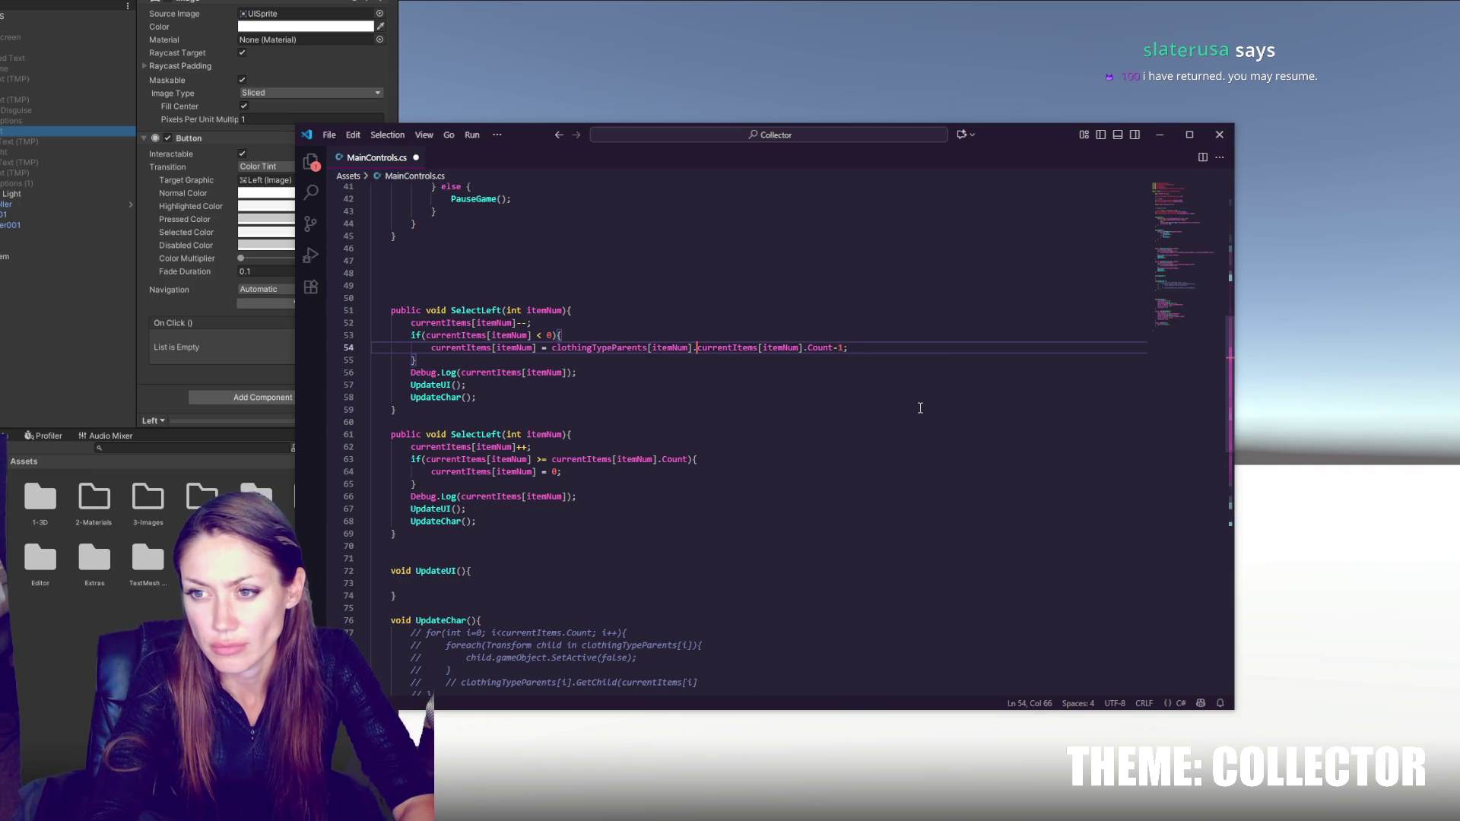
pyautogui.write('GetChildCount()')
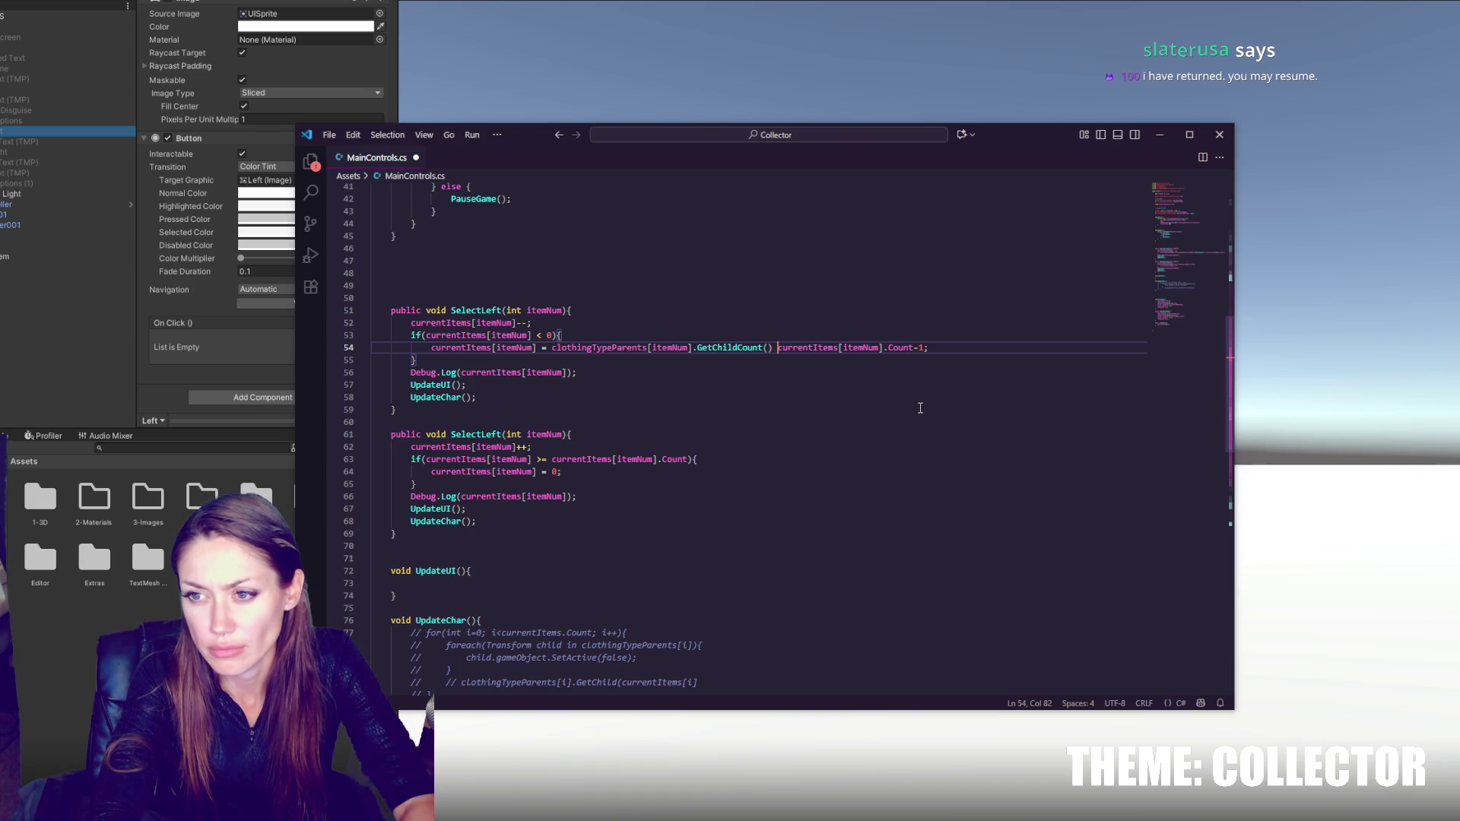
pyautogui.moveTo(553, 349); pyautogui.dragTo(772, 350)
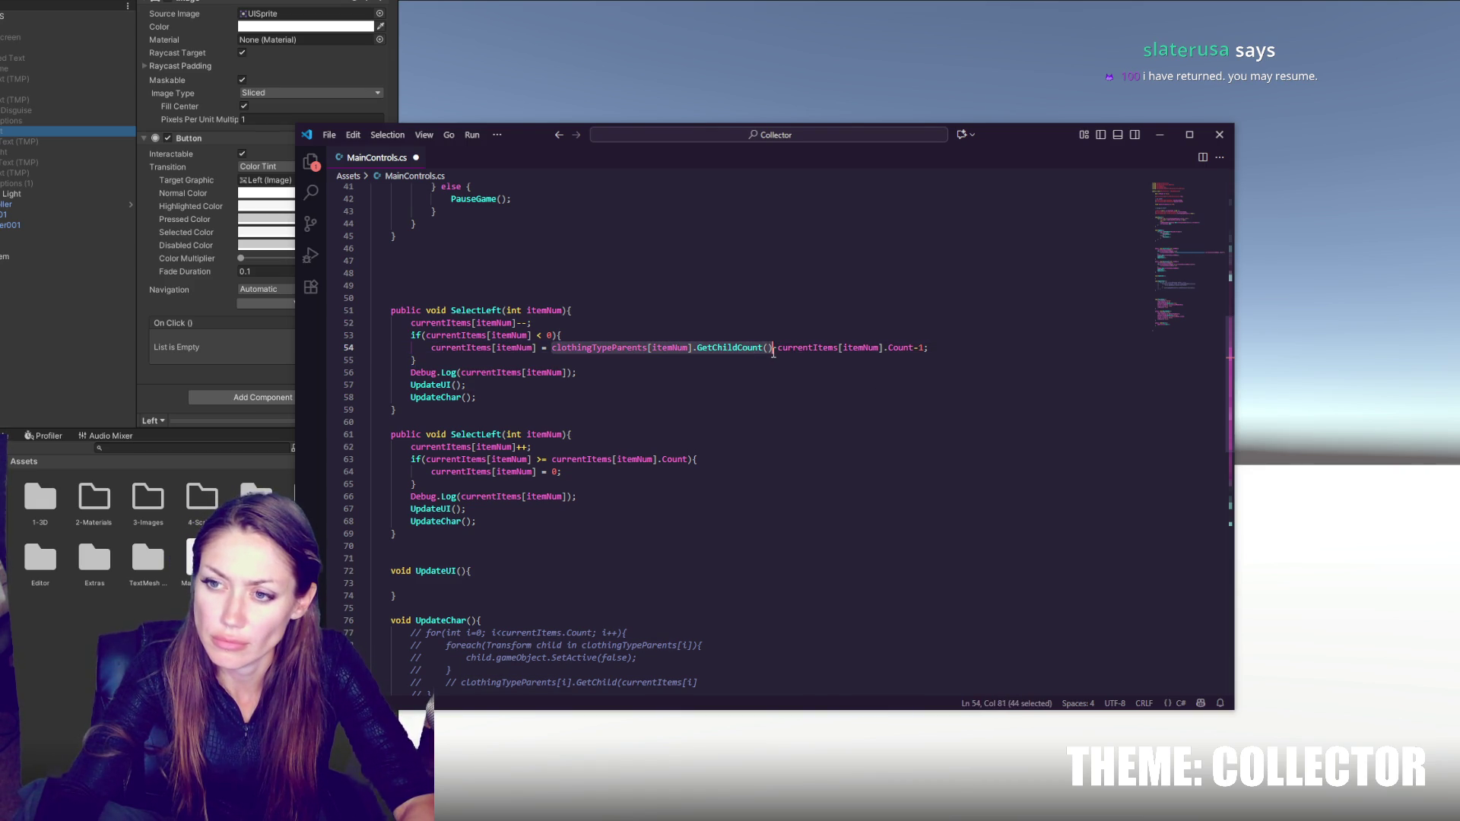
pyautogui.hotkey('ctrl', 'x')
# - Comment out the body of the first SelectLeft method with Ctrl+/
pyautogui.scroll(10, 748, 335)
pyautogui.scroll(3, 749, 334)
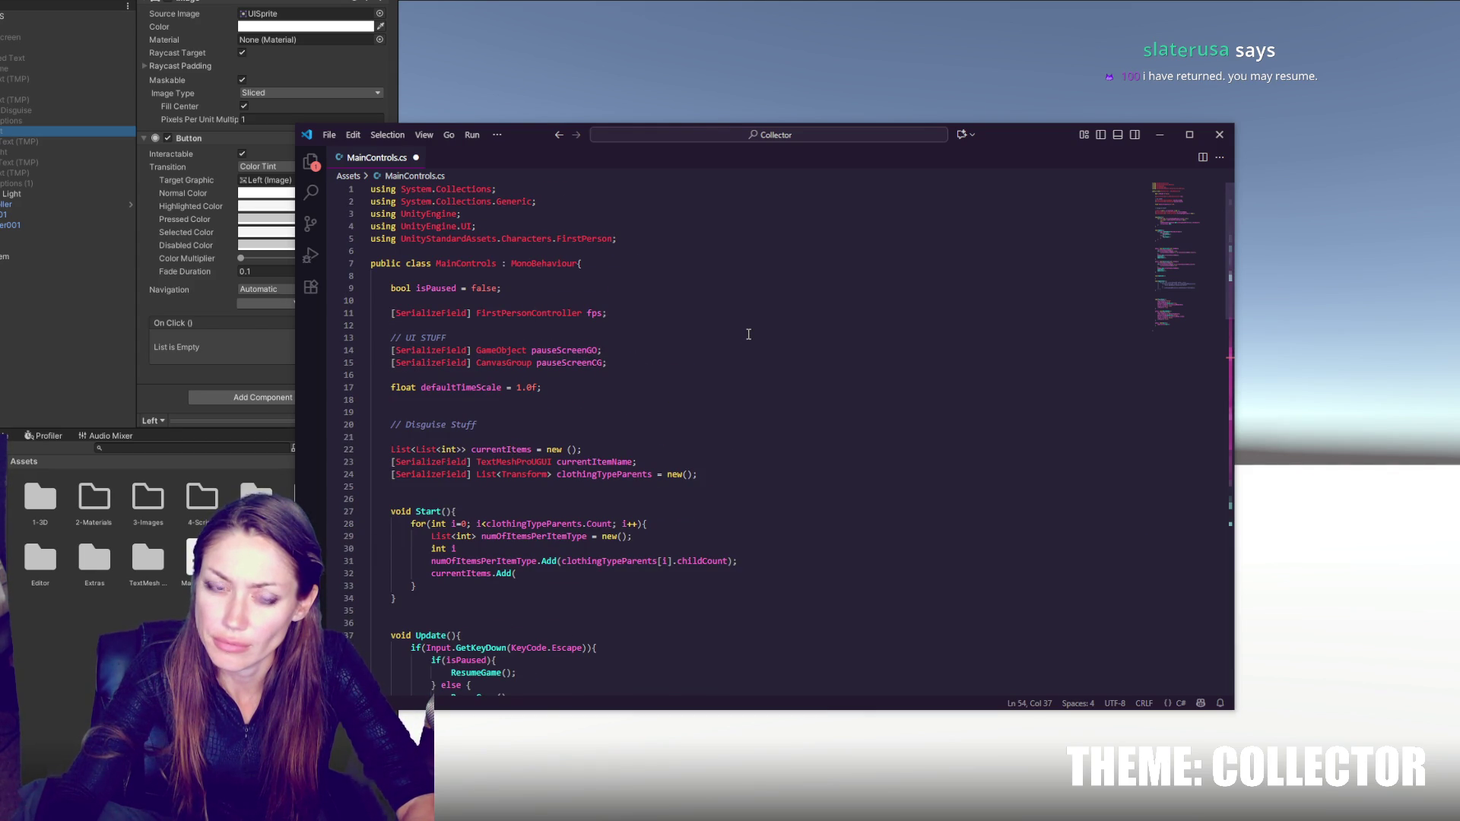
pyautogui.scroll(-6, 748, 335)
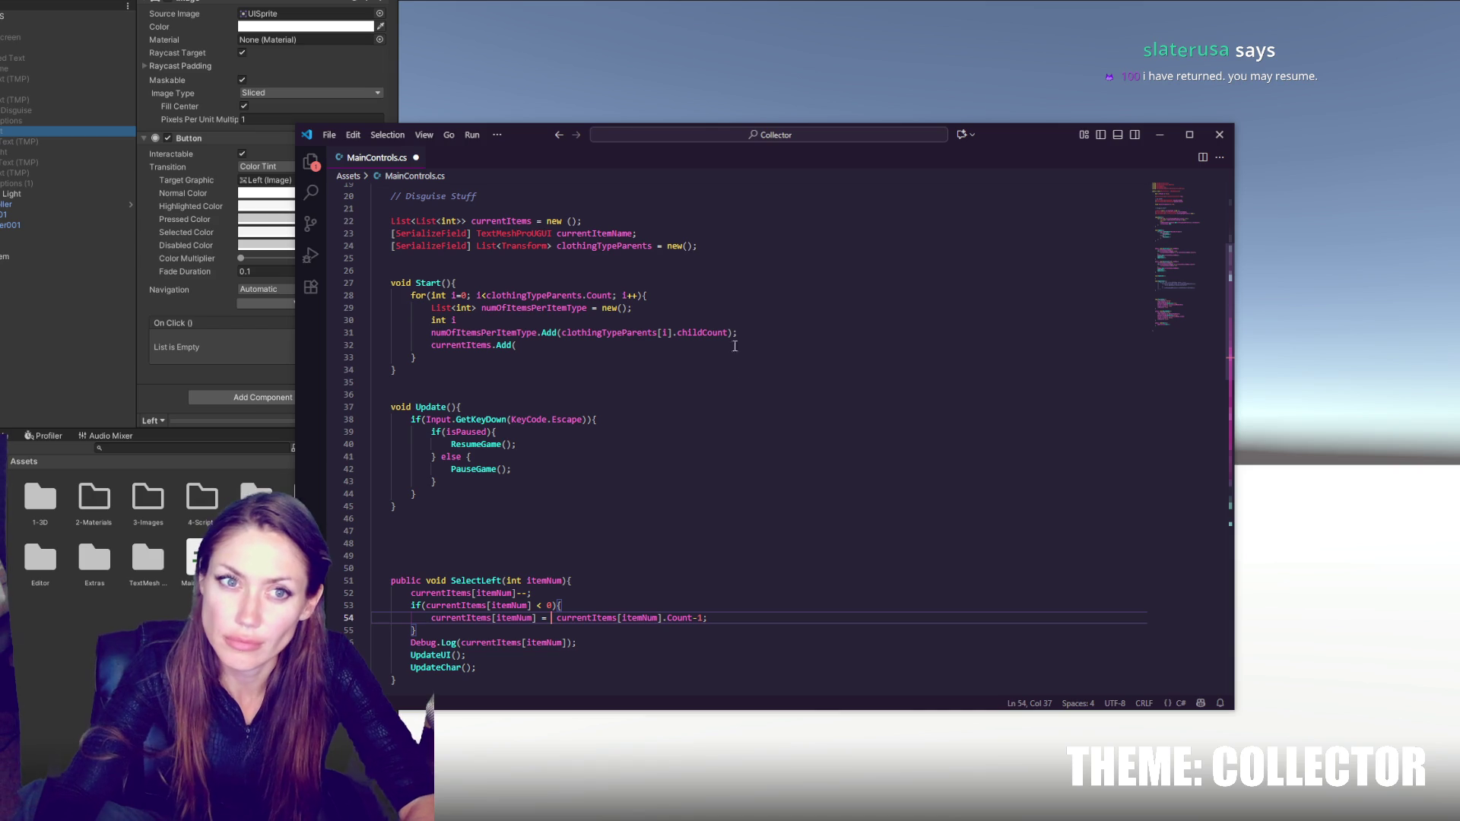
pyautogui.scroll(-5, 747, 387)
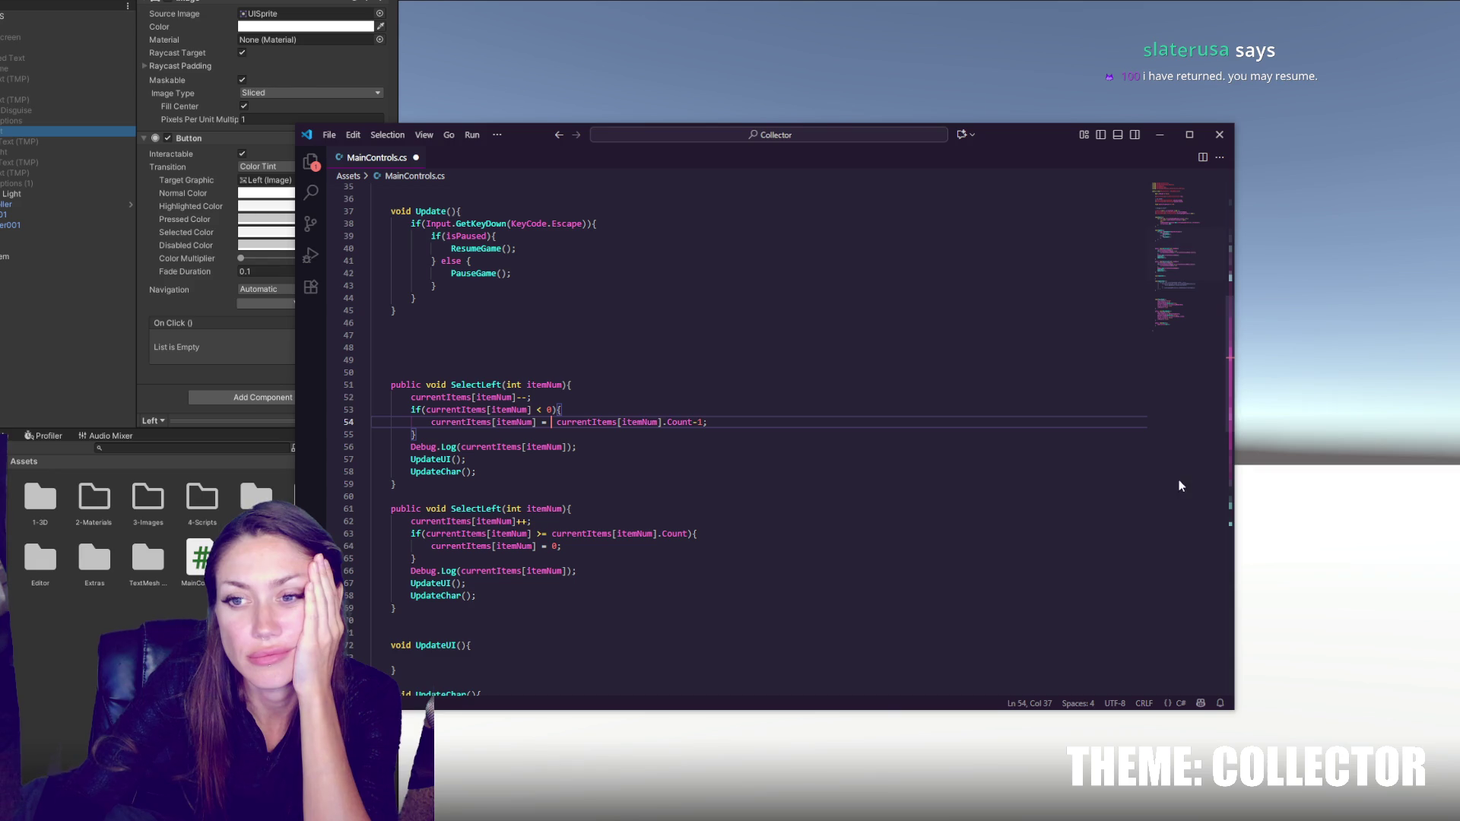
pyautogui.click(492, 397)
pyautogui.moveTo(491, 398); pyautogui.dragTo(476, 472)
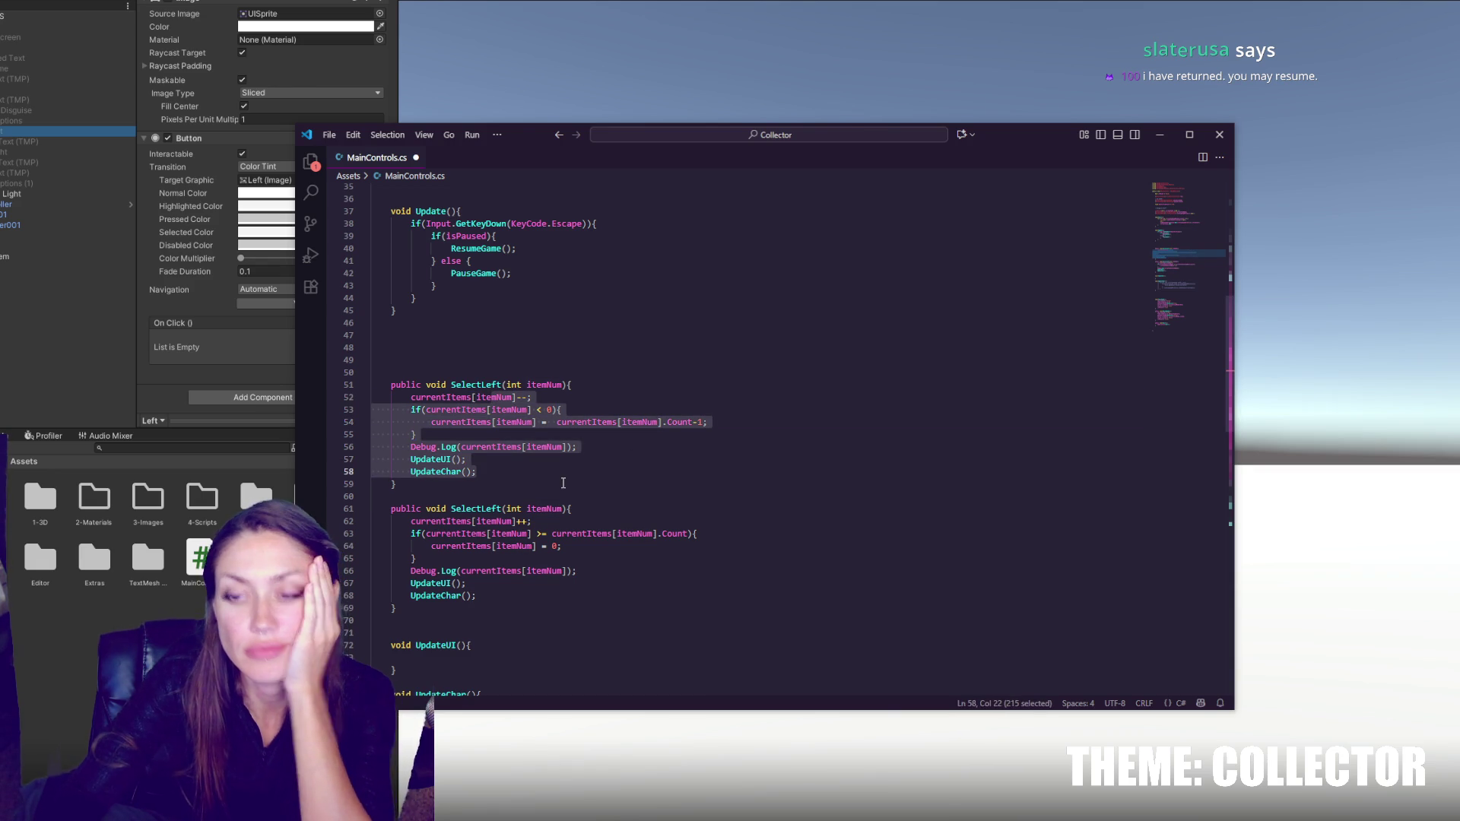
pyautogui.hotkey('ctrl', '/')
pyautogui.moveTo(500, 521); pyautogui.dragTo(629, 563)
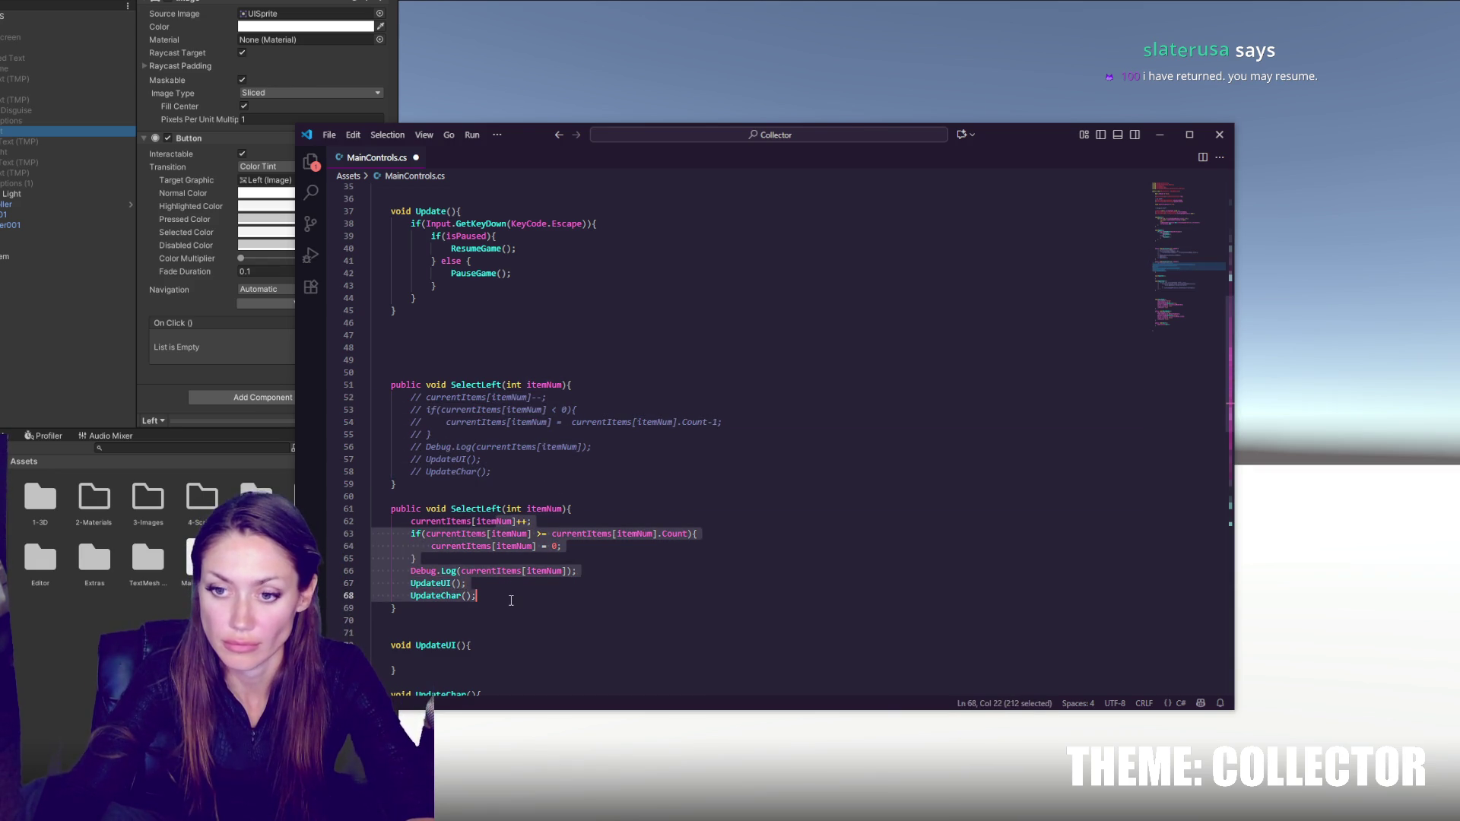
pyautogui.click(629, 563)
# - Comment out the for-loop inside Start and save the script for Unity
pyautogui.scroll(5, 731, 491)
pyautogui.scroll(6, 731, 491)
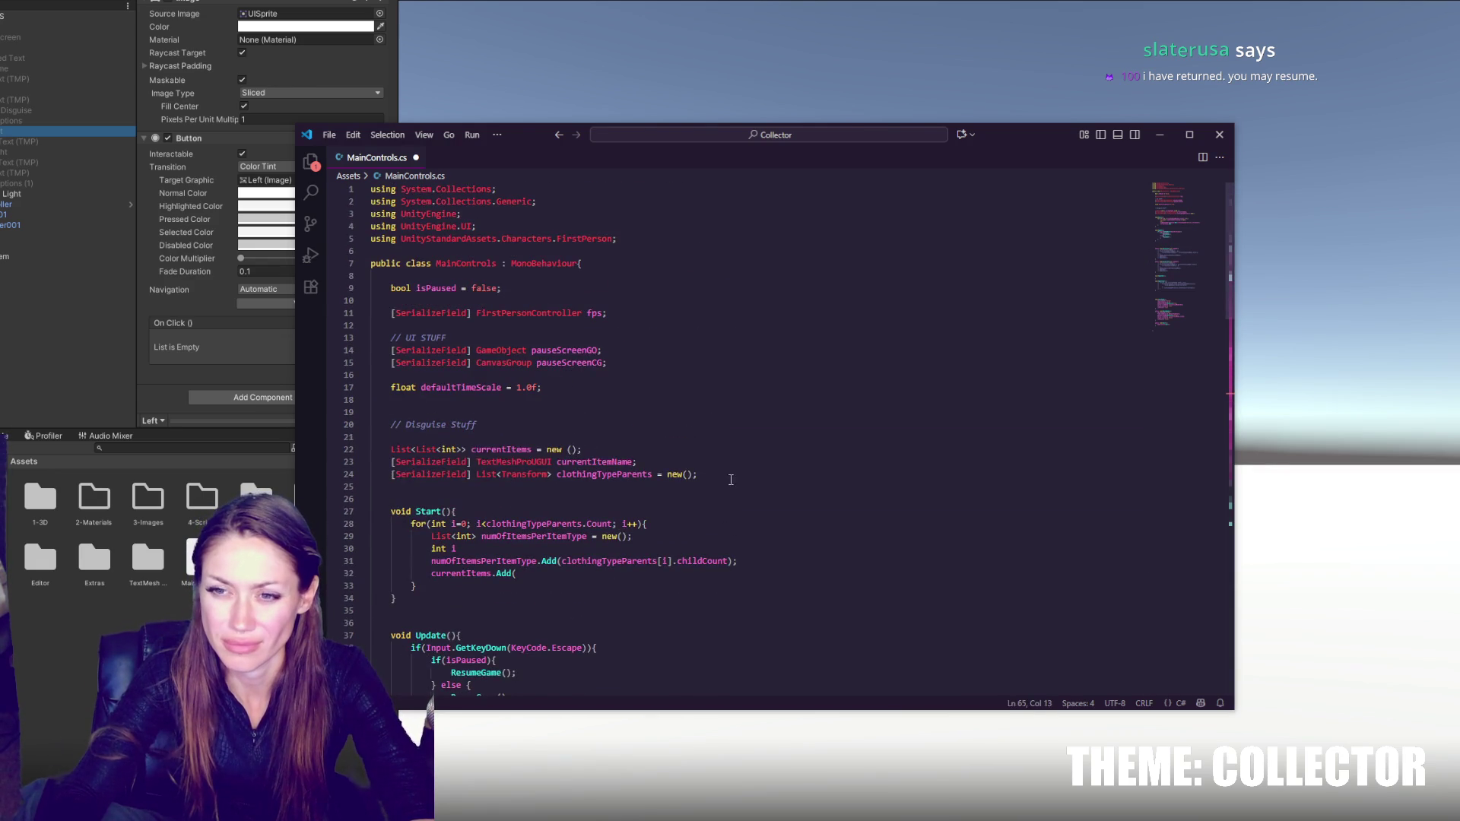
pyautogui.scroll(-4, 732, 491)
pyautogui.click(673, 398)
pyautogui.scroll(5, 521, 332)
pyautogui.click(578, 479)
pyautogui.scroll(-4, 624, 423)
pyautogui.click(633, 406)
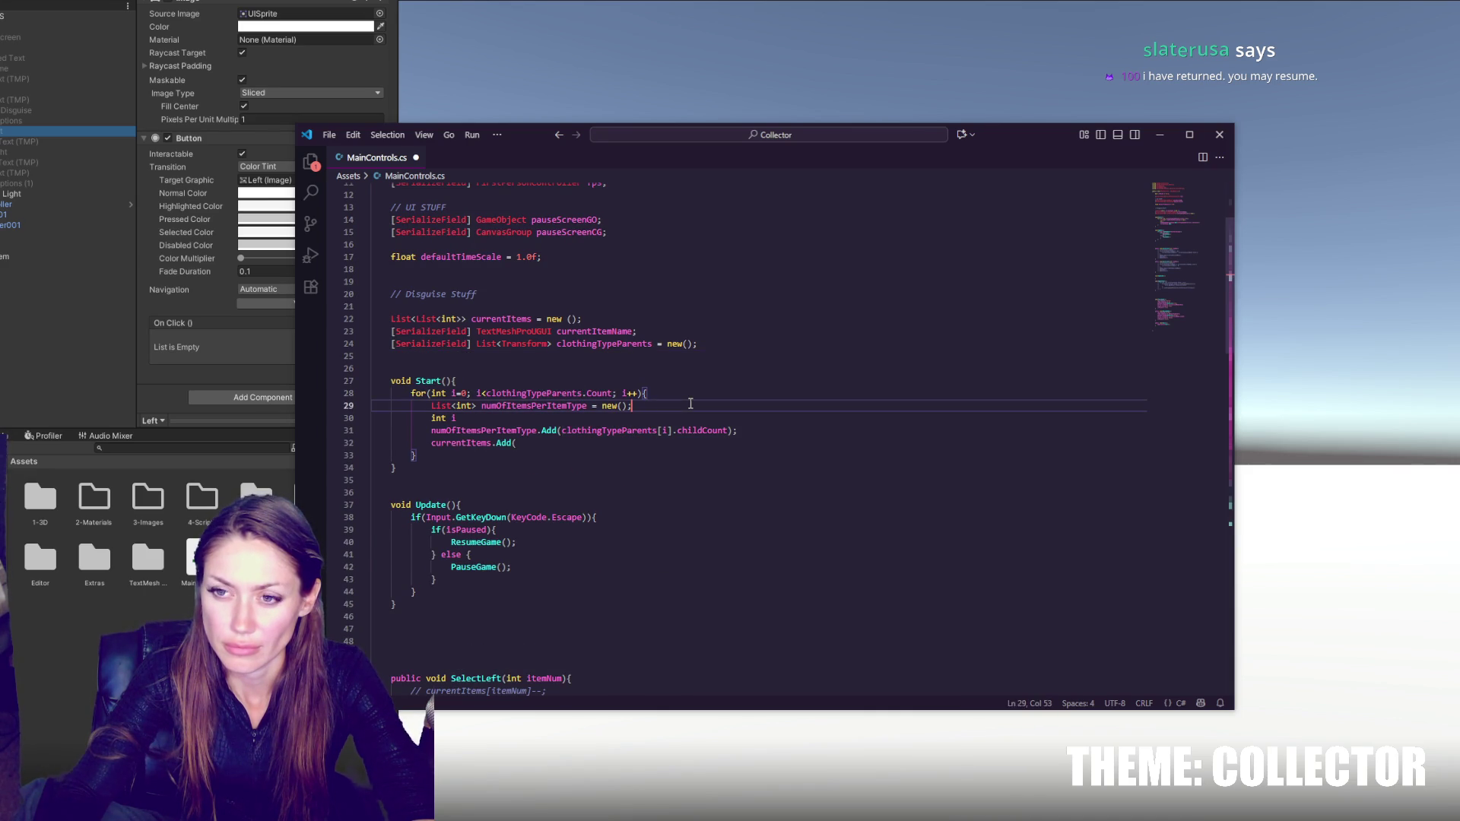
pyautogui.moveTo(410, 393); pyautogui.dragTo(434, 456)
pyautogui.hotkey('ctrl', '/')
pyautogui.click(662, 433)
pyautogui.hotkey('ctrl', 's')
pyautogui.click(203, 358)
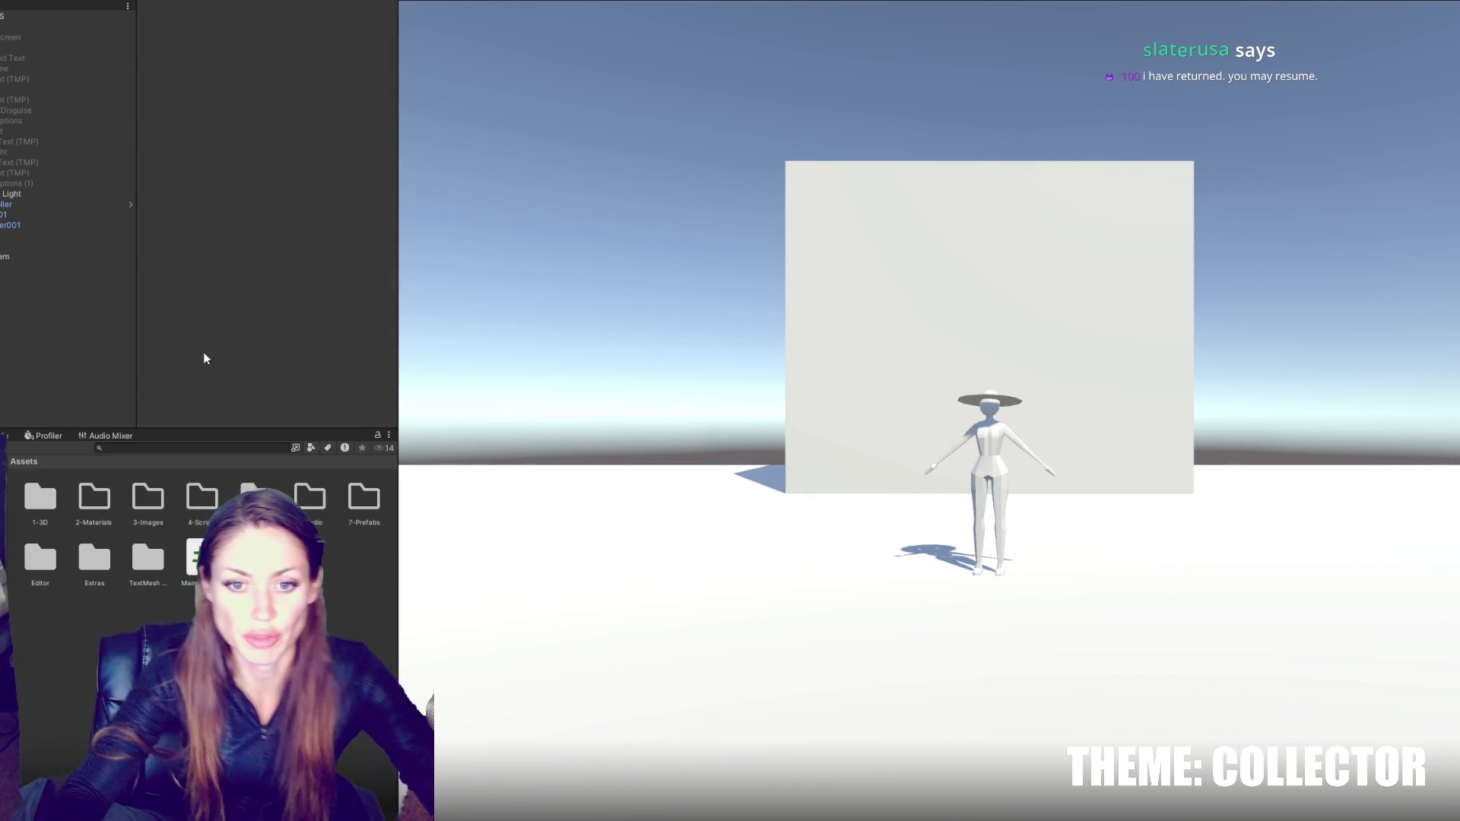
# - Delete the unused TextMeshProUGUI currentItemName field line from MainControls.cs
pyautogui.click(4, 436)
pyautogui.doubleClick(76, 461)
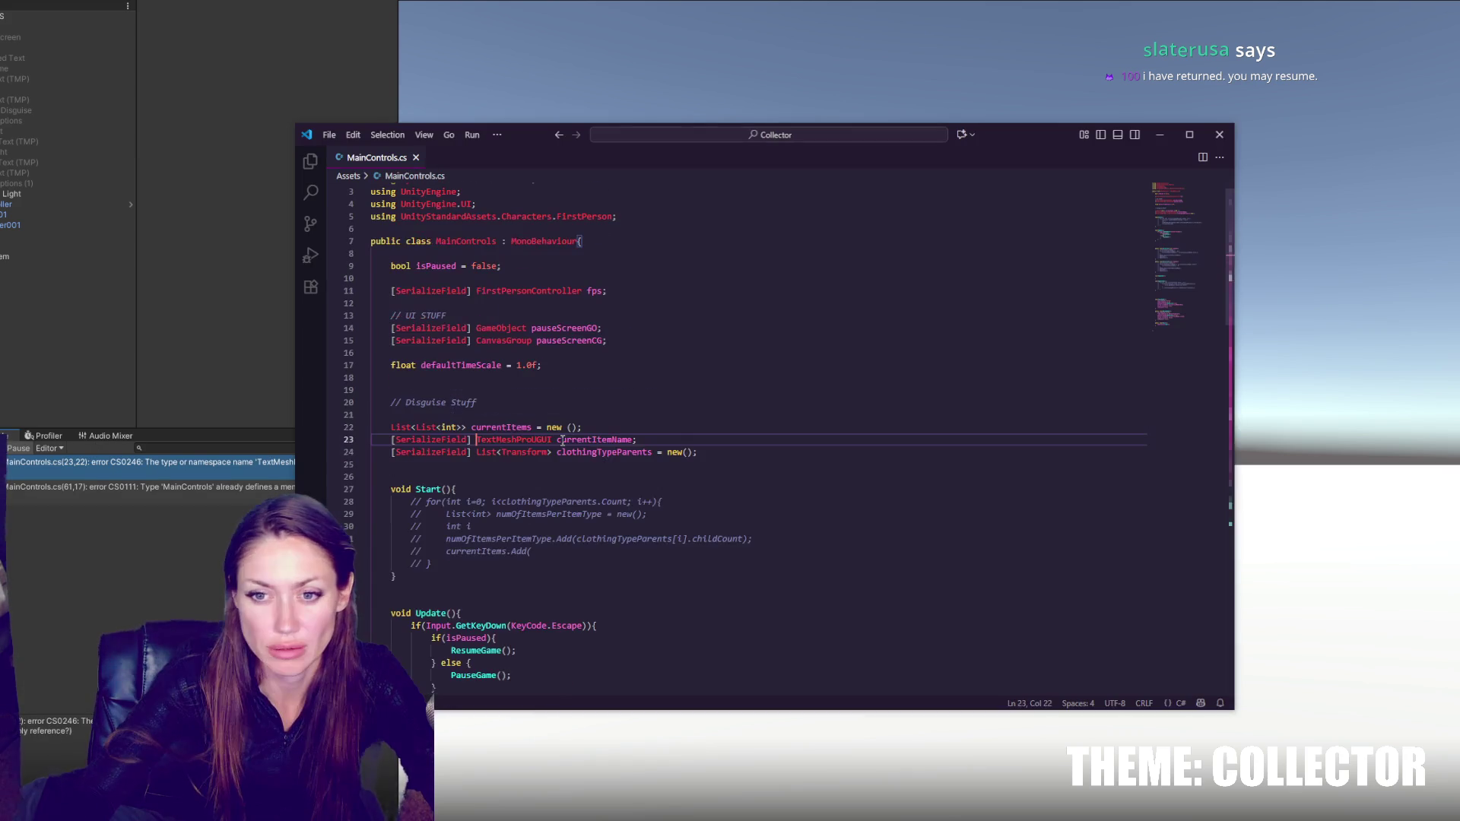
pyautogui.doubleClick(578, 440)
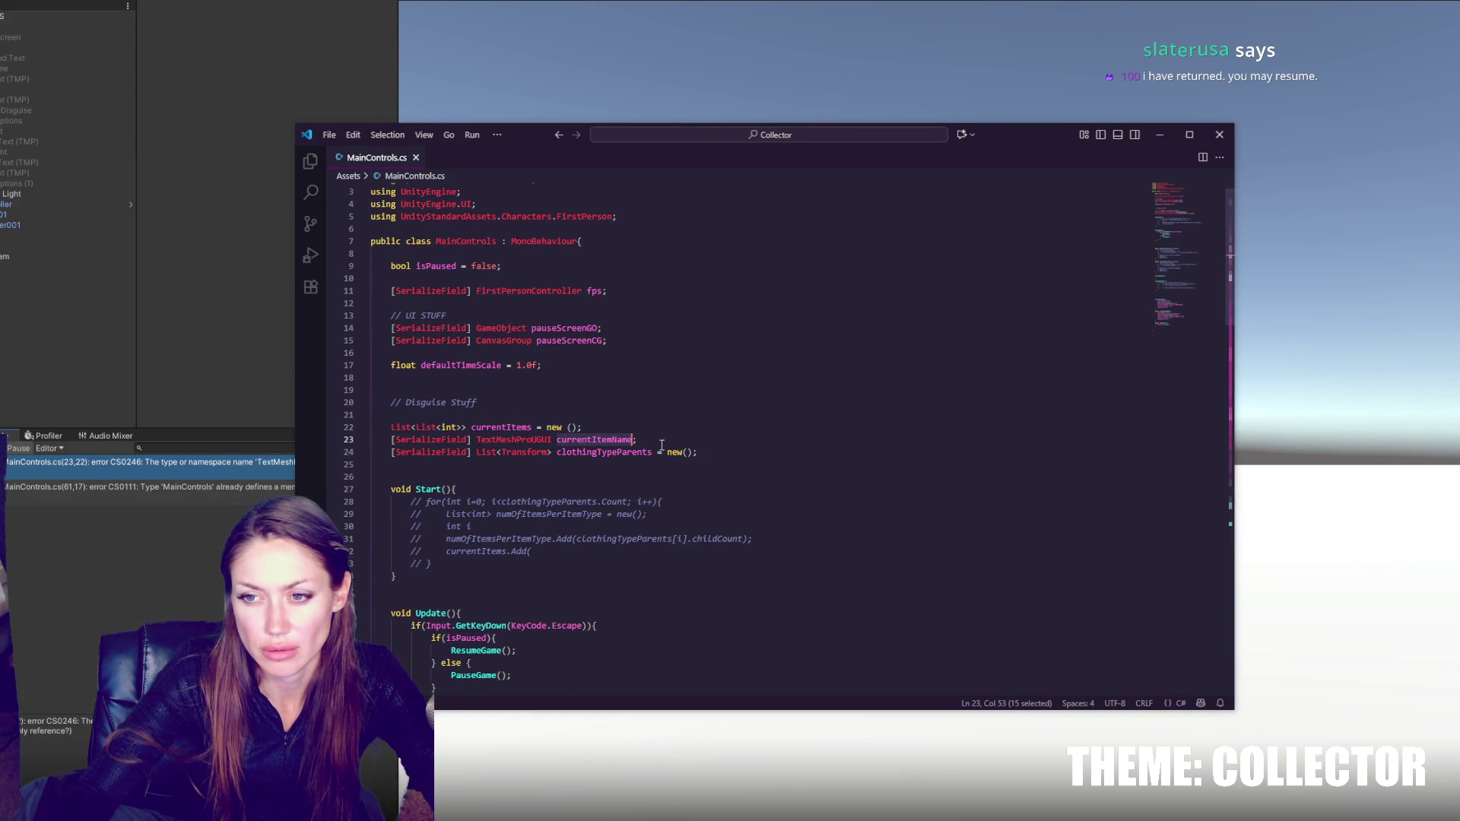
pyautogui.click(674, 432)
pyautogui.press('BackSpace')
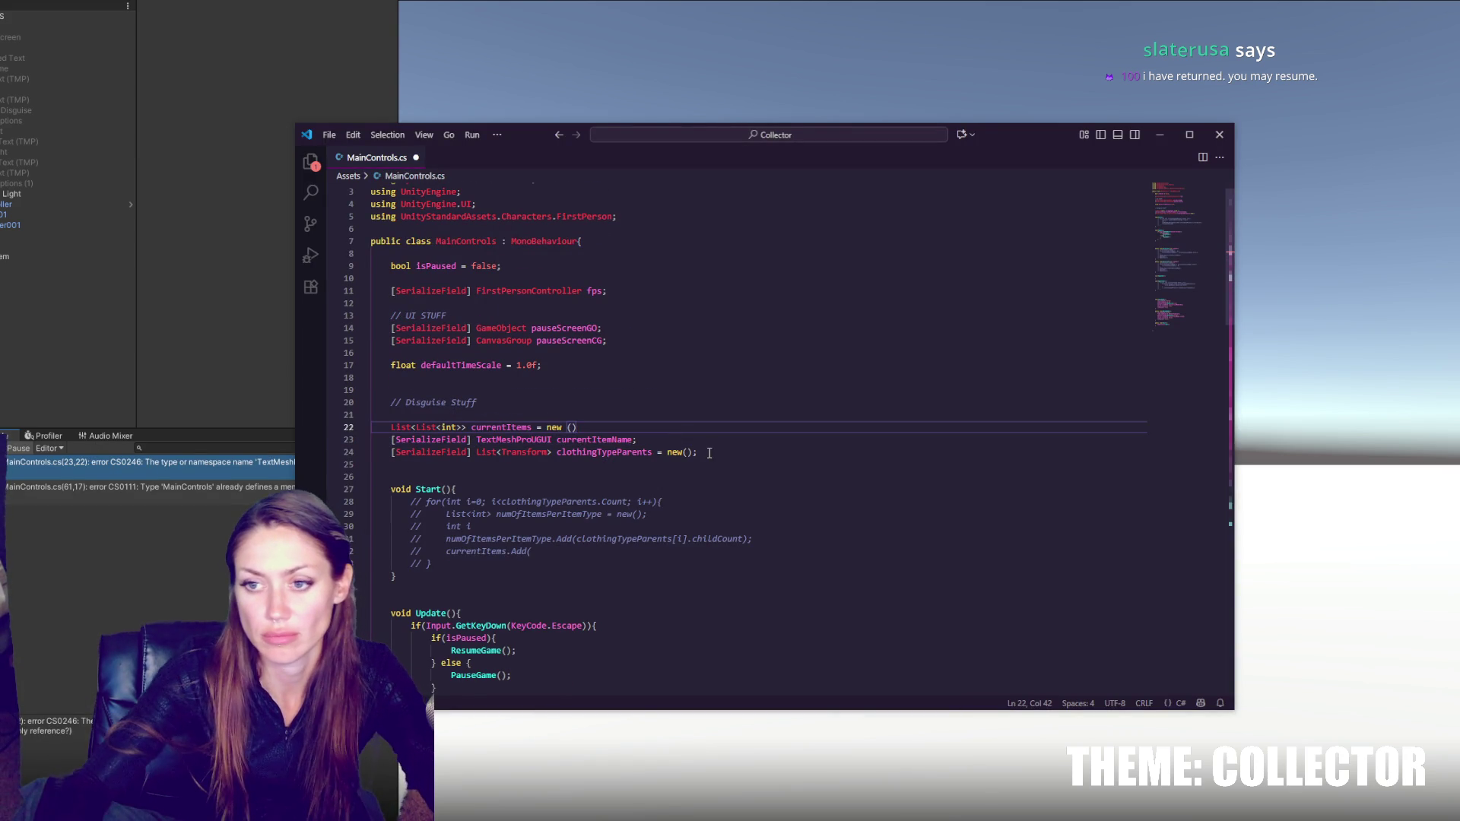
pyautogui.hotkey('shift', 'Down')
pyautogui.hotkey('shift', 'End')
pyautogui.write(';')
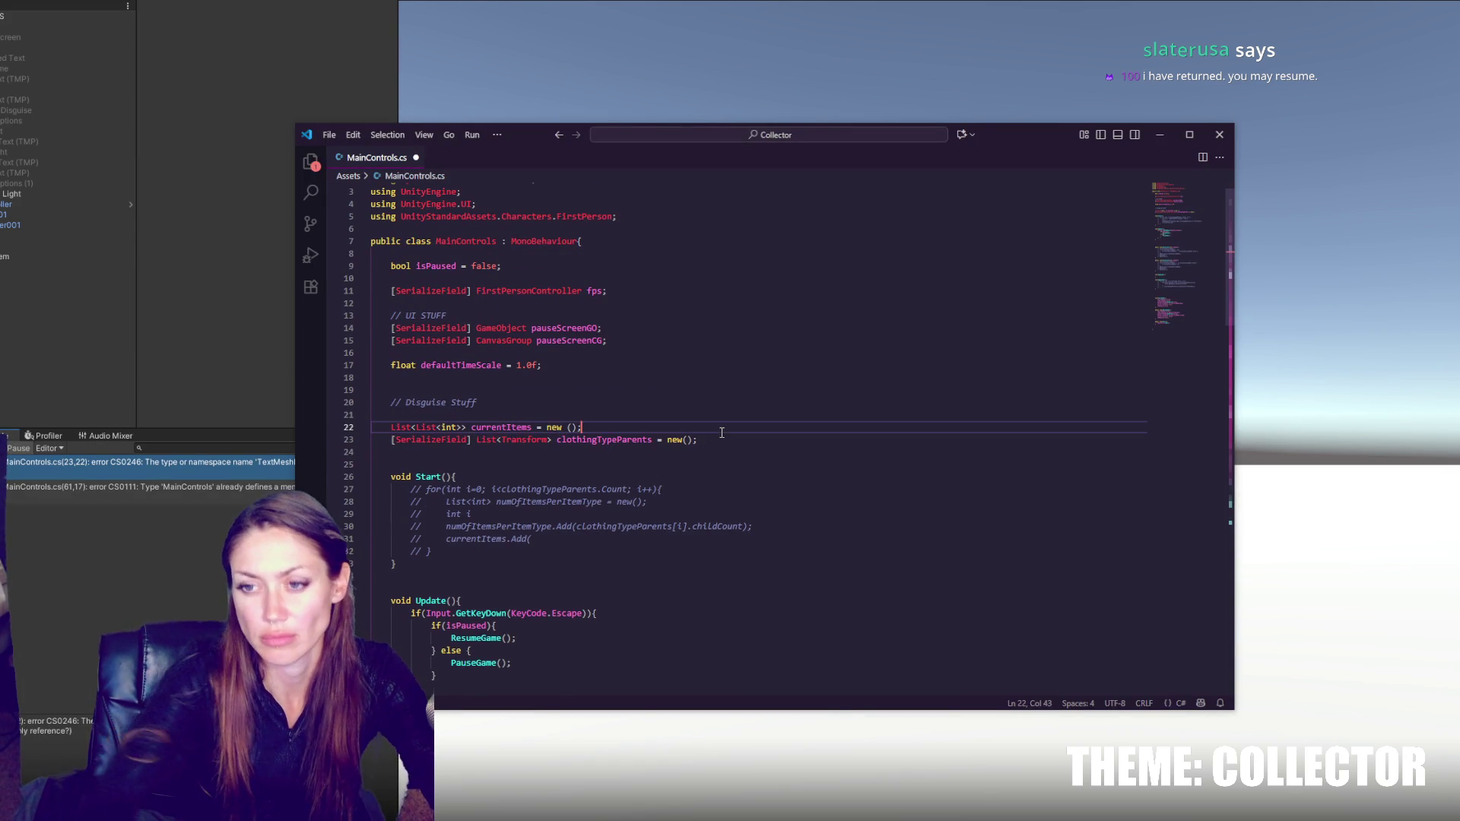
# - Rename the duplicate SelectLeft method to SelectRight
pyautogui.click(40, 357)
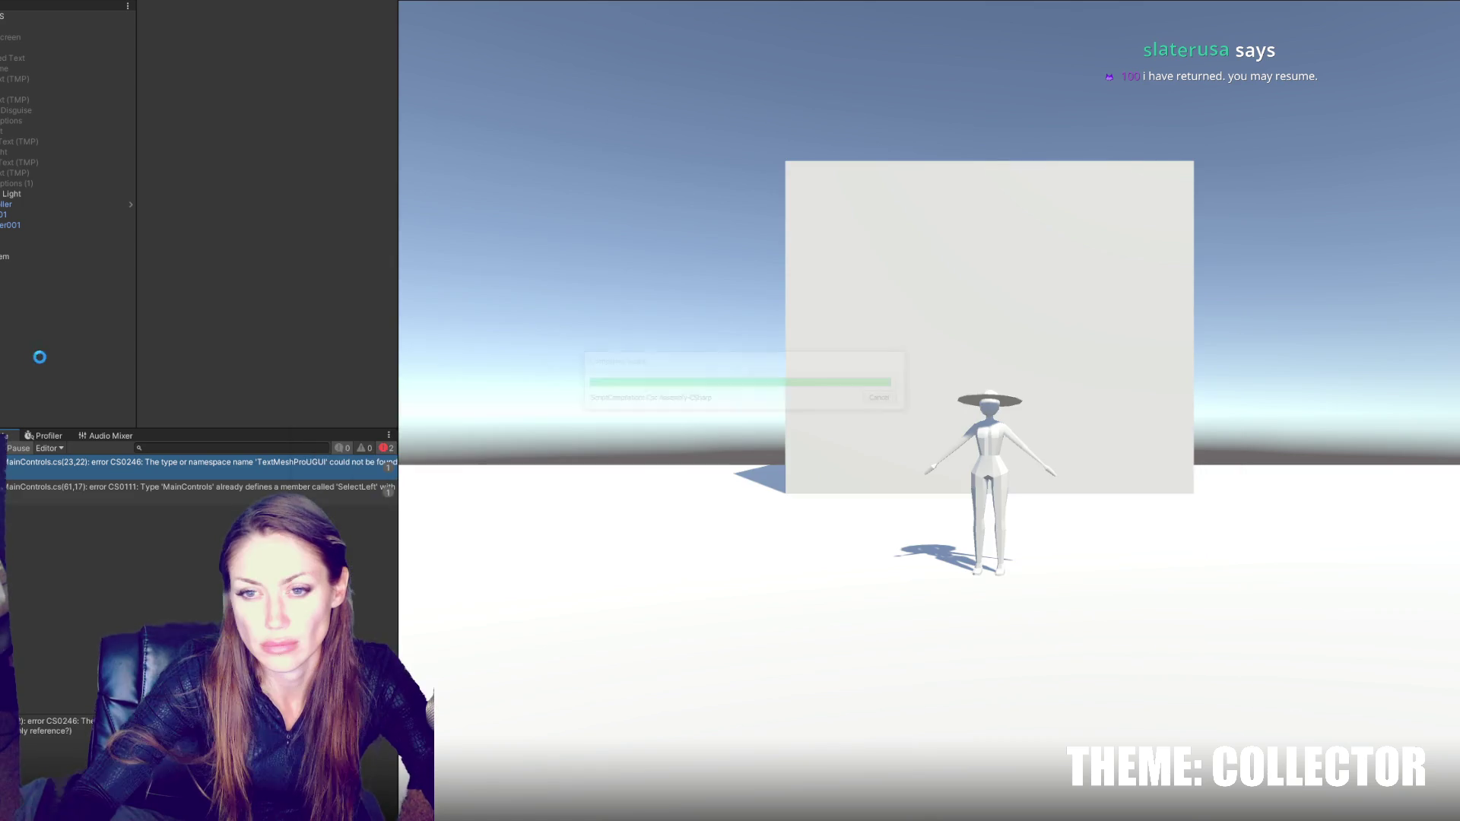
pyautogui.doubleClick(39, 466)
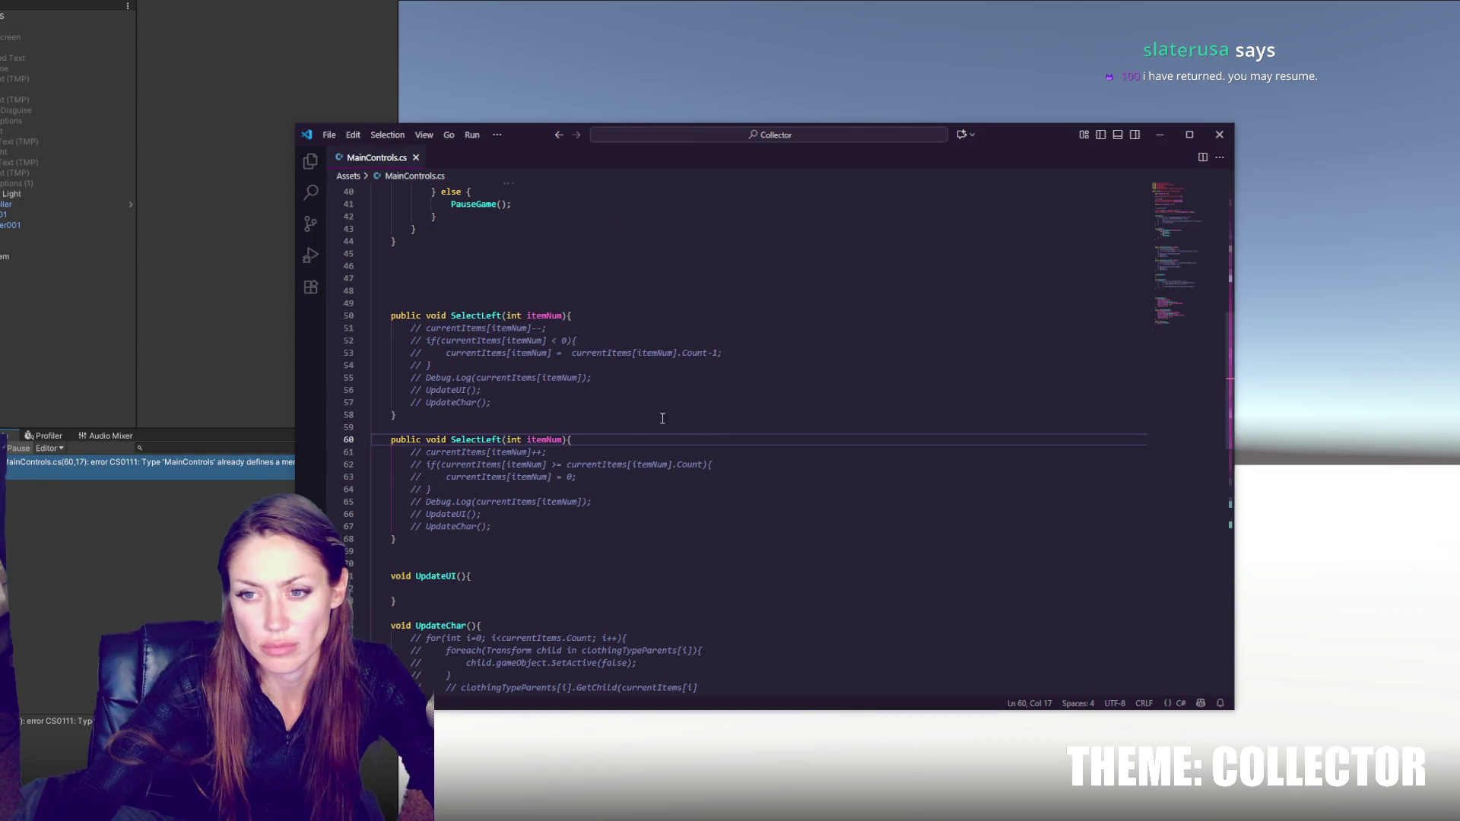
pyautogui.doubleClick(487, 441)
pyautogui.write('SelectRight')
pyautogui.click(707, 388)
# - Review the commented Start loop and clothingTypeParents uses, ending at SelectLeft's signature
pyautogui.scroll(10, 709, 387)
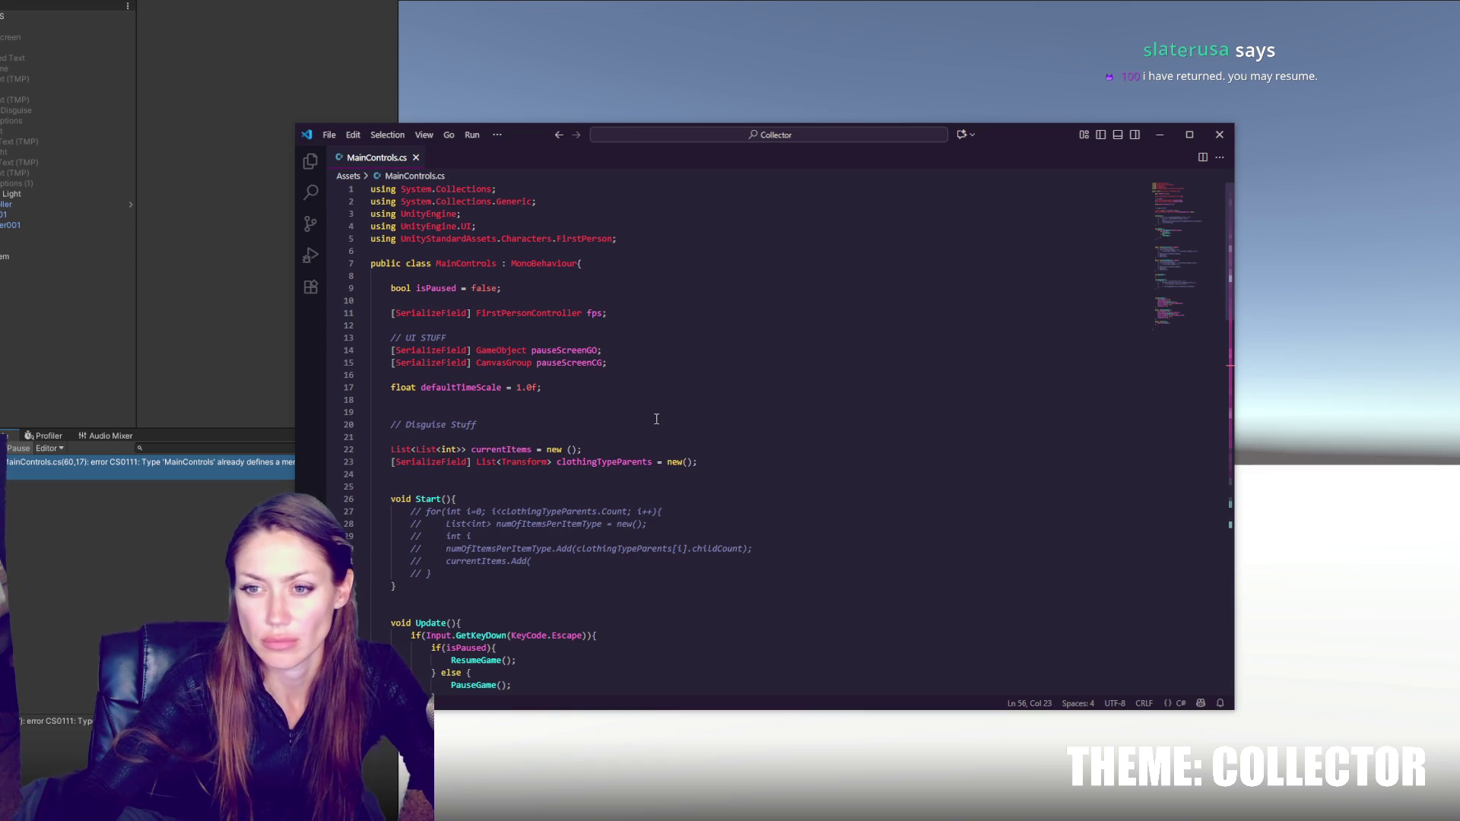
pyautogui.click(678, 563)
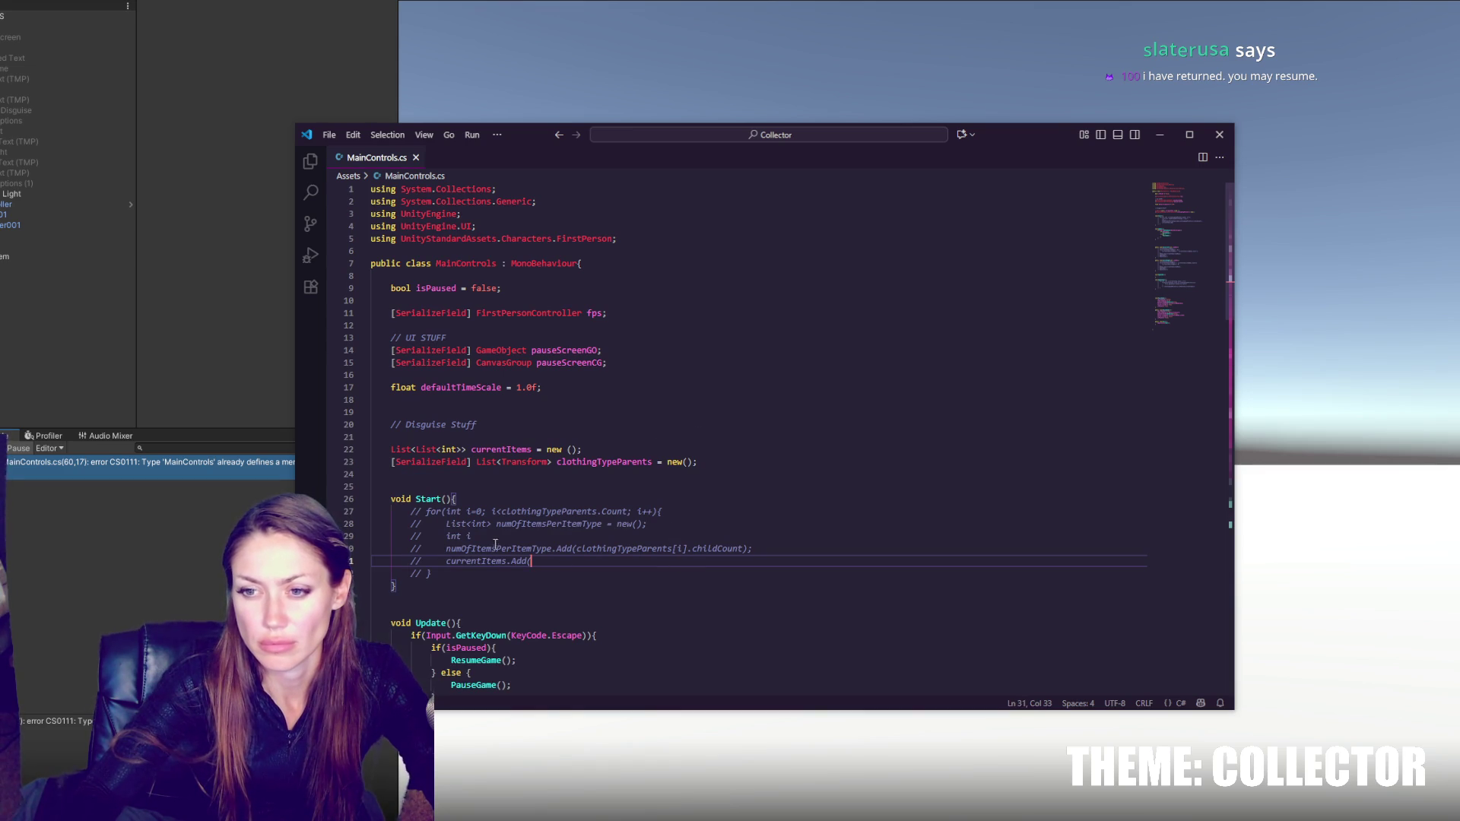
pyautogui.doubleClick(583, 513)
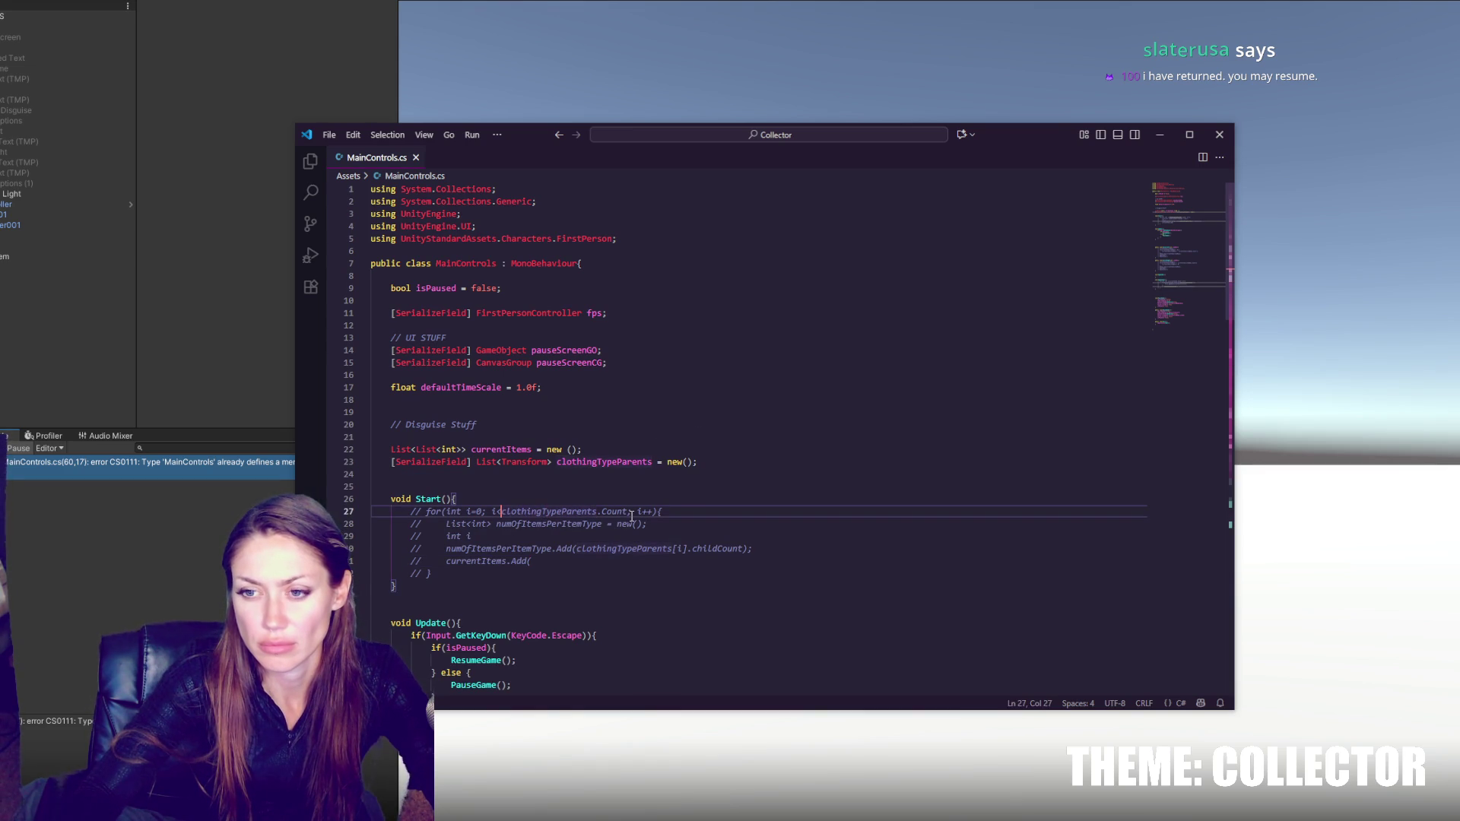
pyautogui.click(614, 447)
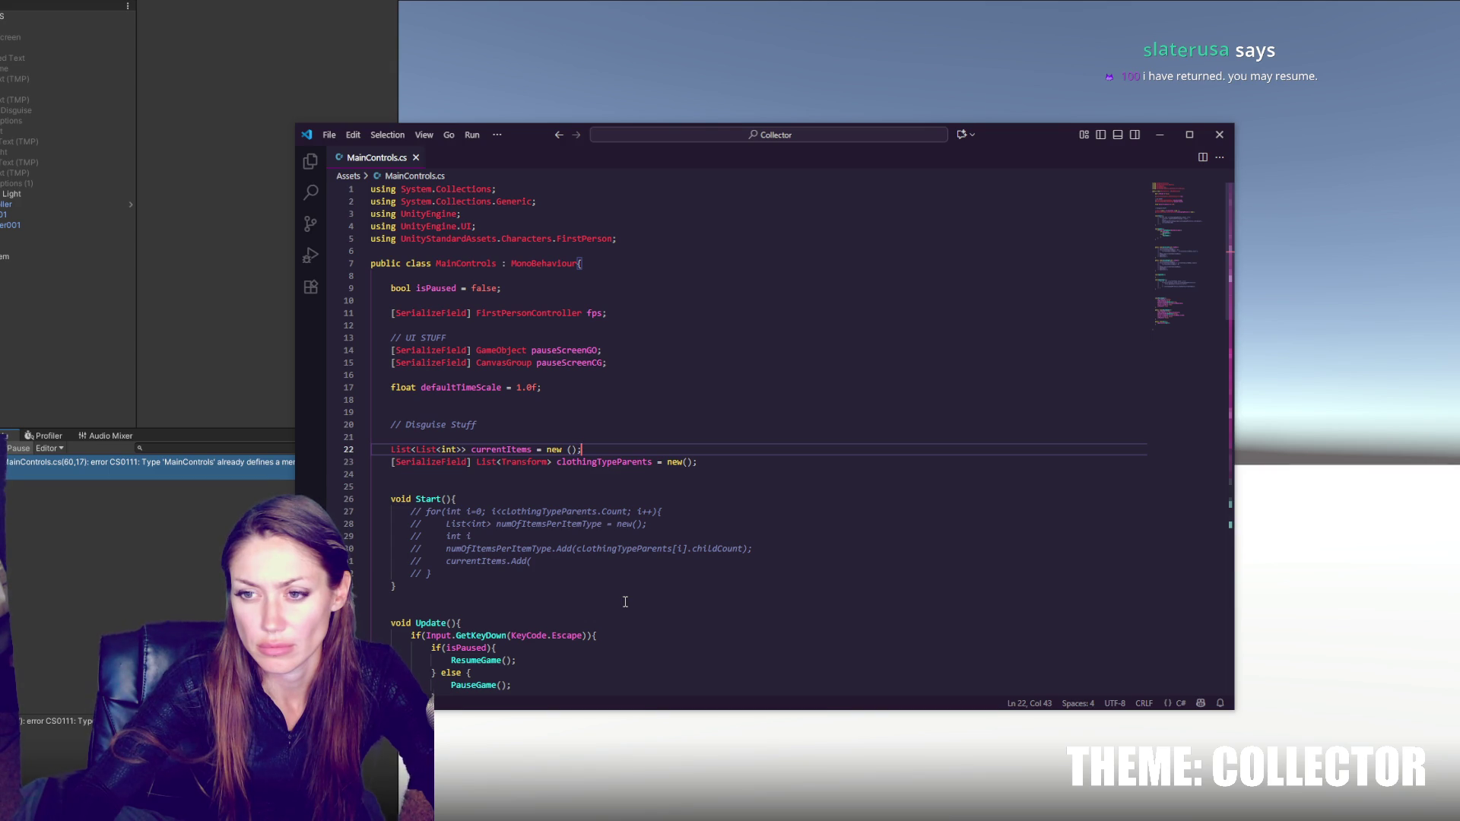
pyautogui.scroll(-9, 608, 586)
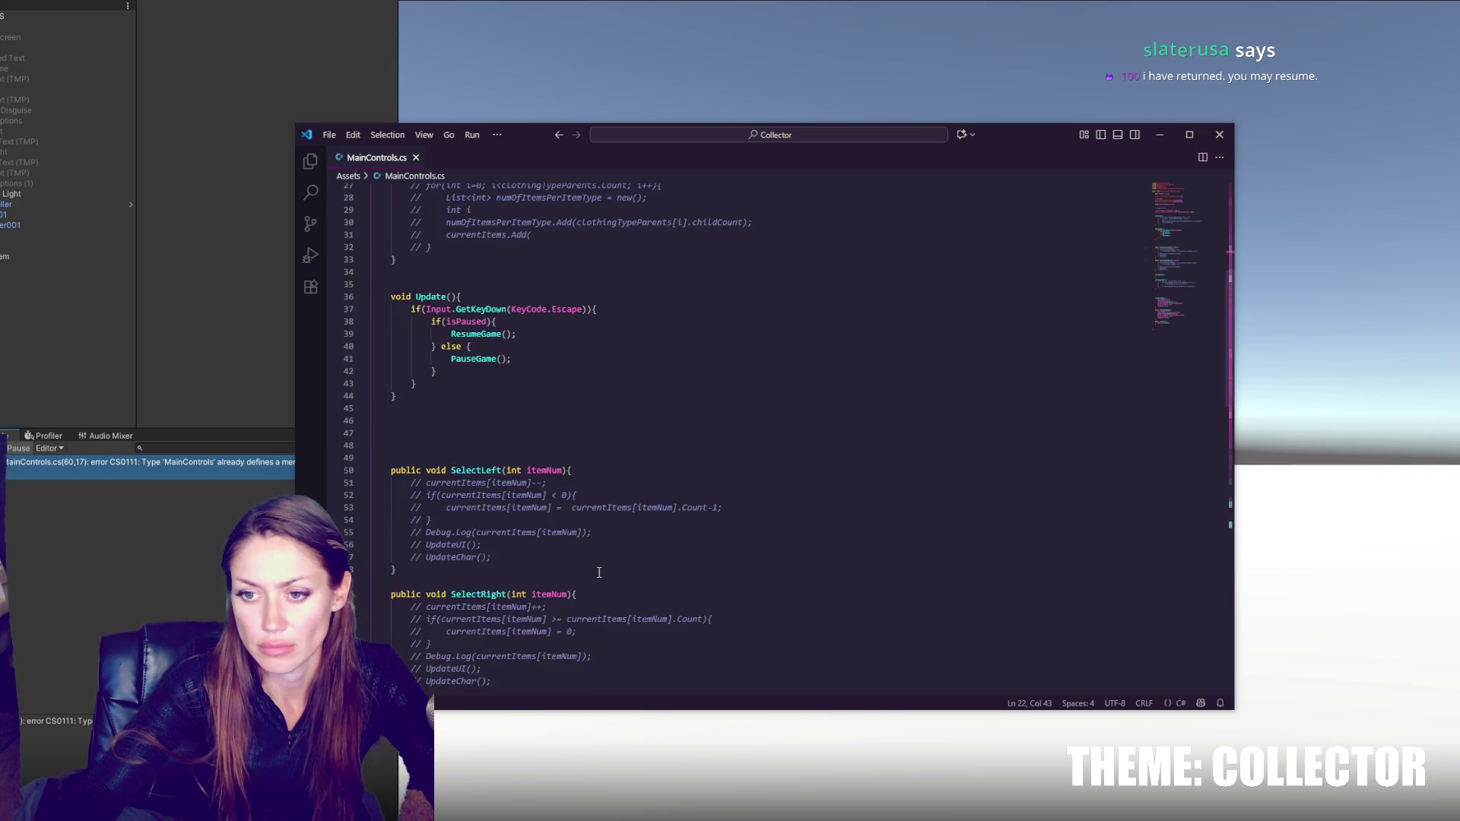
pyautogui.click(617, 470)
pyautogui.scroll(2, 619, 479)
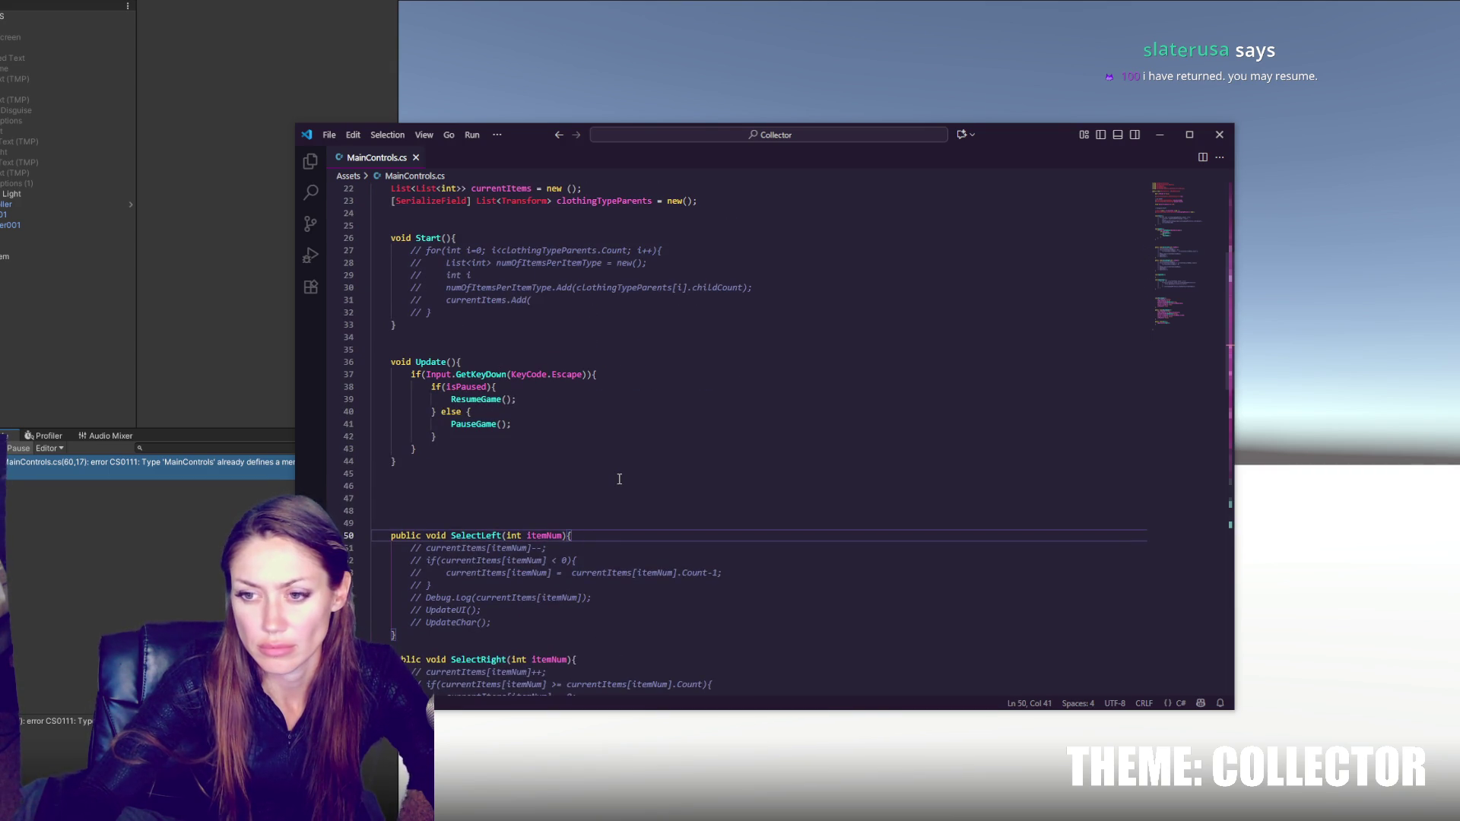
# - Add an unfinished 'int maxItems =' line as SelectLeft's first statement
pyautogui.press('Return')
pyautogui.write('int max ')
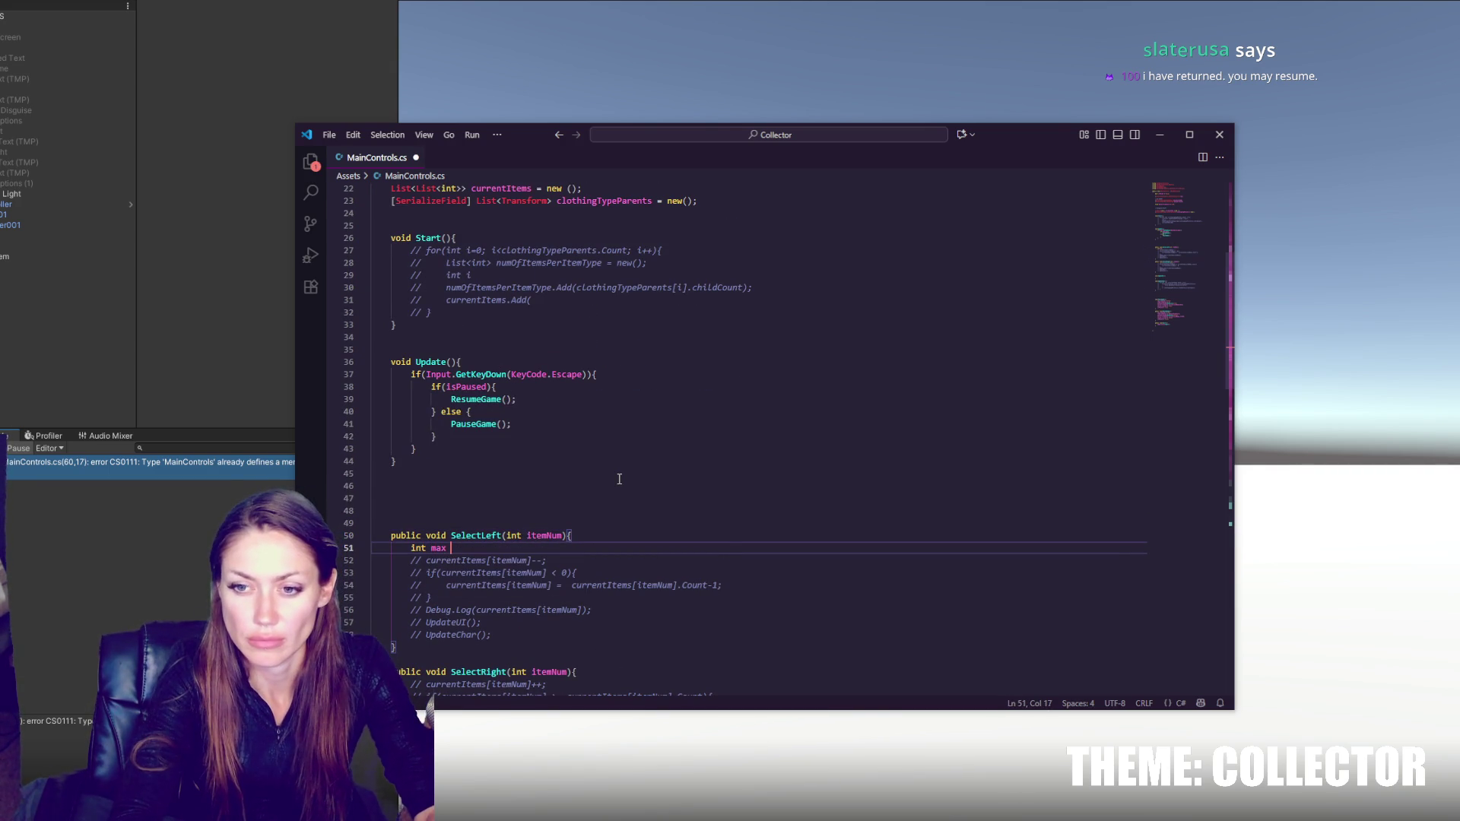
pyautogui.write('Items =')
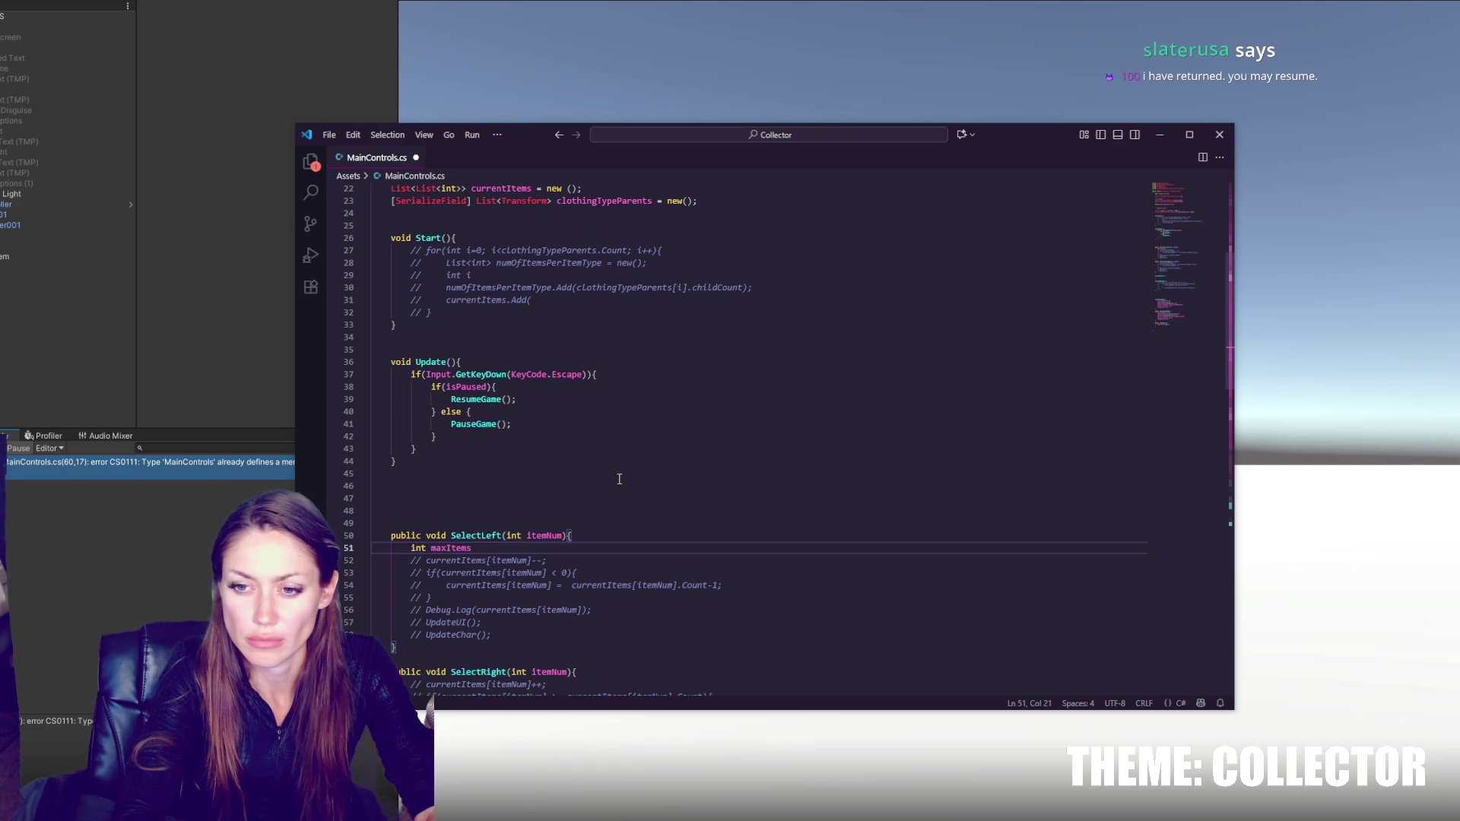
pyautogui.doubleClick(619, 201)
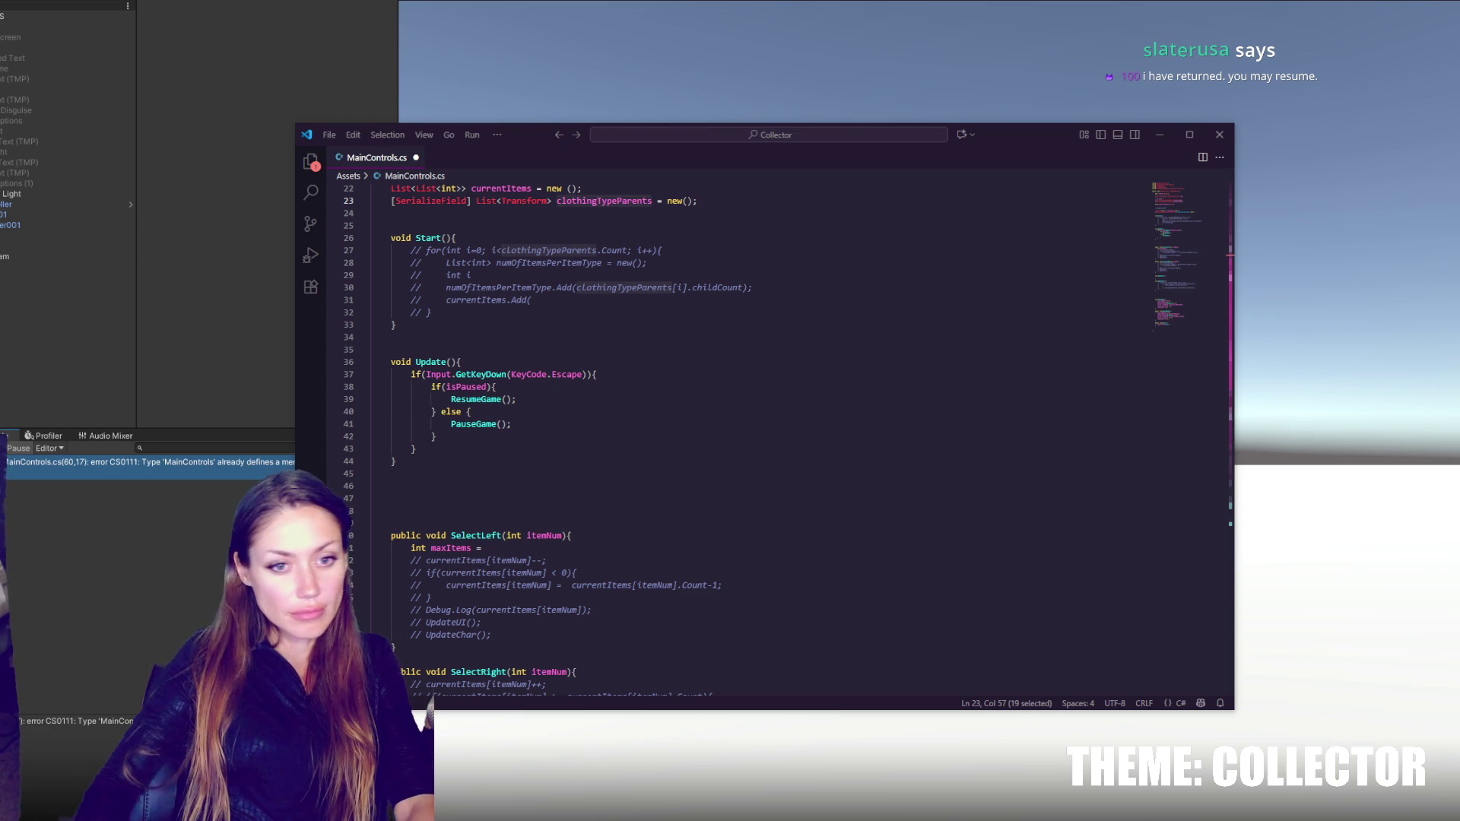
pyautogui.click(801, 362)
pyautogui.click(674, 413)
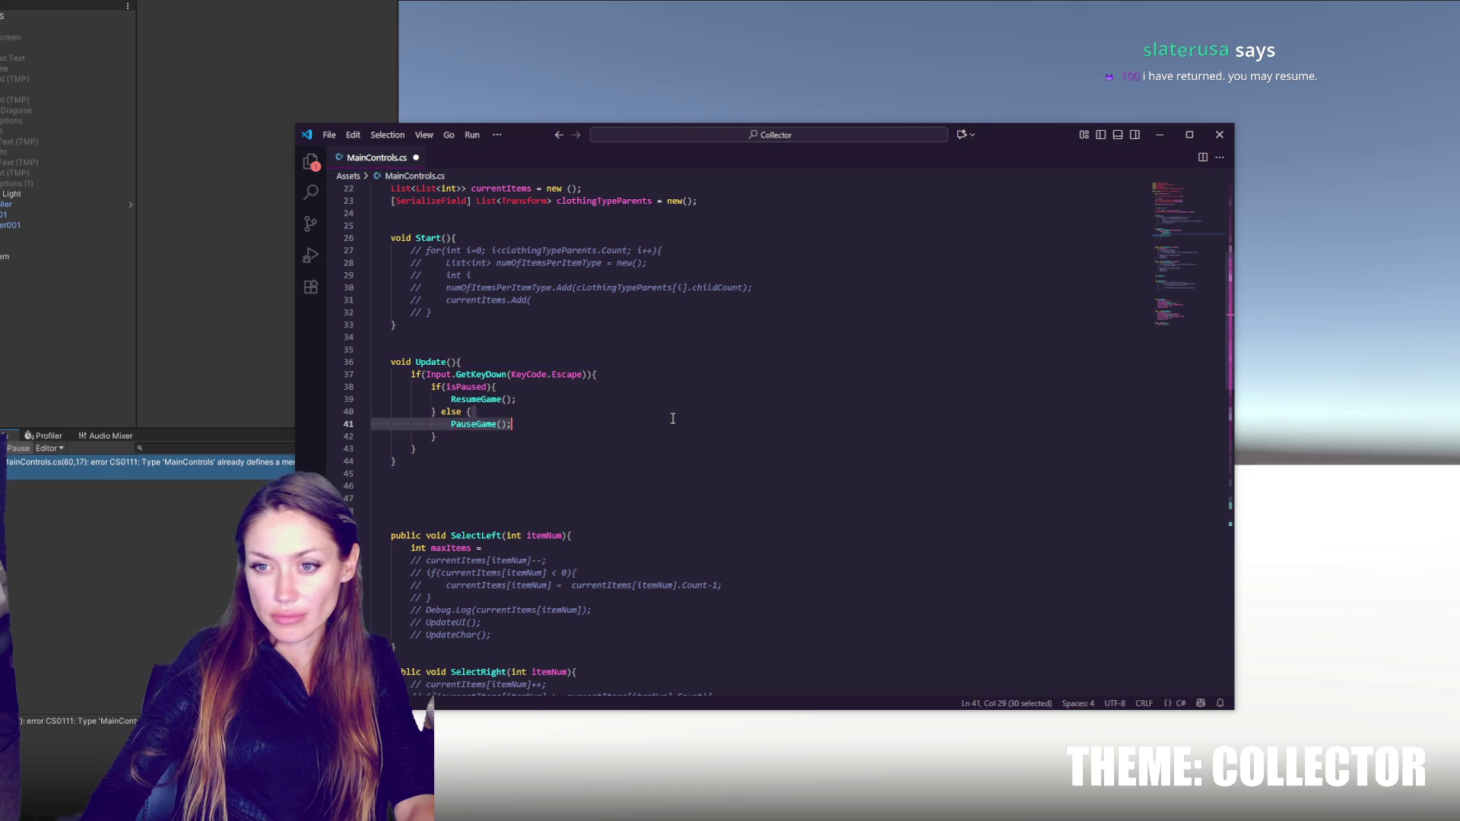
pyautogui.click(665, 324)
pyautogui.scroll(-4, 691, 353)
pyautogui.click(697, 417)
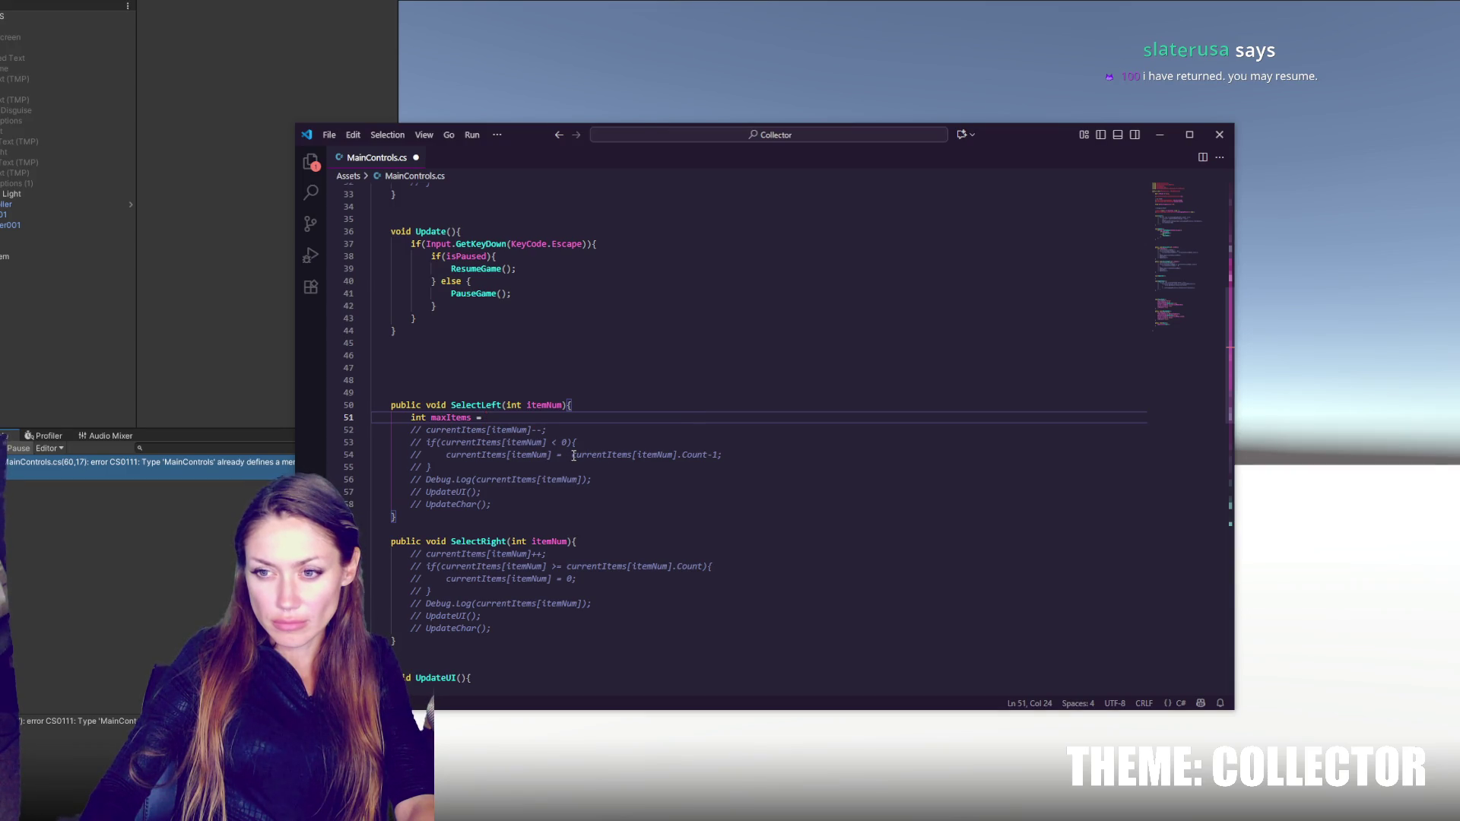
# - Set maxItems to clothingTypeParents.GetChildCount() using the copied field name
pyautogui.scroll(5, 574, 452)
pyautogui.moveTo(557, 234); pyautogui.dragTo(652, 233)
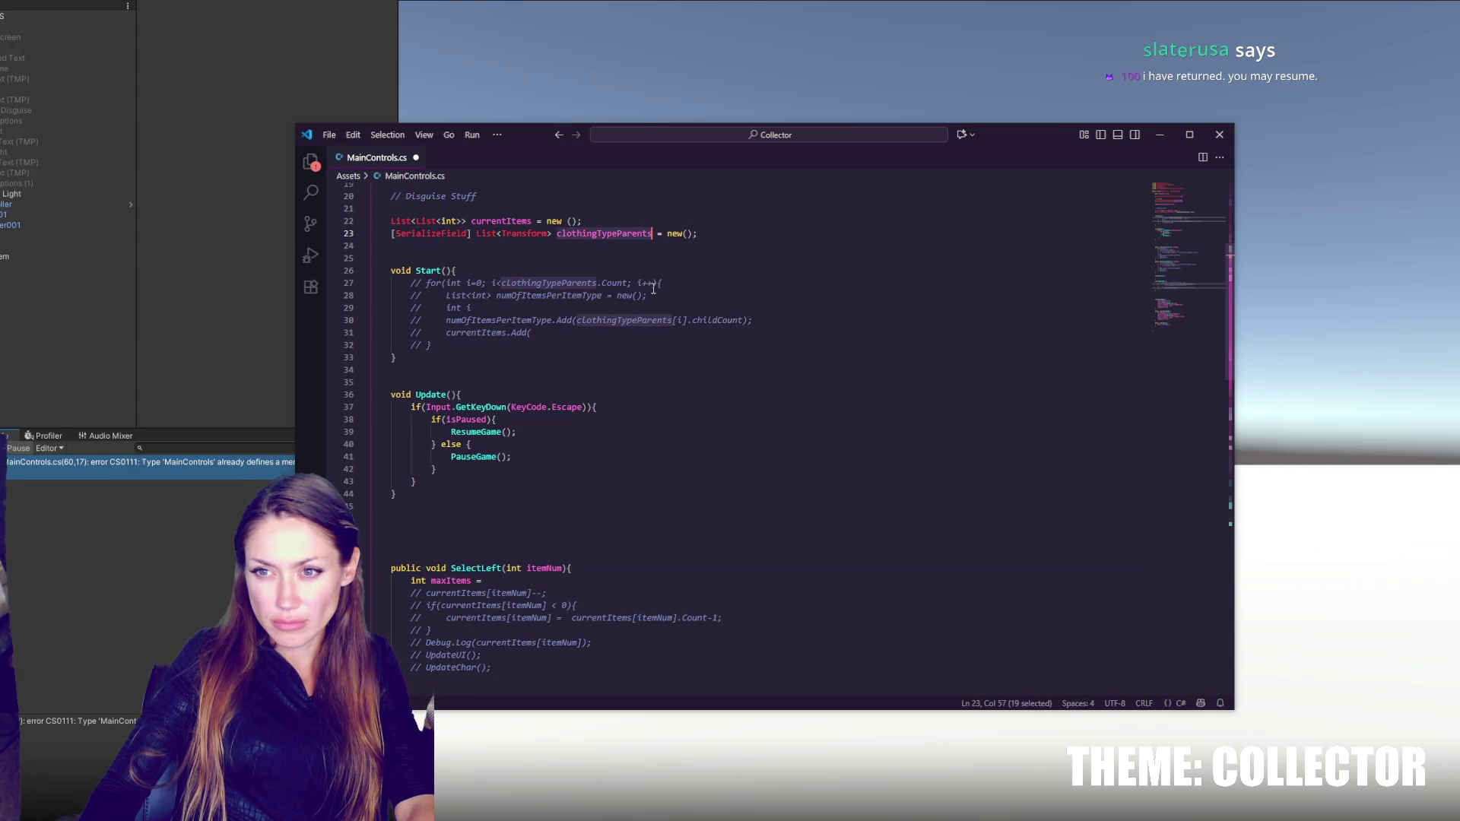
pyautogui.hotkey('ctrl', 'c')
pyautogui.scroll(-5, 654, 304)
pyautogui.click(564, 417)
pyautogui.hotkey('ctrl', 'v')
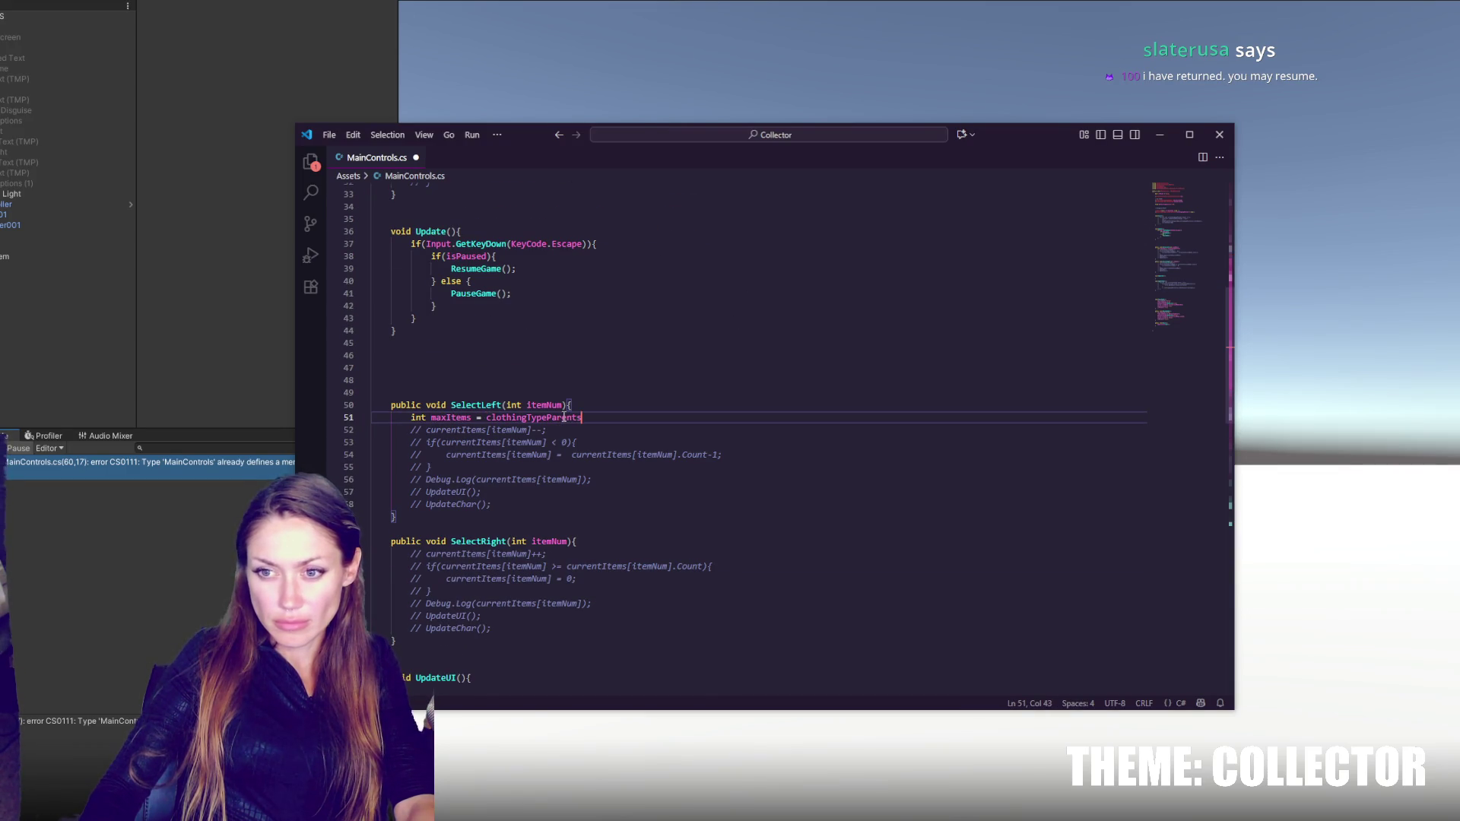
pyautogui.write('.GetChildCount();')
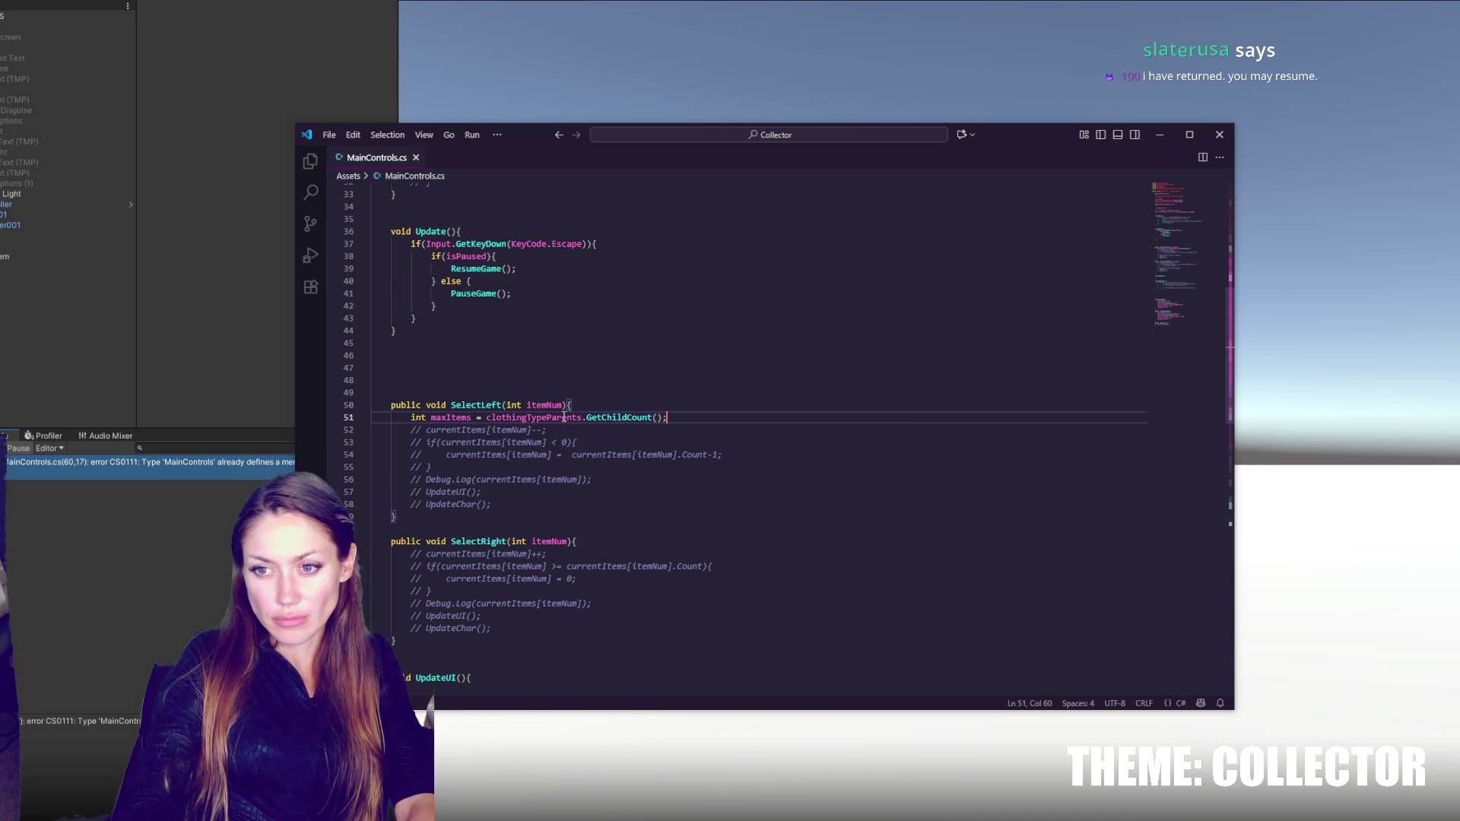
# - Add Debug.Log(maxItems) on the next line and switch to Unity
pyautogui.press('Return')
pyautogui.write('Debug.Lo')
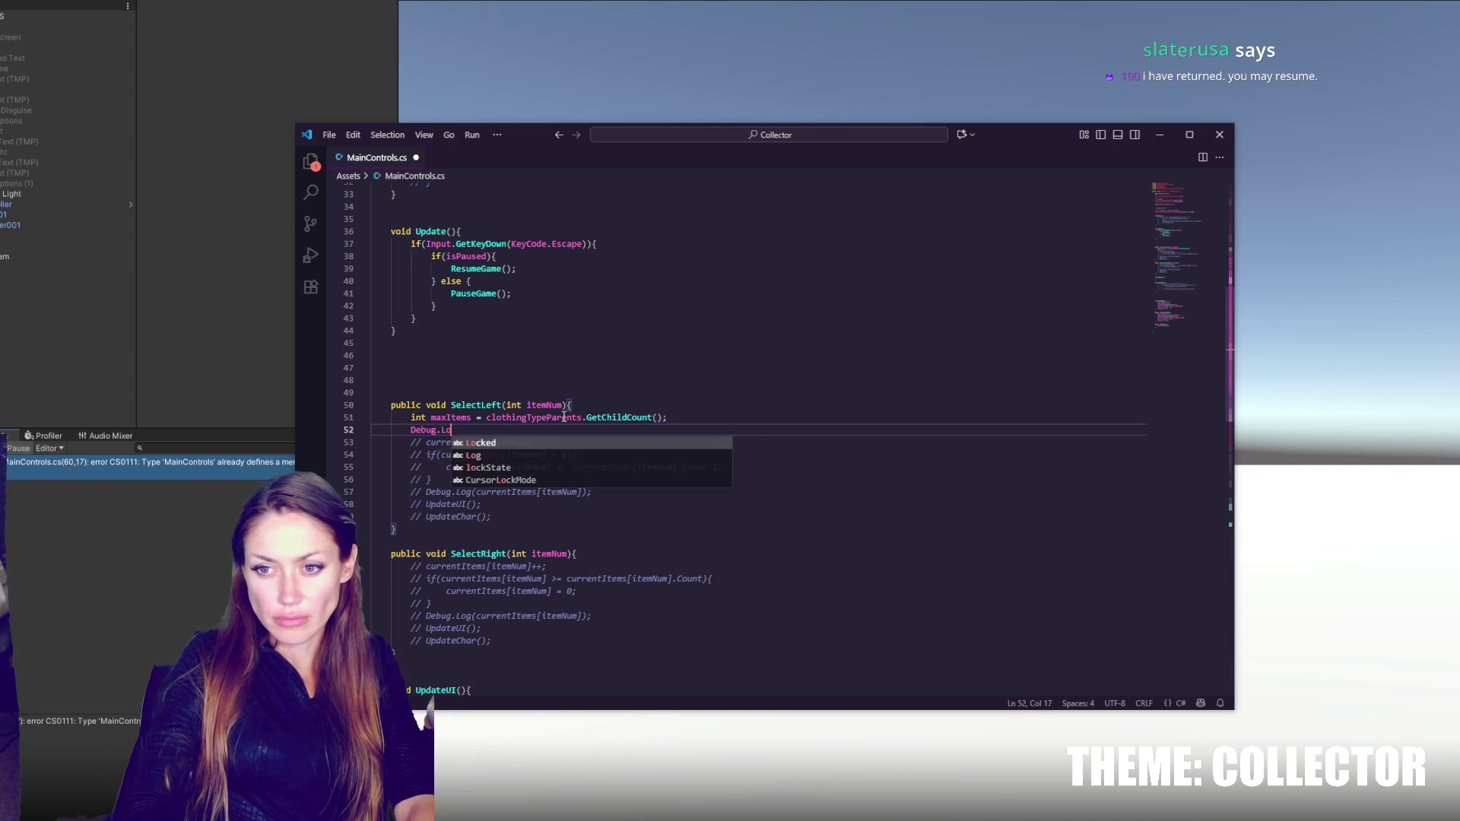
pyautogui.write('g("')
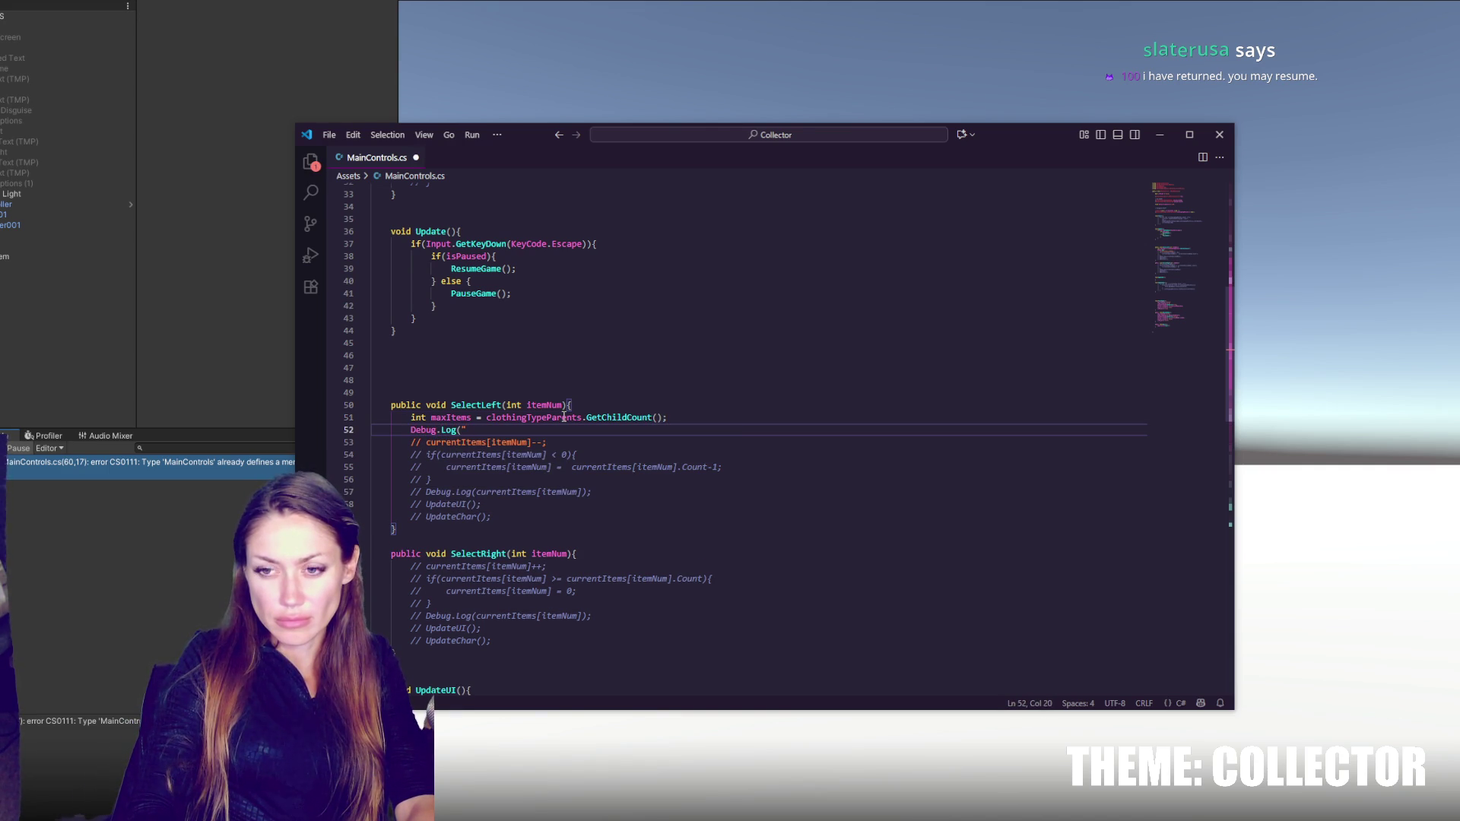
pyautogui.press('BackSpace')
pyautogui.write('max Items);')
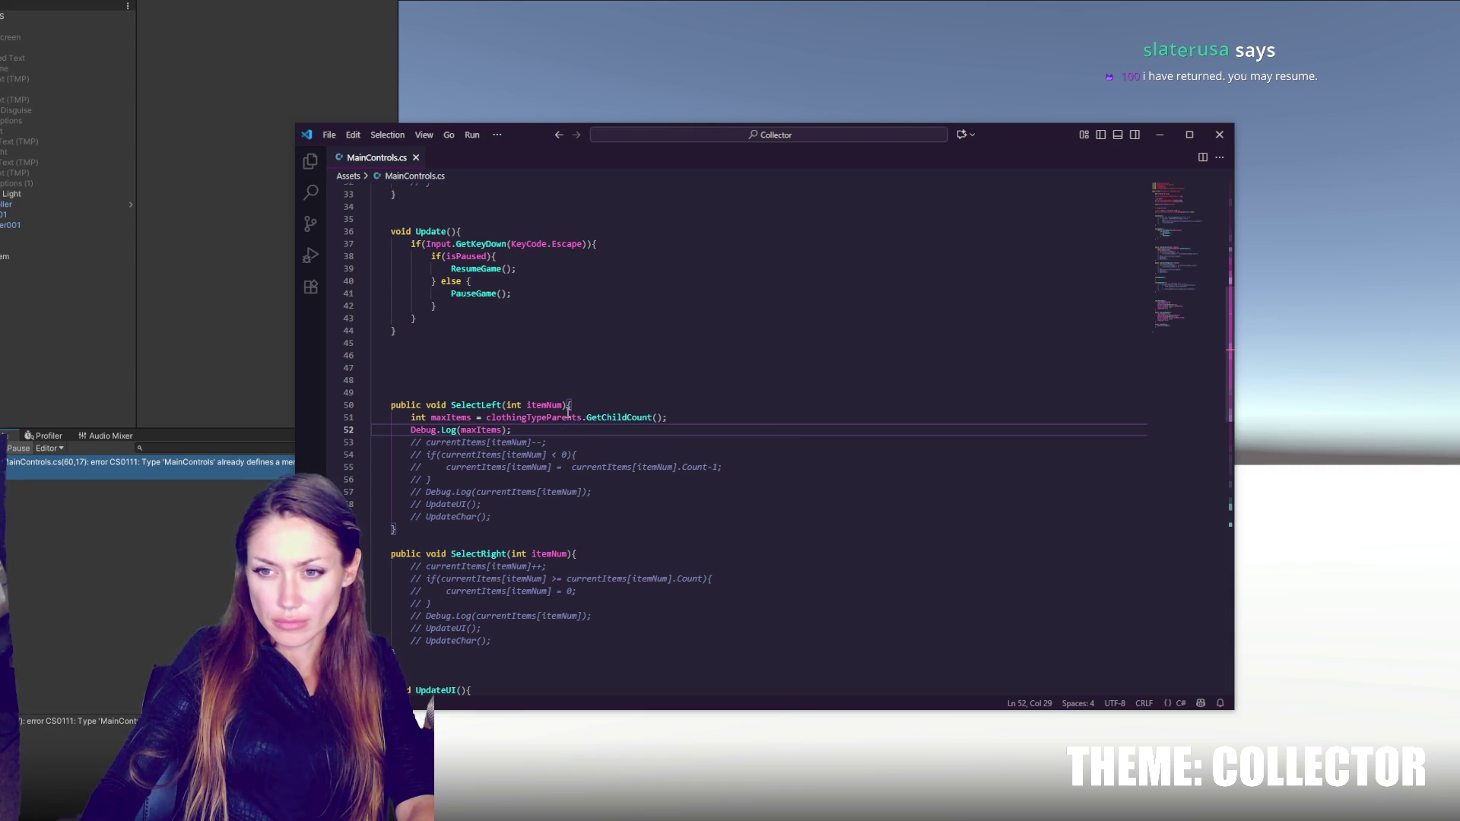
pyautogui.click(604, 409)
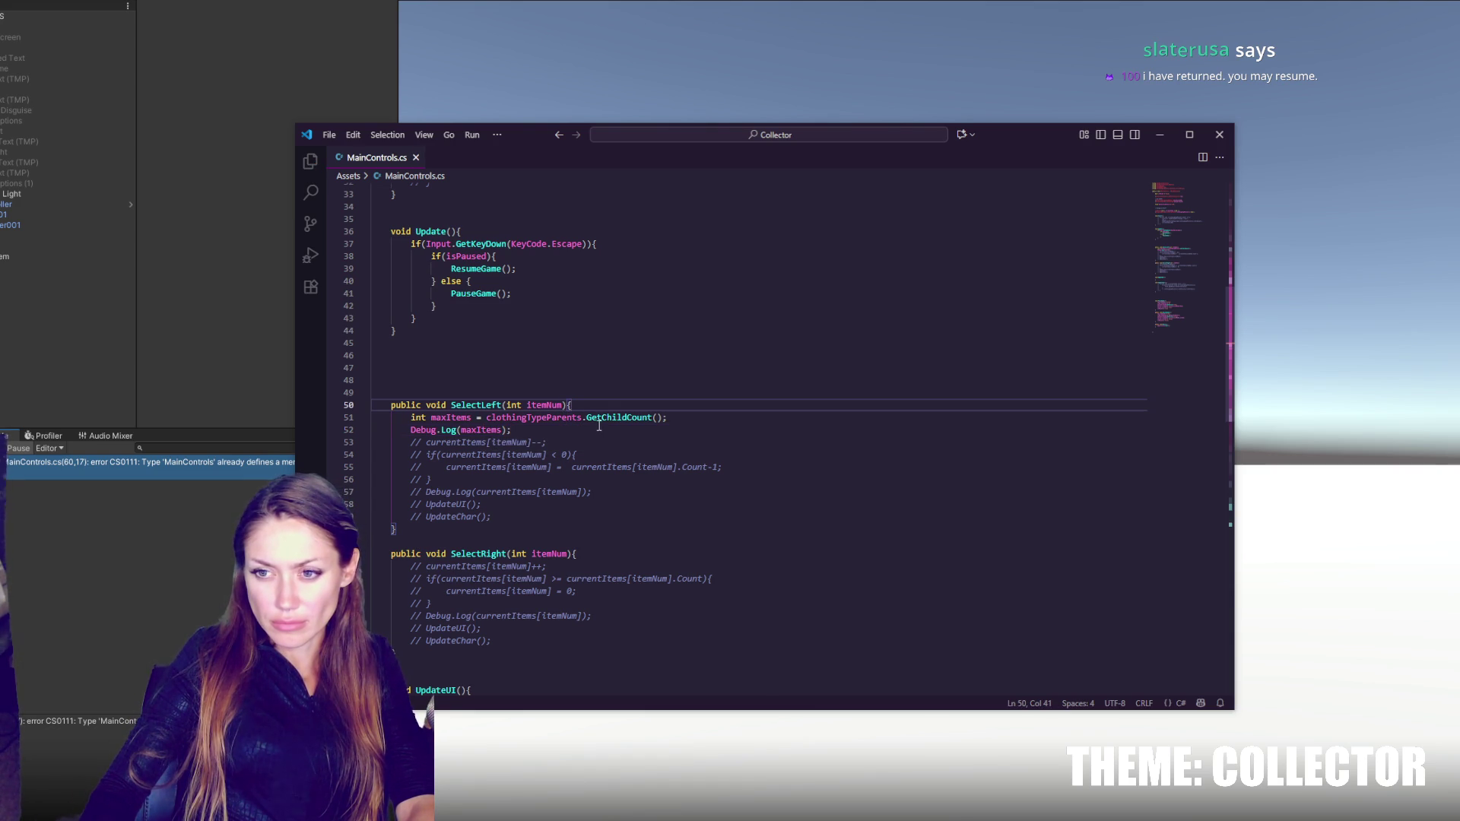
pyautogui.scroll(4, 708, 417)
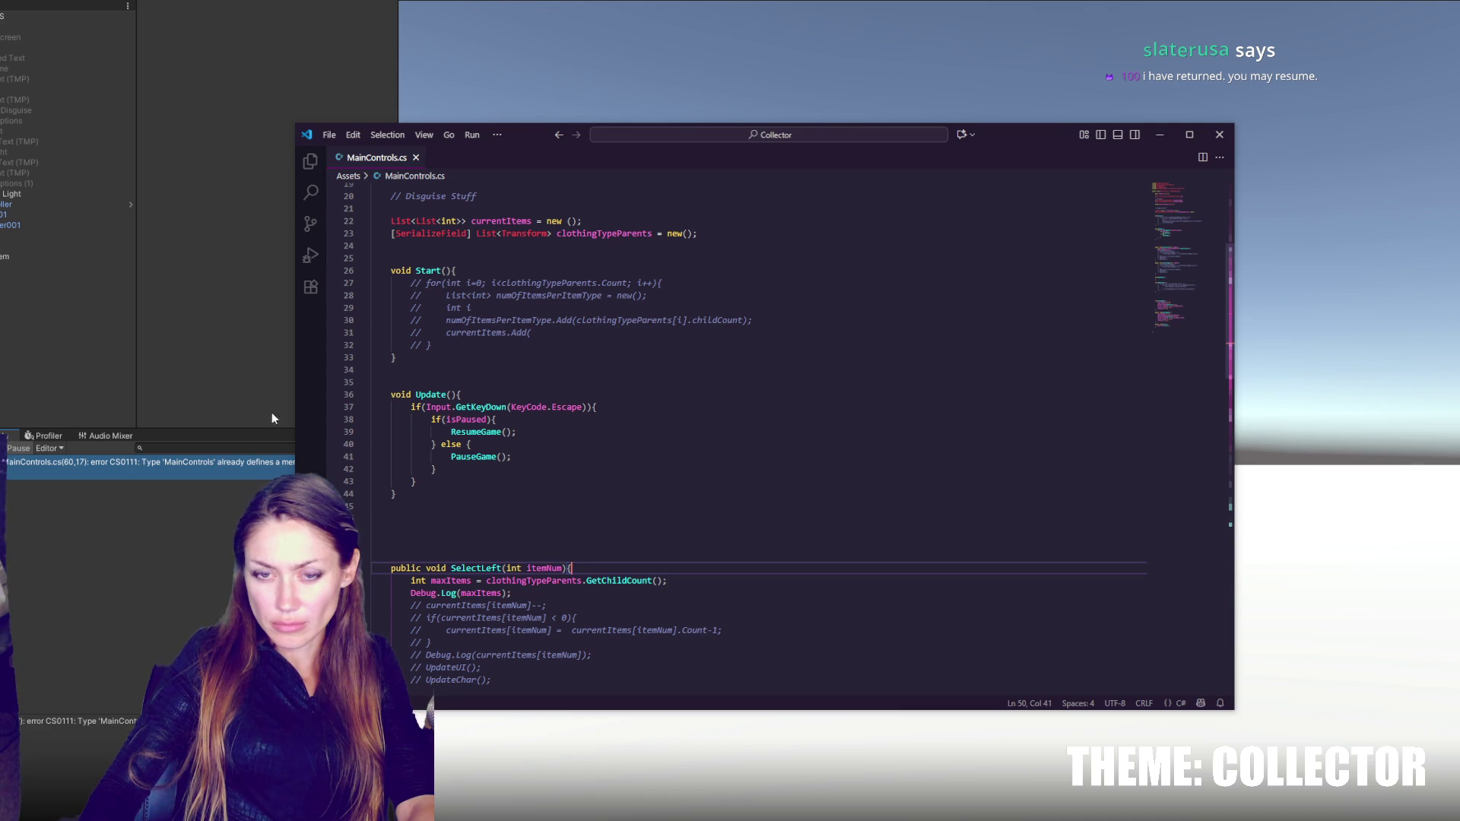
pyautogui.click(158, 412)
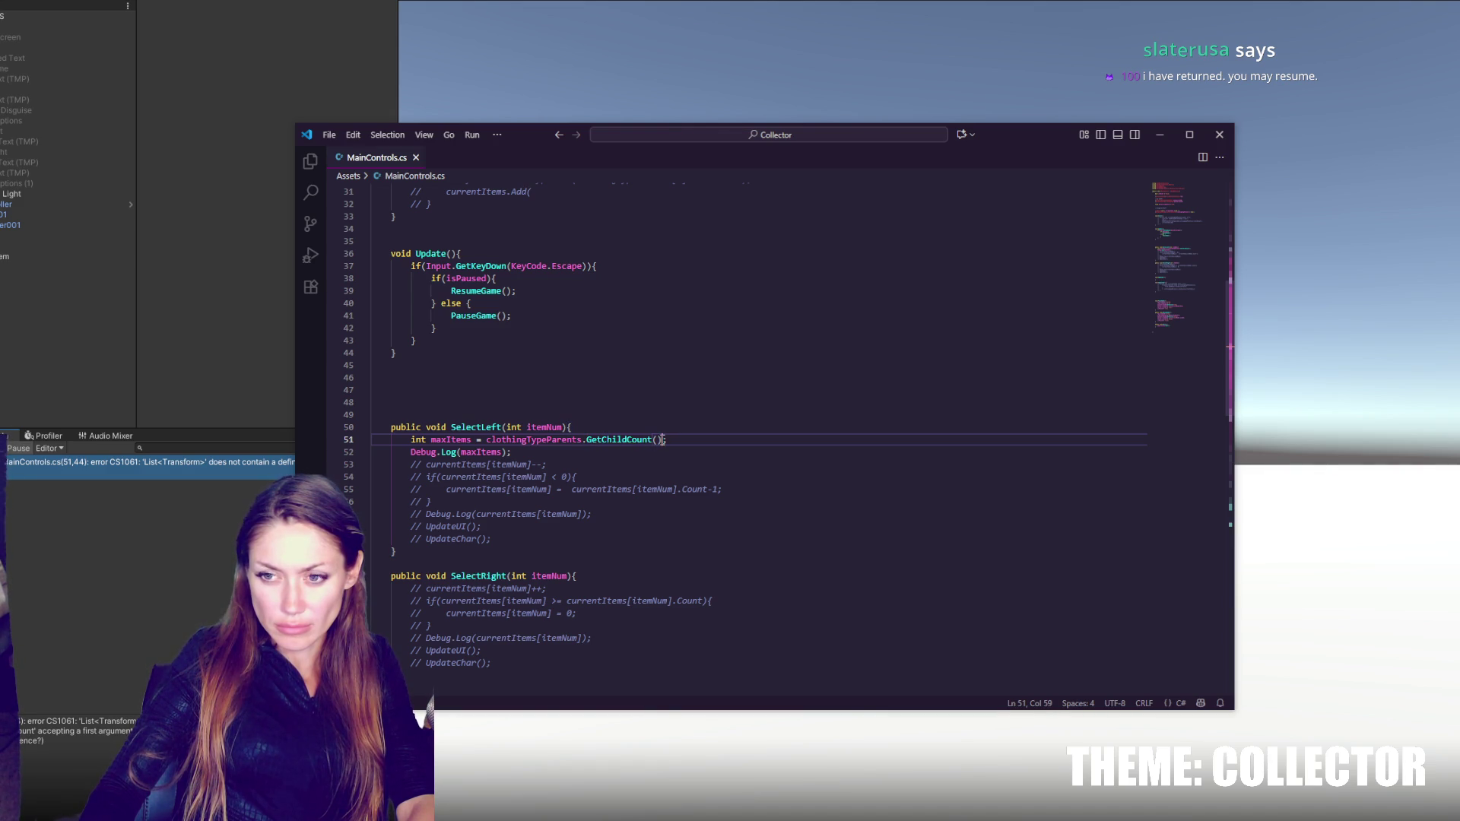
# - Save MainControls.cs and check Unity's recompile
pyautogui.hotkey('ctrl', 's')
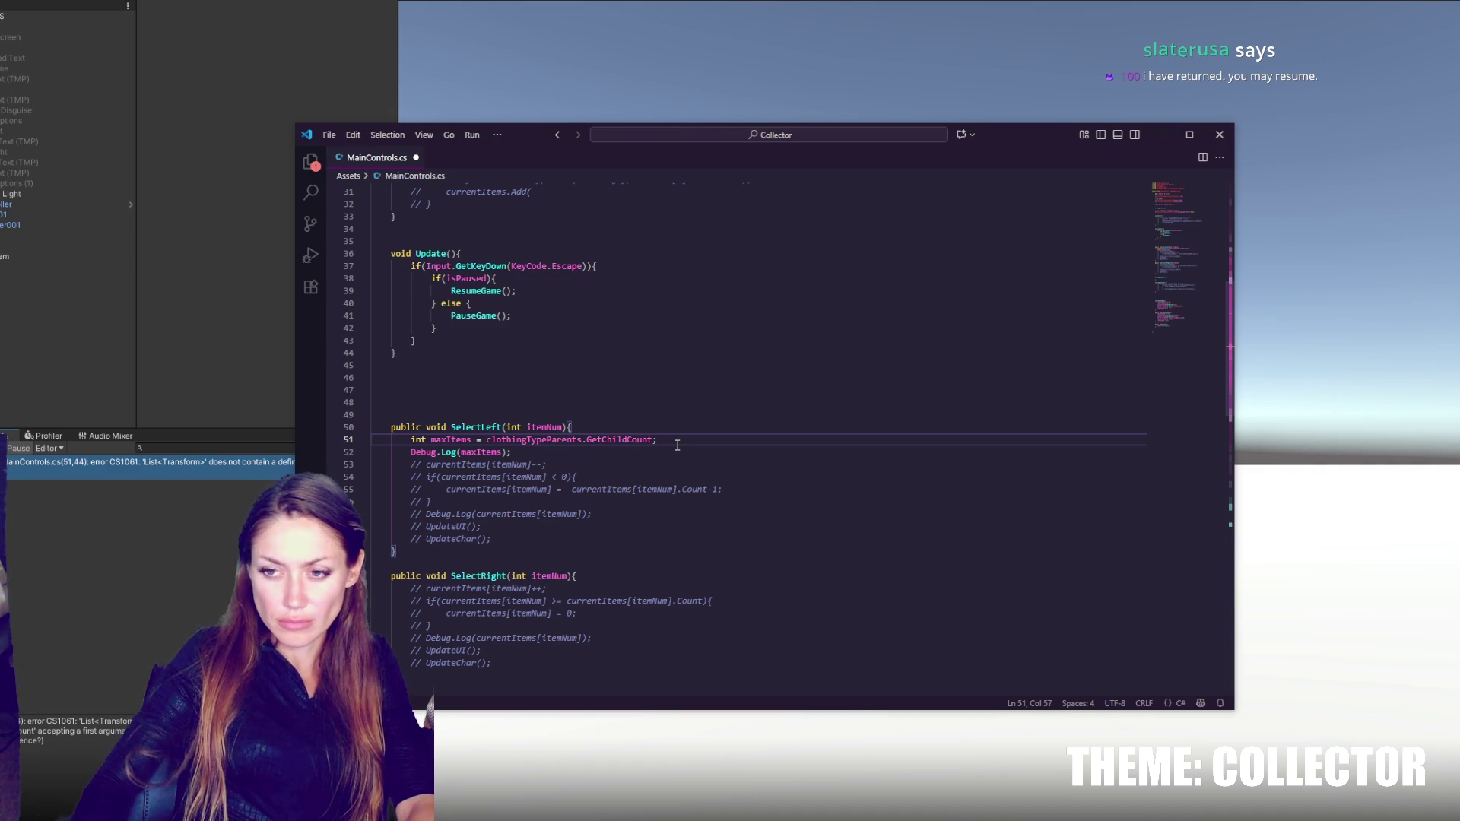
pyautogui.click(192, 383)
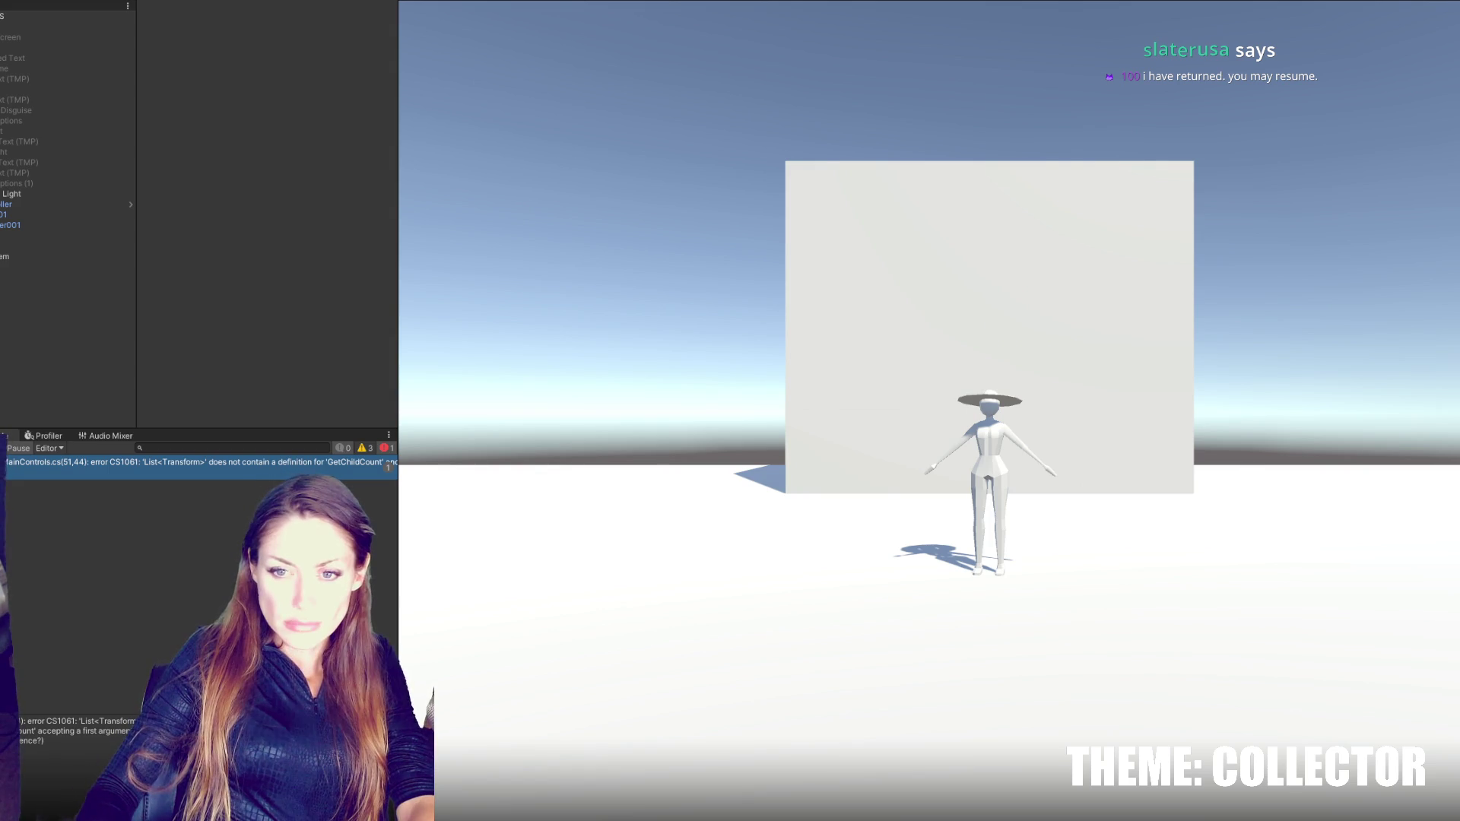
pyautogui.hotkey('alt', 'Tab')
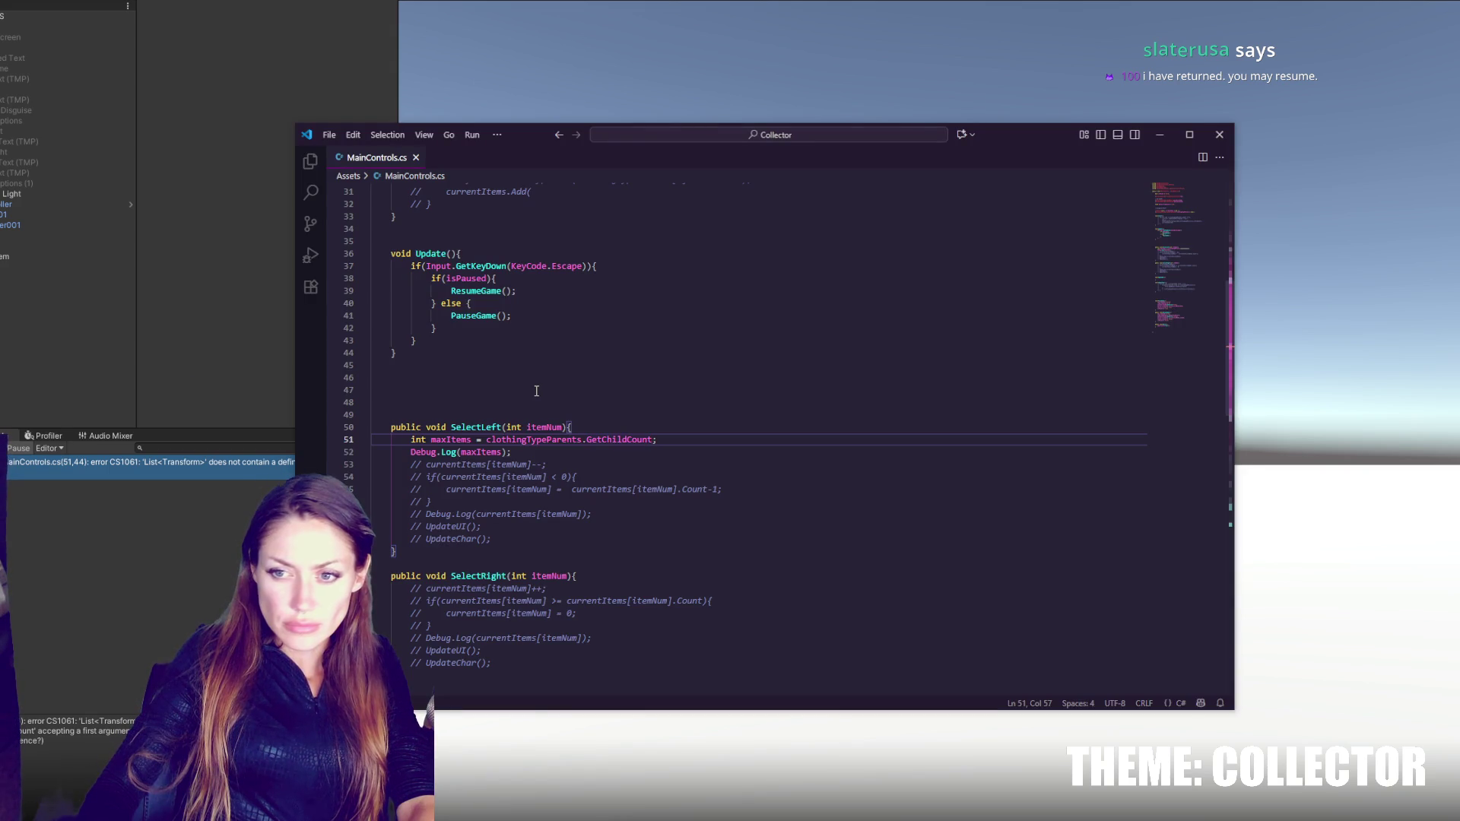
# - Change the line to clothingTypeParents[itemNum].GetChildCount(), save, and return to Unity
pyautogui.click(673, 420)
pyautogui.hotkey('ctrl', 'u')
pyautogui.scroll(4, 677, 426)
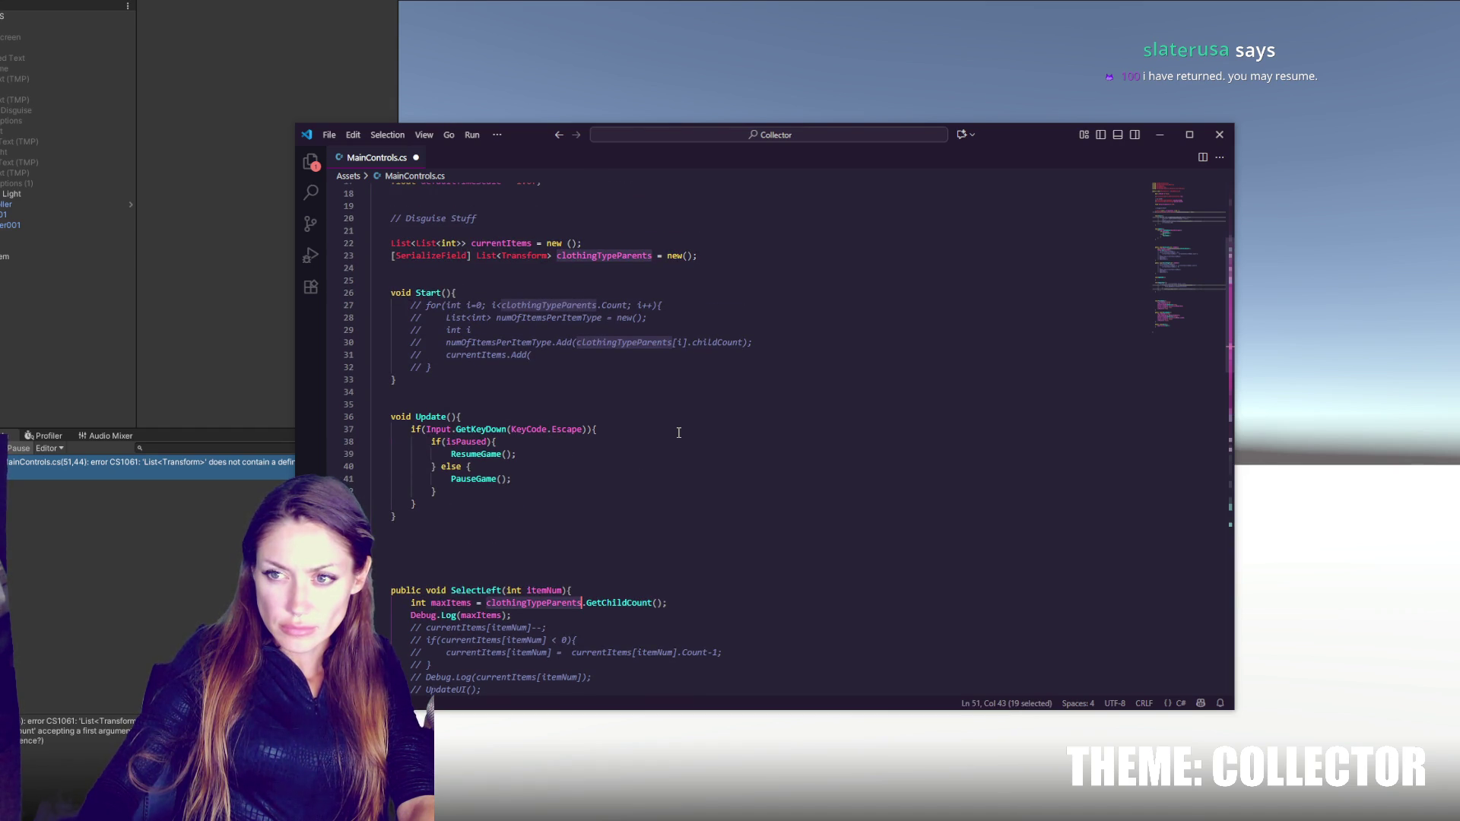
pyautogui.click(583, 602)
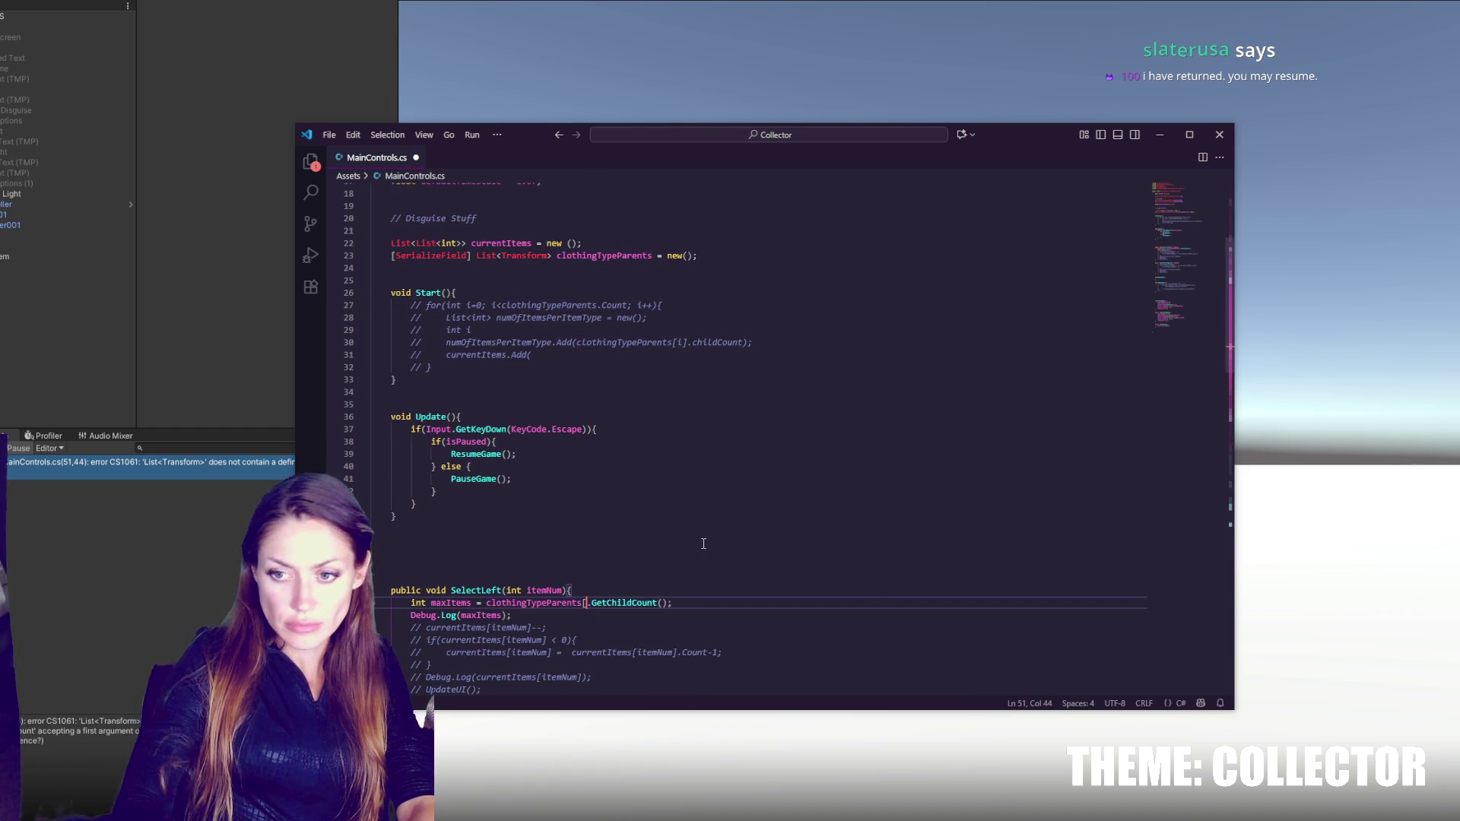
pyautogui.write('[itemN')
pyautogui.press('Escape')
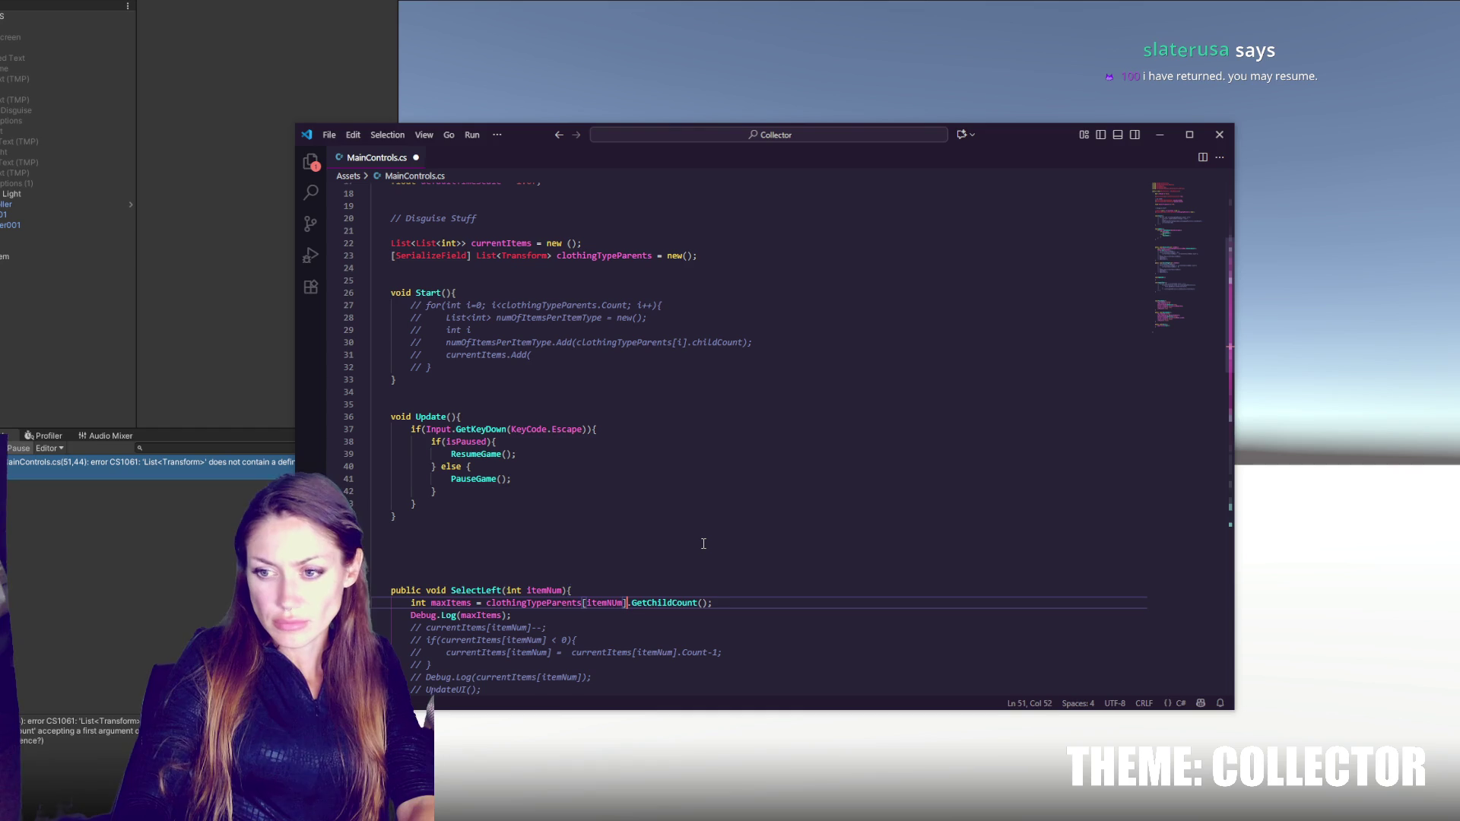
pyautogui.write('um]')
pyautogui.hotkey('ctrl', 's')
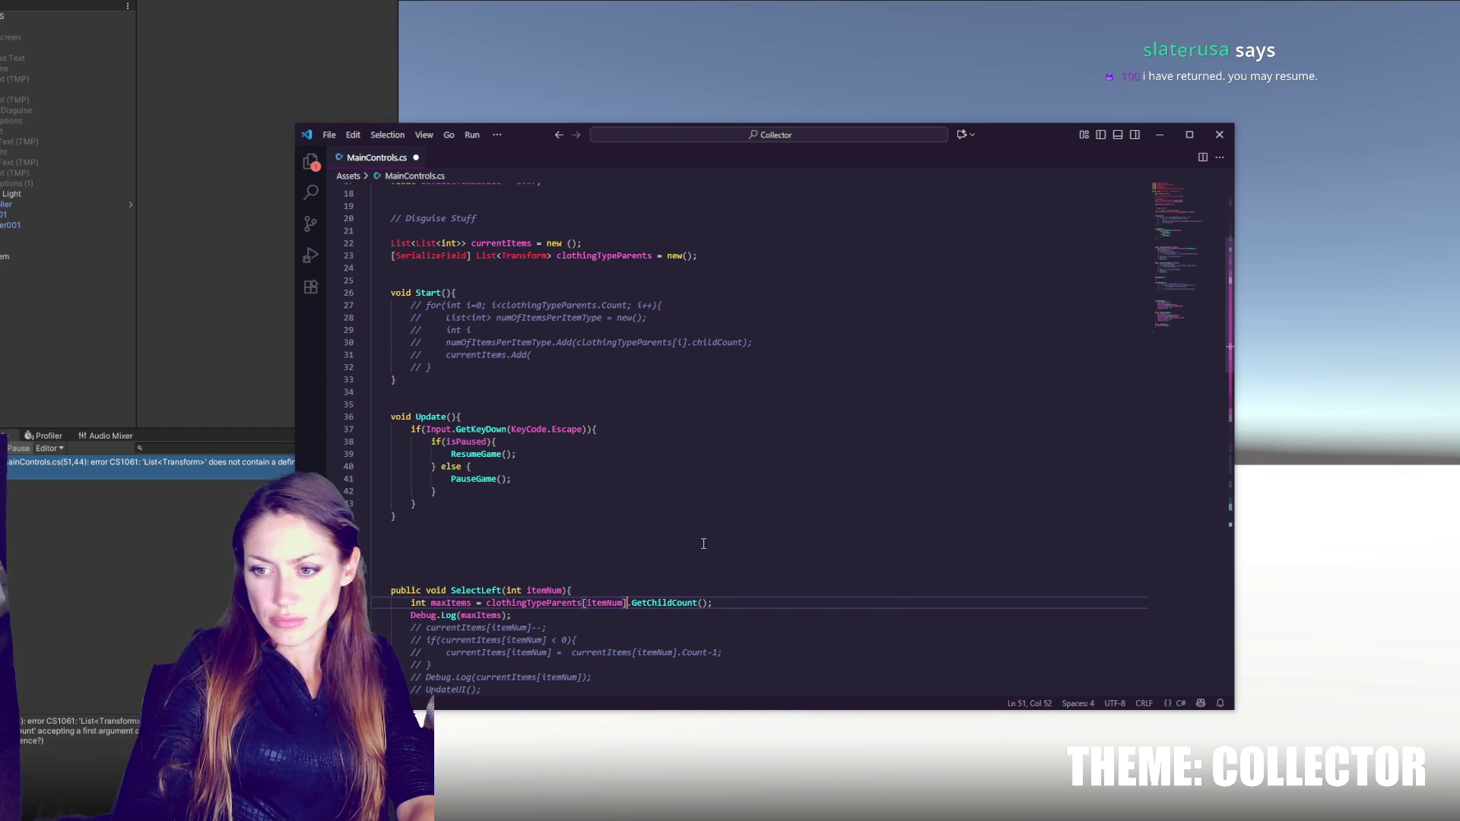
pyautogui.hotkey('alt', 'Tab')
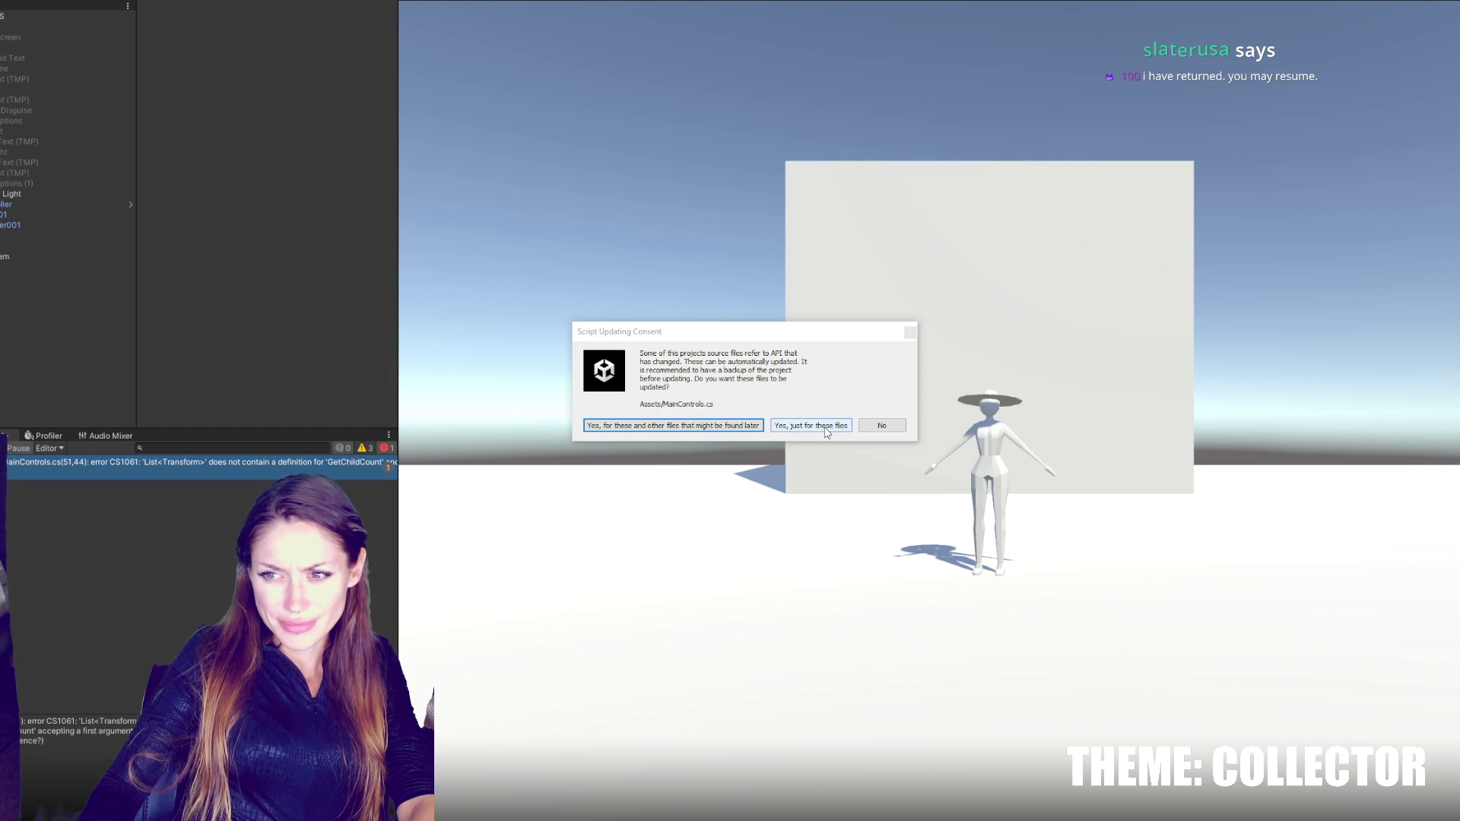
# - Accept the script API update and make Left's On Click call a MainControls function on CONTROLS
pyautogui.click(723, 426)
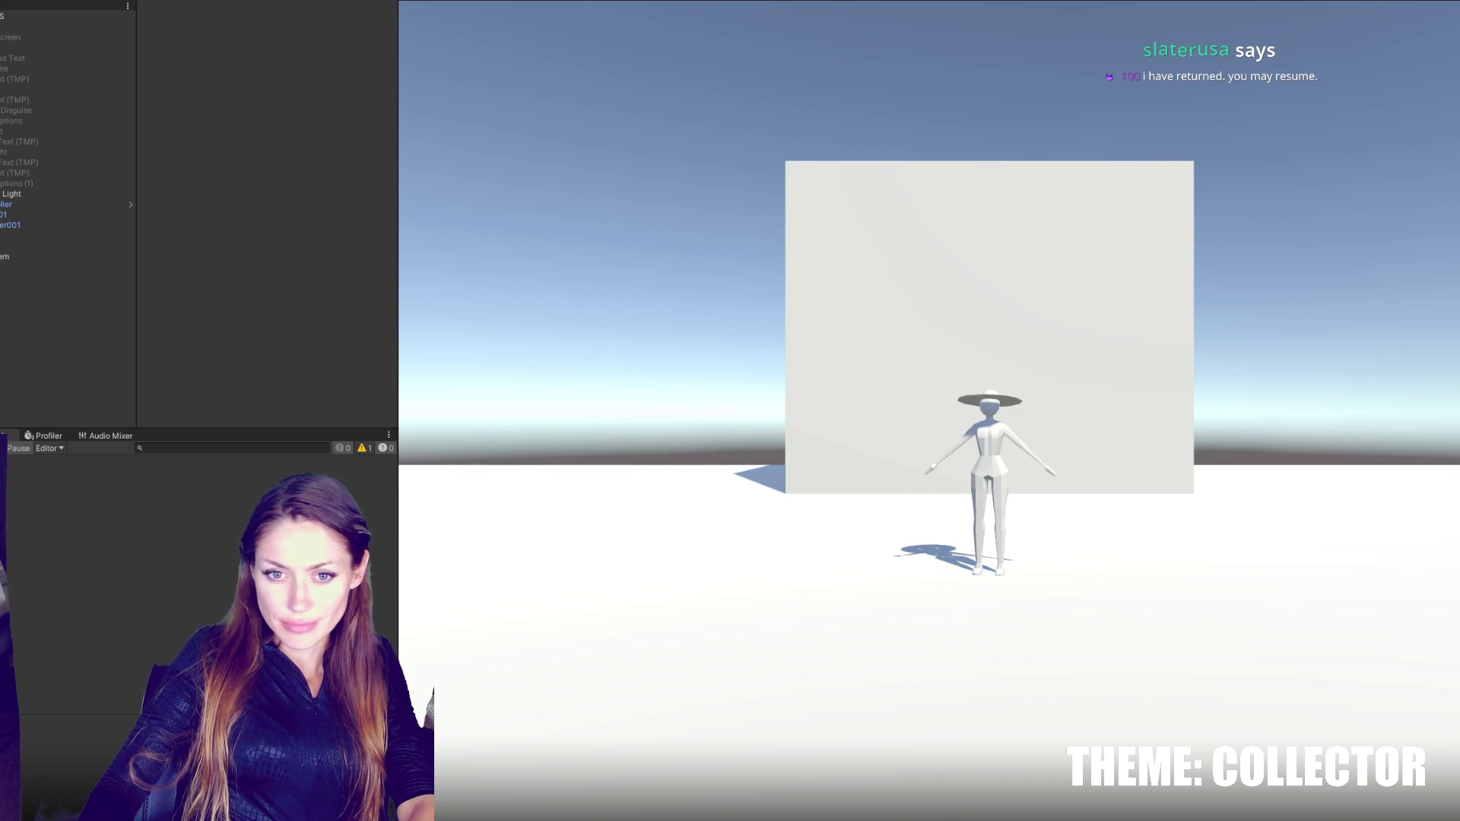
pyautogui.click(23, 131)
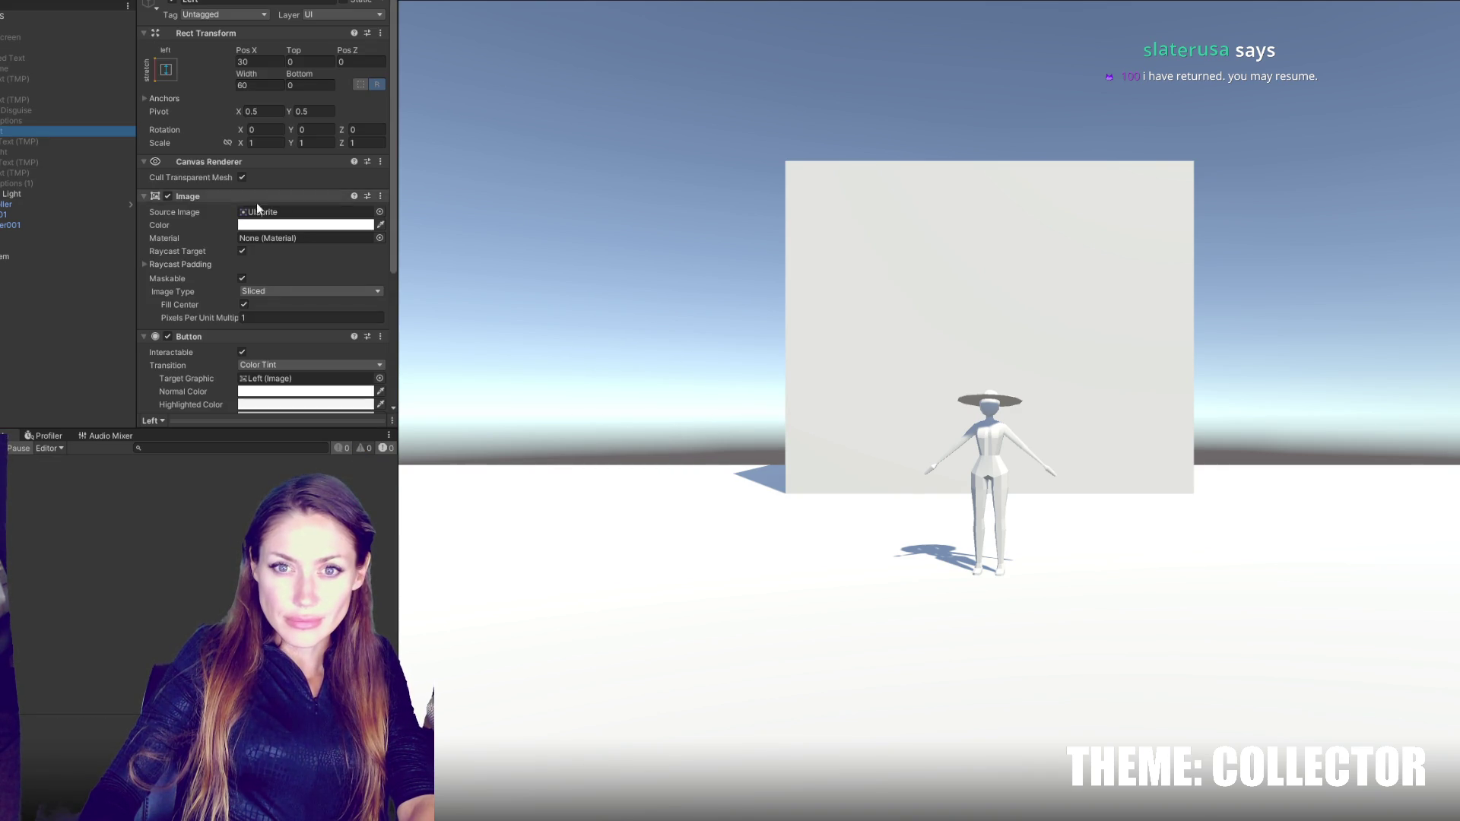
pyautogui.scroll(-5, 303, 247)
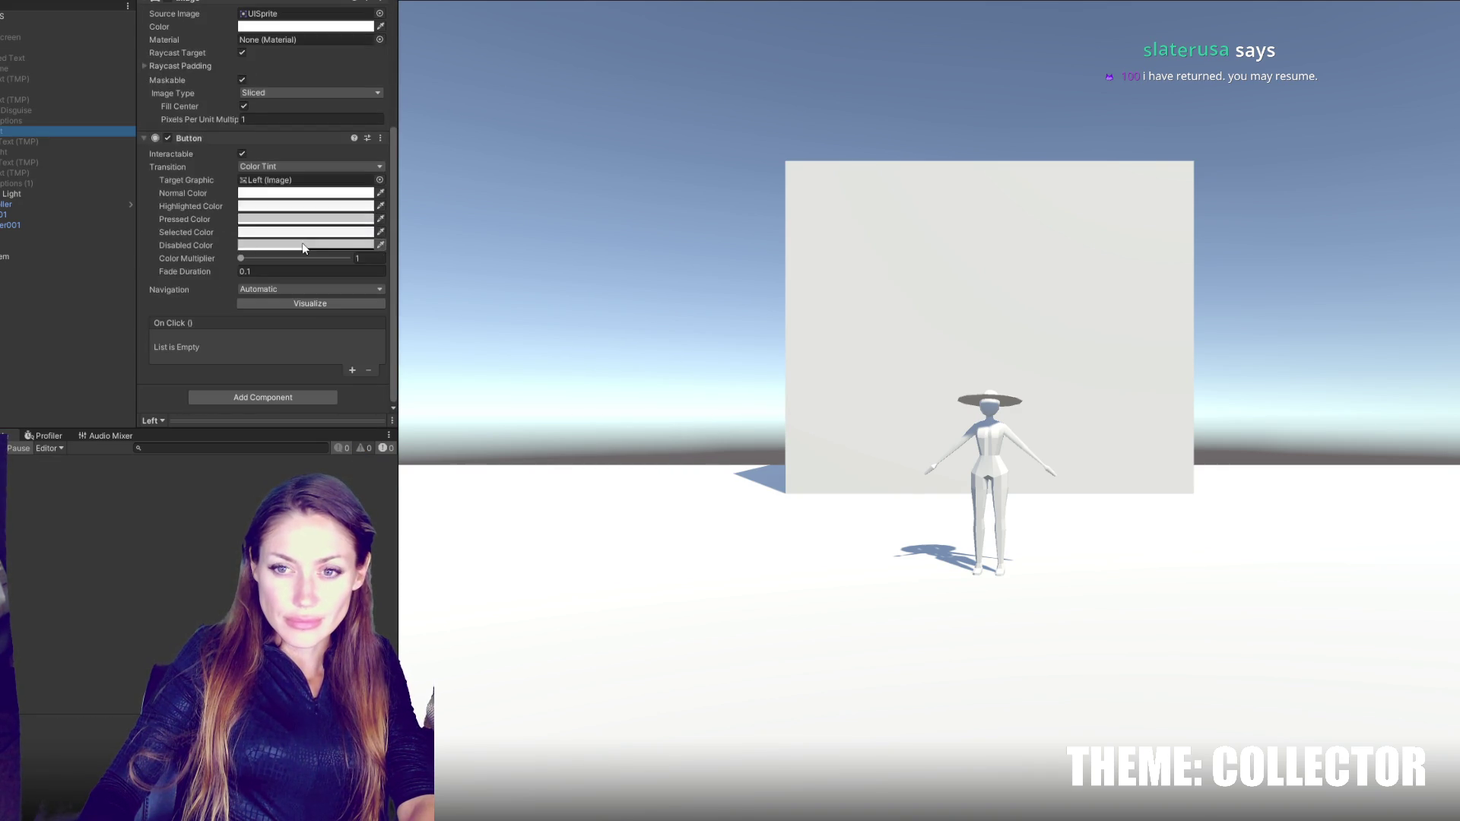
pyautogui.click(352, 371)
pyautogui.moveTo(30, 17)
pyautogui.mouseDown()
pyautogui.moveTo(32, 82)
pyautogui.moveTo(194, 356)
pyautogui.mouseUp()
pyautogui.click(289, 340)
pyautogui.moveTo(278, 401)
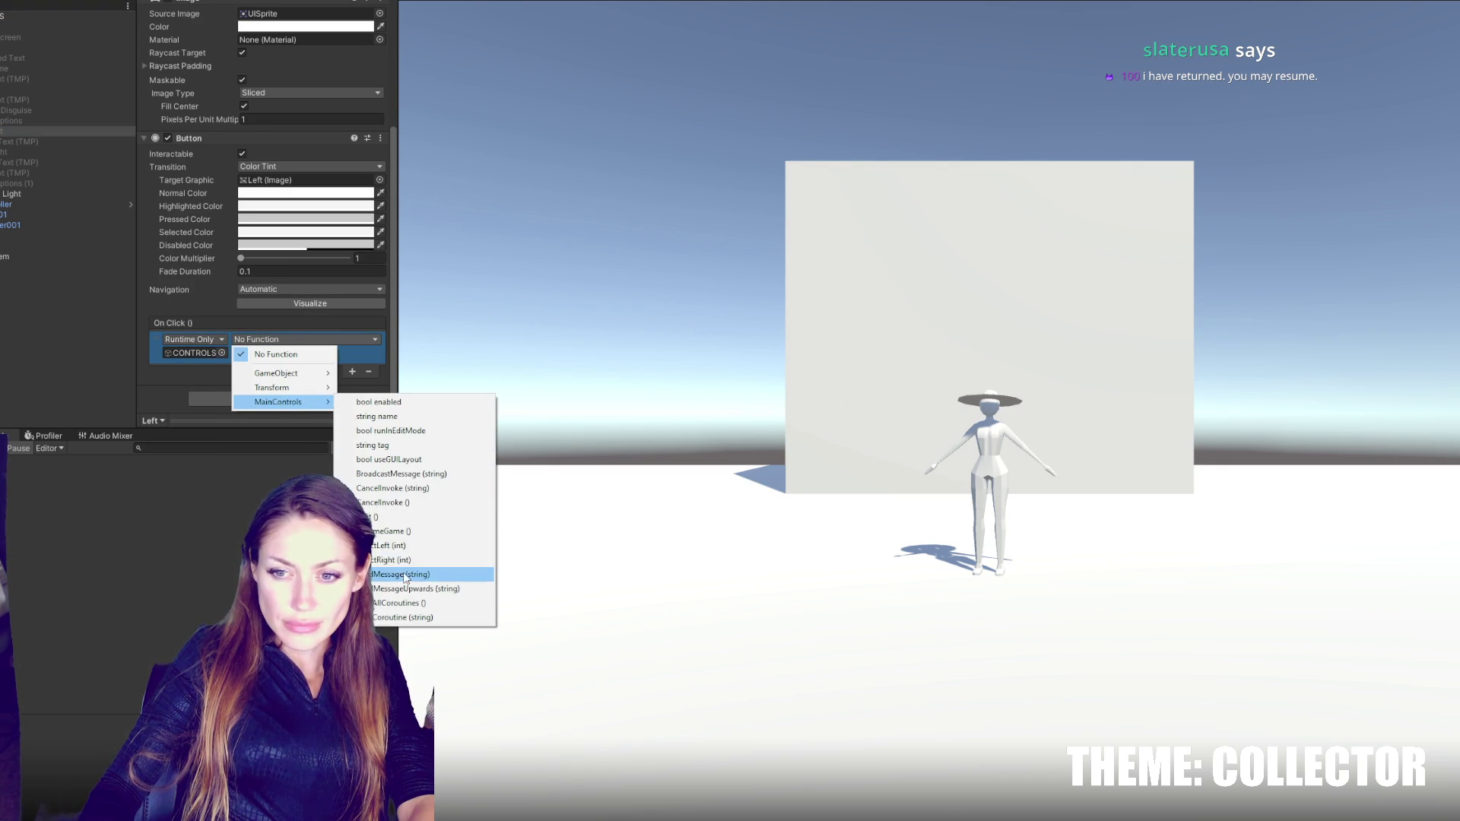
pyautogui.click(388, 545)
# - Make the Right button's On Click call MainControls.SelectRight on CONTROLS
pyautogui.click(40, 152)
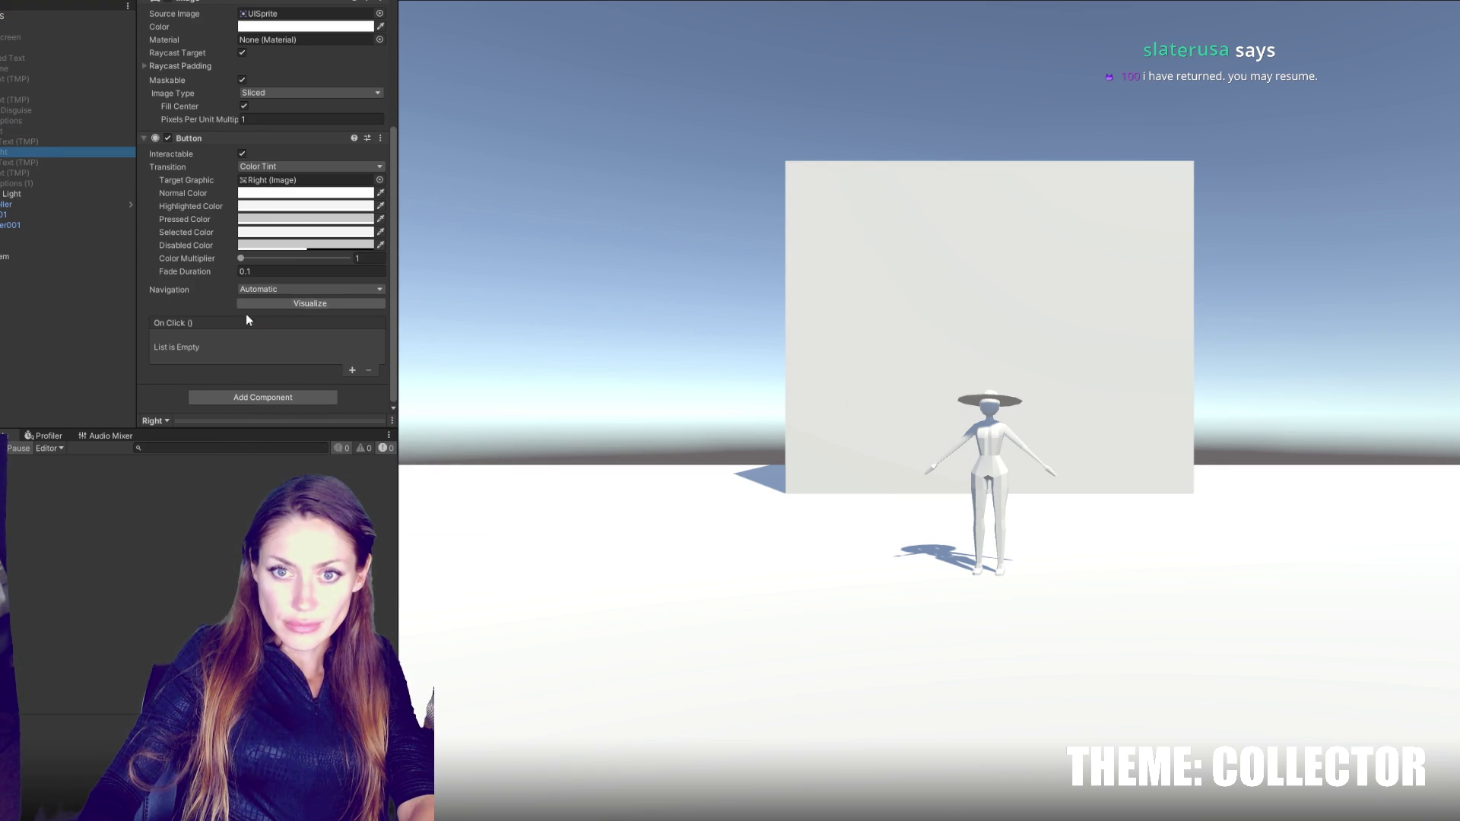
pyautogui.click(352, 371)
pyautogui.moveTo(30, 16); pyautogui.dragTo(193, 353)
pyautogui.click(289, 339)
pyautogui.moveTo(300, 403)
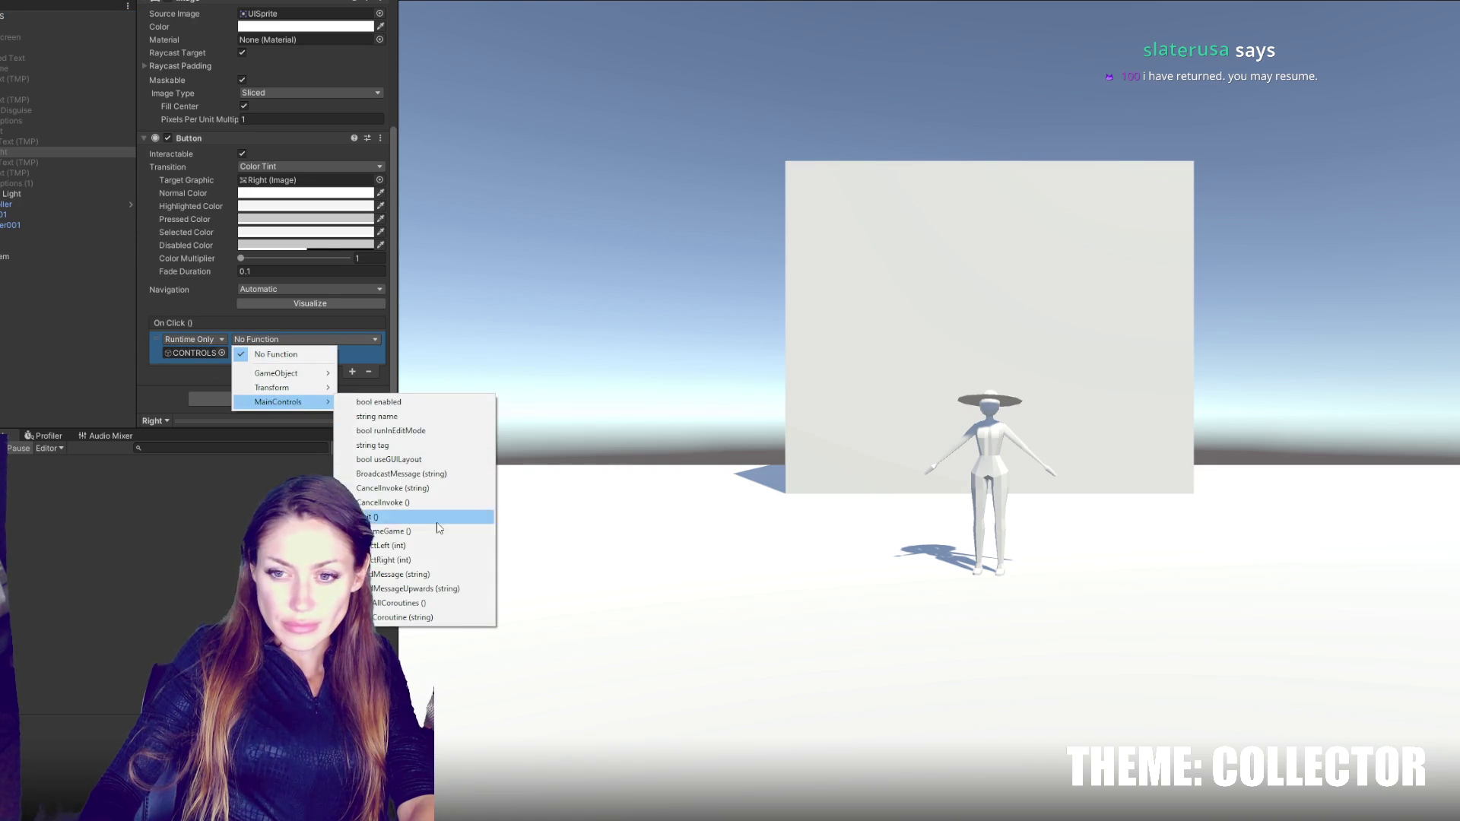
pyautogui.click(438, 560)
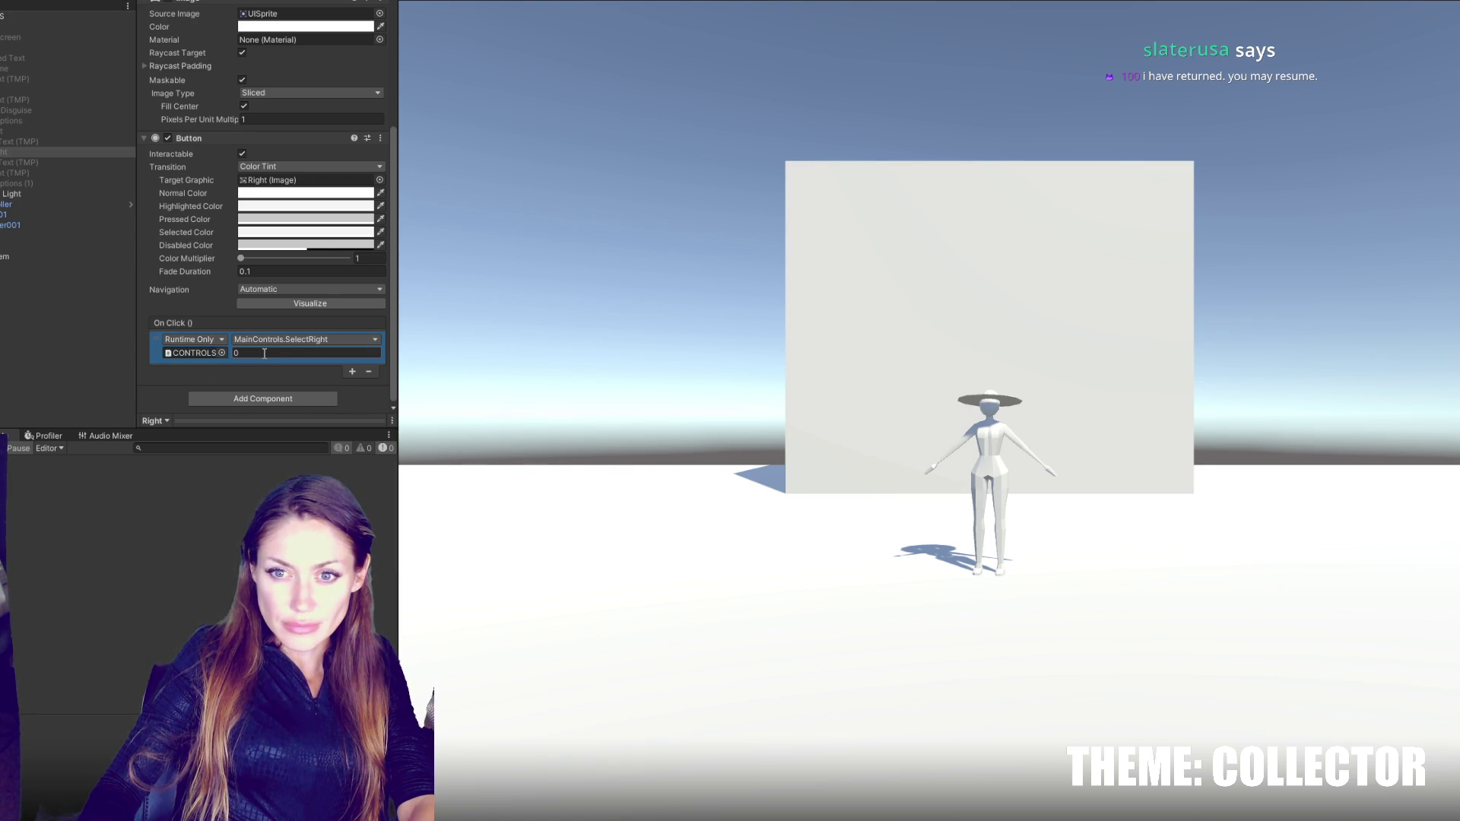
# - Add one empty element to CONTROLS' Clothing Type Parents list
pyautogui.click(54, 17)
pyautogui.click(216, 160)
pyautogui.click(360, 193)
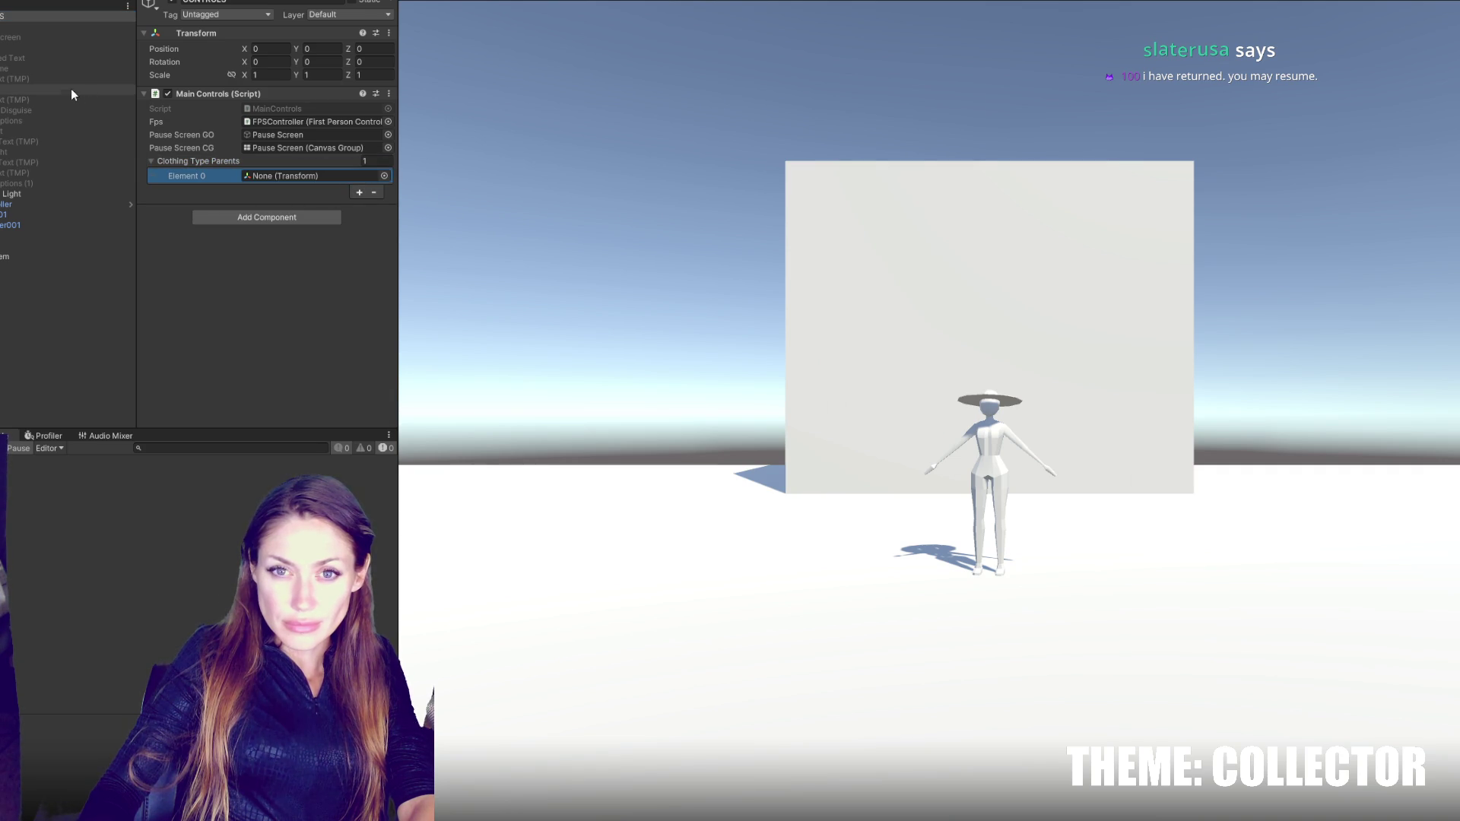
# - Put Hats into Element 0 and add an empty GameObject above hat under LD Char 001
pyautogui.click(68, 245)
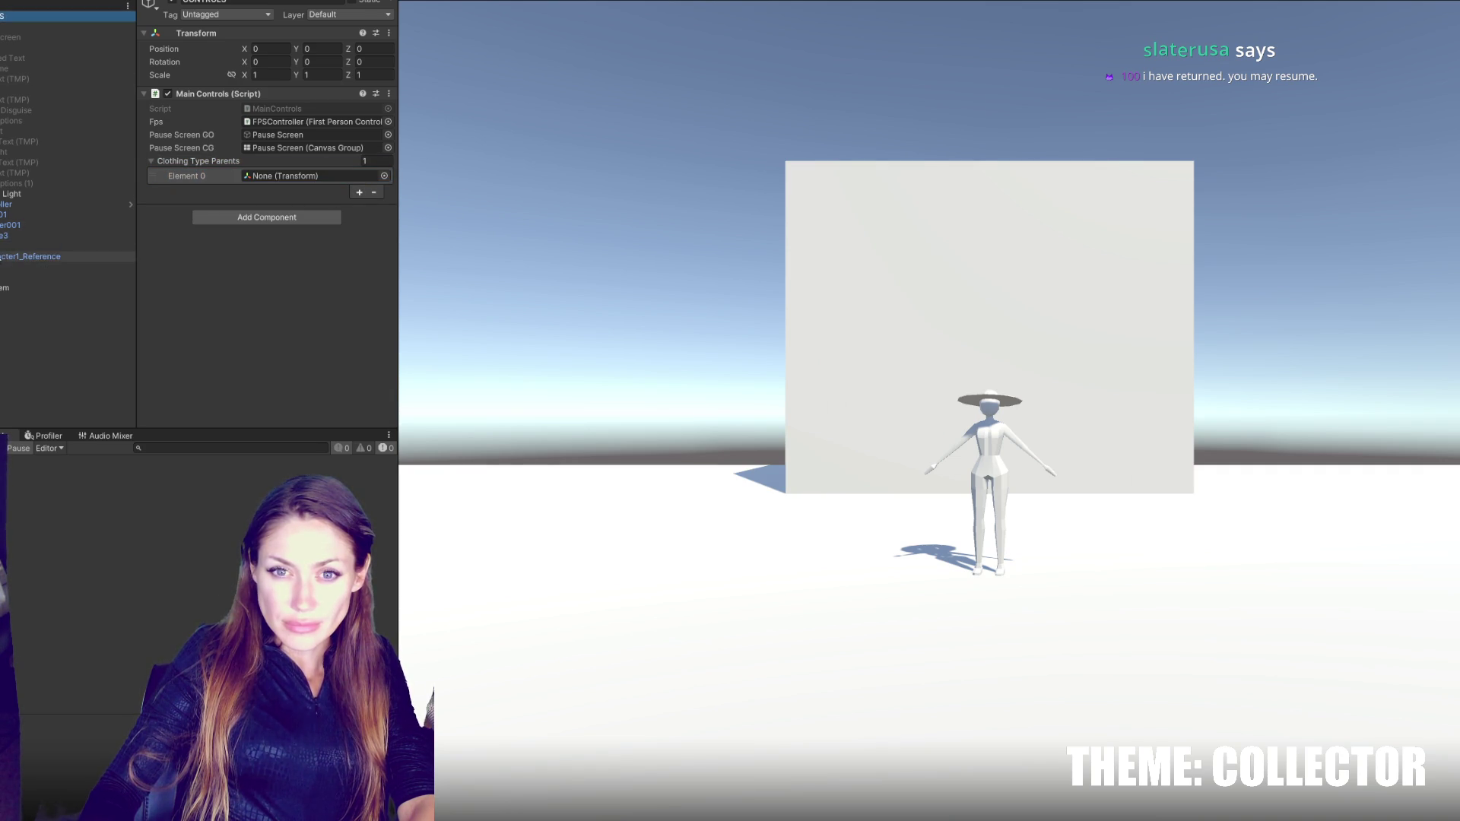
pyautogui.moveTo(68, 245); pyautogui.dragTo(261, 182)
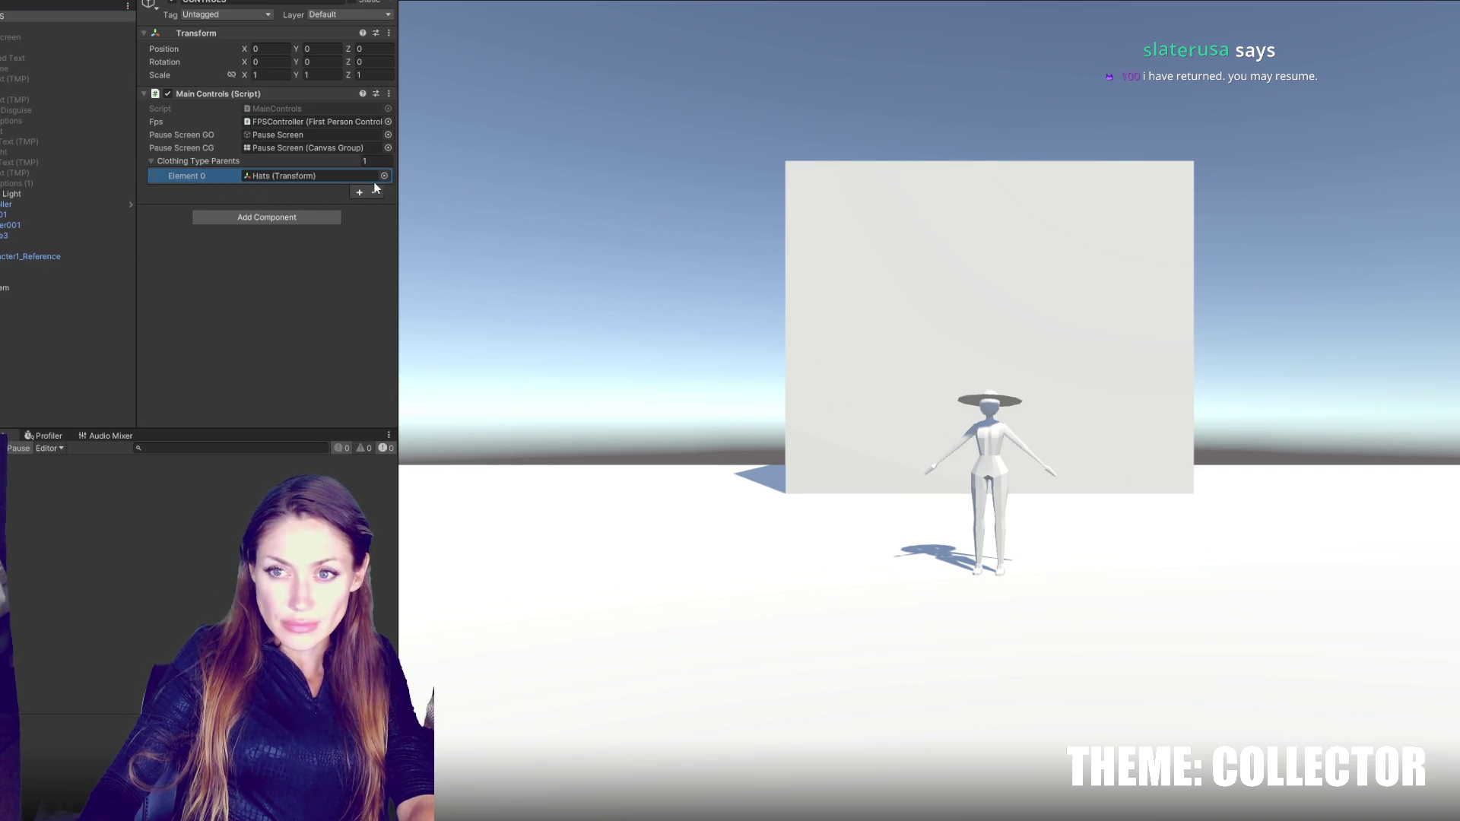
pyautogui.click(3, 216)
pyautogui.rightClick(3, 216)
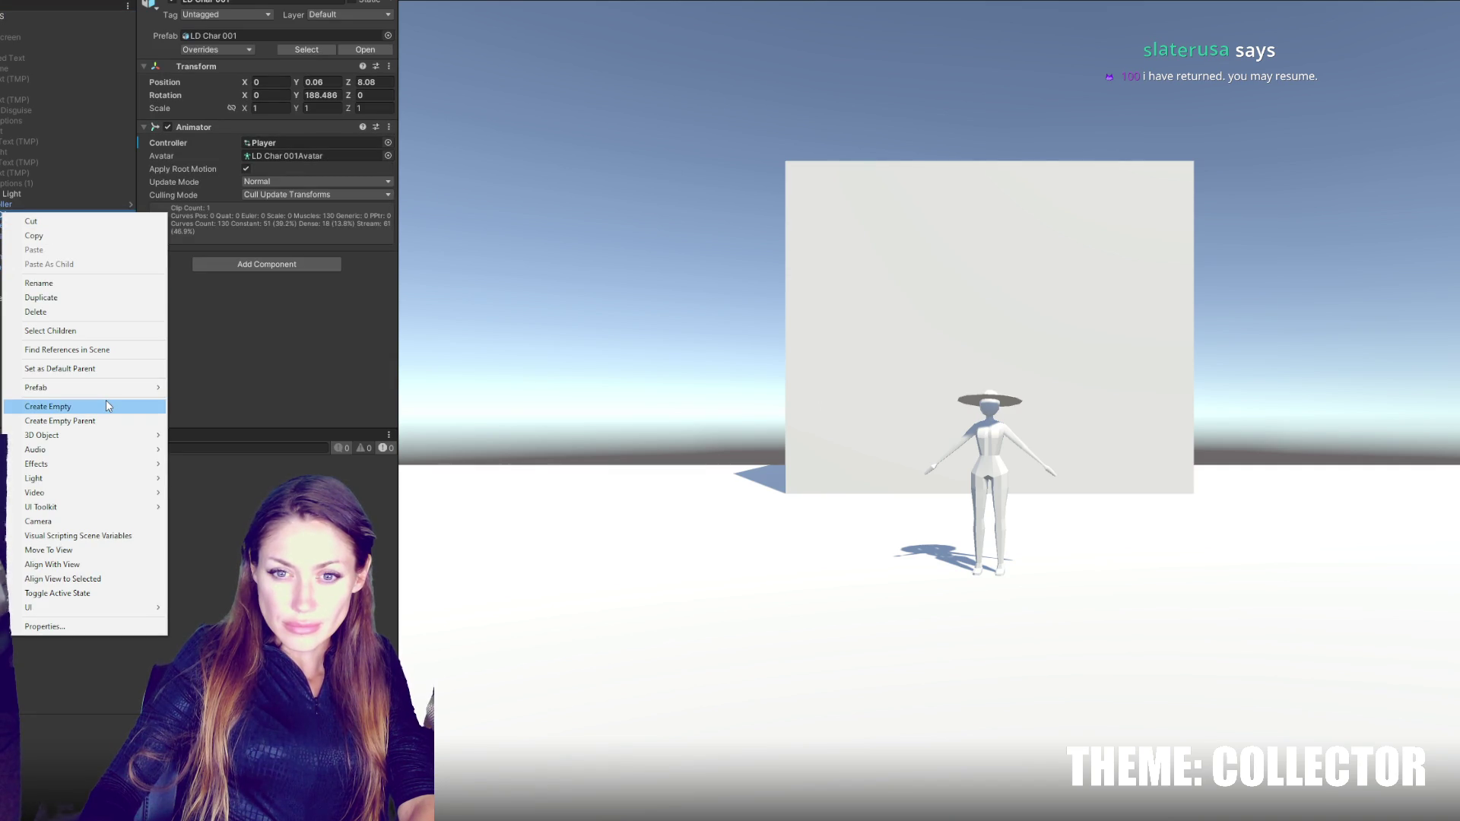
pyautogui.click(107, 406)
pyautogui.click(16, 293)
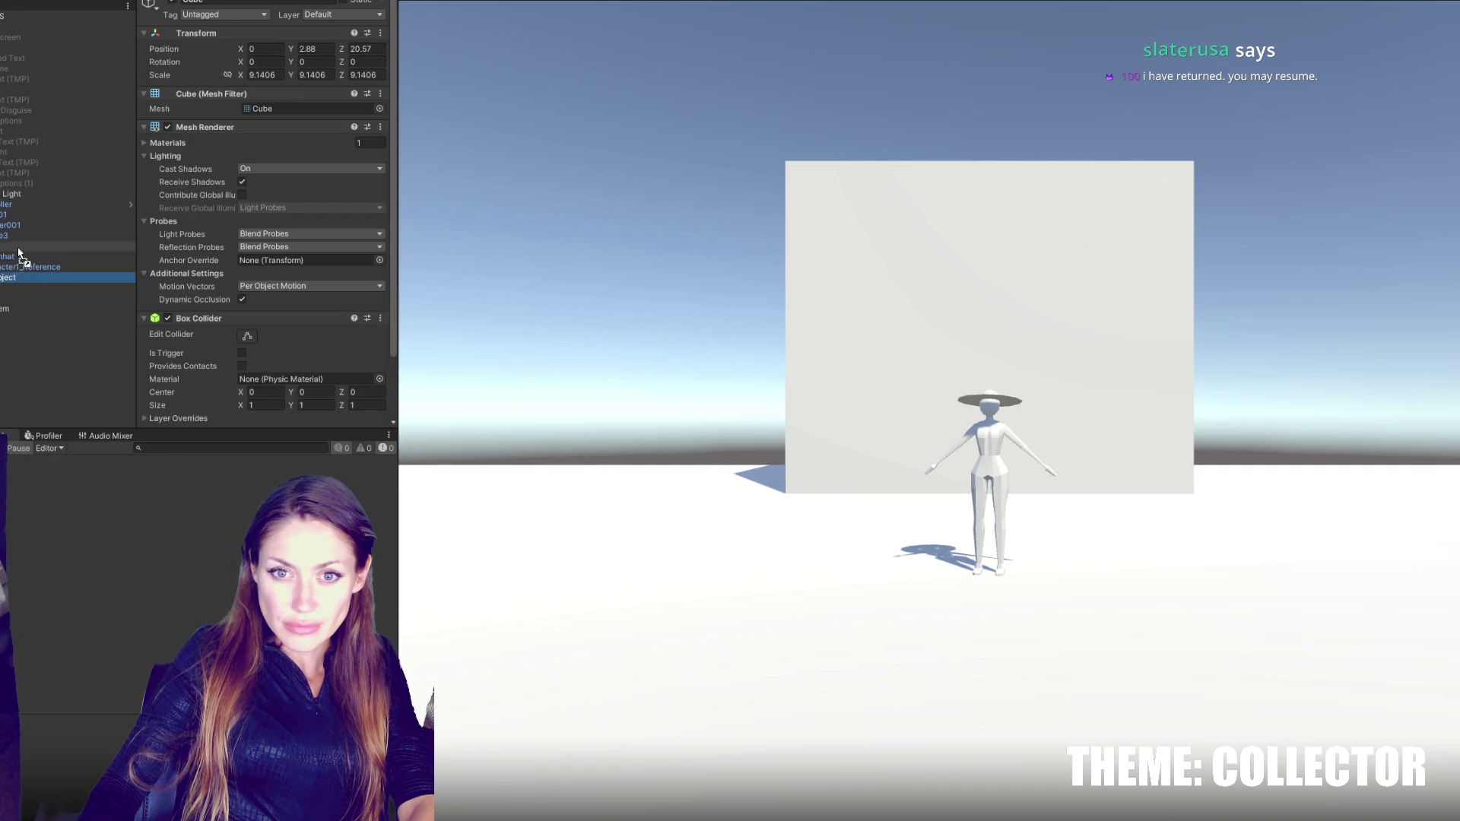
pyautogui.click(19, 266)
pyautogui.moveTo(20, 253); pyautogui.dragTo(22, 257)
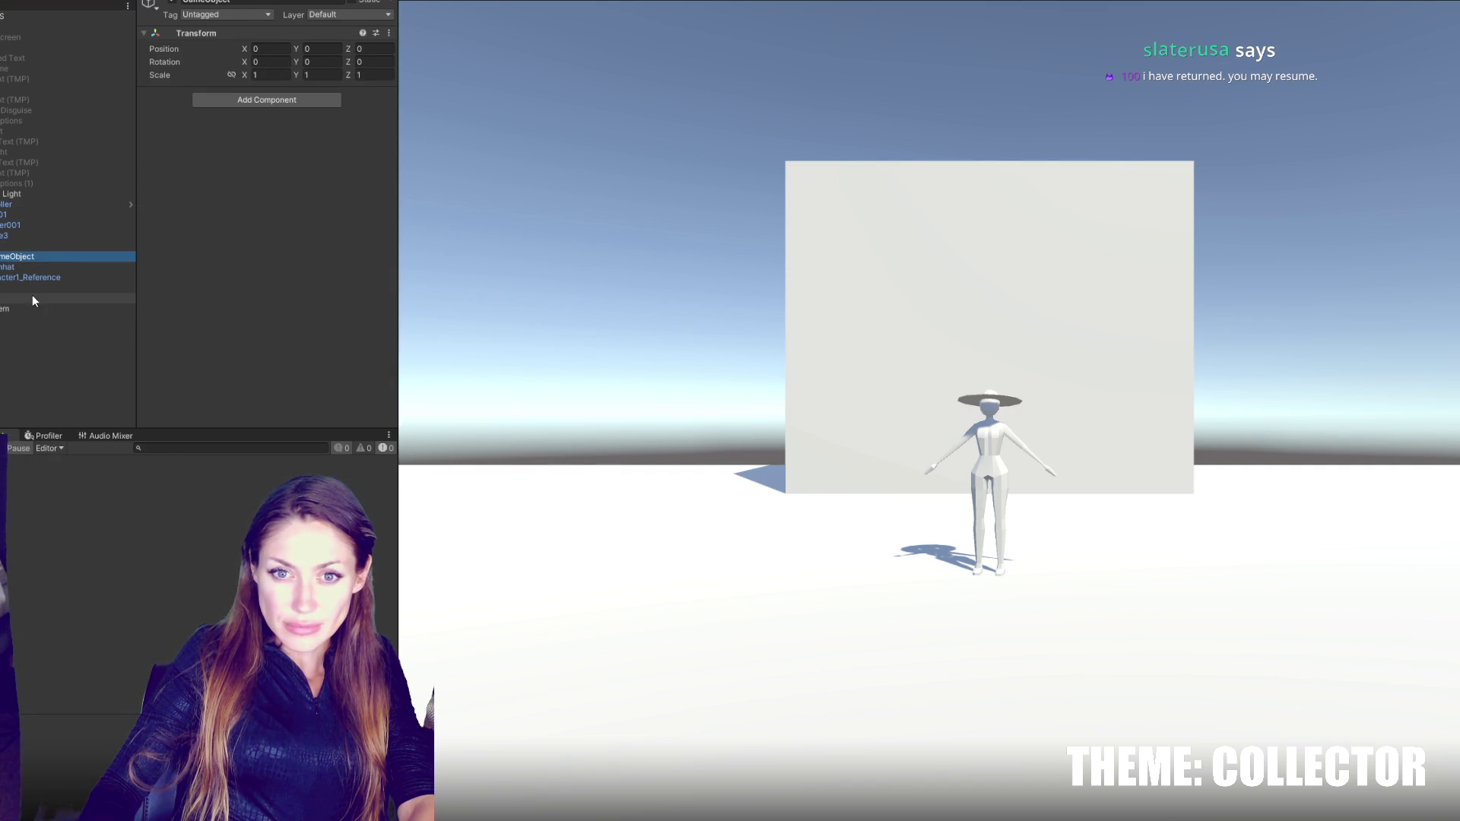
pyautogui.click(32, 299)
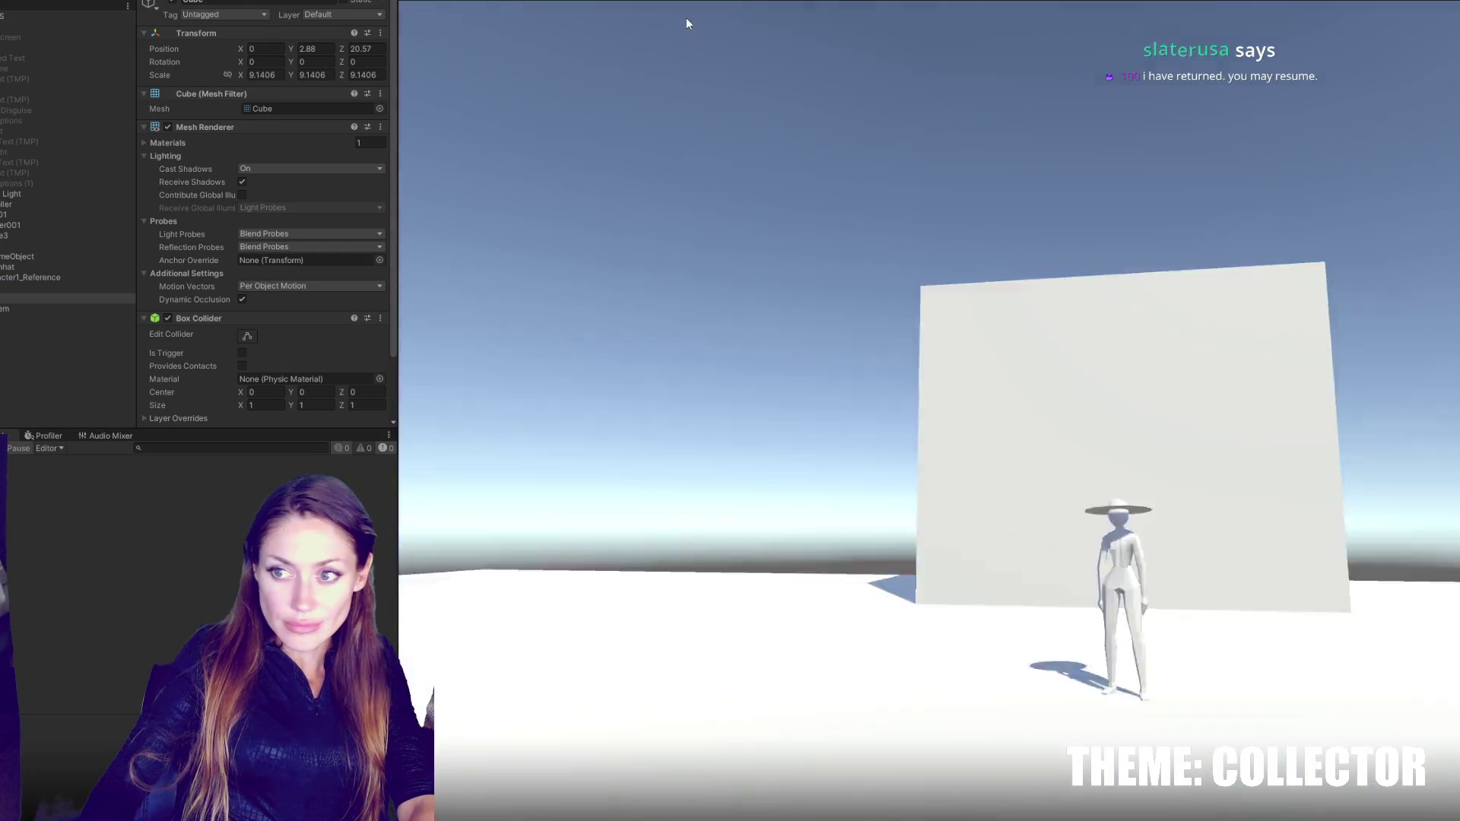
# - Stop Play mode and create a new cube named MIRROR
pyautogui.press('Escape')
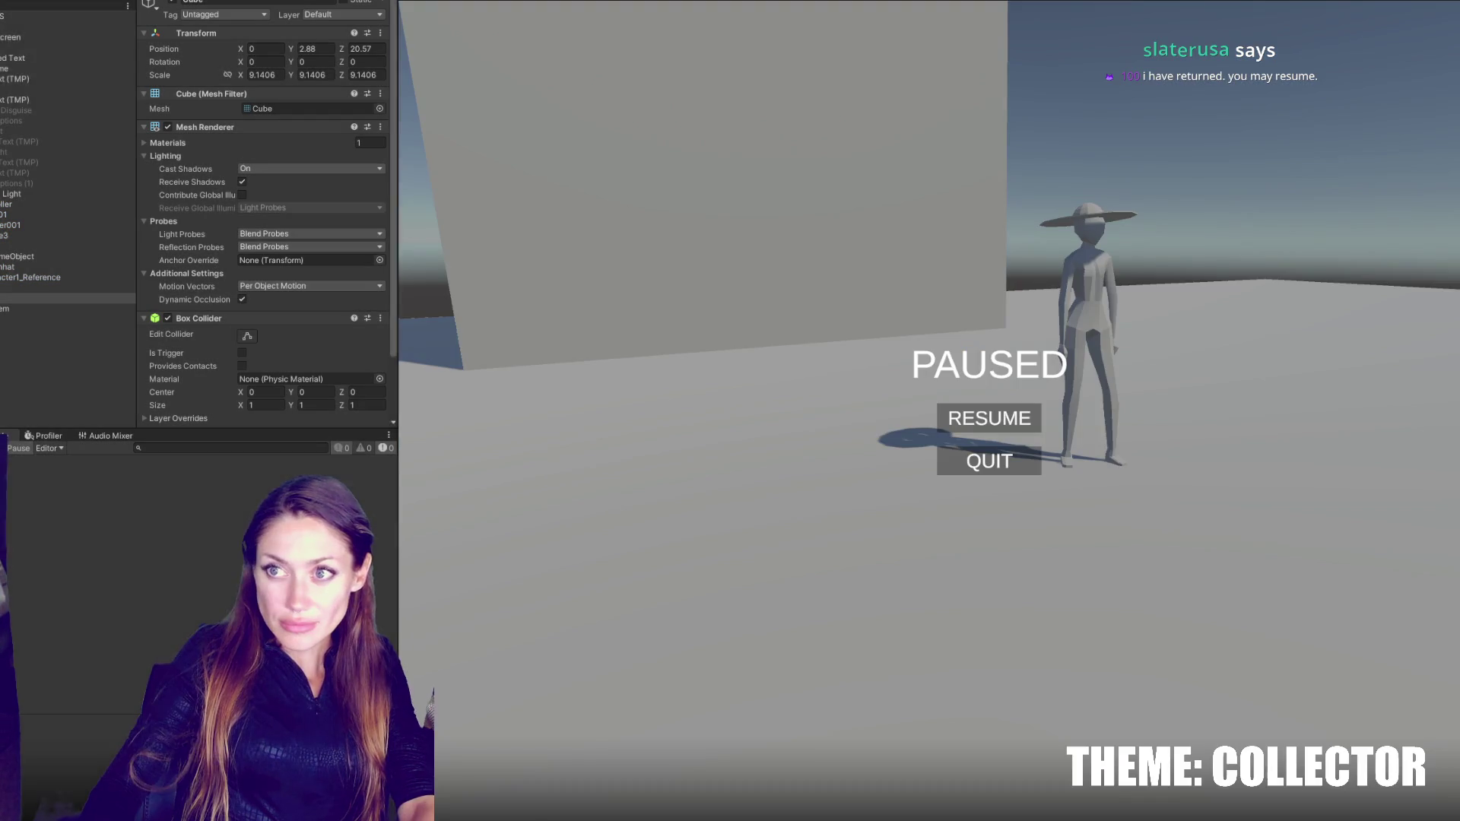
pyautogui.hotkey('ctrl', 'p')
pyautogui.rightClick(13, 384)
pyautogui.moveTo(115, 575)
pyautogui.click(196, 571)
pyautogui.write('MIRROR')
pyautogui.press('Return')
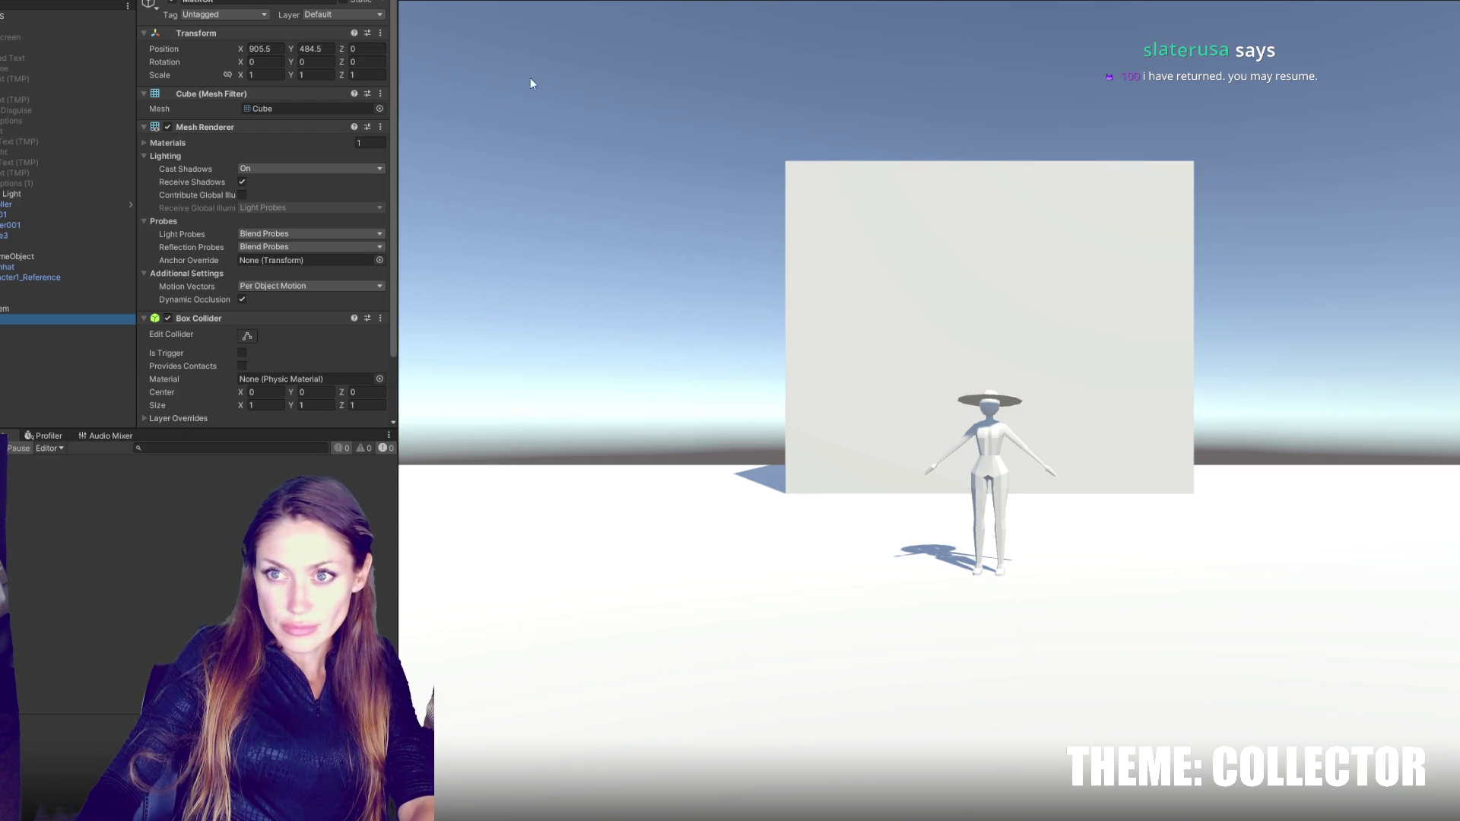
# - Zero the cube's position, flatten it along Z, and move it beside the wall
pyautogui.hotkey('ctrl', '1')
pyautogui.press('f')
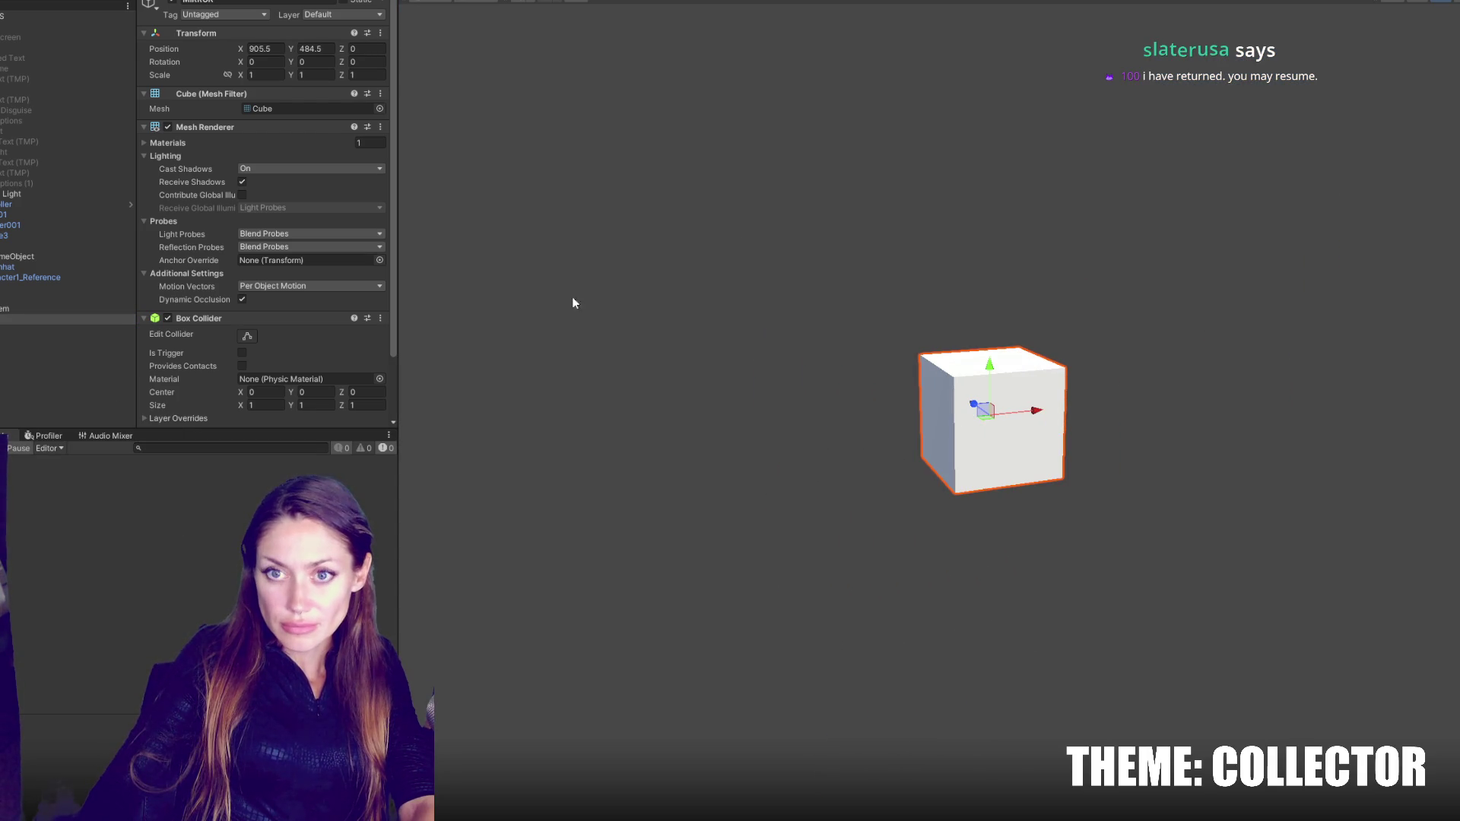
pyautogui.doubleClick(262, 48)
pyautogui.write('0')
pyautogui.press('Tab')
pyautogui.write('0')
pyautogui.press('Return')
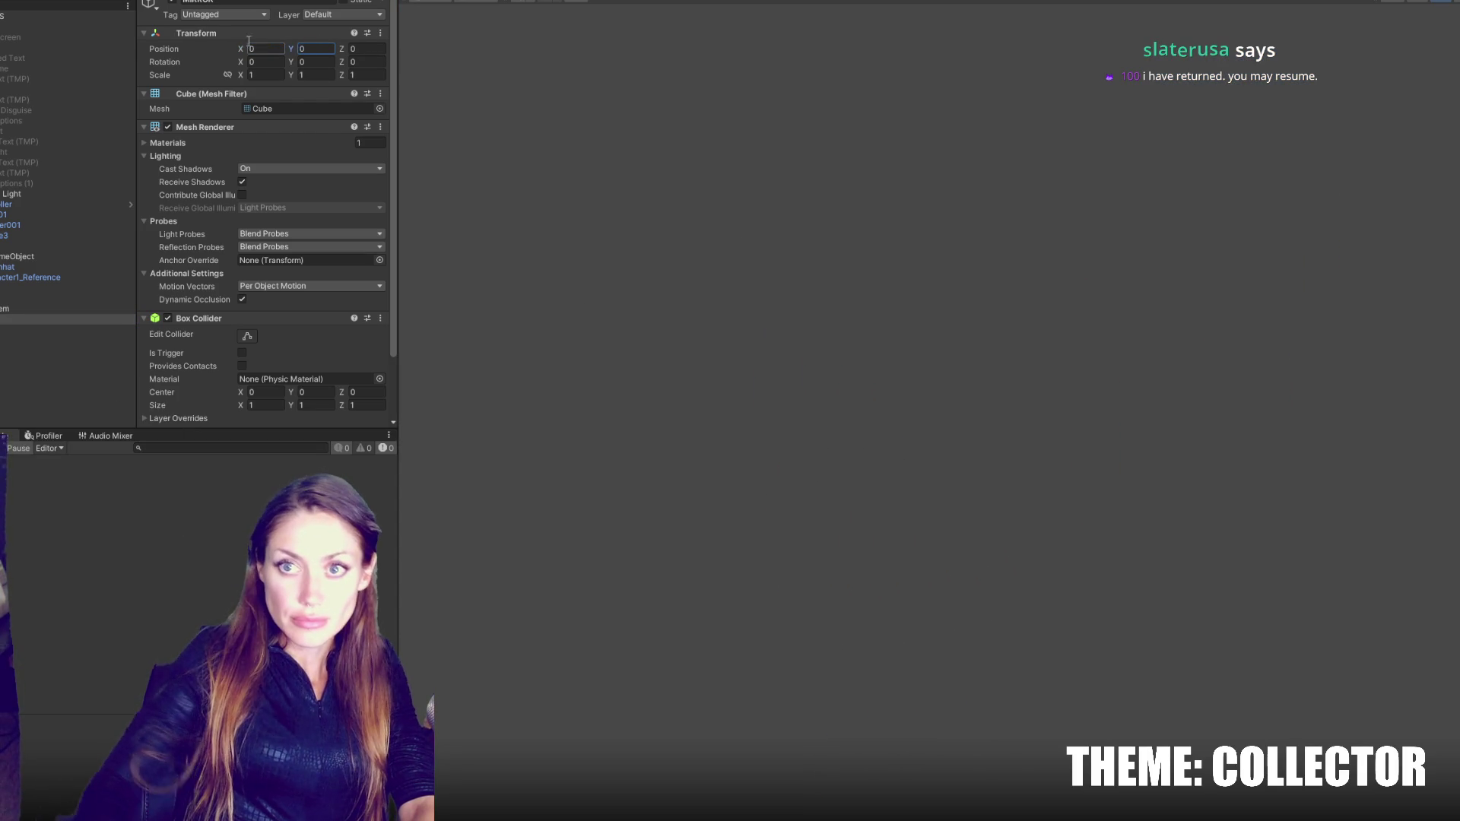
pyautogui.press('f')
pyautogui.moveTo(978, 391)
pyautogui.mouseDown()
pyautogui.moveTo(992, 398)
pyautogui.moveTo(924, 228)
pyautogui.moveTo(980, 163)
pyautogui.moveTo(761, 169)
pyautogui.mouseUp()
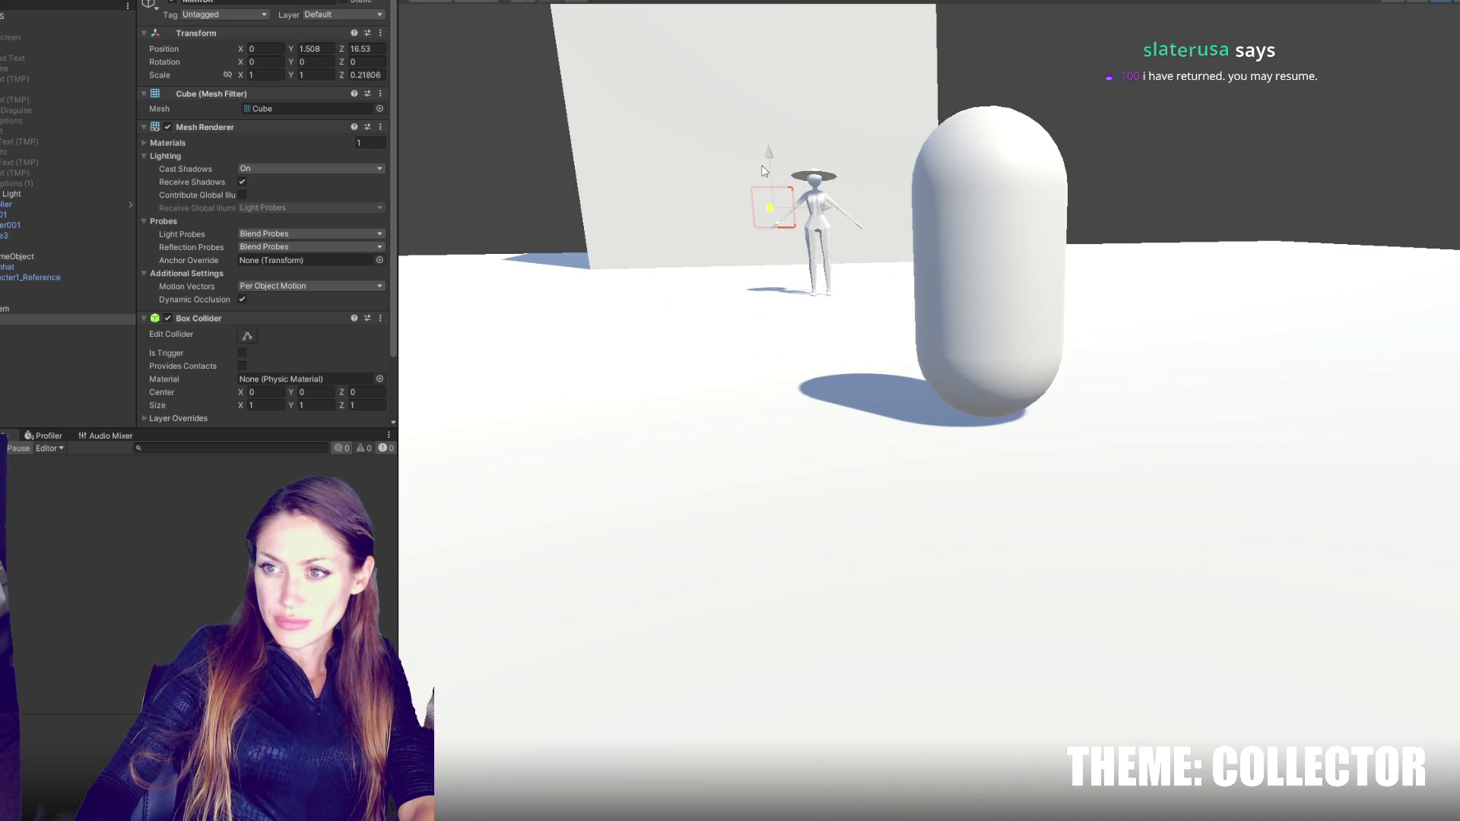
pyautogui.moveTo(829, 211); pyautogui.dragTo(724, 222)
pyautogui.press('f')
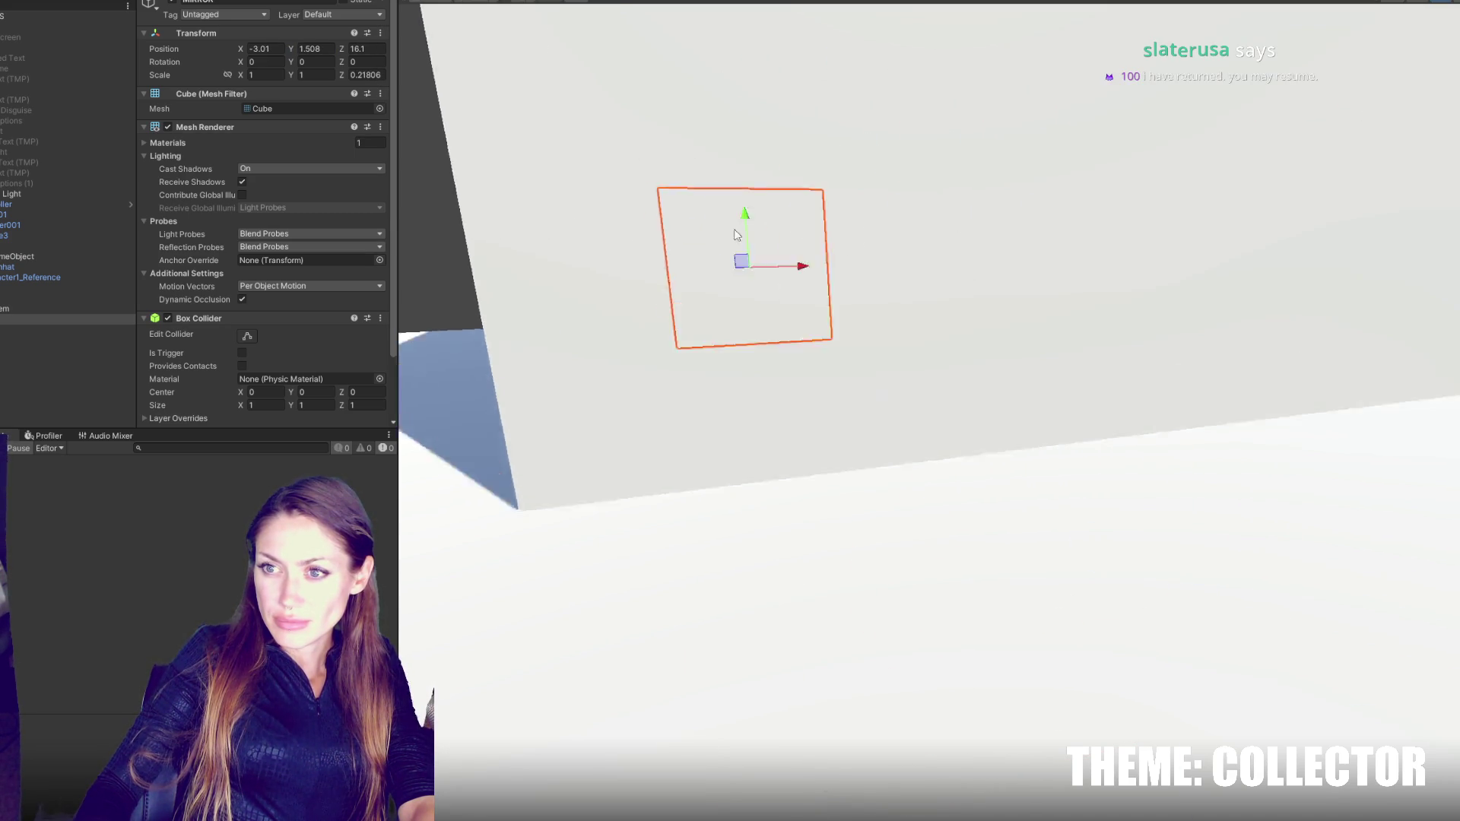
pyautogui.moveTo(974, 408); pyautogui.dragTo(969, 410)
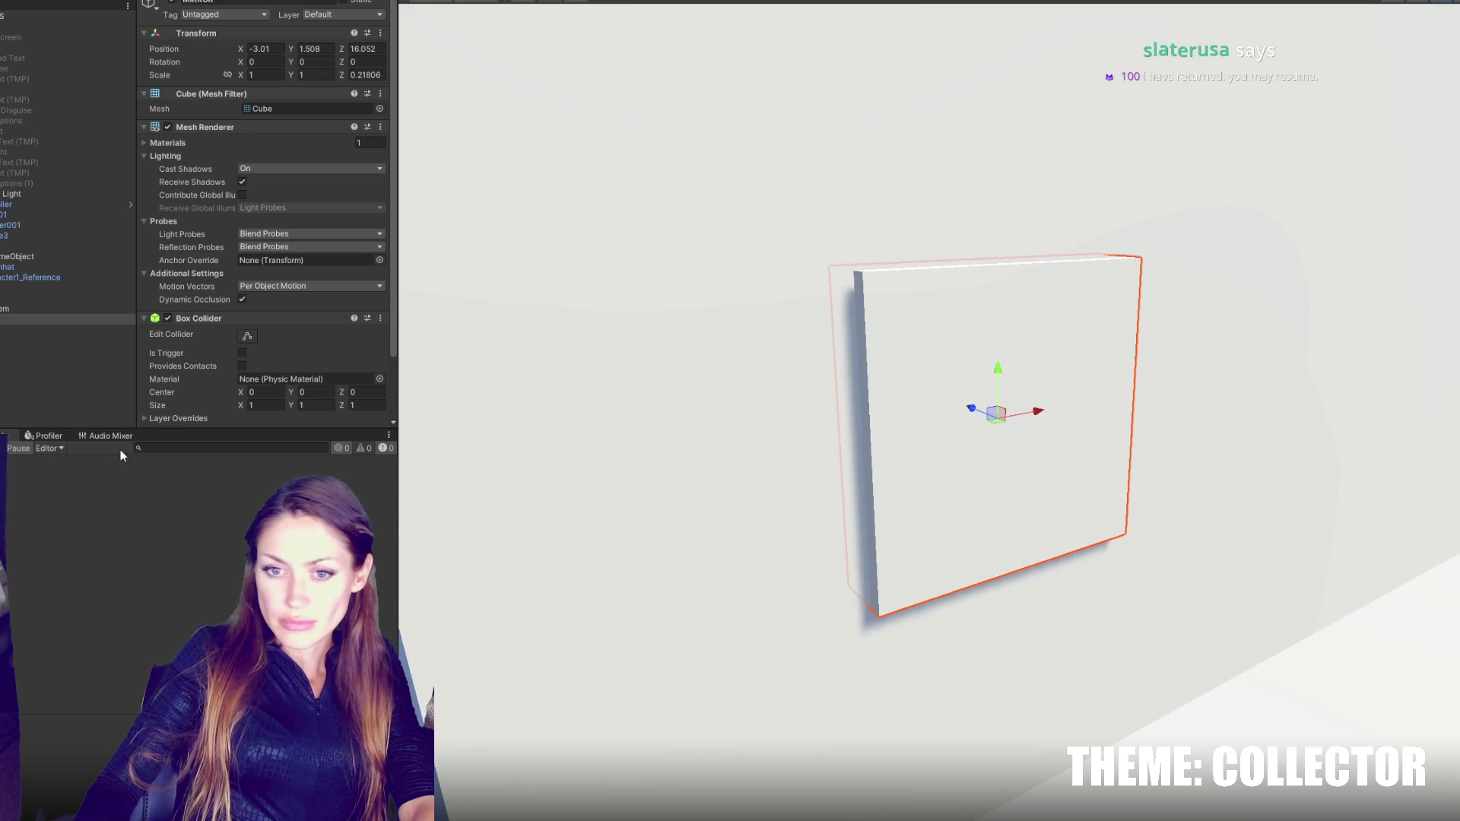
pyautogui.click(4, 435)
# - Create a material named Mirror in 2-Materials and apply it to the MIRROR cube
pyautogui.doubleClick(95, 498)
pyautogui.rightClick(156, 586)
pyautogui.moveTo(228, 209)
pyautogui.click(408, 504)
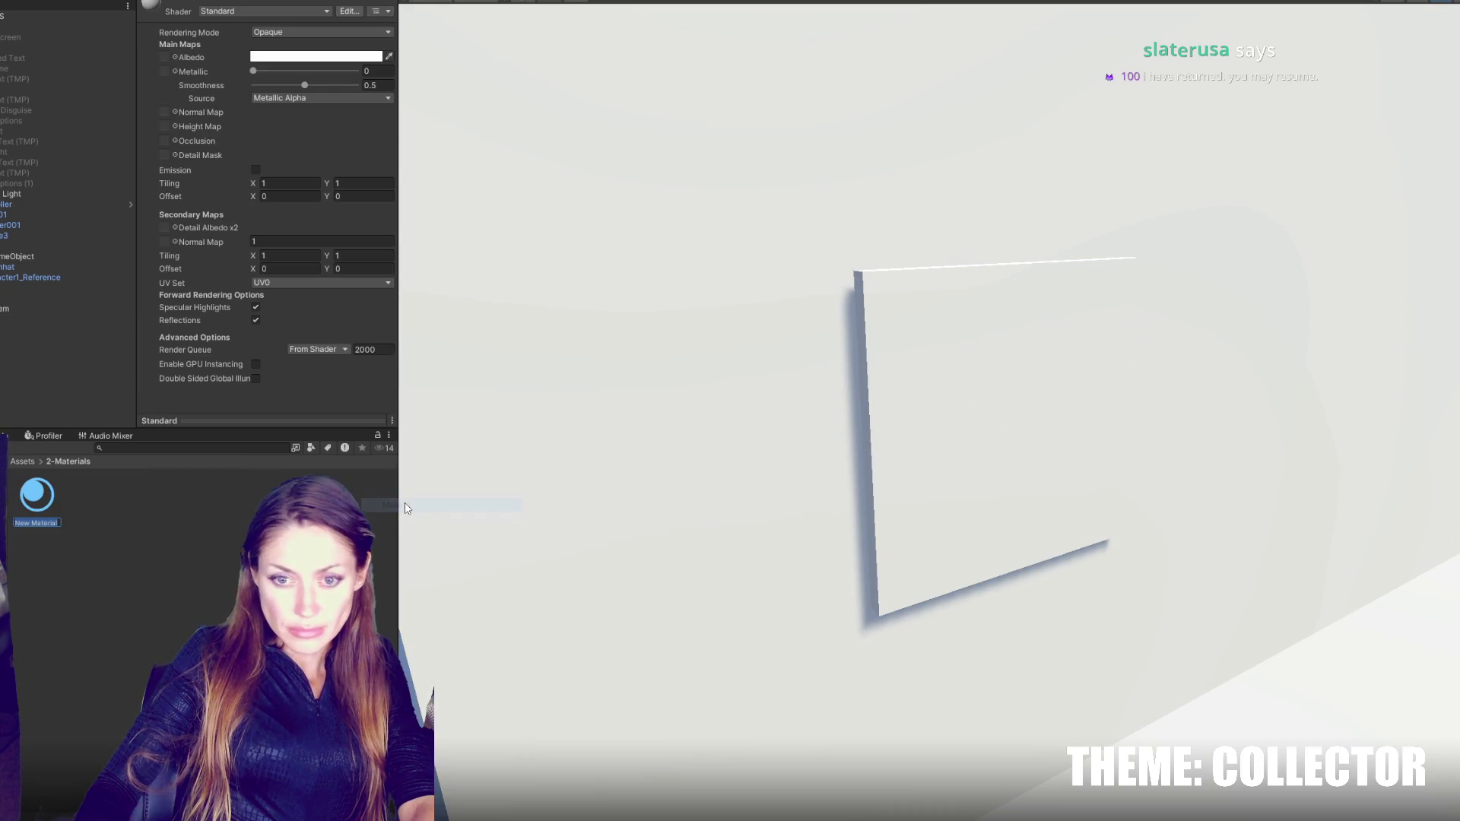
pyautogui.write('Mirror')
pyautogui.press('Return')
pyautogui.moveTo(38, 496); pyautogui.dragTo(867, 466)
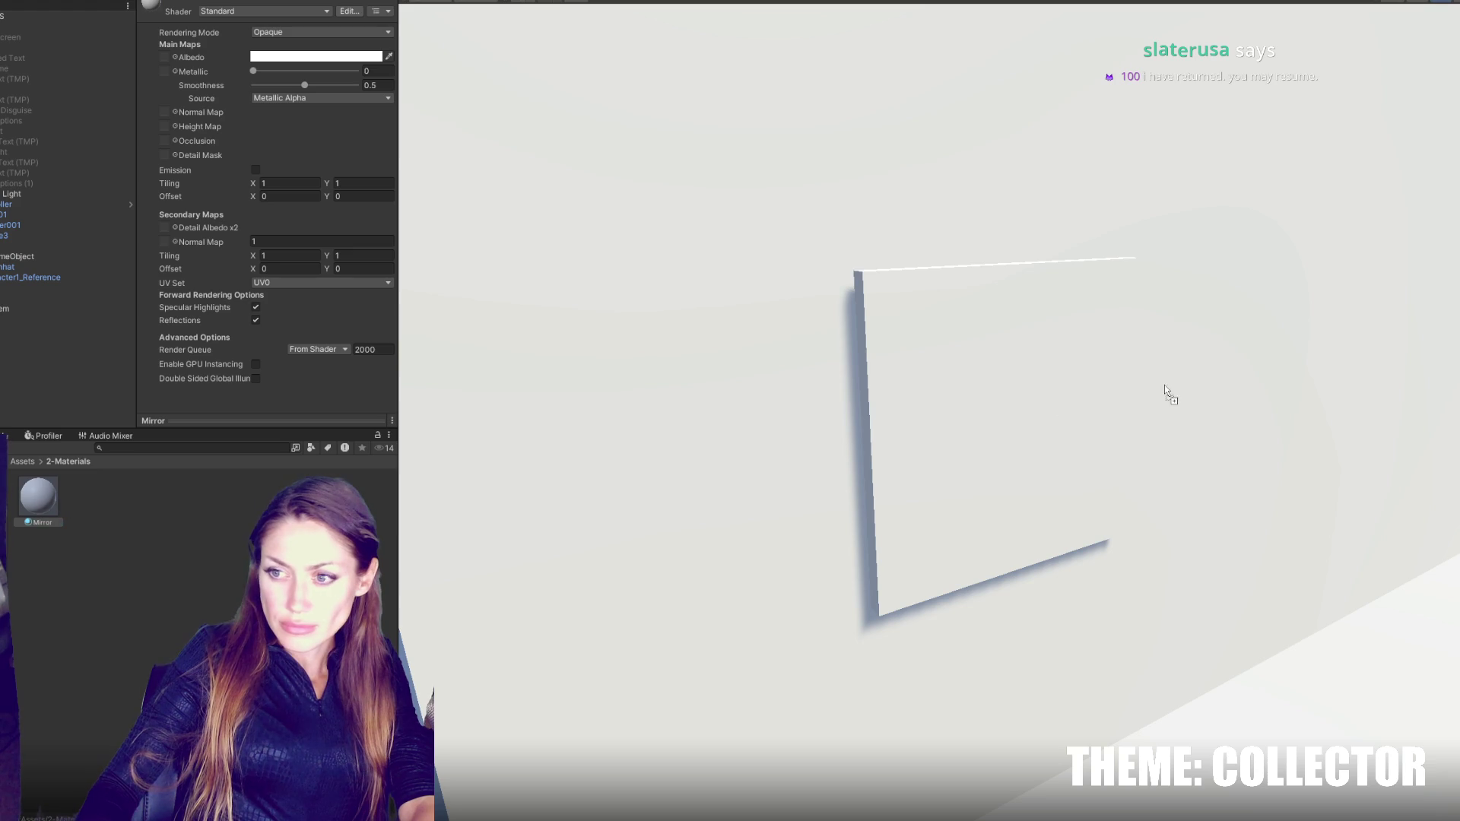
# - Give the Mirror material albedo 9D9D9D and metallic about 0.638
pyautogui.click(348, 61)
pyautogui.moveTo(394, 171)
pyautogui.mouseDown()
pyautogui.moveTo(307, 170)
pyautogui.moveTo(301, 153)
pyautogui.mouseUp()
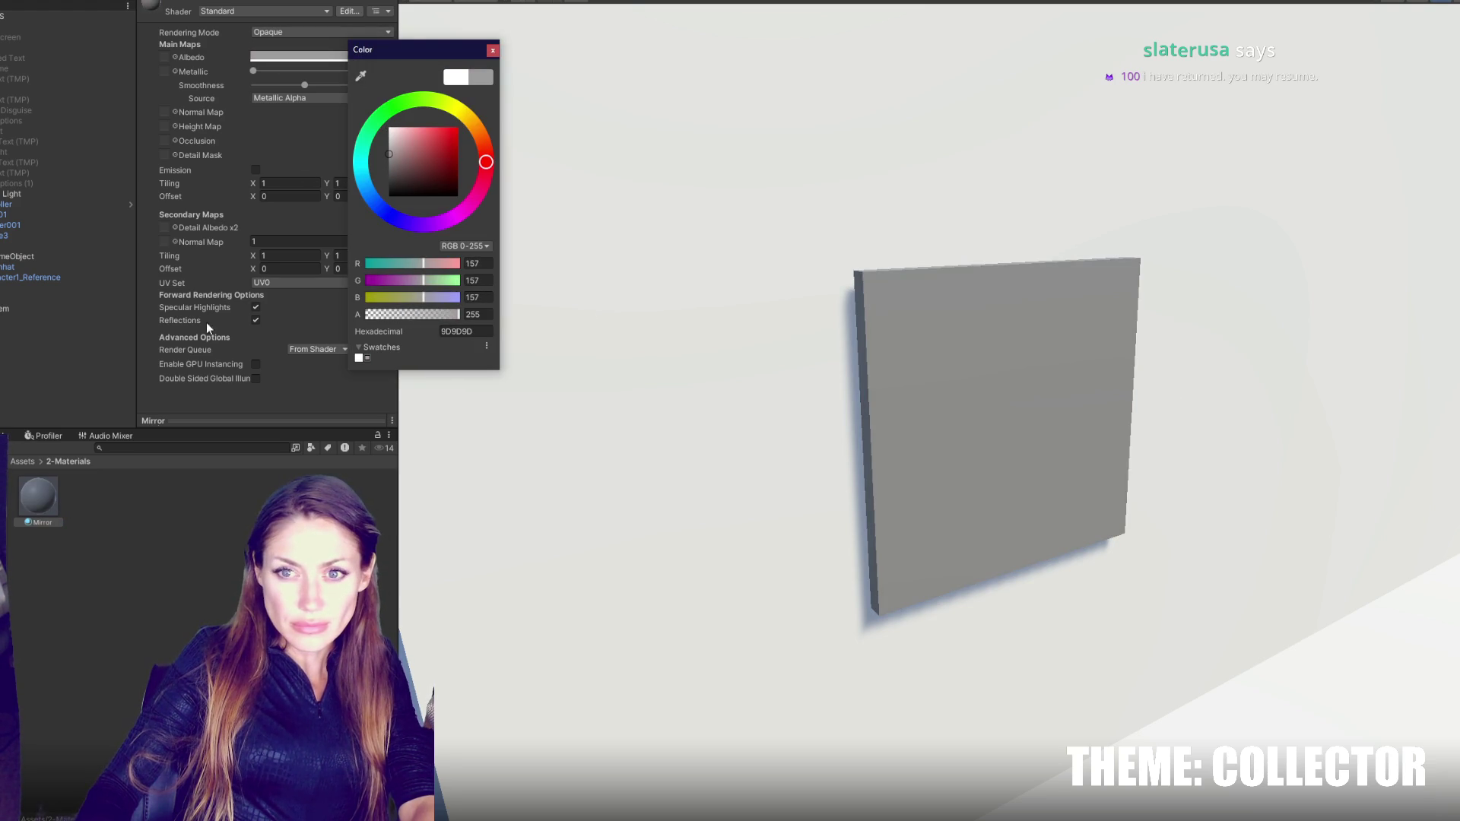
pyautogui.press('Escape')
pyautogui.moveTo(323, 71)
pyautogui.mouseDown()
pyautogui.moveTo(352, 72)
pyautogui.moveTo(336, 72)
pyautogui.mouseUp()
pyautogui.click(335, 533)
pyautogui.click(45, 319)
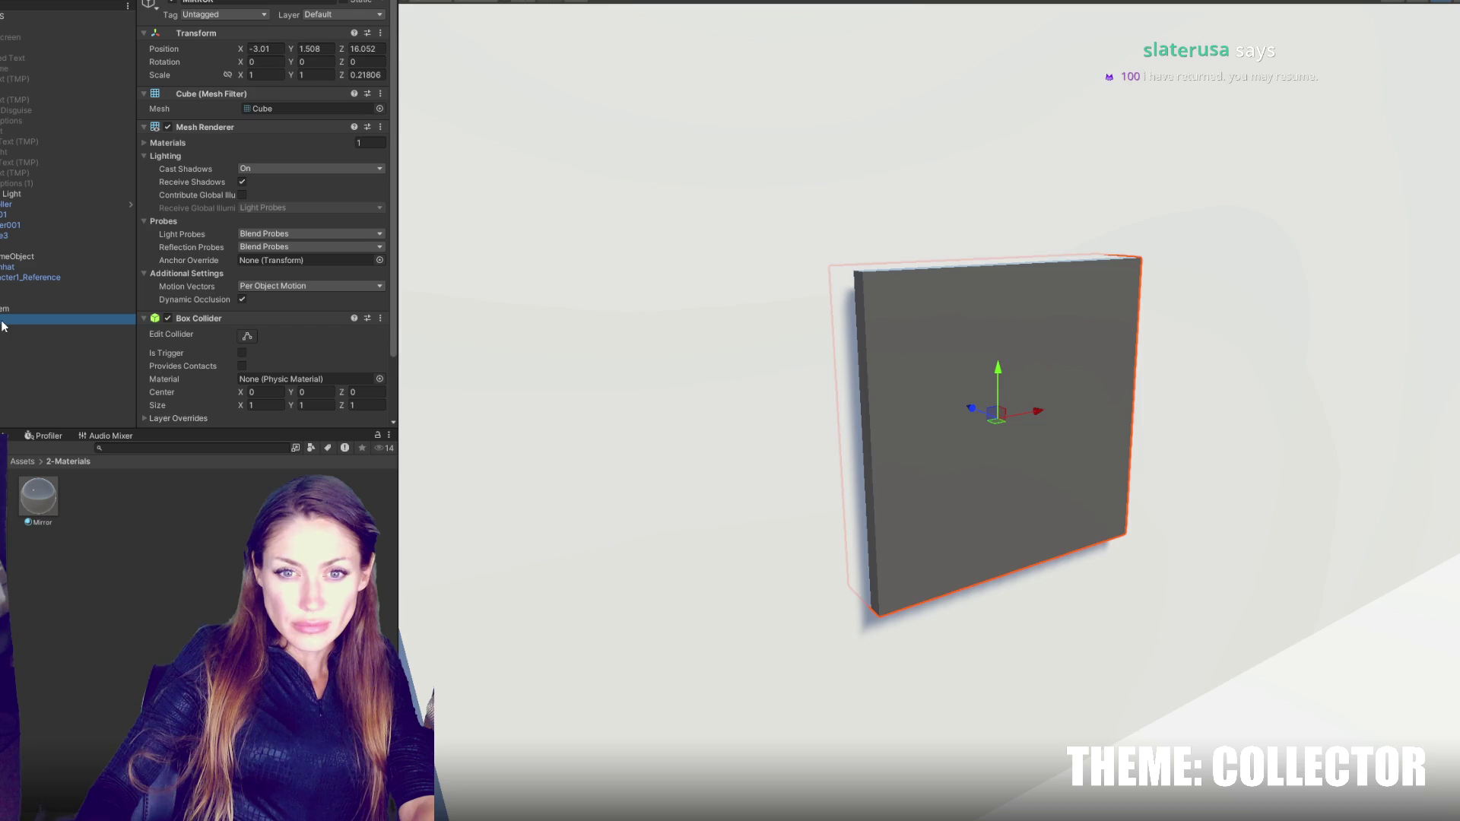
# - Create a new script named Mirror and attach it to the cube via Add Component
pyautogui.click(224, 125)
pyautogui.click(215, 123)
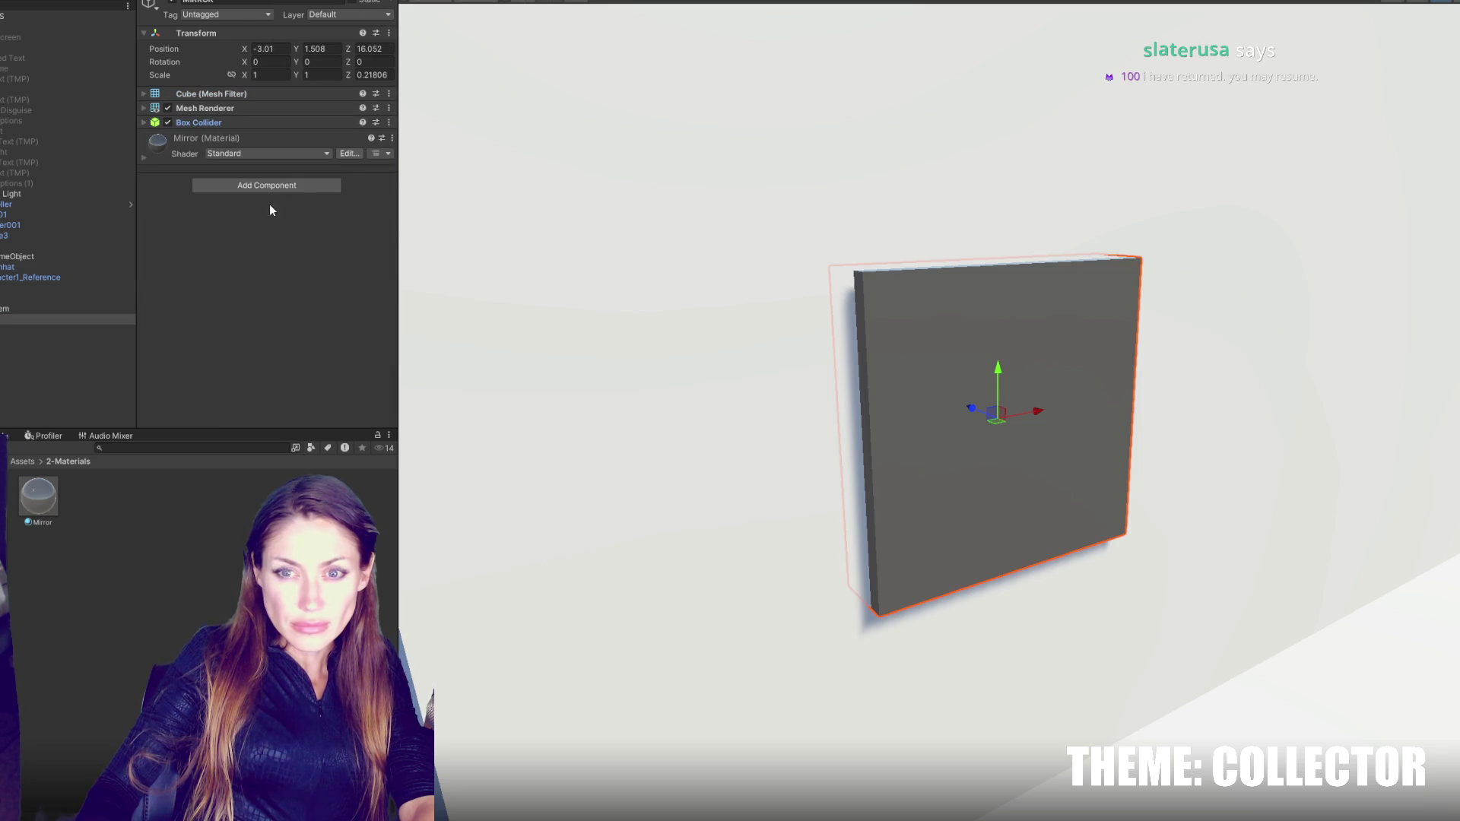
pyautogui.click(256, 184)
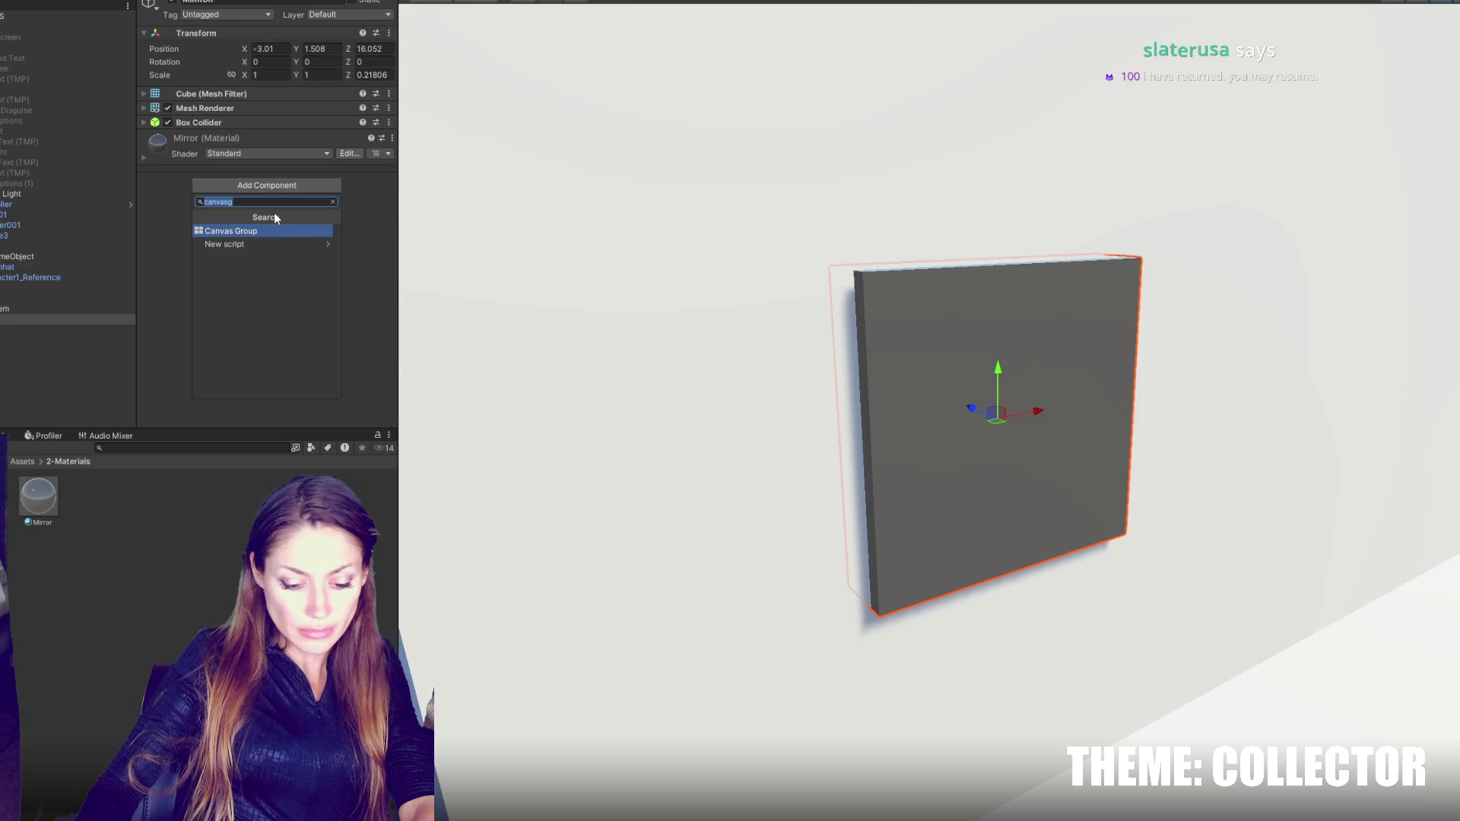
pyautogui.write('Mirror')
pyautogui.press('Return')
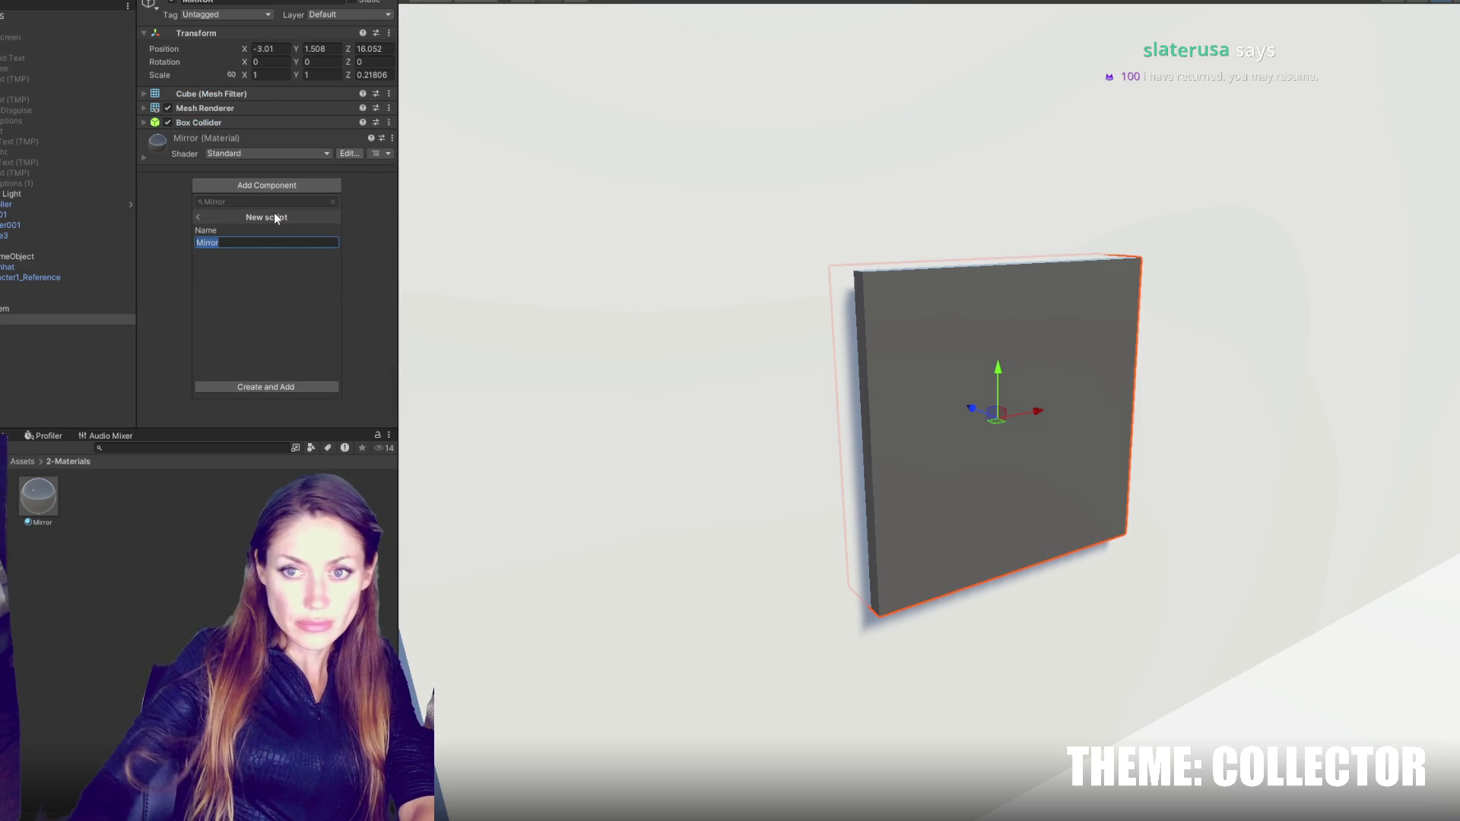
pyautogui.press('Return')
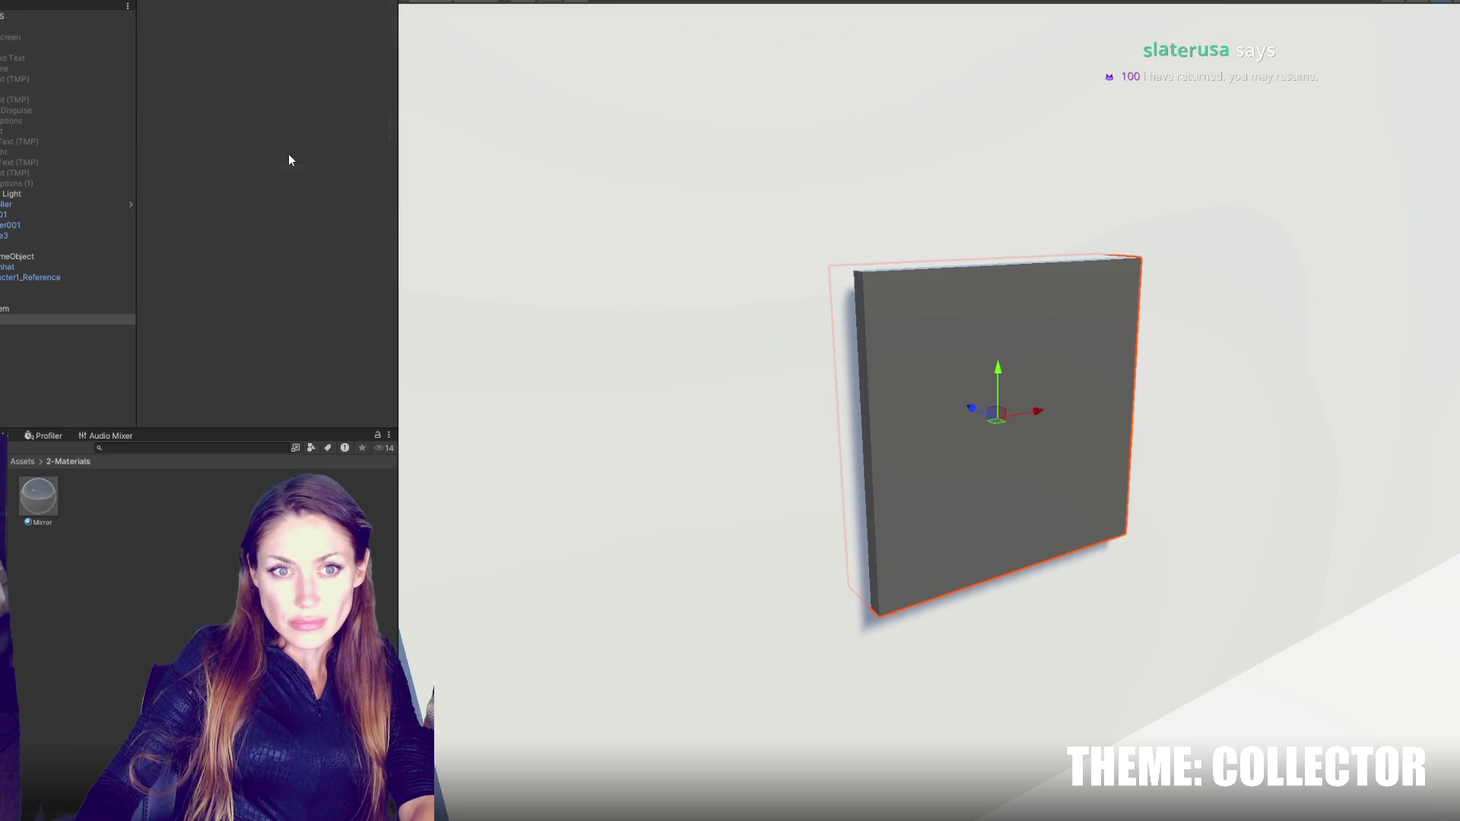
# - Open Mirror.cs and delete its default Start and Update methods
pyautogui.doubleClick(289, 153)
pyautogui.moveTo(451, 388); pyautogui.dragTo(335, 239)
pyautogui.press('BackSpace')
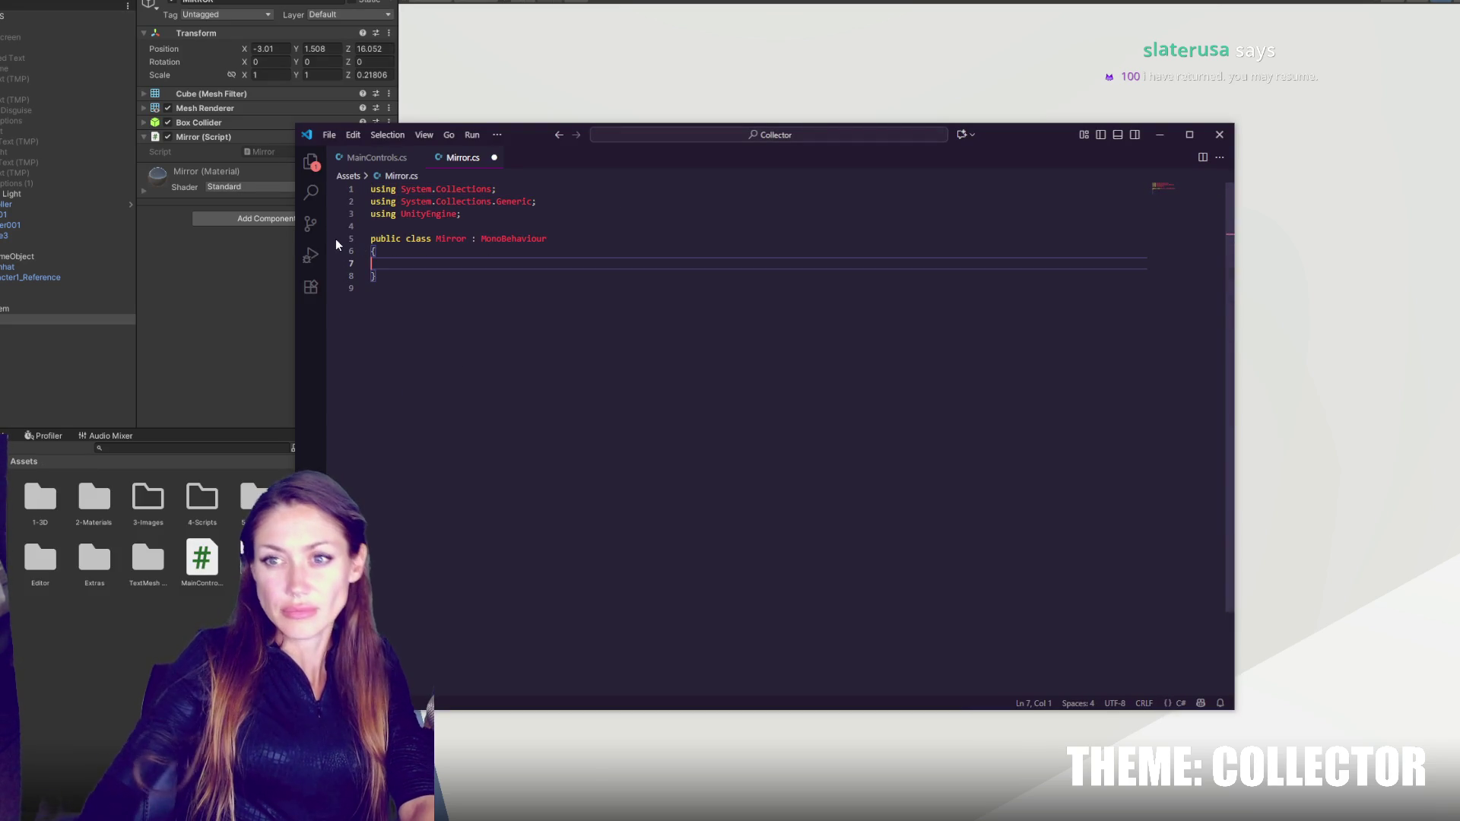
# - Declare 'public static MainControls Instance {get;set;}' in the MainControls class
pyautogui.click(376, 158)
pyautogui.scroll(5, 1194, 199)
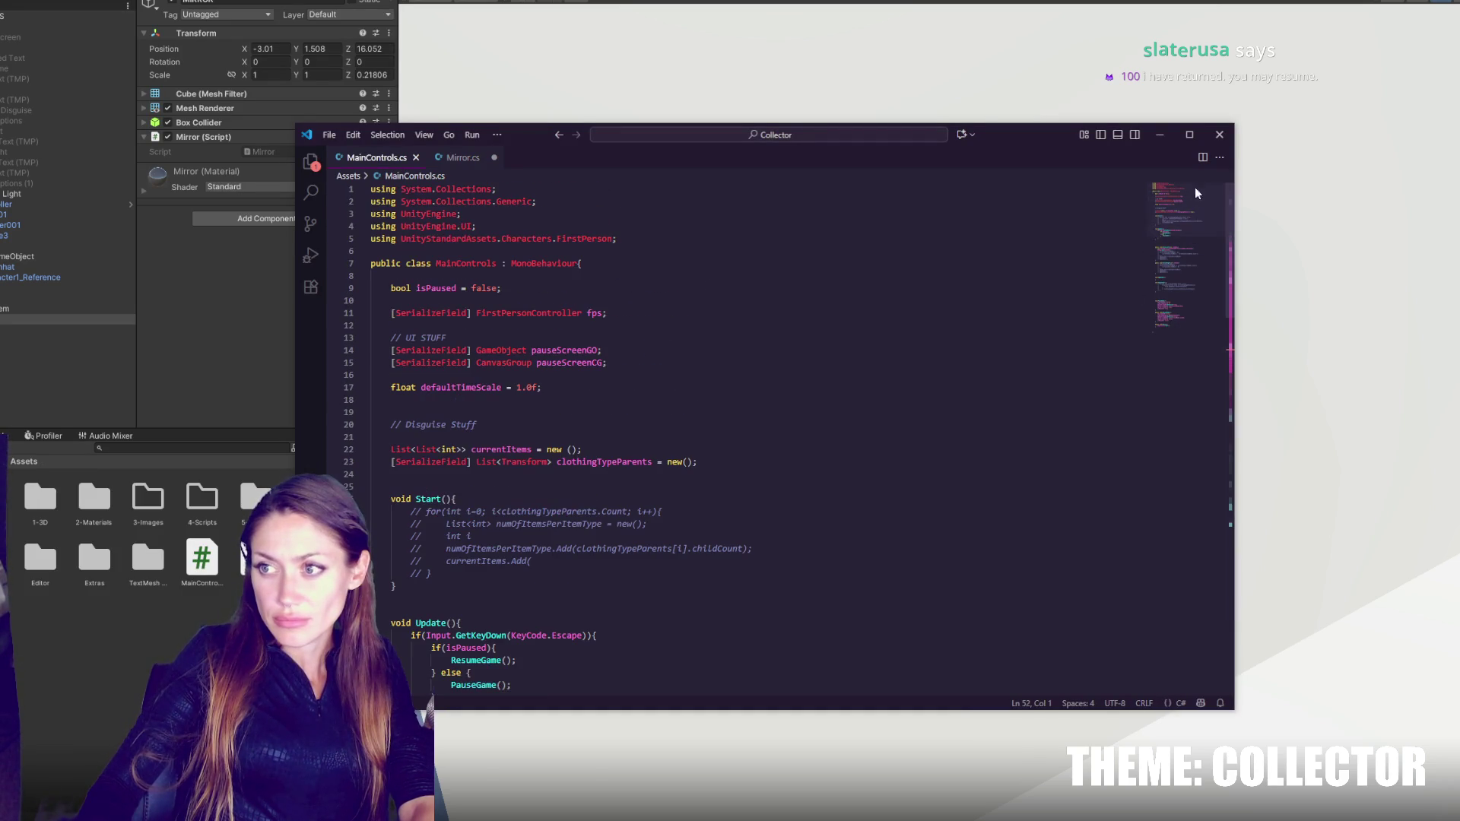
pyautogui.click(582, 265)
pyautogui.press('Return')
pyautogui.press('Return')
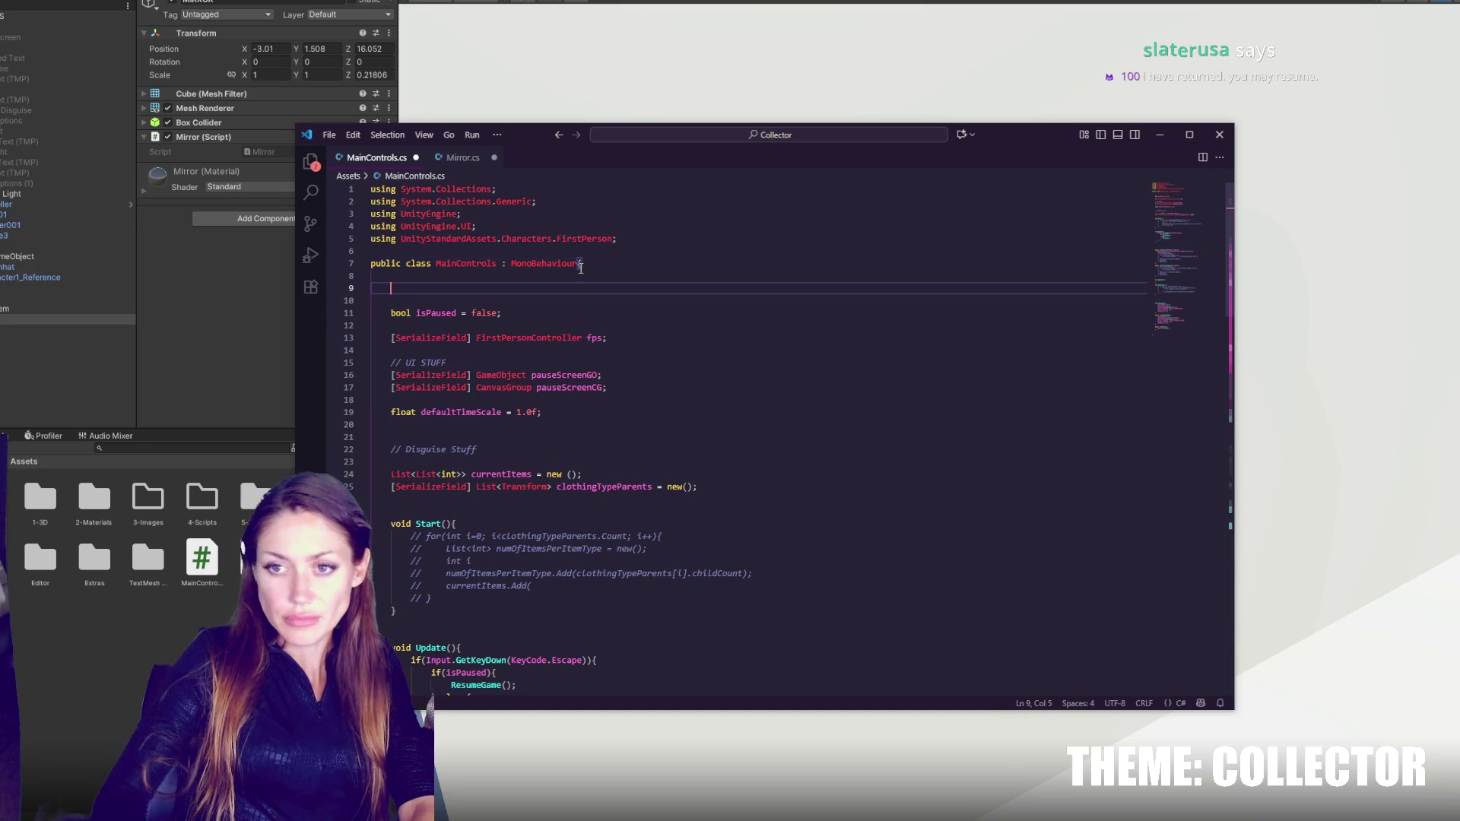
pyautogui.write('In')
pyautogui.press('BackSpace')
pyautogui.press('BackSpace')
pyautogui.write('sta')
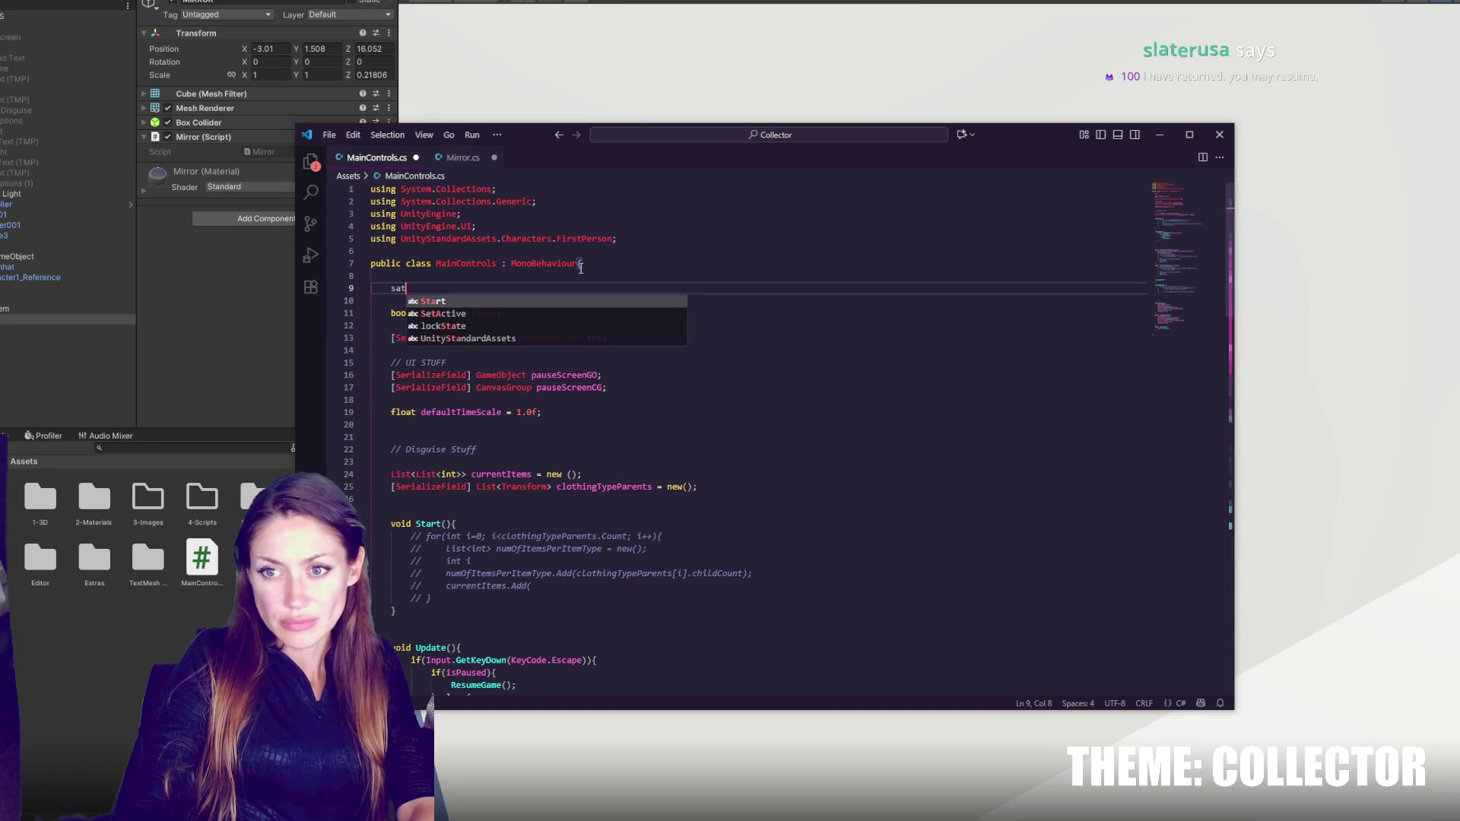
pyautogui.write('tic')
pyautogui.press('BackSpace')
pyautogui.press('BackSpace')
pyautogui.write('public statice ')
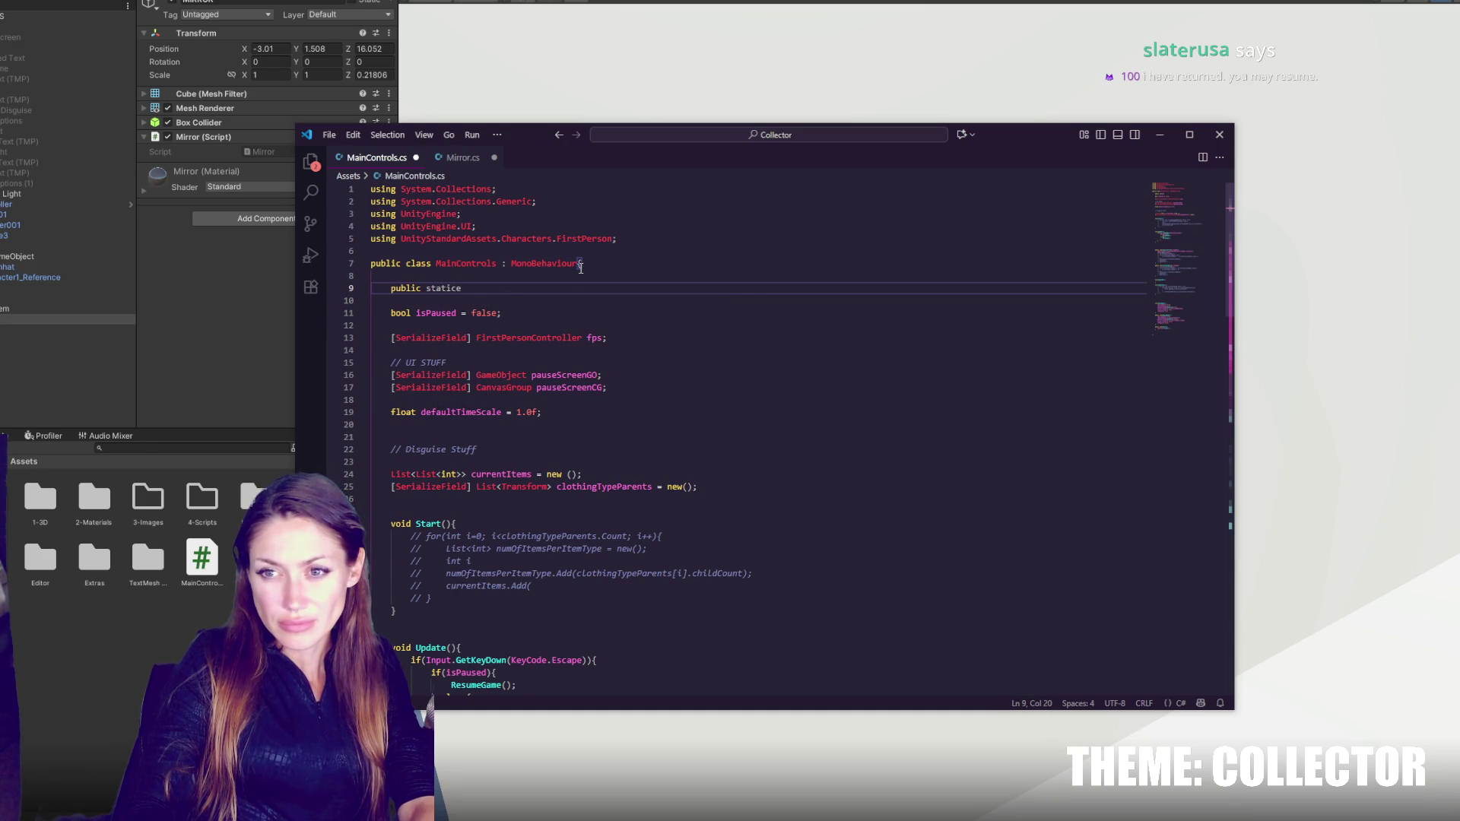
pyautogui.write('MainControls.')
pyautogui.press('BackSpace')
pyautogui.write('Instance ')
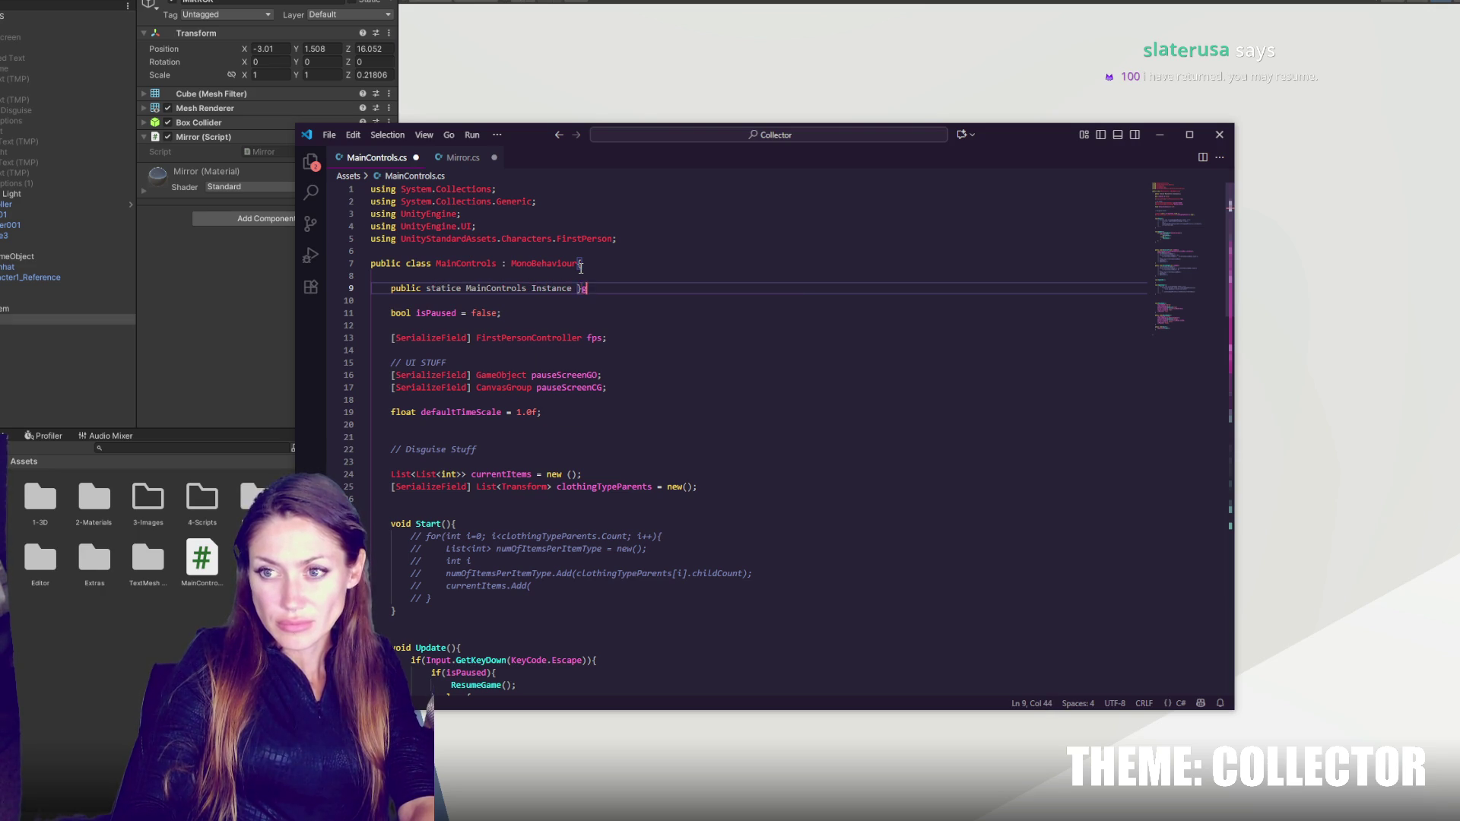
pyautogui.write('{get;set;}')
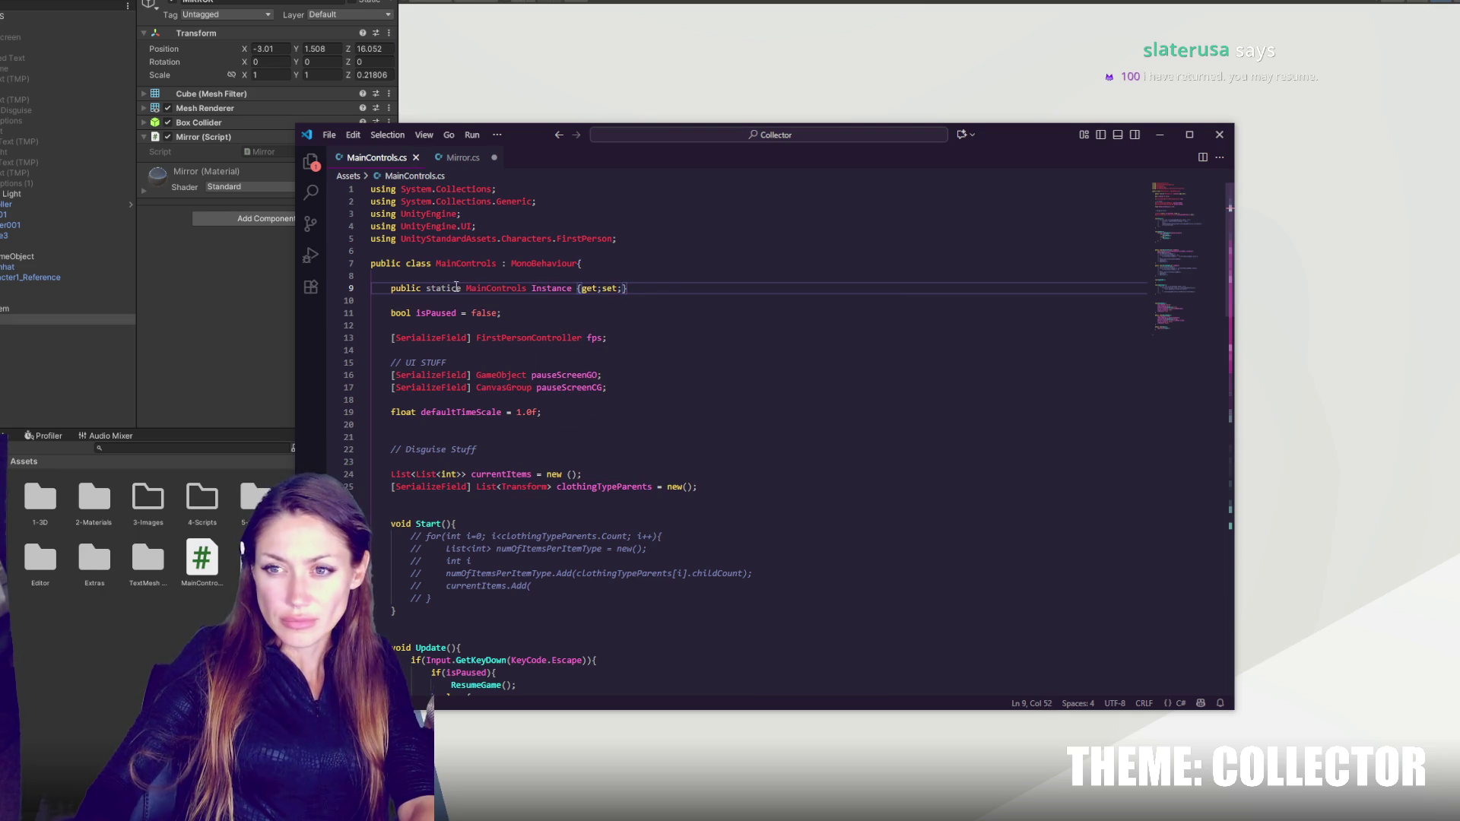
pyautogui.press('BackSpace')
# - Add an Awake method above Start that sets Instance = this when Instance is null
pyautogui.click(546, 511)
pyautogui.press('Return')
pyautogui.press('Return')
pyautogui.click(494, 510)
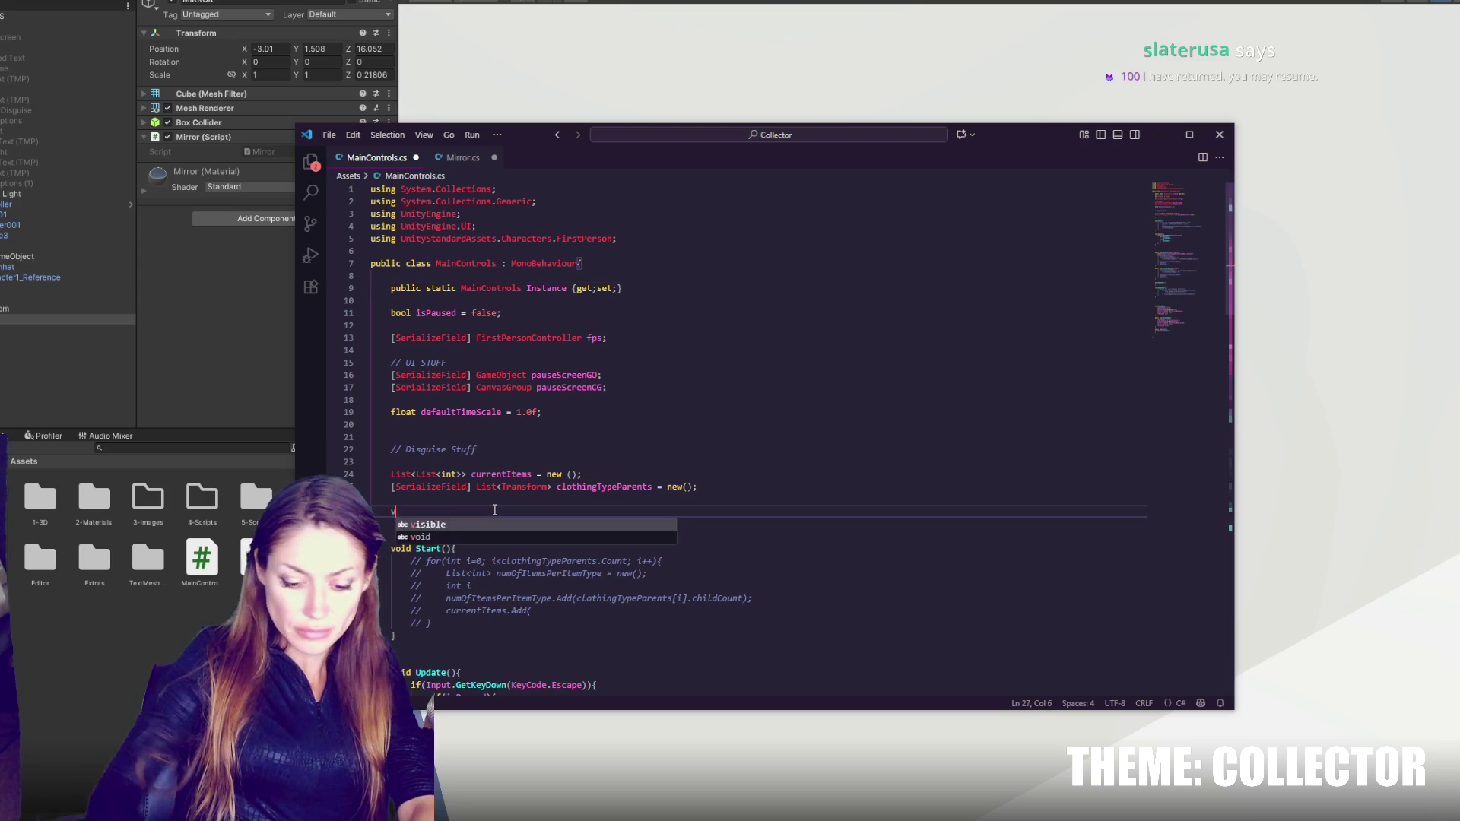
pyautogui.write('oid Awake')
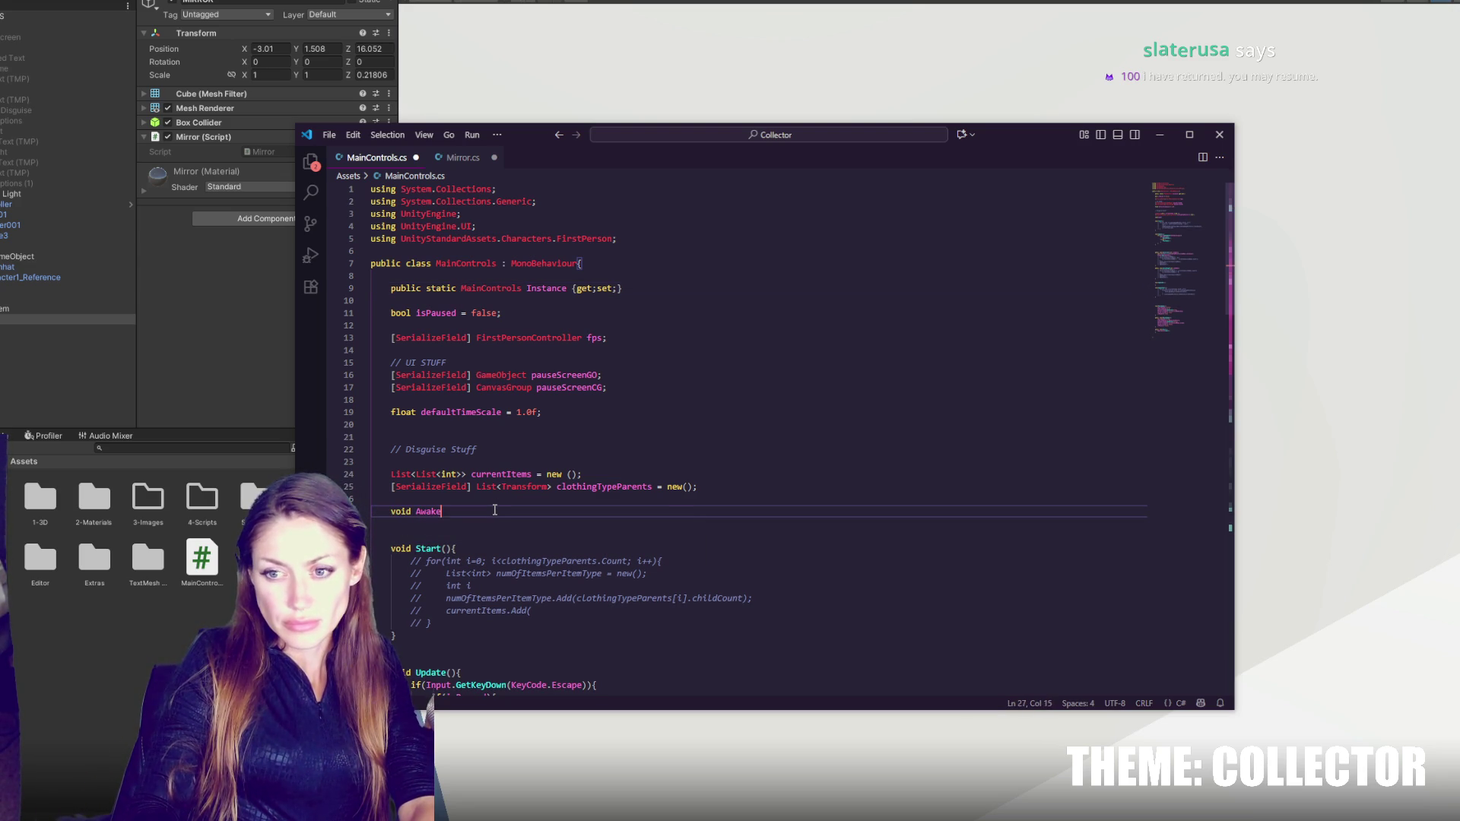
pyautogui.write('(){')
pyautogui.press('Return')
pyautogui.press('Return')
pyautogui.write('if(Instna')
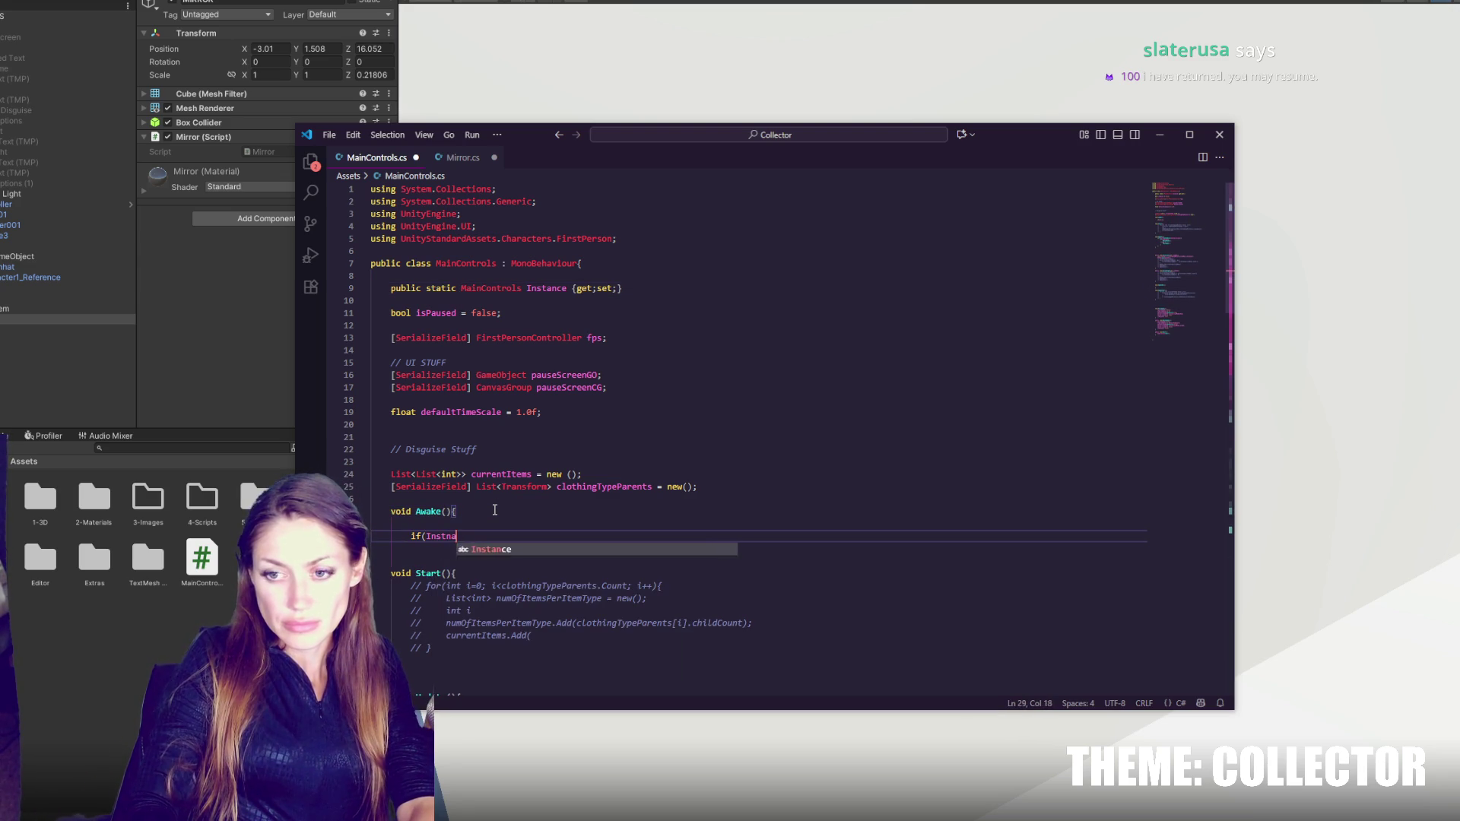
pyautogui.write('ce==null){')
pyautogui.press('Return')
pyautogui.write('Instance=this;')
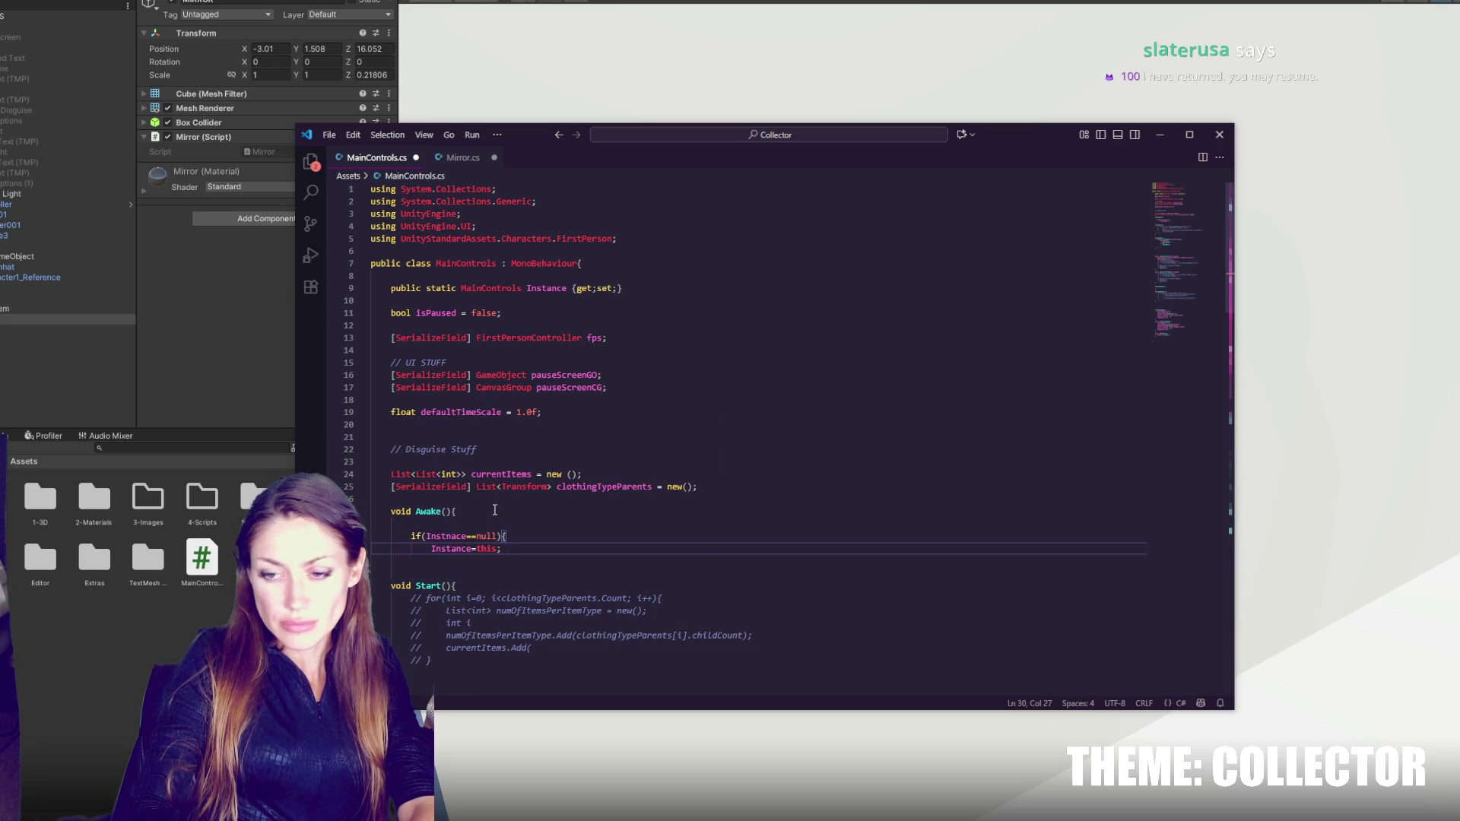
pyautogui.press('Return')
pyautogui.write('}')
pyautogui.press('Return')
pyautogui.write('}')
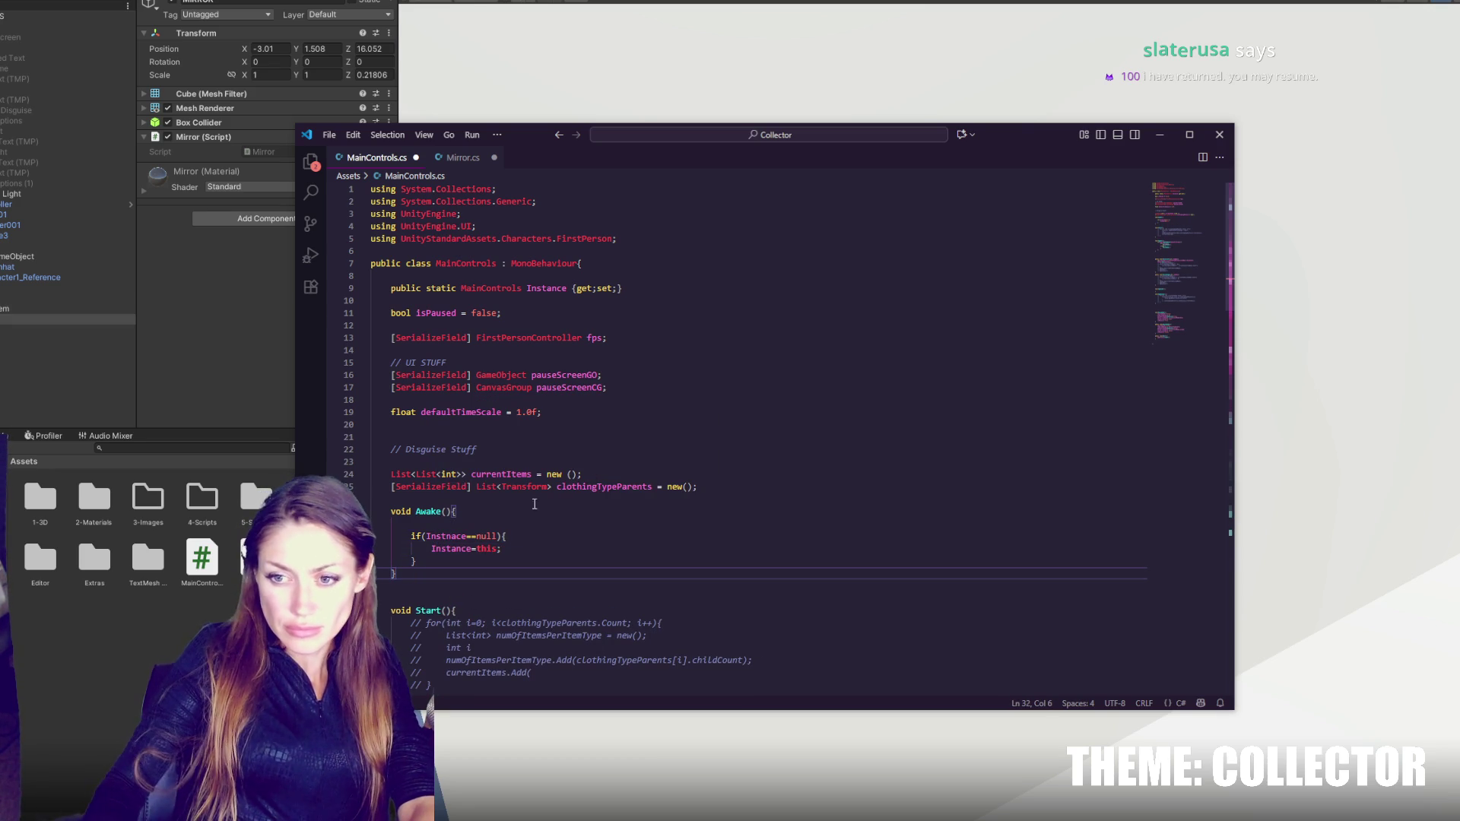
# - Correct the 'Instnace' typo to Instance and save MainControls.cs
pyautogui.moveTo(442, 536); pyautogui.dragTo(457, 536)
pyautogui.write('tan')
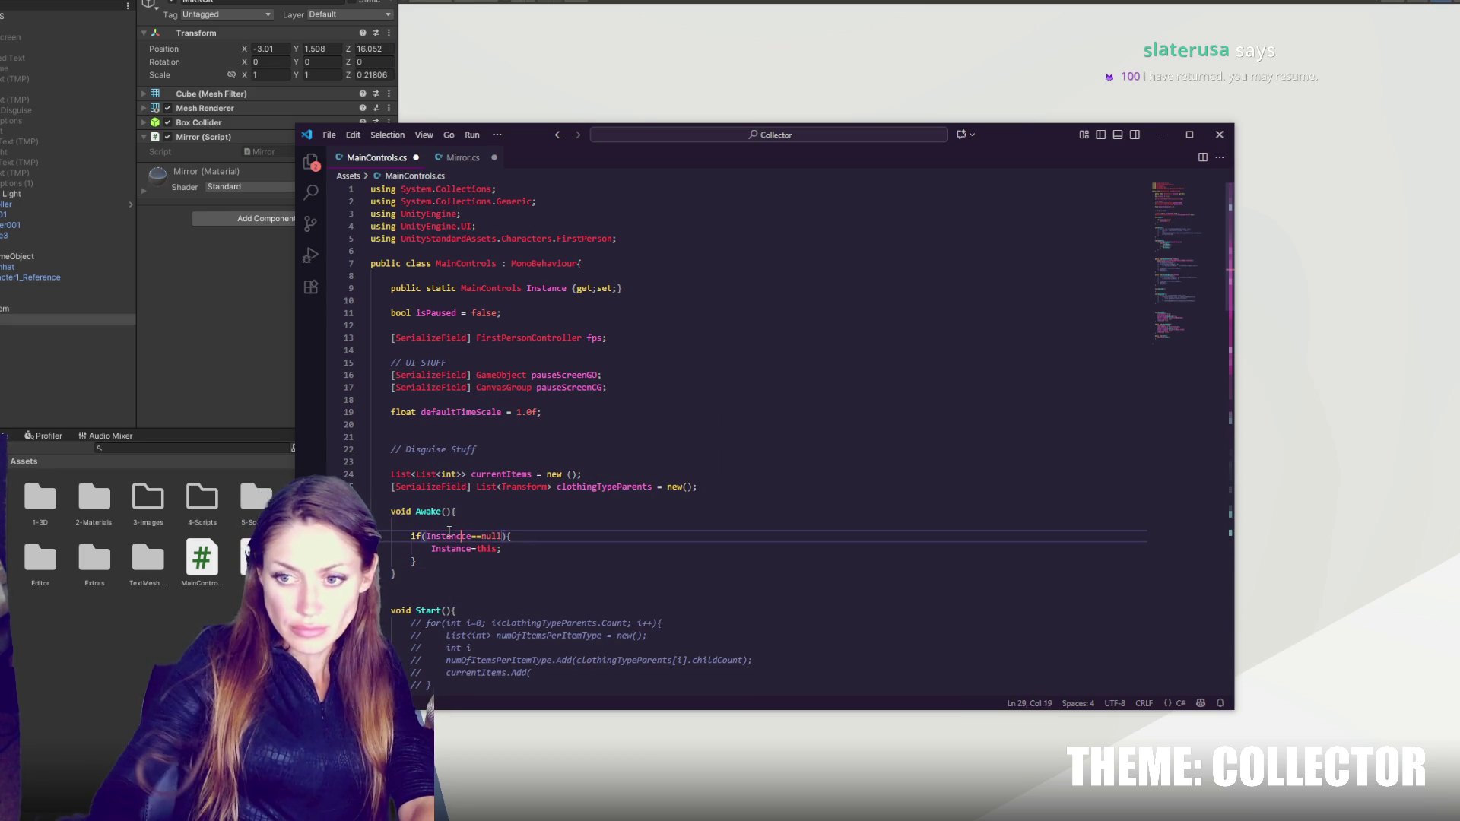
pyautogui.hotkey('ctrl', 's')
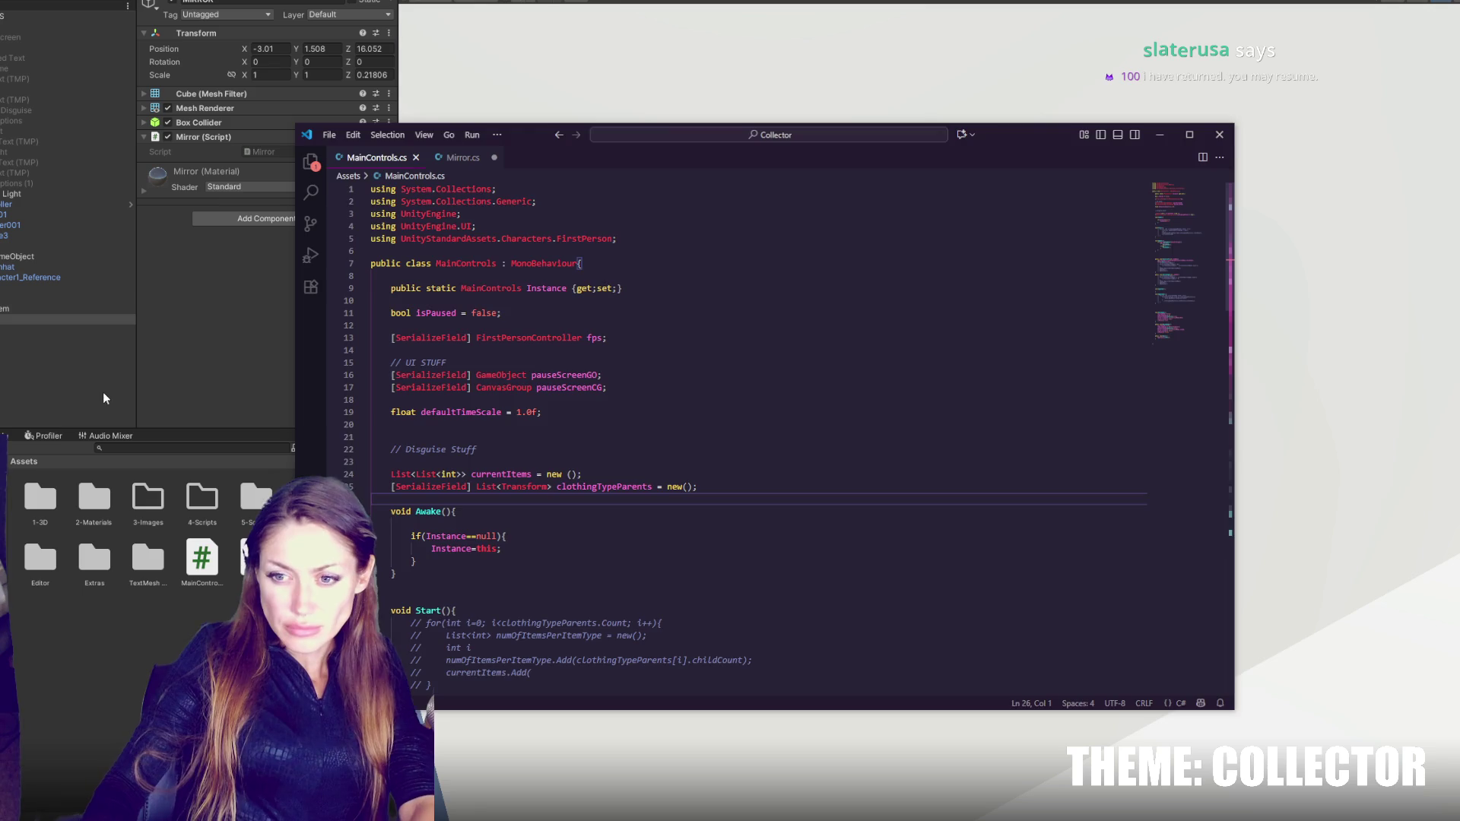
pyautogui.click(103, 392)
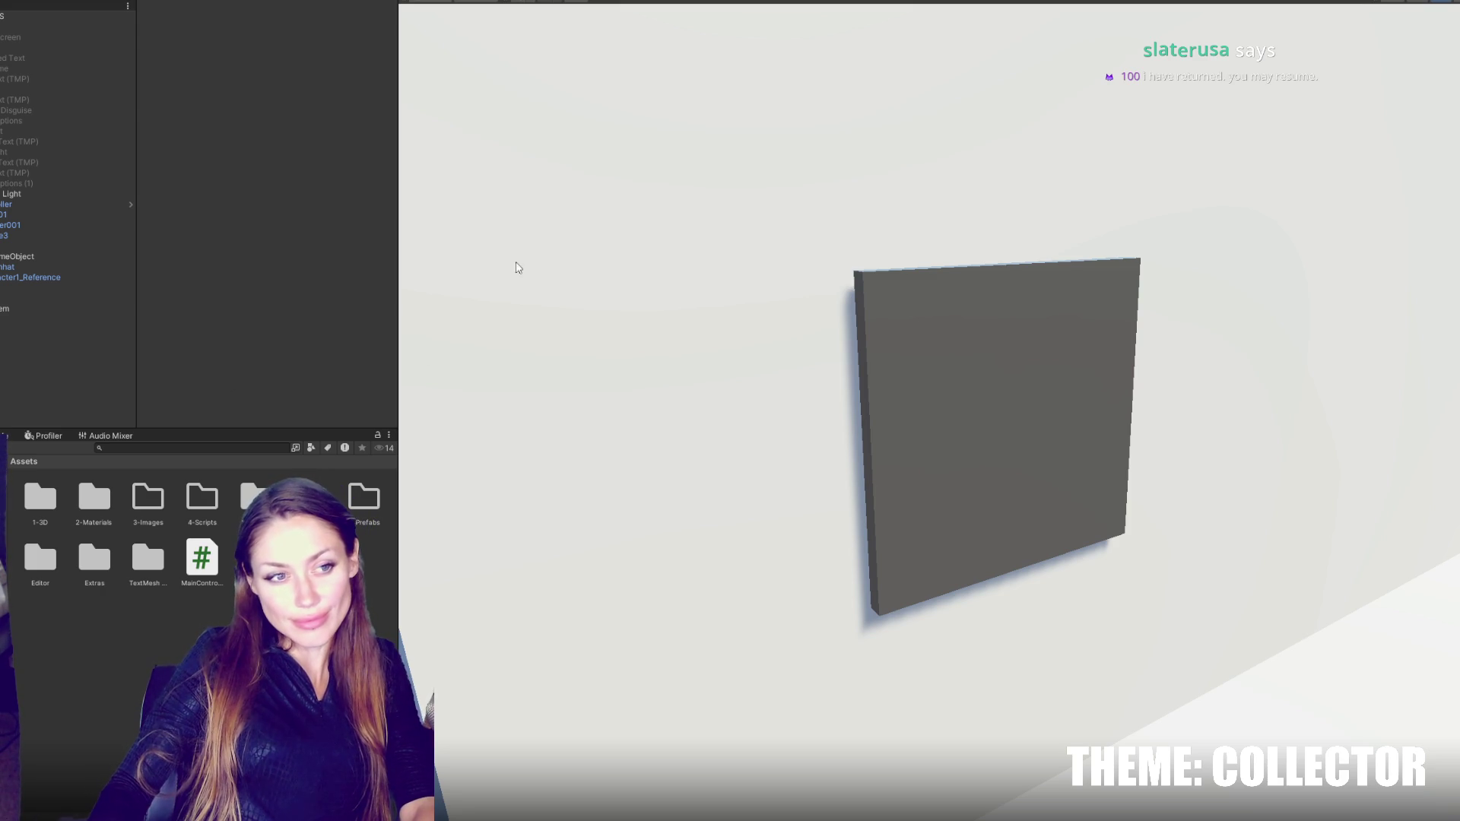
# - Select the gray mirror cube in the Scene and open its Mirror script from the Inspector
pyautogui.click(984, 411)
pyautogui.doubleClick(261, 153)
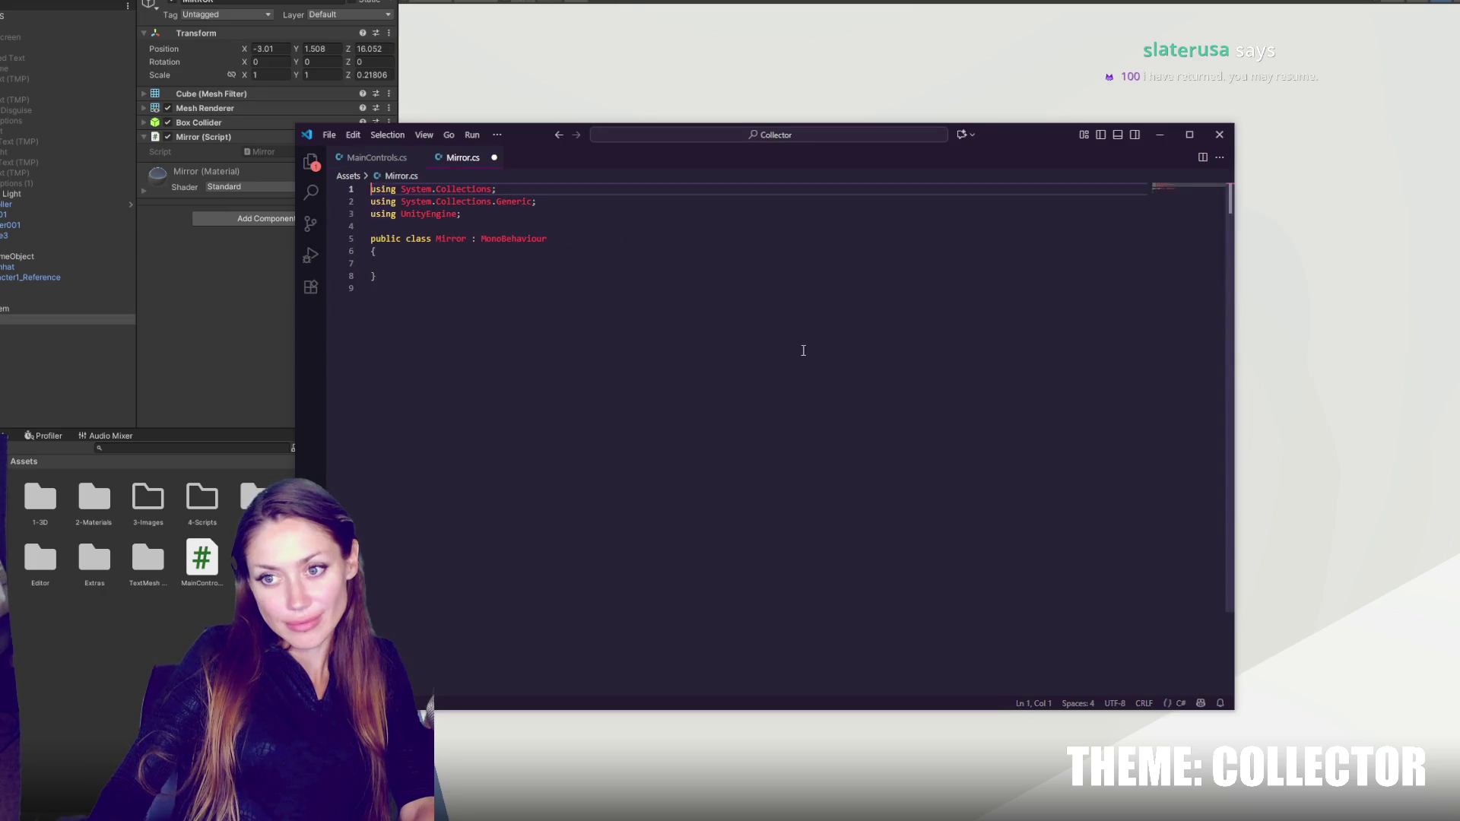
# - Close Mirror.cs without saving the partially typed 'public' line and return to Unity
pyautogui.click(430, 260)
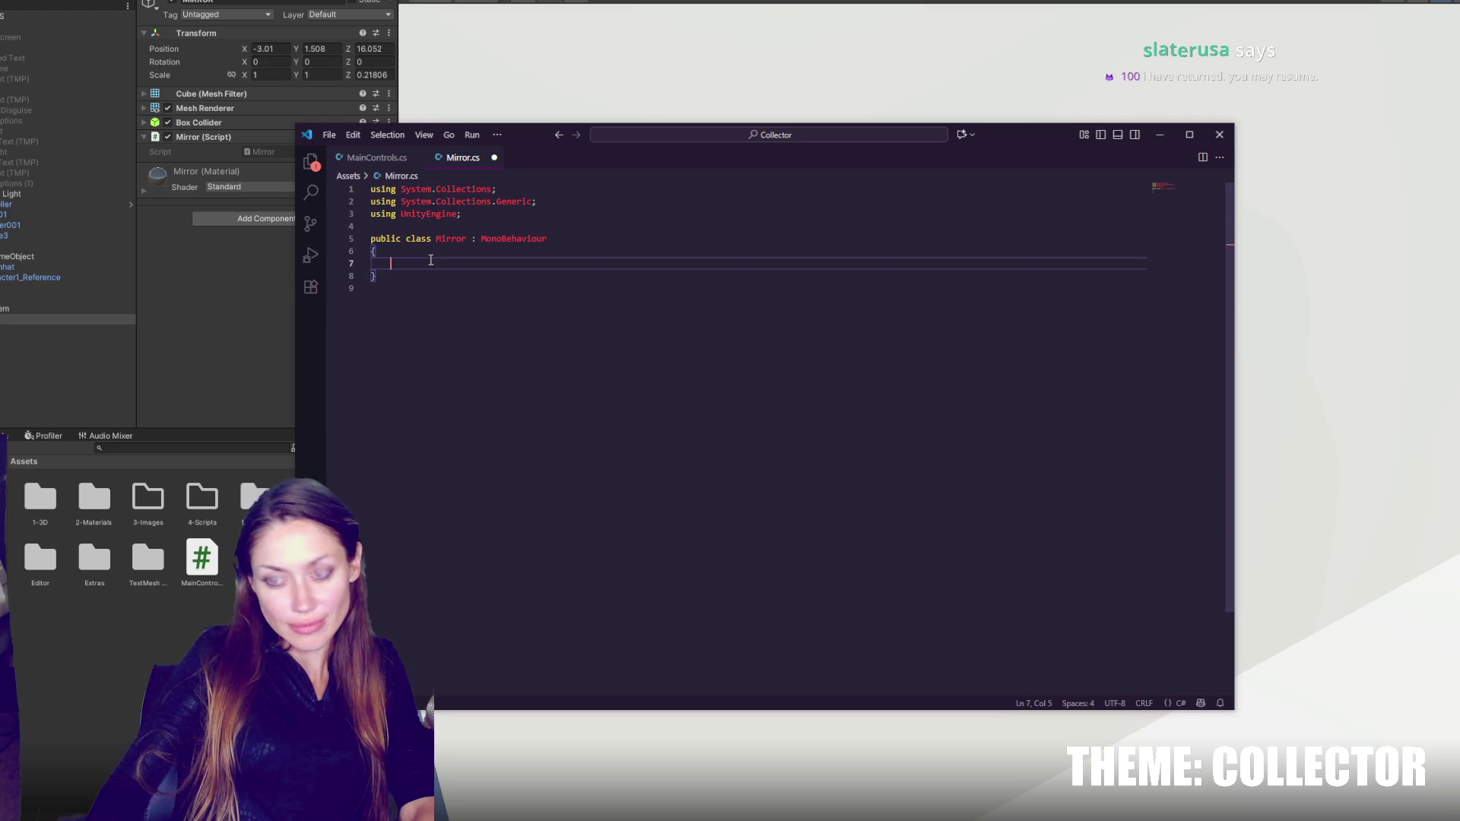
pyautogui.write('public')
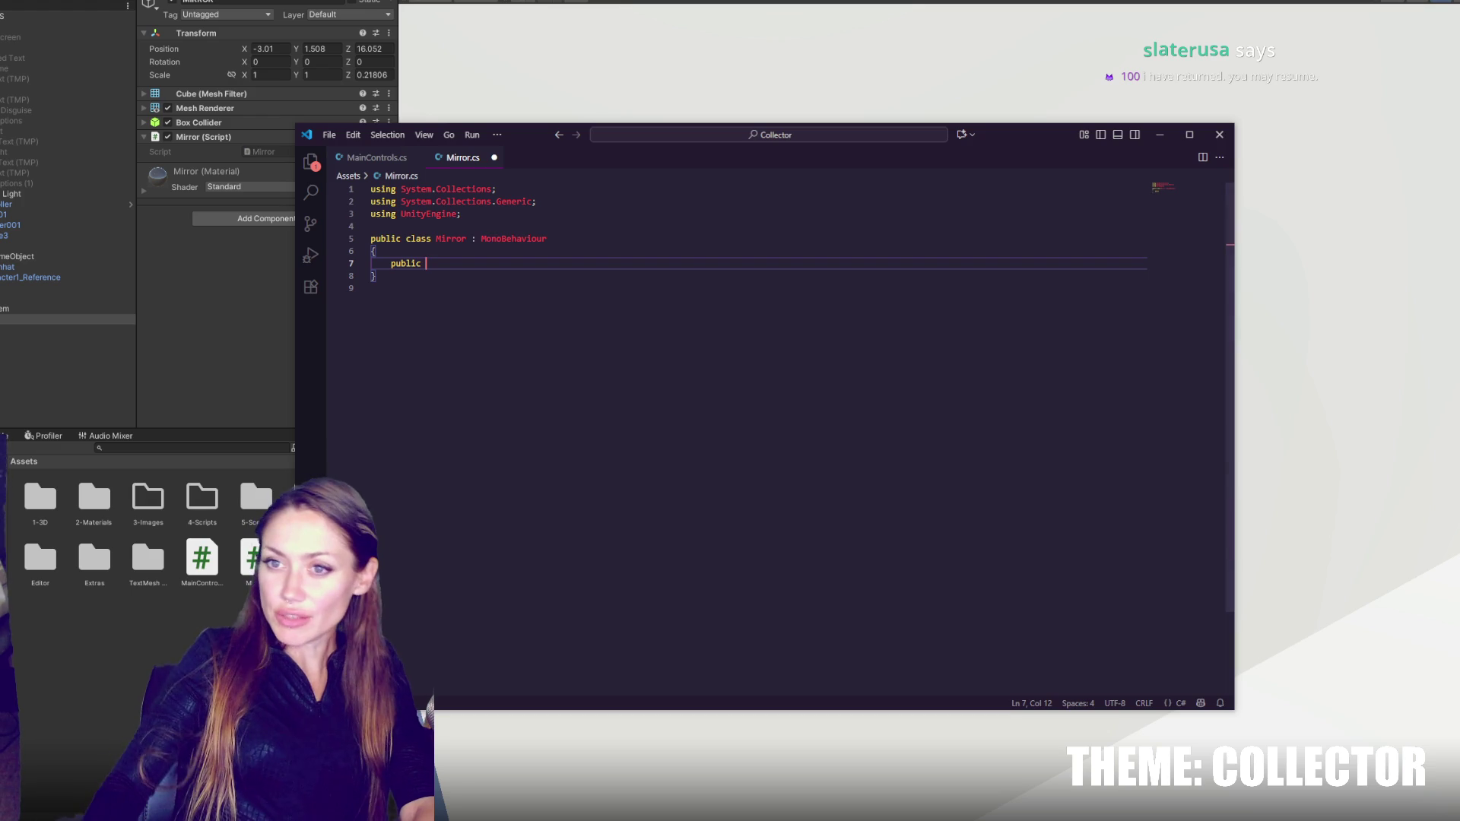
pyautogui.press('BackSpace')
pyautogui.click(494, 158)
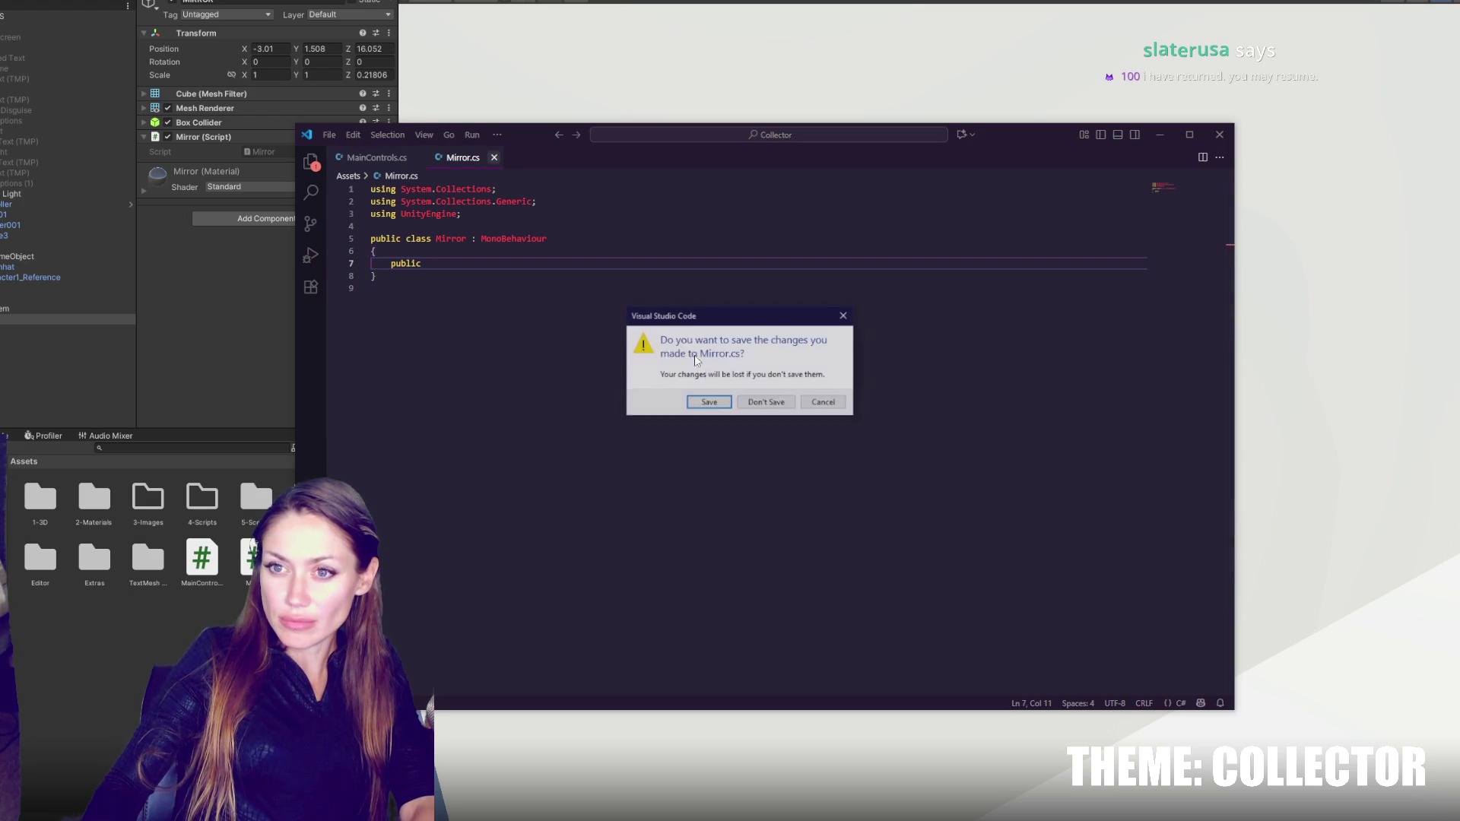
pyautogui.click(765, 401)
pyautogui.click(39, 327)
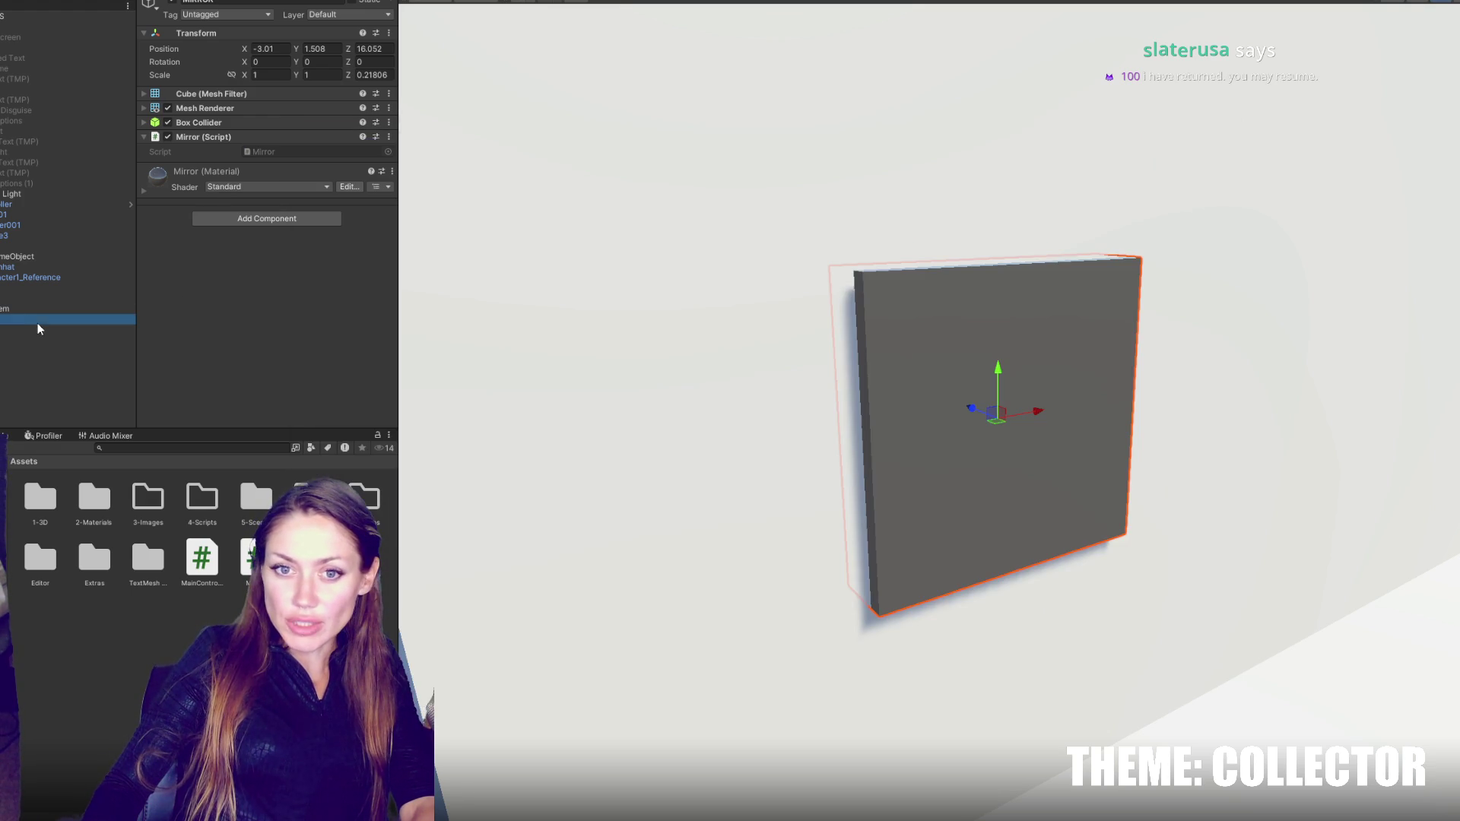
# - Create a new tag named Mirror in the Tags and Layers settings
pyautogui.click(228, 14)
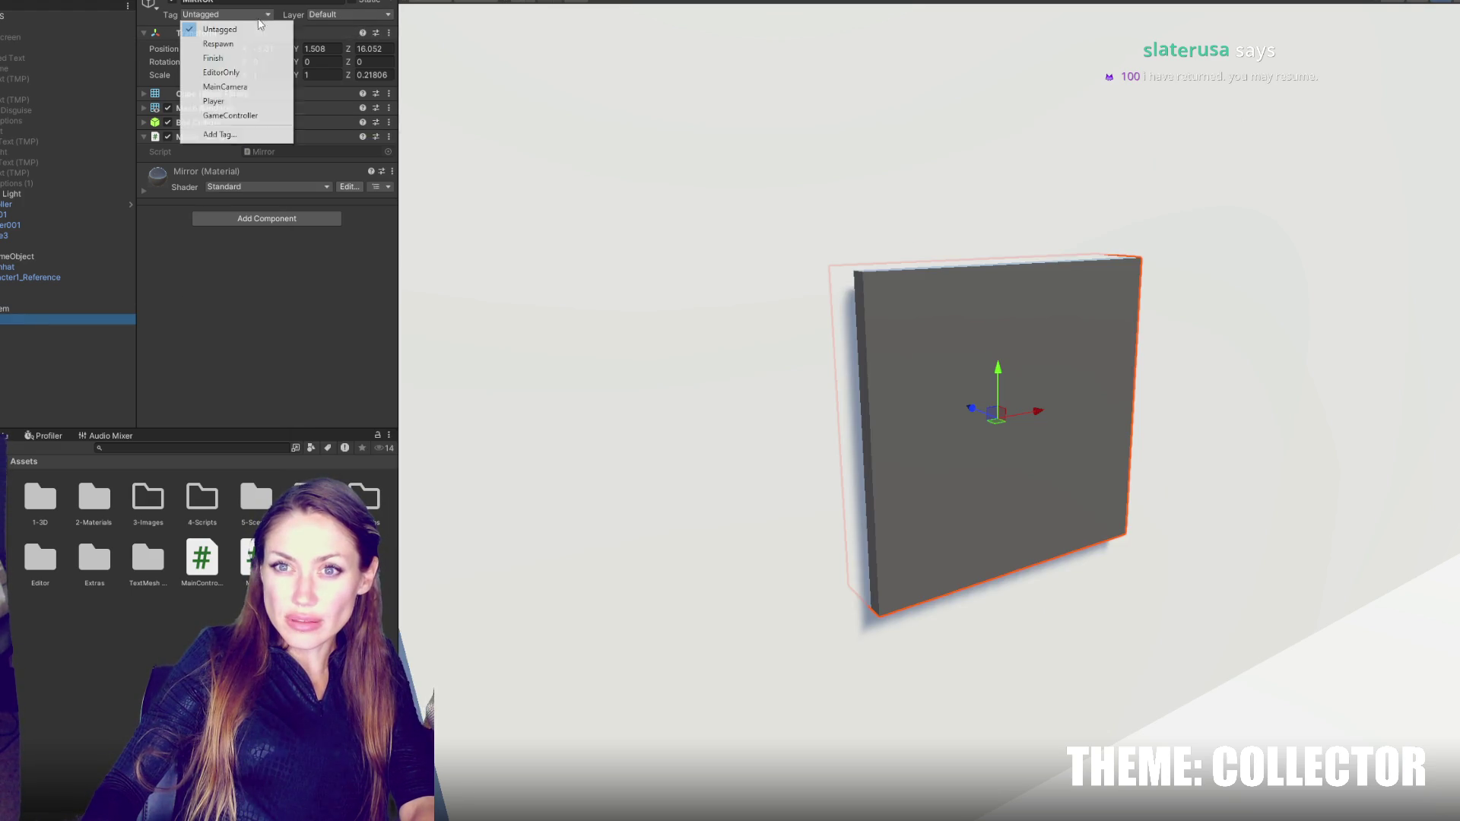
pyautogui.click(220, 134)
pyautogui.click(362, 59)
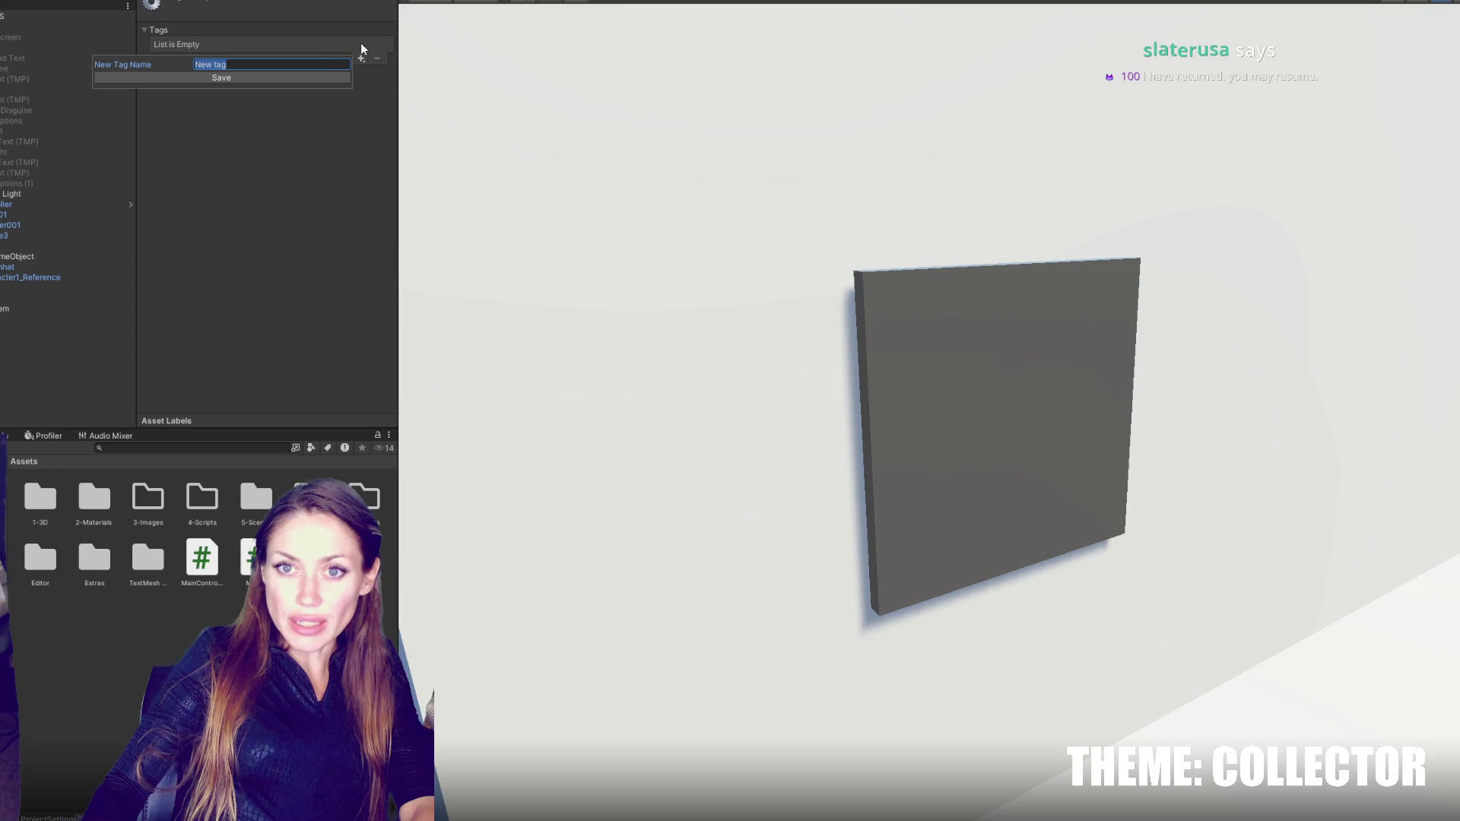
pyautogui.write('Mirror')
pyautogui.press('Return')
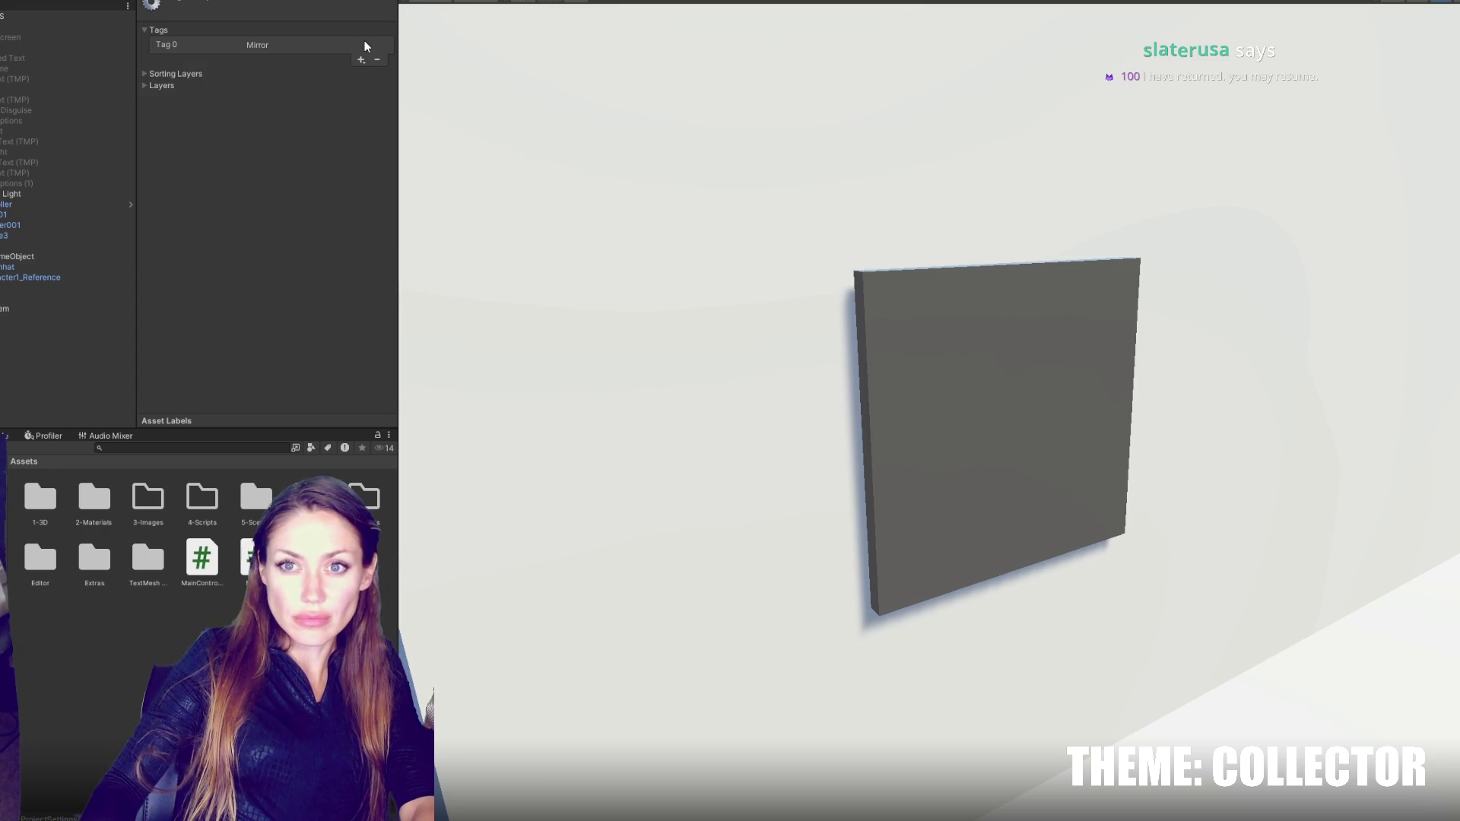
pyautogui.click(362, 59)
pyautogui.write('MIrror')
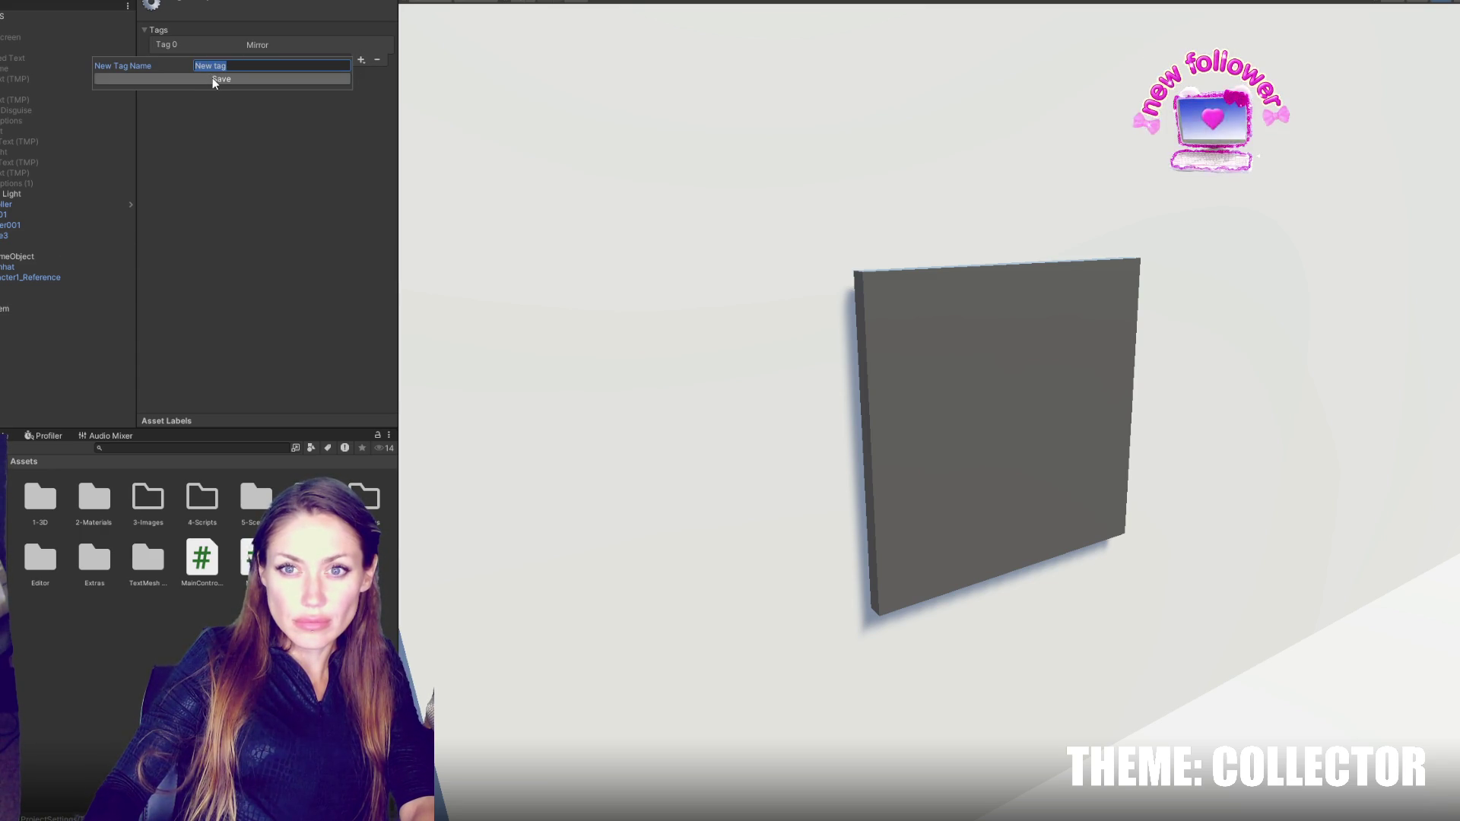
pyautogui.press('BackSpace')
pyautogui.press('BackSpace')
pyautogui.press('BackSpace')
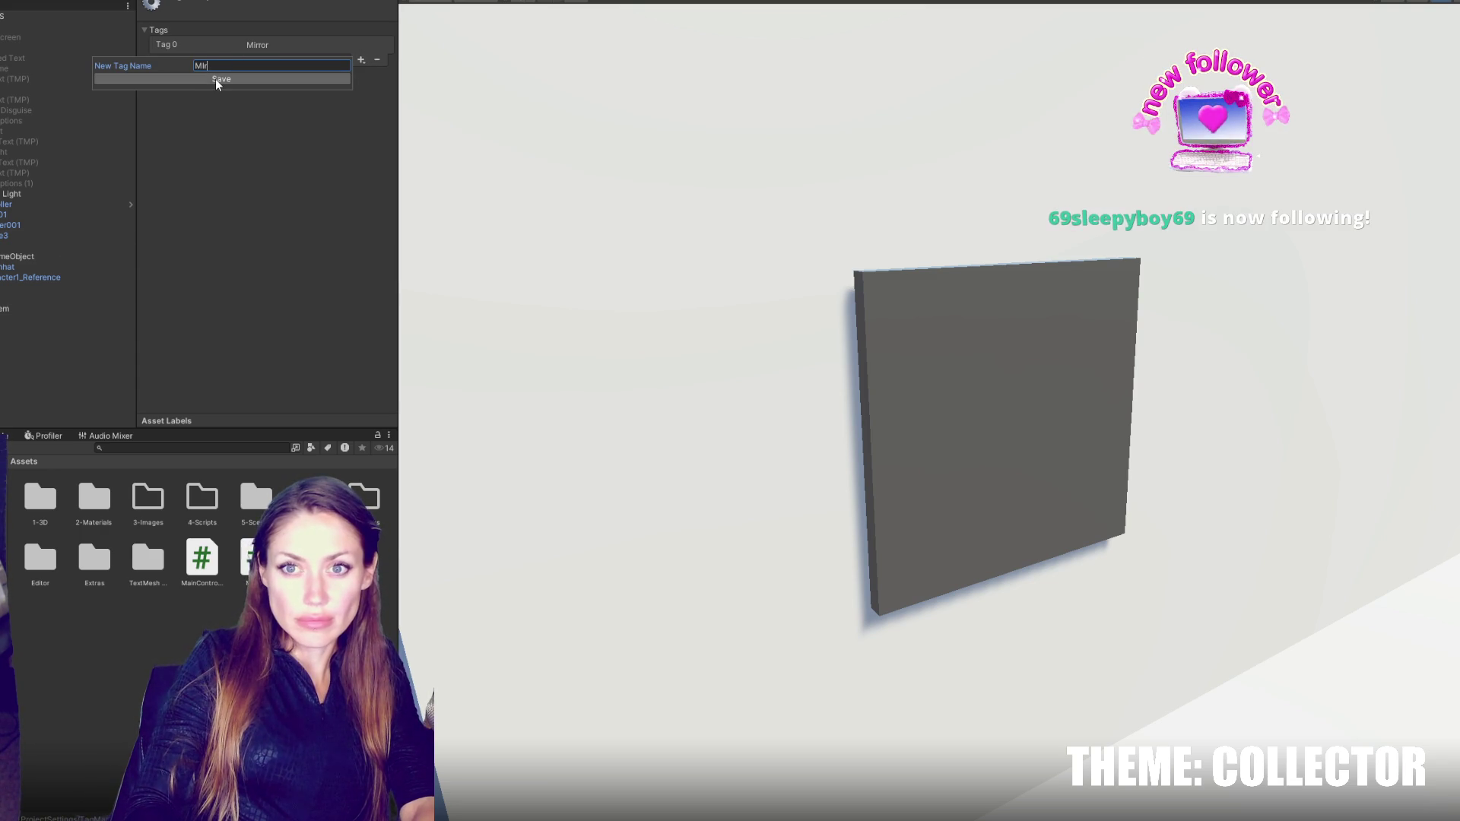
pyautogui.click(216, 79)
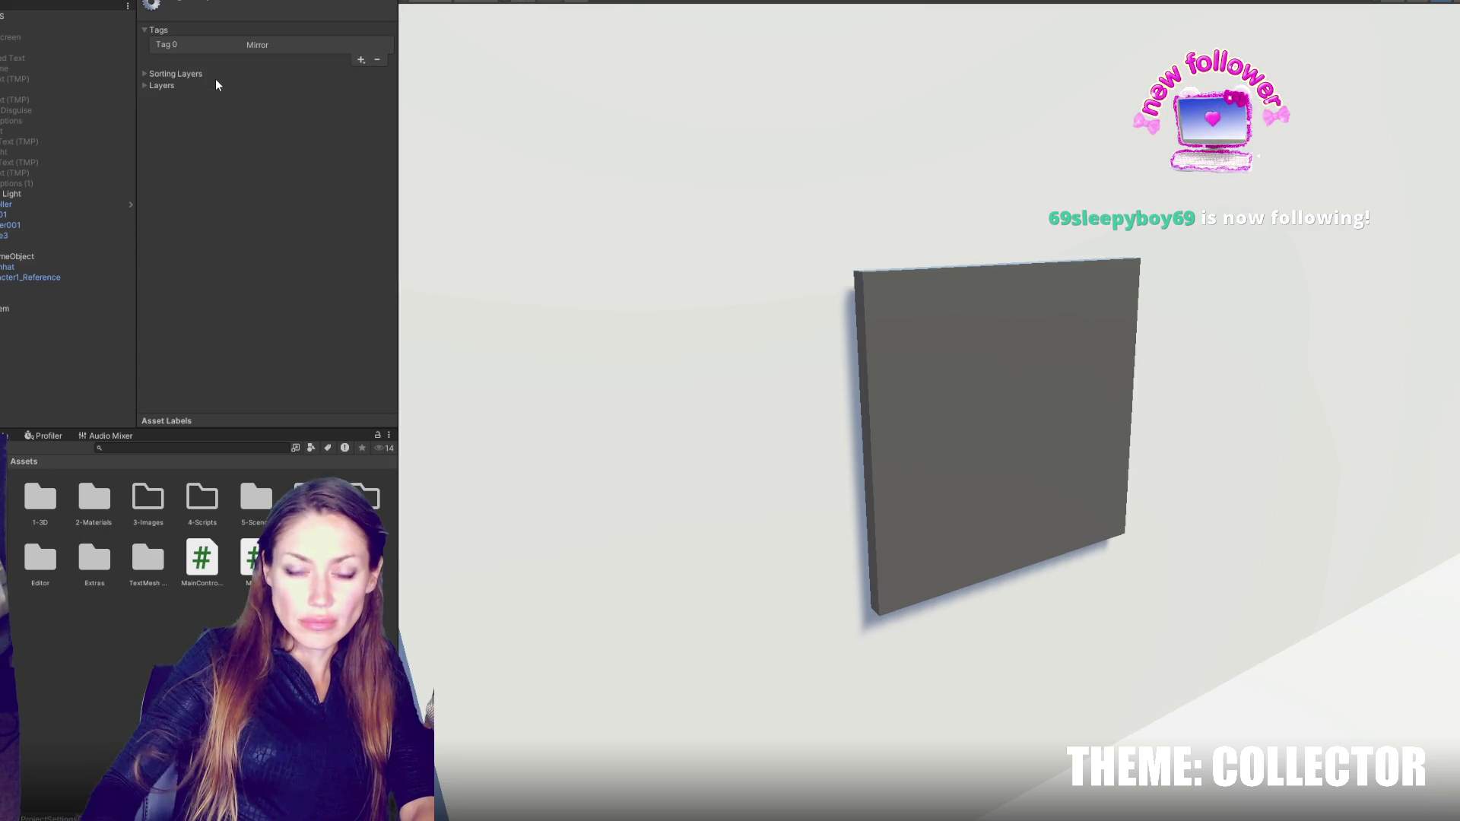
pyautogui.click(172, 80)
pyautogui.click(175, 72)
pyautogui.click(161, 117)
pyautogui.click(175, 86)
pyautogui.click(176, 73)
pyautogui.click(173, 42)
# - Set the mirror cube's Tag to Mirror
pyautogui.click(45, 318)
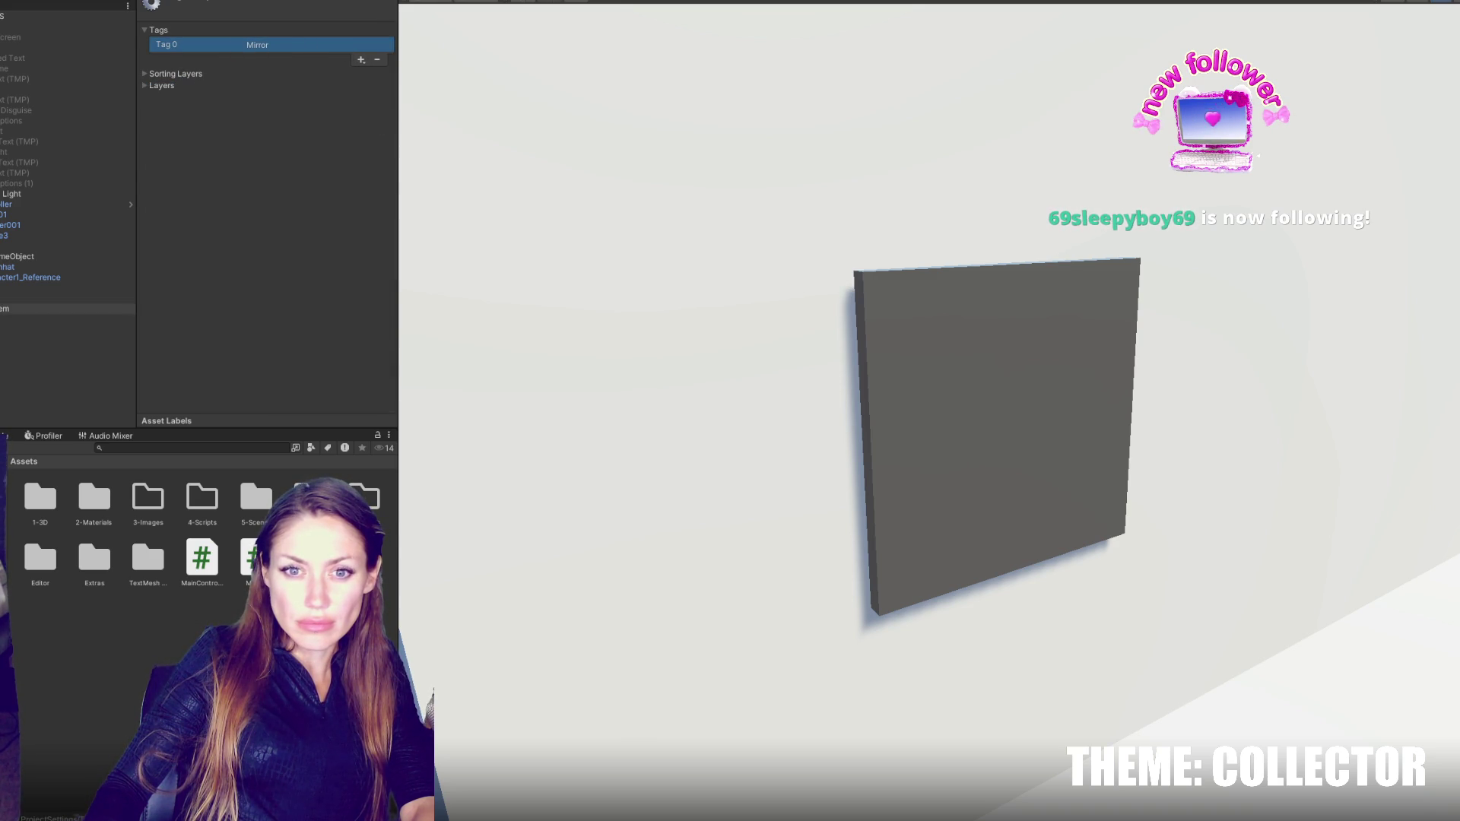
pyautogui.click(240, 13)
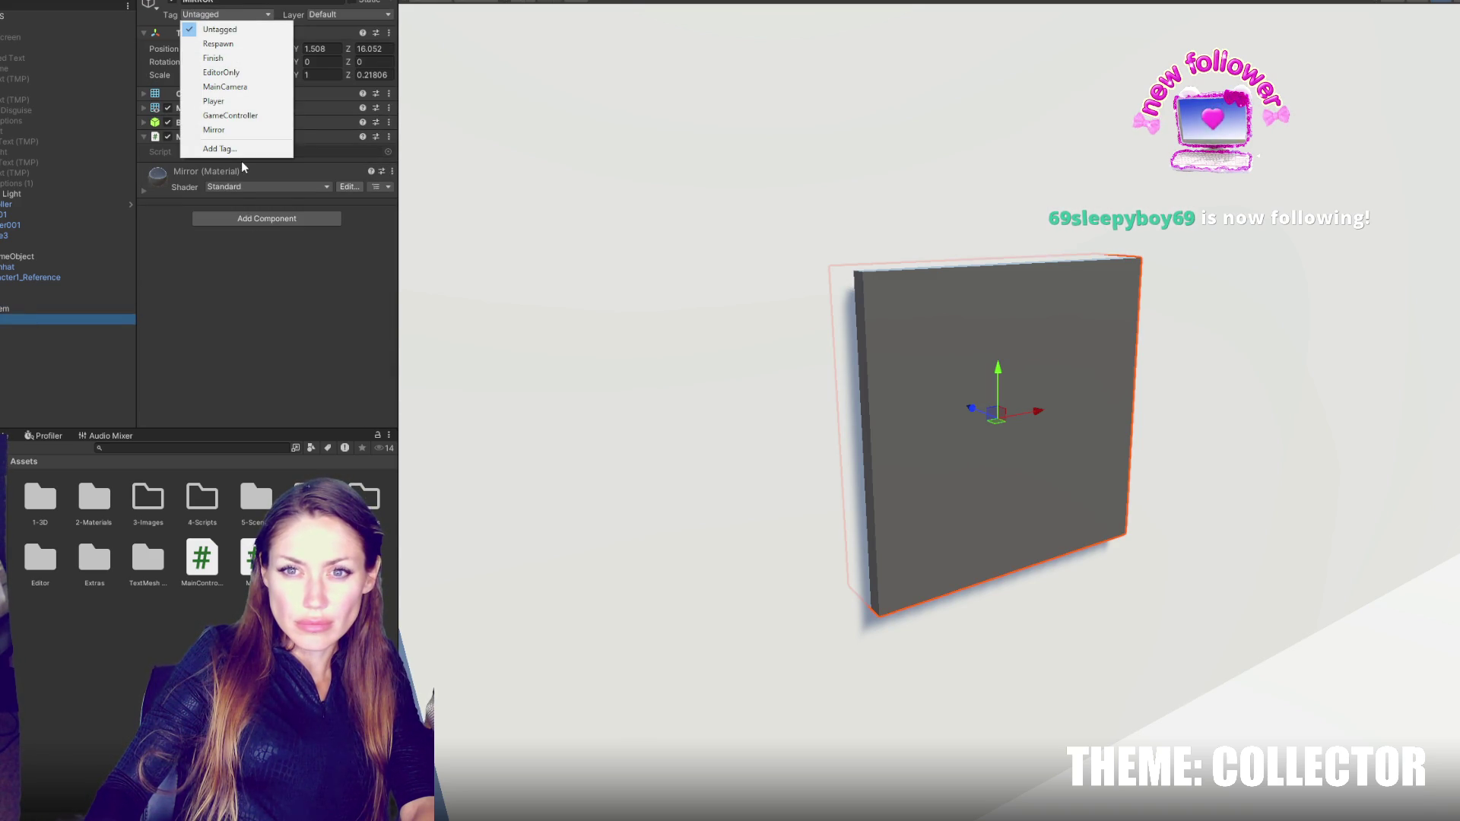
pyautogui.click(221, 127)
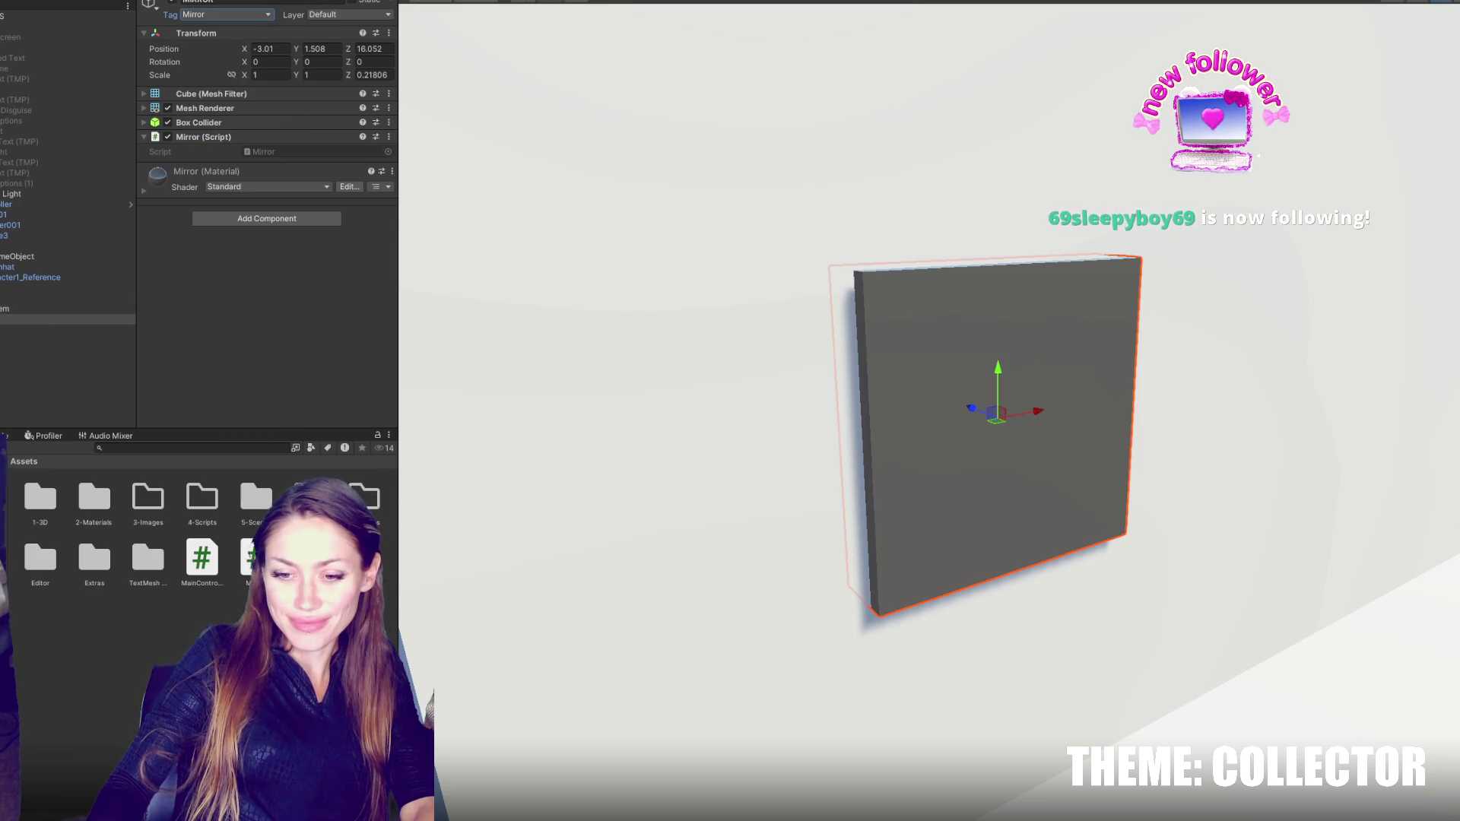
# - Return to MainControls.cs and place the caret near the end of Update
pyautogui.hotkey('alt', 'Tab')
pyautogui.click(609, 558)
pyautogui.scroll(-7, 612, 540)
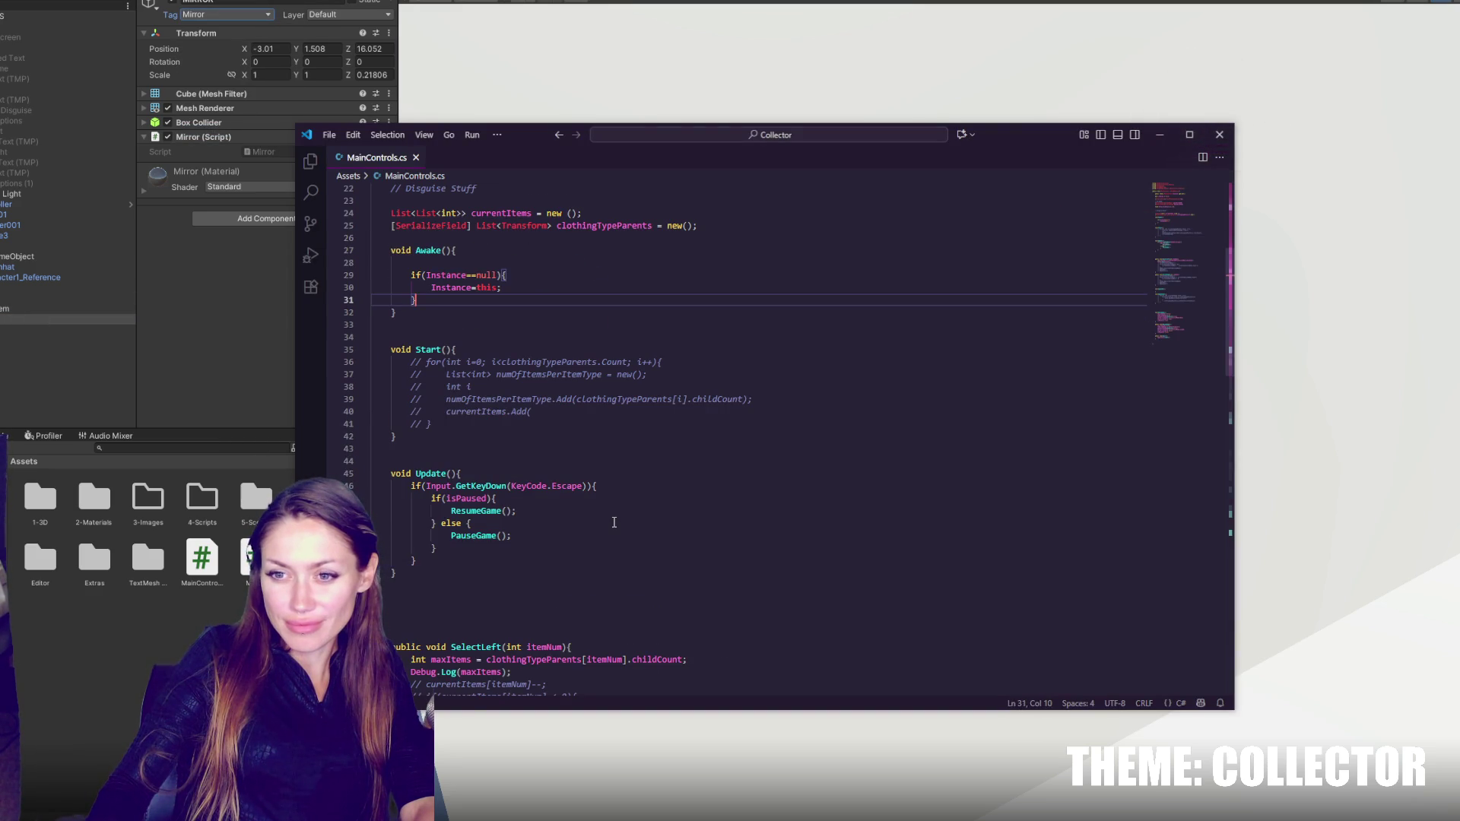
pyautogui.click(609, 547)
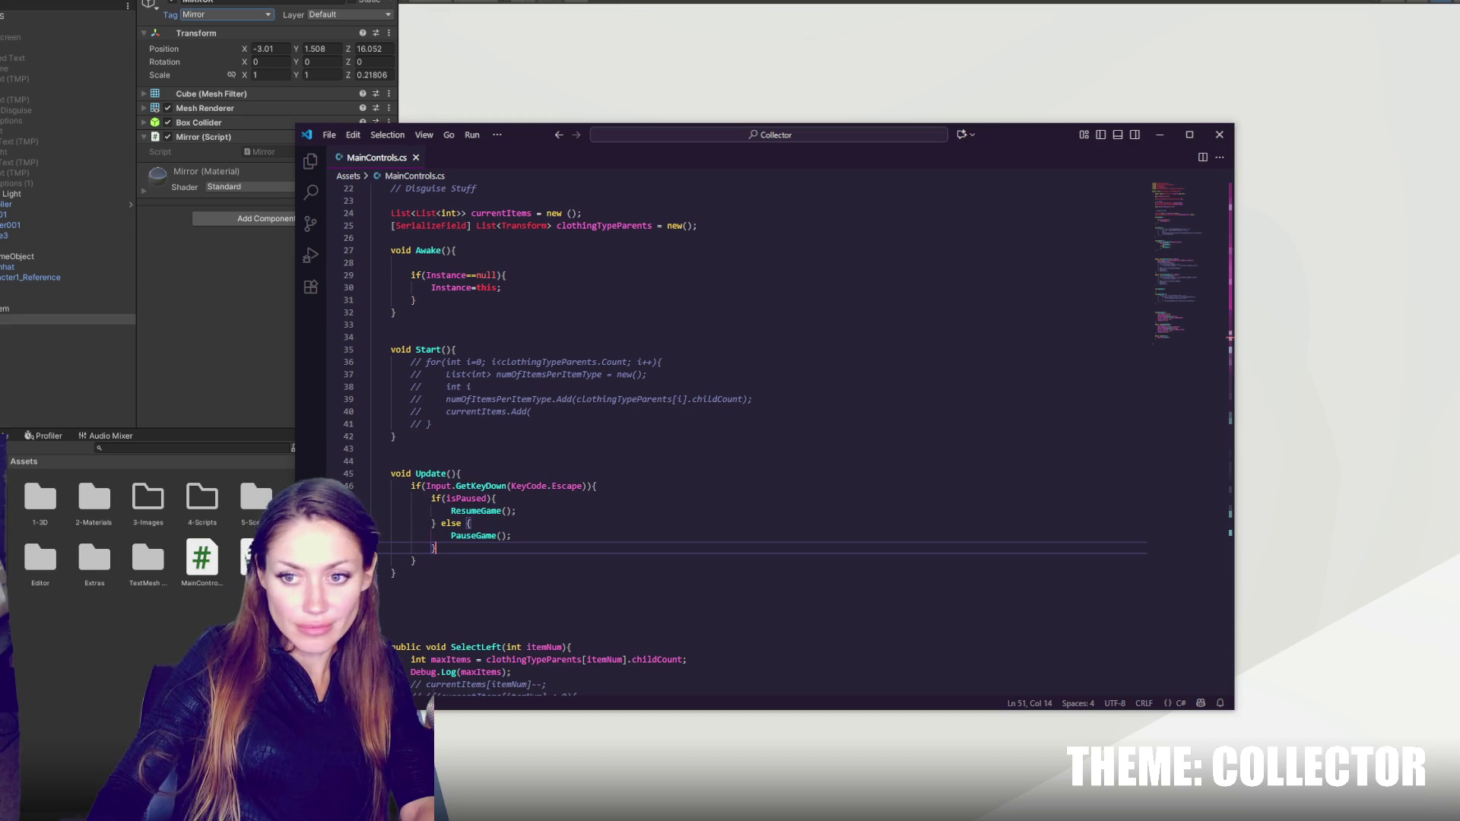
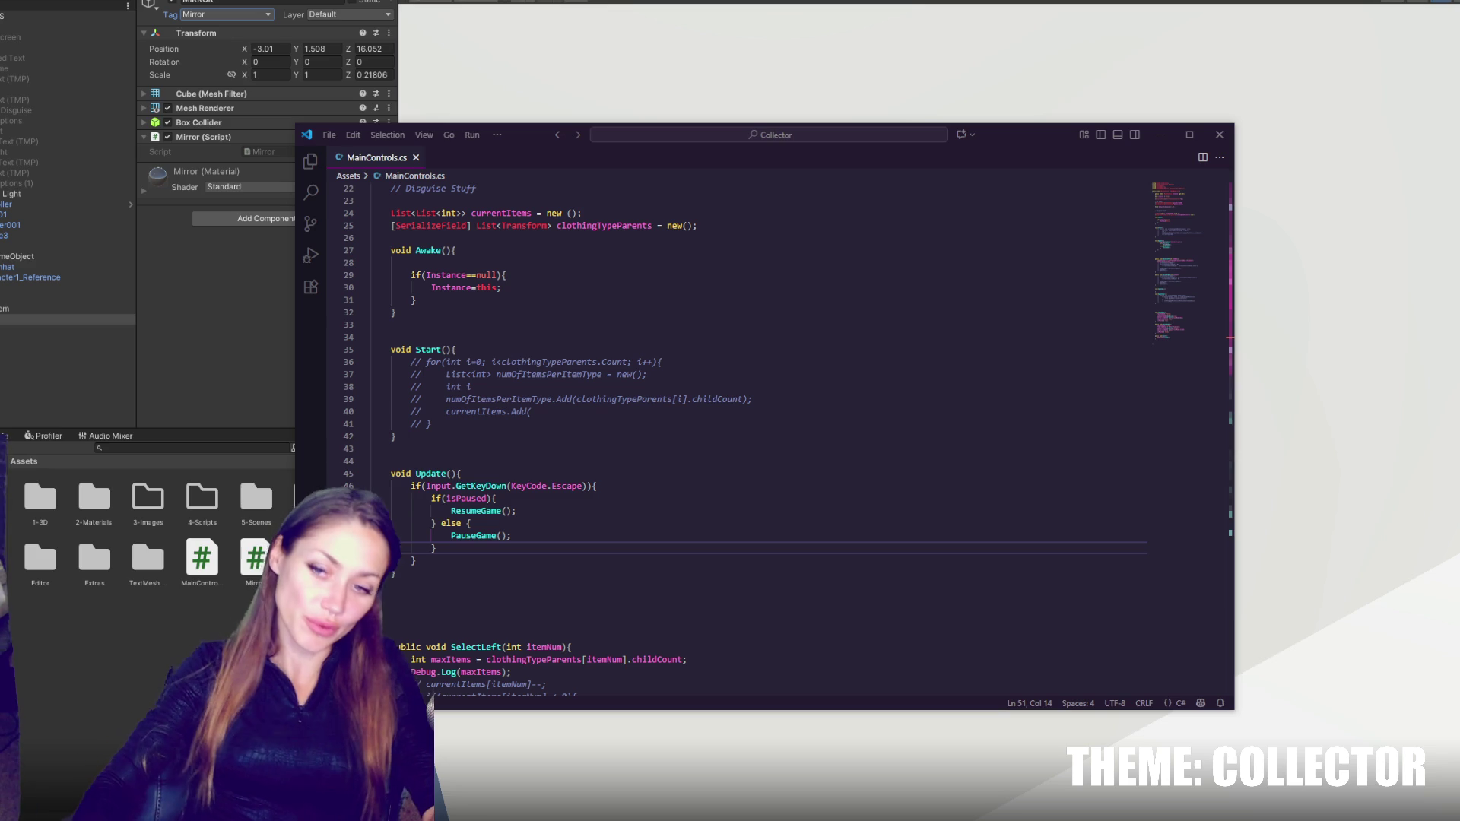
# - Add blank lines in Start() and remove the extra blank lines in Awake() and after defaultTimeScale
pyautogui.click(529, 423)
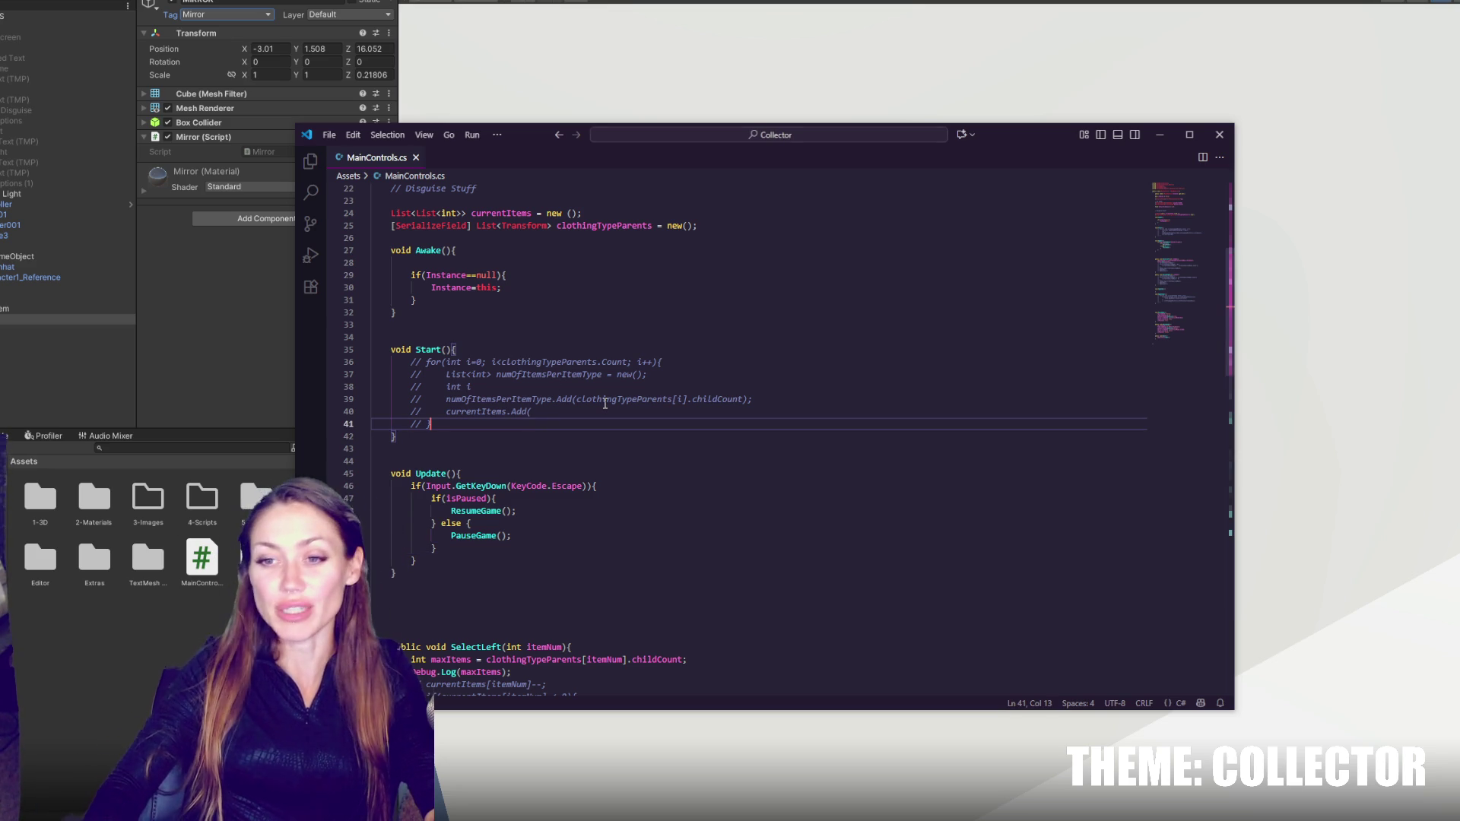
pyautogui.press('Return')
pyautogui.press('Return')
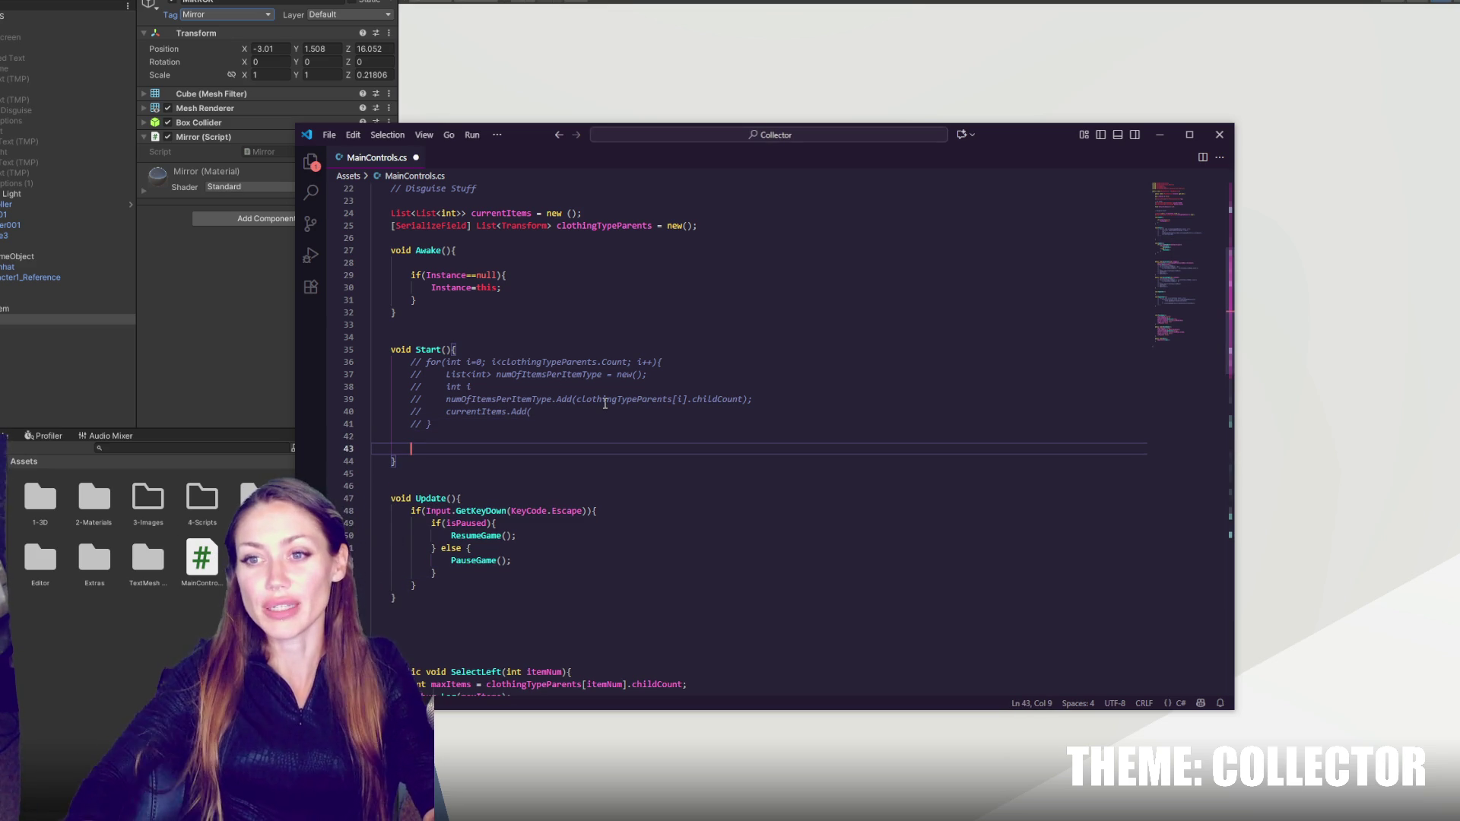
pyautogui.click(529, 250)
pyautogui.press('Delete')
pyautogui.scroll(3, 529, 294)
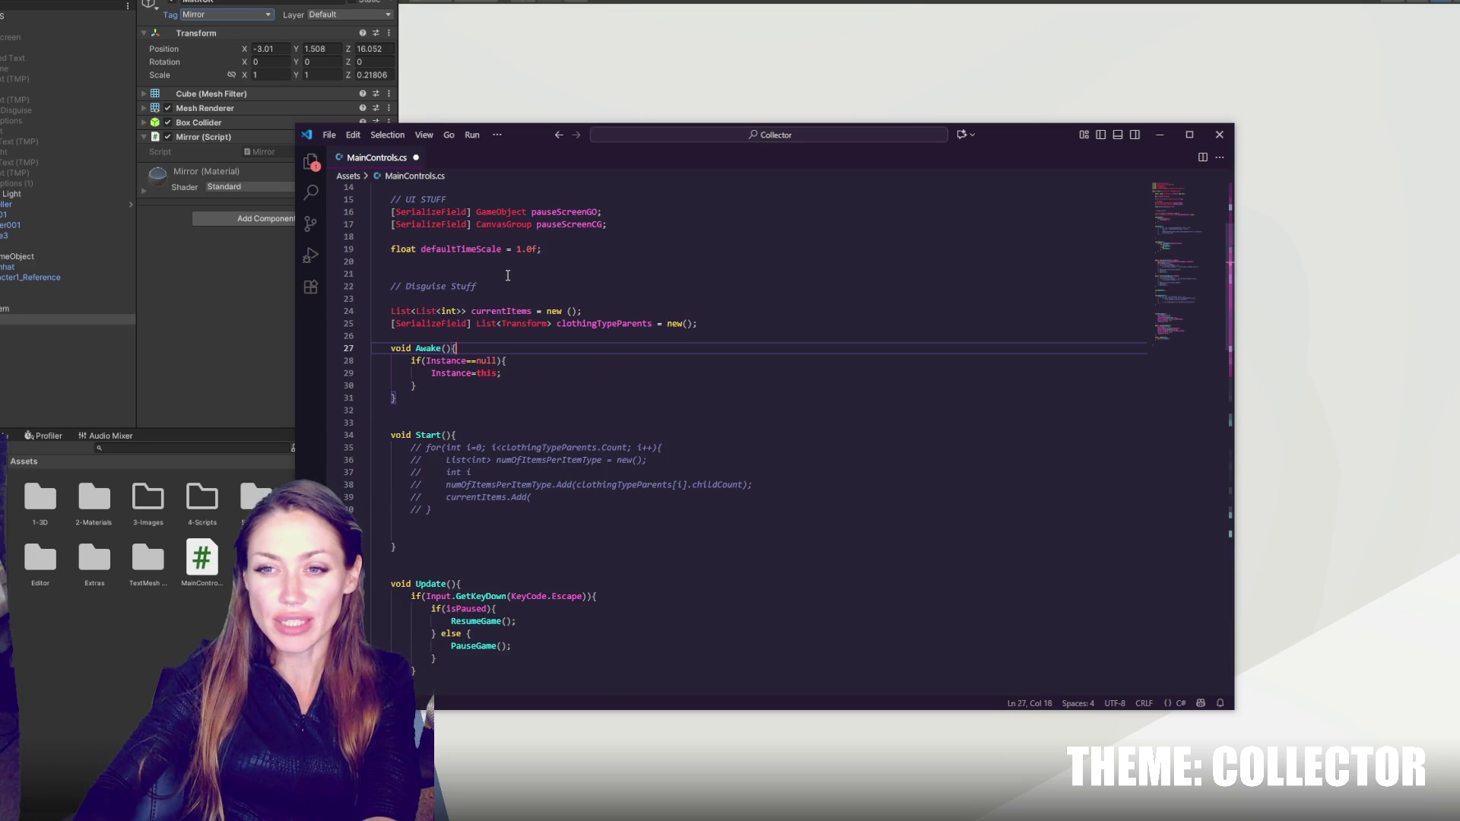
pyautogui.click(525, 273)
pyautogui.press('BackSpace')
pyautogui.scroll(4, 525, 304)
pyautogui.scroll(-5, 522, 334)
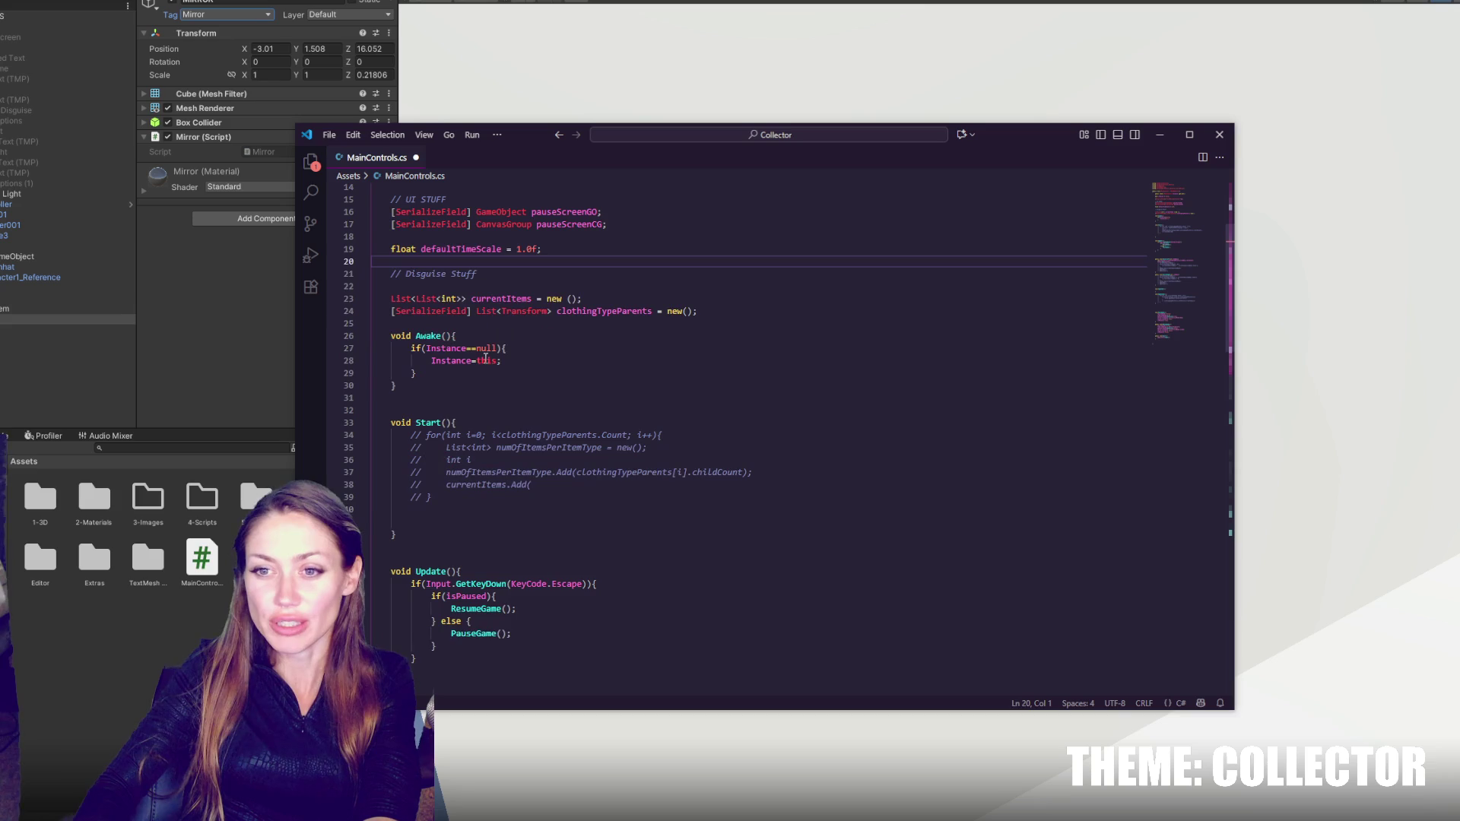
pyautogui.click(585, 311)
pyautogui.scroll(-1, 601, 319)
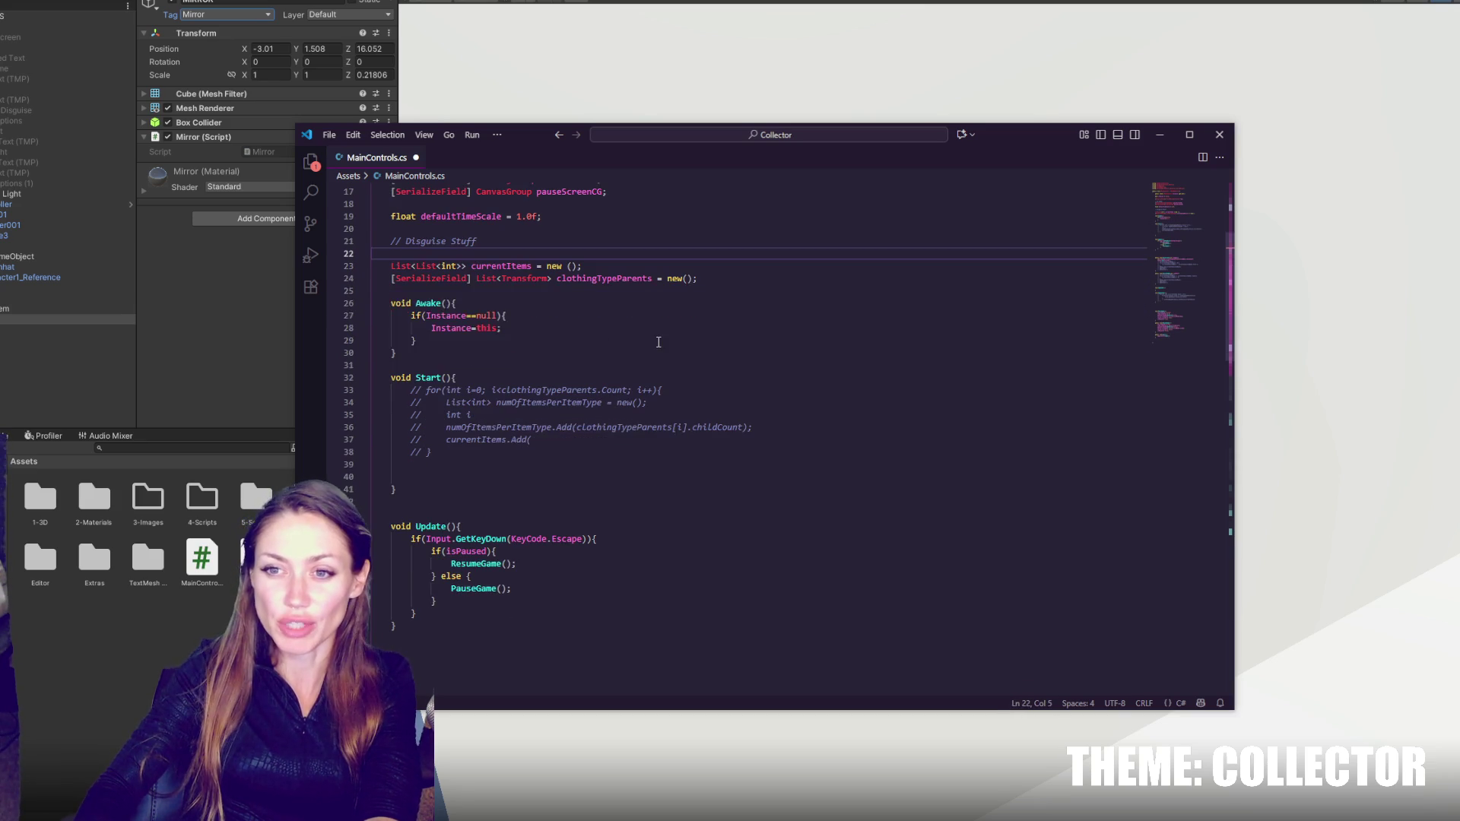
# - Delete the blank lines after Start() and before SelectLeft, undoing the last deletion
pyautogui.click(532, 504)
pyautogui.press('BackSpace')
pyautogui.scroll(-3, 532, 513)
pyautogui.click(532, 494)
pyautogui.press('Delete')
pyautogui.press('Delete')
pyautogui.press('Delete')
pyautogui.scroll(-5, 532, 493)
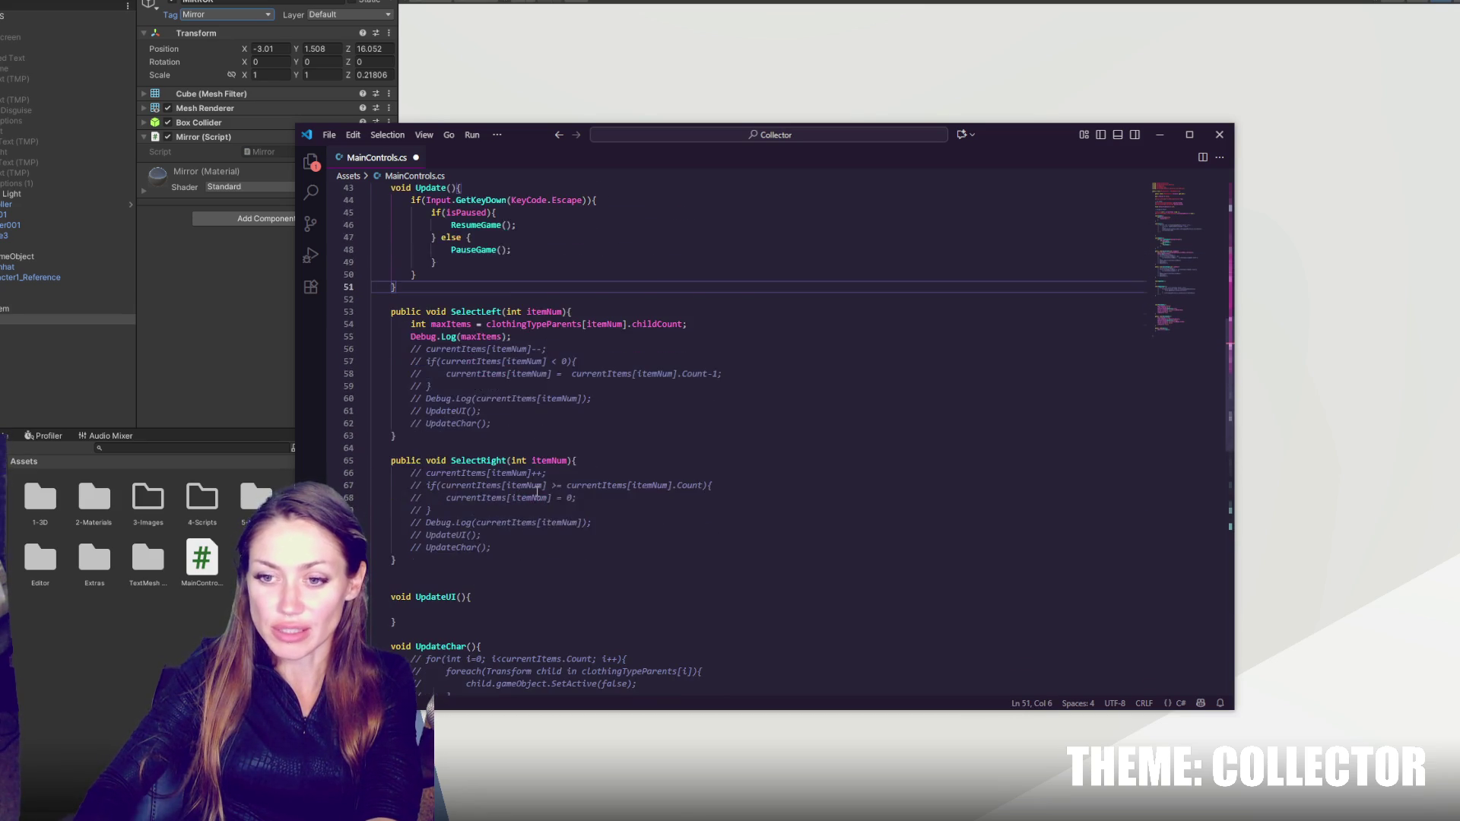
pyautogui.scroll(-4, 537, 494)
pyautogui.click(521, 572)
pyautogui.hotkey('ctrl', 'z')
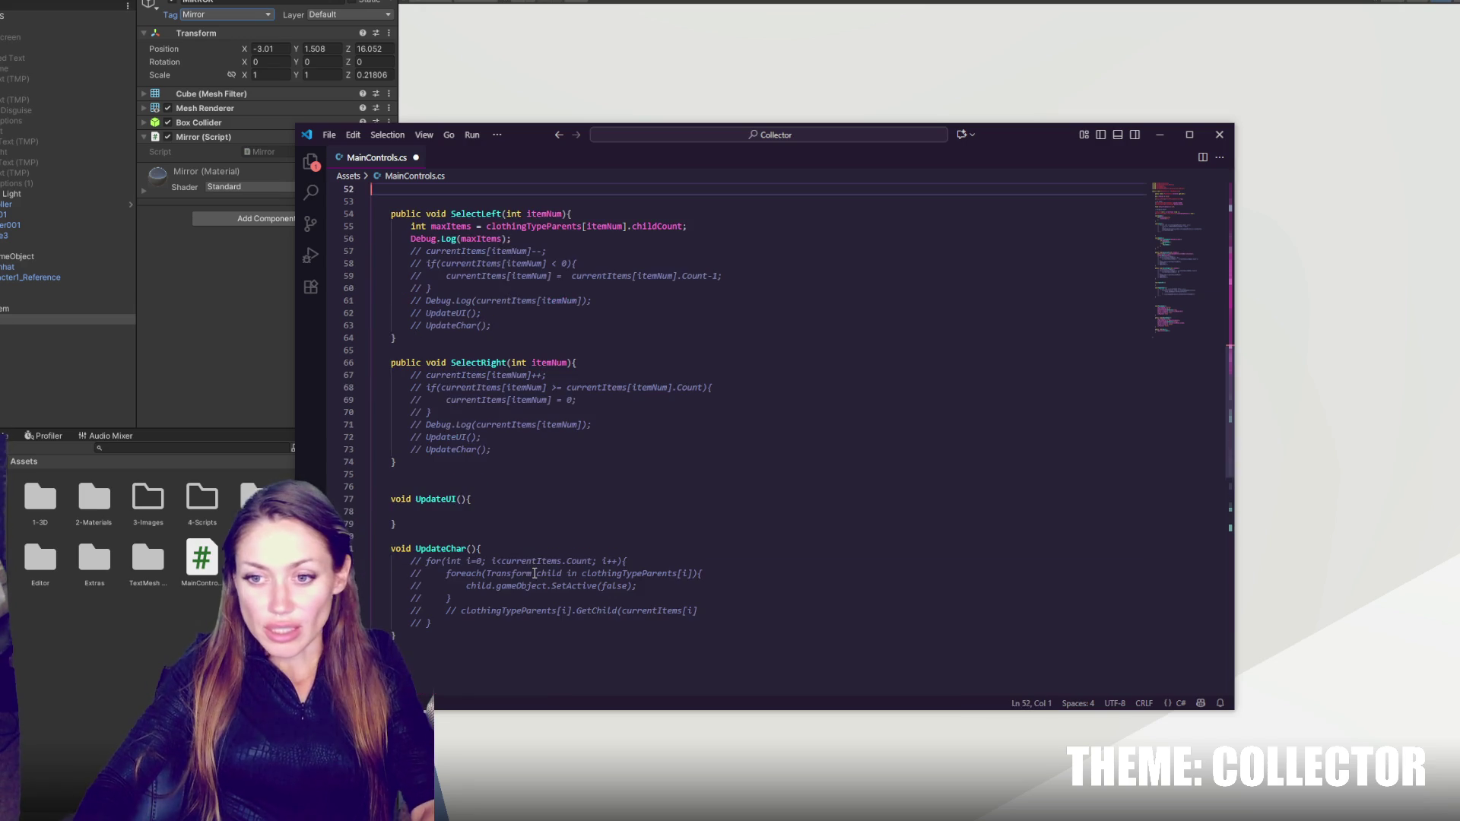
# - Indent empty line 39 in Start() and add a new indented line below it
pyautogui.click(619, 511)
pyautogui.scroll(-7, 622, 525)
pyautogui.scroll(-8, 622, 524)
pyautogui.scroll(20, 613, 532)
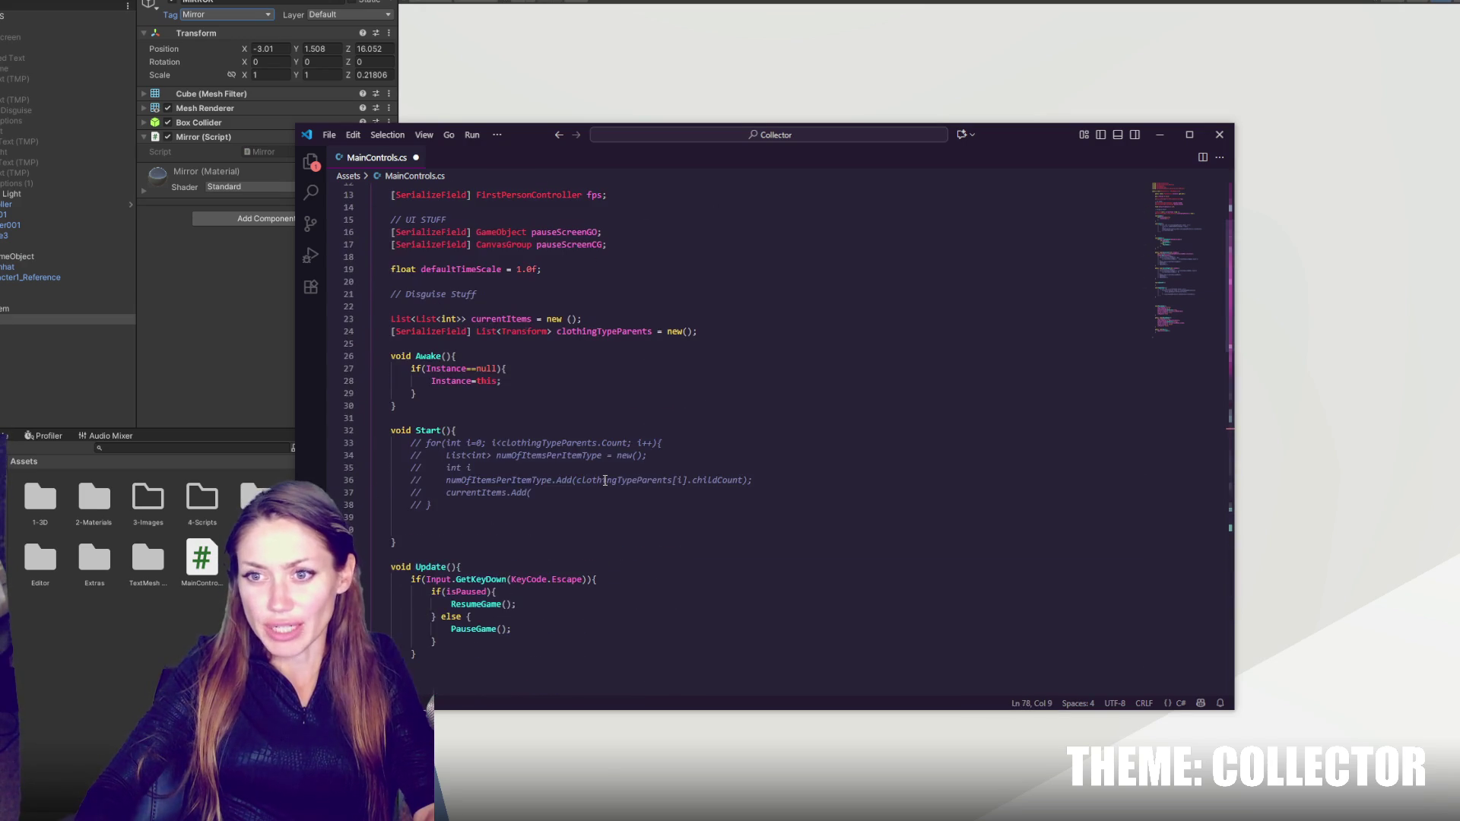
pyautogui.click(684, 505)
pyautogui.click(690, 522)
pyautogui.press('Tab')
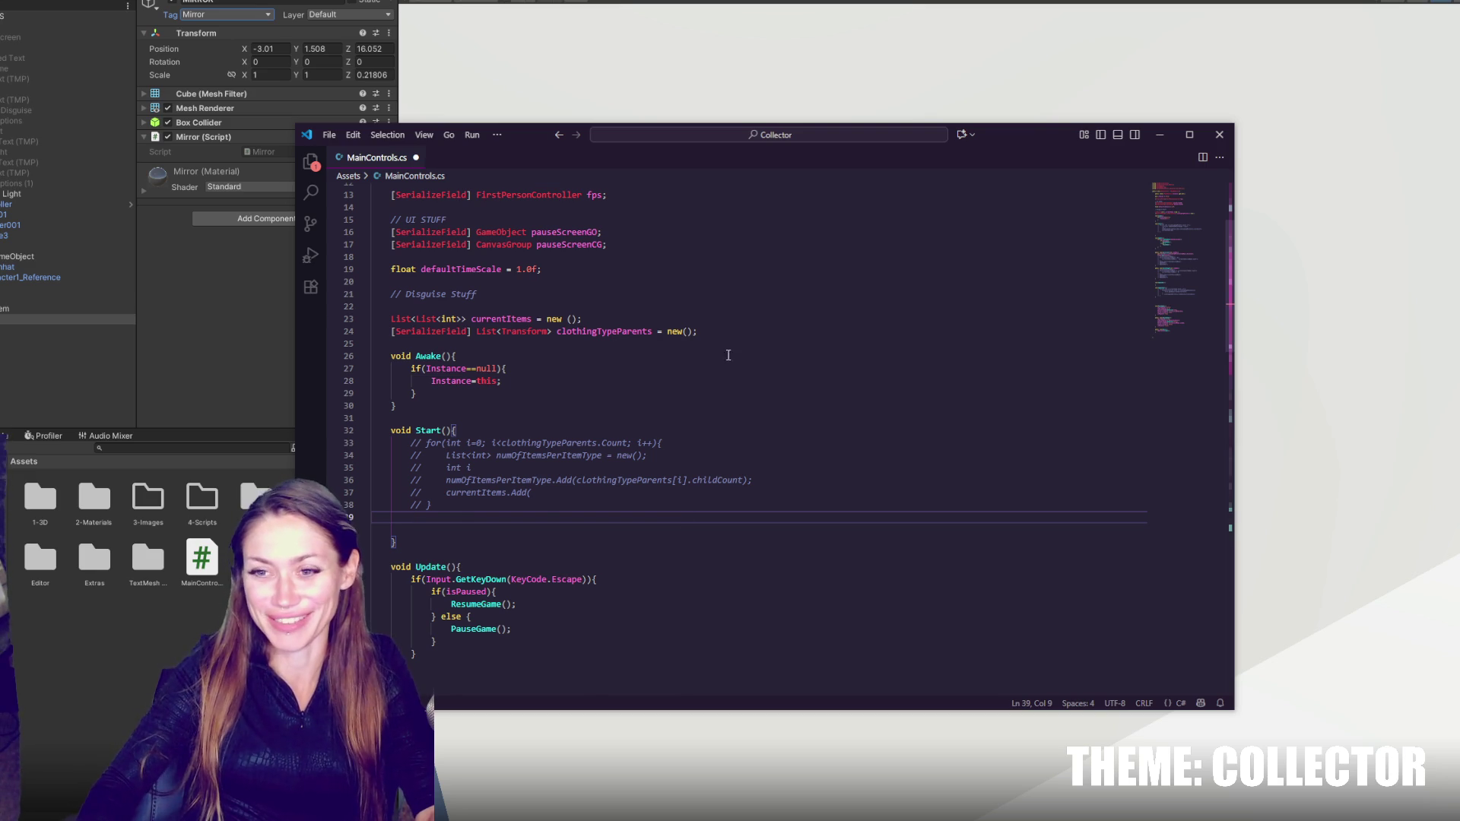
pyautogui.scroll(-2, 698, 412)
pyautogui.press('Return')
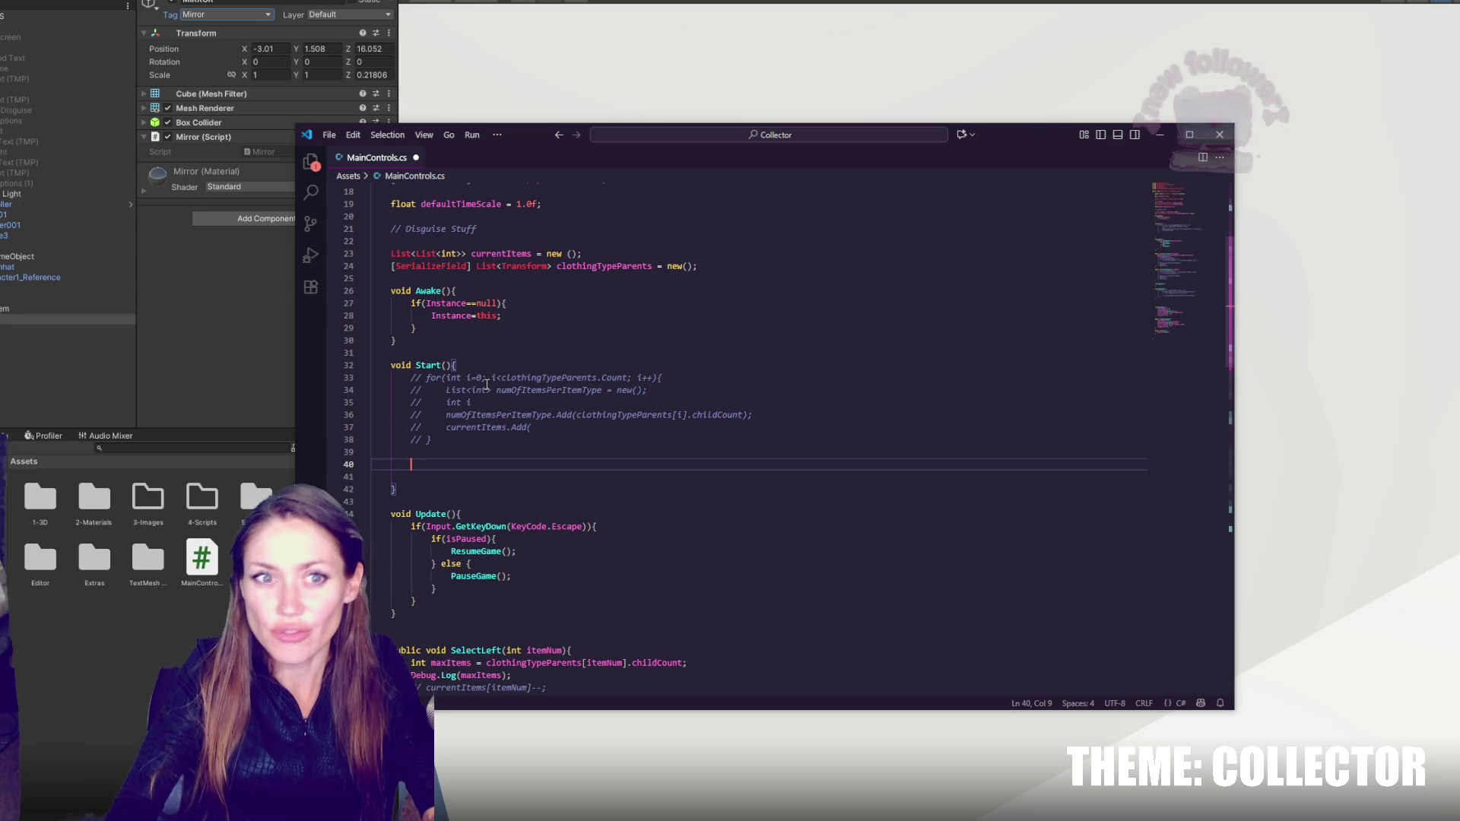
# - Leave a single fresh indented line below the commented loop in Start()
pyautogui.scroll(-2, 547, 403)
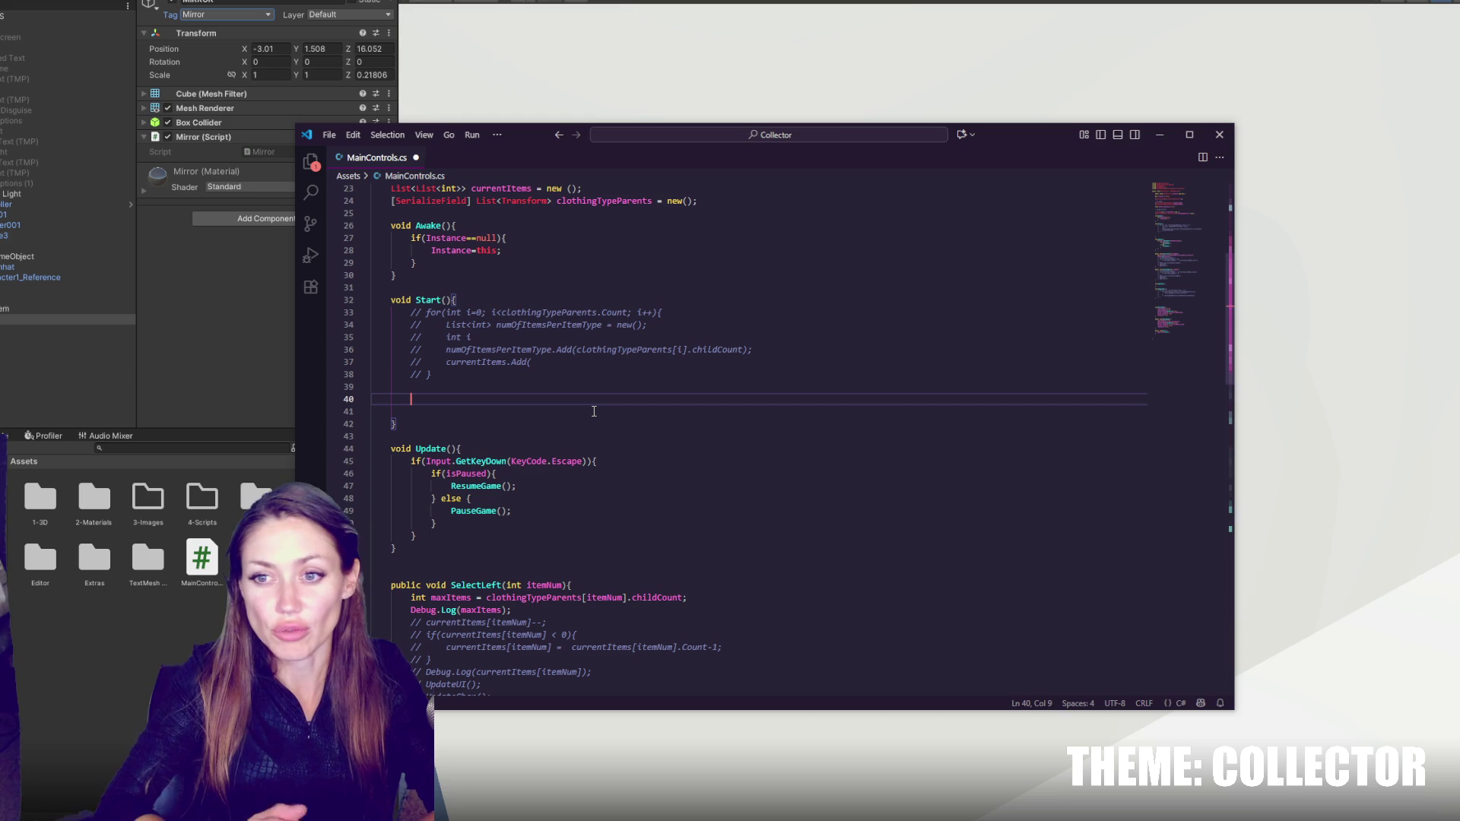
pyautogui.press('BackSpace')
pyautogui.press('BackSpace')
pyautogui.press('BackSpace')
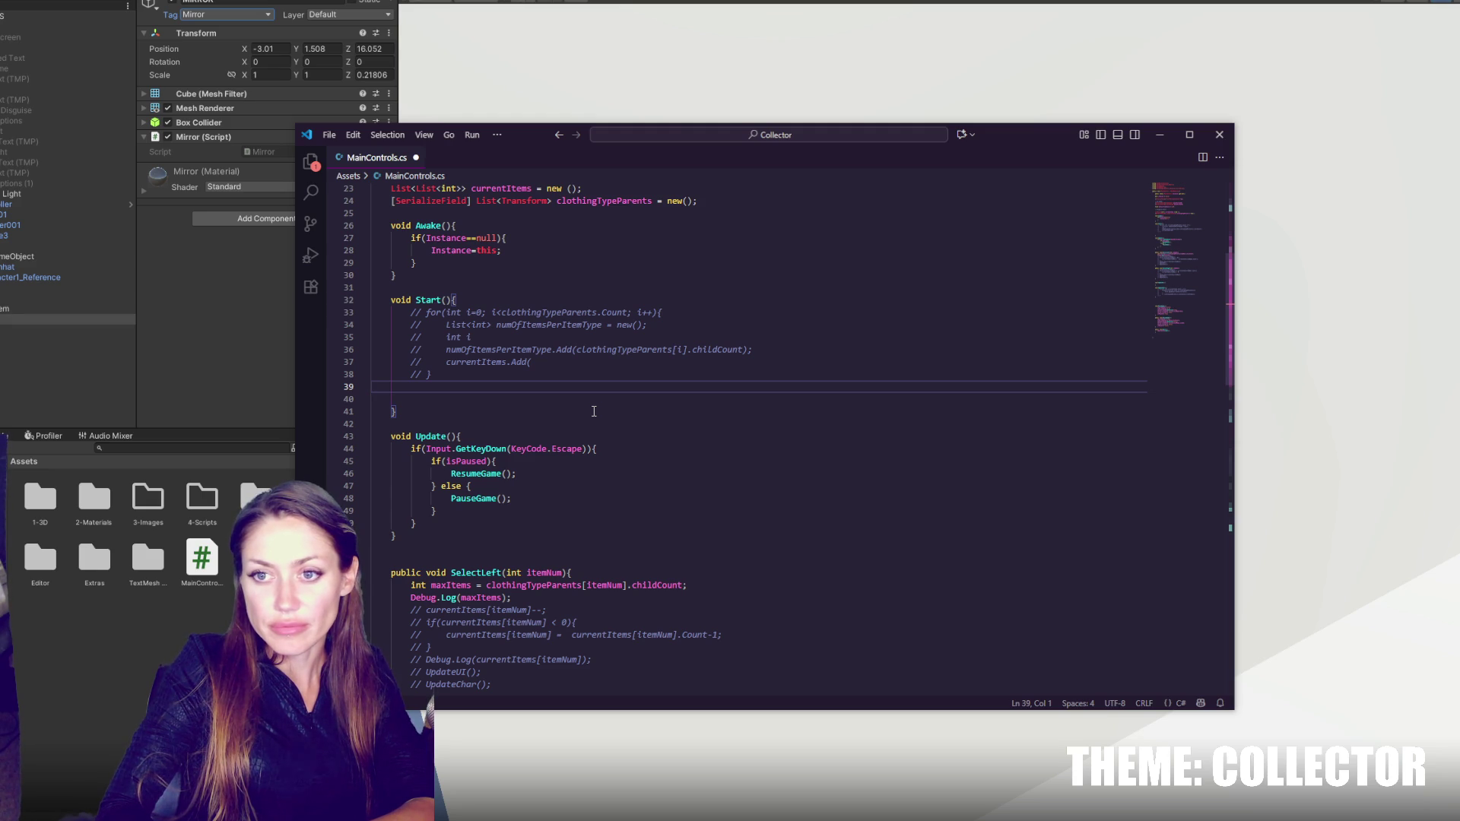
pyautogui.press('BackSpace')
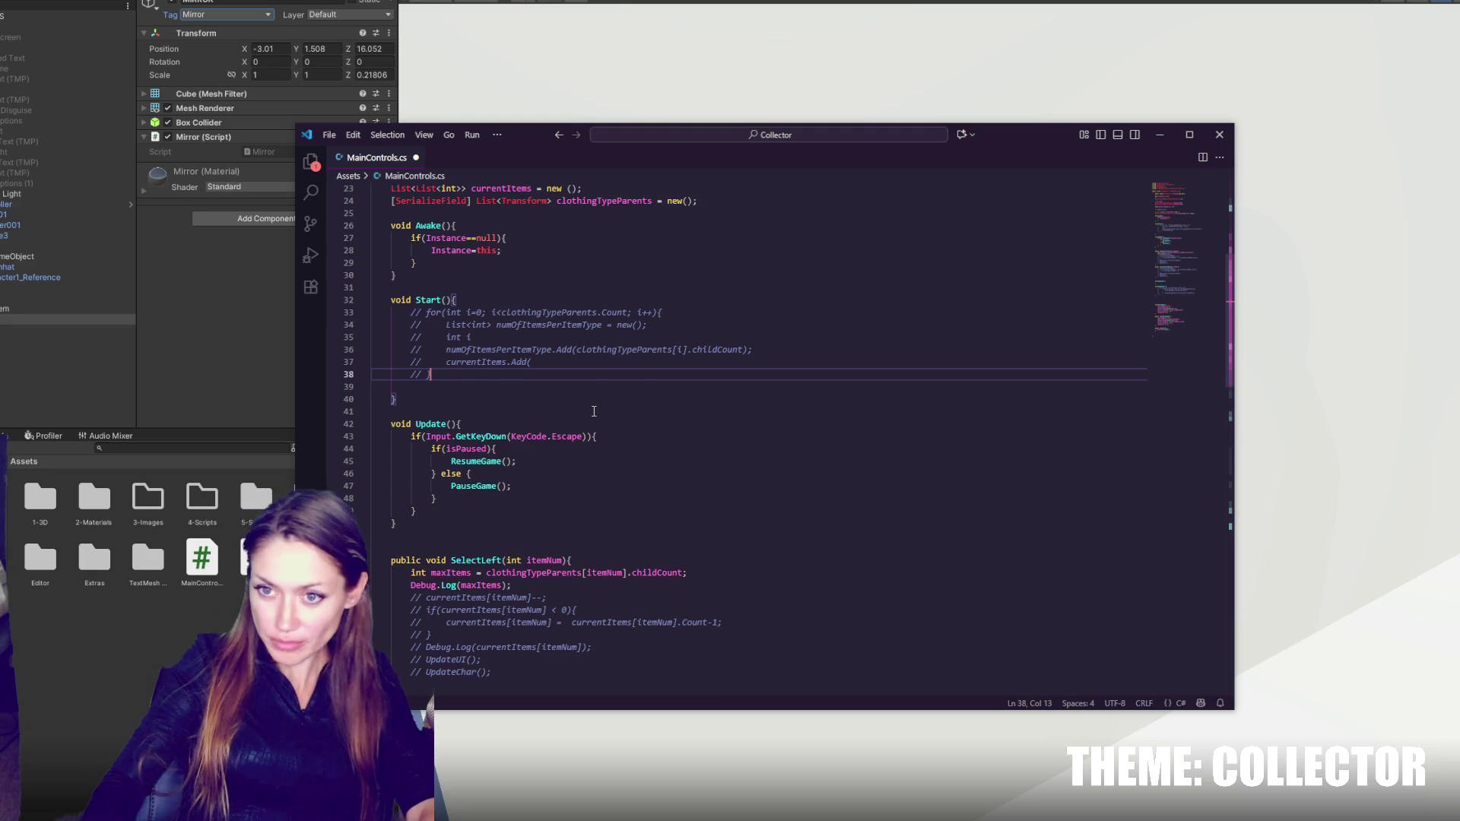
pyautogui.scroll(2, 605, 416)
pyautogui.scroll(-2, 605, 416)
pyautogui.press('Return')
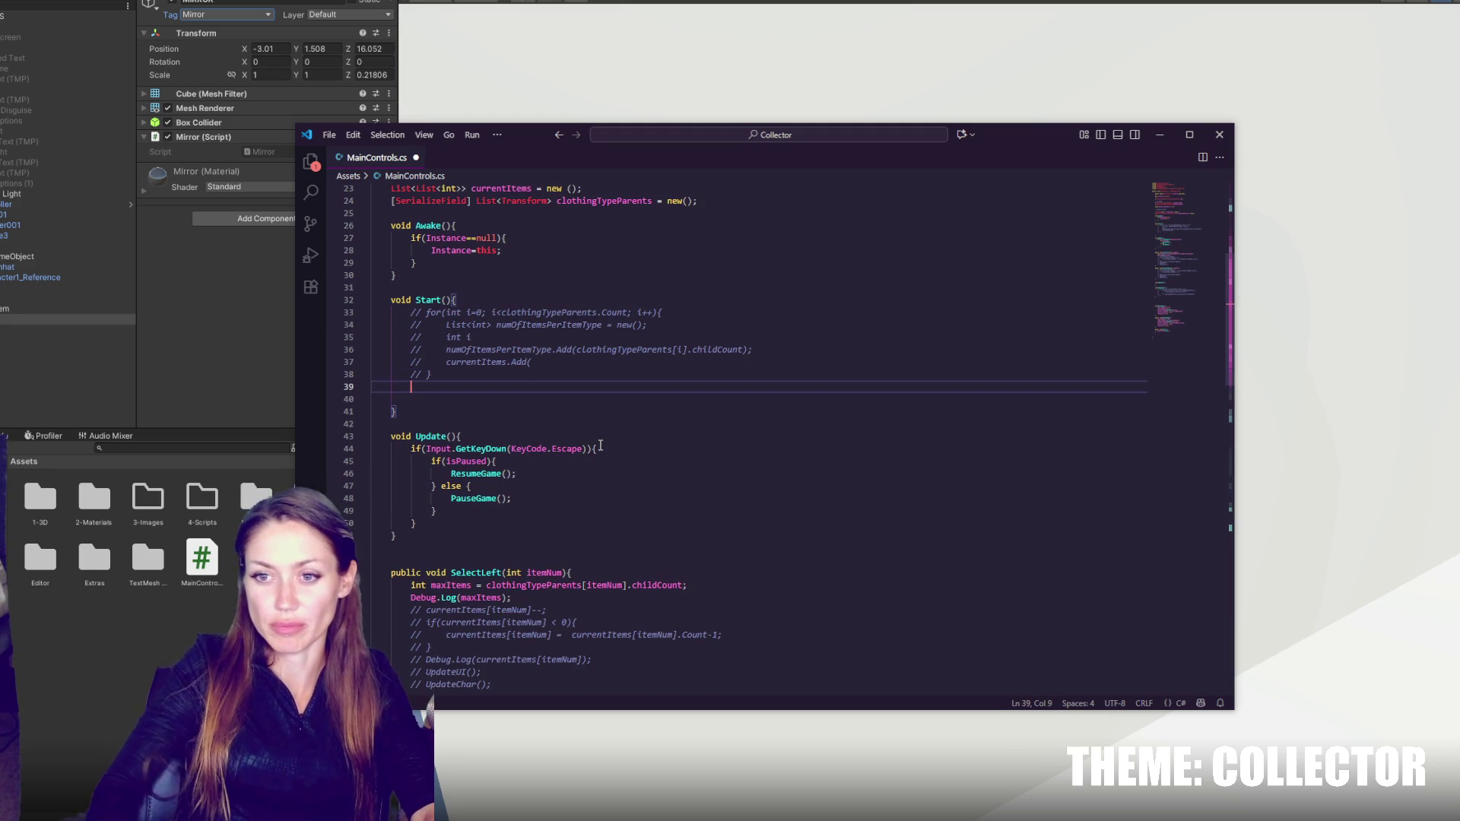
# - Save MainControls.cs and switch to Unity so the scripts recompile
pyautogui.scroll(-1, 606, 441)
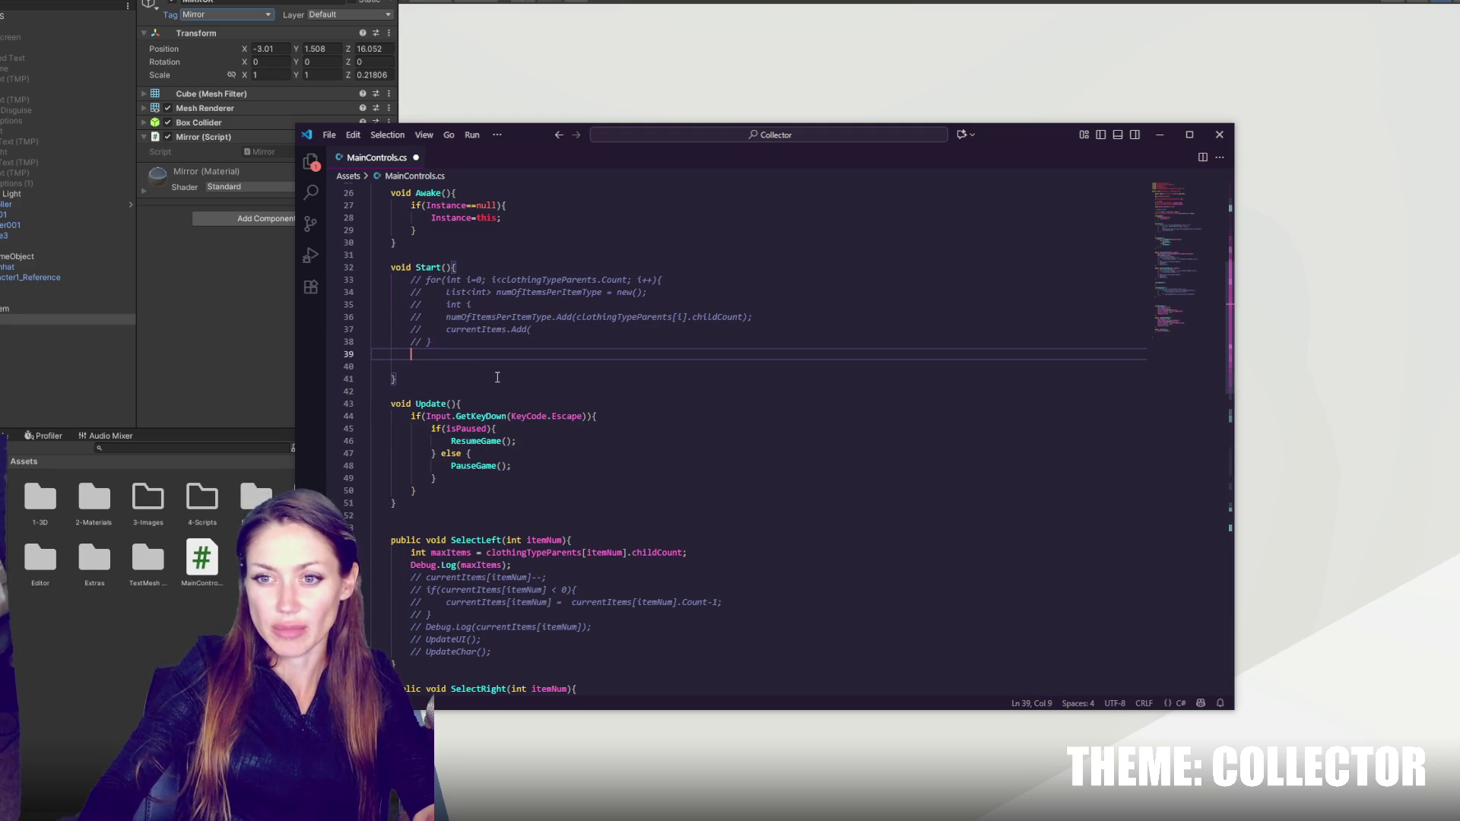
pyautogui.scroll(-5, 497, 378)
pyautogui.click(891, 368)
pyautogui.click(891, 355)
pyautogui.hotkey('ctrl', 's')
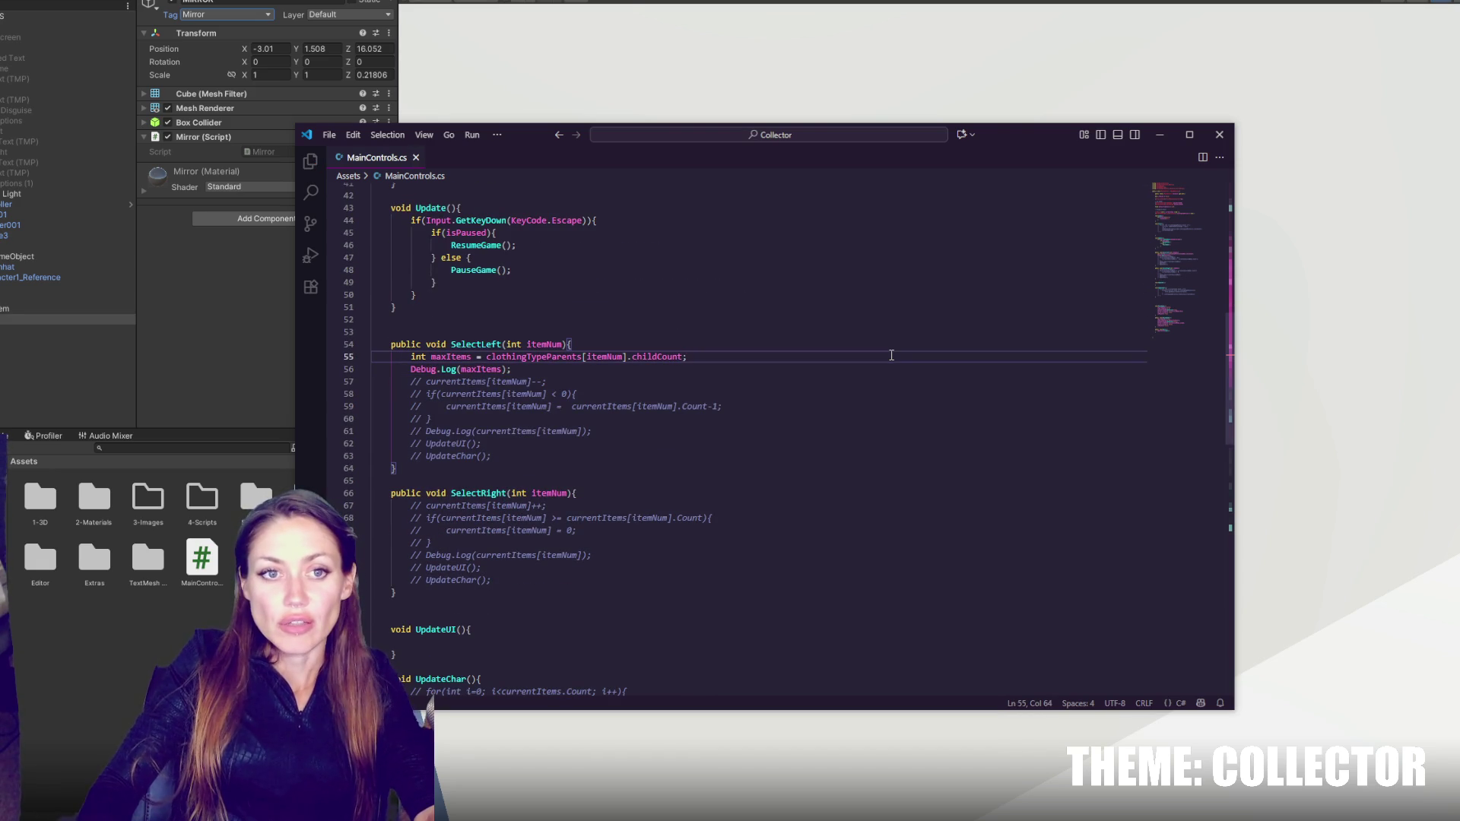
pyautogui.hotkey('alt', 'Tab')
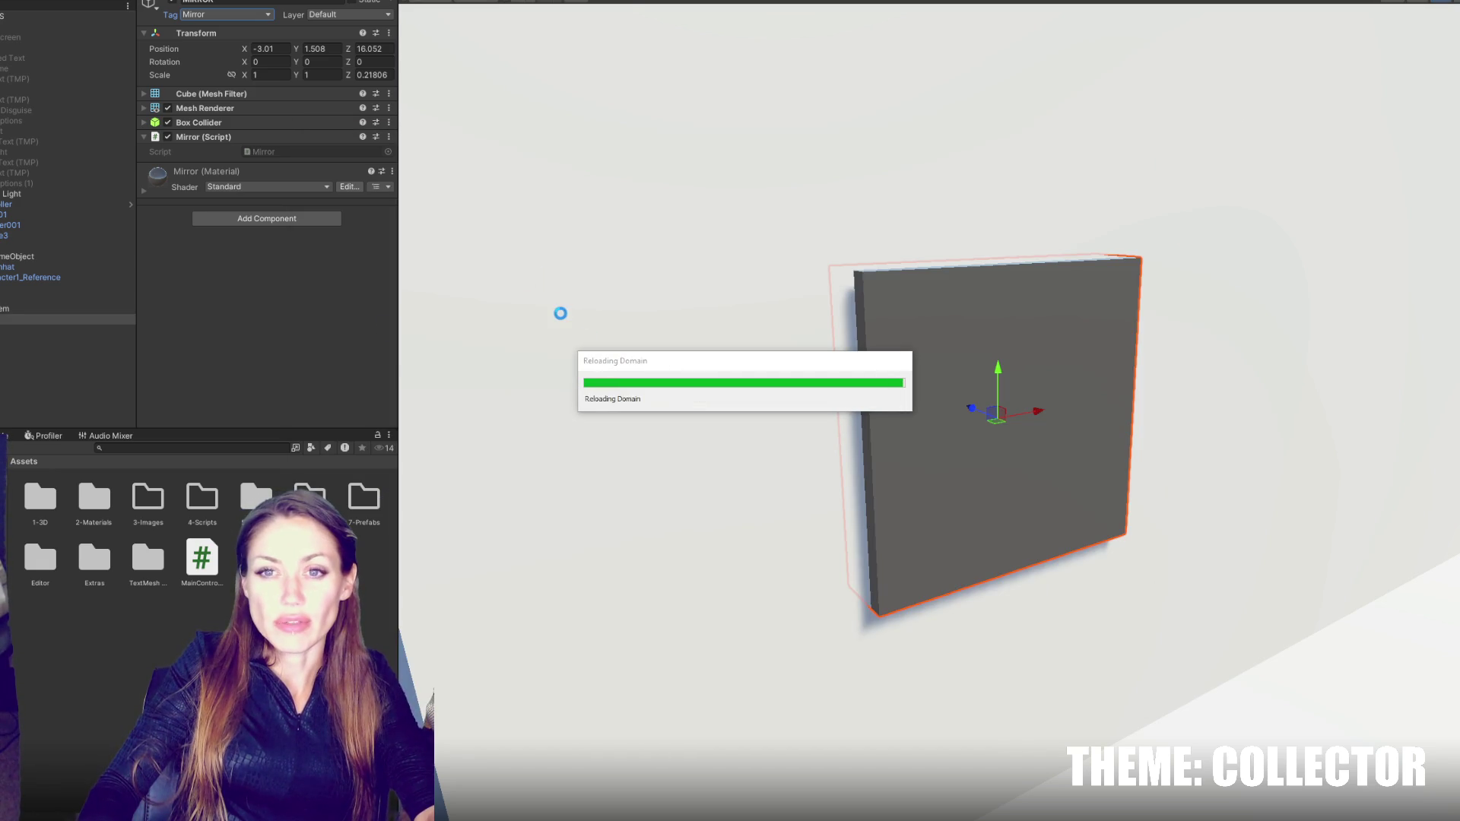
# - Select an object in the Hierarchy, then check line 57 of MainControls.cs
pyautogui.click(68, 320)
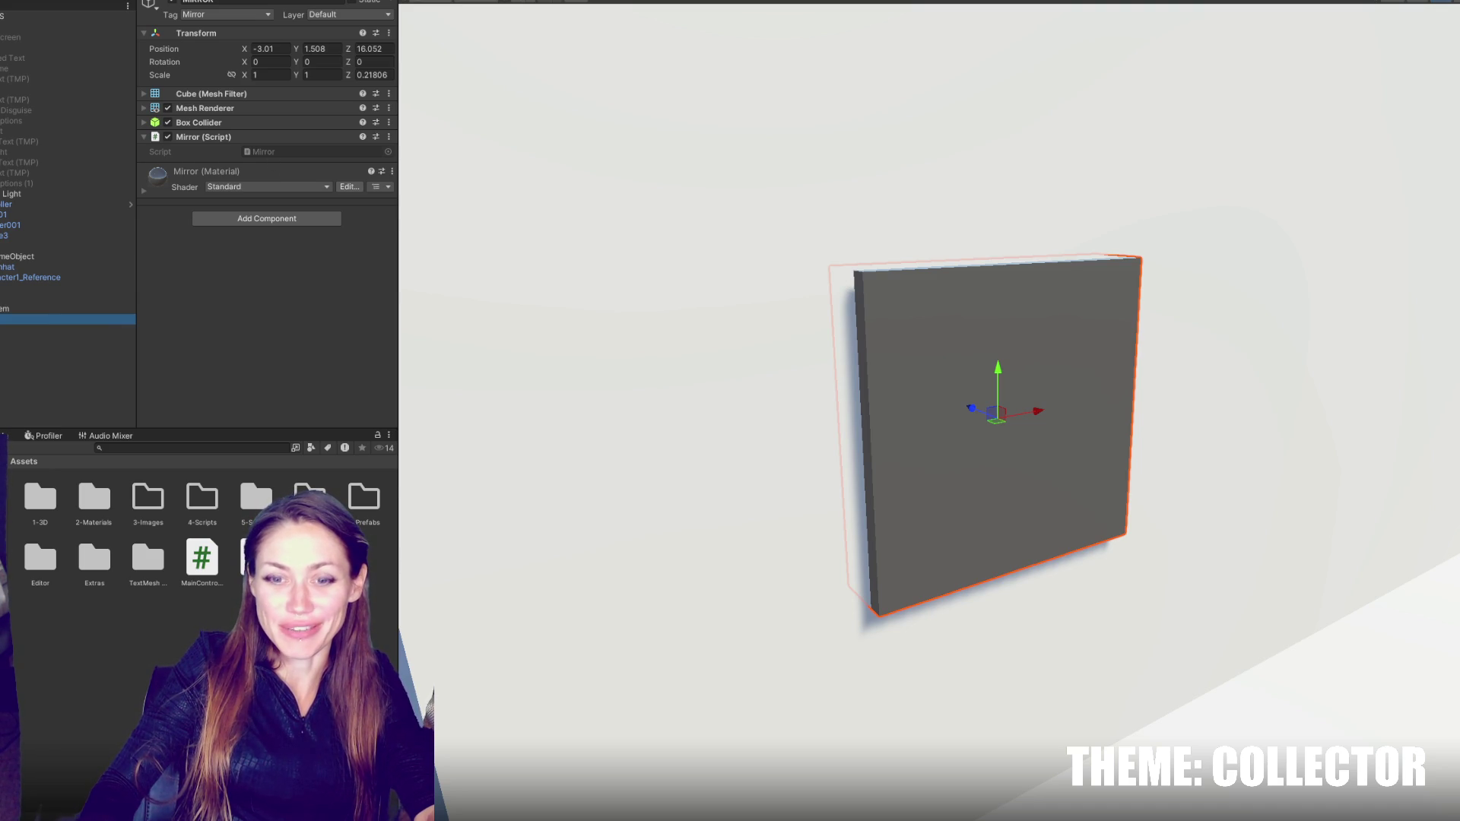
pyautogui.hotkey('alt', 'Tab')
pyautogui.click(705, 386)
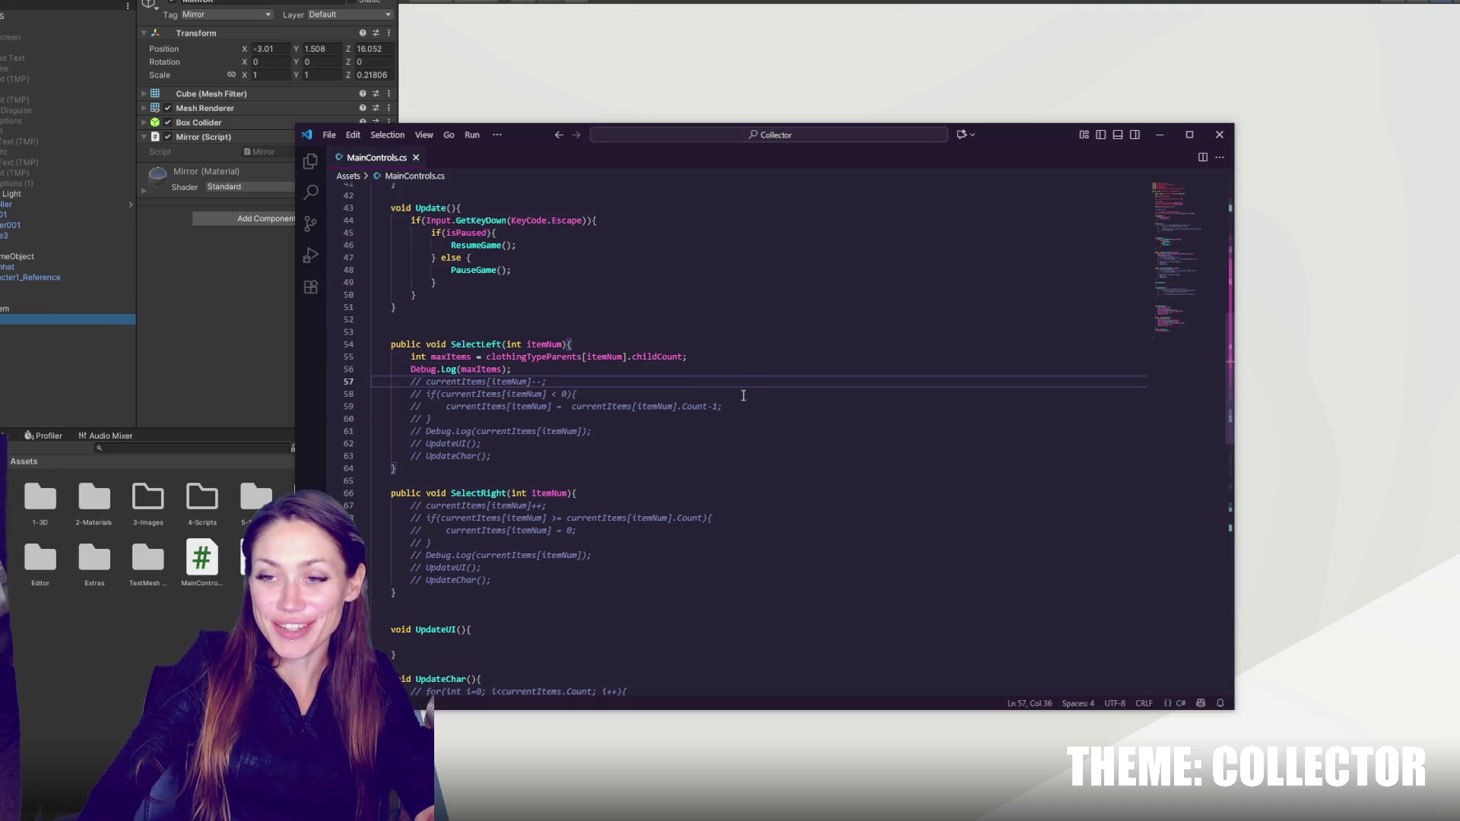
pyautogui.click(154, 388)
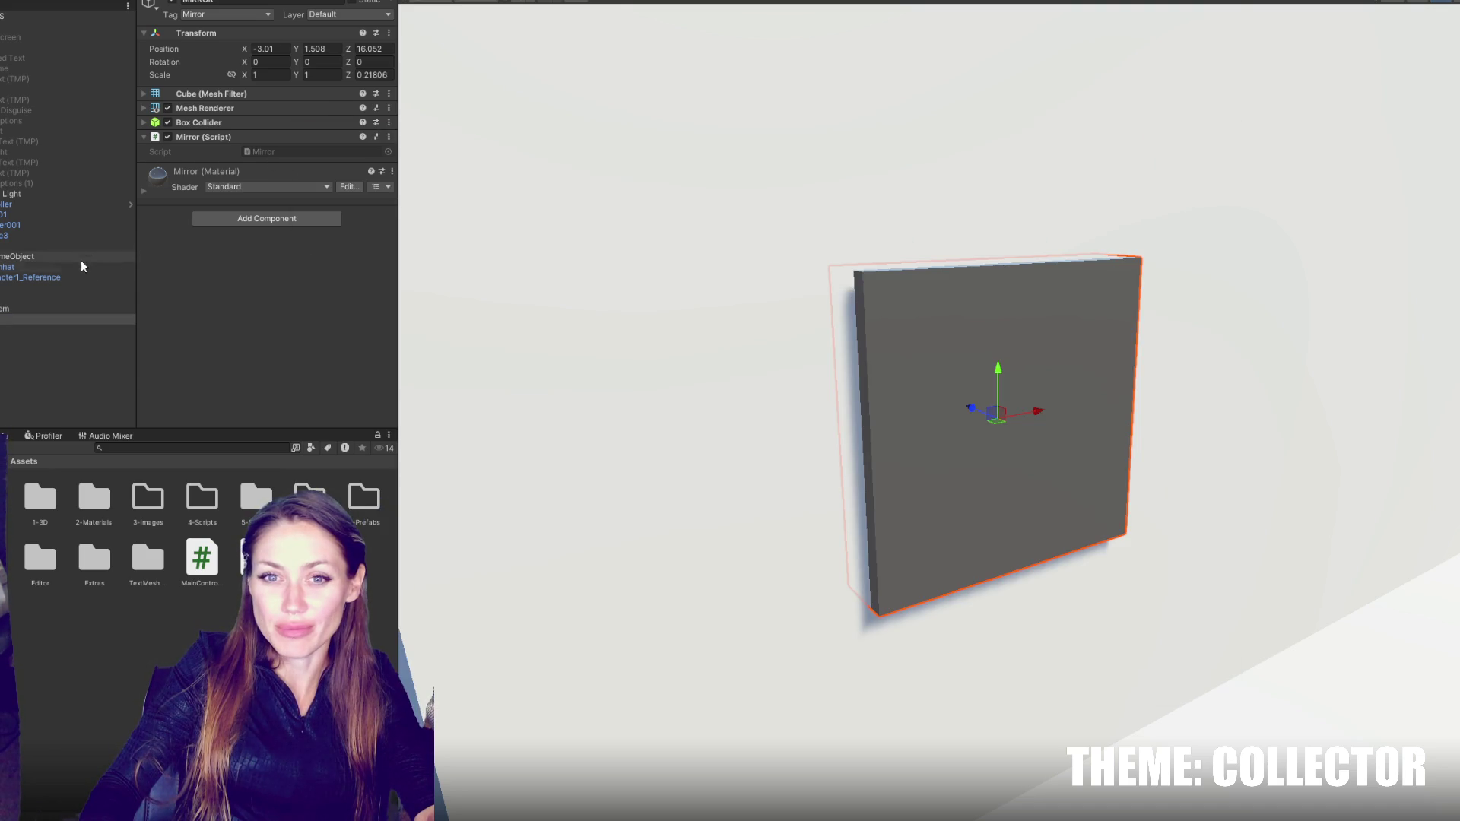
# - Review the Left and Right buttons' On Click entries, then return to MainControls.cs
pyautogui.click(68, 135)
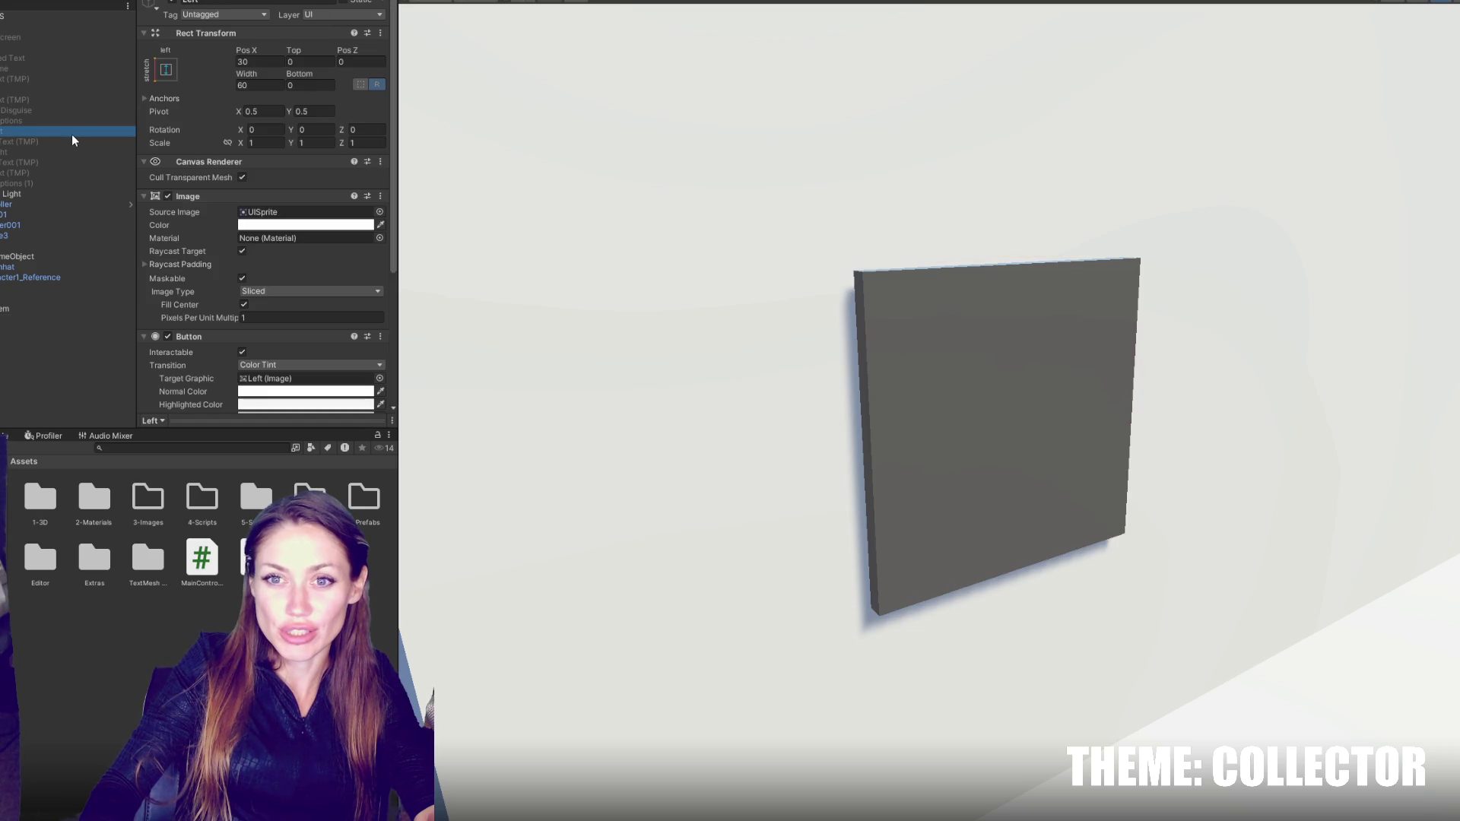
pyautogui.scroll(-5, 261, 191)
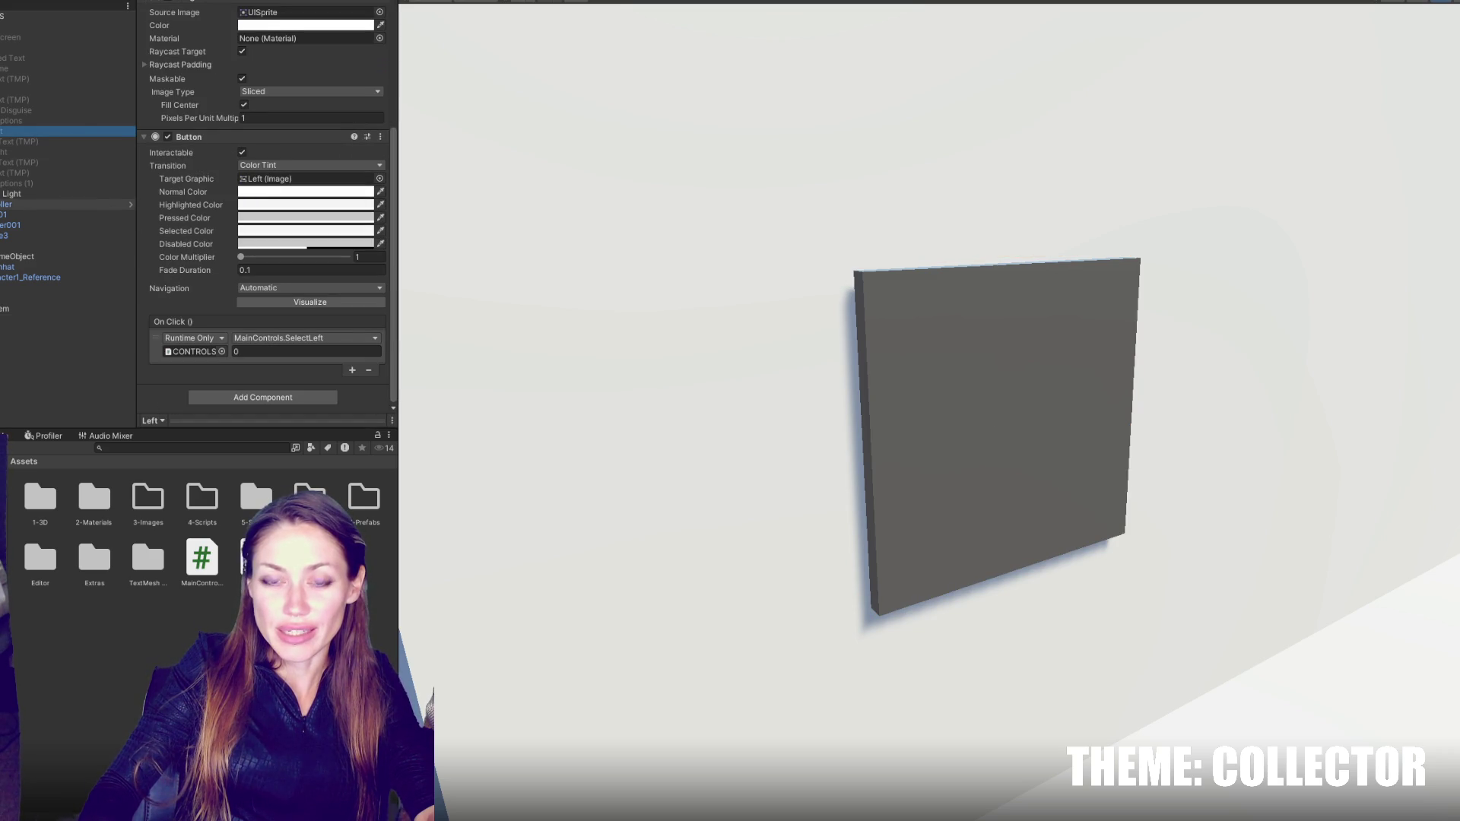
pyautogui.click(67, 153)
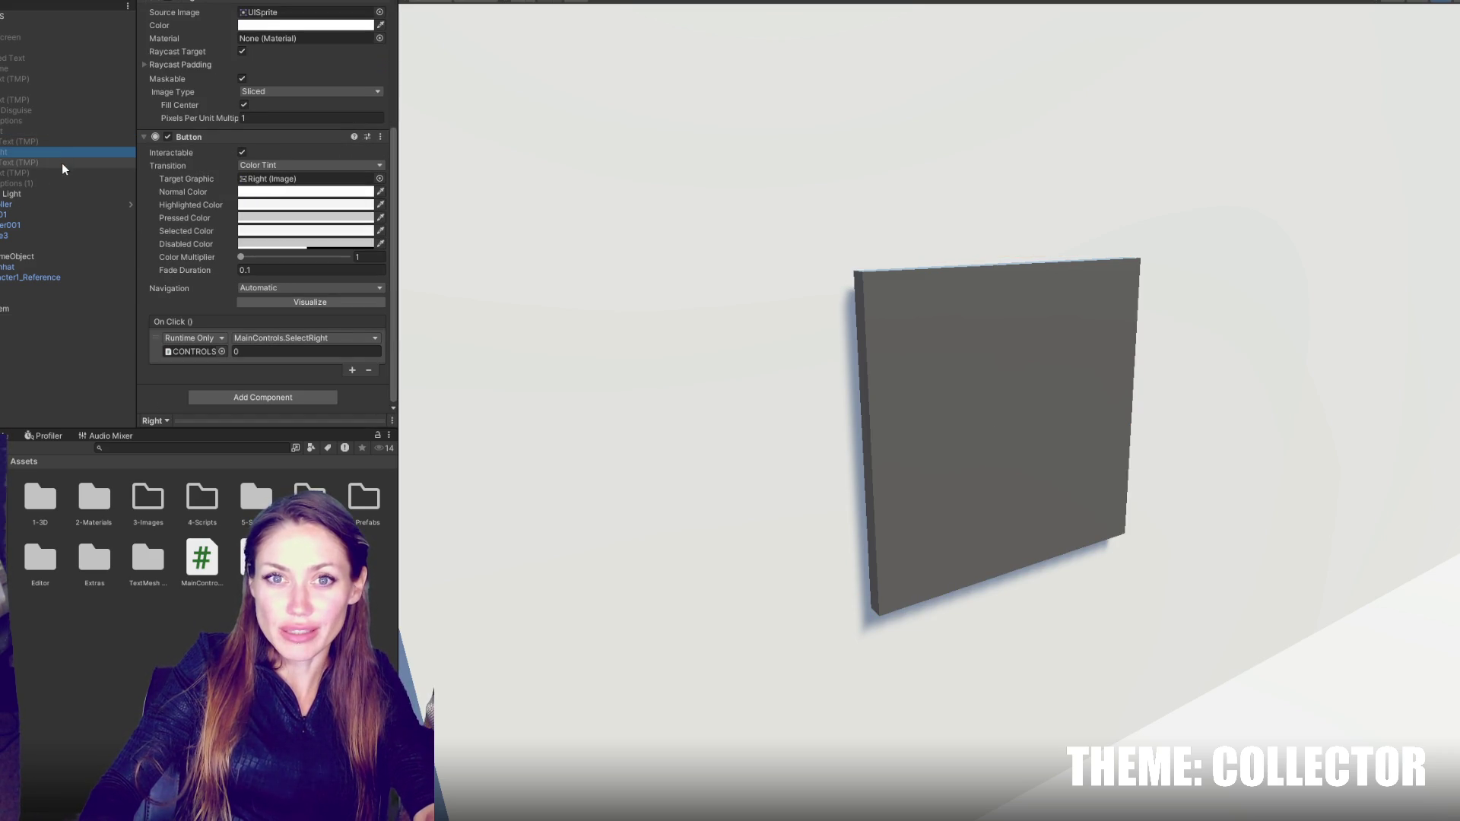
pyautogui.hotkey('alt', 'Tab')
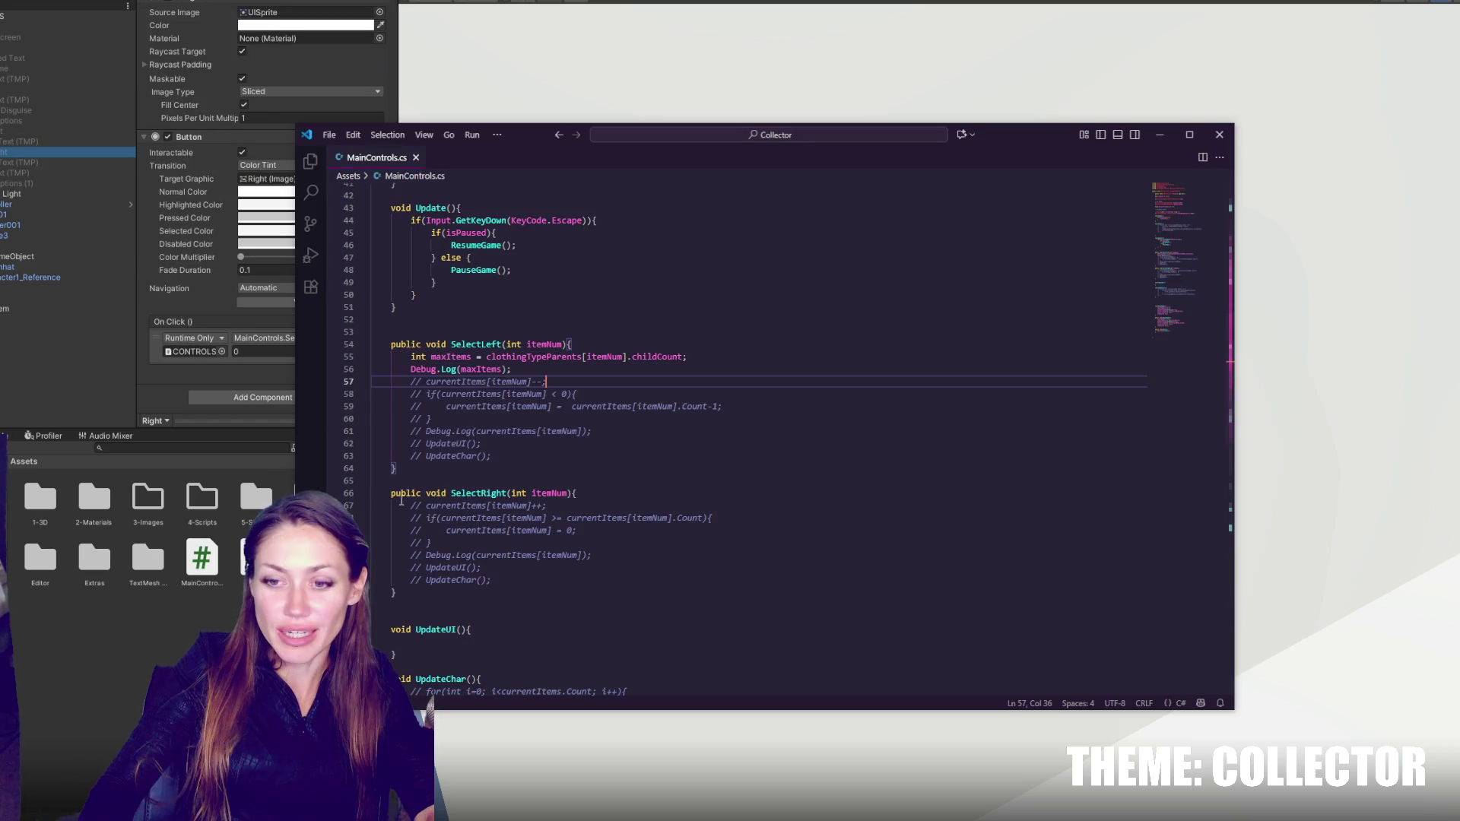
# - Insert 'Ray ray;' as the first line of Update()
pyautogui.scroll(2, 539, 358)
pyautogui.scroll(5, 539, 358)
pyautogui.click(533, 517)
pyautogui.scroll(-4, 562, 501)
pyautogui.click(572, 490)
pyautogui.click(572, 403)
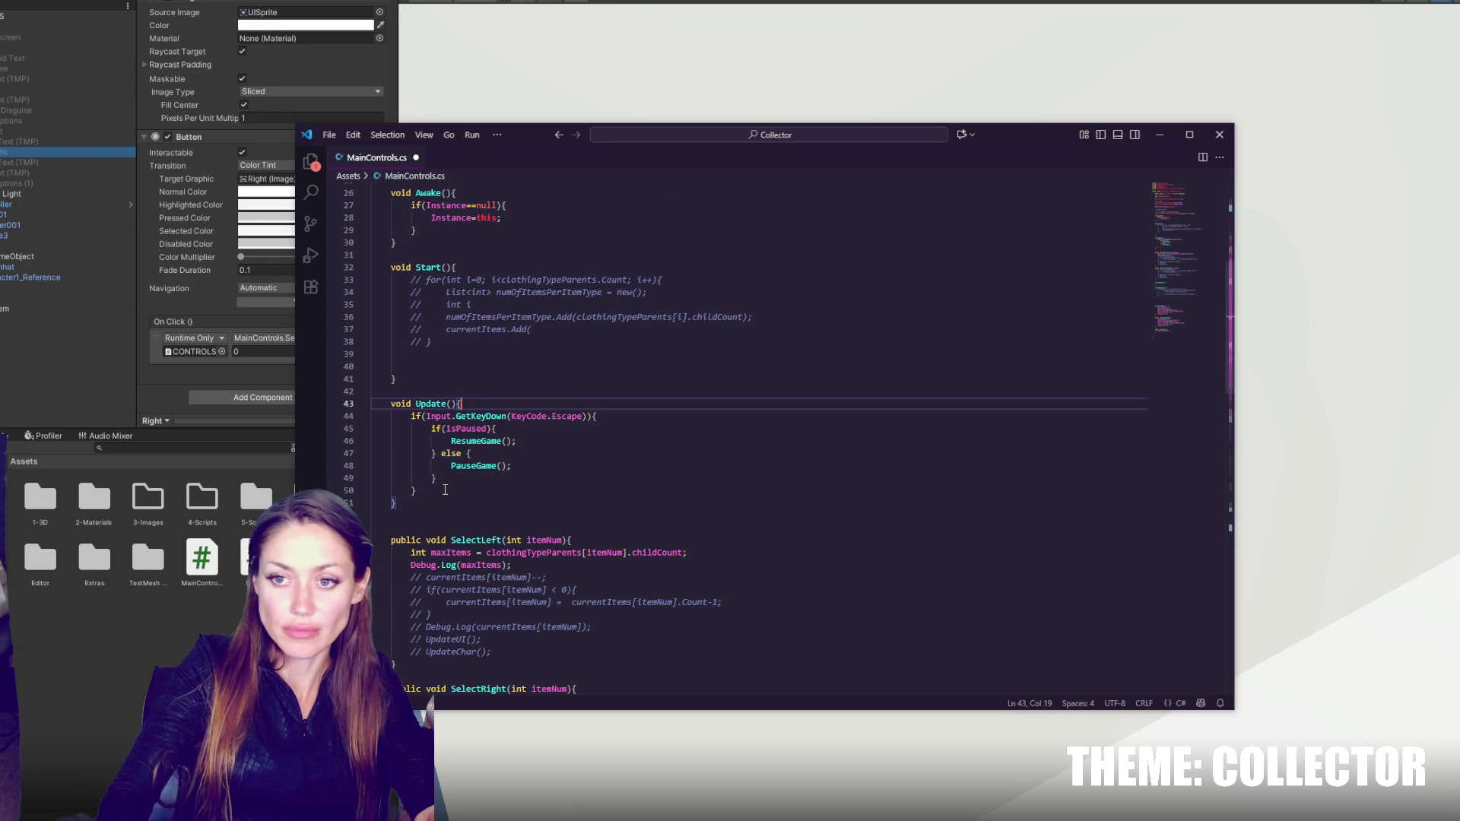
pyautogui.press('Return')
pyautogui.press('Return')
pyautogui.press('Return')
pyautogui.click(494, 428)
pyautogui.write('Ray ray;')
pyautogui.press('Return')
# - Add 'Hit hit;' on the next line of Update()
pyautogui.write('Hit hit;')
pyautogui.press('Return')
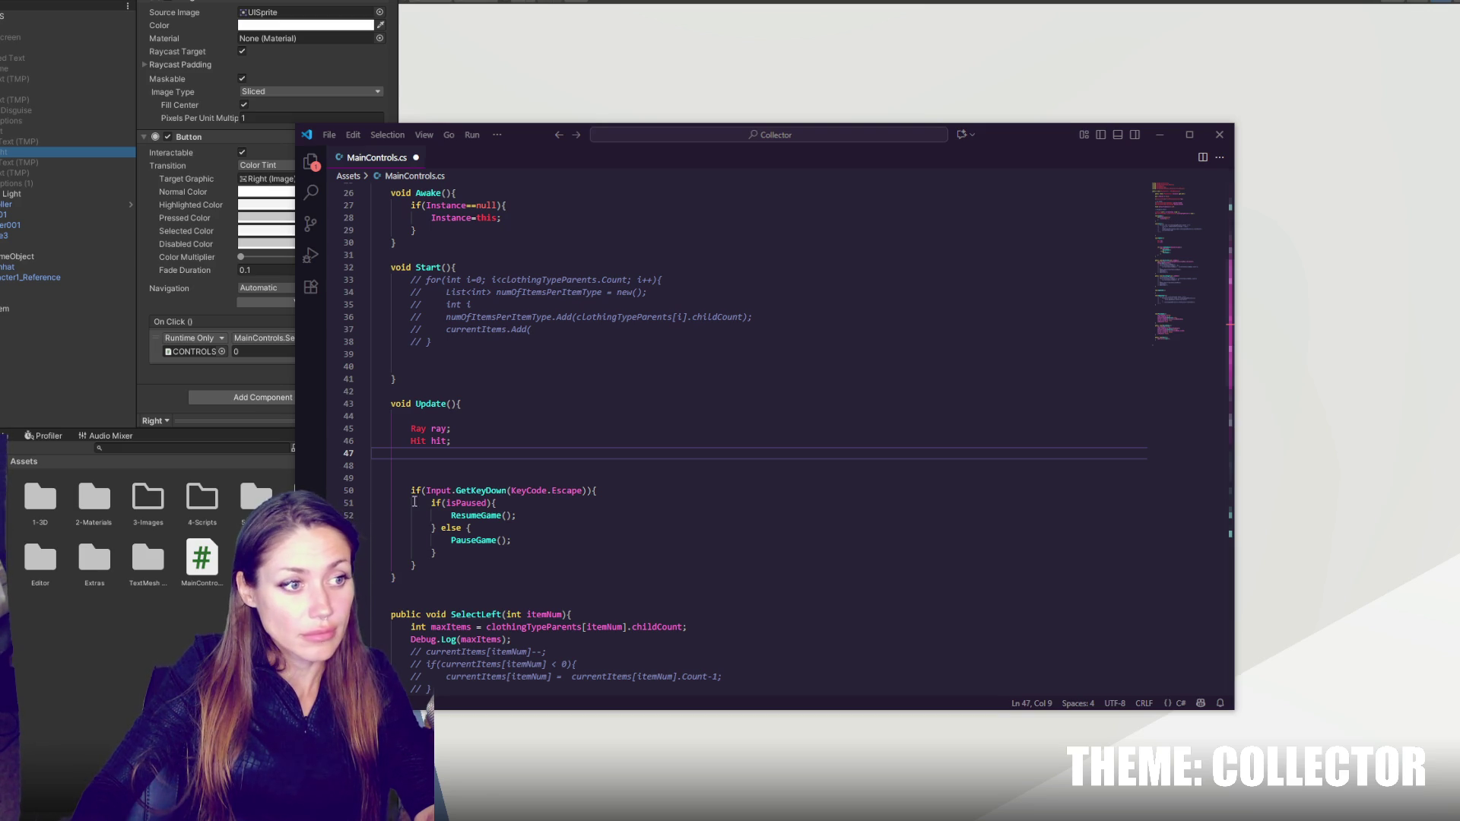
pyautogui.click(656, 440)
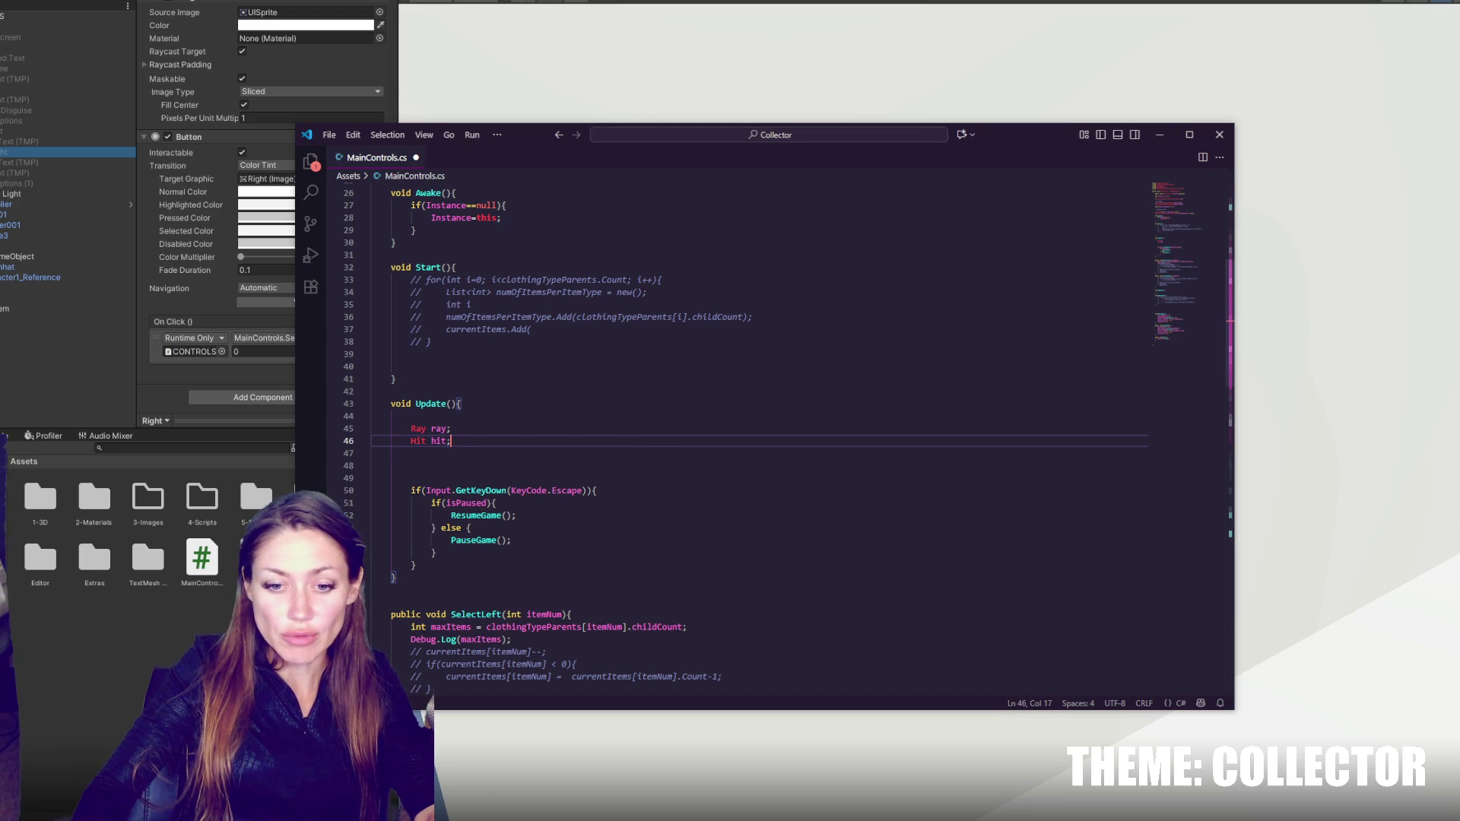
pyautogui.hotkey('alt', 'Tab')
pyautogui.hotkey('alt', 'Tab')
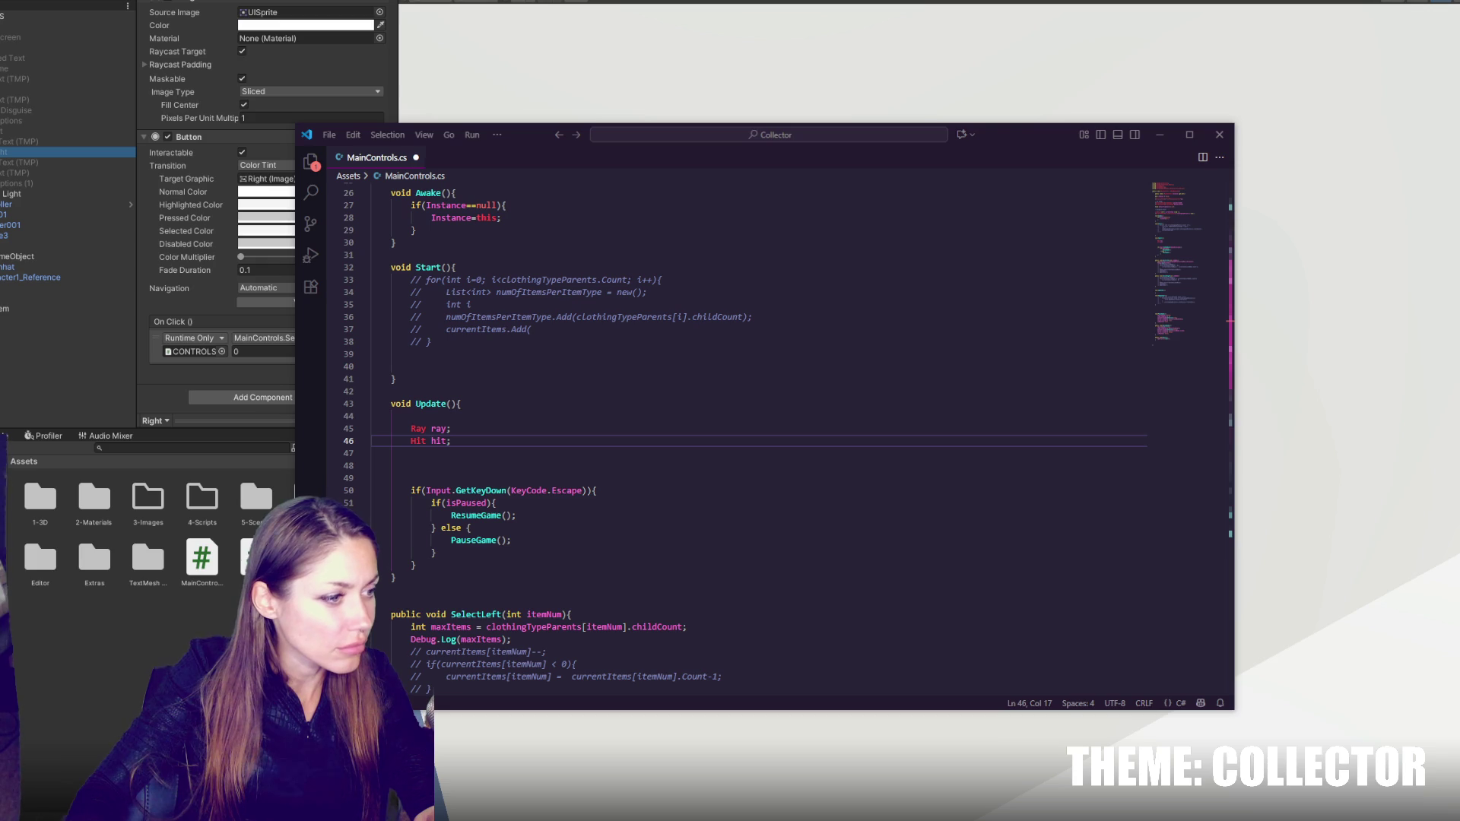
# - Set ray = cam.ViewportPointToRay(new Vector3(0.5f,0.5f,0)) for the screen centre
pyautogui.press('BackSpace')
pyautogui.press('BackSpace')
pyautogui.press('BackSpace')
pyautogui.write('= cam.Voice')
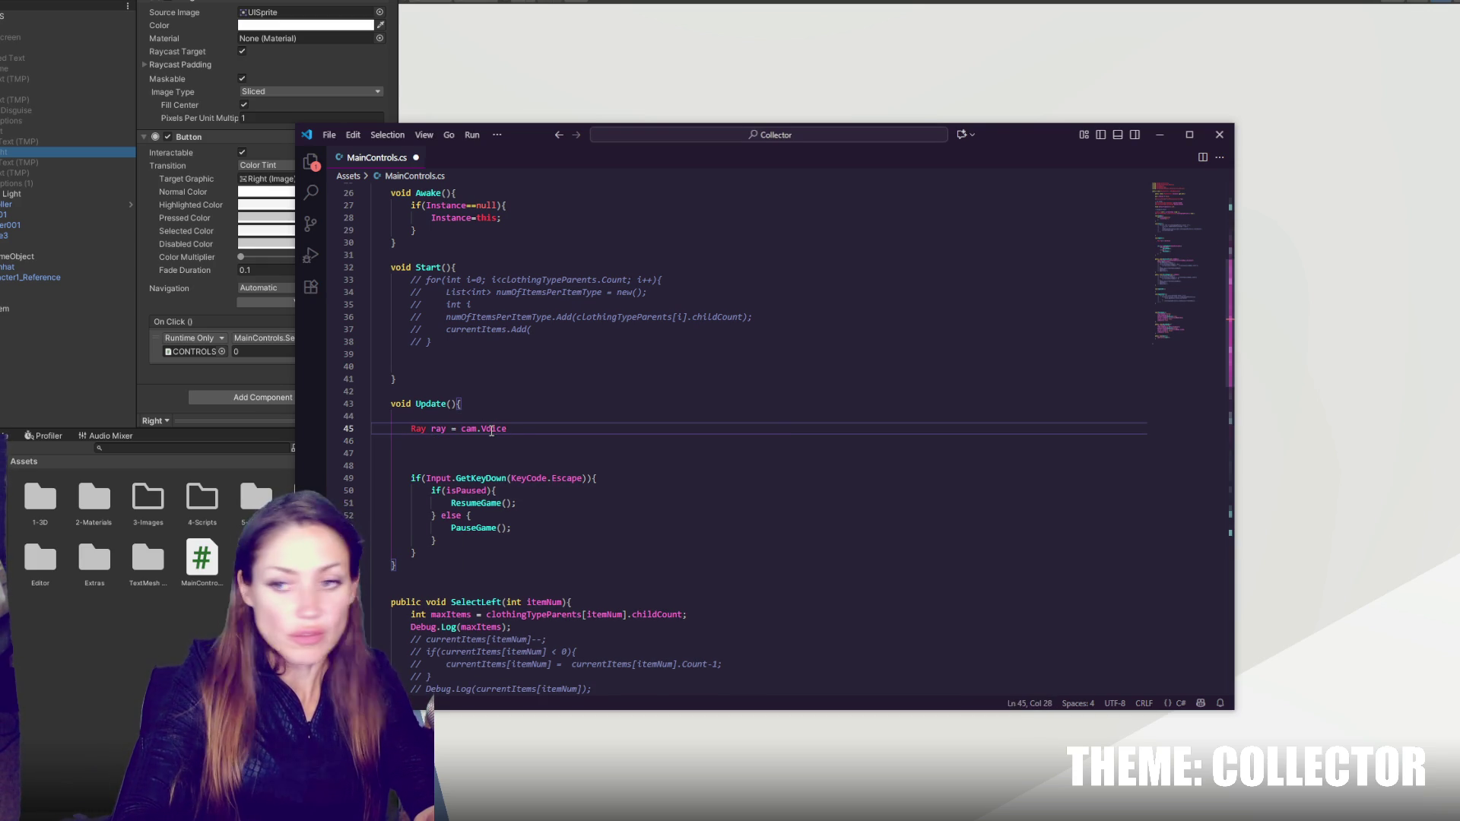
pyautogui.press('BackSpace')
pyautogui.press('BackSpace')
pyautogui.press('BackSpace')
pyautogui.press('BackSpace')
pyautogui.write('iewport')
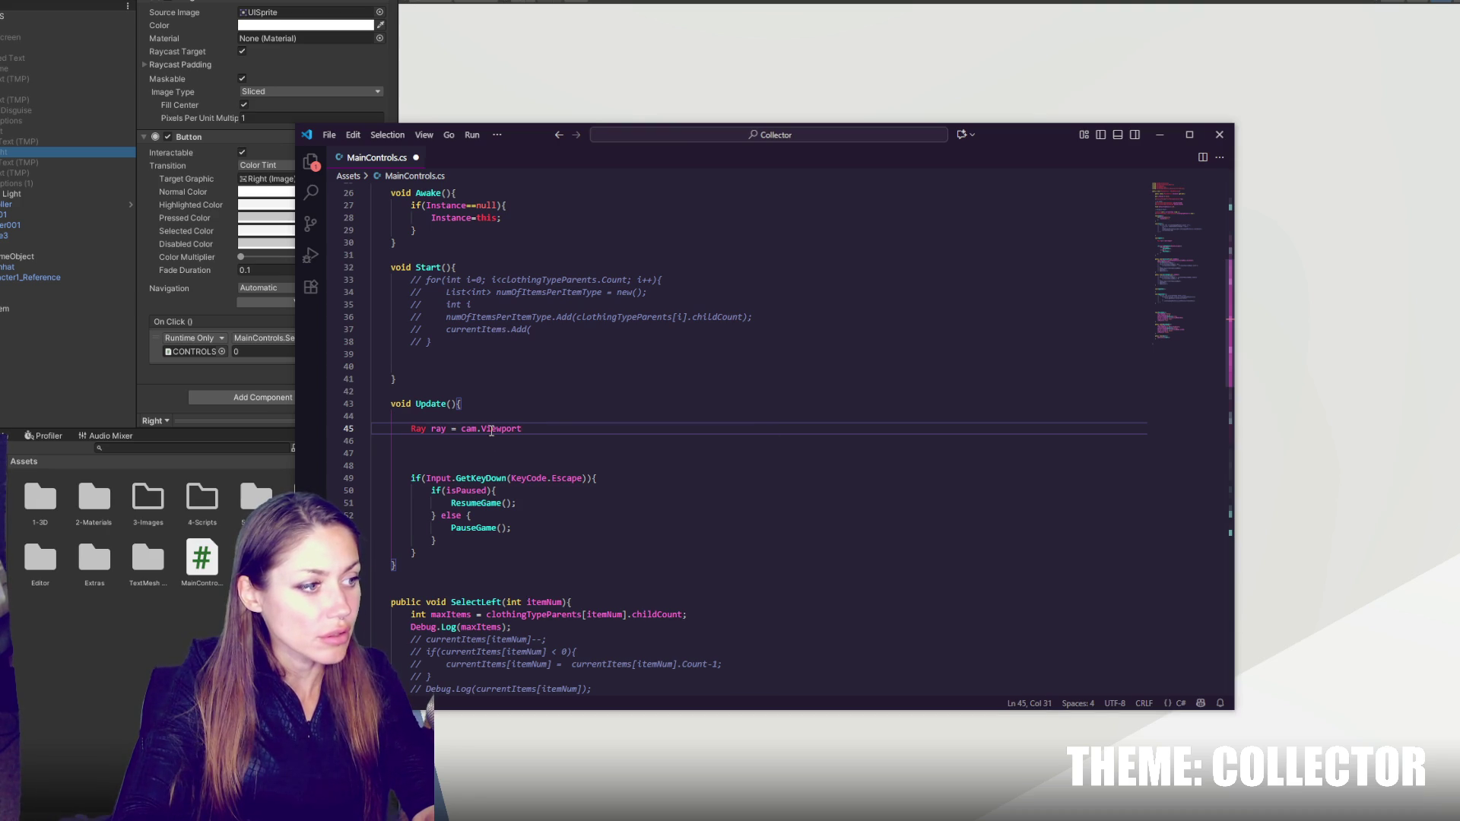
pyautogui.write('PointTo')
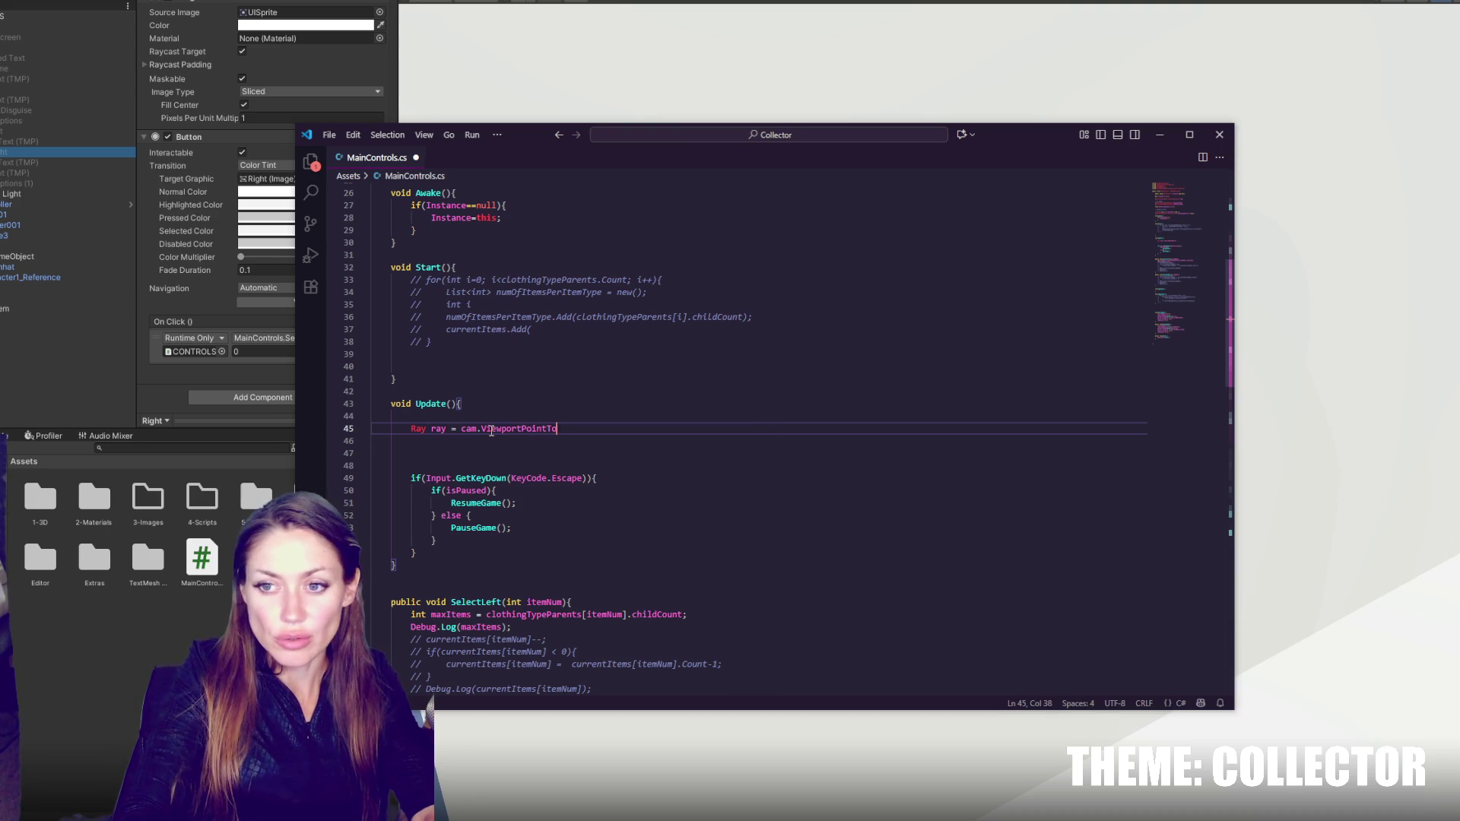
pyautogui.write('Ray(new V')
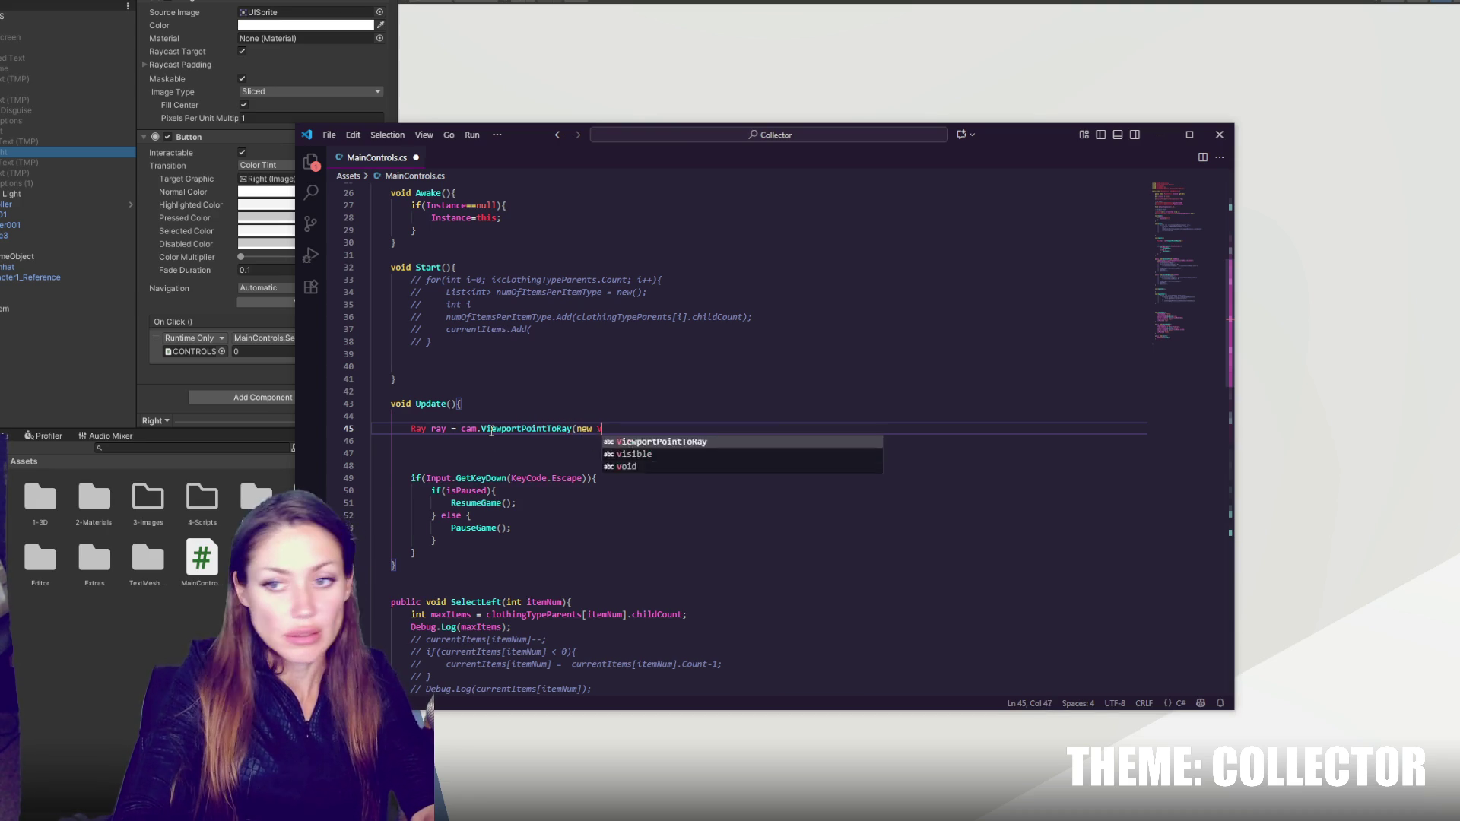
pyautogui.write('ector3(')
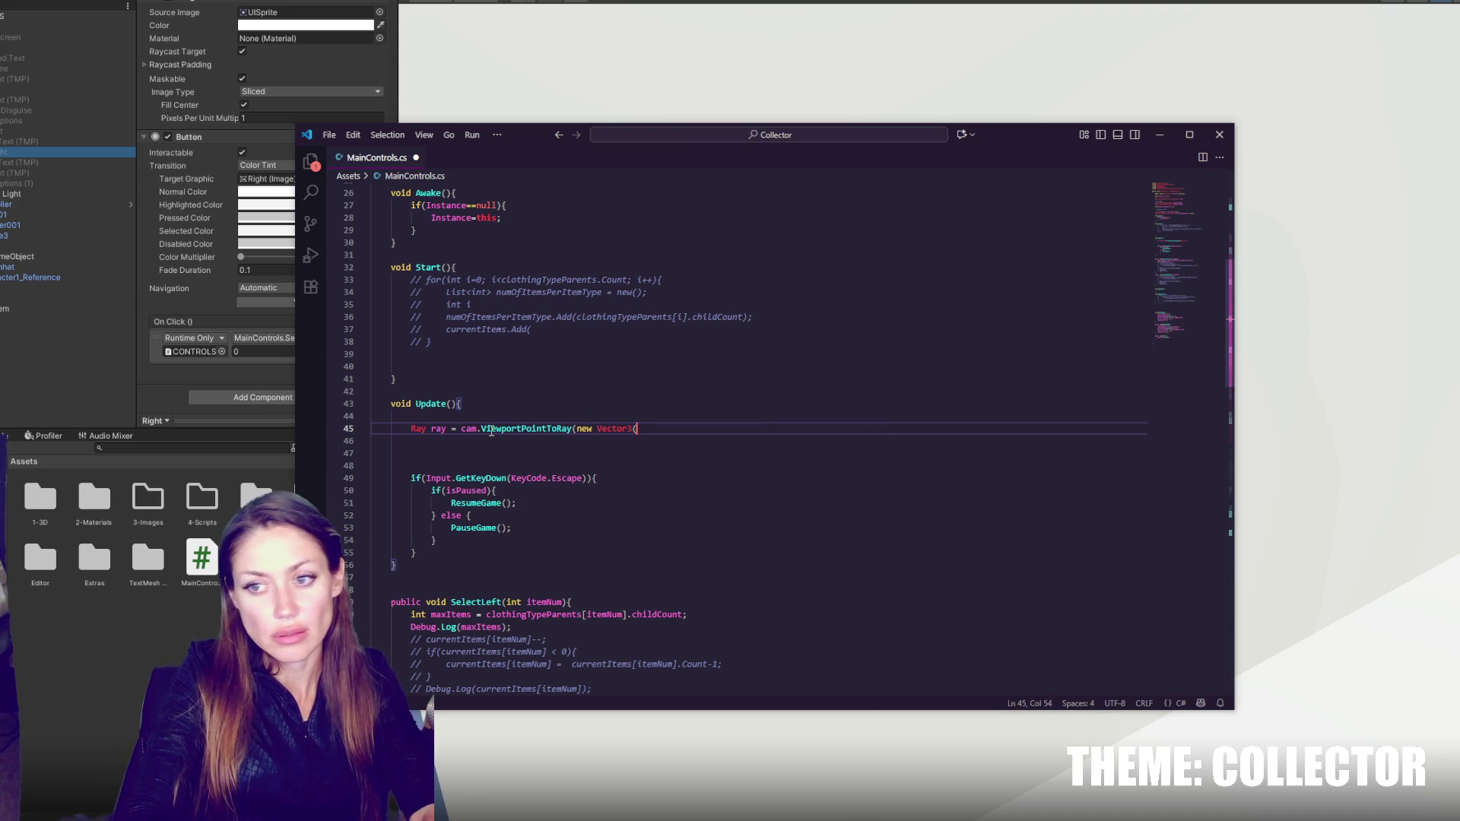
pyautogui.write('0.5,')
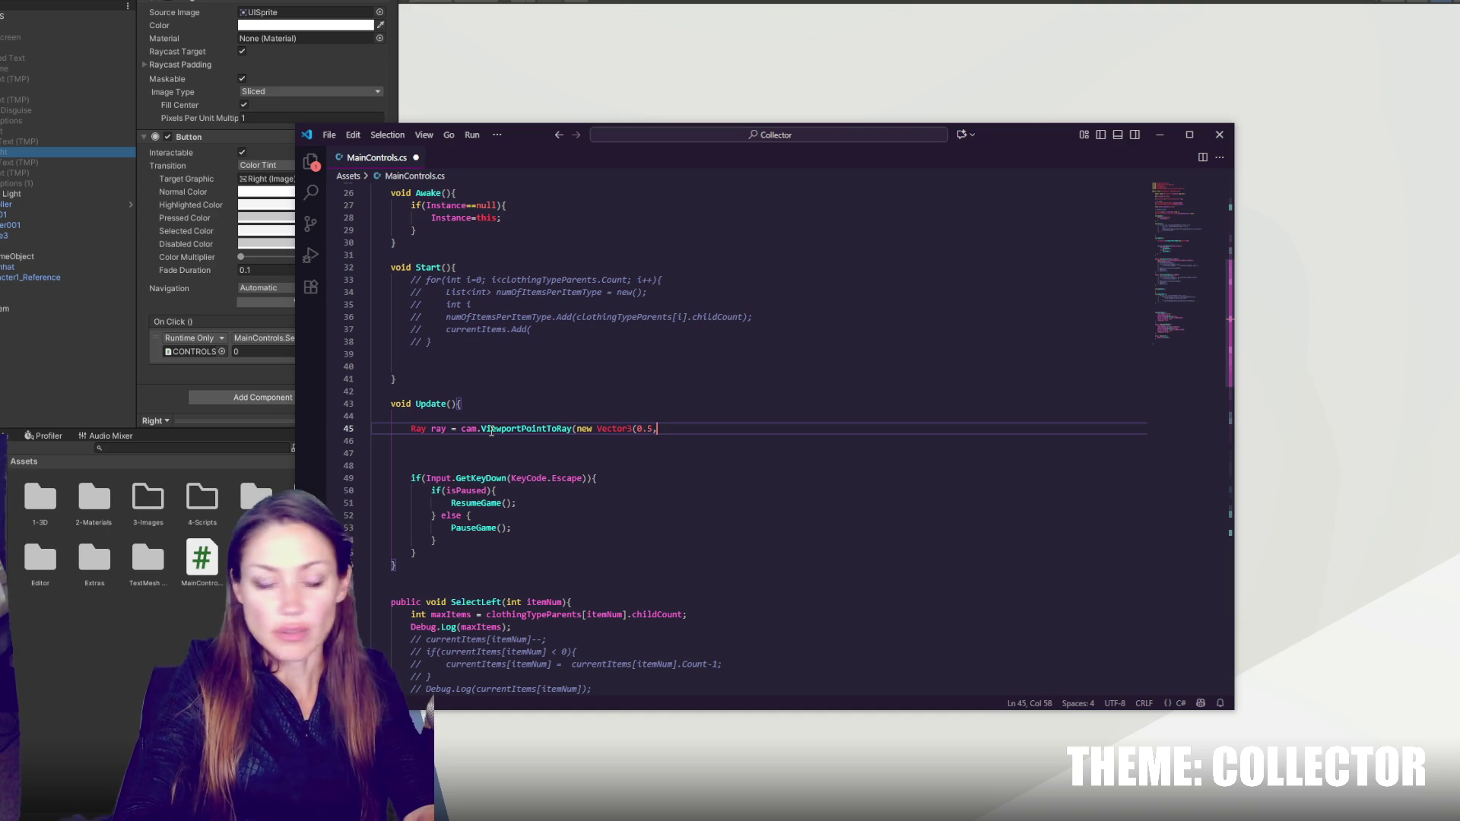
pyautogui.write('0.5f,0));')
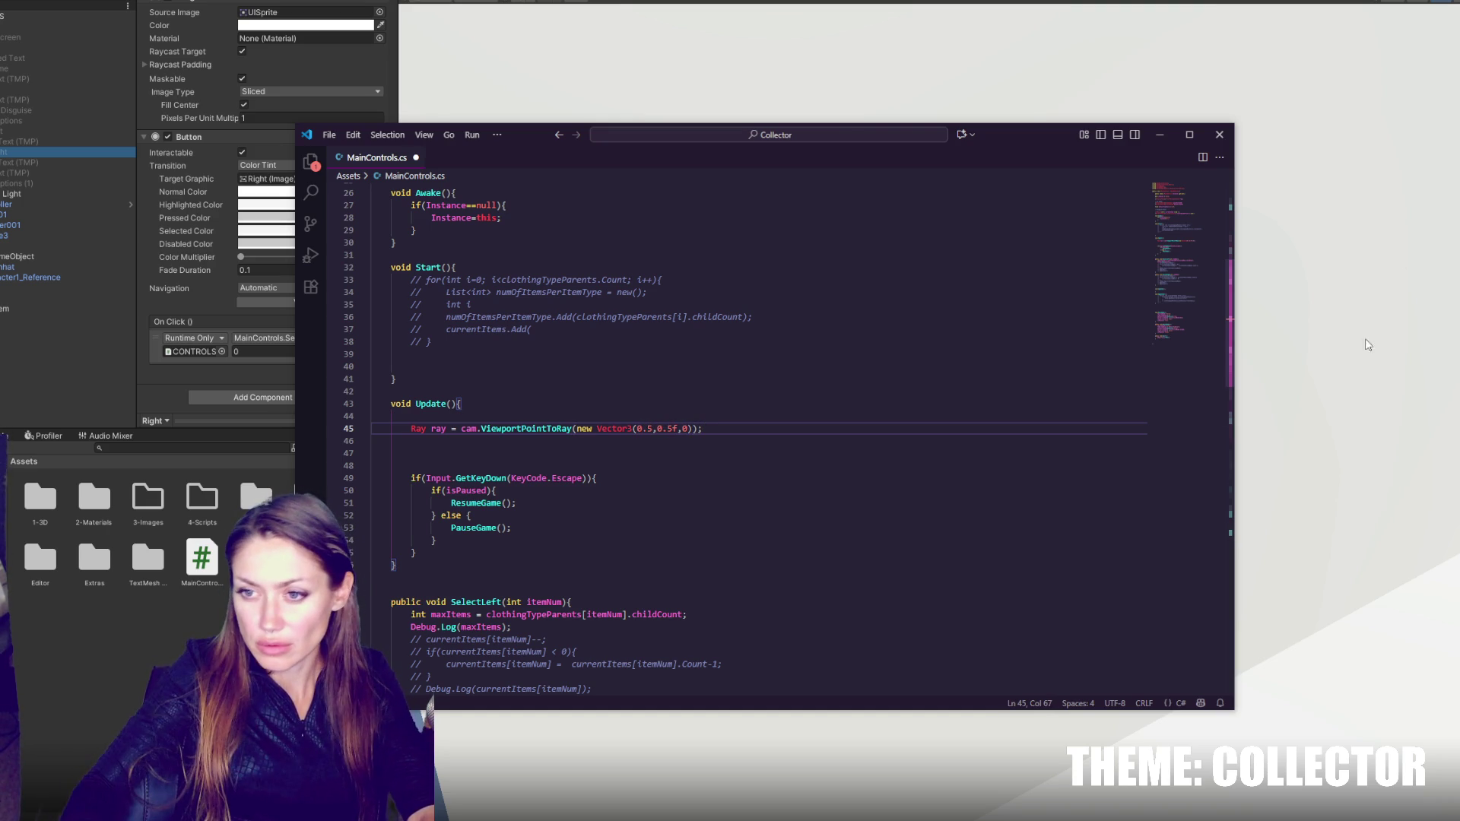
pyautogui.click(652, 429)
pyautogui.write('f')
pyautogui.click(728, 431)
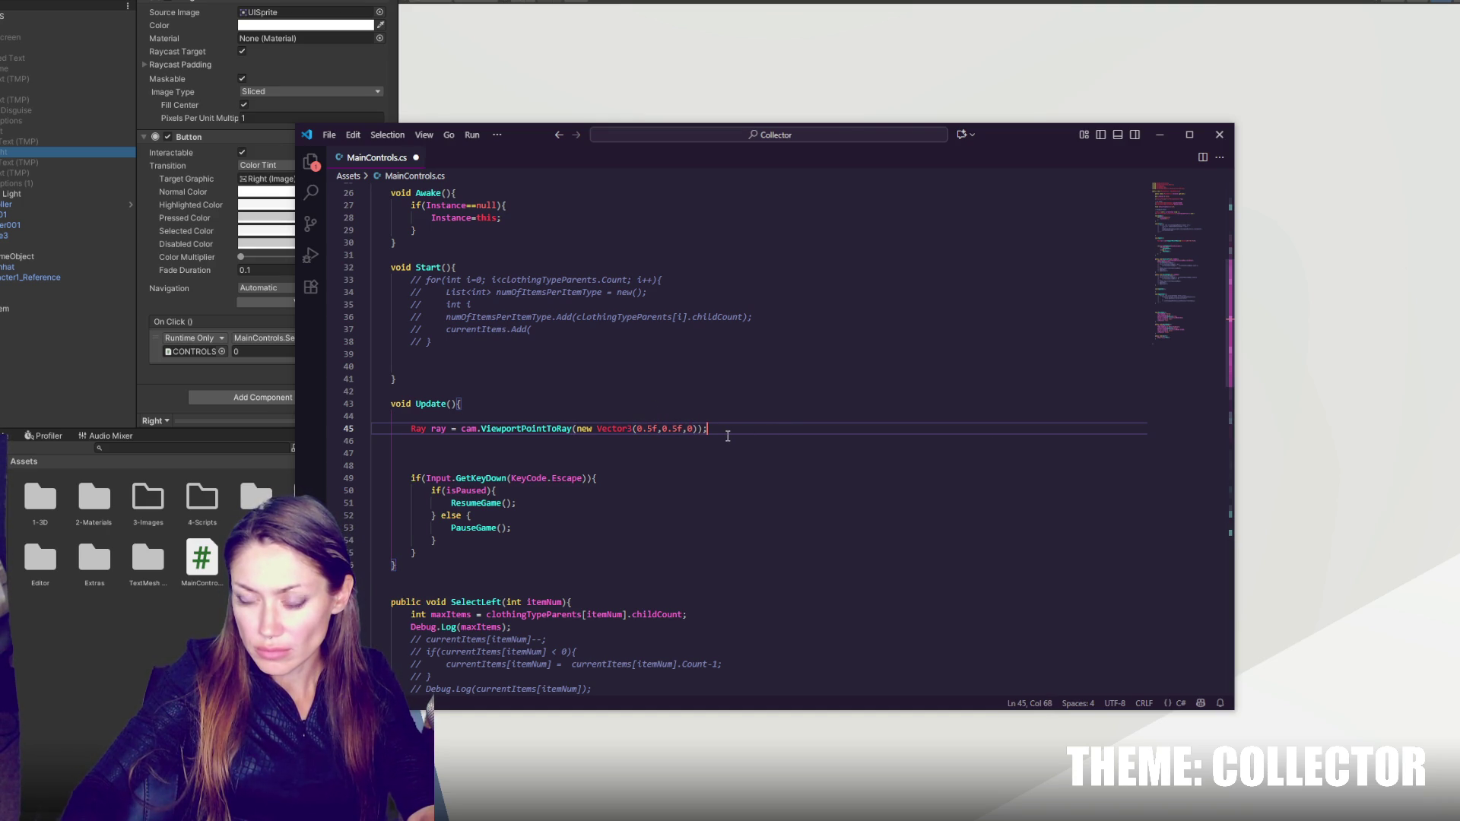
pyautogui.press('Return')
# - Add an if(Physics.Raycast(ray, out hit, interactionDistance, layerMask)) block assigning currentTarget = hit.transform.gameObject
pyautogui.write('if(')
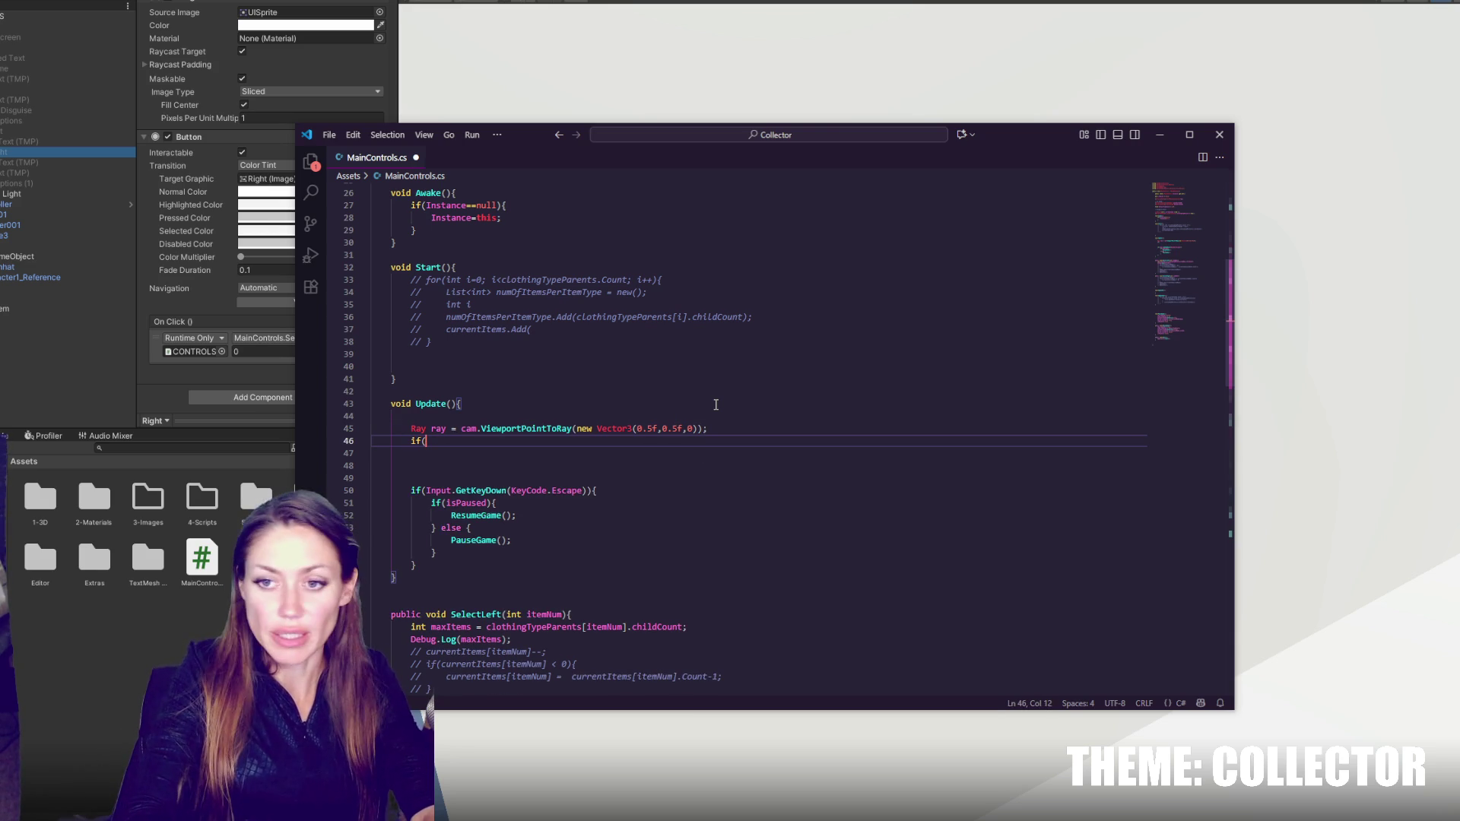
pyautogui.write('Physics.')
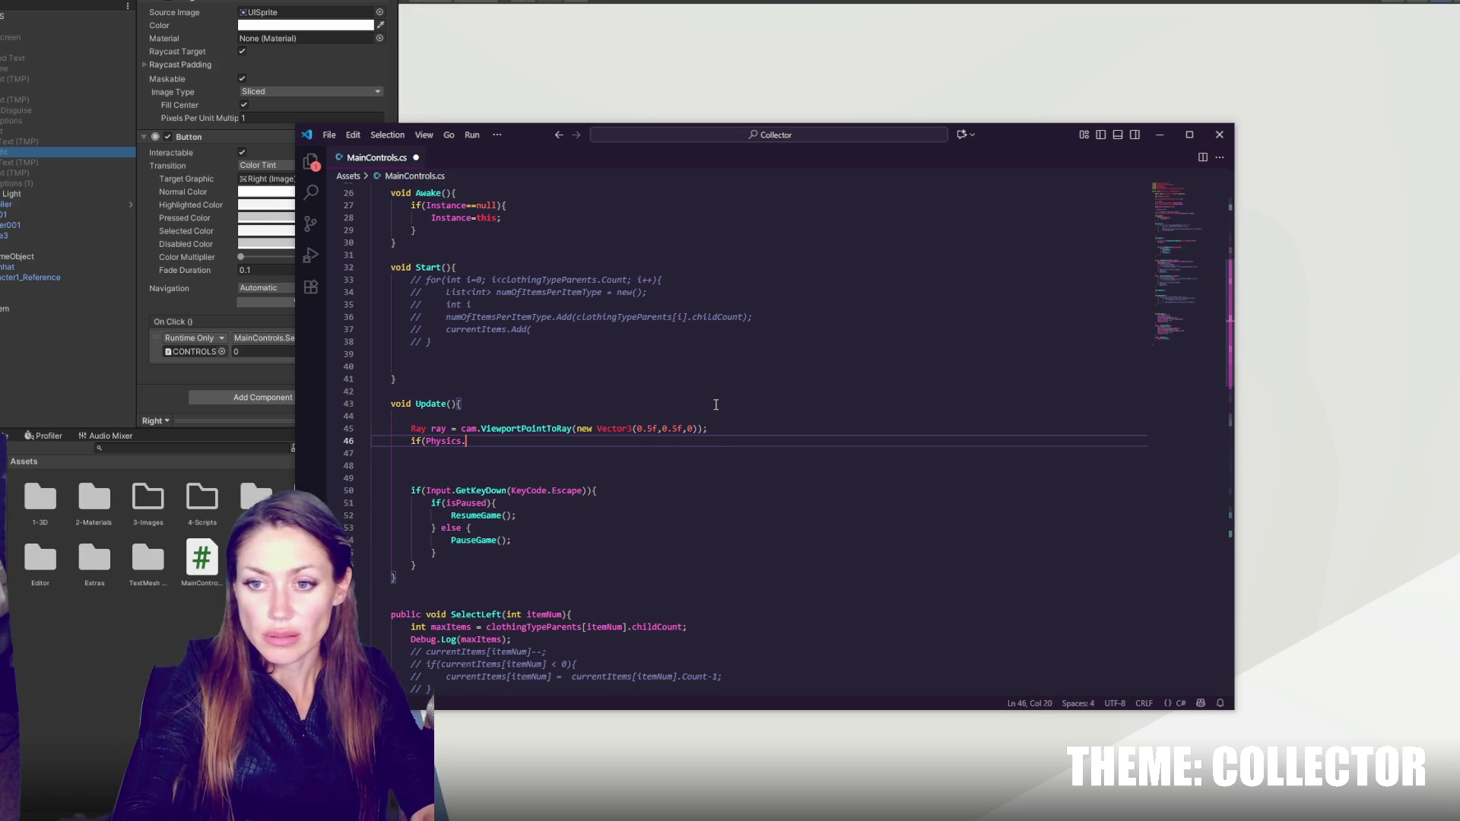
pyautogui.write('Raycast')
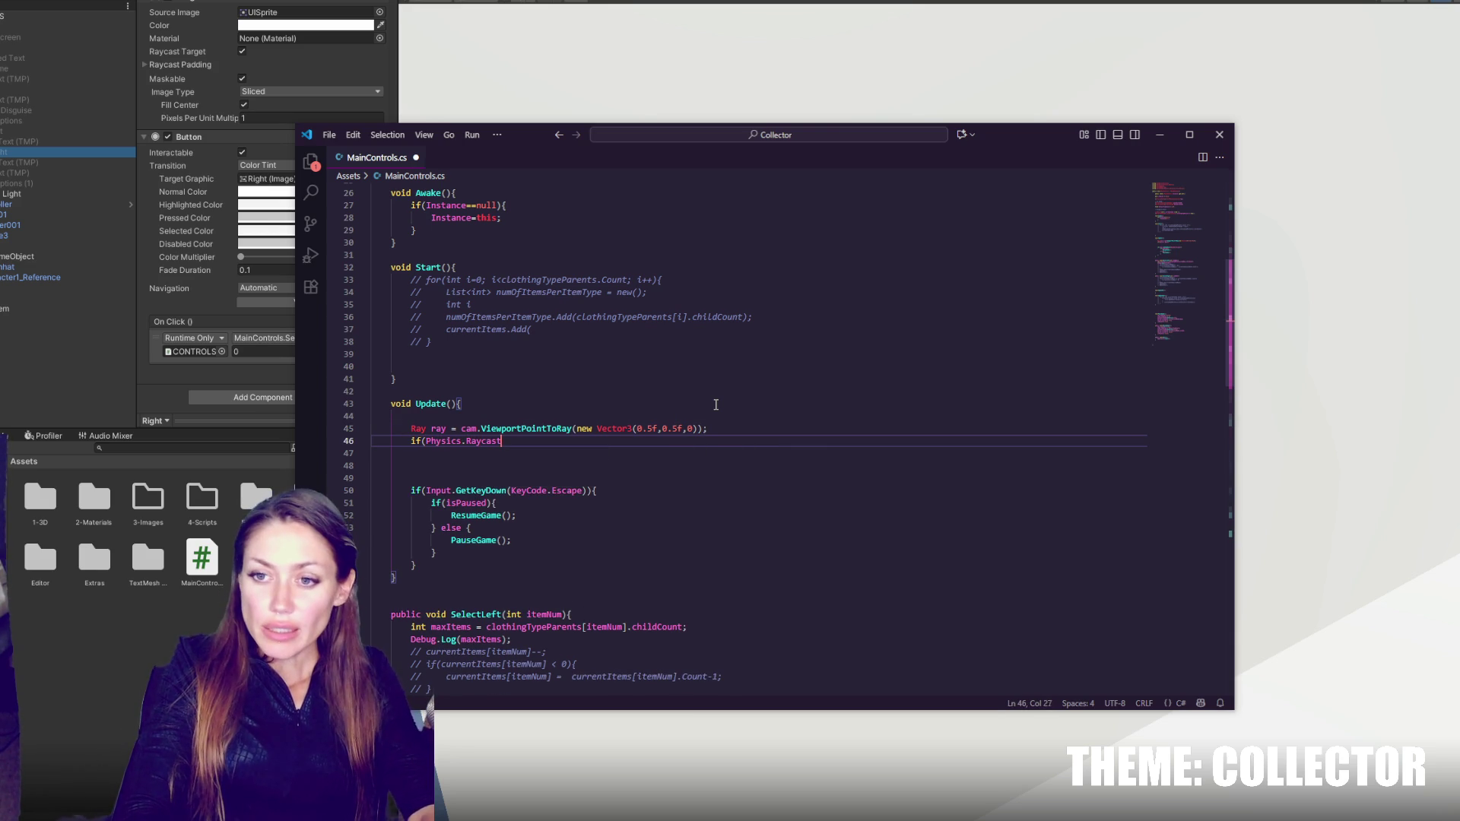
pyautogui.write('(ray, out')
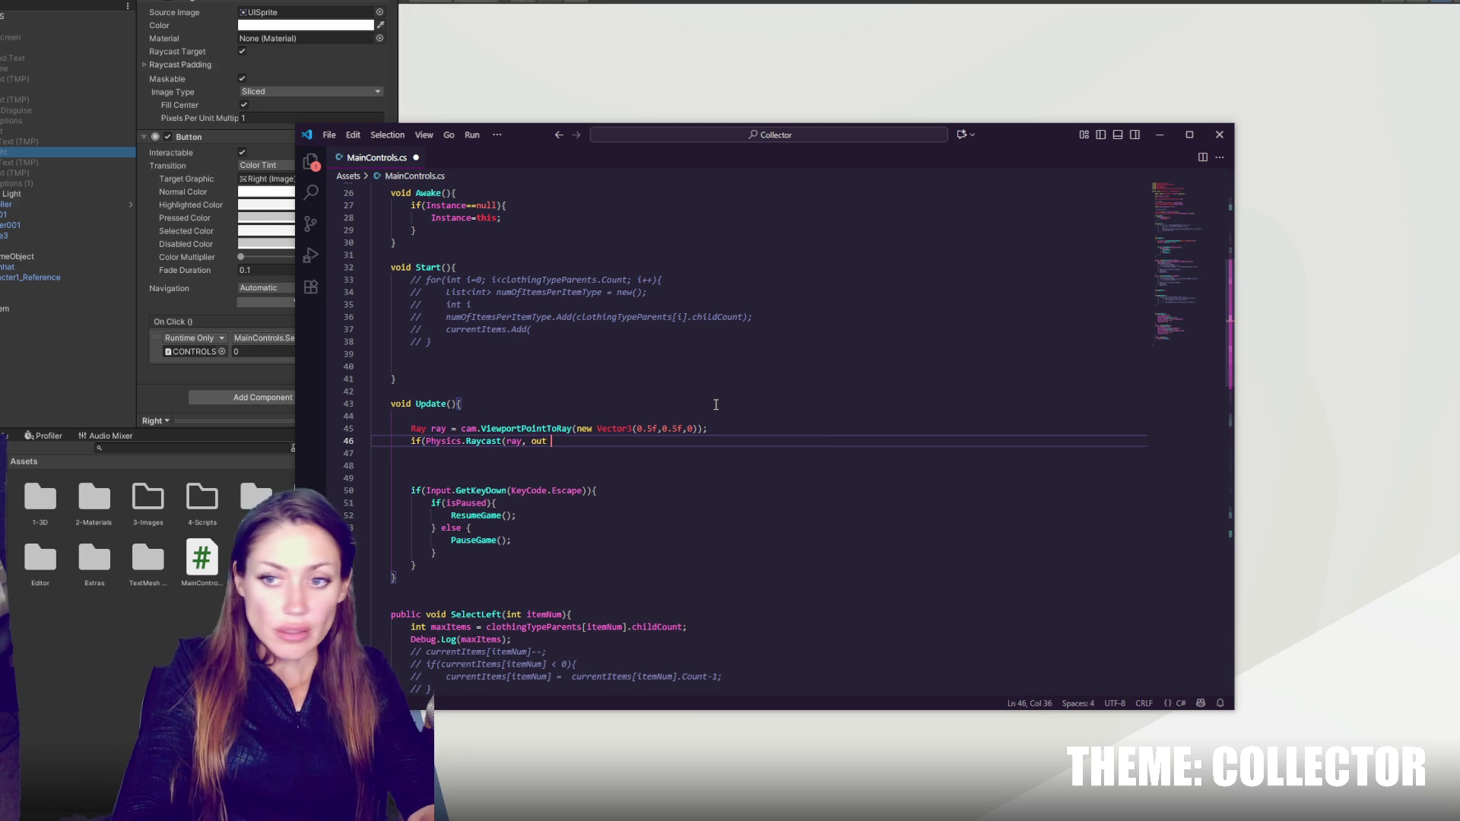
pyautogui.write(' hit, inte')
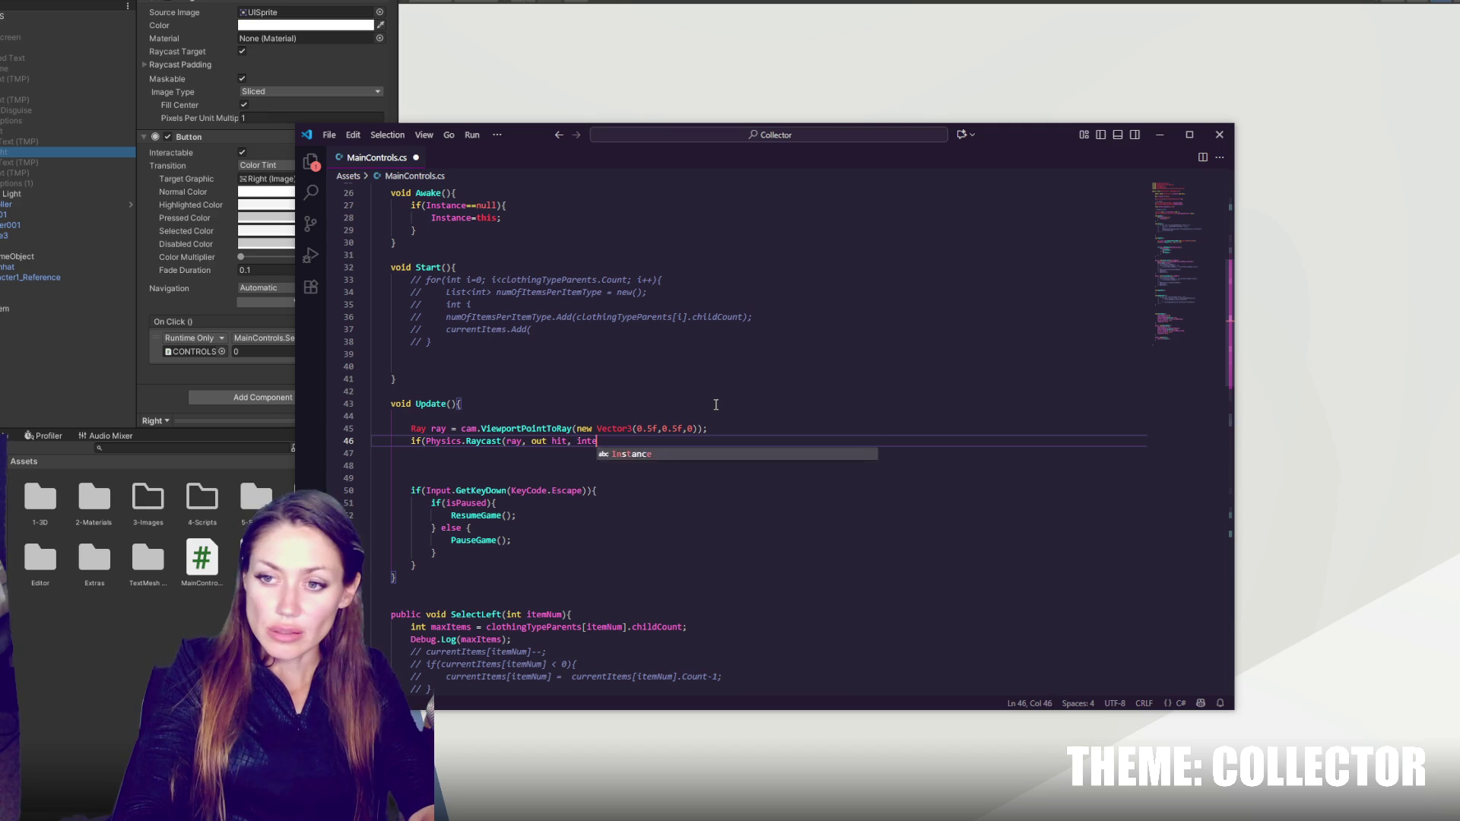
pyautogui.write('ractionDistance')
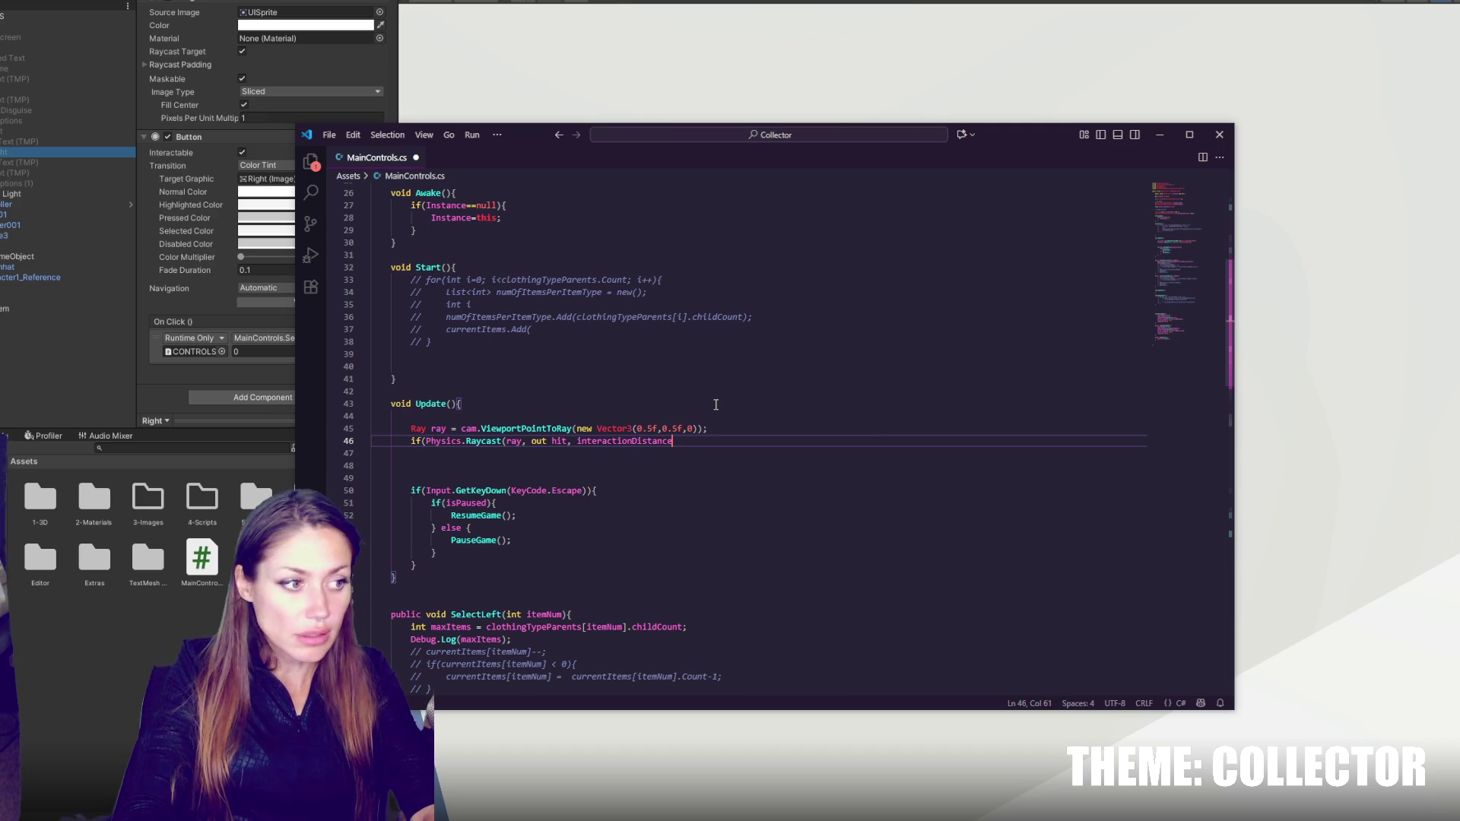
pyautogui.write(', layerM')
pyautogui.write('){')
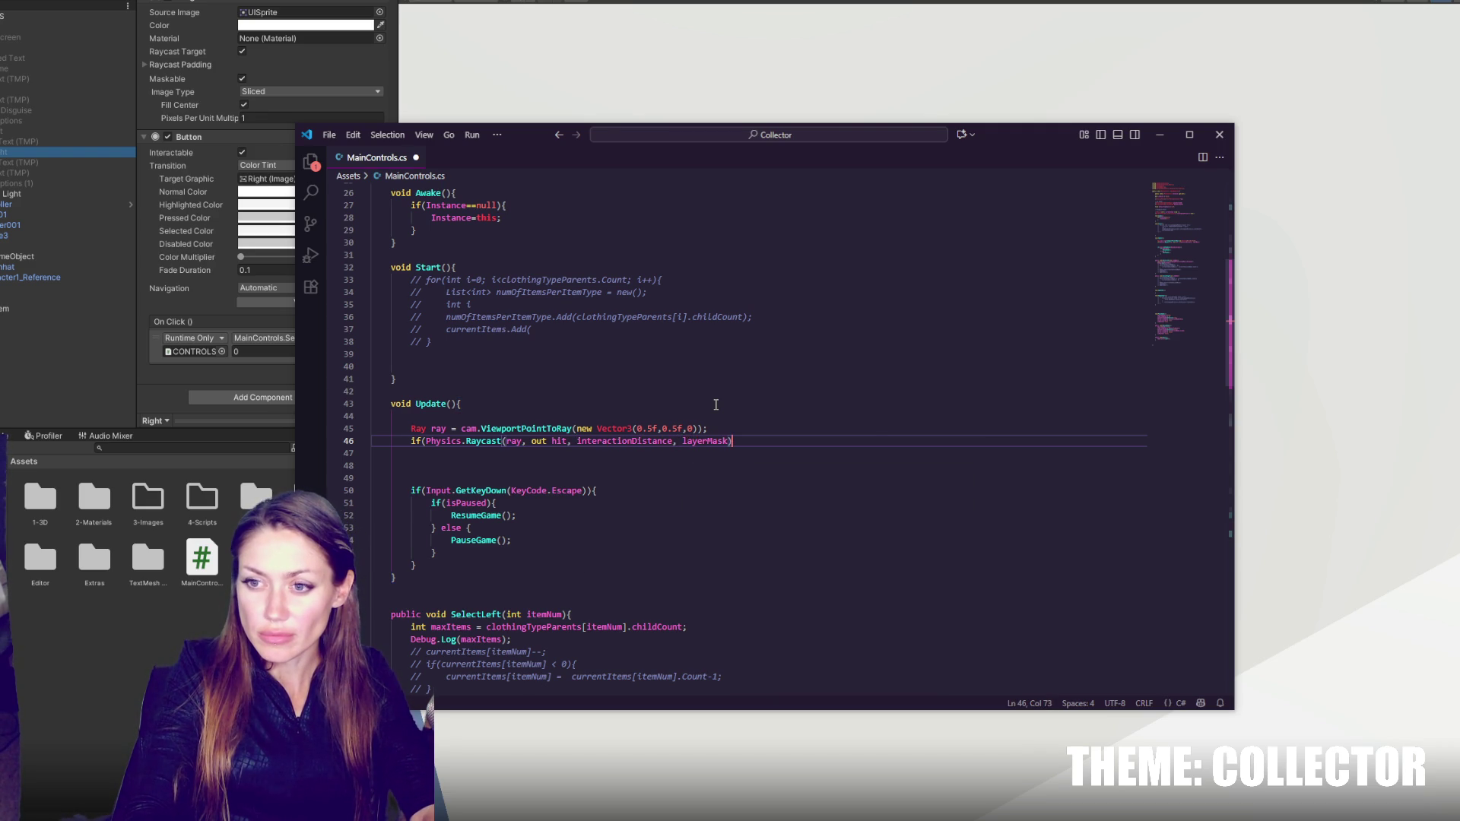
pyautogui.press('Return')
pyautogui.press('Return')
pyautogui.press('Return')
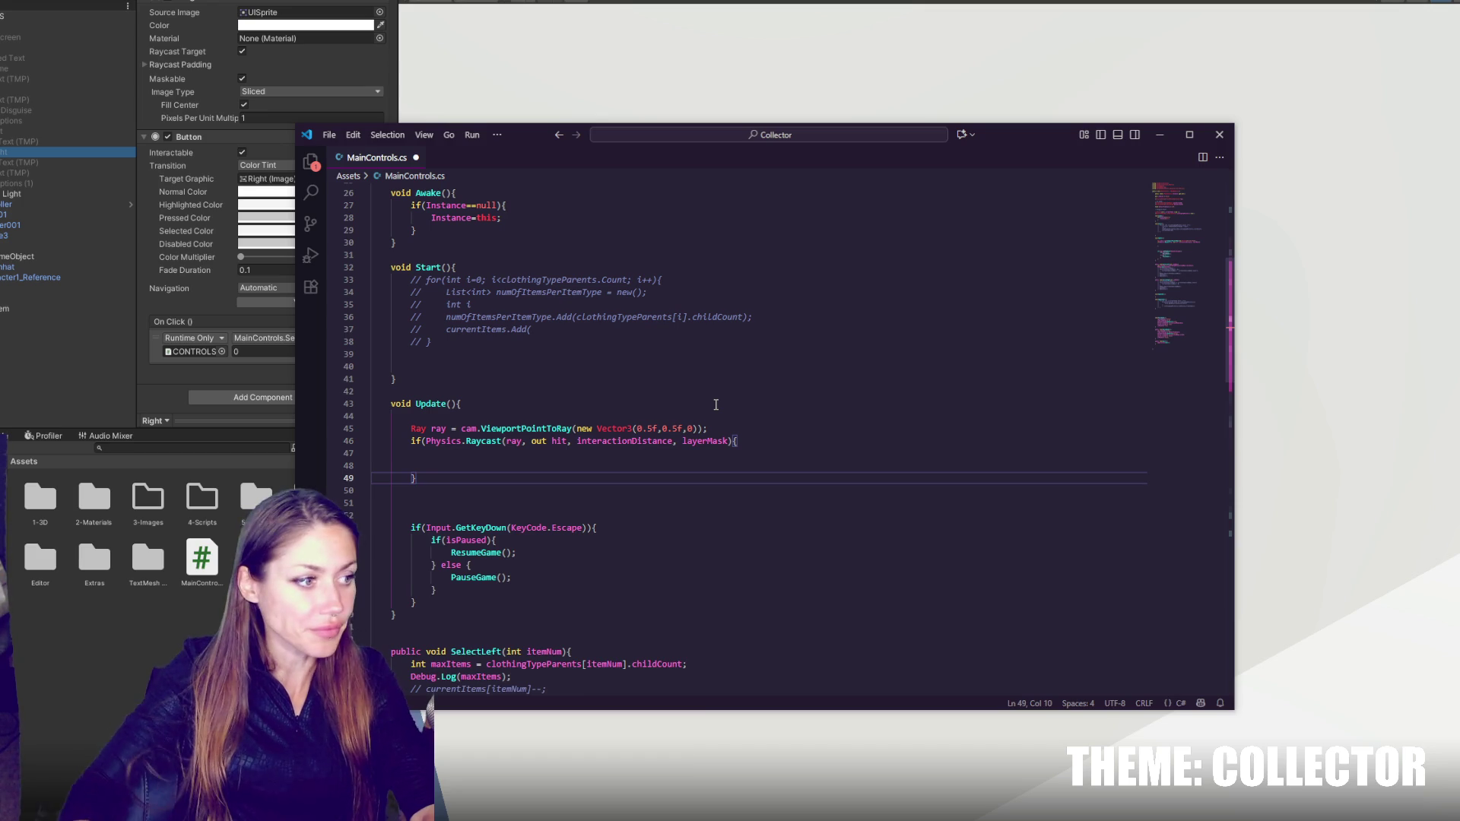
pyautogui.click(543, 452)
pyautogui.press('Tab')
pyautogui.press('Tab')
pyautogui.press('Tab')
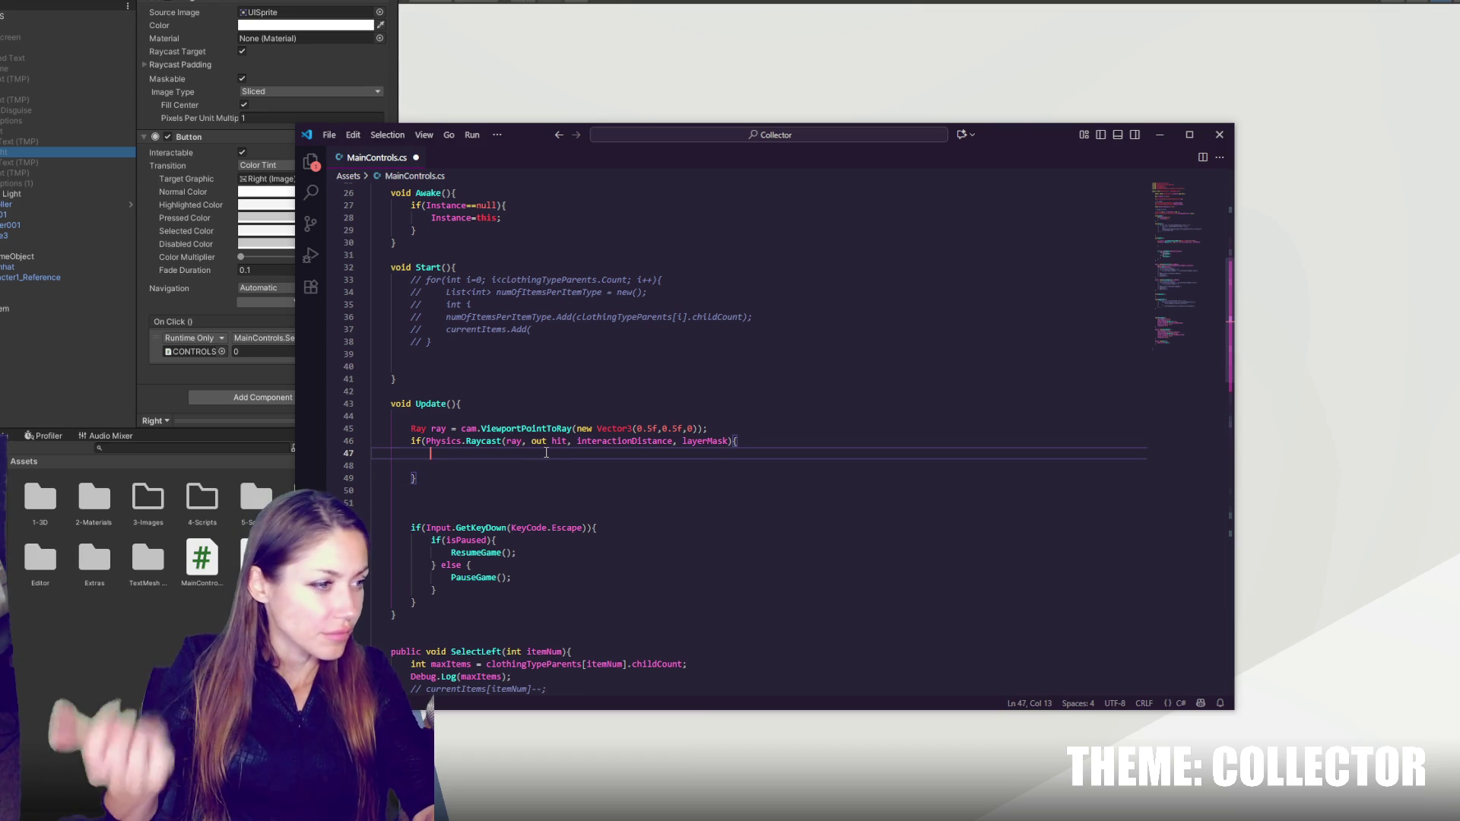
pyautogui.write('currentI')
pyautogui.write('Target')
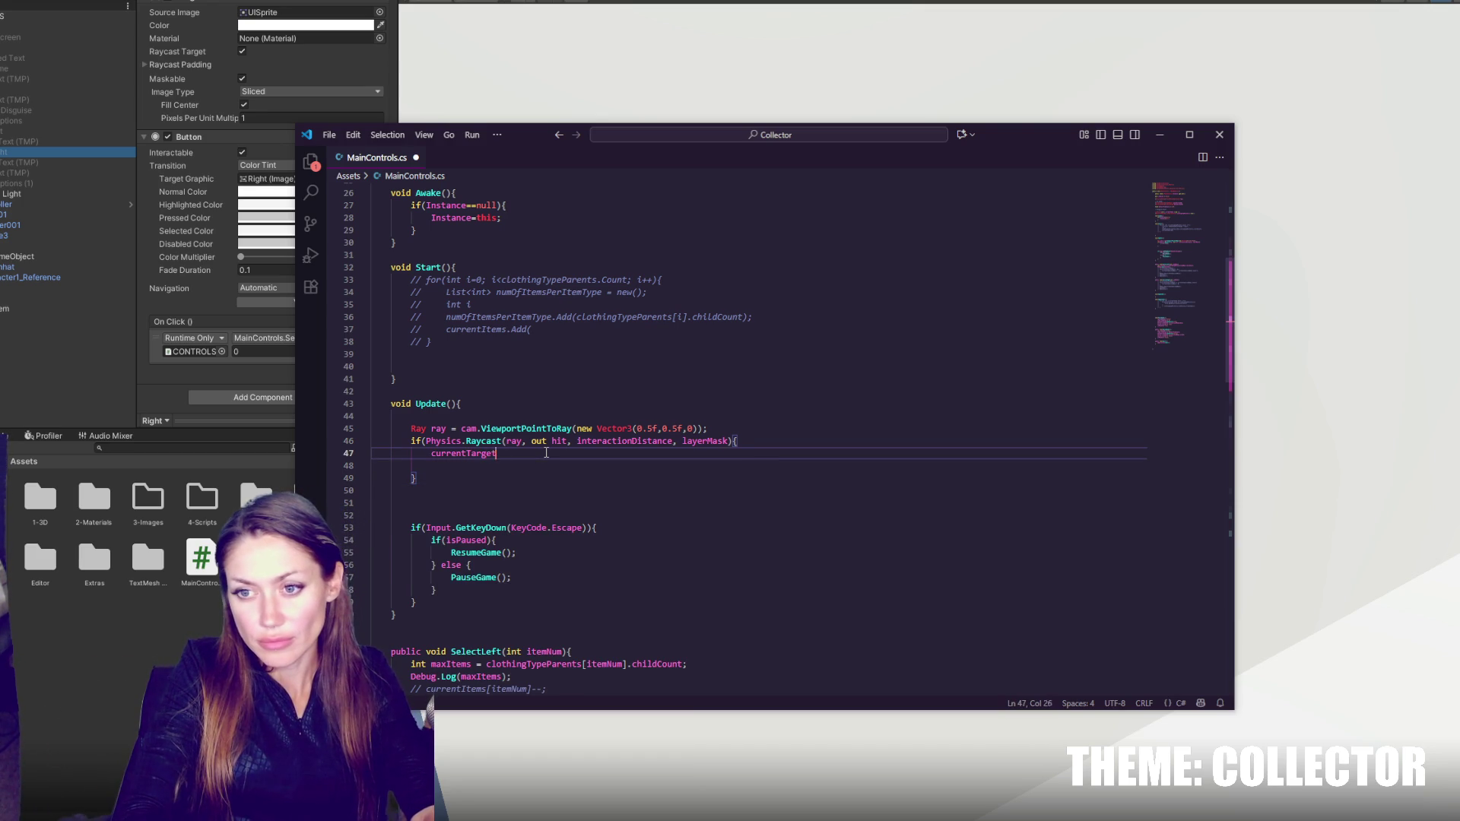
pyautogui.write(' = hit')
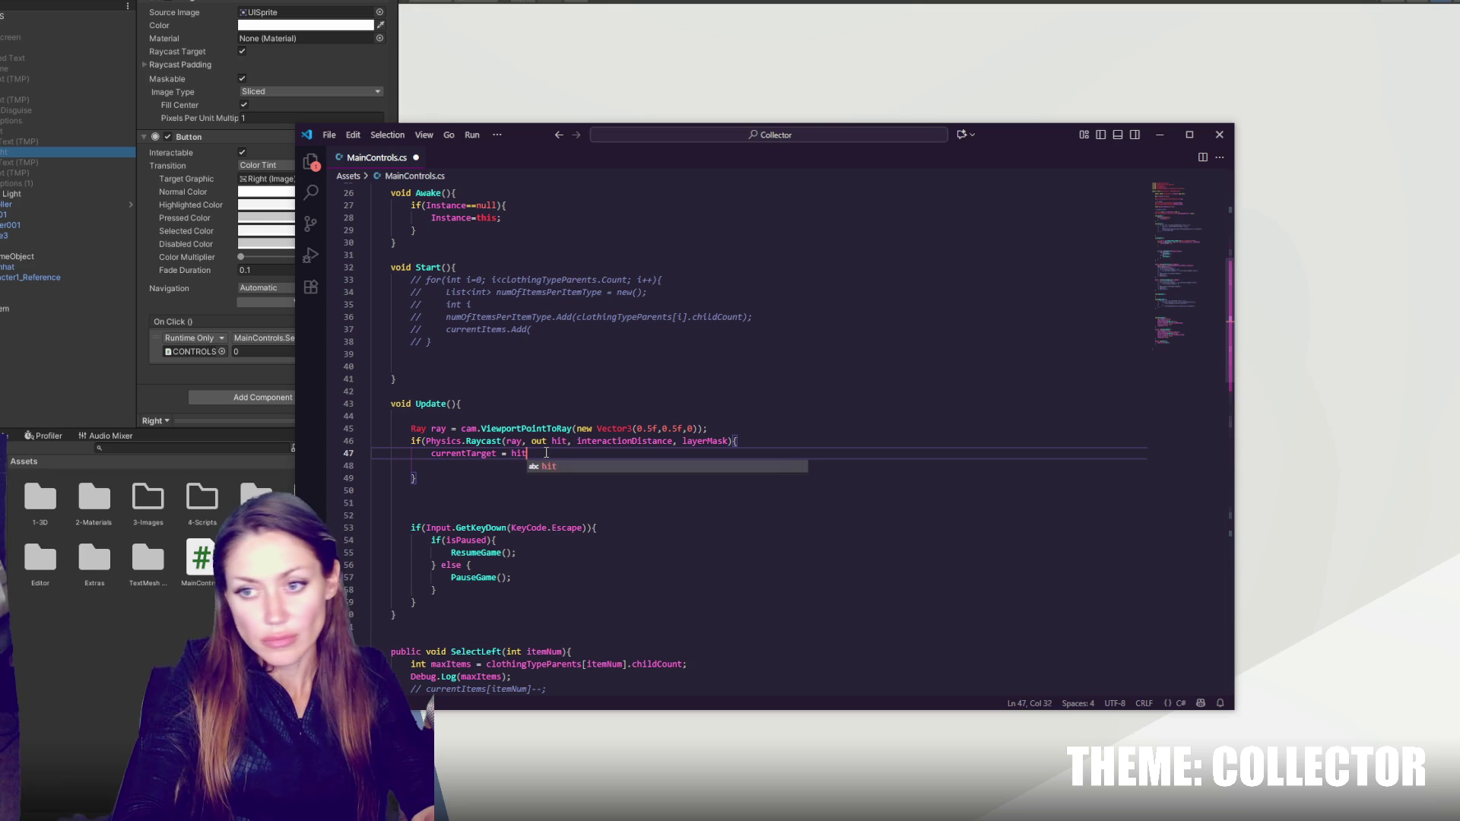
pyautogui.write('.transform.gameObject.')
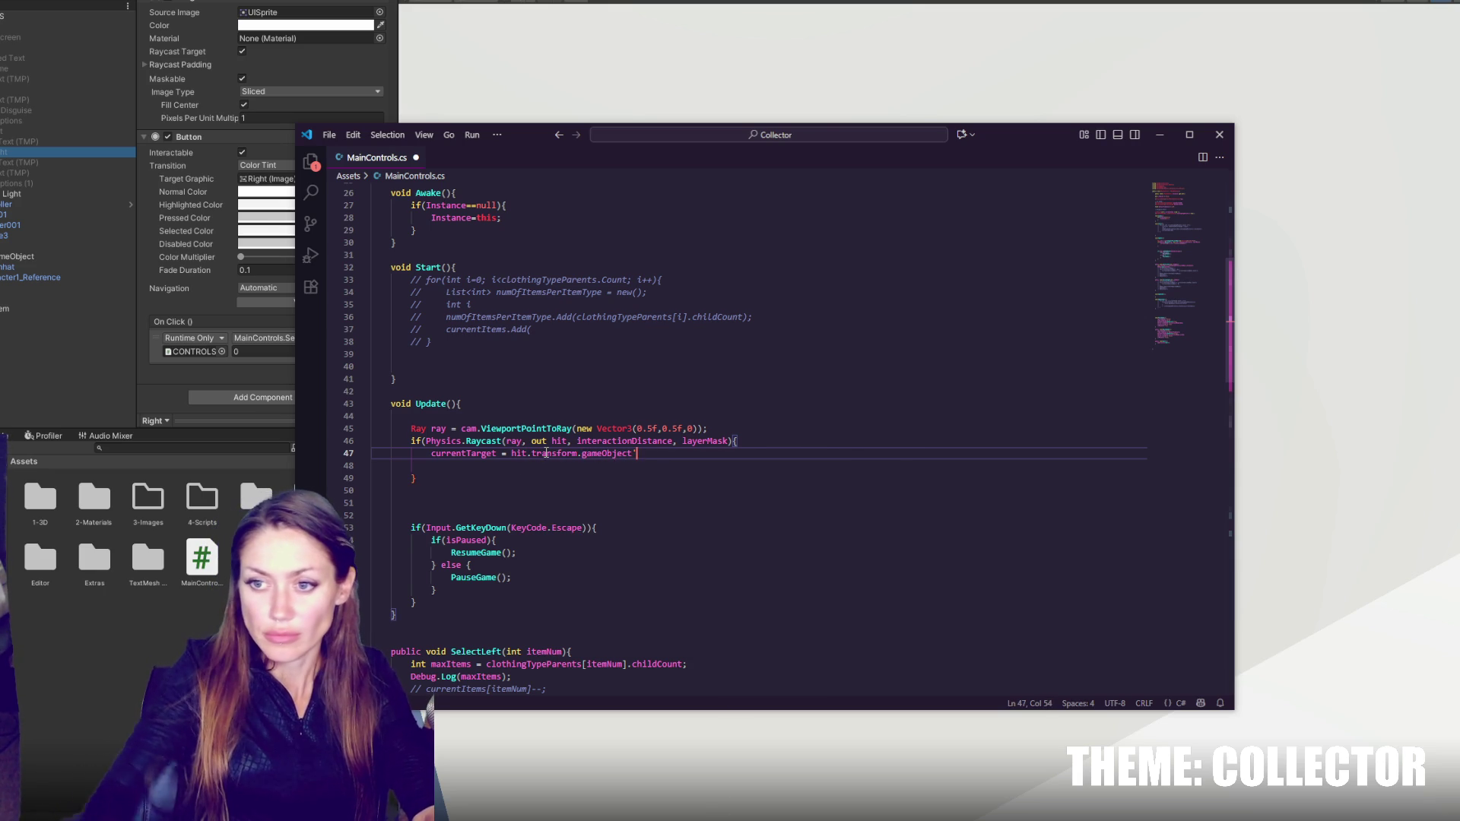
pyautogui.press('BackSpace')
pyautogui.write(';')
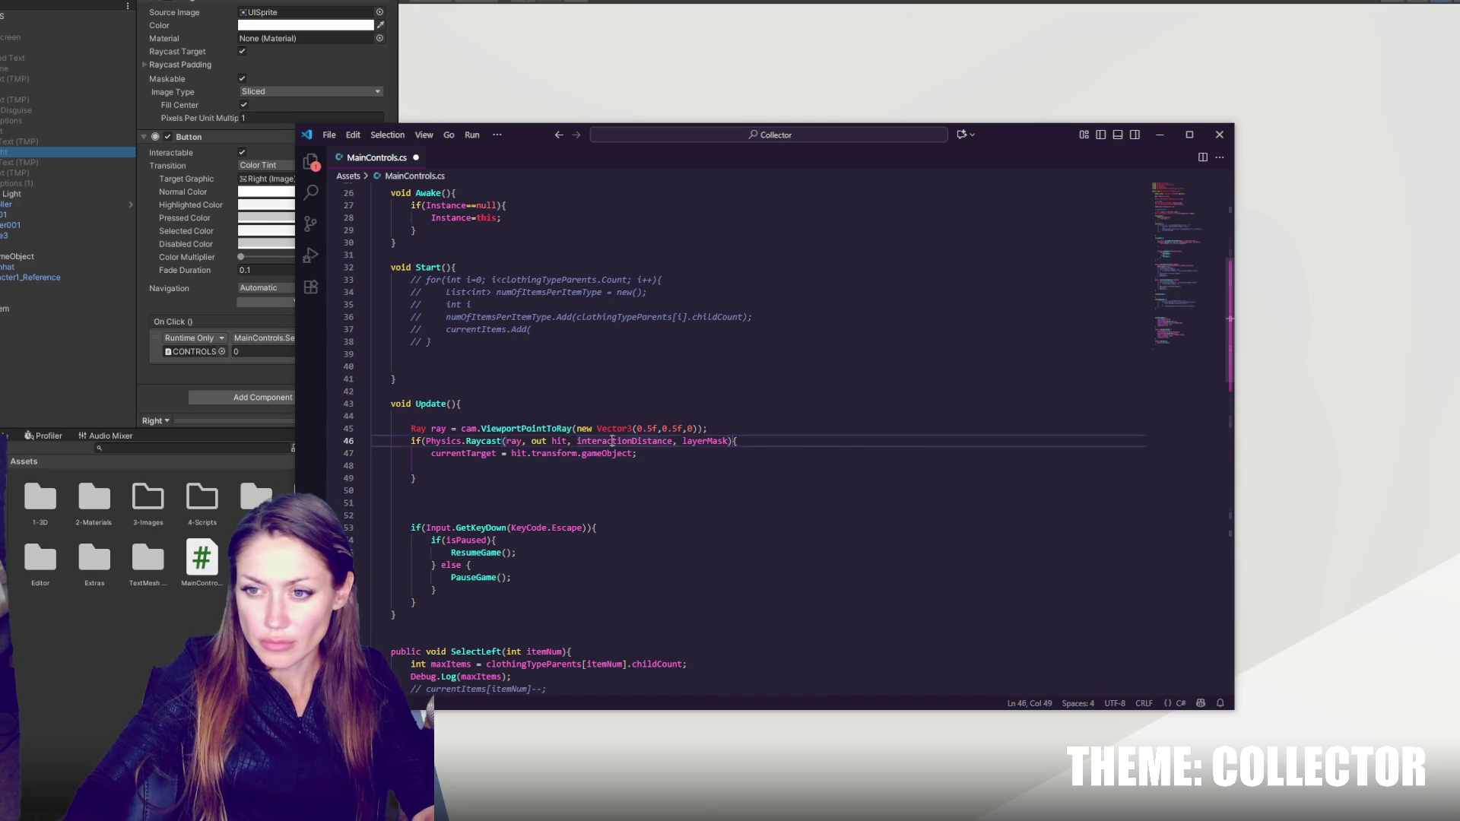
pyautogui.click(563, 367)
# - Declare 'float interactionDistance = 2.0f;' below the FirstPersonController field
pyautogui.scroll(5, 563, 299)
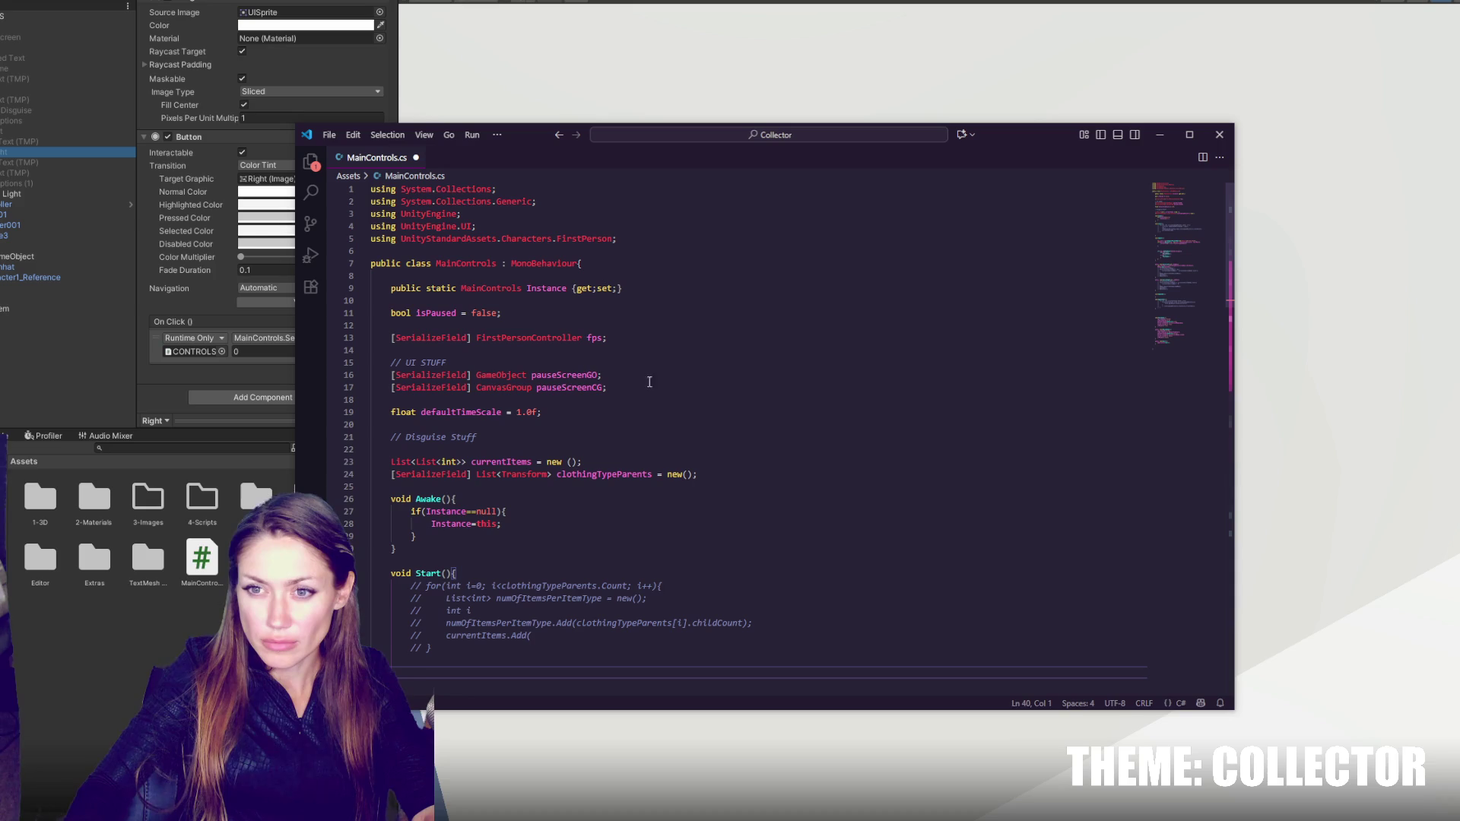
pyautogui.click(691, 325)
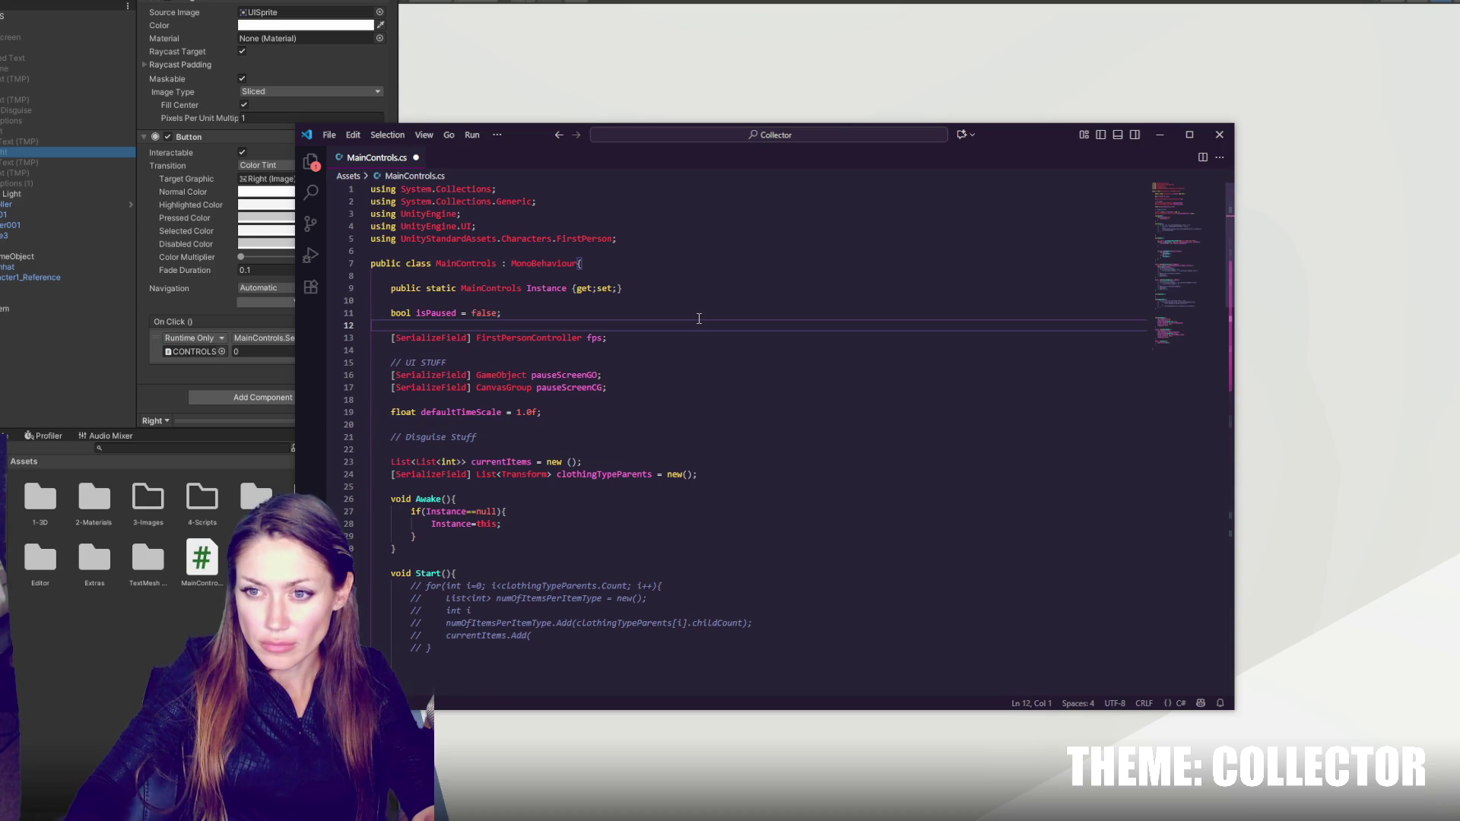
pyautogui.click(698, 339)
pyautogui.press('Return')
pyautogui.write('interactionDistance')
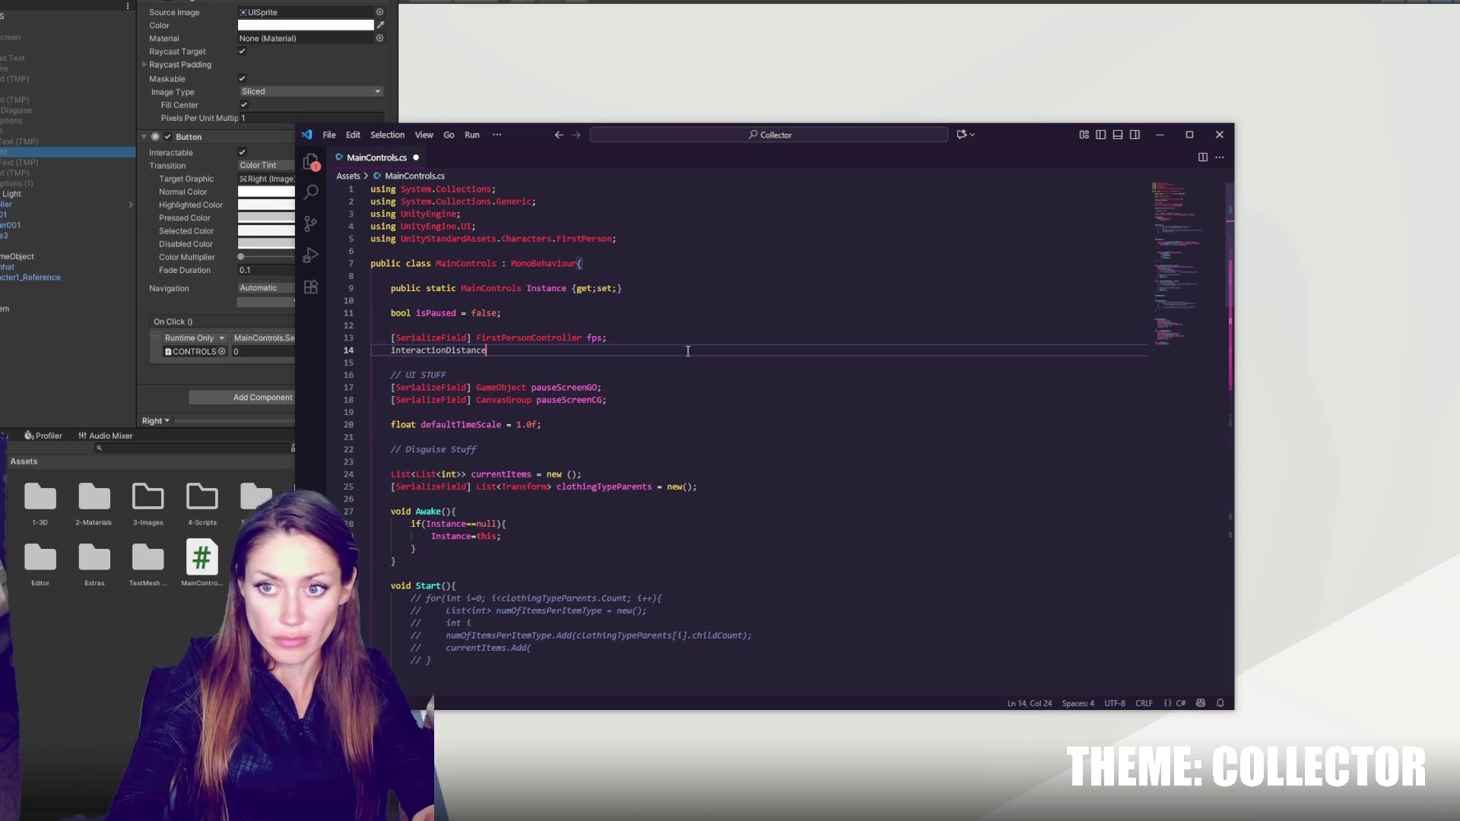
pyautogui.write(' =')
pyautogui.press('BackSpace')
pyautogui.press('BackSpace')
pyautogui.press('BackSpace')
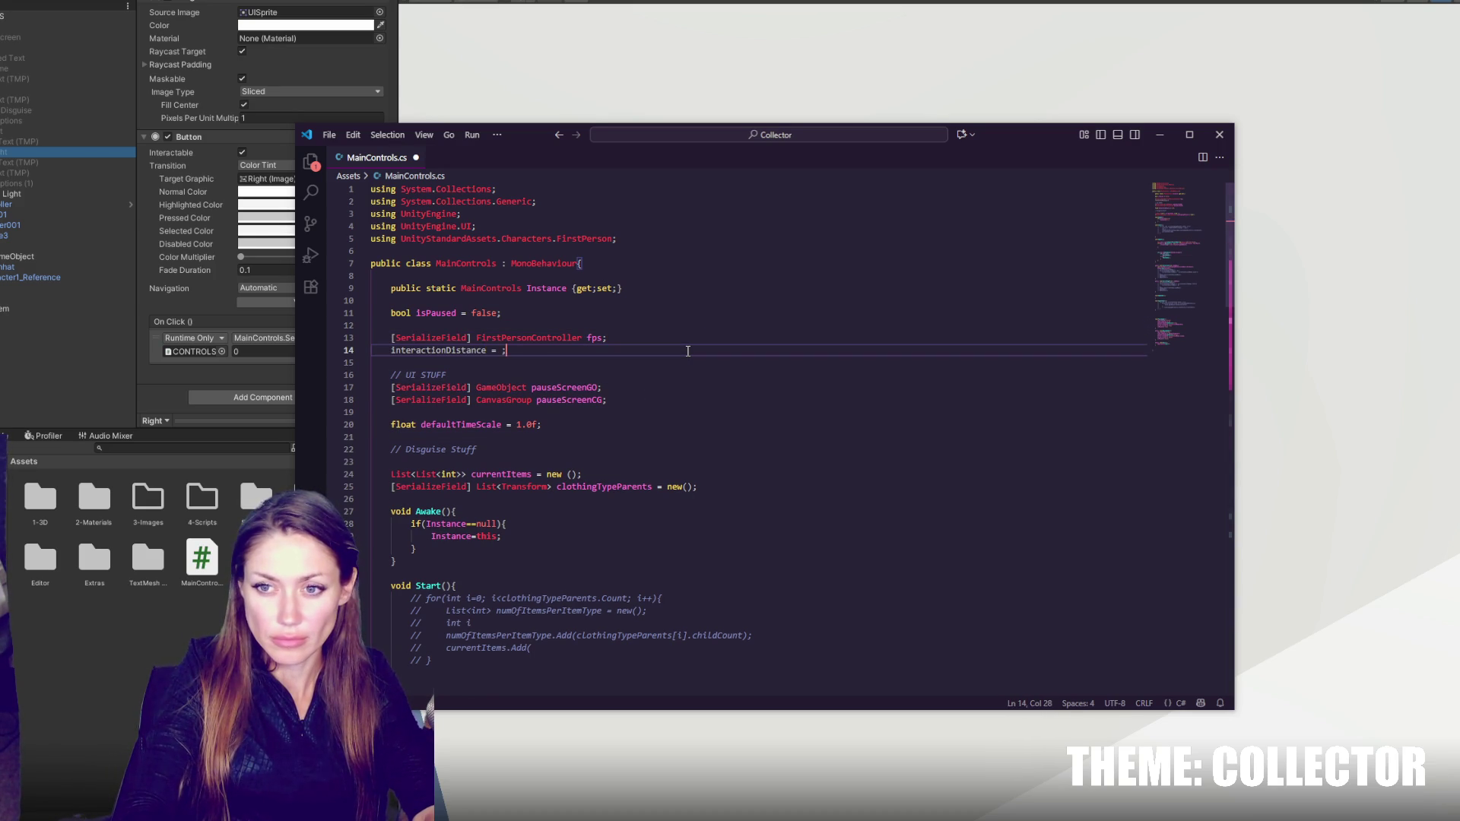
pyautogui.write('20f;')
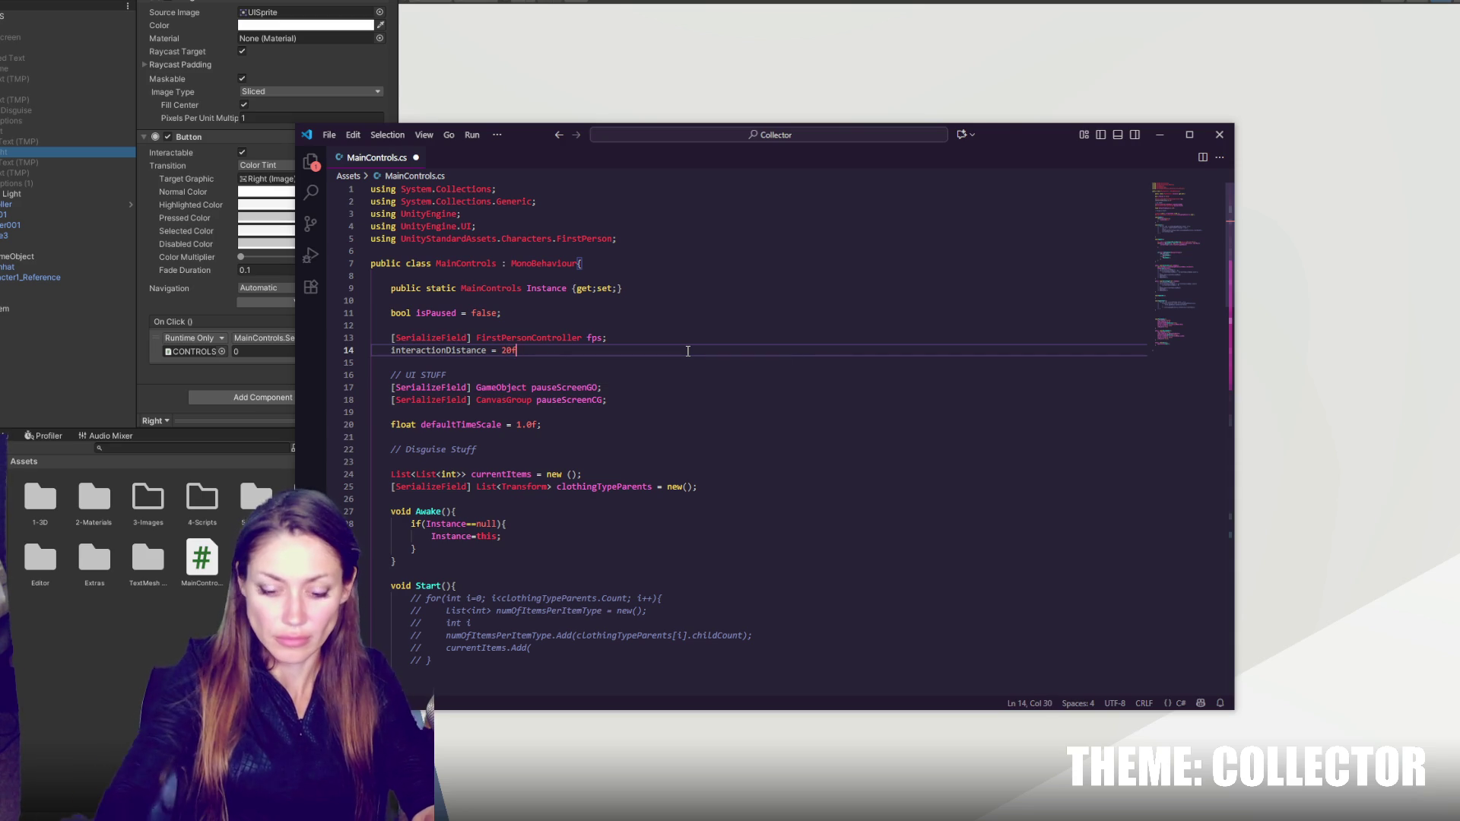
pyautogui.press('BackSpace')
pyautogui.press('BackSpace')
pyautogui.press('BackSpace')
pyautogui.write('.0f;')
pyautogui.click(391, 350)
pyautogui.write('float')
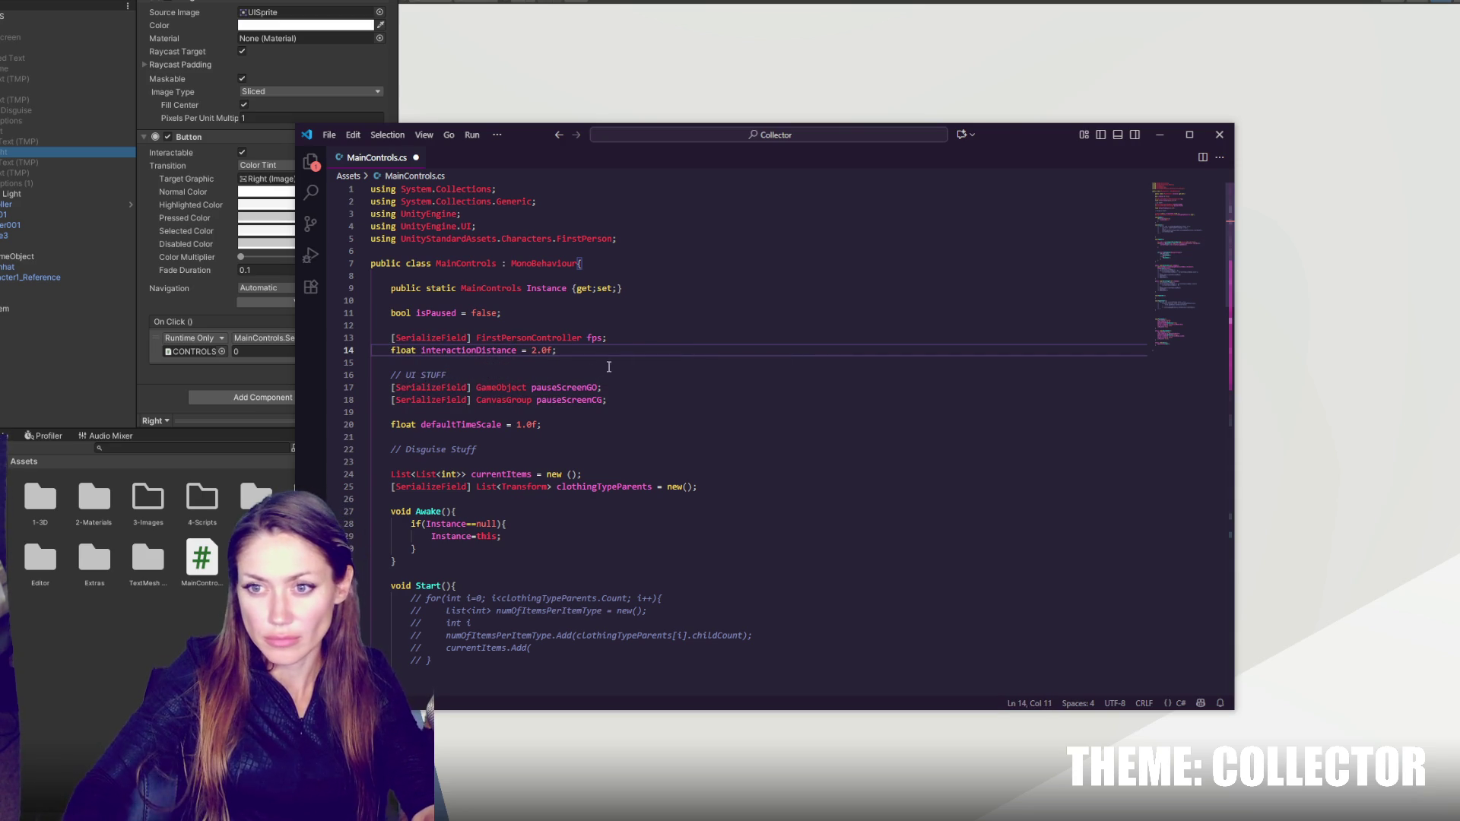
pyautogui.click(631, 347)
# - Add a '[SerializeField] LayerMask layerMask;' field and save the script
pyautogui.press('Return')
pyautogui.write('Layerm')
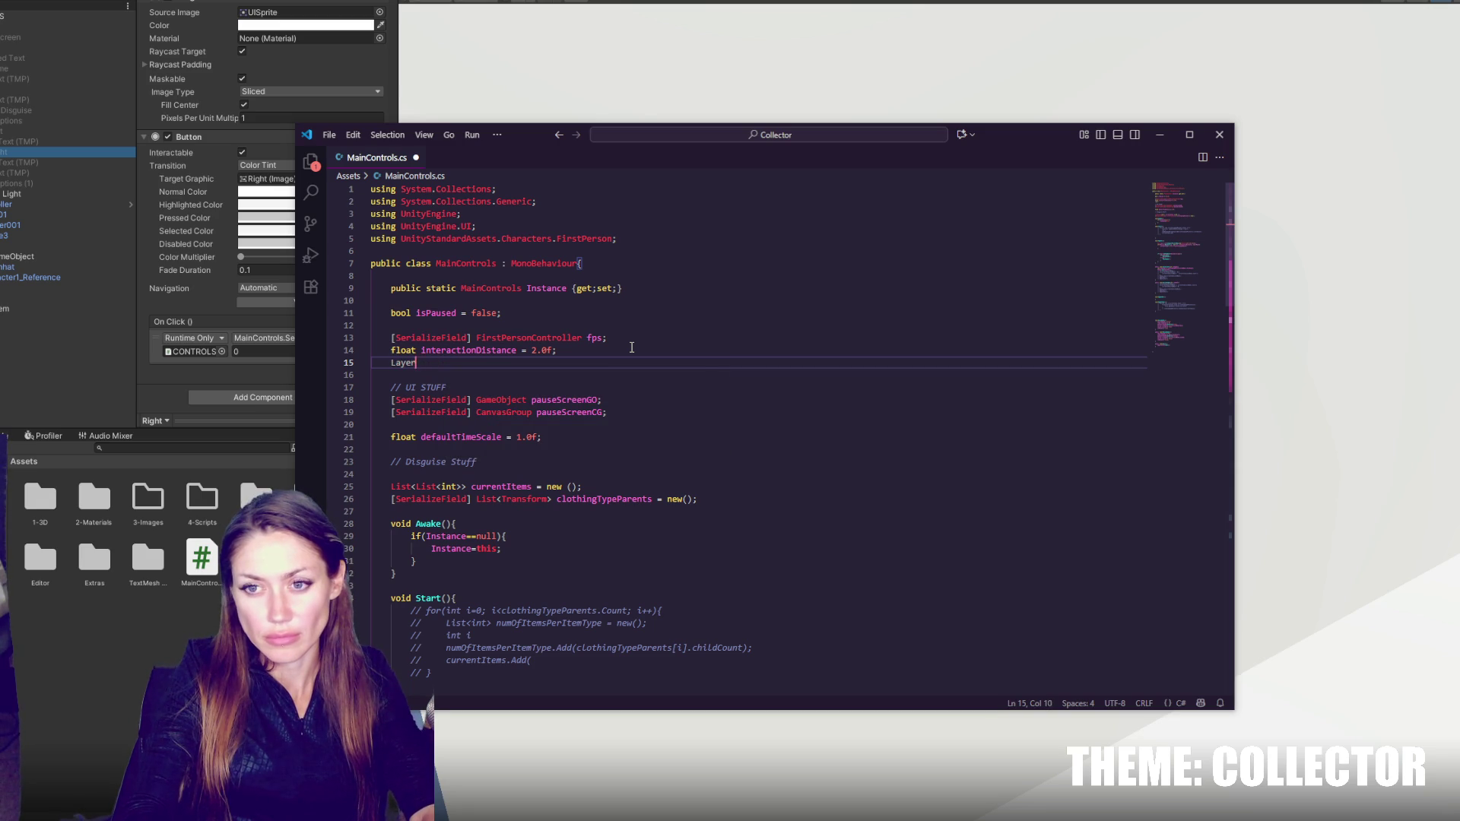
pyautogui.write('Mask layerMask;')
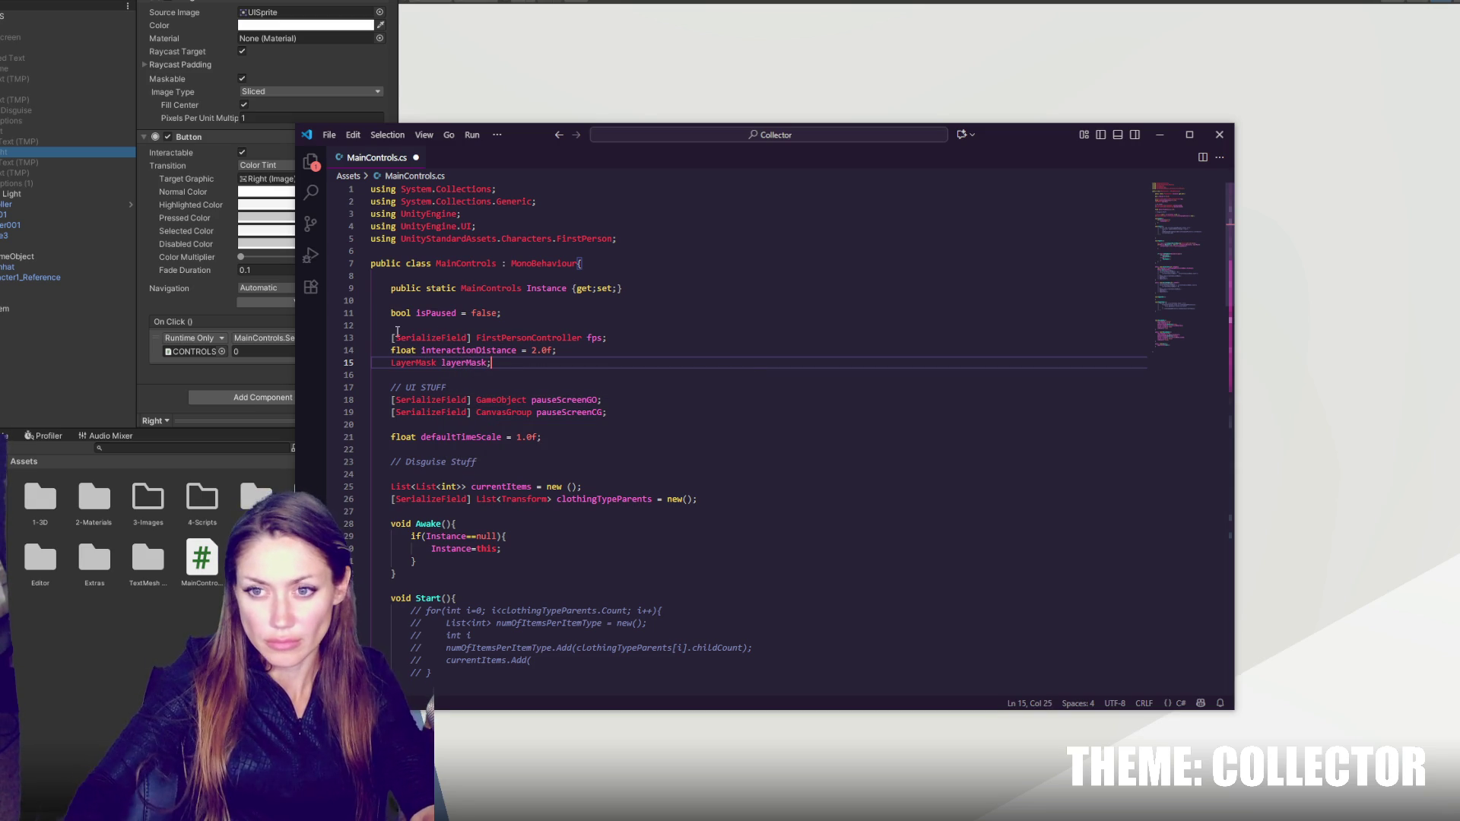
pyautogui.moveTo(391, 338); pyautogui.dragTo(476, 340)
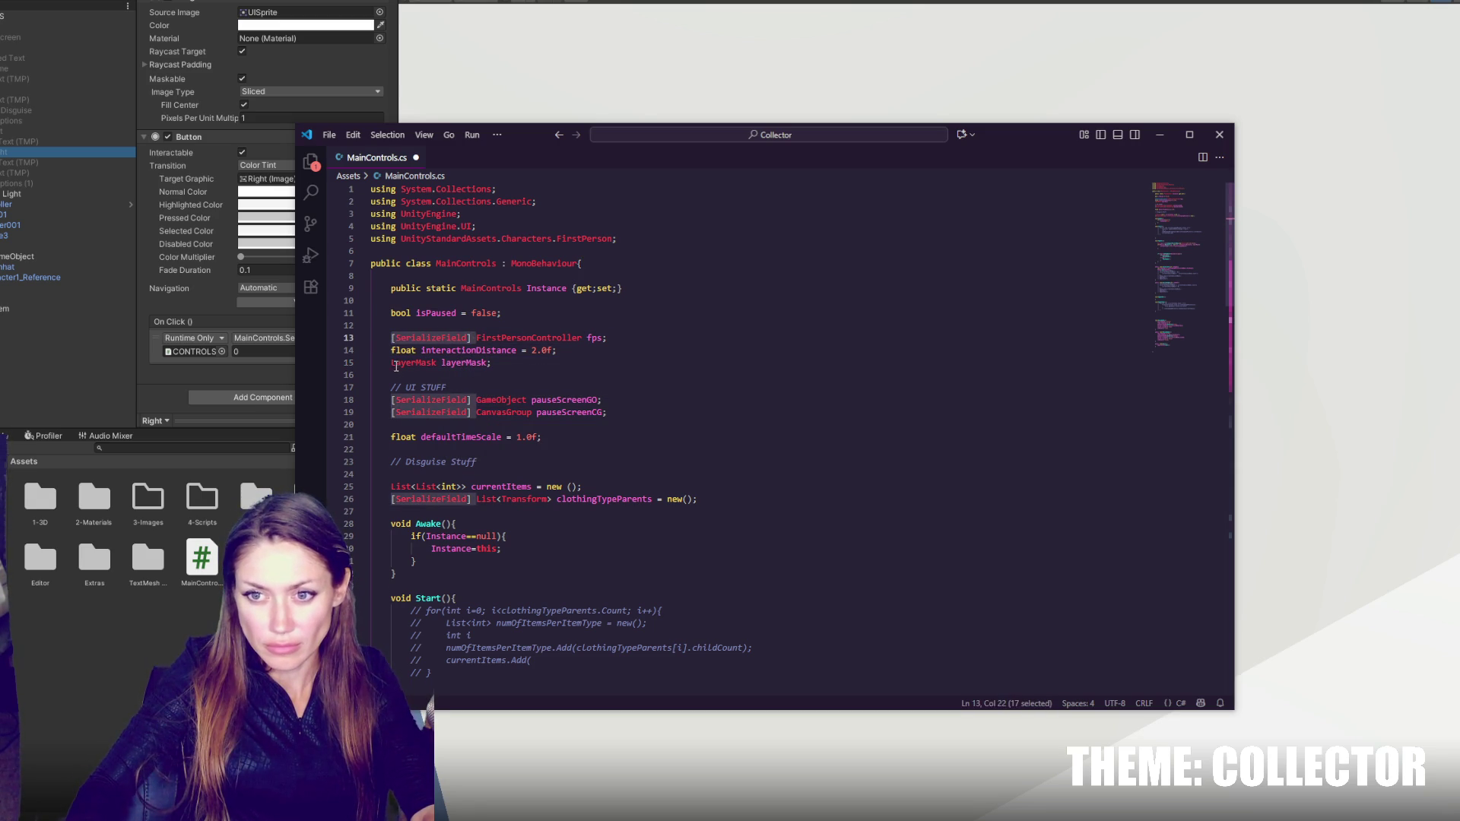
pyautogui.hotkey('ctrl', 'c')
pyautogui.click(392, 364)
pyautogui.hotkey('ctrl', 'v')
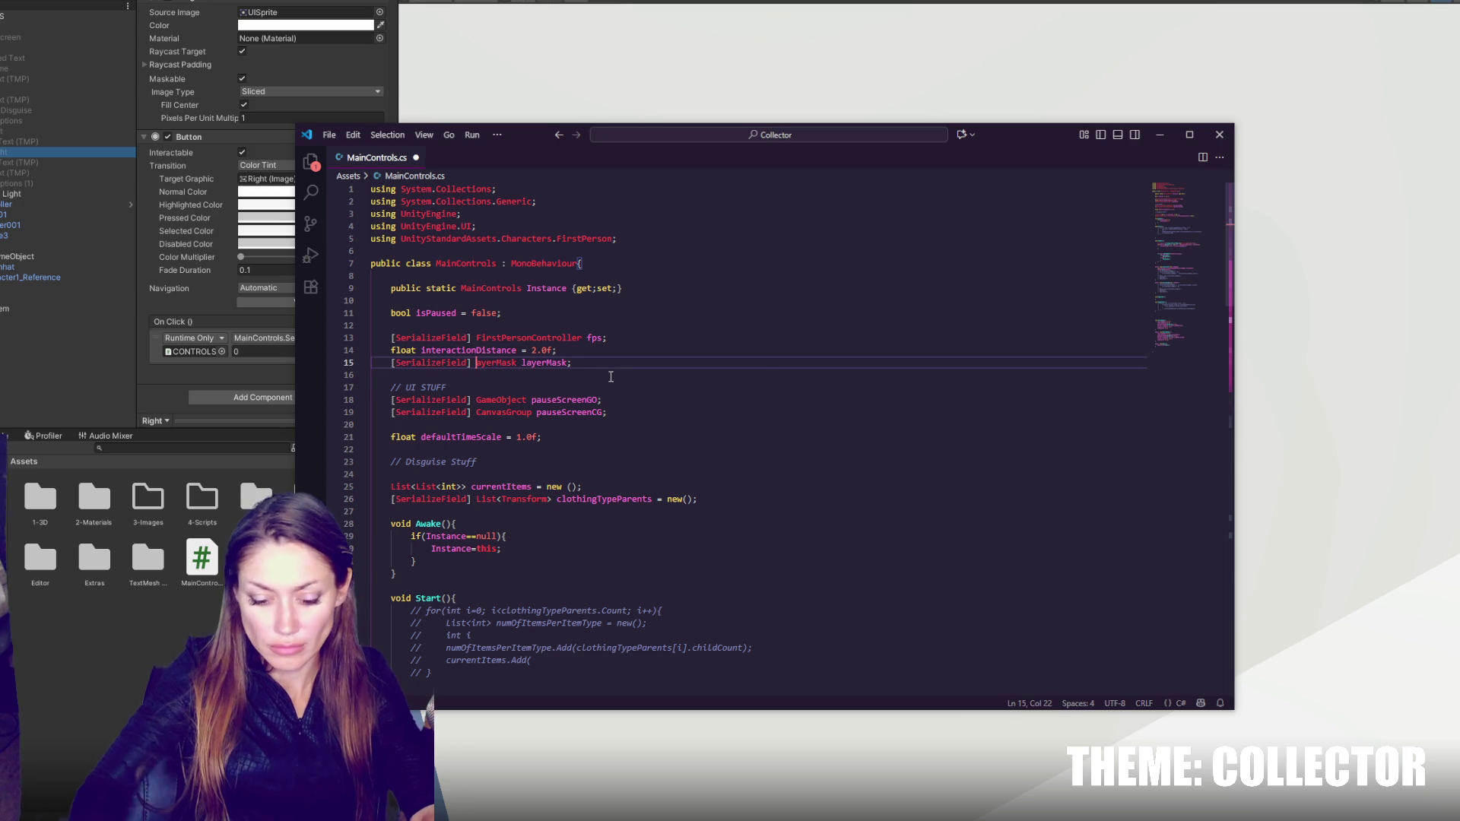
pyautogui.write('L')
pyautogui.click(609, 337)
pyautogui.hotkey('ctrl', 's')
pyautogui.scroll(-4, 628, 353)
pyautogui.scroll(-4, 595, 532)
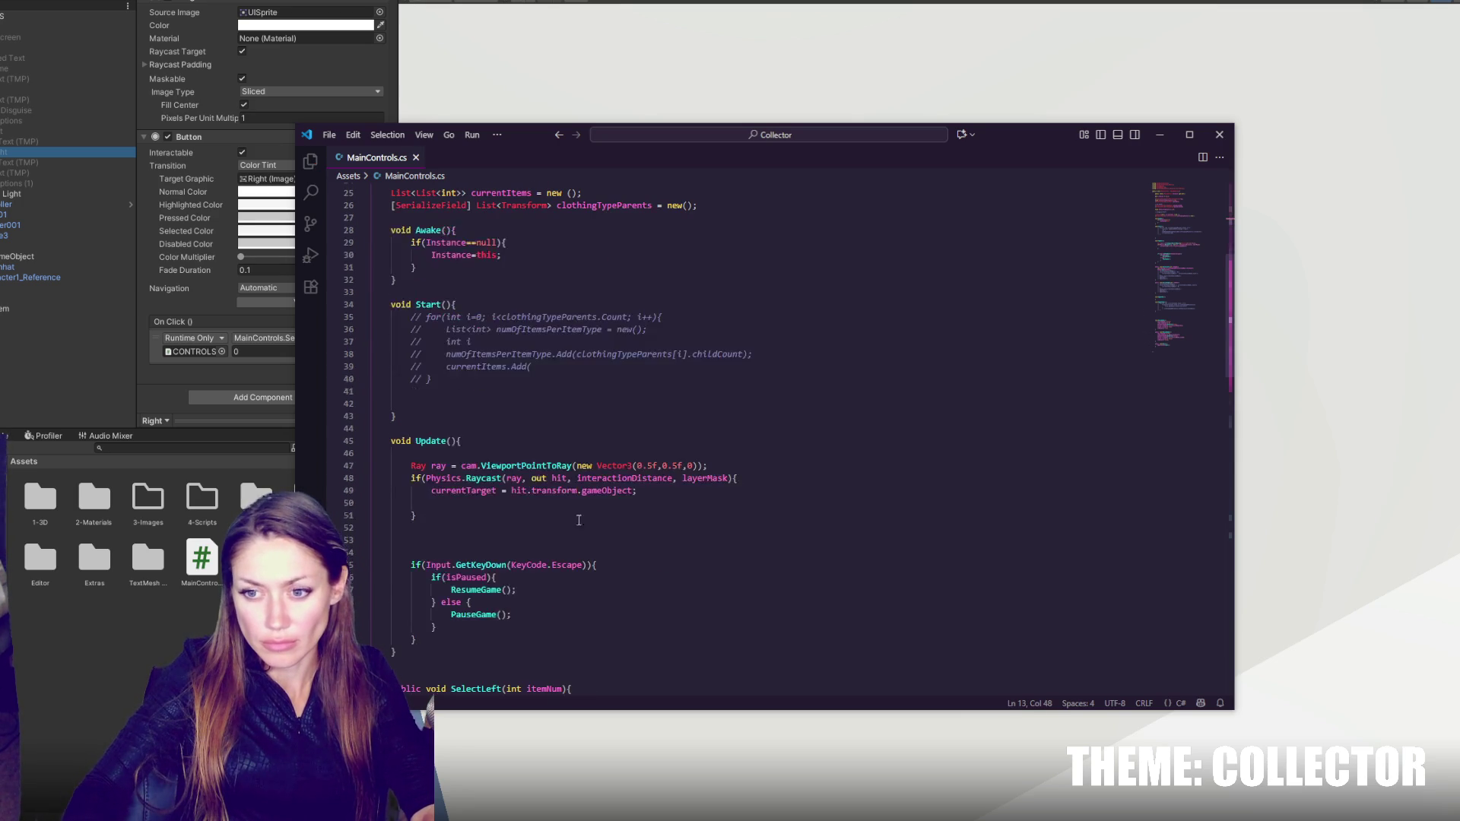
# - Start an 'if(currentTarget.layer ==' check in the raycast block, then delete it again
pyautogui.click(573, 506)
pyautogui.write('if(')
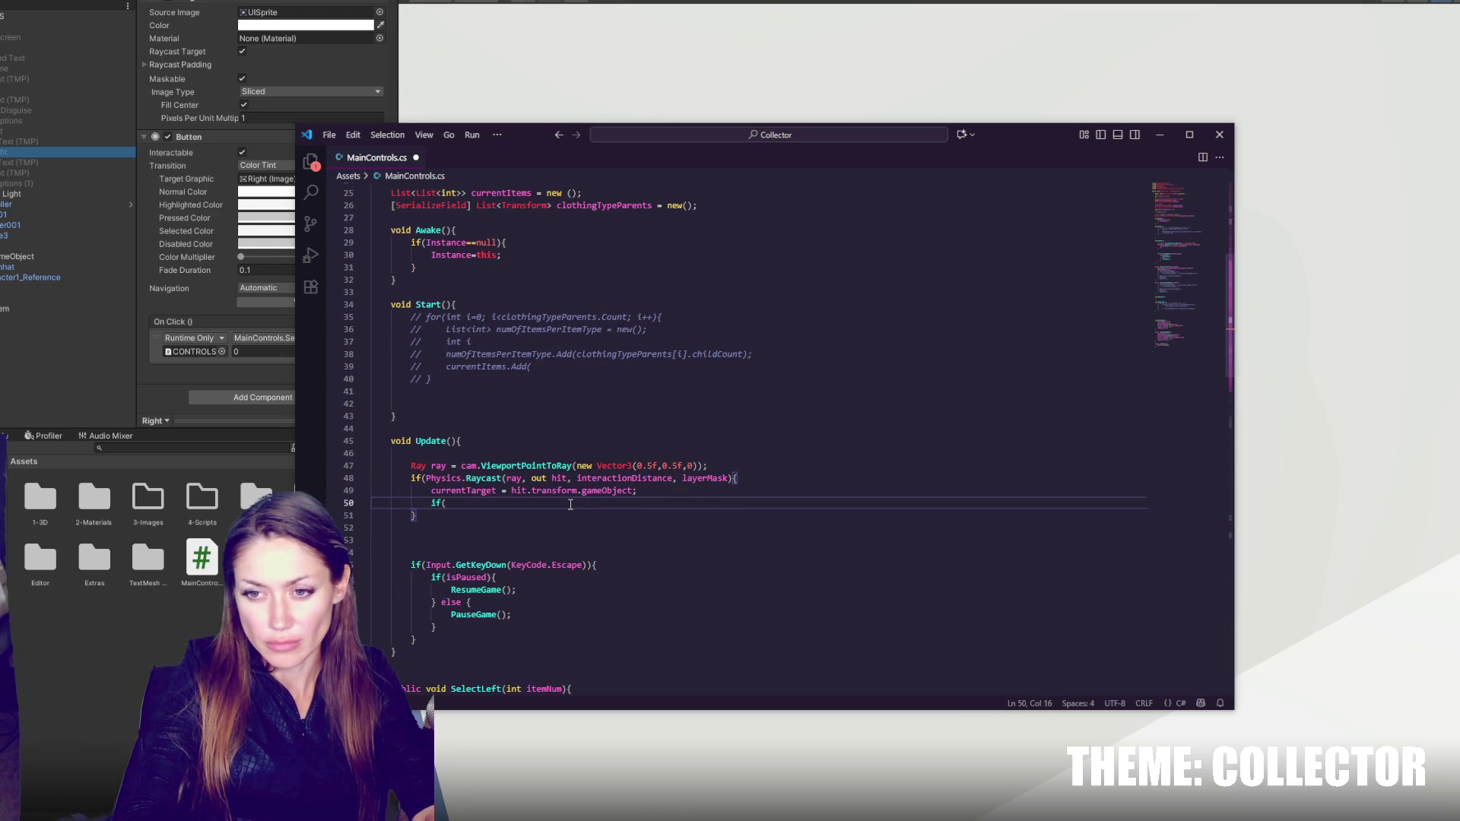
pyautogui.write('currentTarget.T')
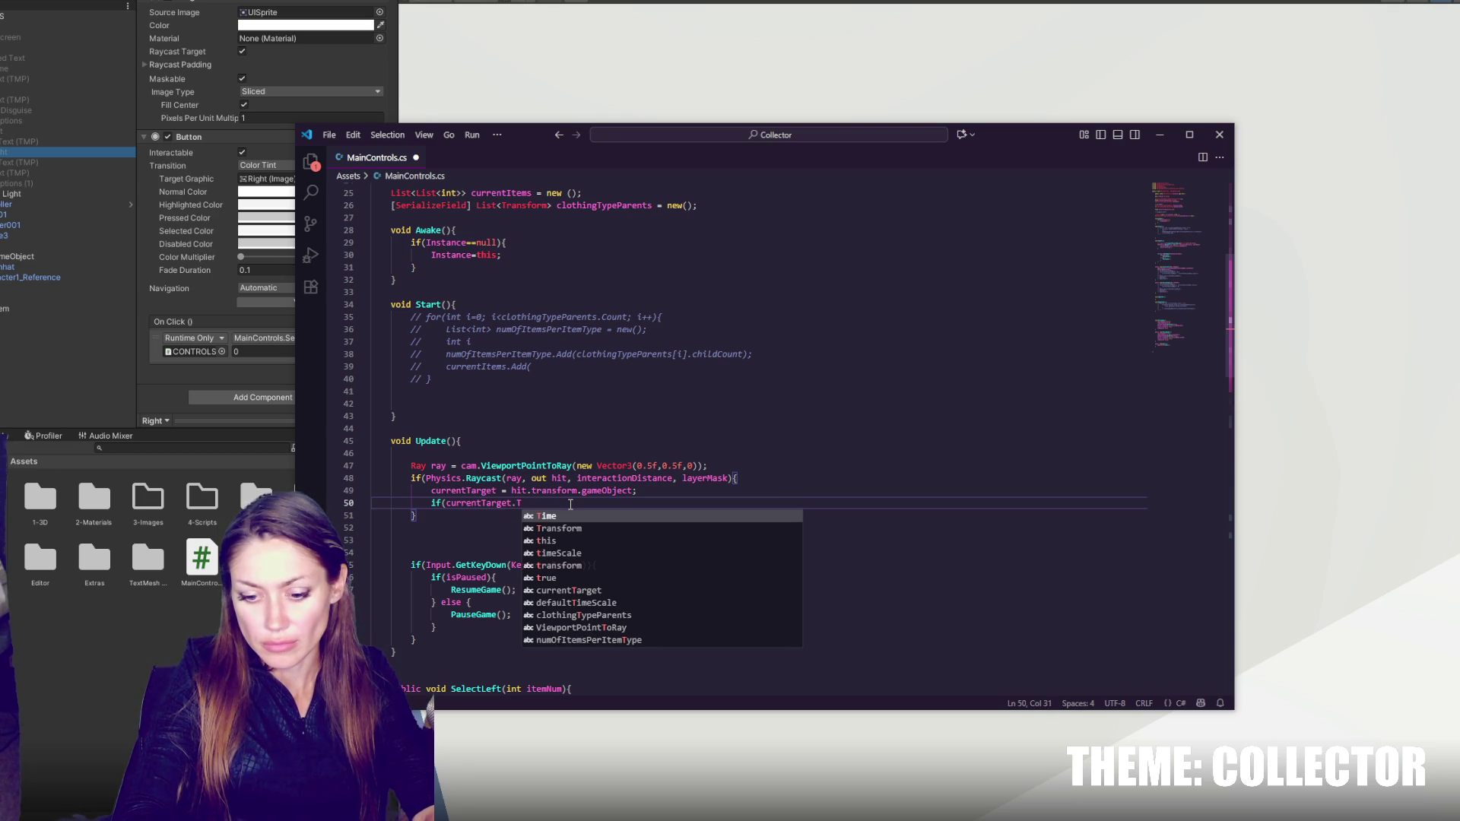
pyautogui.press('BackSpace')
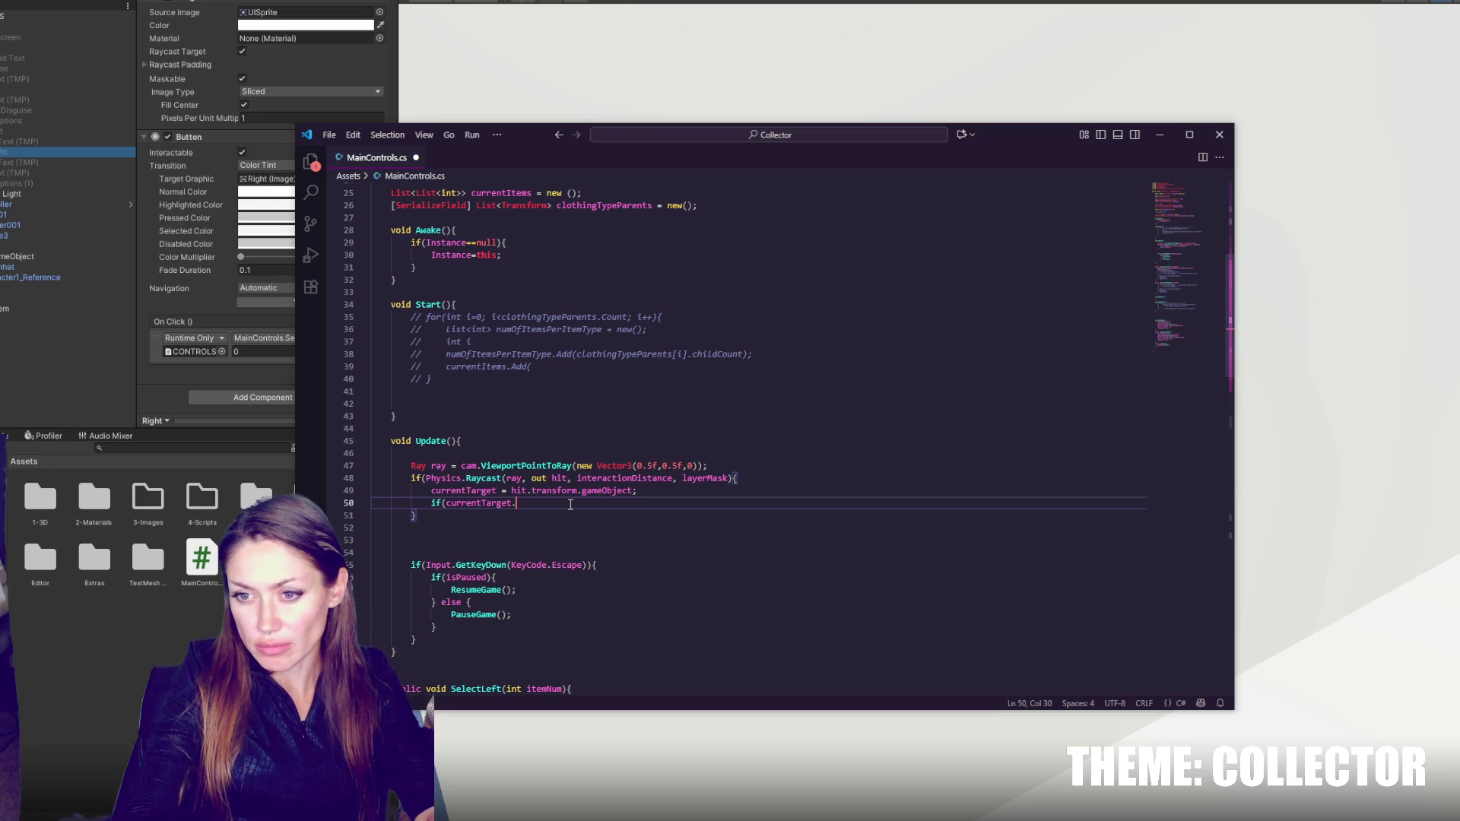
pyautogui.write('layer ==')
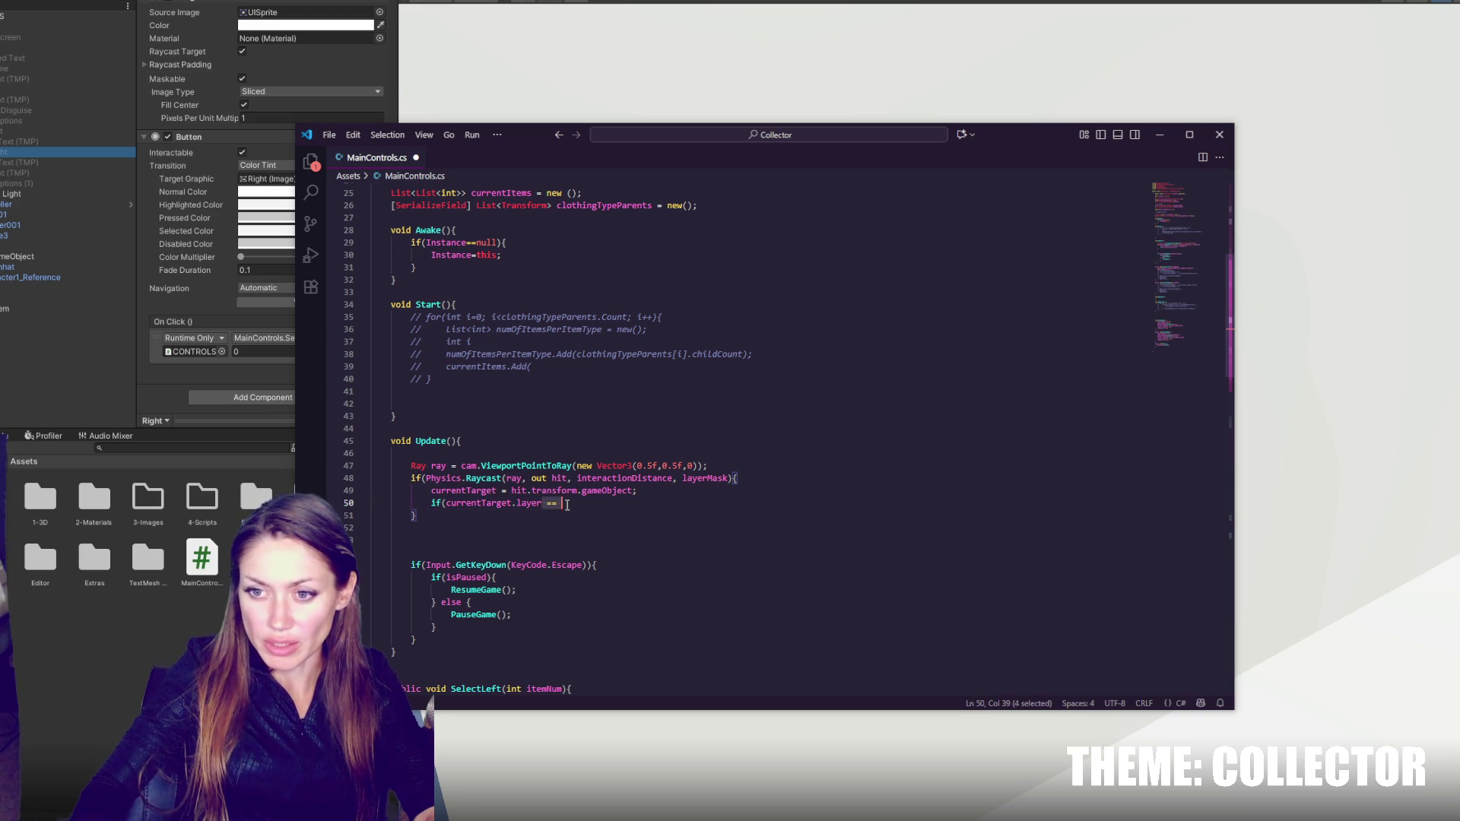
pyautogui.moveTo(651, 492); pyautogui.dragTo(663, 500)
pyautogui.press('Return')
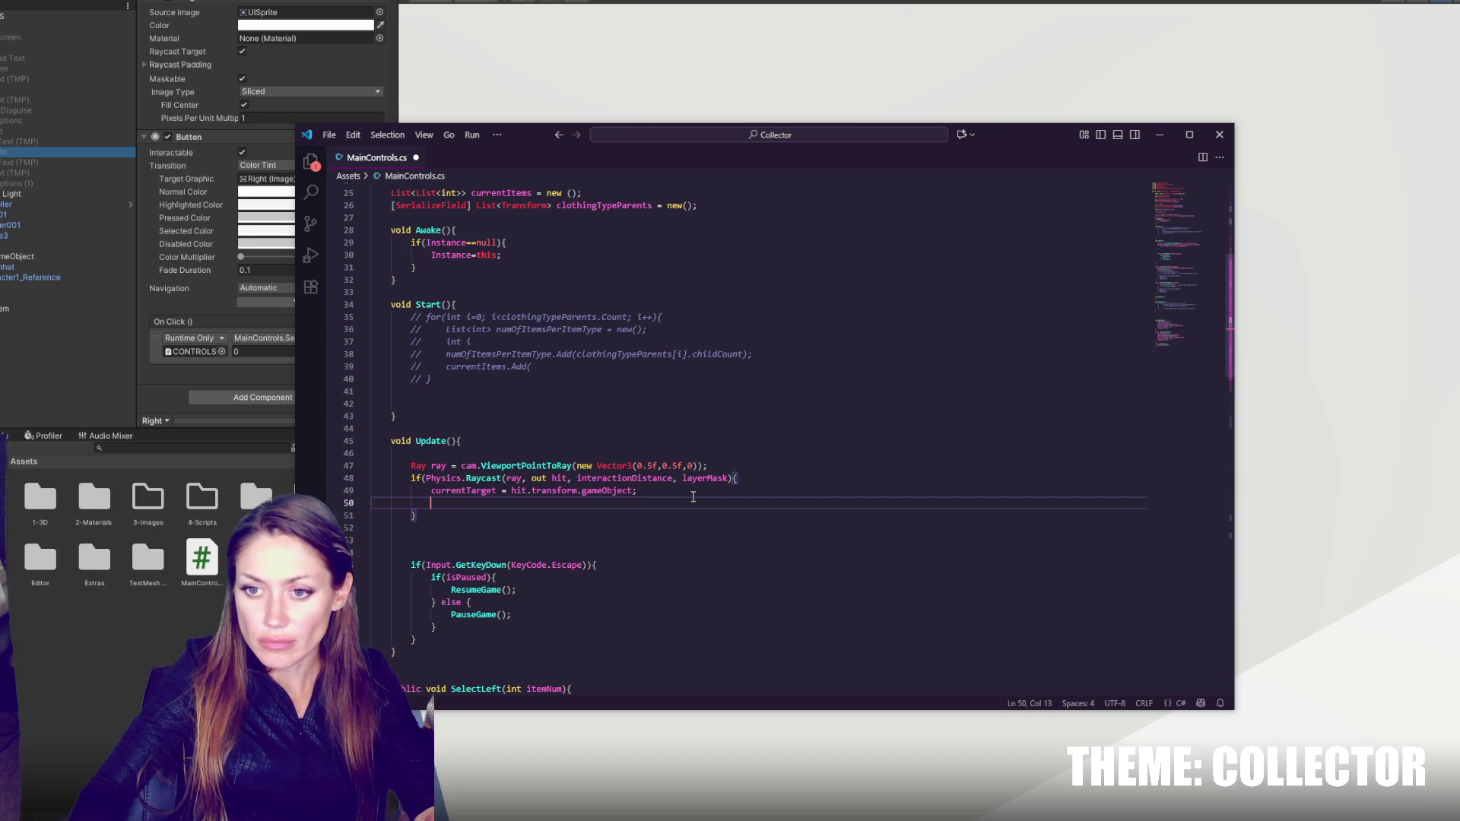
pyautogui.click(728, 478)
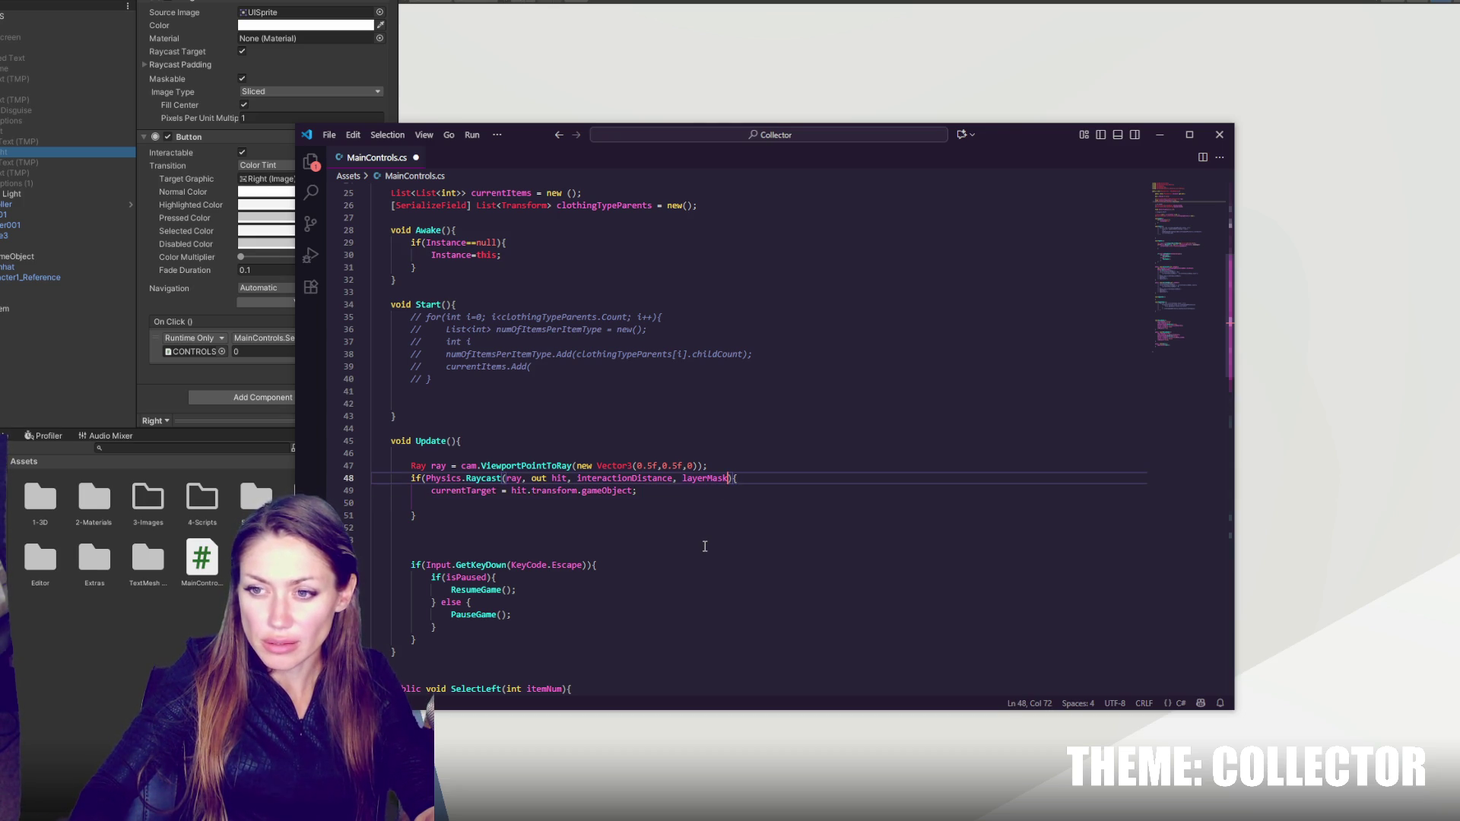
# - Add '&& Input.GetKeyDown(KeyCode.E)' to the raycast condition and comment out the currentTarget assignment
pyautogui.write(') ')
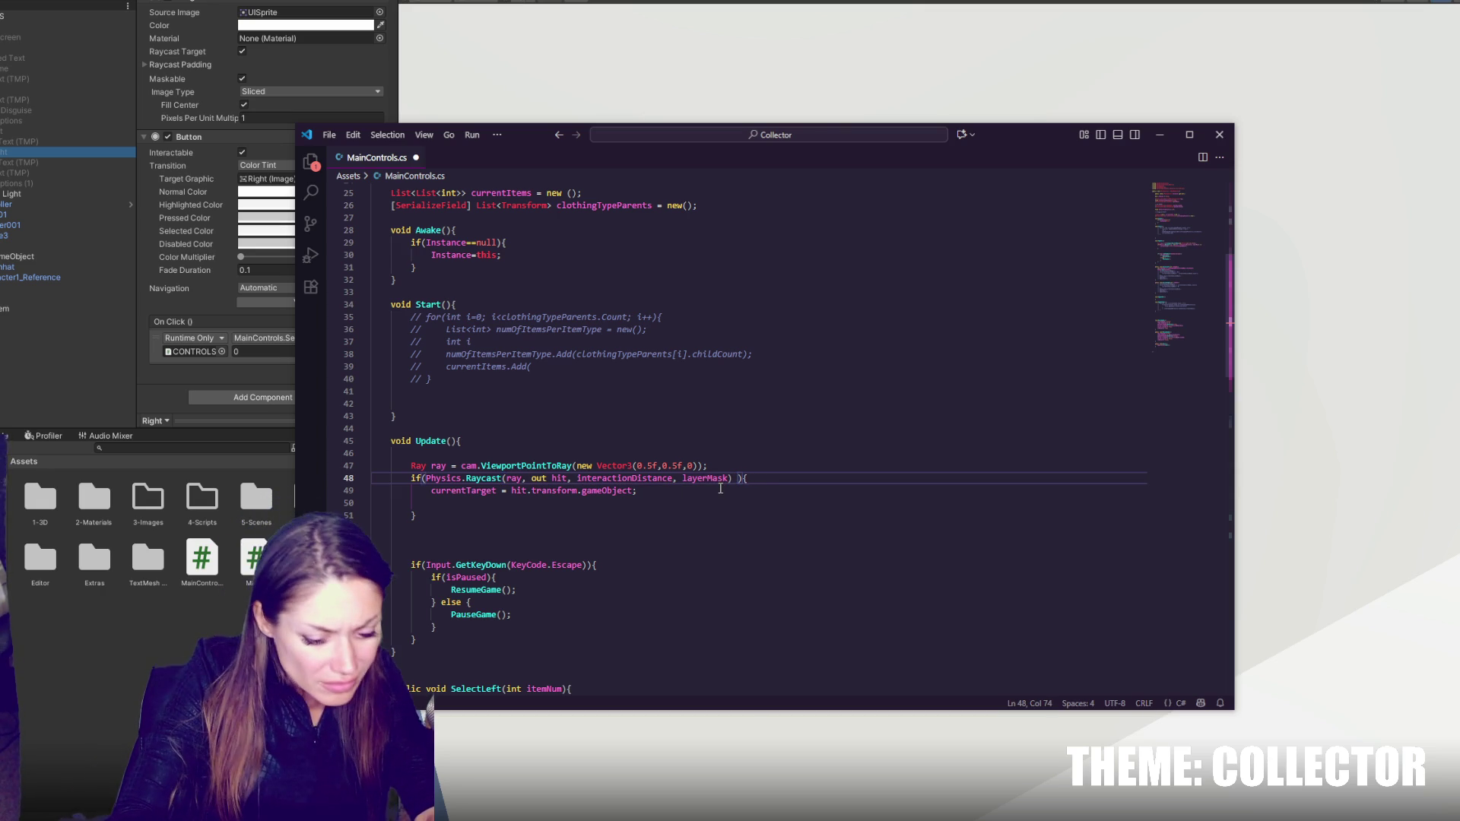
pyautogui.write('&& ')
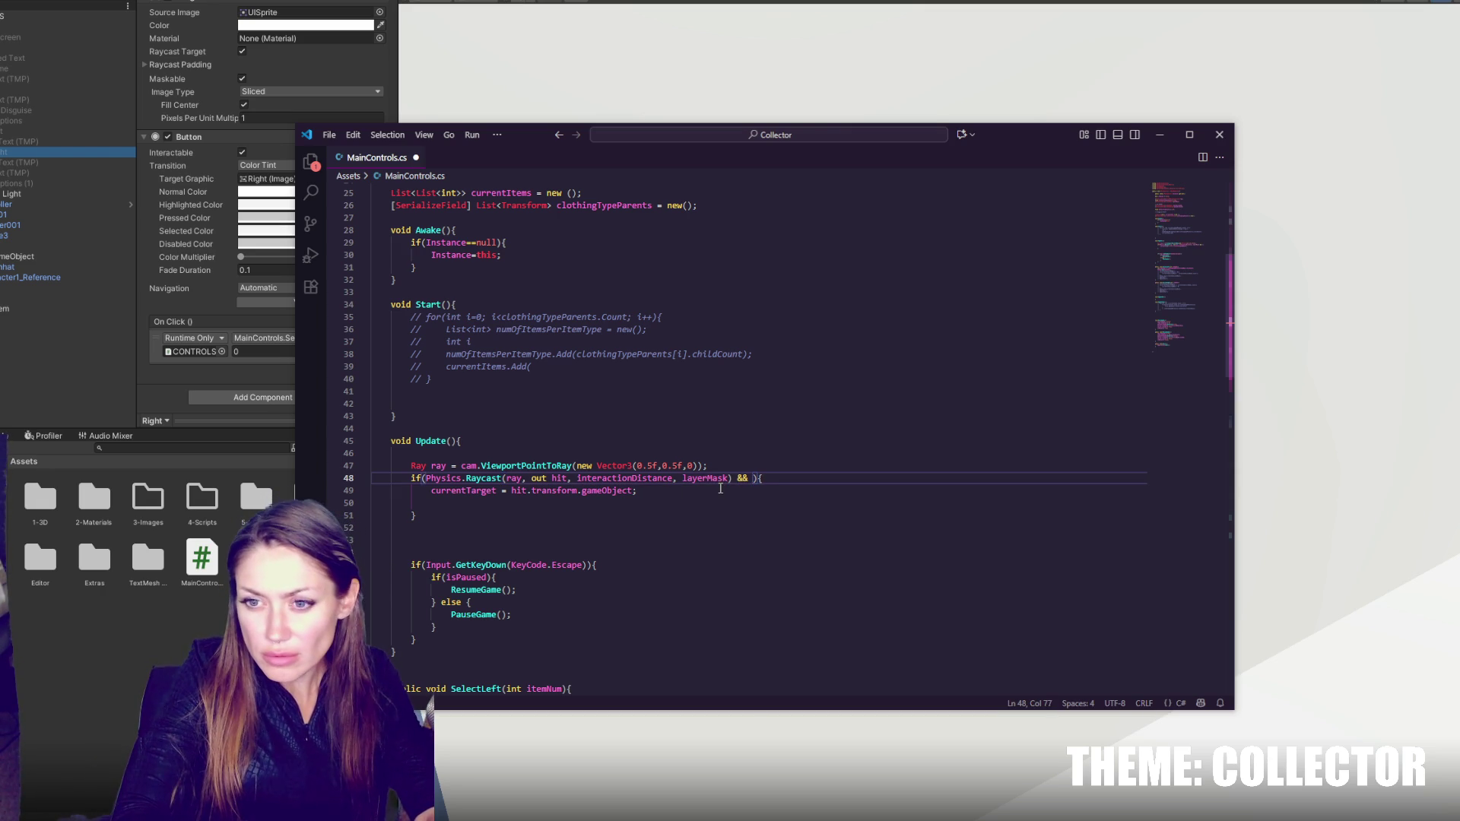
pyautogui.write('Input.G')
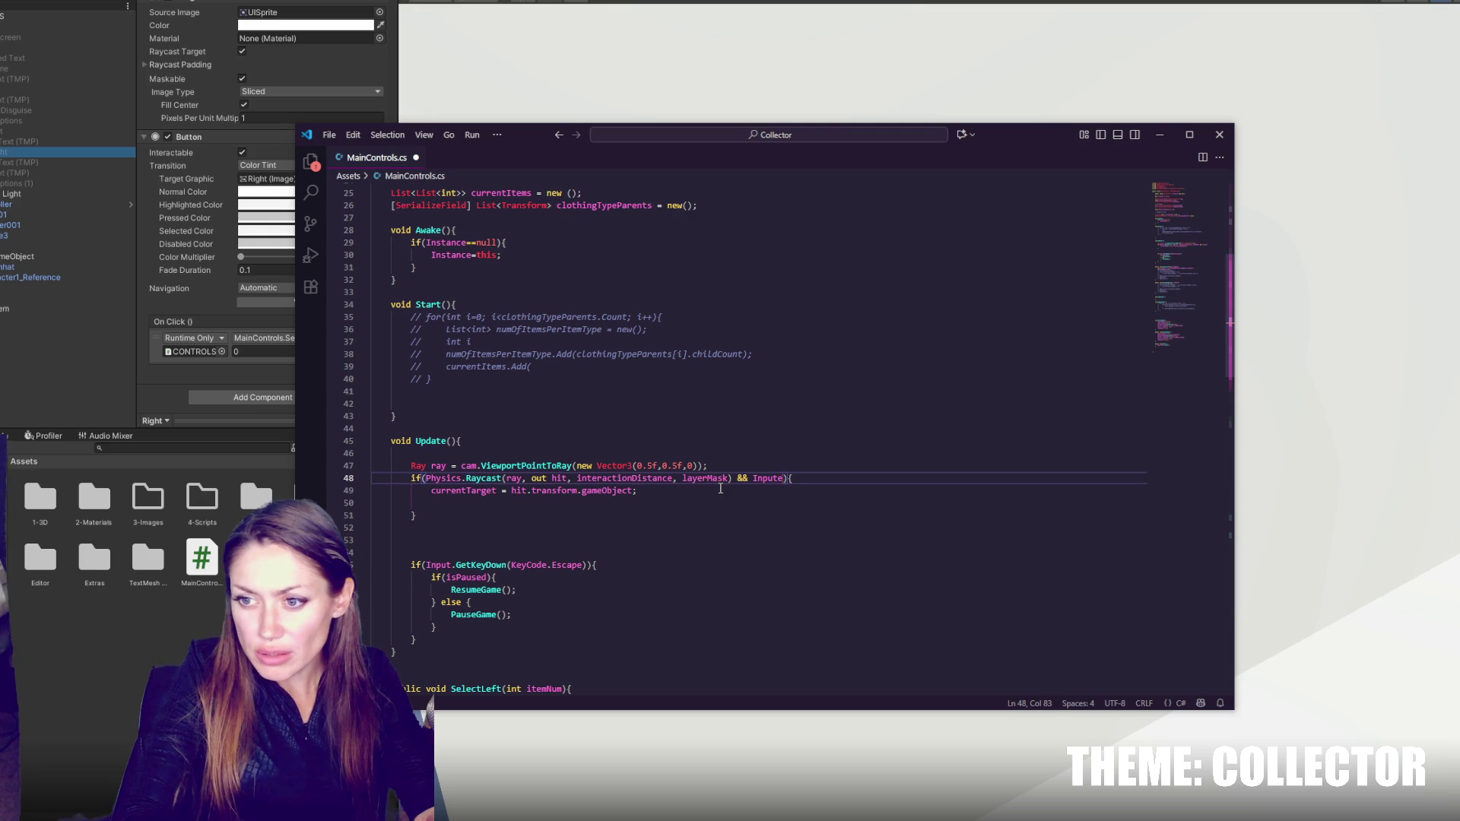
pyautogui.write('etKeyDown("')
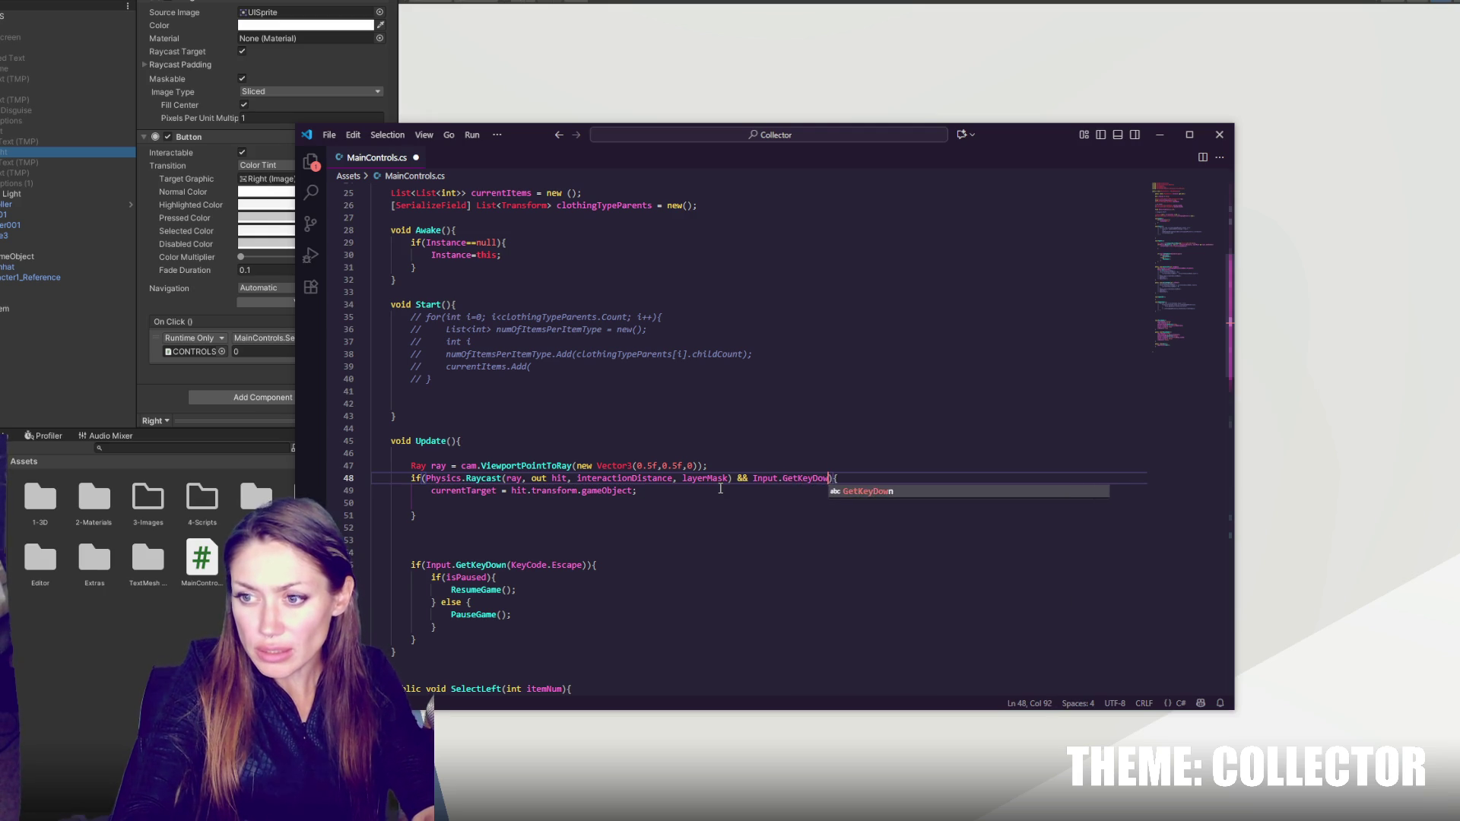
pyautogui.press('BackSpace')
pyautogui.write('Key')
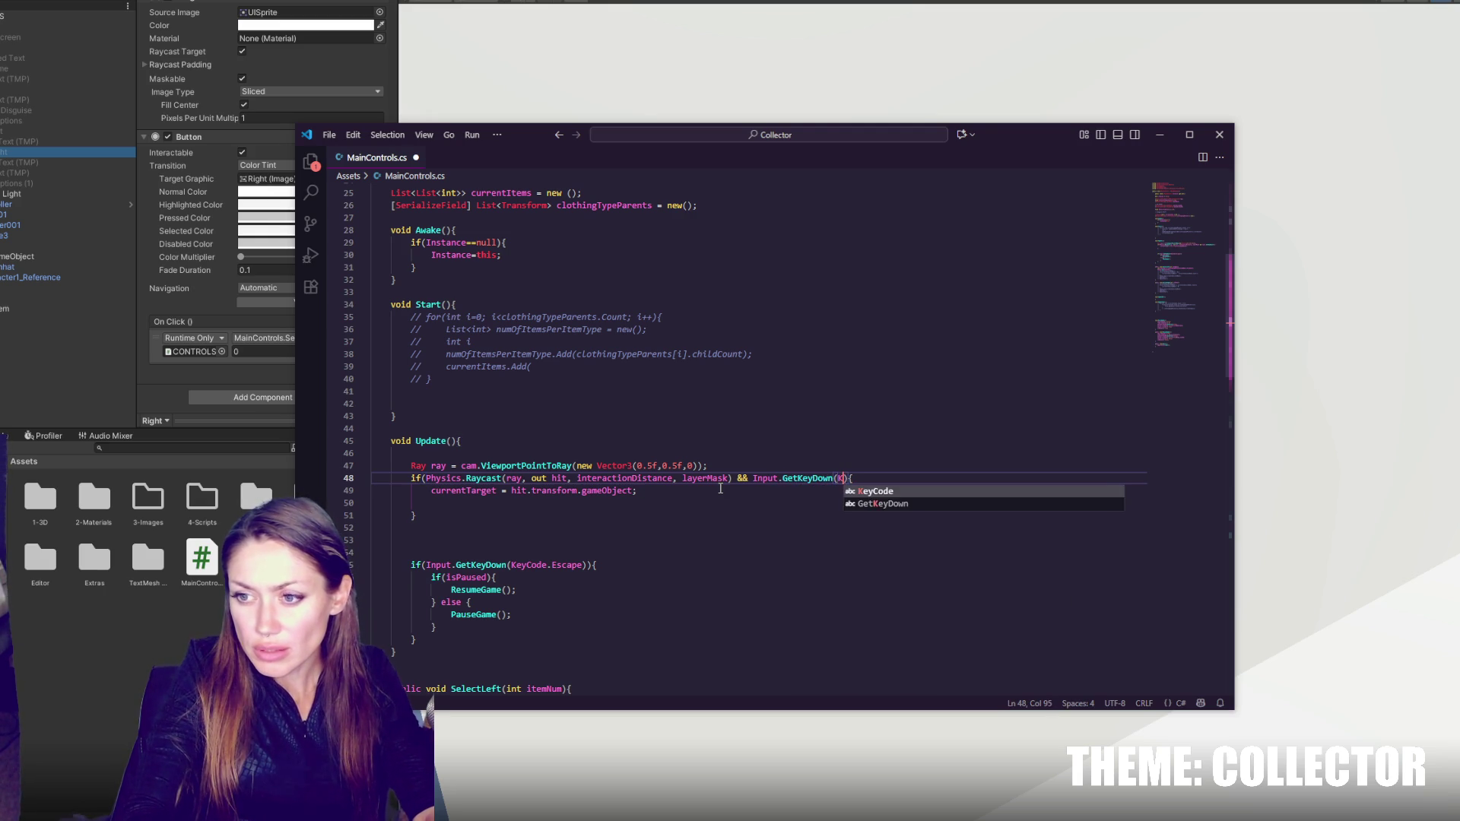
pyautogui.write('Code.')
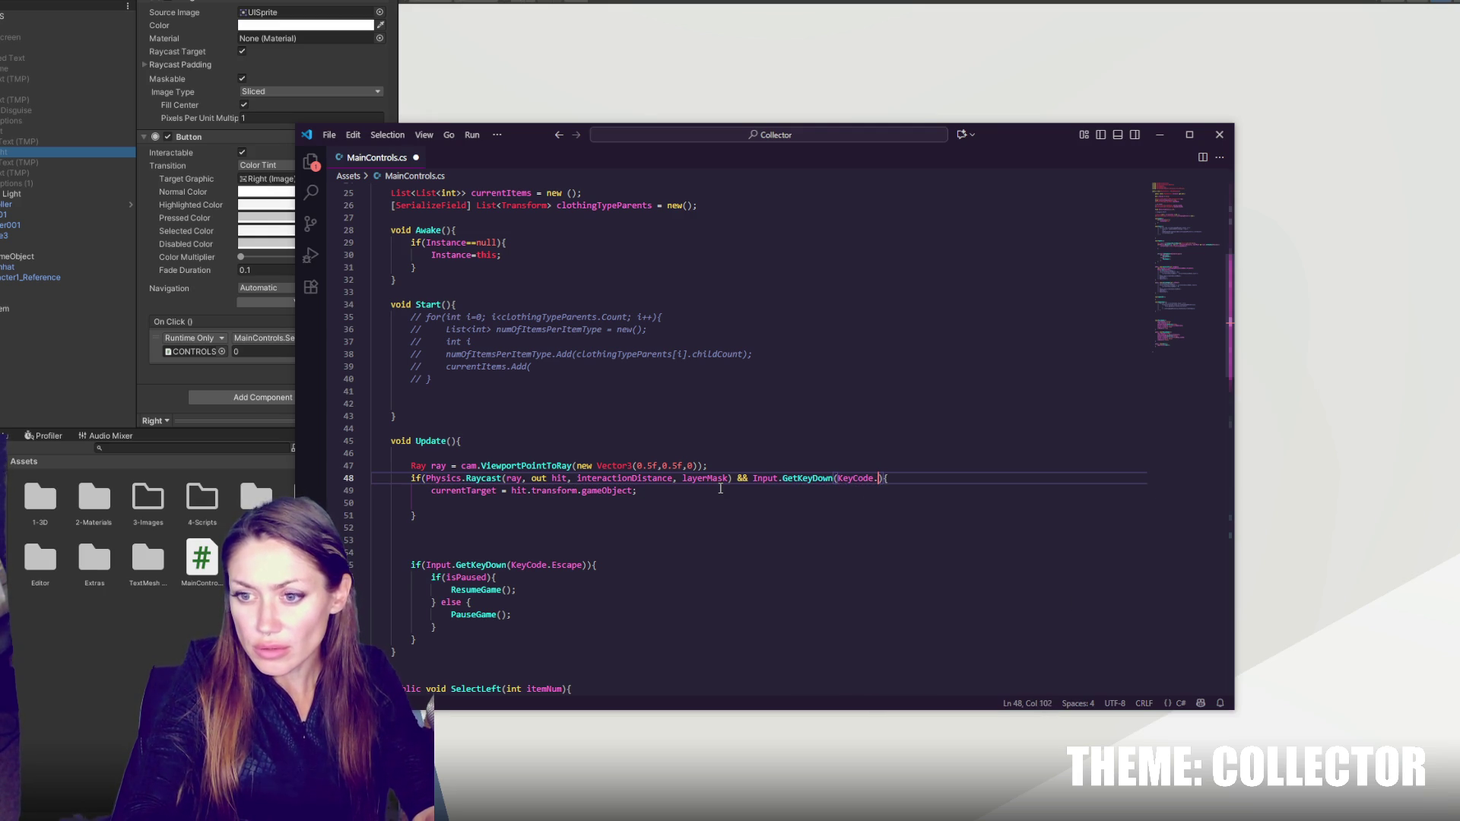
pyautogui.write('E)')
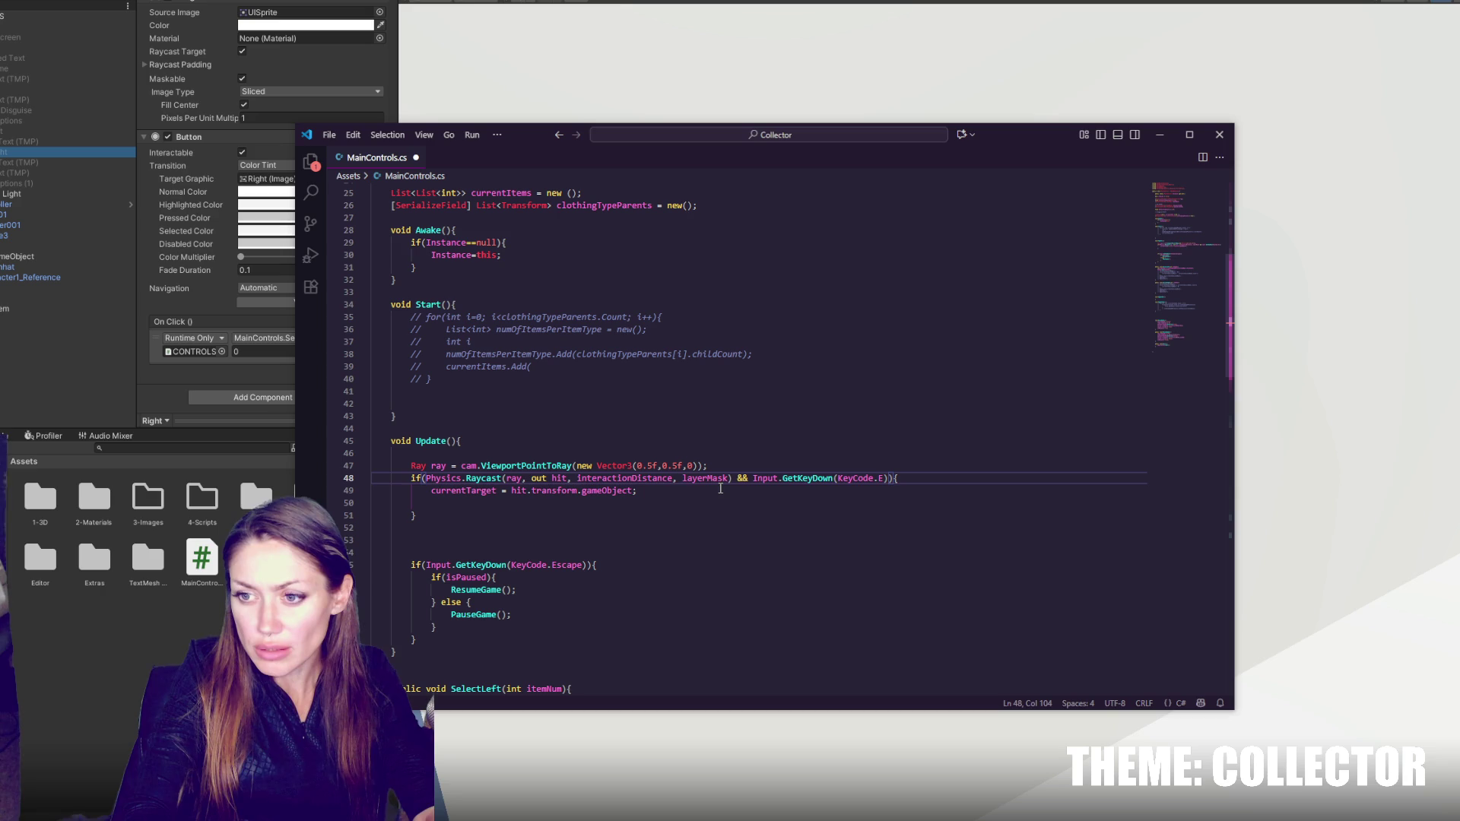
pyautogui.click(704, 497)
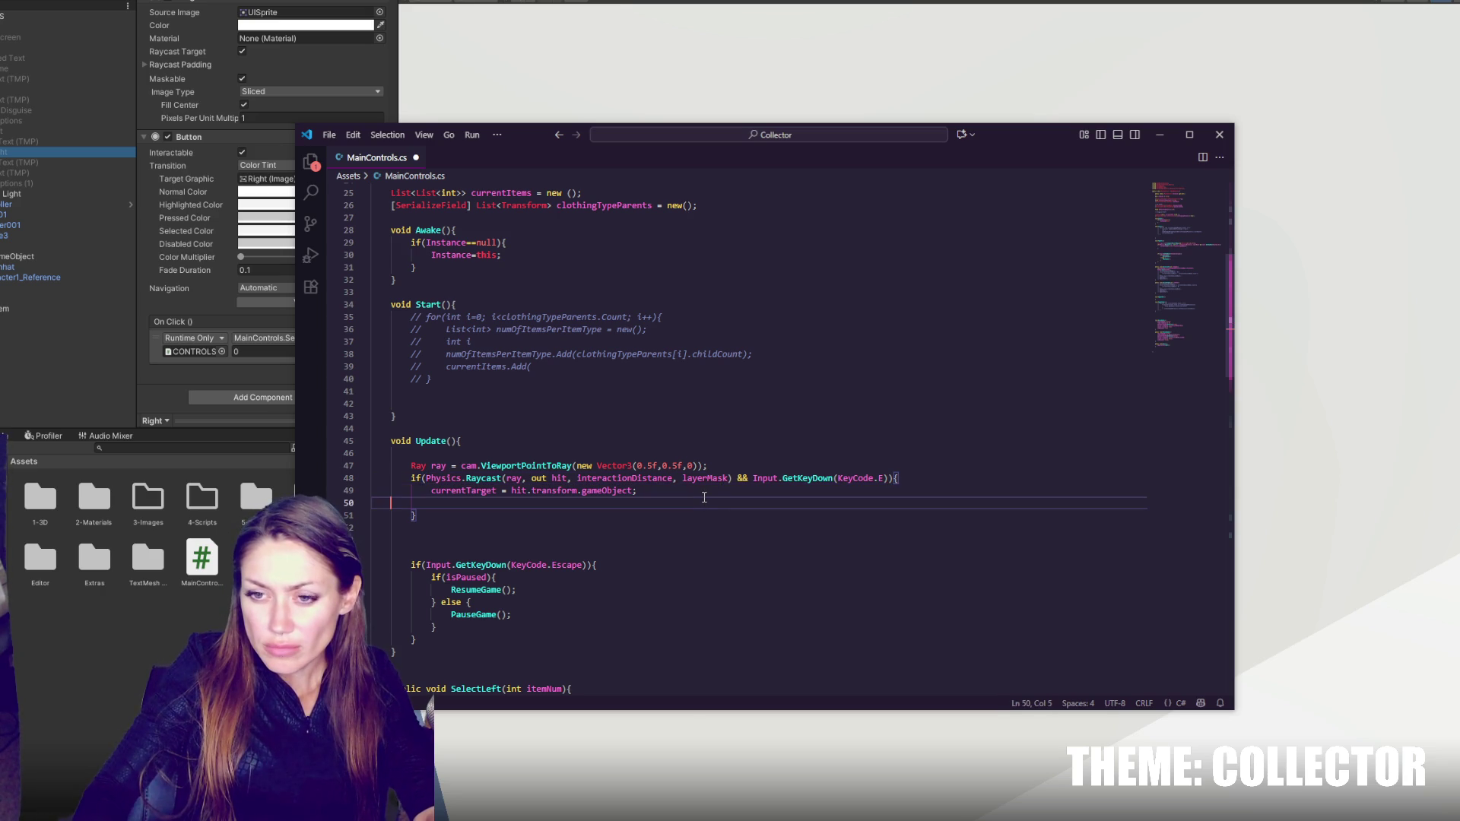
pyautogui.click(721, 490)
pyautogui.hotkey('ctrl', '/')
# - Call OpenMirror(); inside the raycast block and save the script
pyautogui.press('Return')
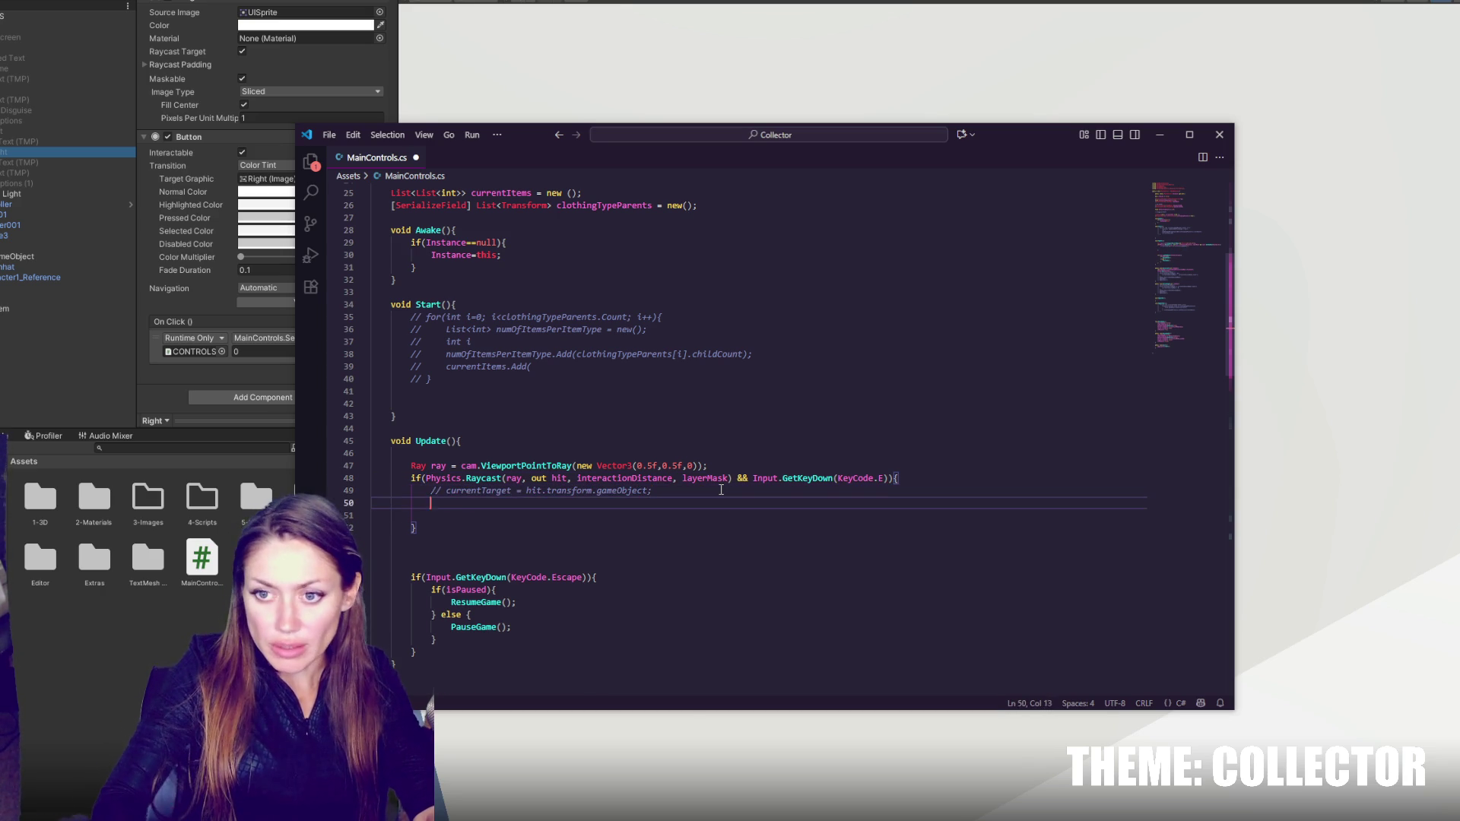
pyautogui.write('Deb')
pyautogui.press('BackSpace')
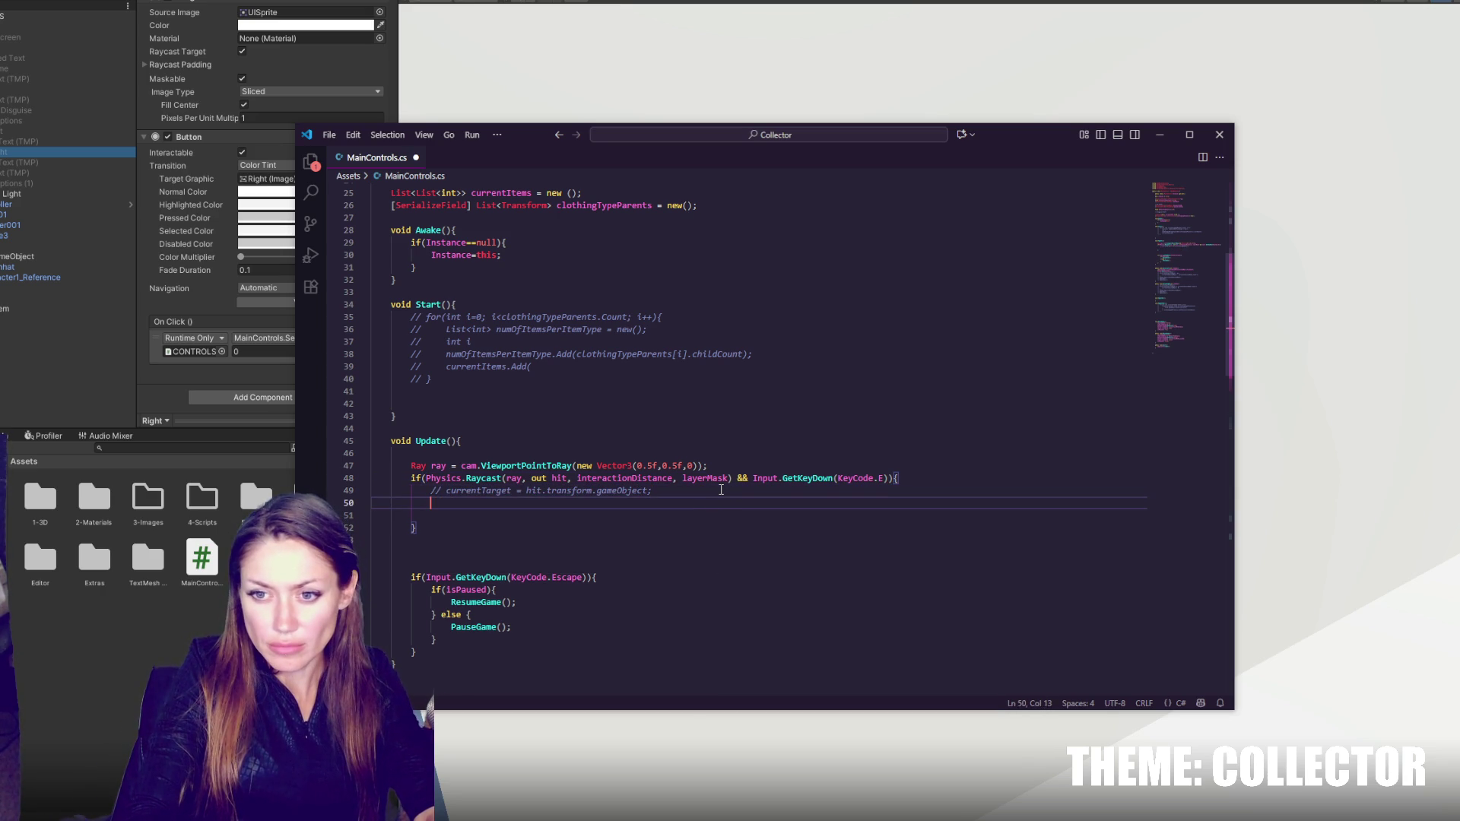
pyautogui.write('OpenM')
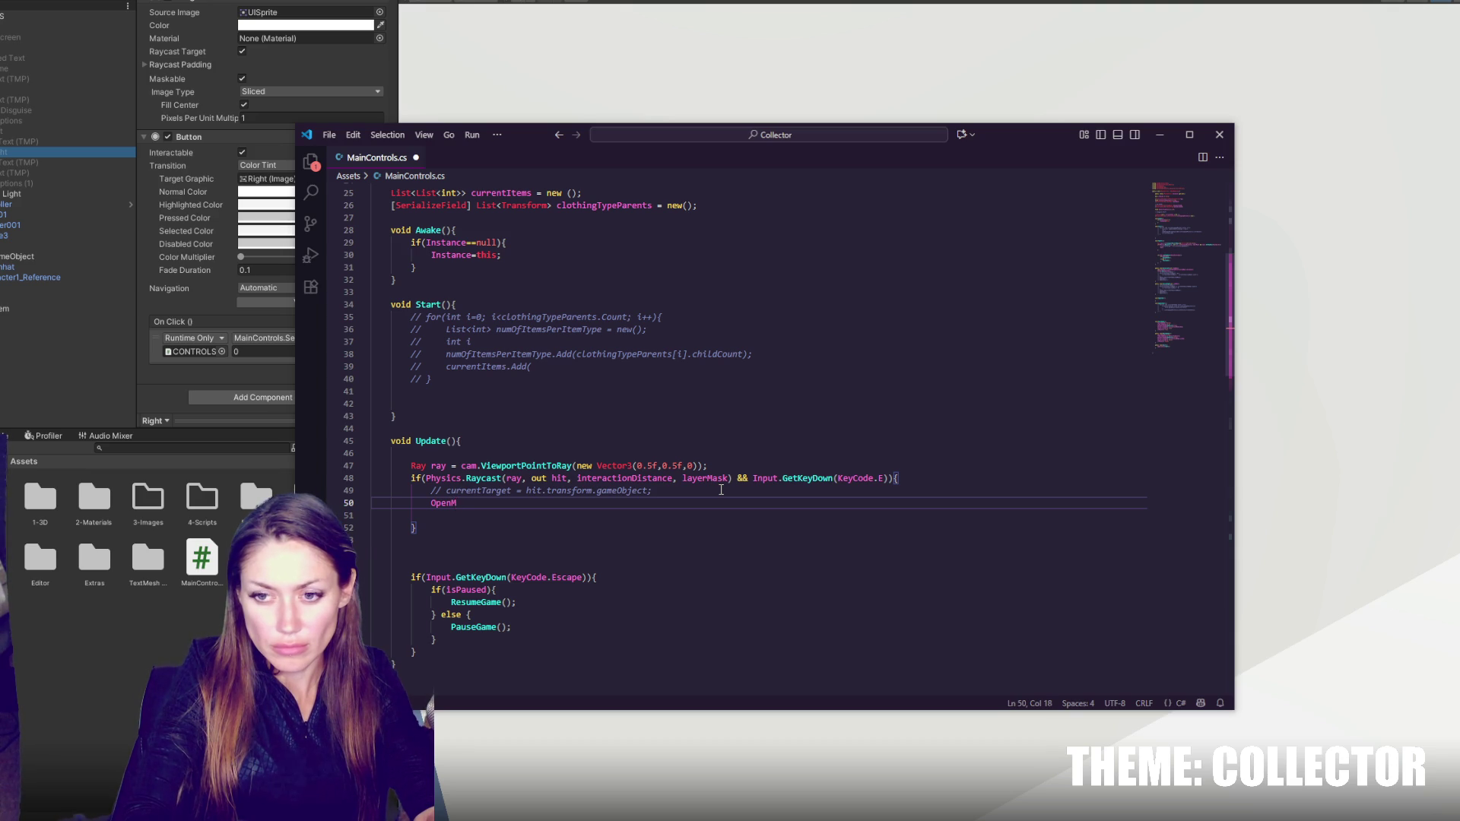
pyautogui.press('BackSpace')
pyautogui.write('Chr')
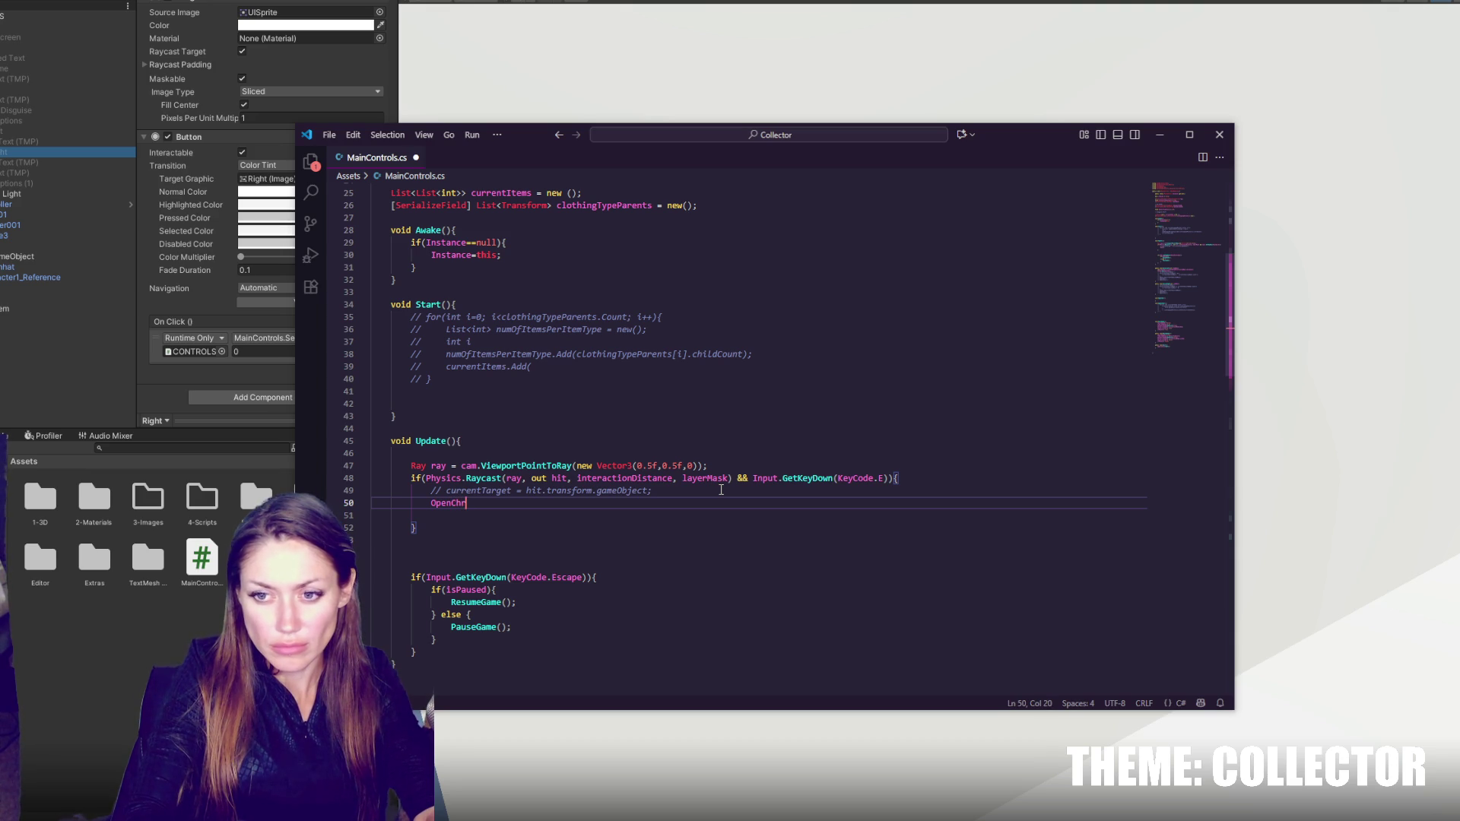
pyautogui.press('BackSpace')
pyautogui.press('BackSpace')
pyautogui.press('BackSpace')
pyautogui.write('Mi')
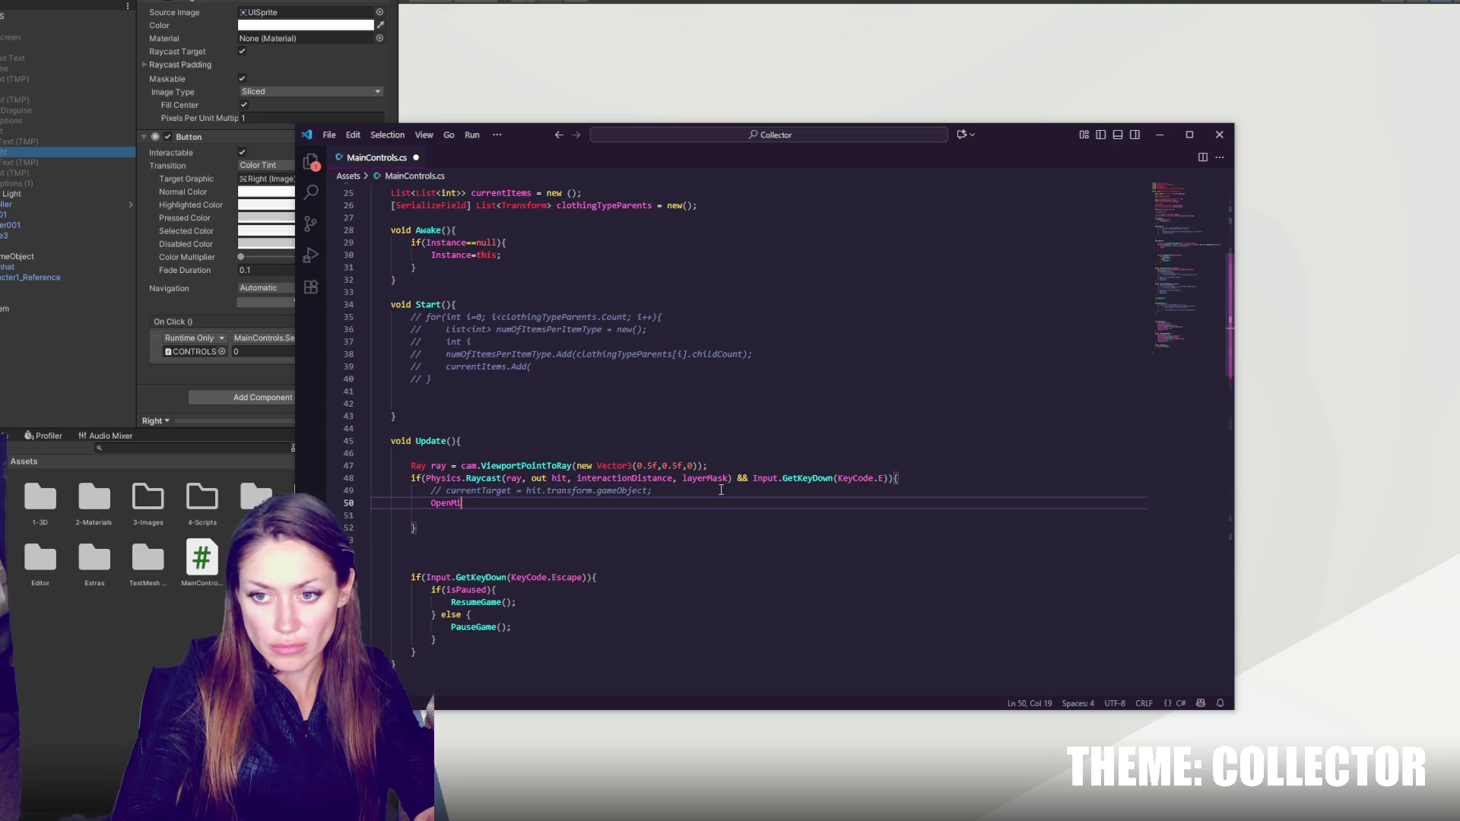
pyautogui.write('rror();')
pyautogui.hotkey('ctrl', 's')
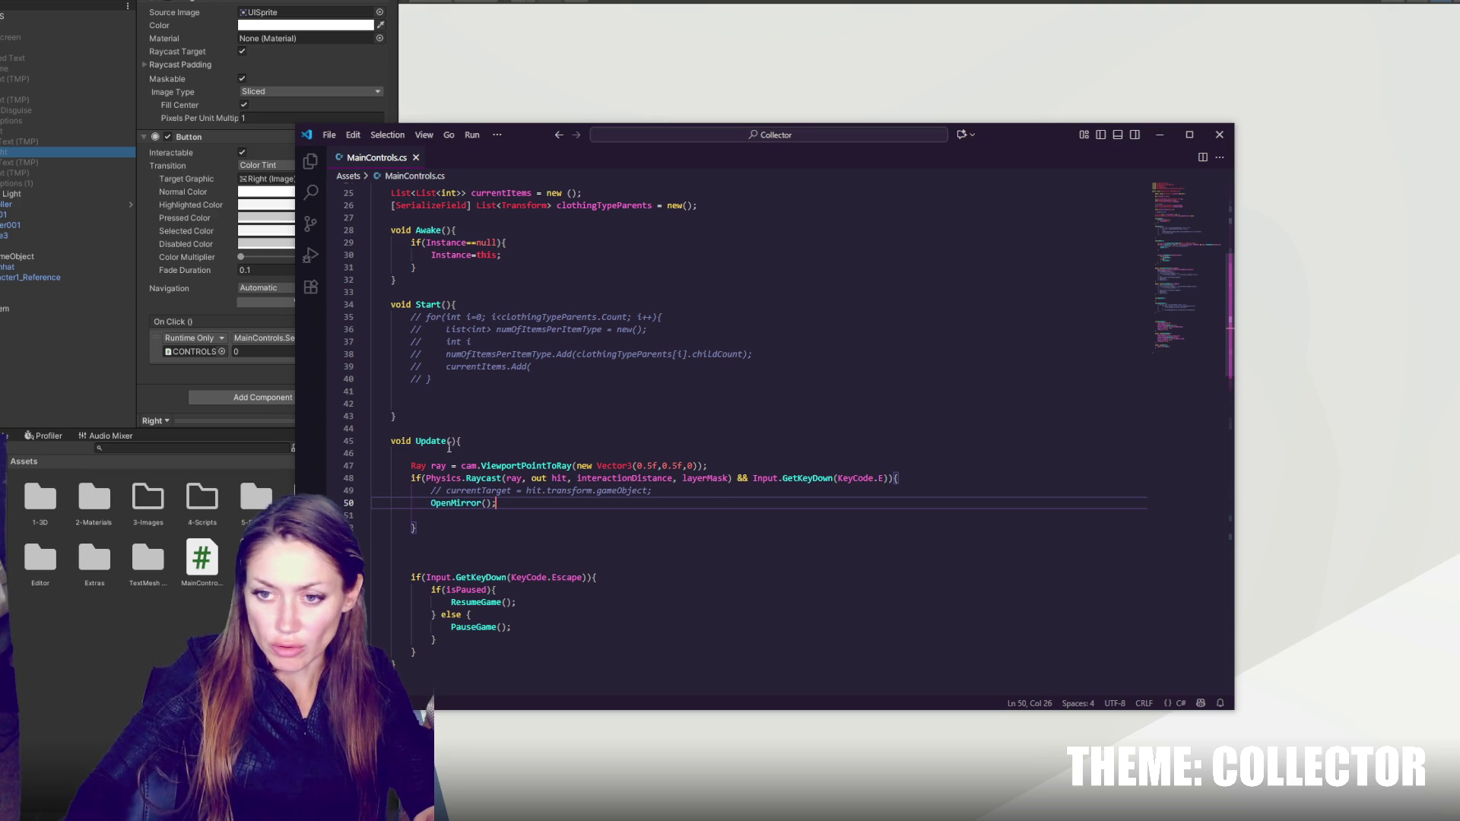
# - Stub an empty OpenMirror(){ } method below Update()
pyautogui.scroll(-5, 486, 490)
pyautogui.click(486, 491)
pyautogui.press('Return')
pyautogui.press('Up')
pyautogui.press('Tab')
pyautogui.write('OpenMirror(){')
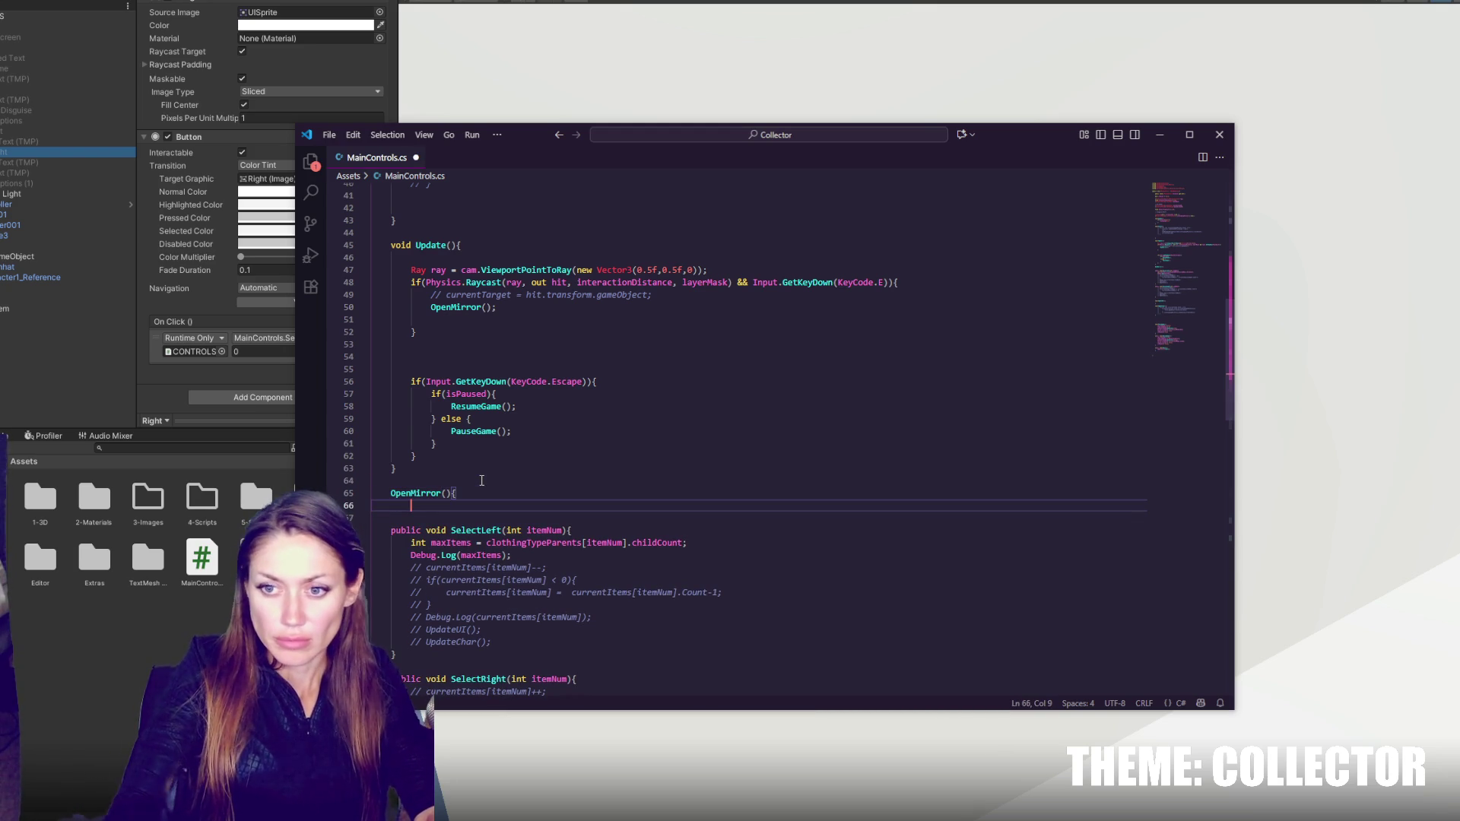
pyautogui.press('Return')
pyautogui.press('Return')
# - Make OpenMirror a void method
pyautogui.write('}')
pyautogui.click(391, 493)
pyautogui.write('void')
pyautogui.click(459, 503)
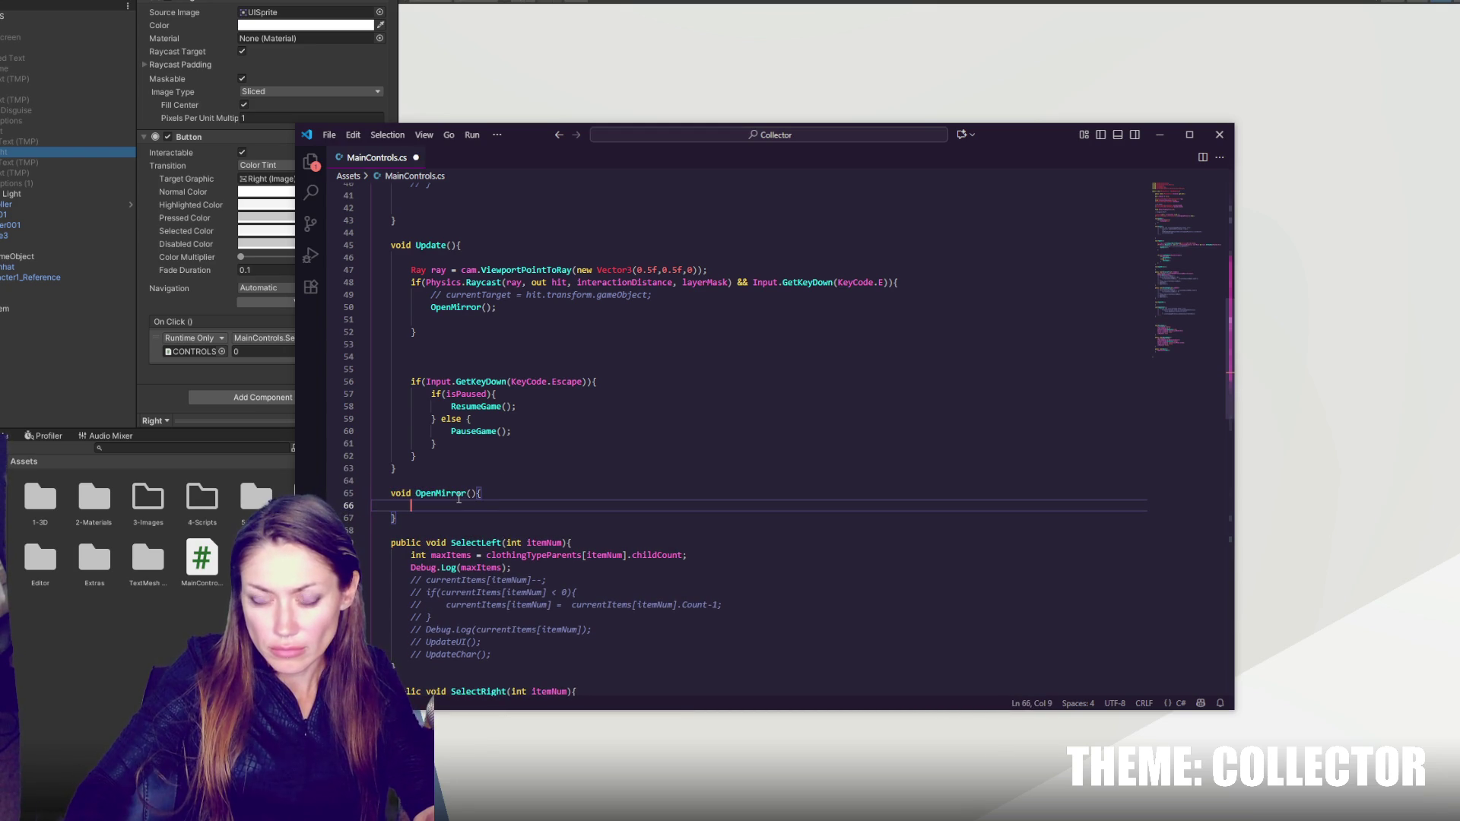
pyautogui.scroll(10, 631, 408)
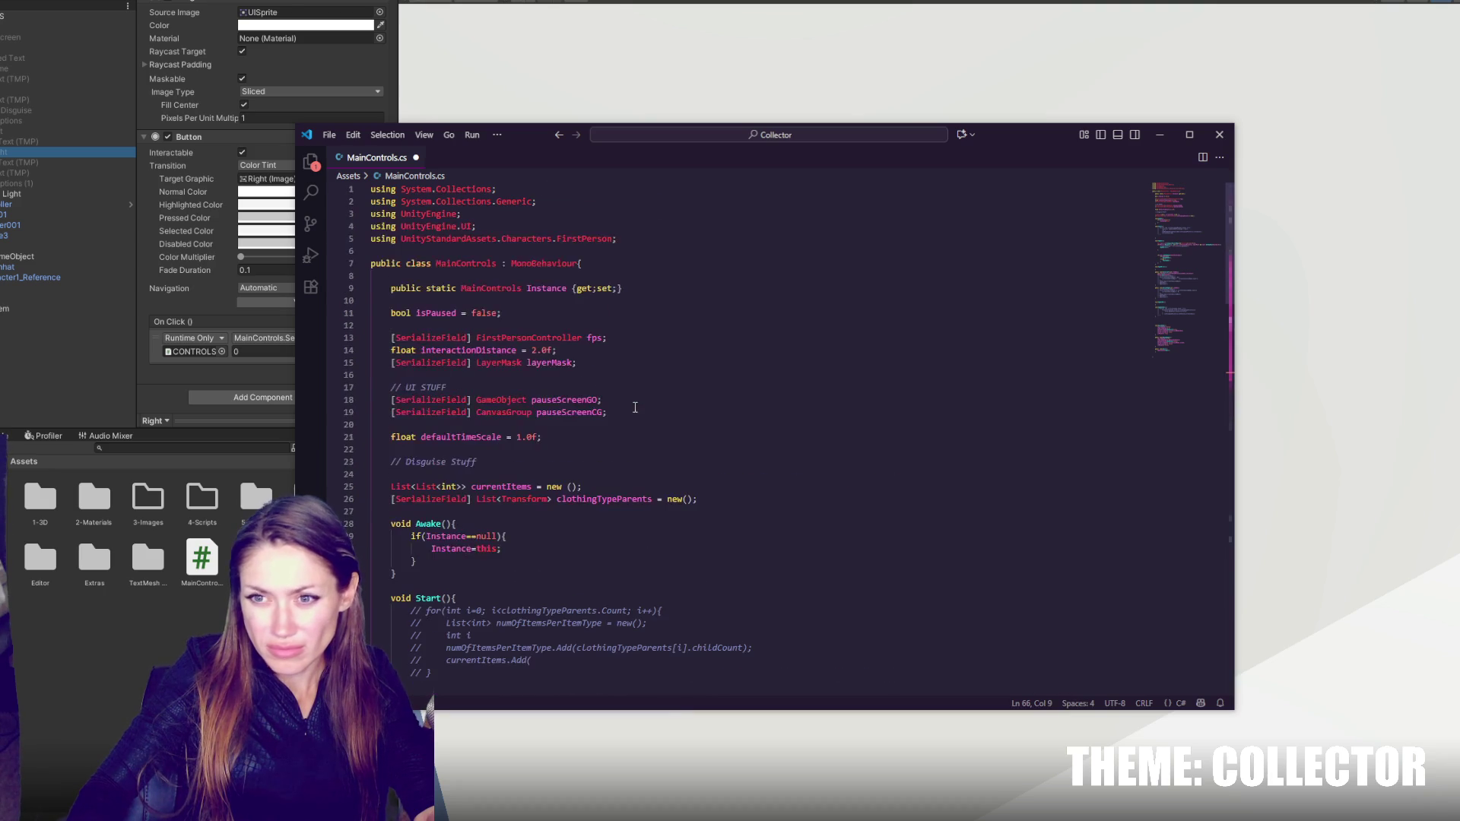
# - Add mirrorGO and mirrorCG to the pauseScreenGO and pauseScreenCG declarations, and save
pyautogui.click(599, 399)
pyautogui.write(', ')
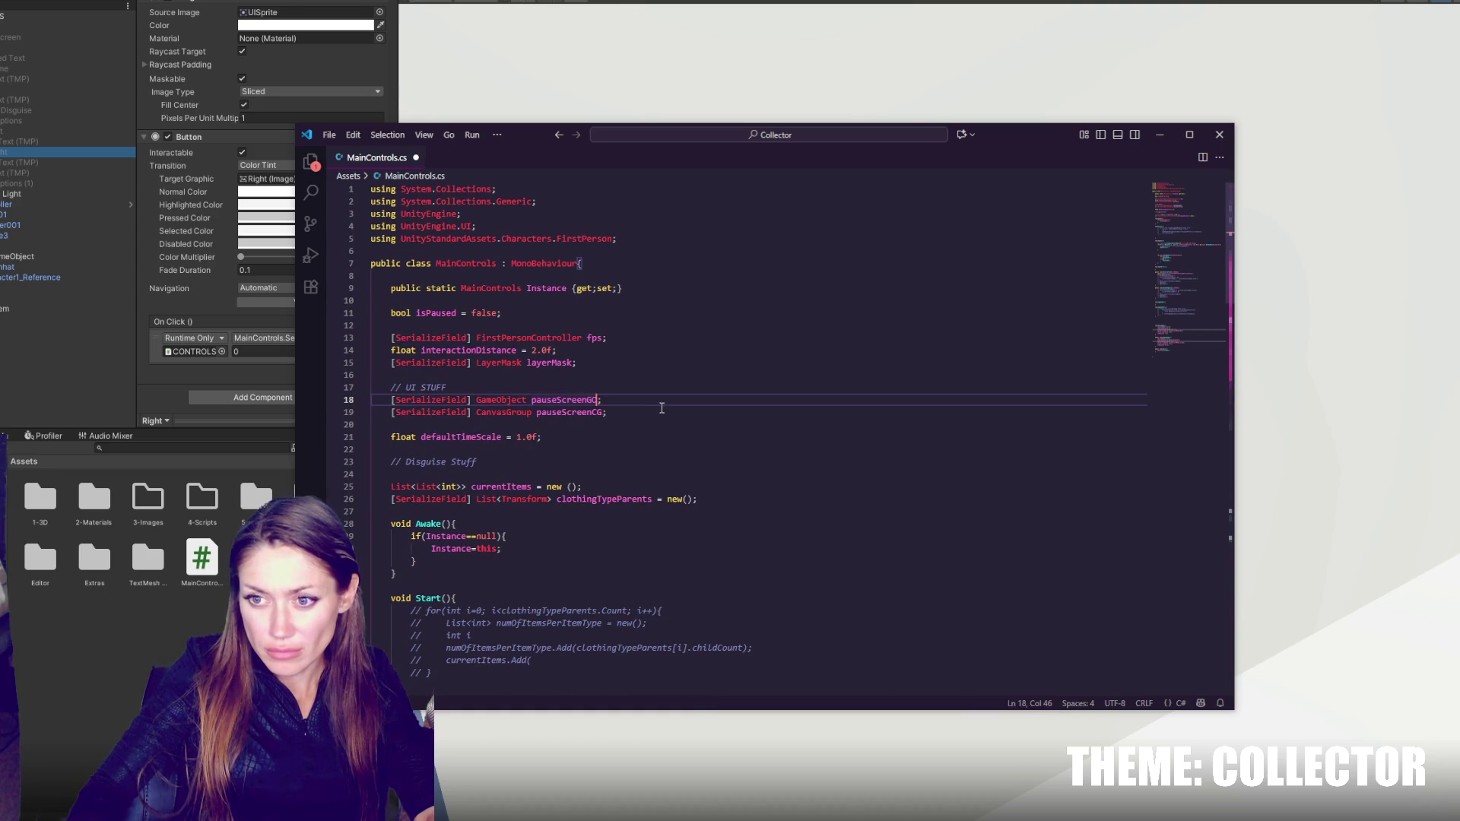
pyautogui.write('mirrorGO')
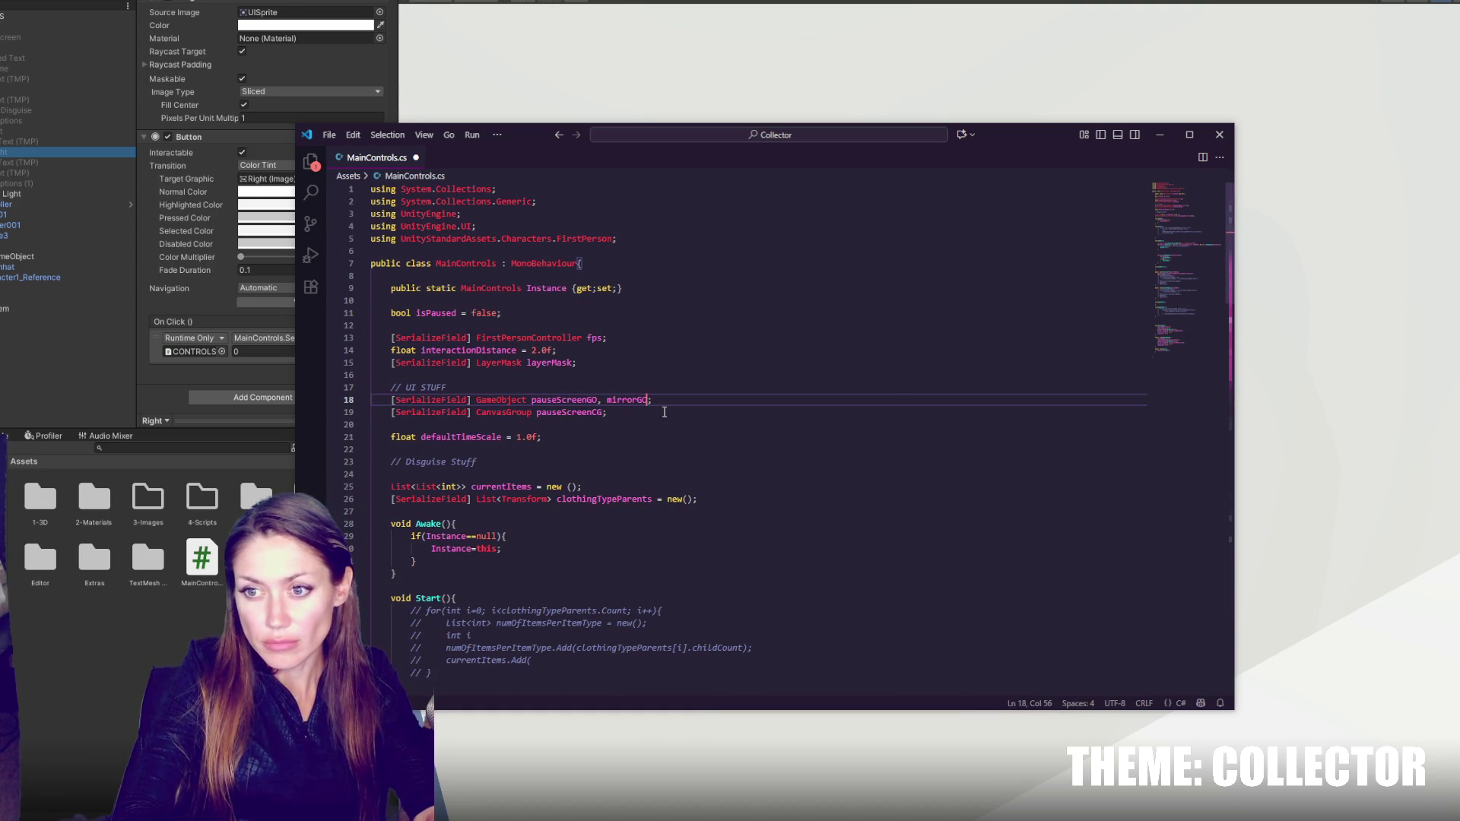
pyautogui.click(607, 413)
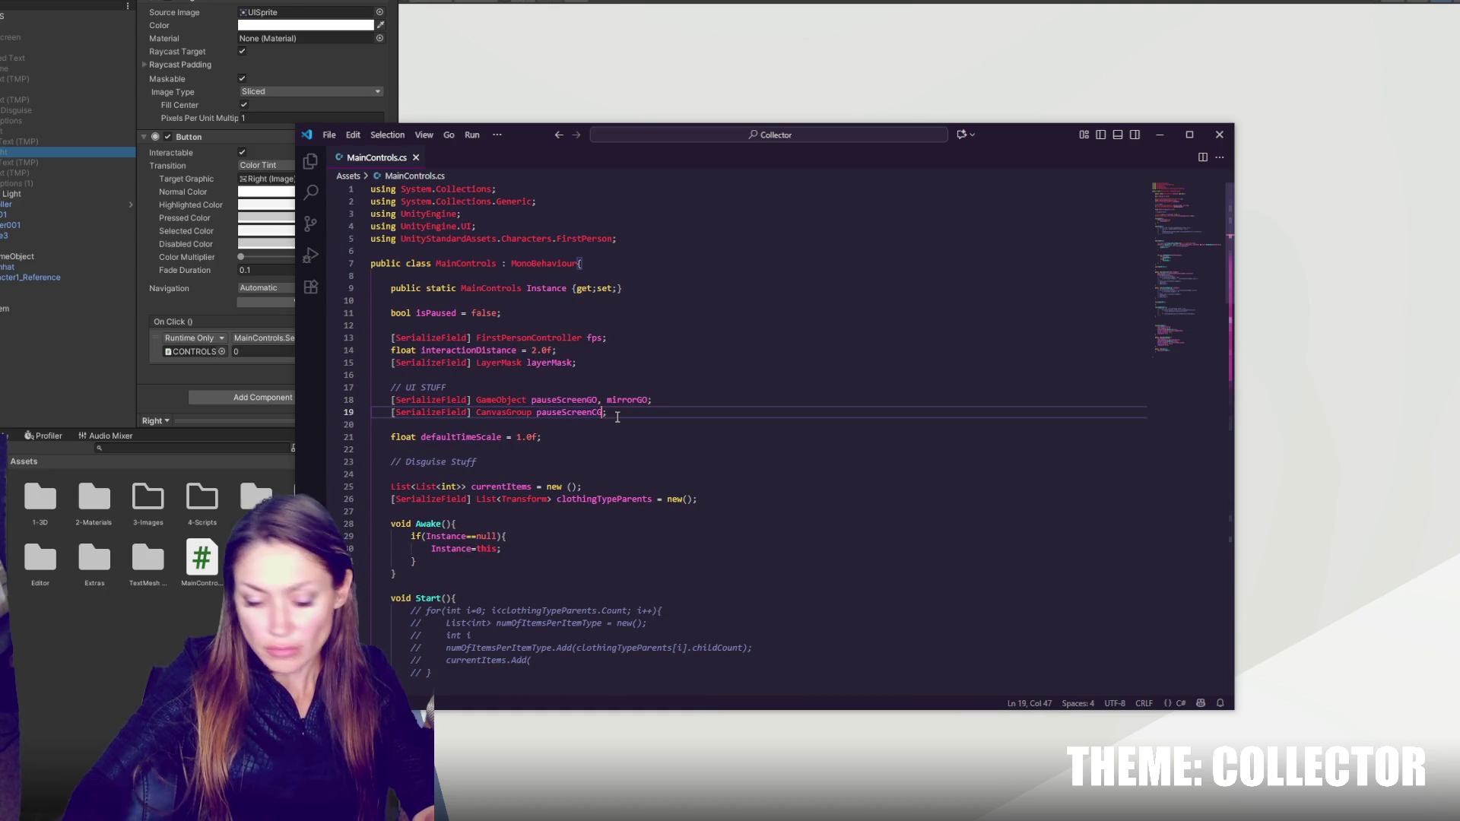
pyautogui.write(', mirrorCG')
pyautogui.hotkey('ctrl', 's')
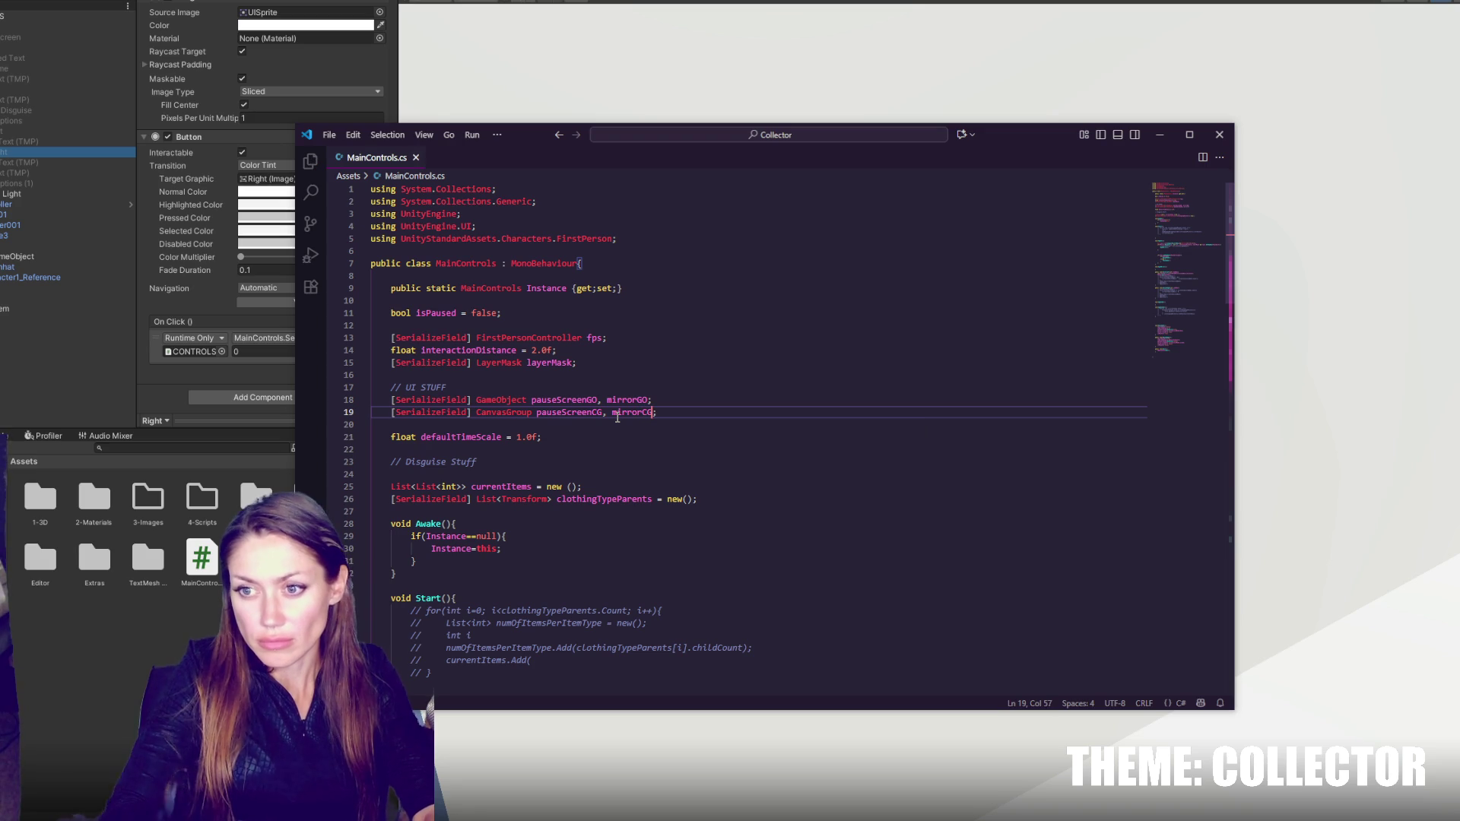
# - Add 'bool mirrorIsOpen = false;' below isPaused and save
pyautogui.click(642, 398)
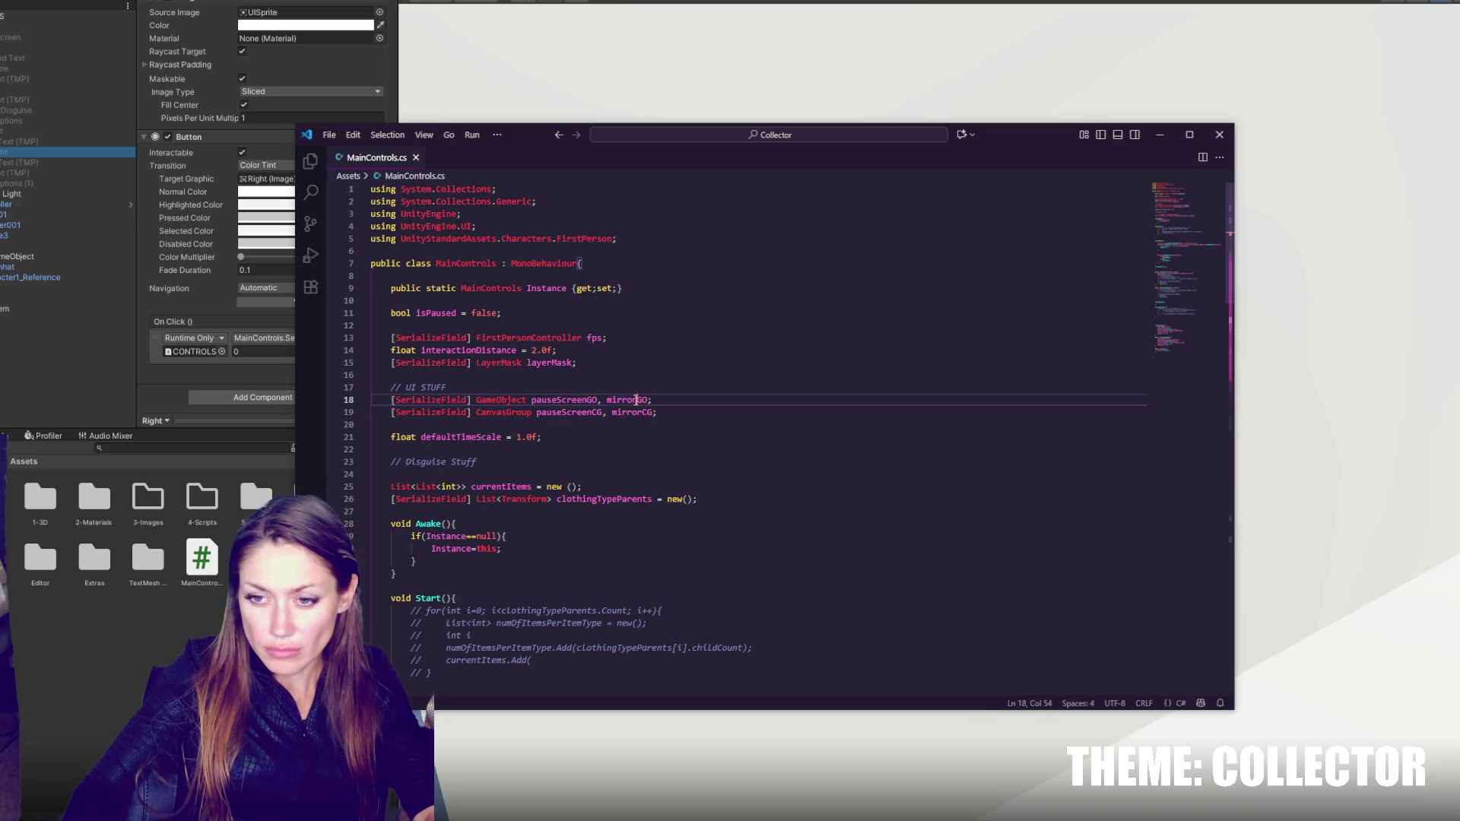
pyautogui.click(607, 318)
pyautogui.press('Return')
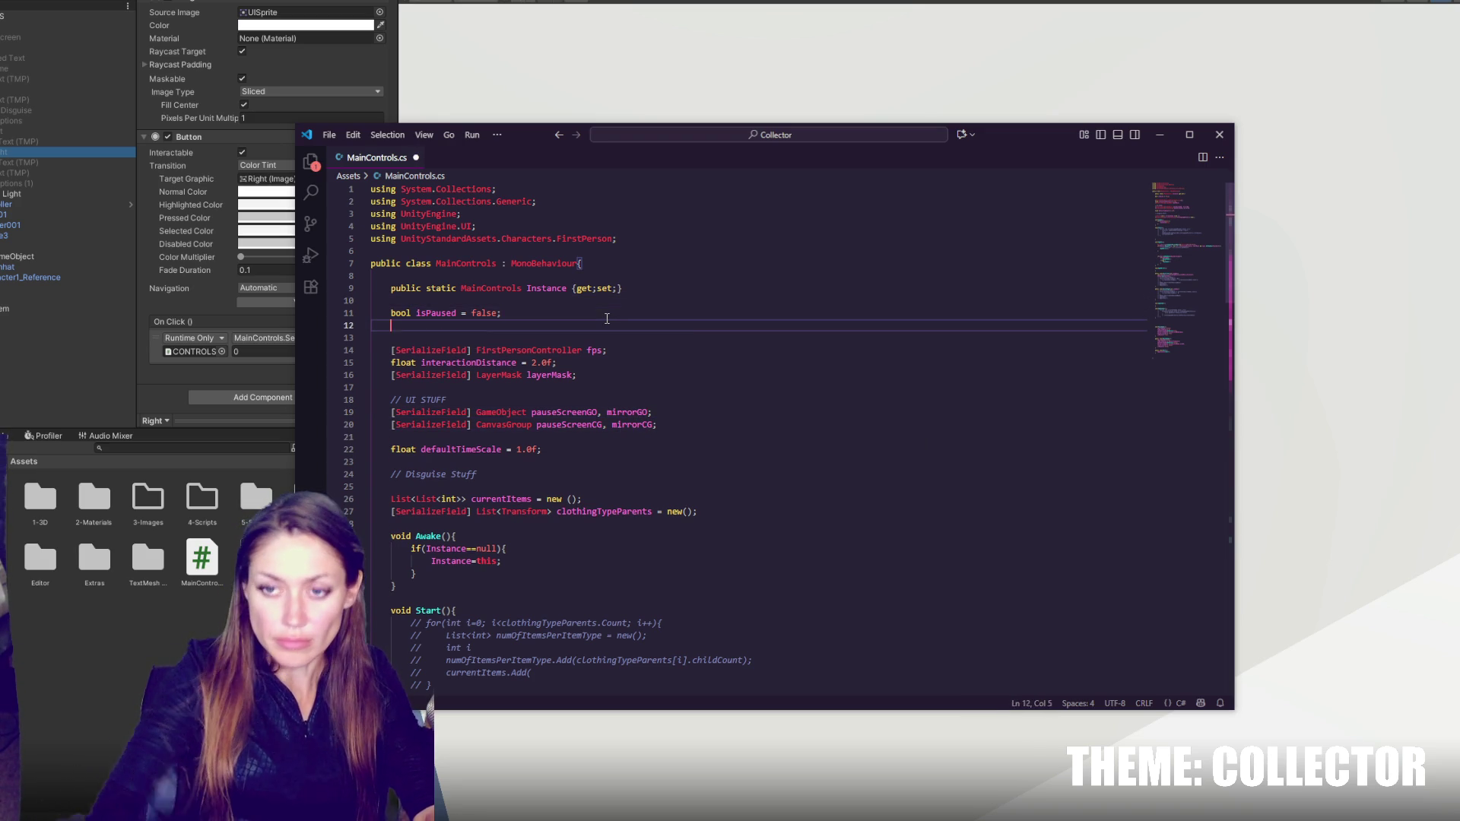
pyautogui.write('bool mirrorIsOpe')
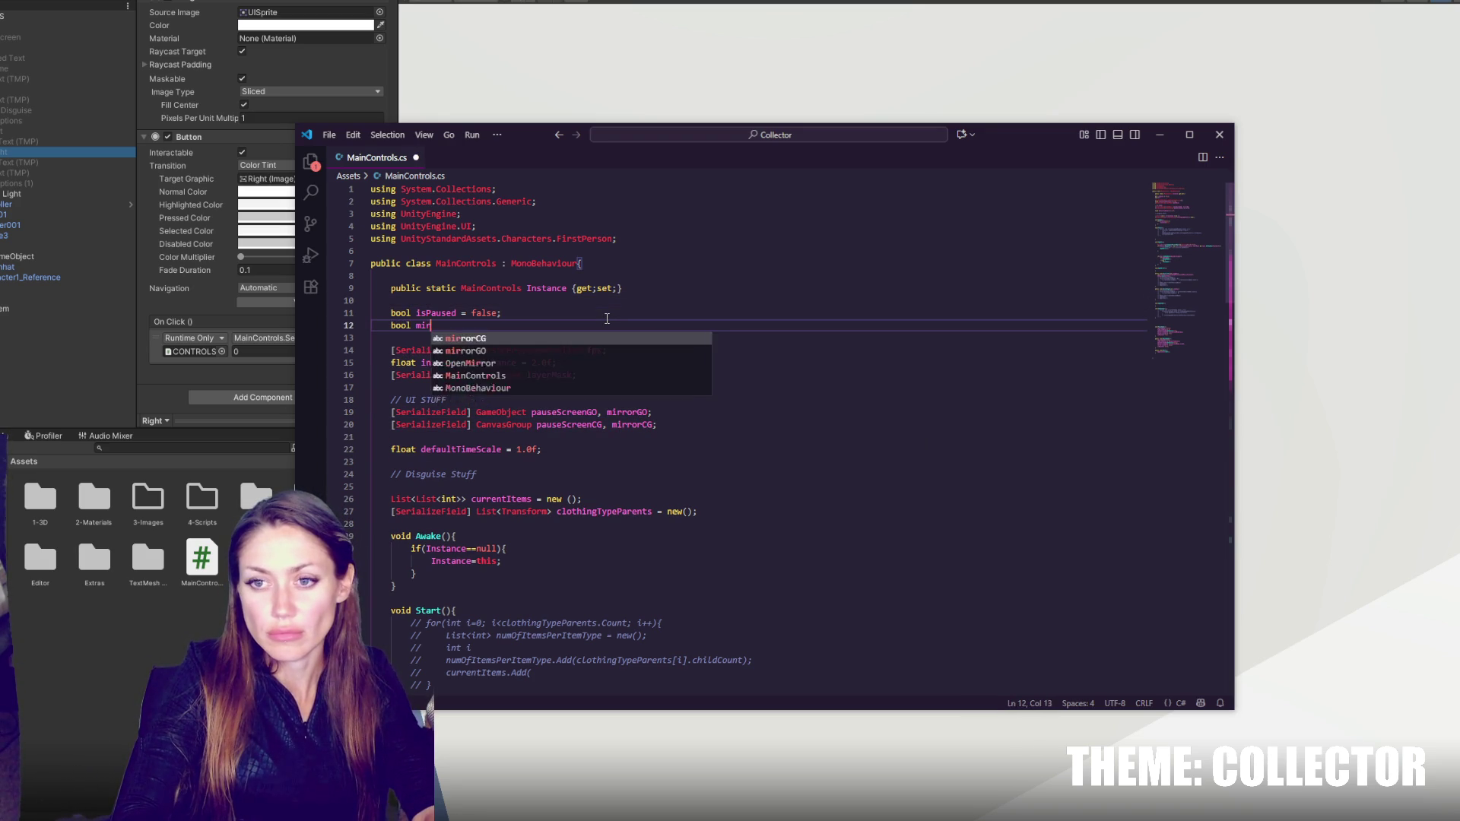
pyautogui.write('n = false;')
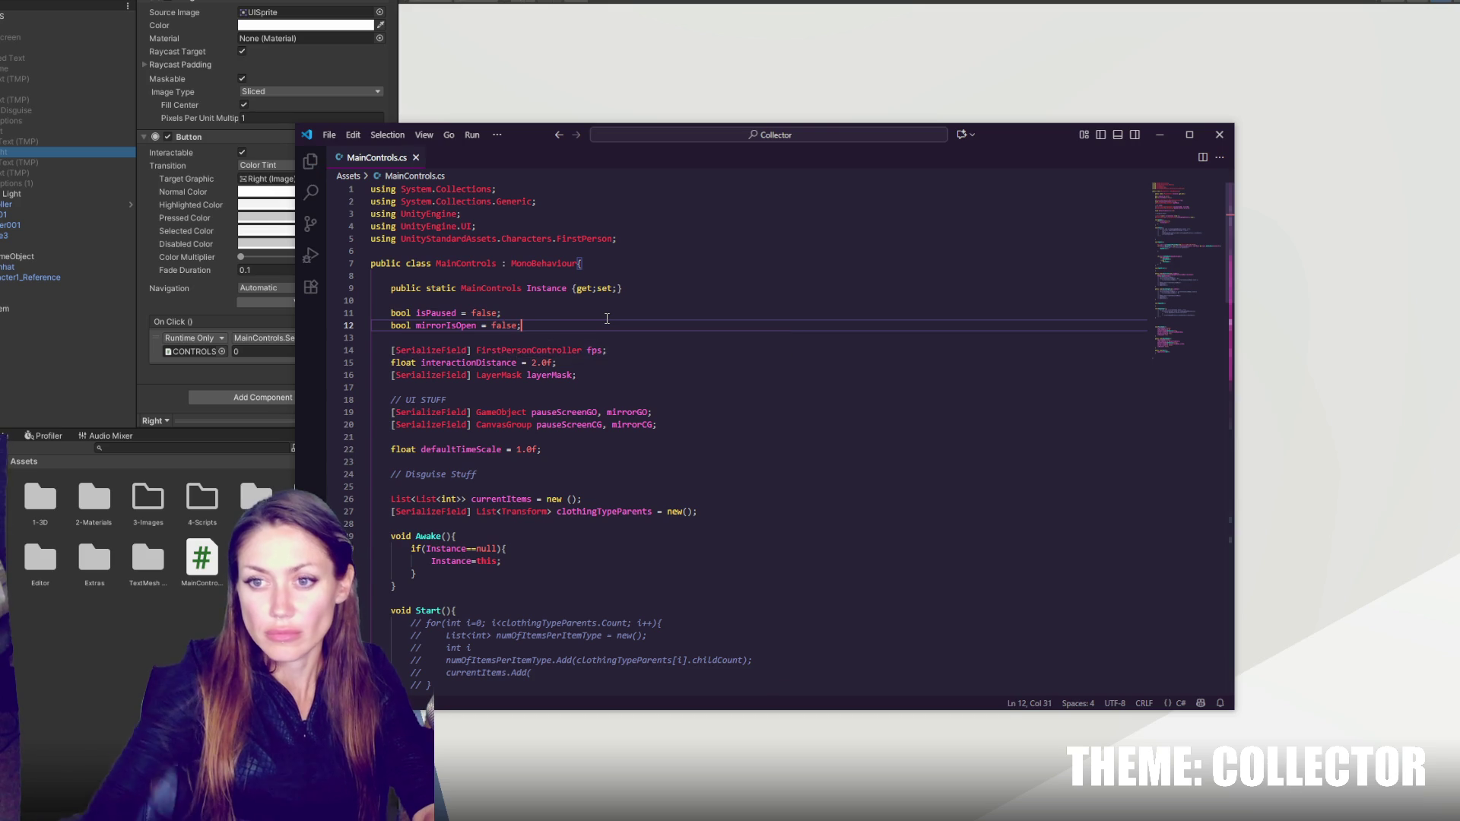
pyautogui.hotkey('ctrl', 's')
pyautogui.doubleClick(460, 326)
pyautogui.scroll(-15, 495, 365)
# - Put a placeholder mirrorIsOpen line in the empty OpenMirror body
pyautogui.click(536, 375)
pyautogui.click(536, 387)
pyautogui.scroll(6, 536, 387)
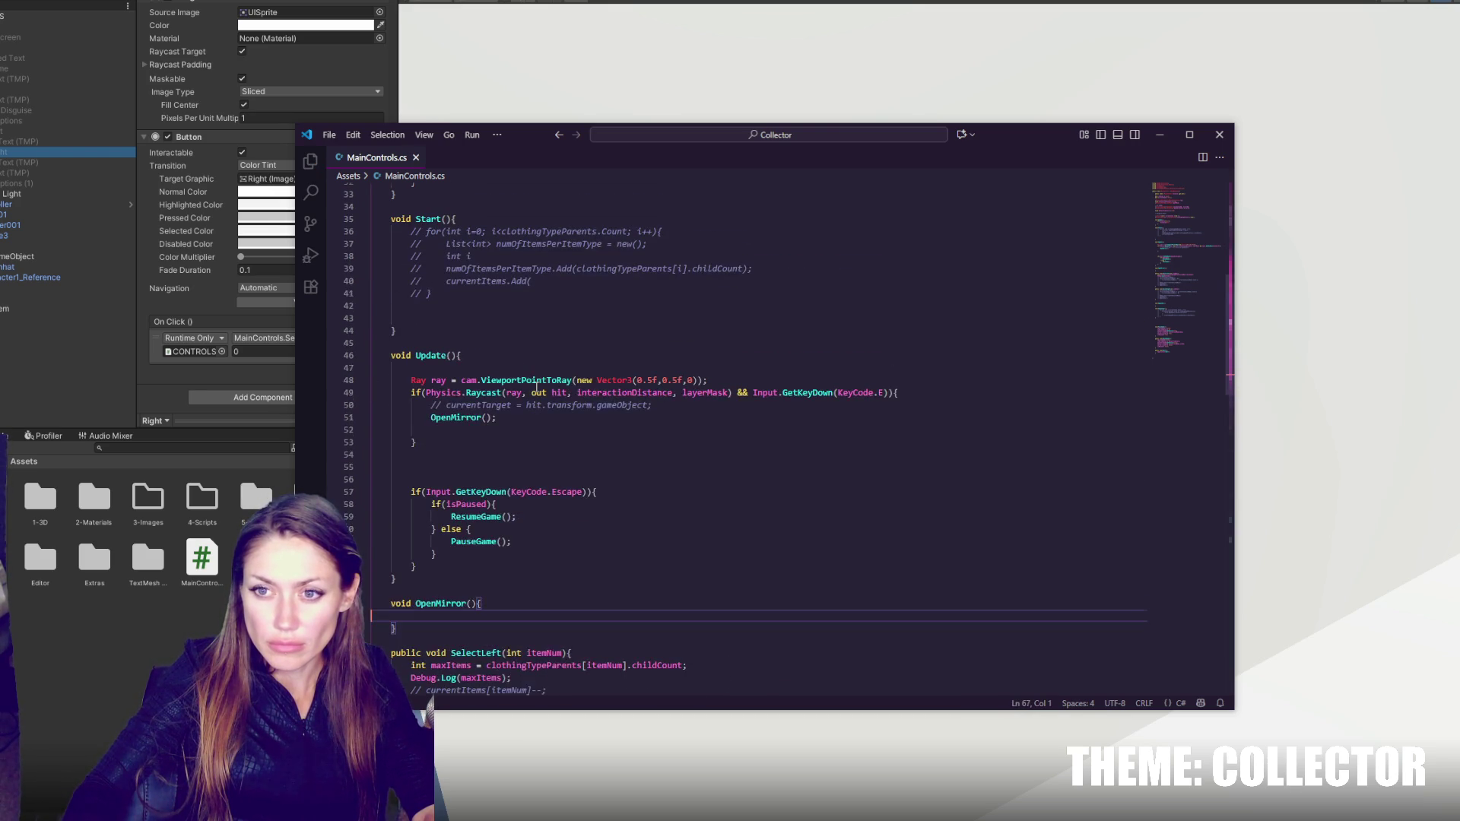
pyautogui.scroll(-5, 450, 418)
pyautogui.write('mirrorIsOpen')
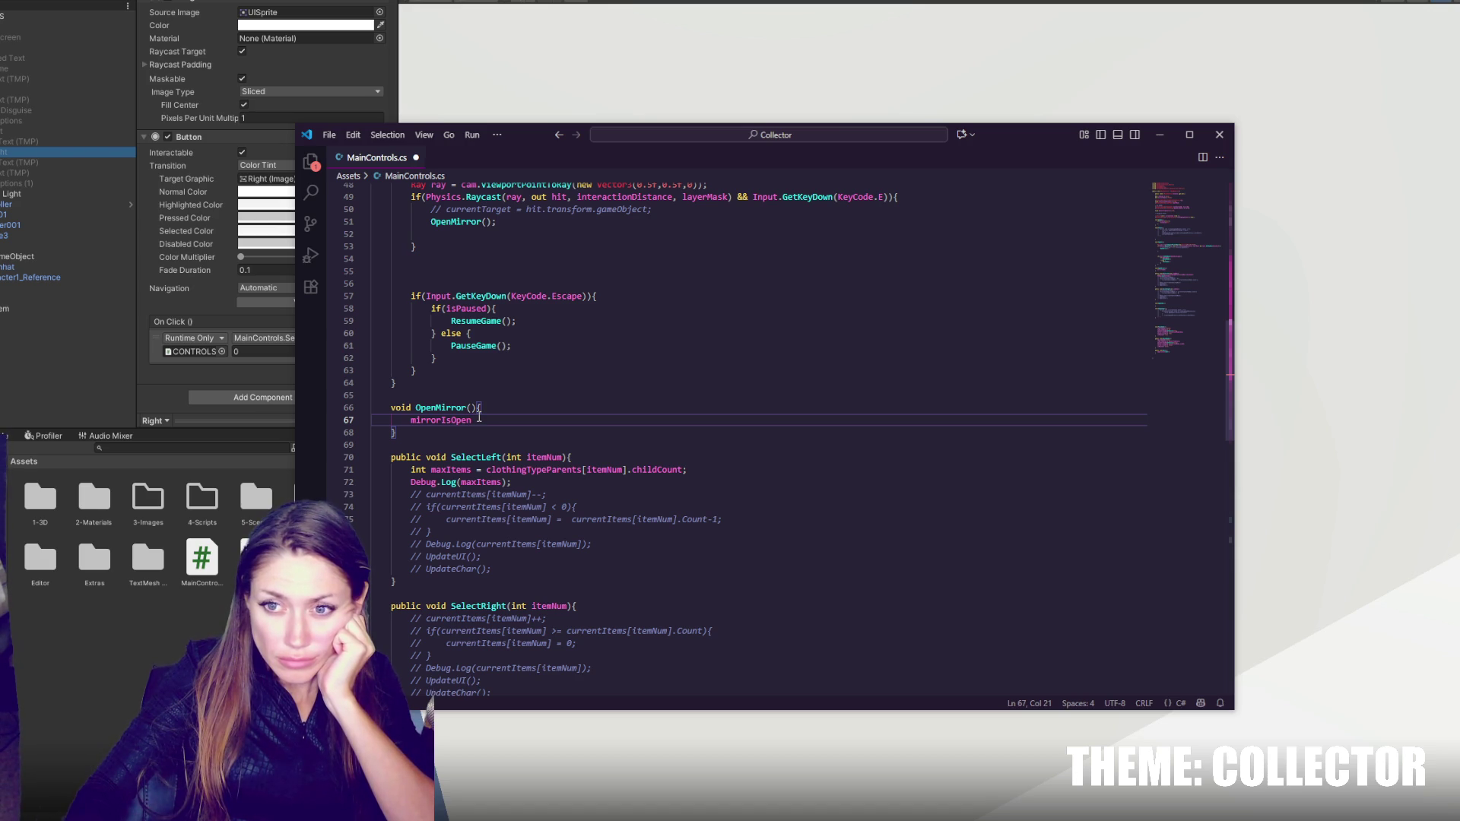
# - Paste the pause-screen code into UpdateUI and remove the blank line above it
pyautogui.scroll(5, 479, 417)
pyautogui.scroll(-18, 531, 547)
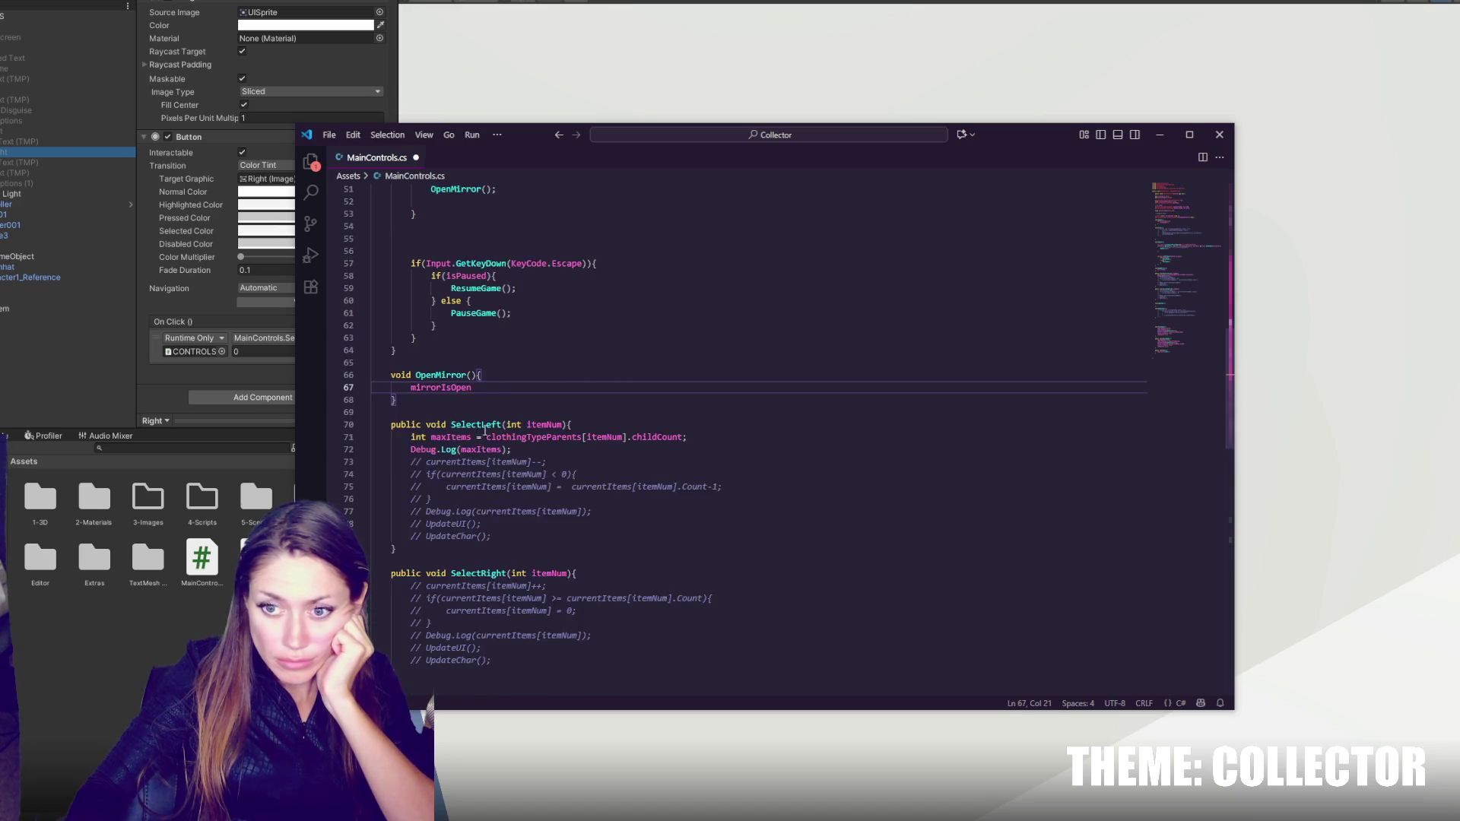
pyautogui.moveTo(531, 547); pyautogui.dragTo(539, 478)
pyautogui.hotkey('ctrl', 'c')
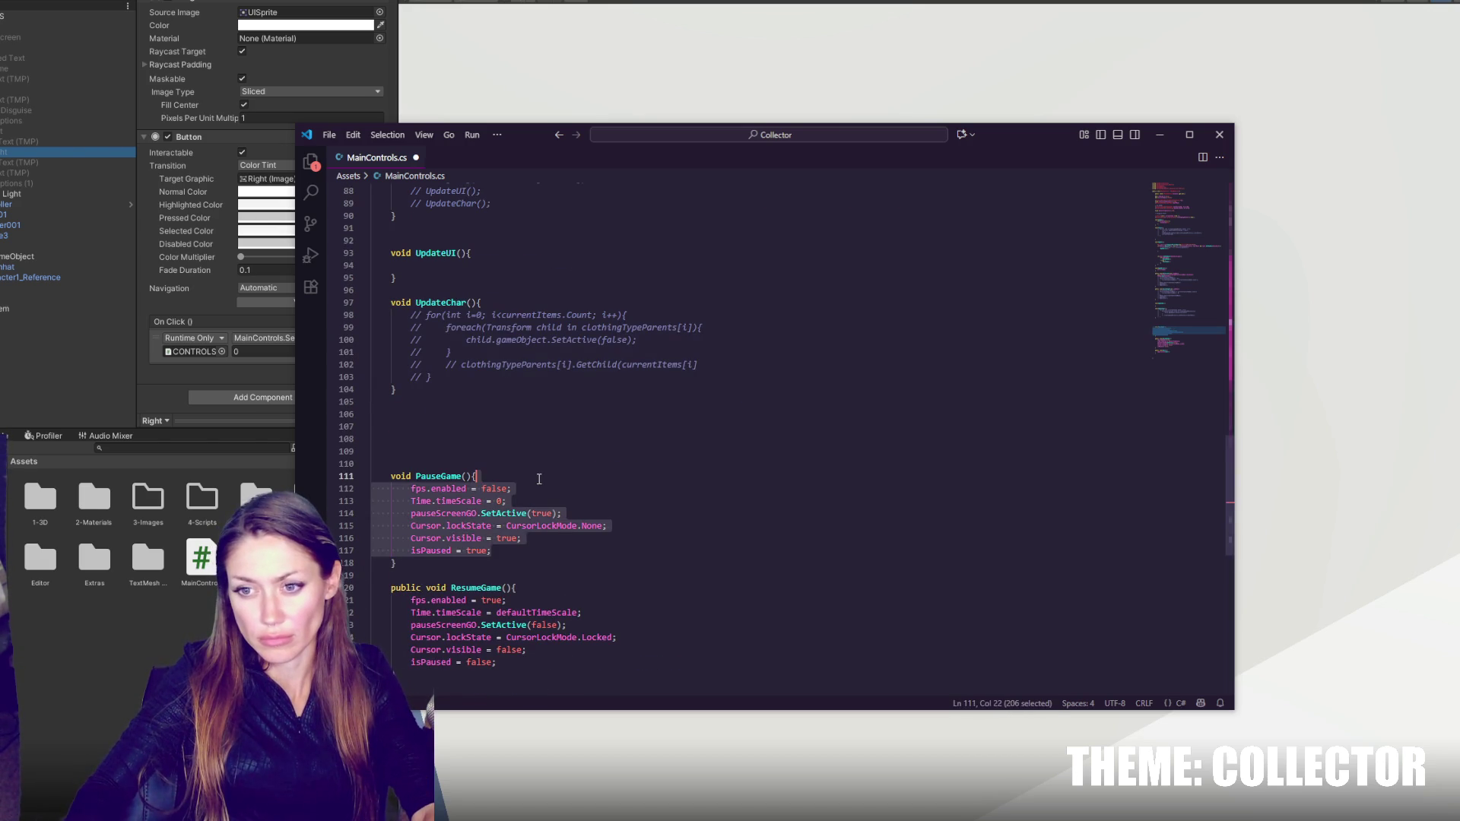
pyautogui.scroll(6, 539, 479)
pyautogui.click(539, 480)
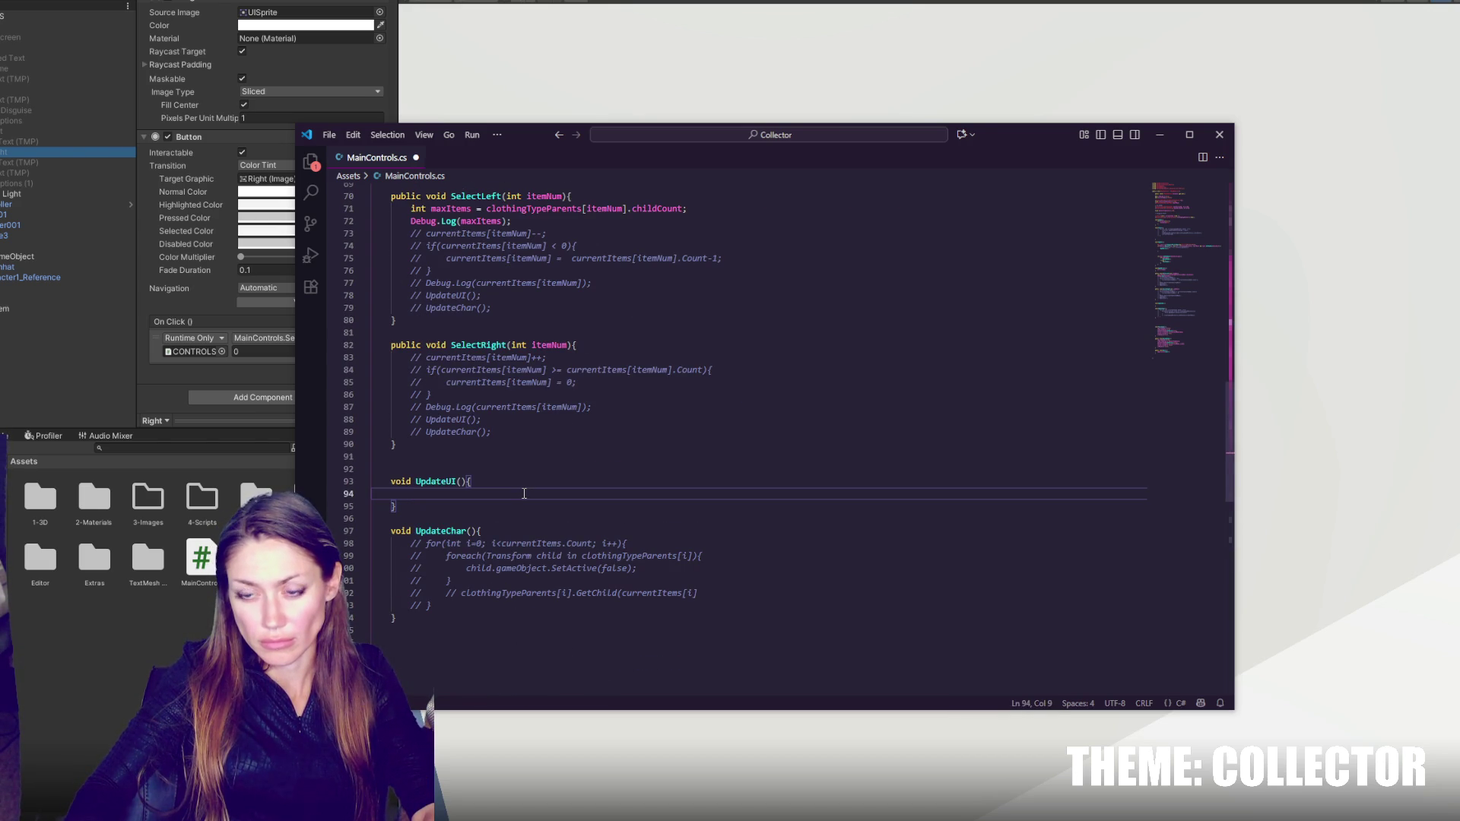
pyautogui.hotkey('ctrl', 'v')
pyautogui.press('Delete')
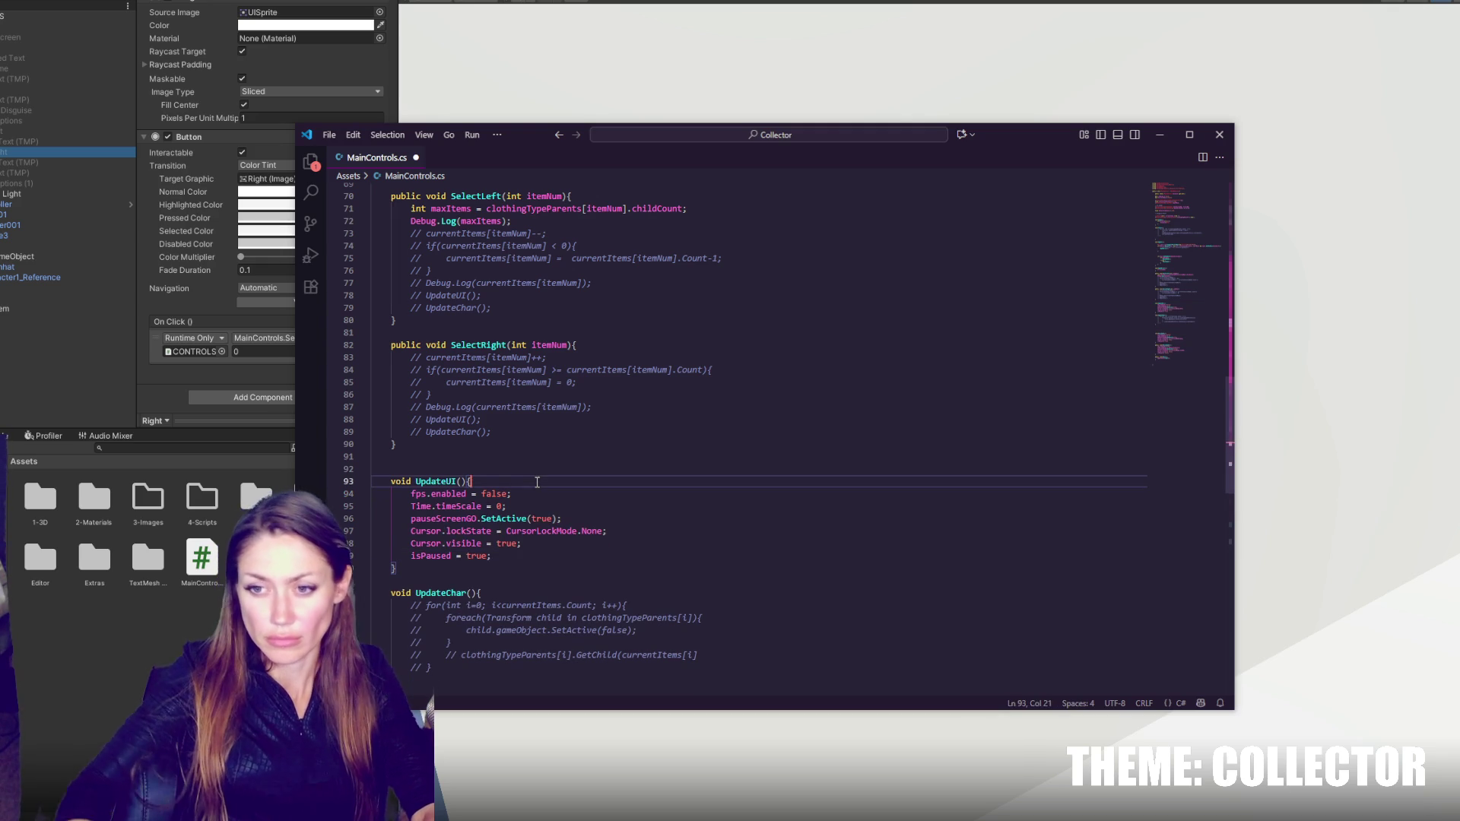
# - Replace pauseScreenGO with mirrorGO in UpdateUI's SetActive line on line 96
pyautogui.moveTo(578, 520); pyautogui.dragTo(589, 512)
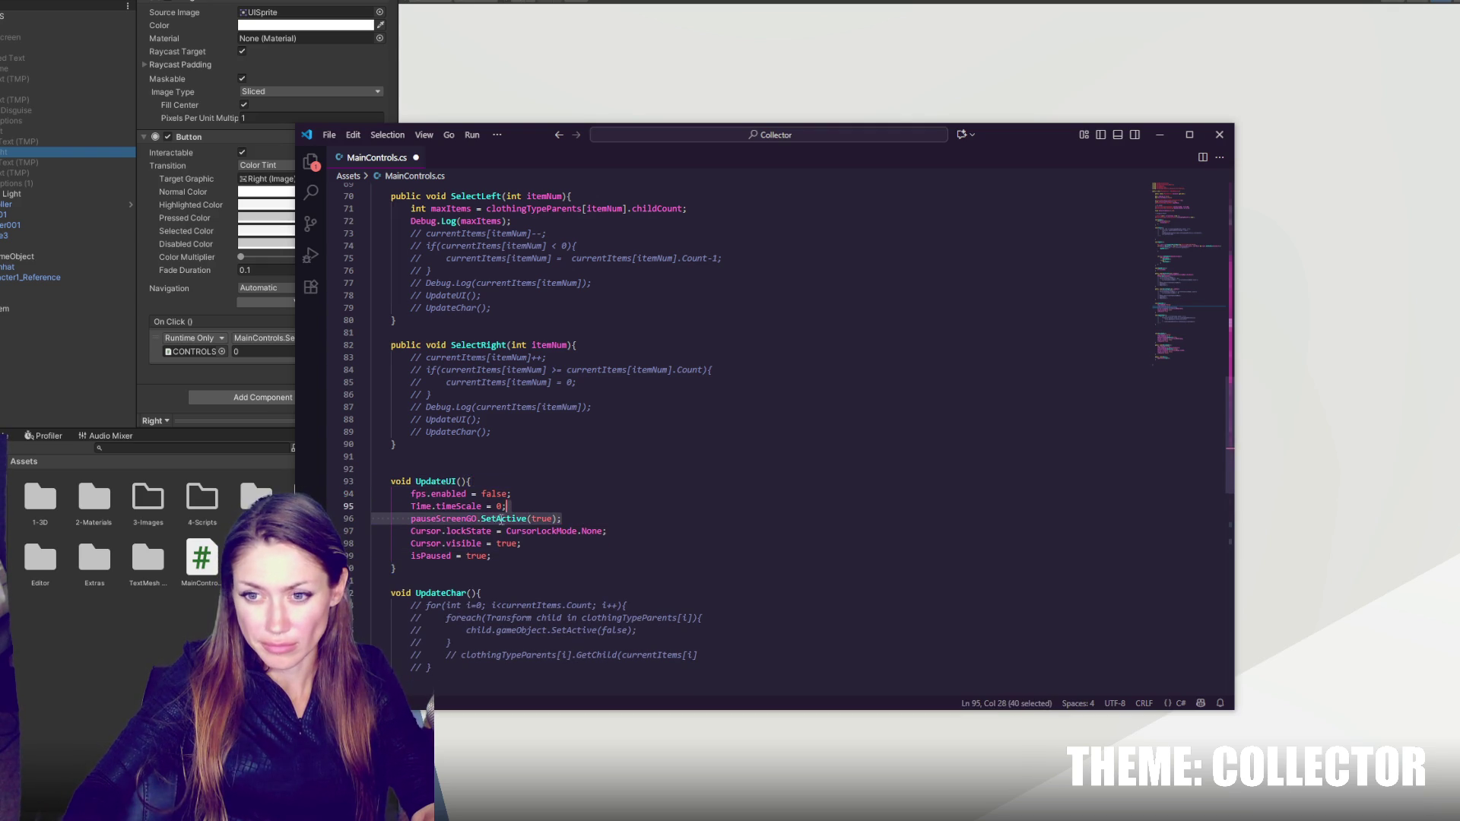
pyautogui.scroll(20, 495, 521)
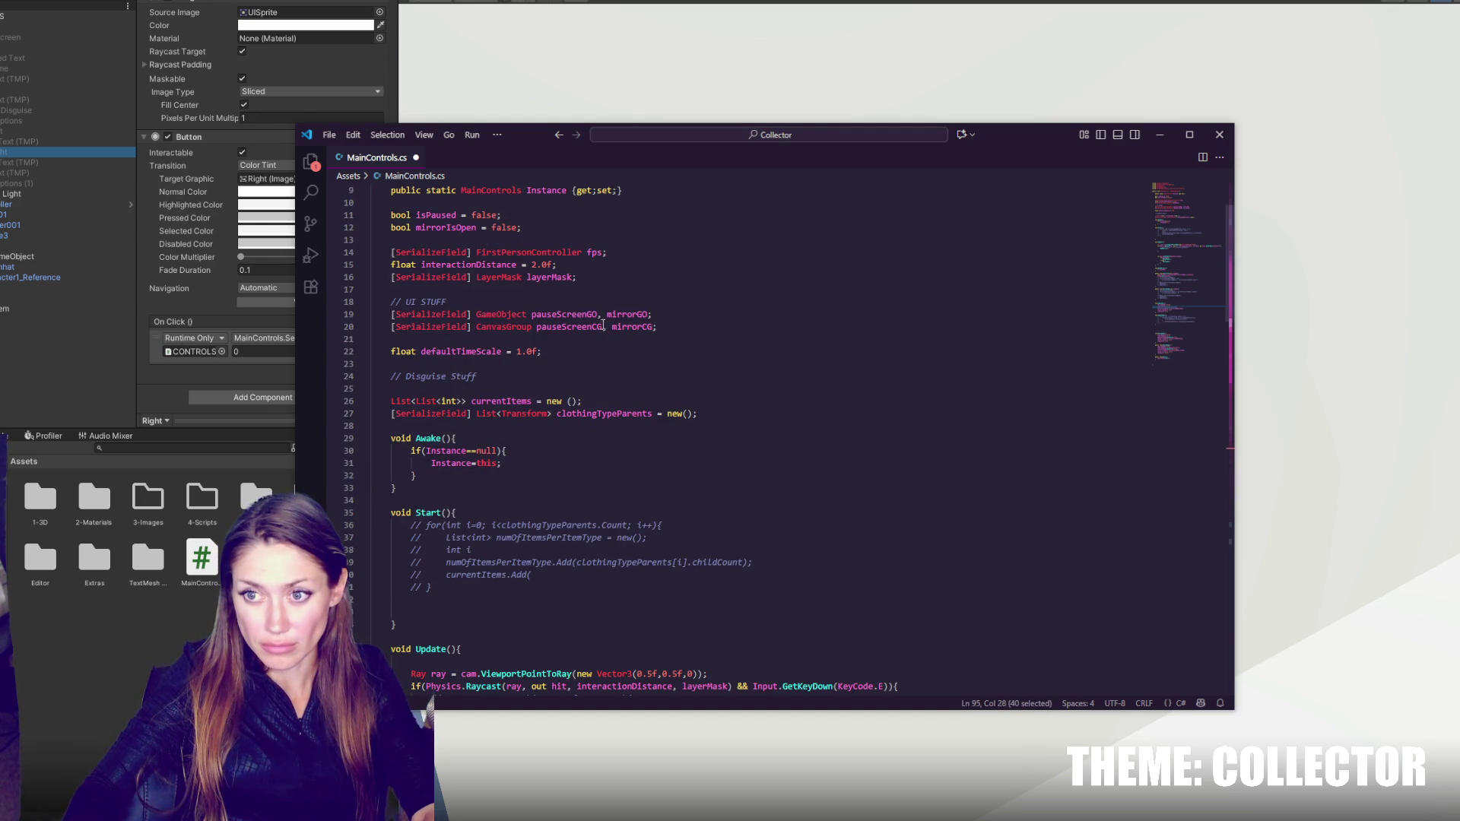
pyautogui.doubleClick(622, 315)
pyautogui.scroll(-18, 584, 441)
pyautogui.hotkey('ctrl', 'c')
pyautogui.doubleClick(444, 584)
pyautogui.hotkey('ctrl', 'v')
pyautogui.press('End')
# - Review the script and add a blank line below OpenMirror for a new method
pyautogui.moveTo(532, 622)
pyautogui.mouseDown()
pyautogui.moveTo(575, 458)
pyautogui.moveTo(536, 402)
pyautogui.moveTo(548, 367)
pyautogui.mouseUp()
pyautogui.scroll(-13, 538, 558)
pyautogui.scroll(5, 544, 433)
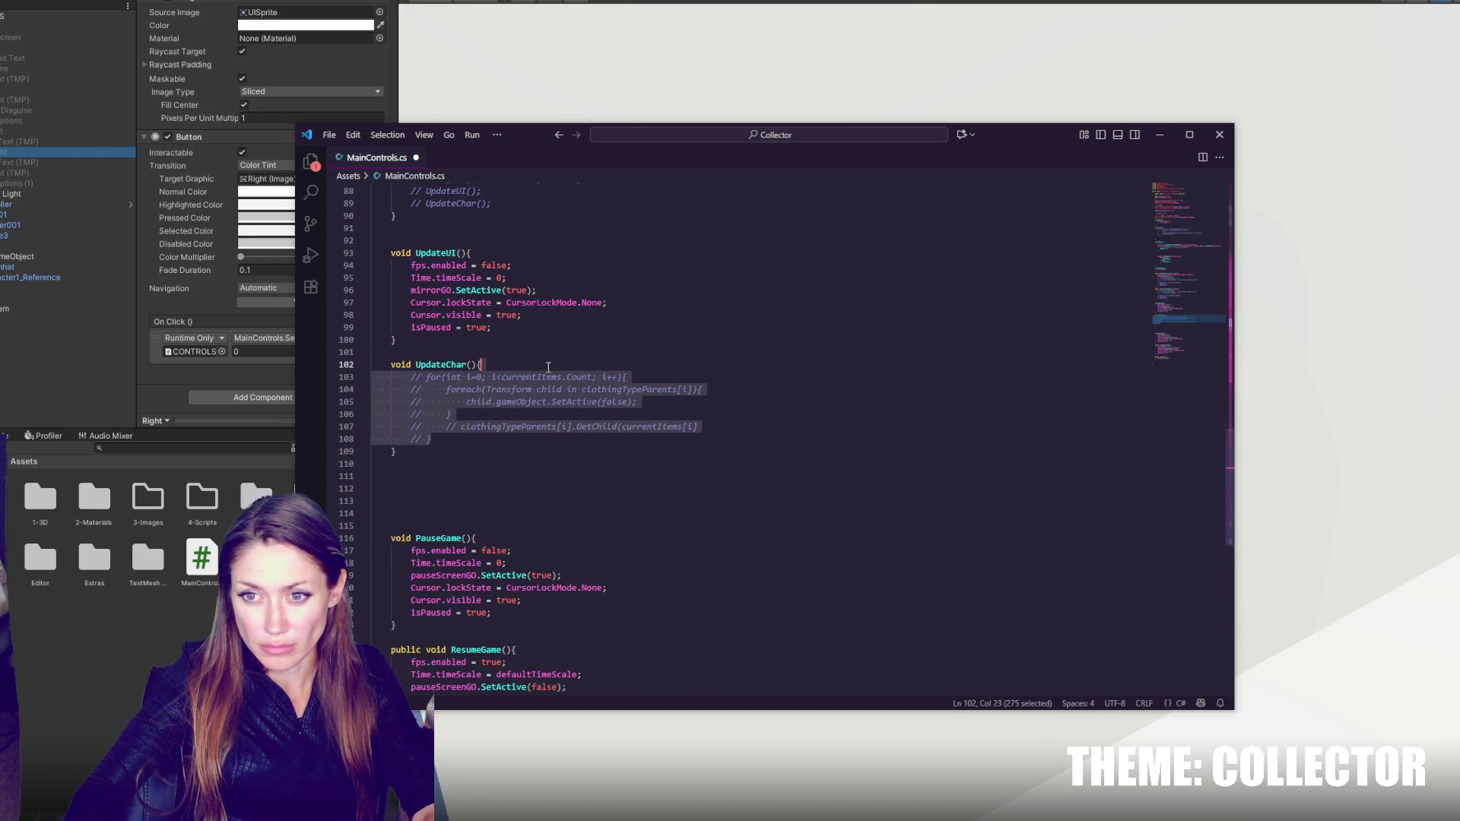
pyautogui.scroll(4, 542, 325)
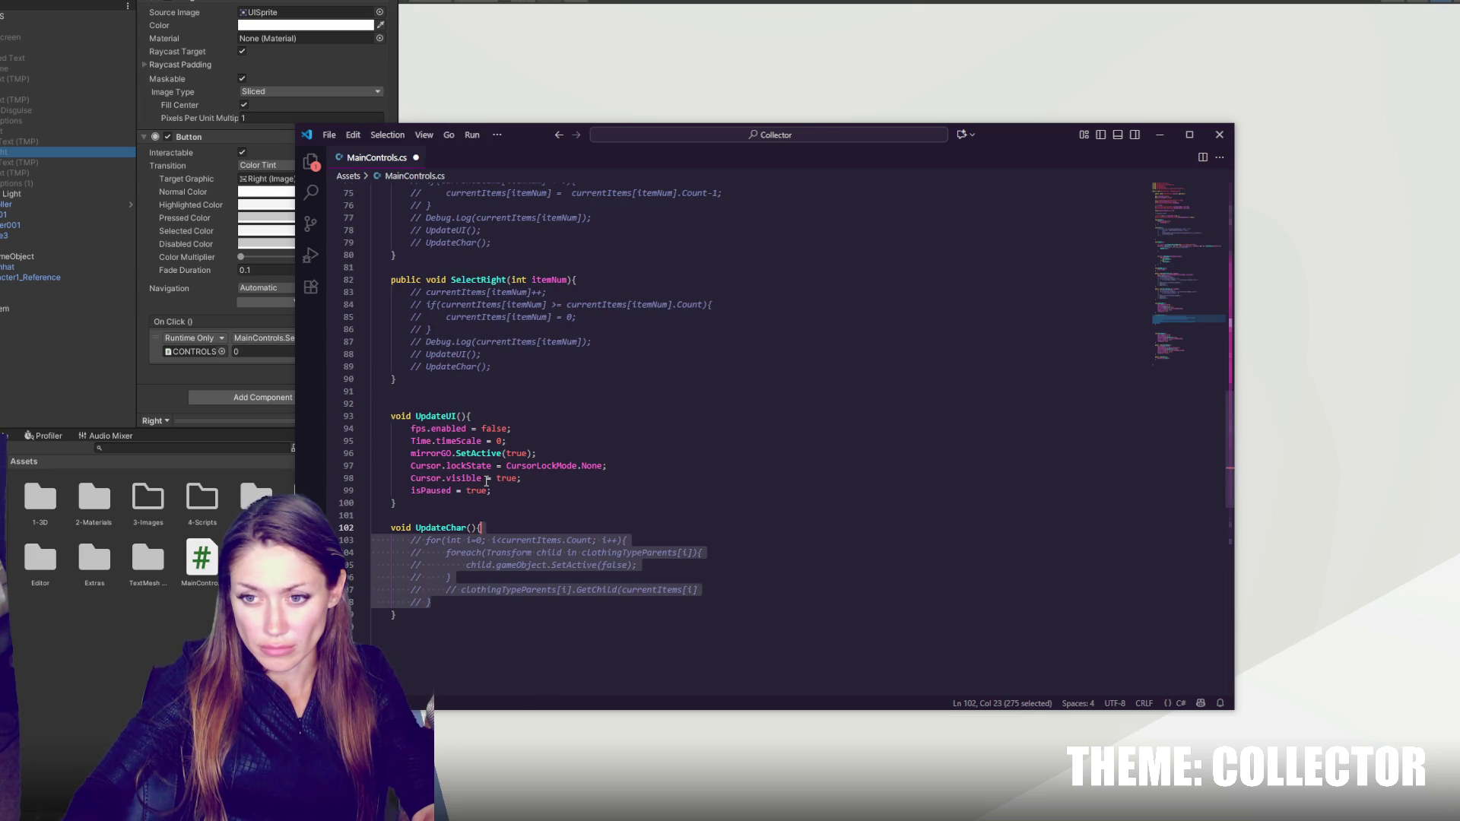
pyautogui.scroll(10, 488, 391)
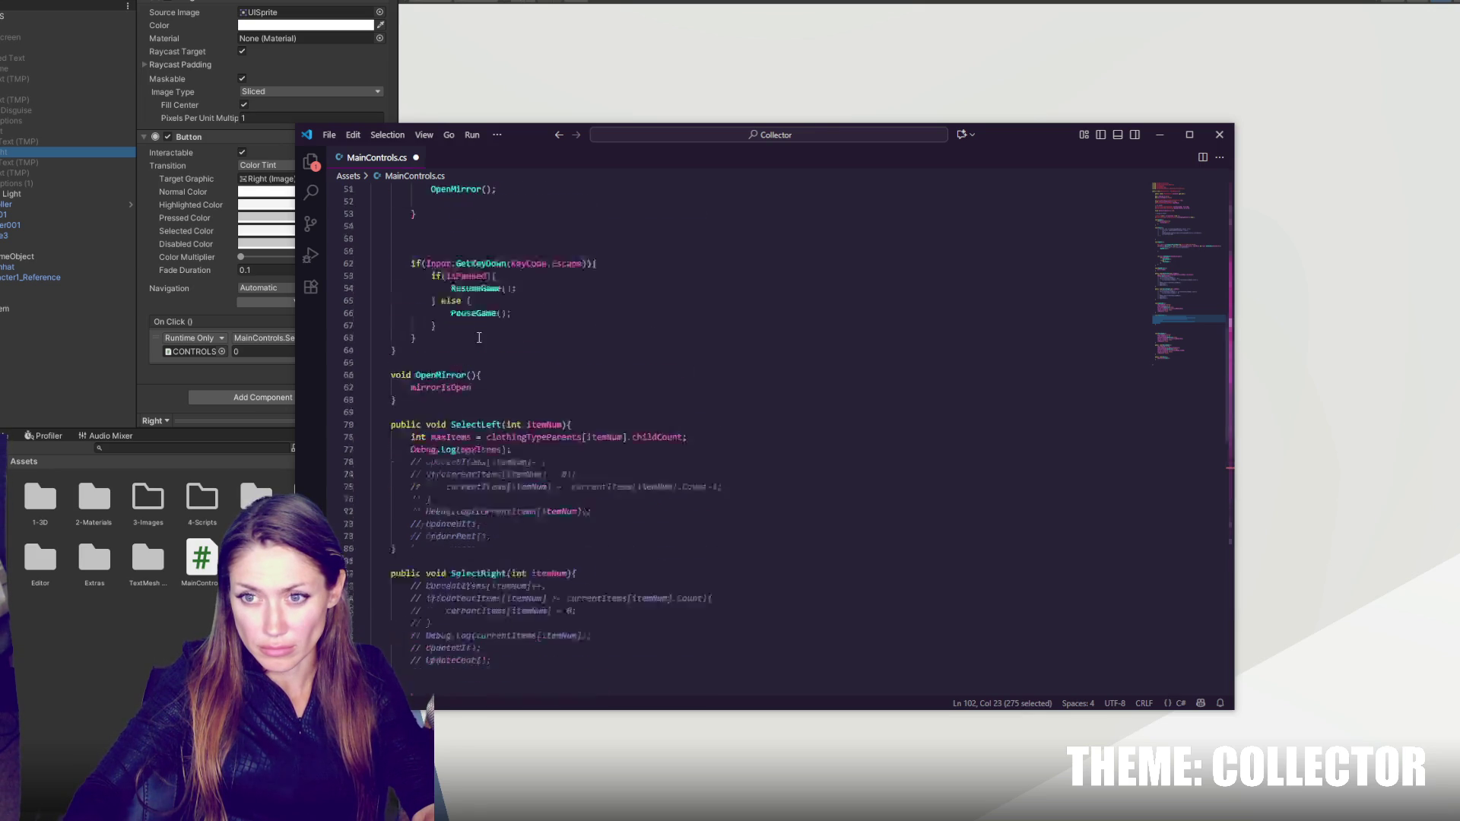
pyautogui.scroll(-6, 453, 314)
pyautogui.click(440, 271)
pyautogui.press('Return')
pyautogui.press('Return')
# - Create CloseMirror with the resume code and move UpdateUI's body into OpenMirror
pyautogui.write('void CloseMirror(')
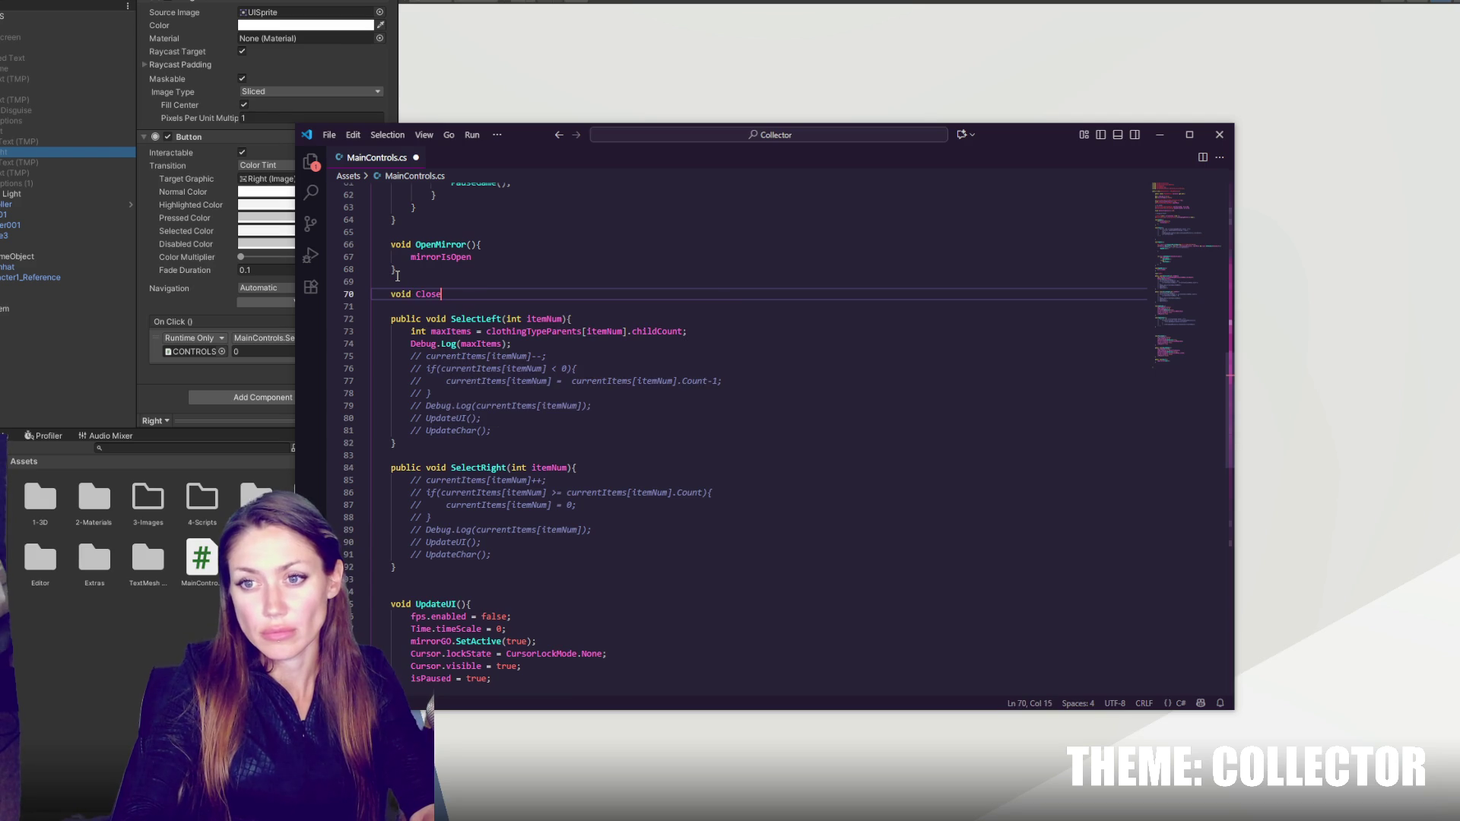
pyautogui.write('){')
pyautogui.hotkey('ctrl', 'v')
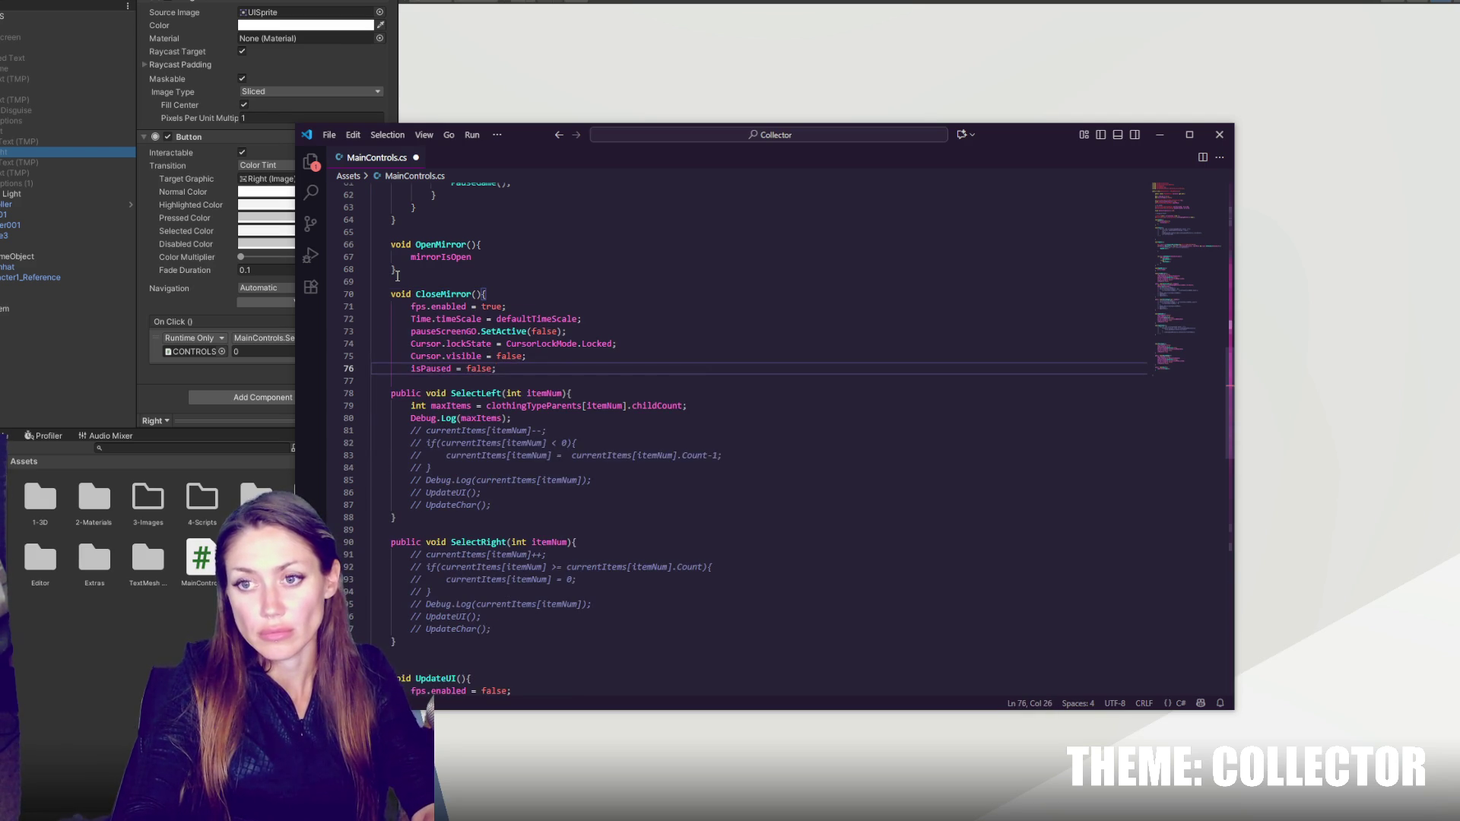
pyautogui.scroll(-5, 392, 302)
pyautogui.moveTo(494, 532)
pyautogui.mouseDown()
pyautogui.moveTo(509, 487)
pyautogui.moveTo(471, 457)
pyautogui.mouseUp()
pyautogui.press('BackSpace')
pyautogui.scroll(4, 530, 352)
pyautogui.moveTo(482, 213); pyautogui.dragTo(391, 236)
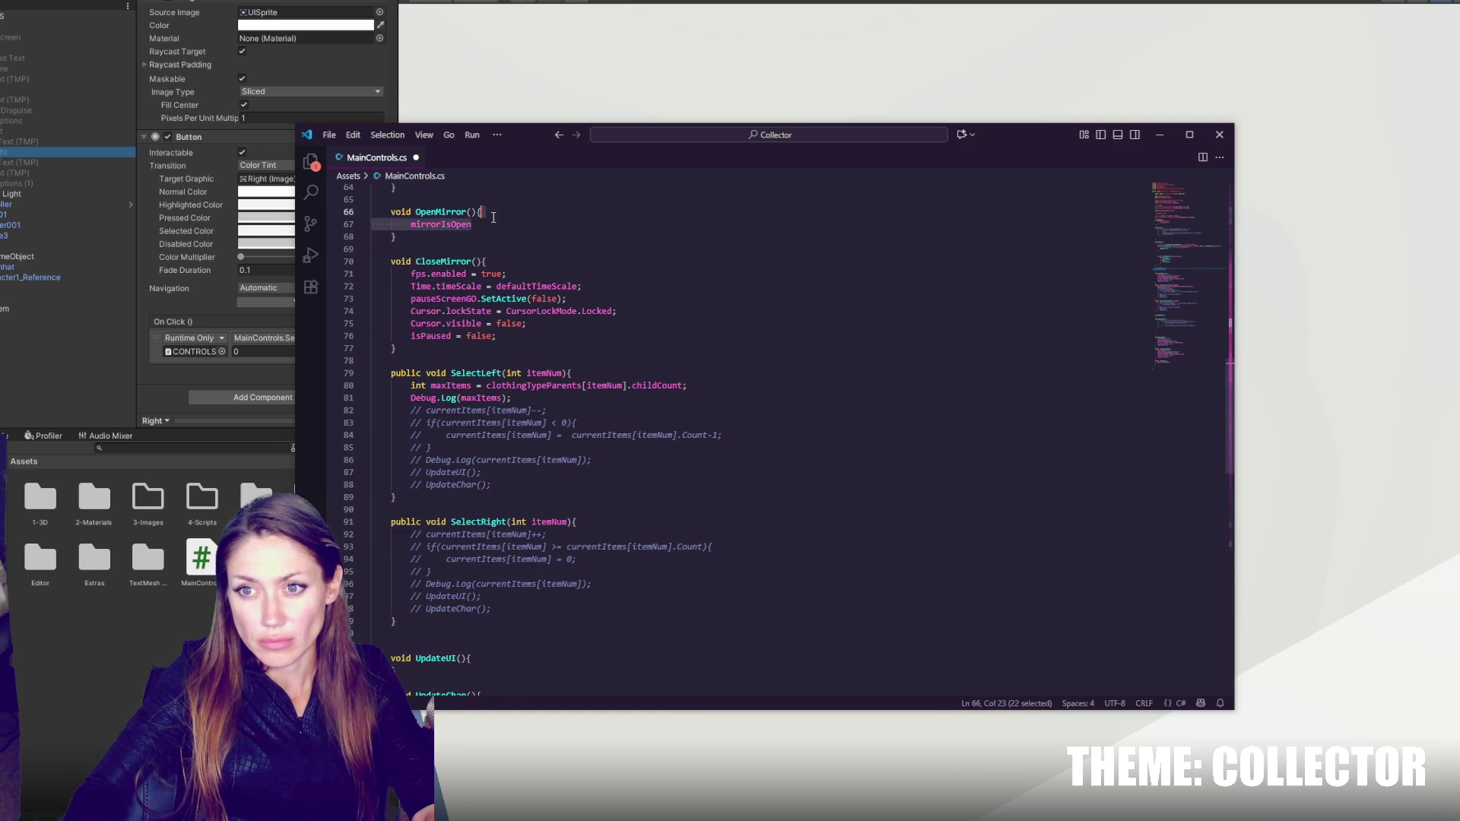
pyautogui.hotkey('ctrl', 'v')
# - Replace CloseMirror's pauseScreenGO line with the mirrorGO.SetActive line
pyautogui.moveTo(614, 250); pyautogui.dragTo(630, 236)
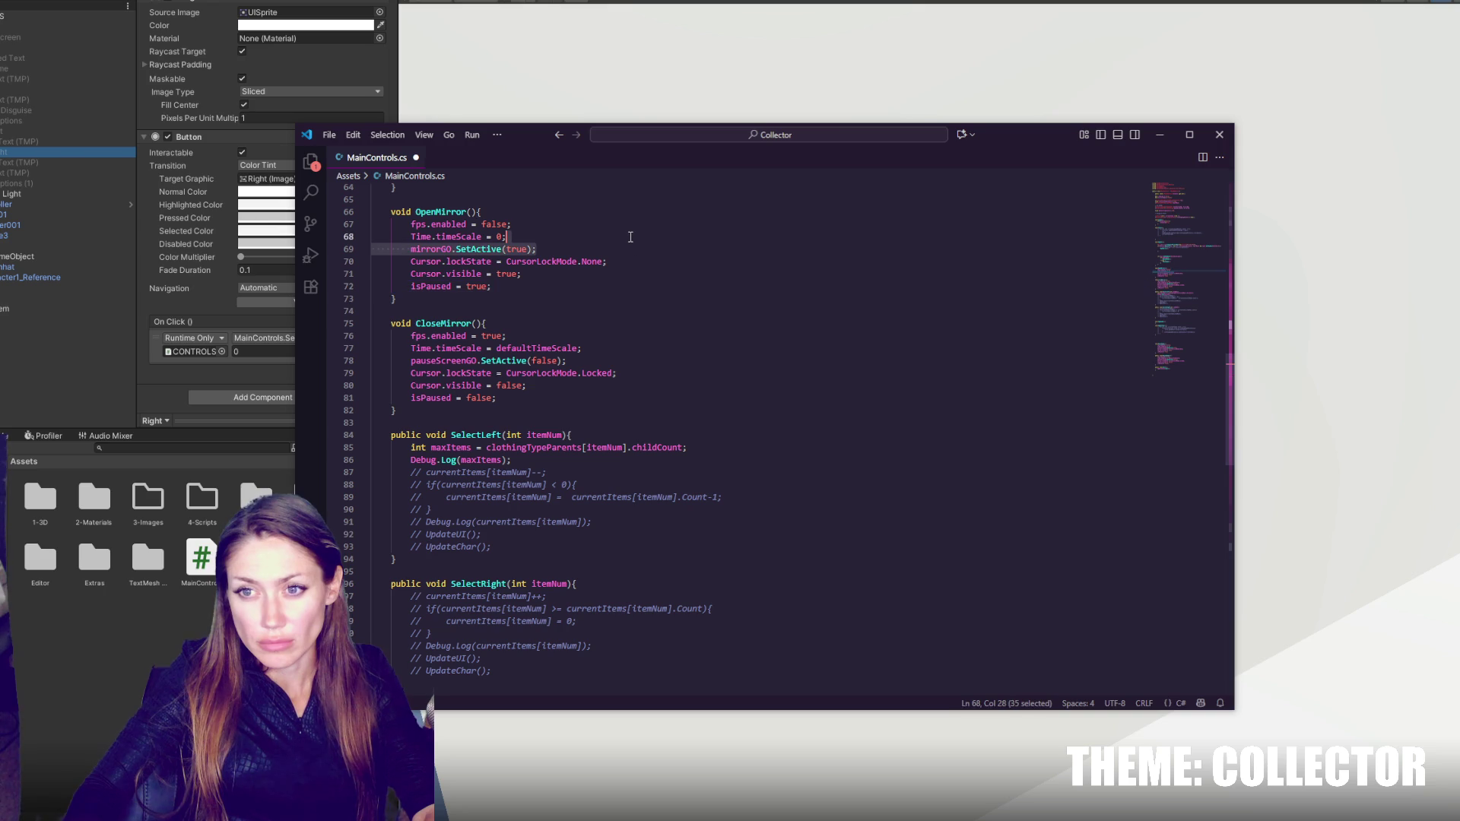
pyautogui.hotkey('ctrl', 'c')
pyautogui.moveTo(616, 360); pyautogui.dragTo(619, 349)
pyautogui.hotkey('ctrl', 'v')
# - Delete the Time.timeScale lines from both CloseMirror and OpenMirror
pyautogui.click(624, 351)
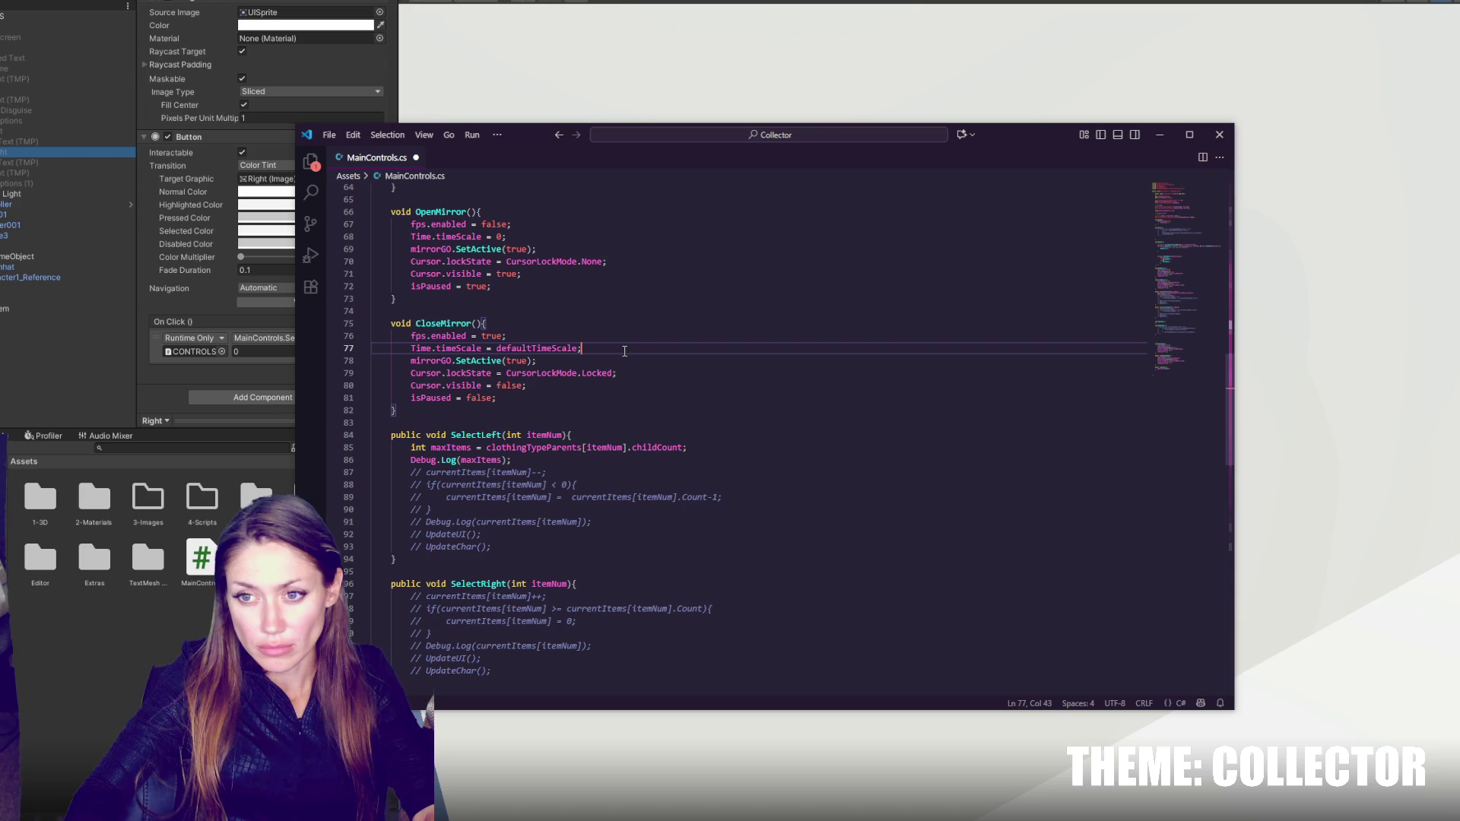
pyautogui.hotkey('shift', 'Up')
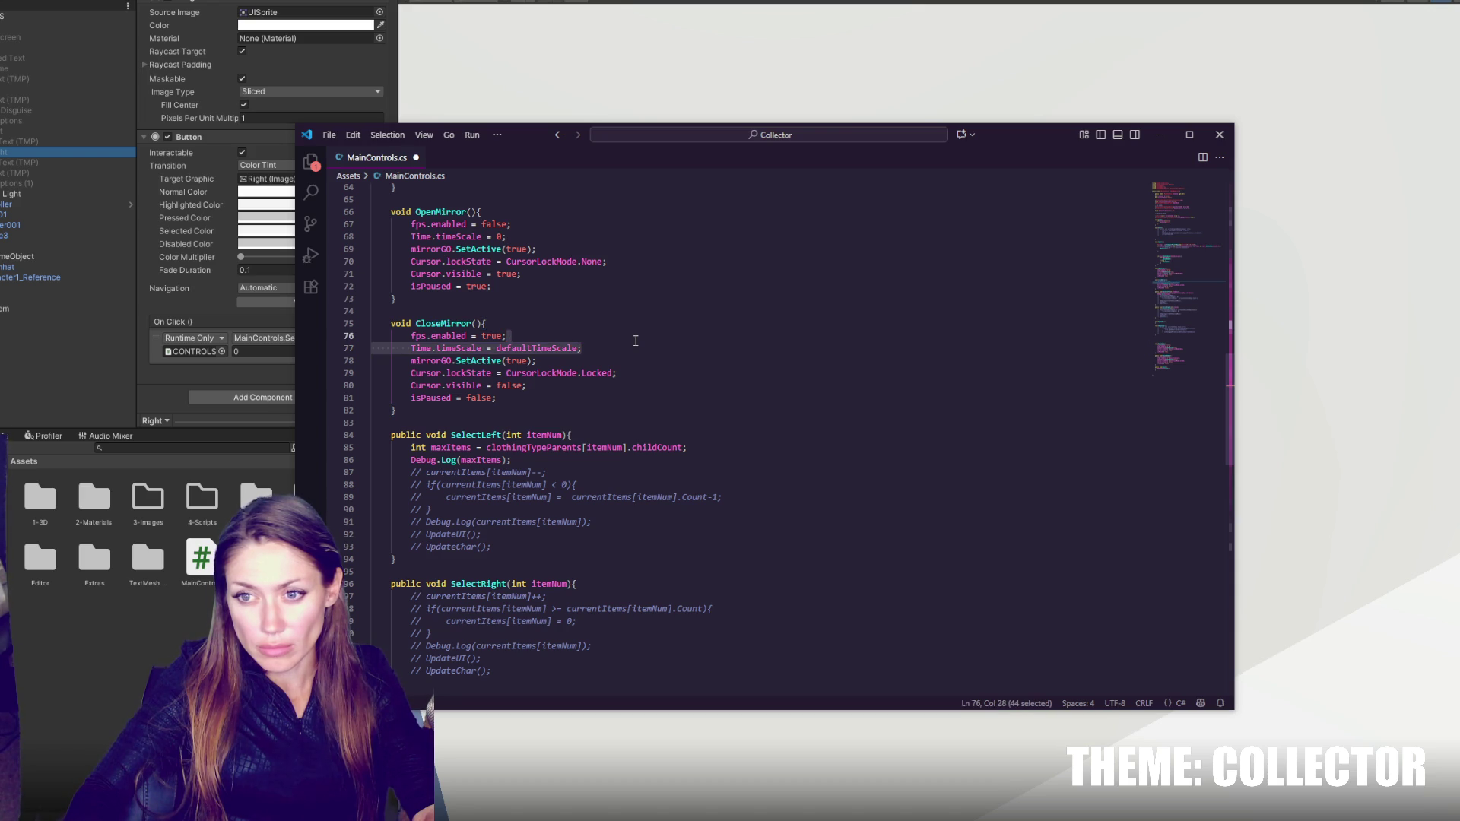
pyautogui.press('BackSpace')
pyautogui.click(596, 236)
pyautogui.hotkey('shift', 'Up')
pyautogui.press('BackSpace')
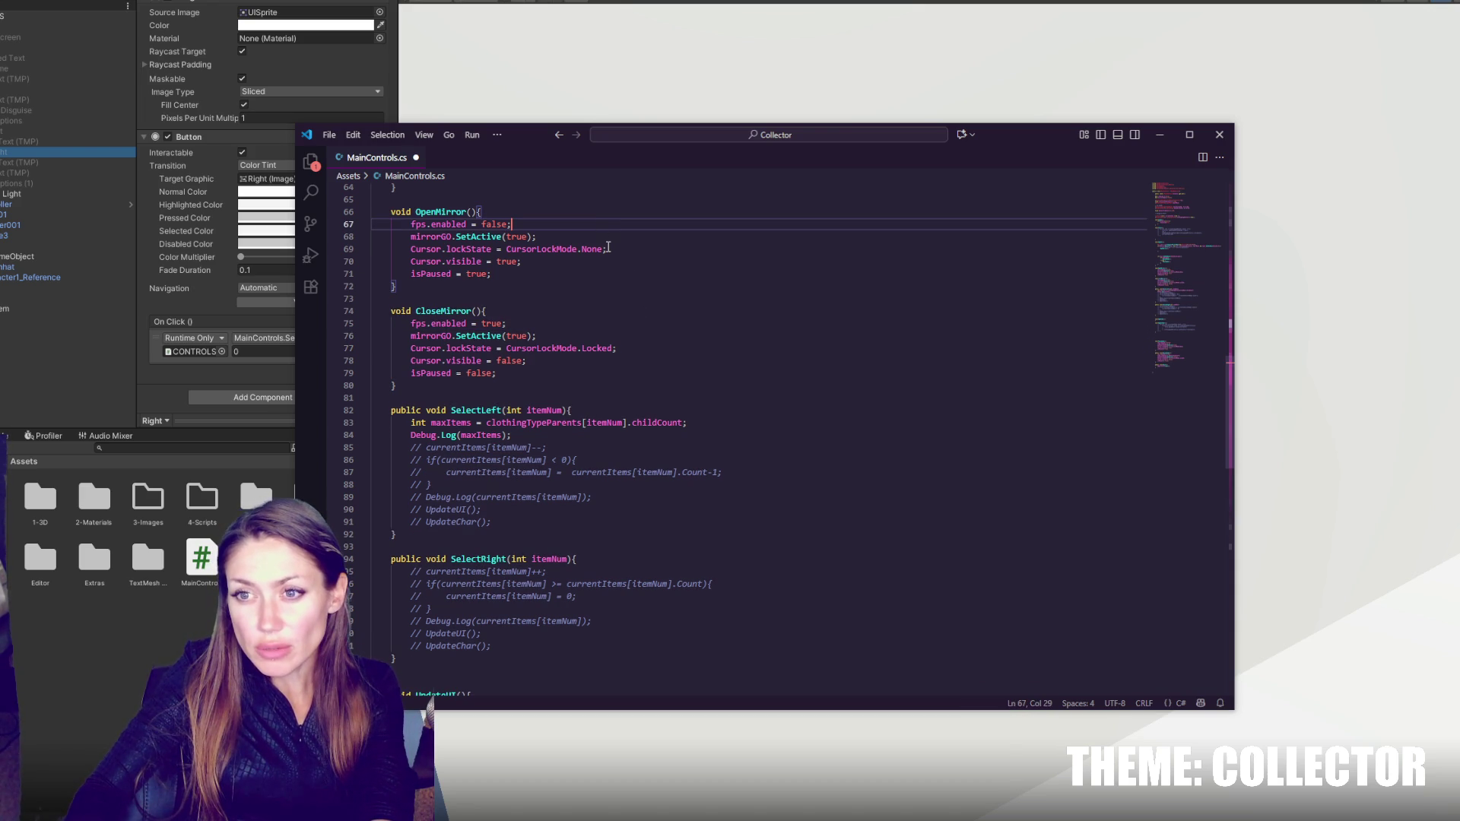
# - Replace isPaused with mirrorIsOpen in both OpenMirror and CloseMirror, and save
pyautogui.scroll(6, 601, 302)
pyautogui.scroll(15, 601, 302)
pyautogui.doubleClick(449, 325)
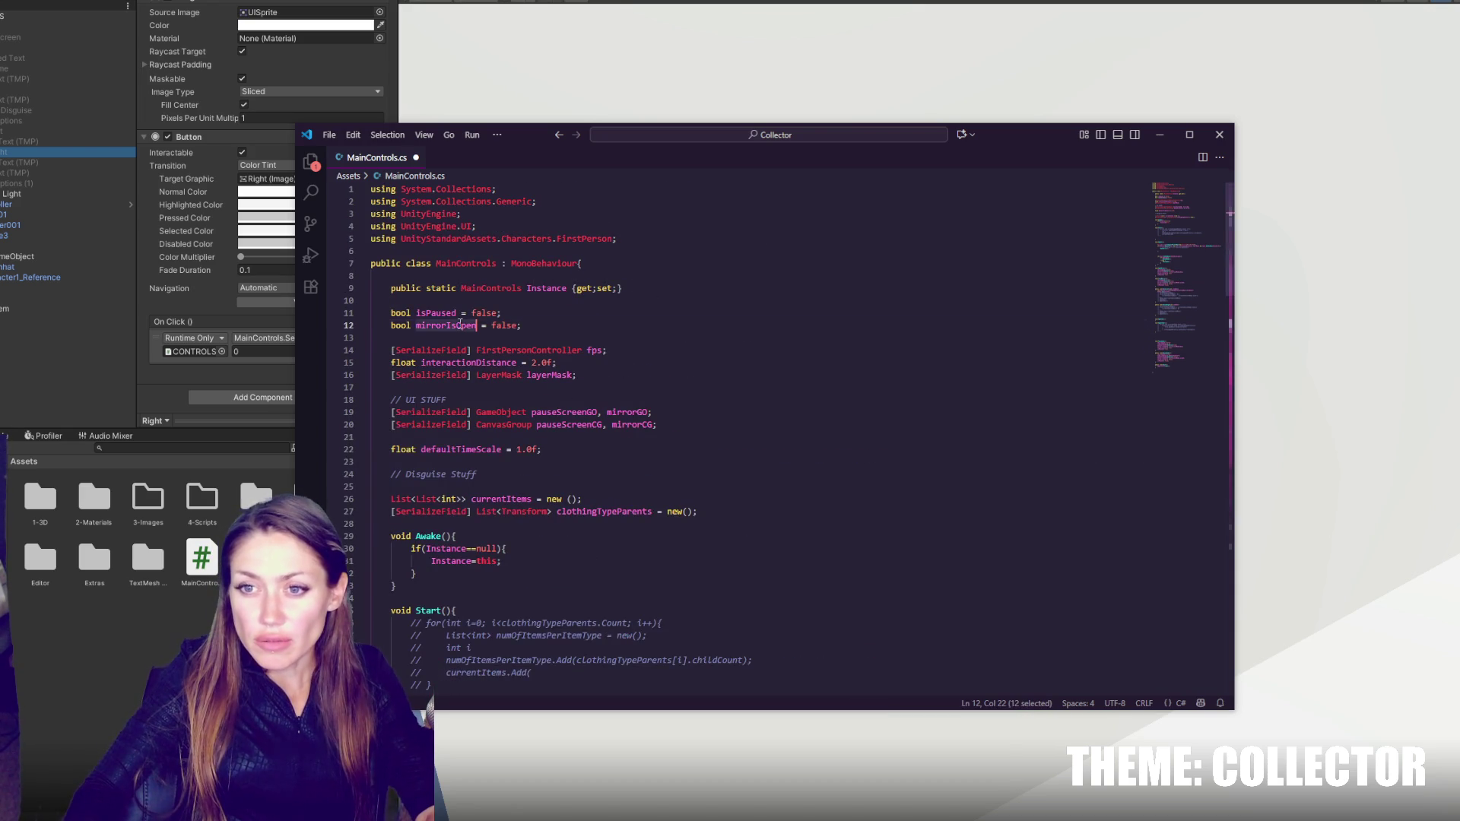
pyautogui.scroll(-12, 532, 345)
pyautogui.scroll(-8, 532, 346)
pyautogui.doubleClick(445, 307)
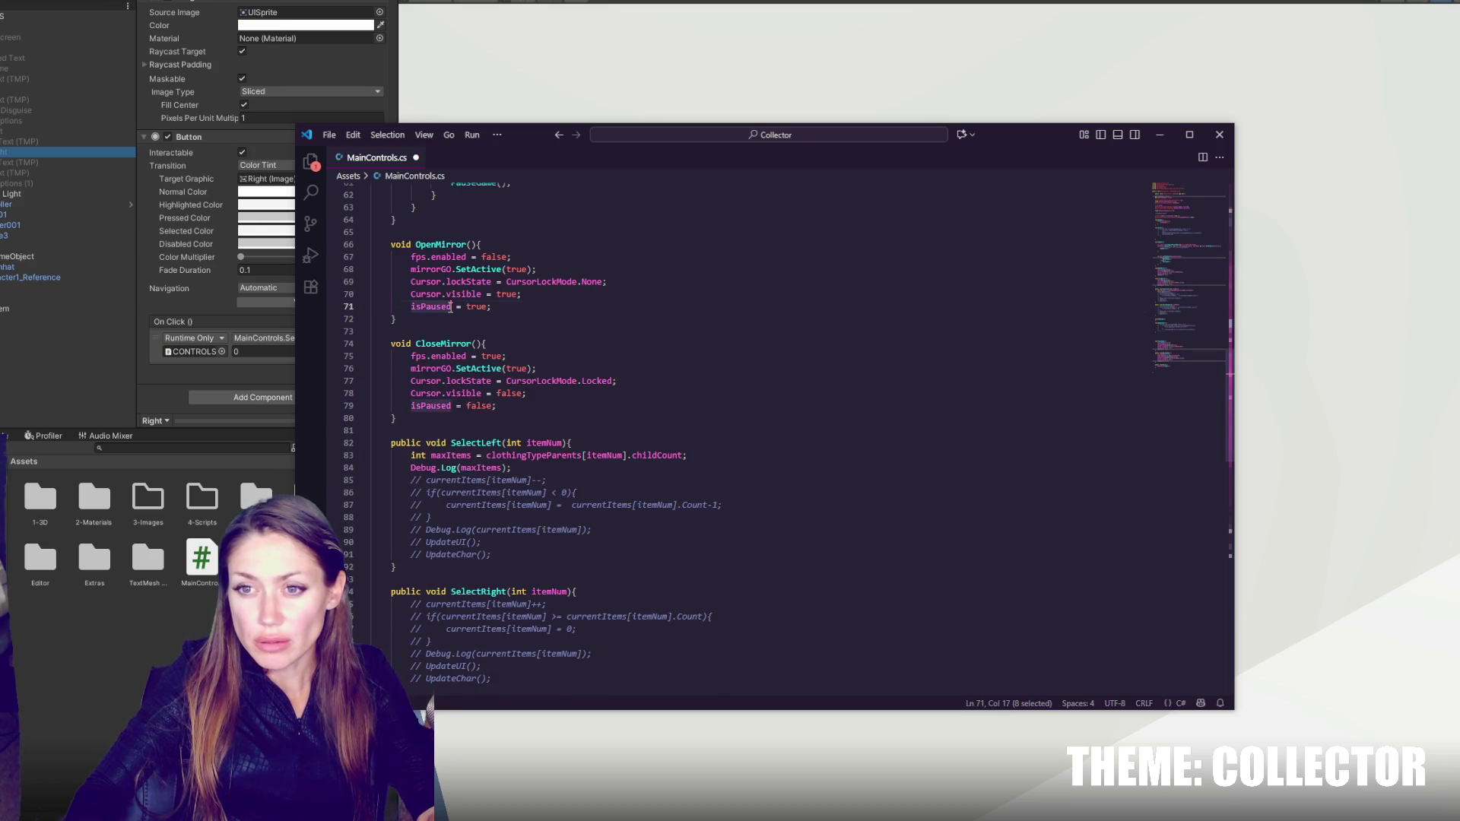
pyautogui.hotkey('ctrl', 'd')
pyautogui.hotkey('ctrl', 'v')
pyautogui.click(562, 393)
pyautogui.hotkey('ctrl', 's')
pyautogui.click(564, 400)
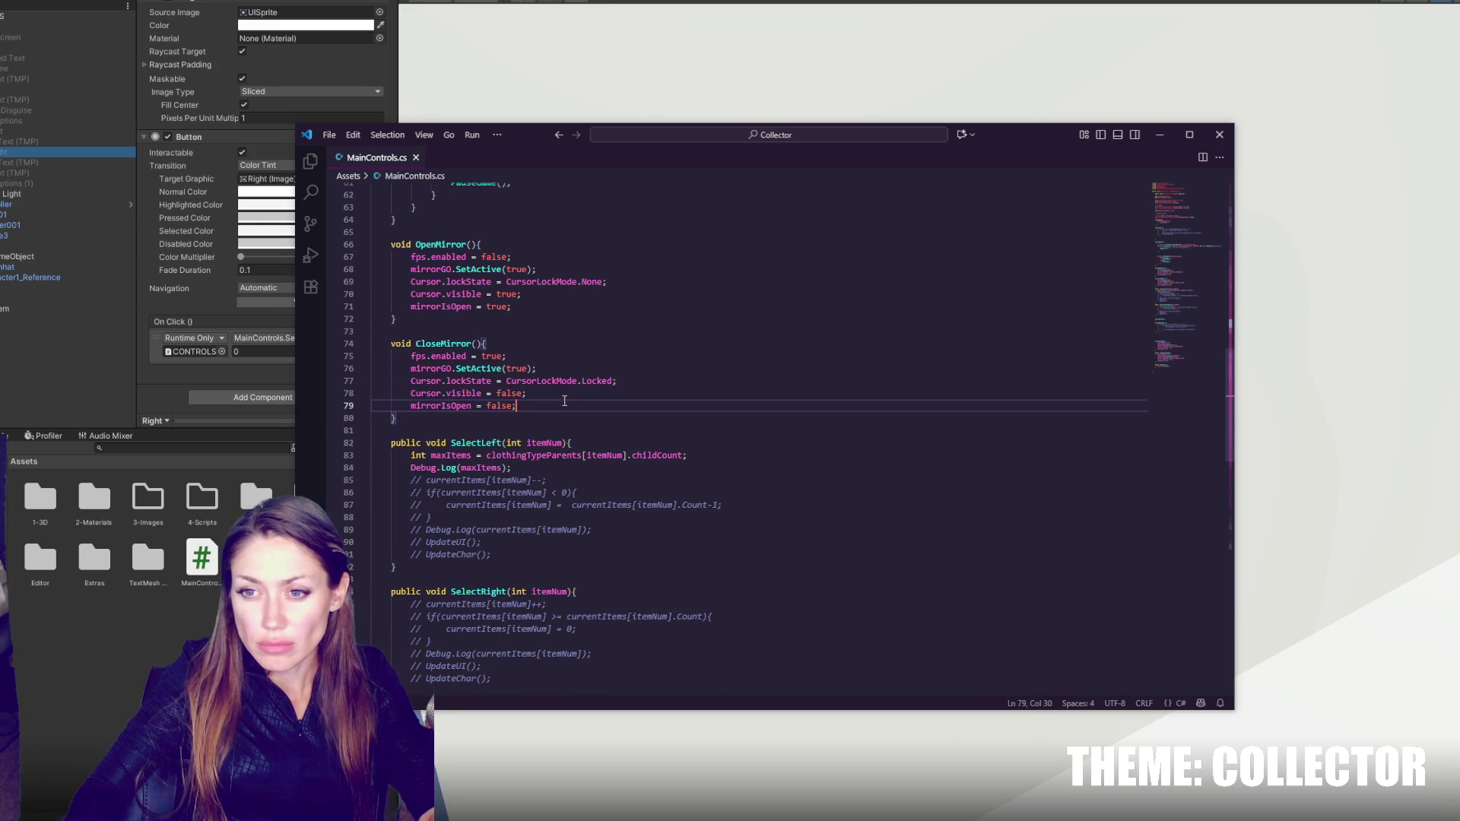
pyautogui.scroll(5, 564, 401)
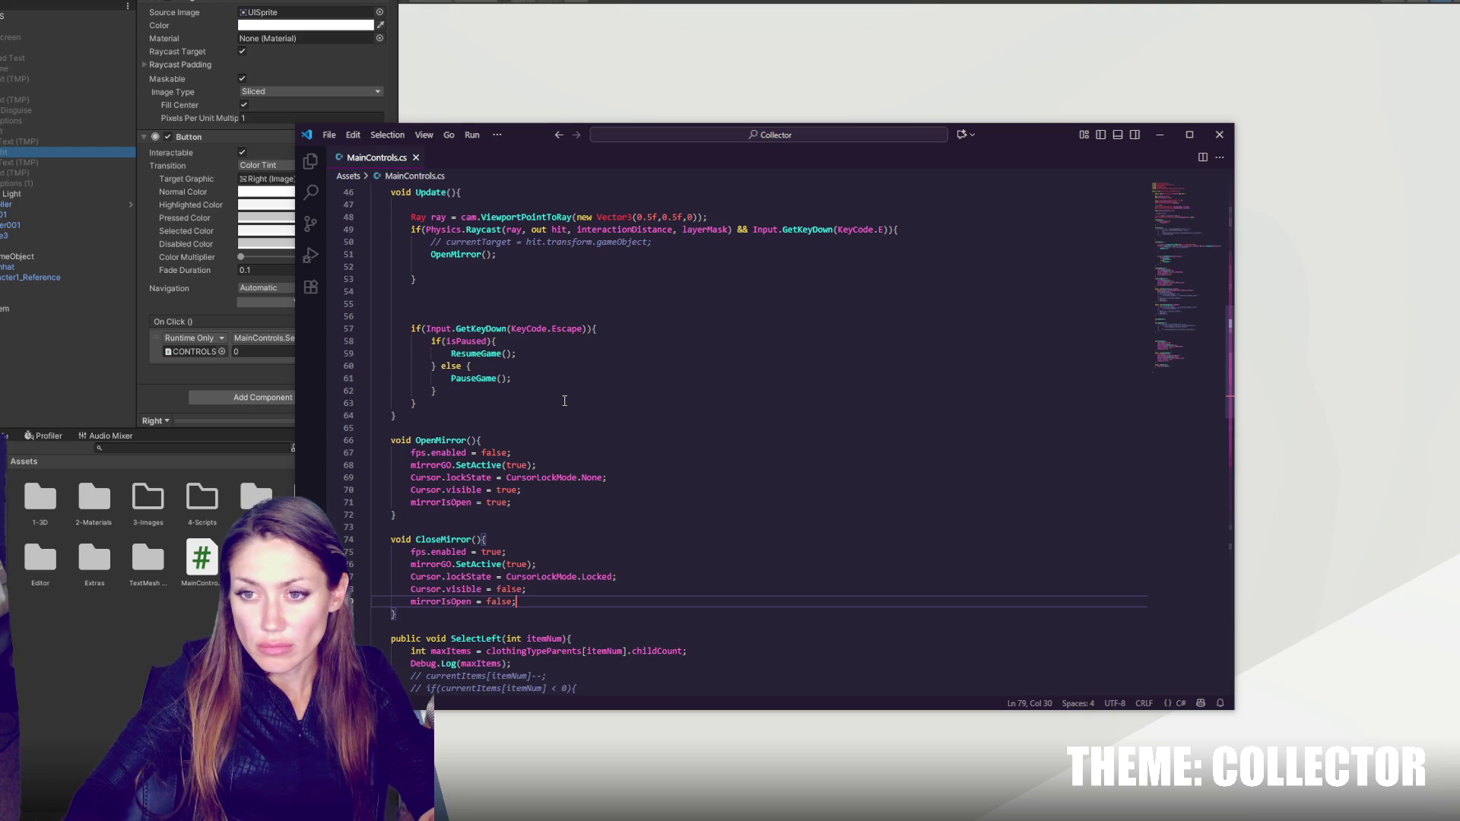
# - Add 'if(mirrorIsOpen){ CloseMirror(); }' after the pause if/else and save
pyautogui.click(541, 390)
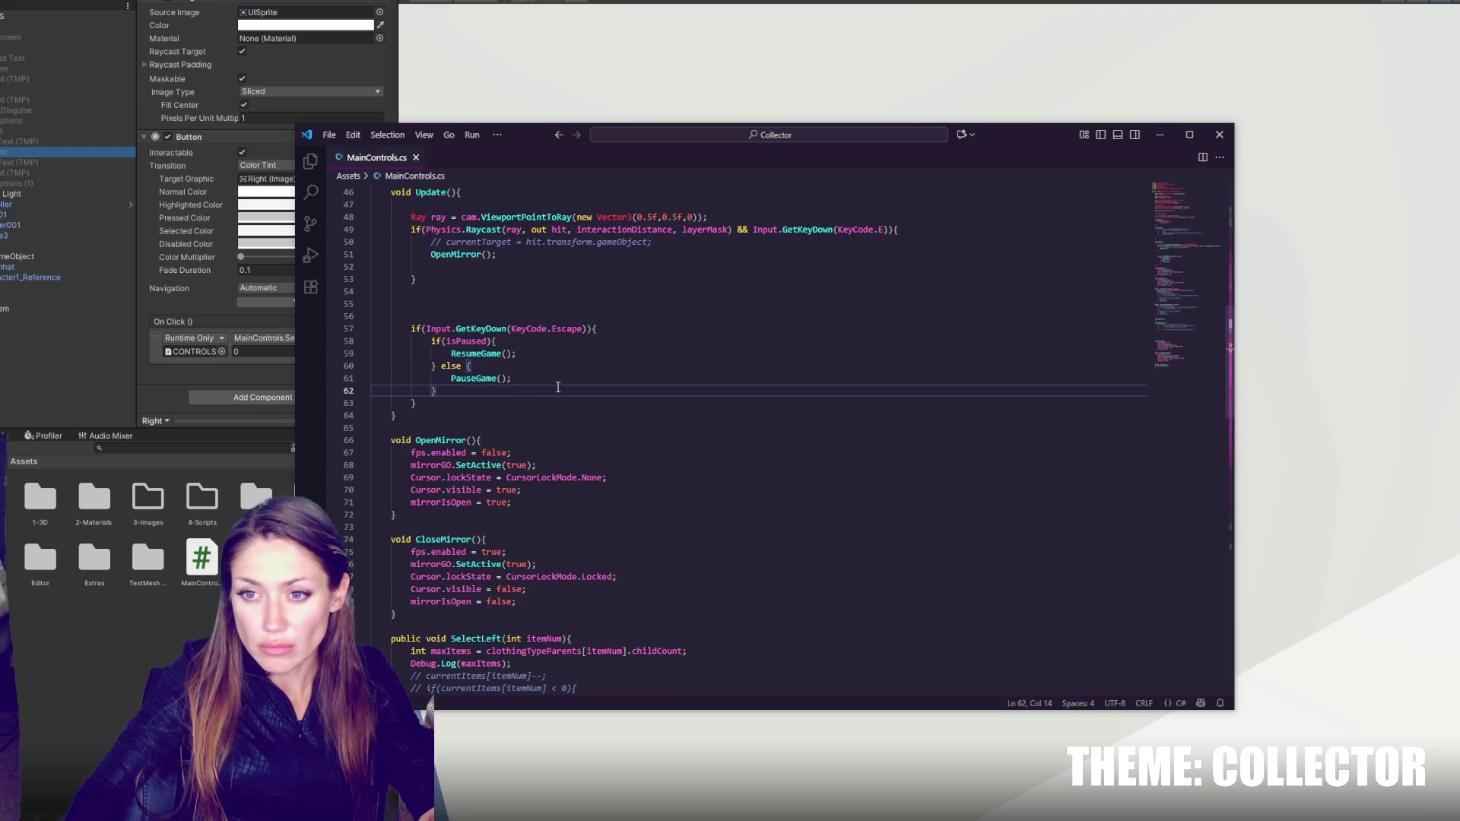
pyautogui.press('Return')
pyautogui.write('if(')
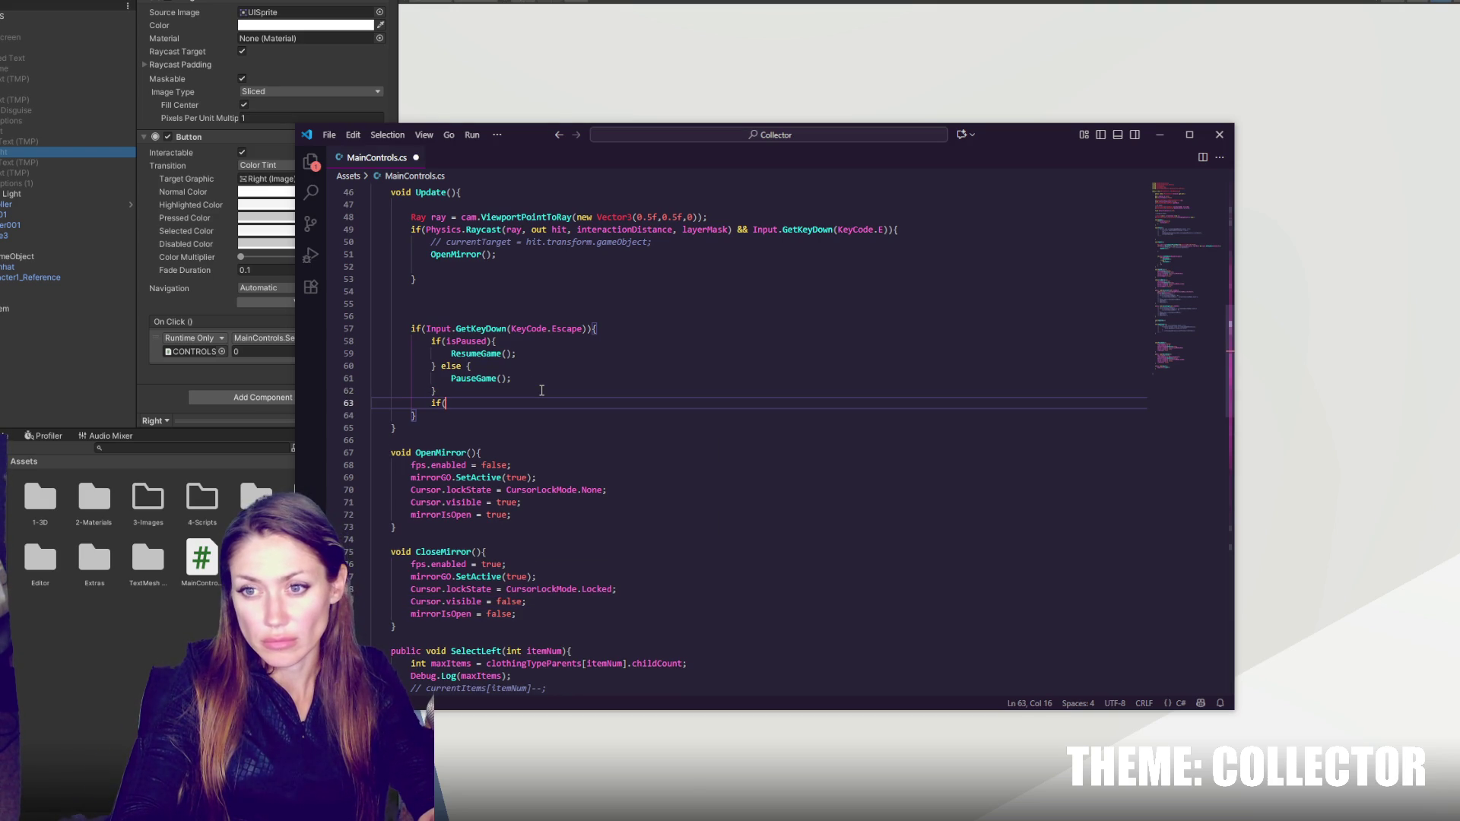
pyautogui.write('mirro')
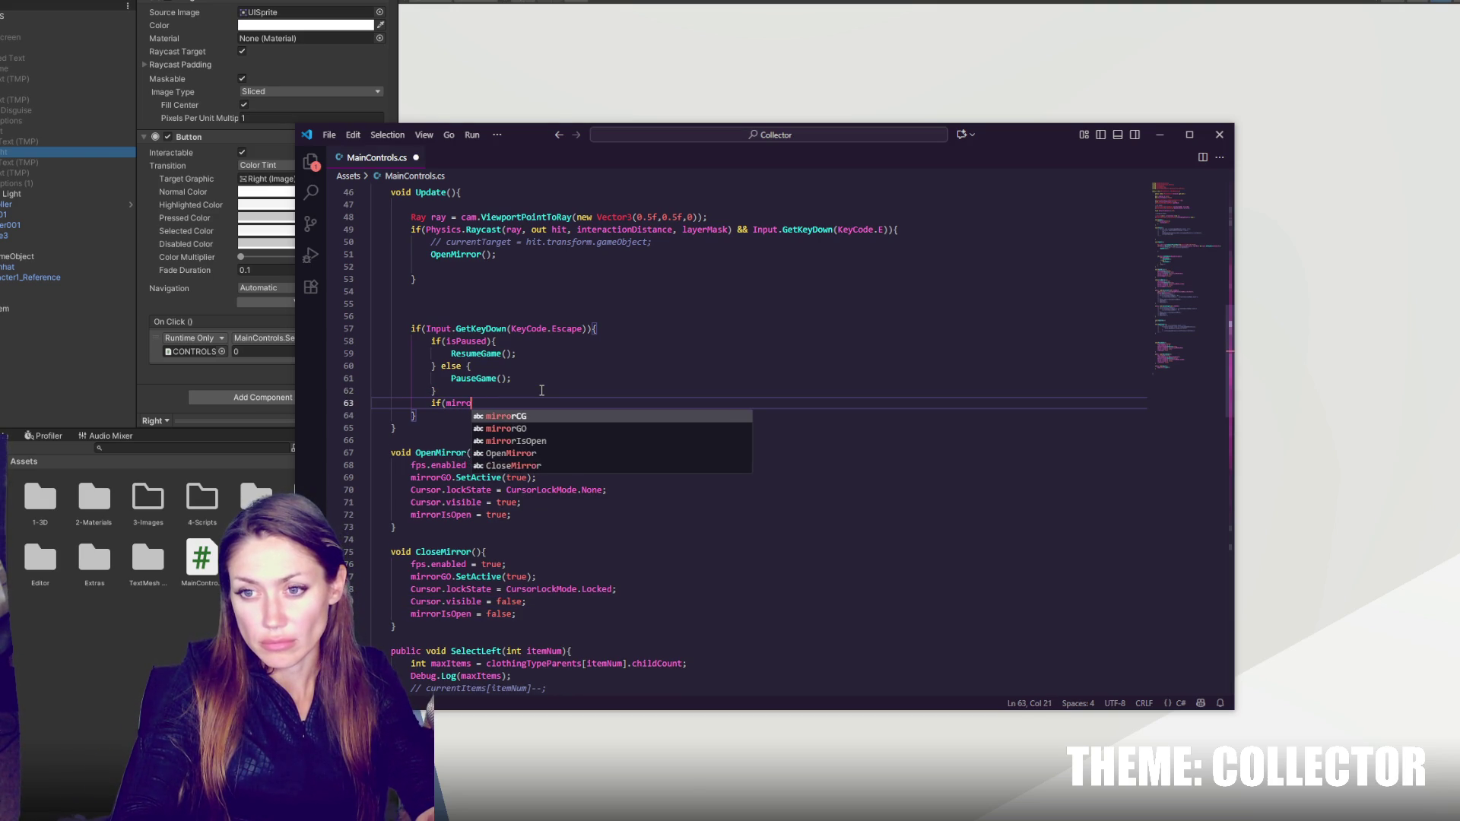
pyautogui.write('rIsOpen){')
pyautogui.press('Return')
pyautogui.press('Return')
pyautogui.write('}')
pyautogui.scroll(-1, 532, 381)
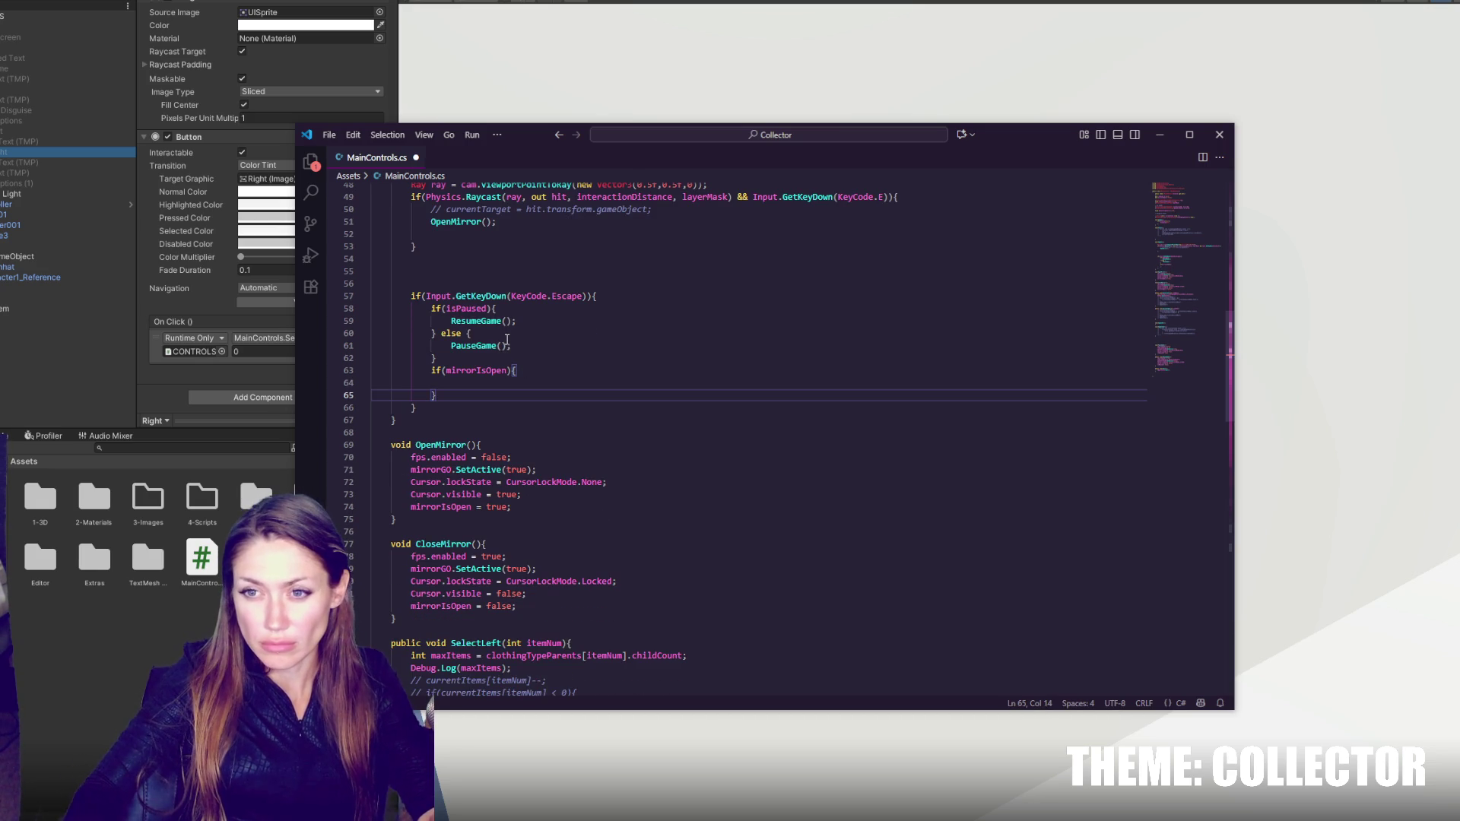
pyautogui.doubleClick(428, 545)
pyautogui.hotkey('ctrl', 'c')
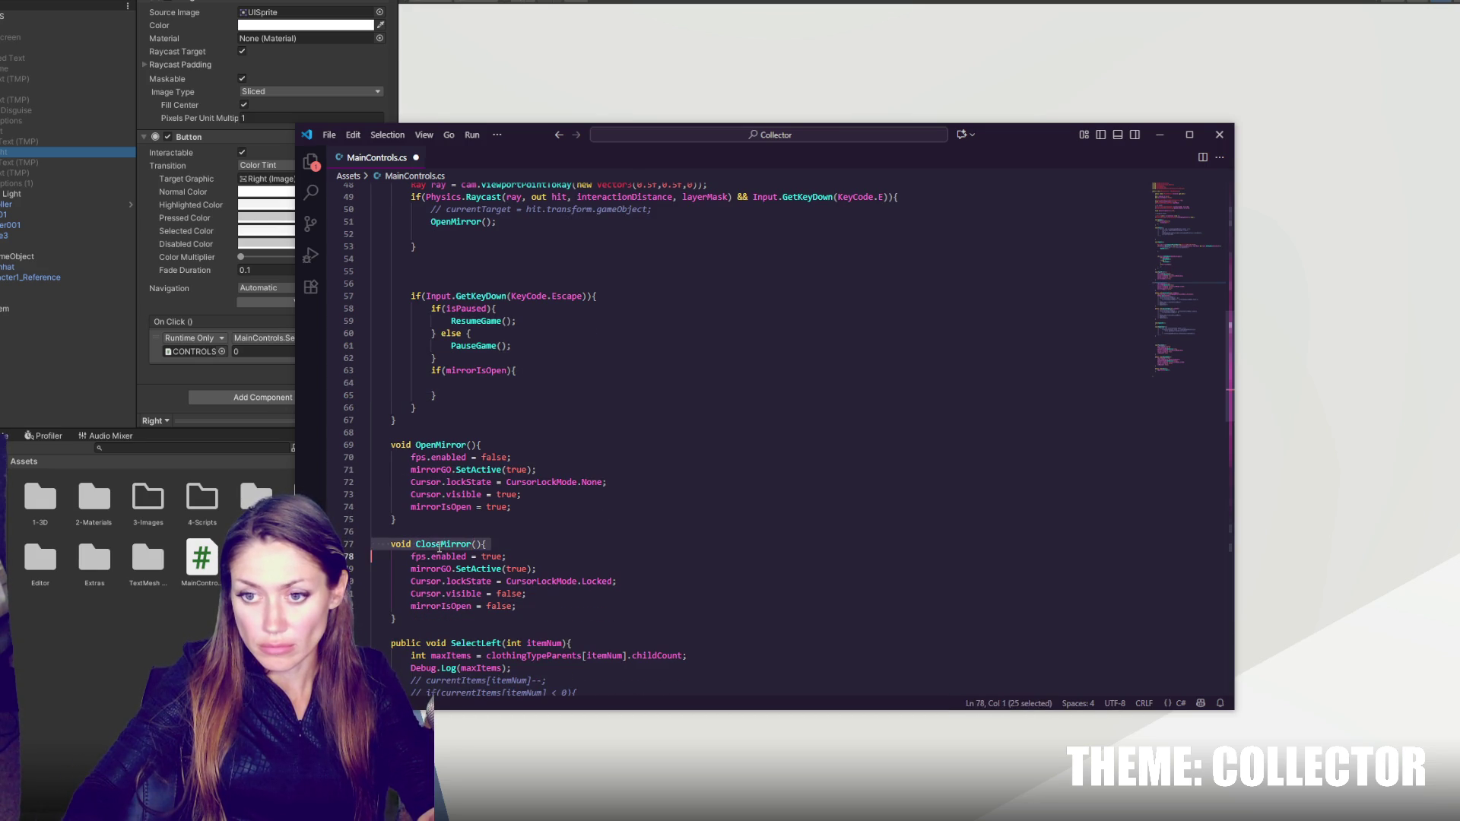
pyautogui.click(460, 385)
pyautogui.hotkey('ctrl', 'v')
pyautogui.write('();')
pyautogui.hotkey('ctrl', 's')
# - Remove the blank line under the OpenMirror() call and save
pyautogui.click(510, 234)
pyautogui.press('BackSpace')
pyautogui.hotkey('ctrl', 's')
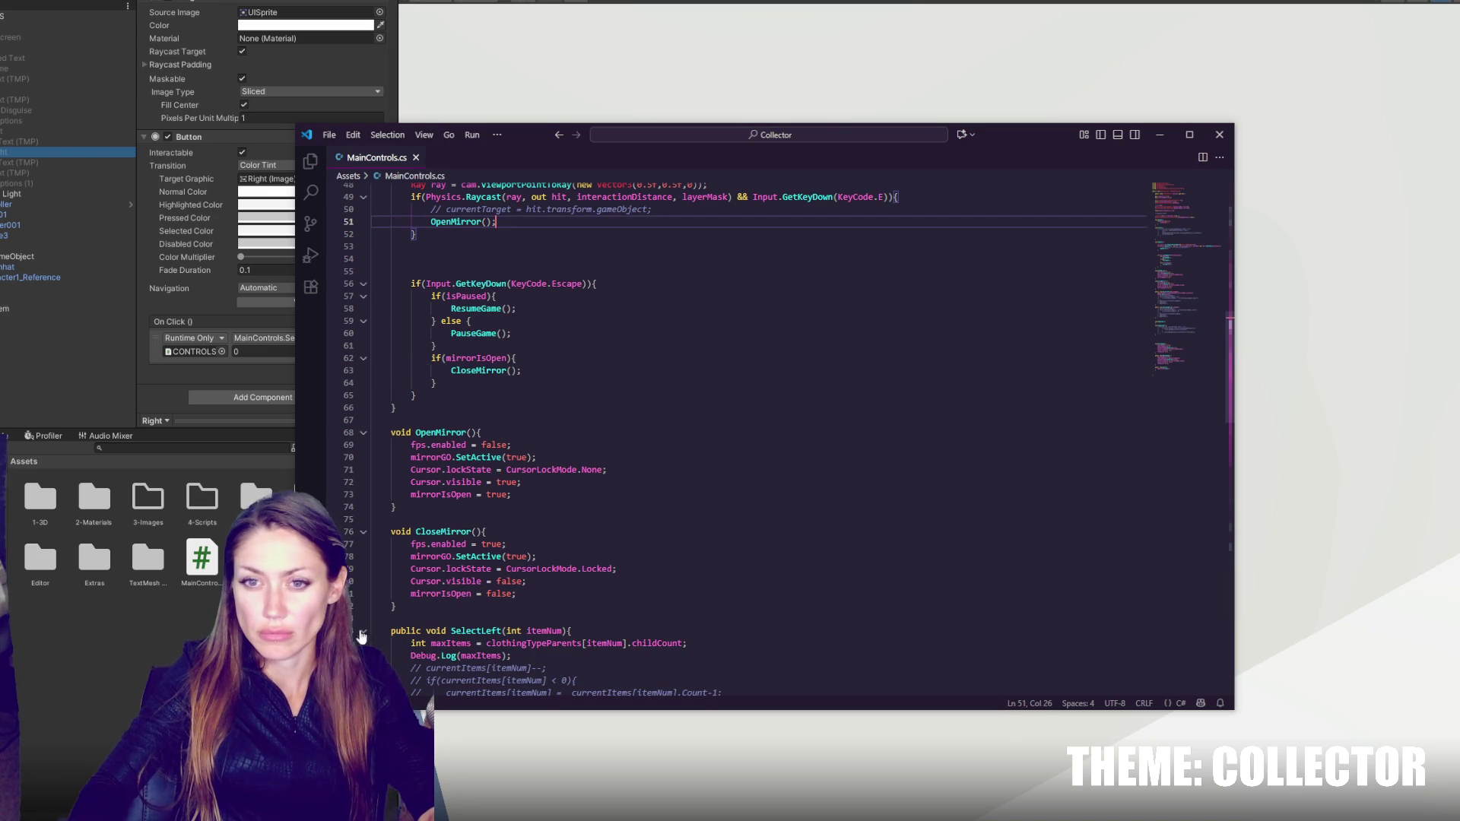
pyautogui.hotkey('alt', 'Tab')
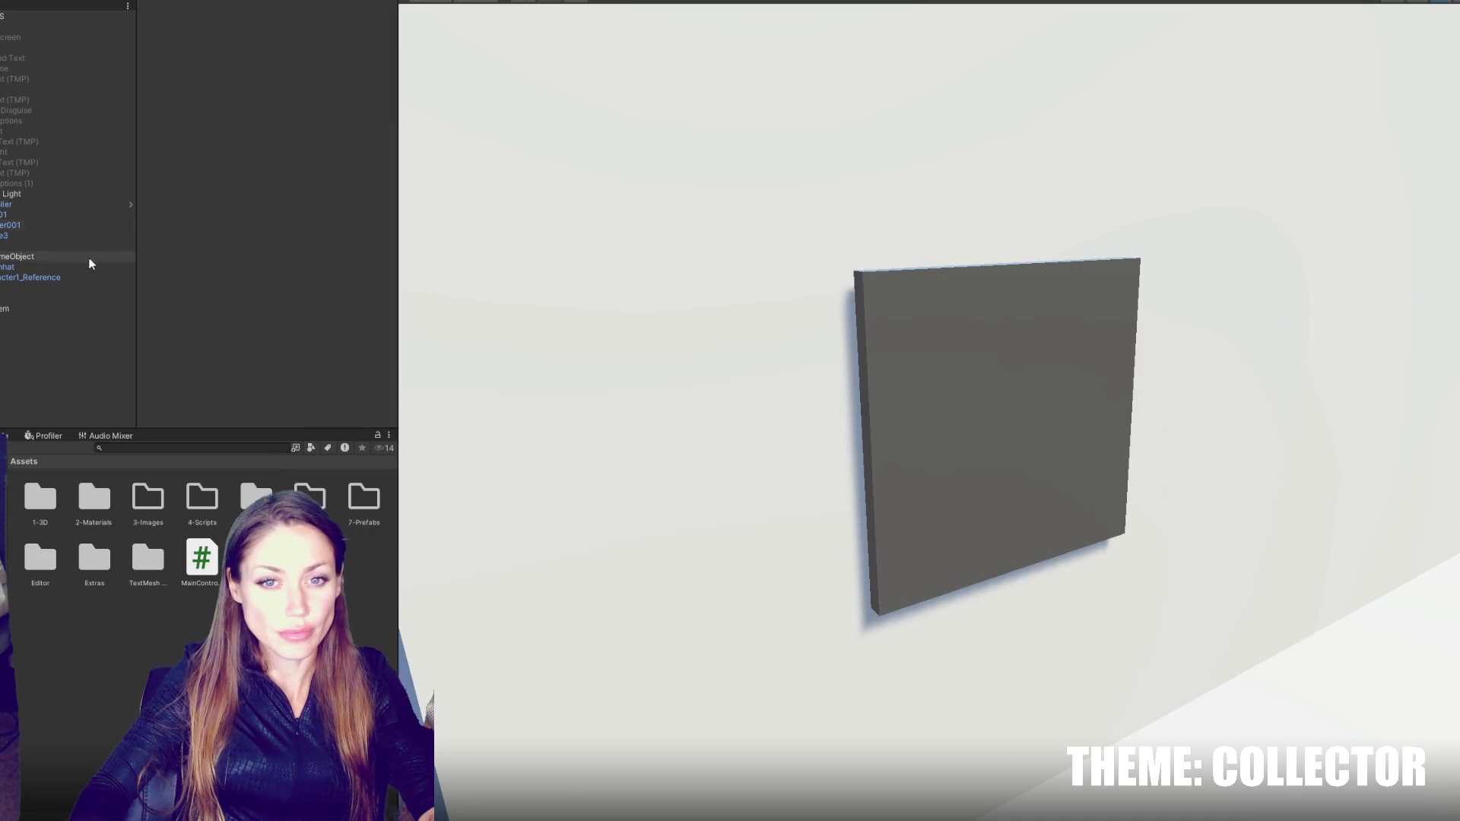
# - Go to the first compile error and change cam to camera.Main on line 48, then save
pyautogui.doubleClick(15, 462)
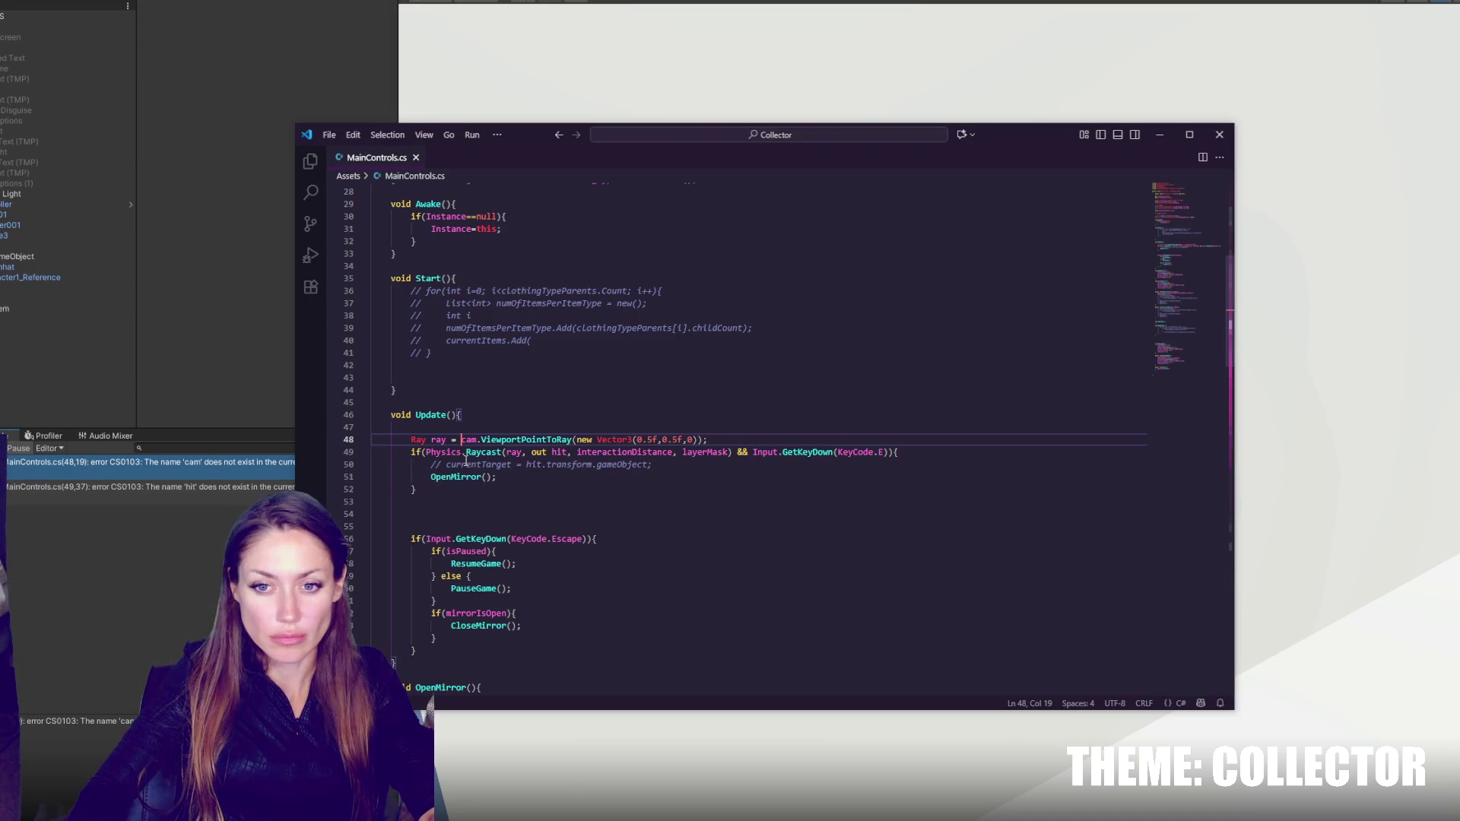
pyautogui.doubleClick(469, 439)
pyautogui.write('camera.Main')
pyautogui.hotkey('ctrl', 's')
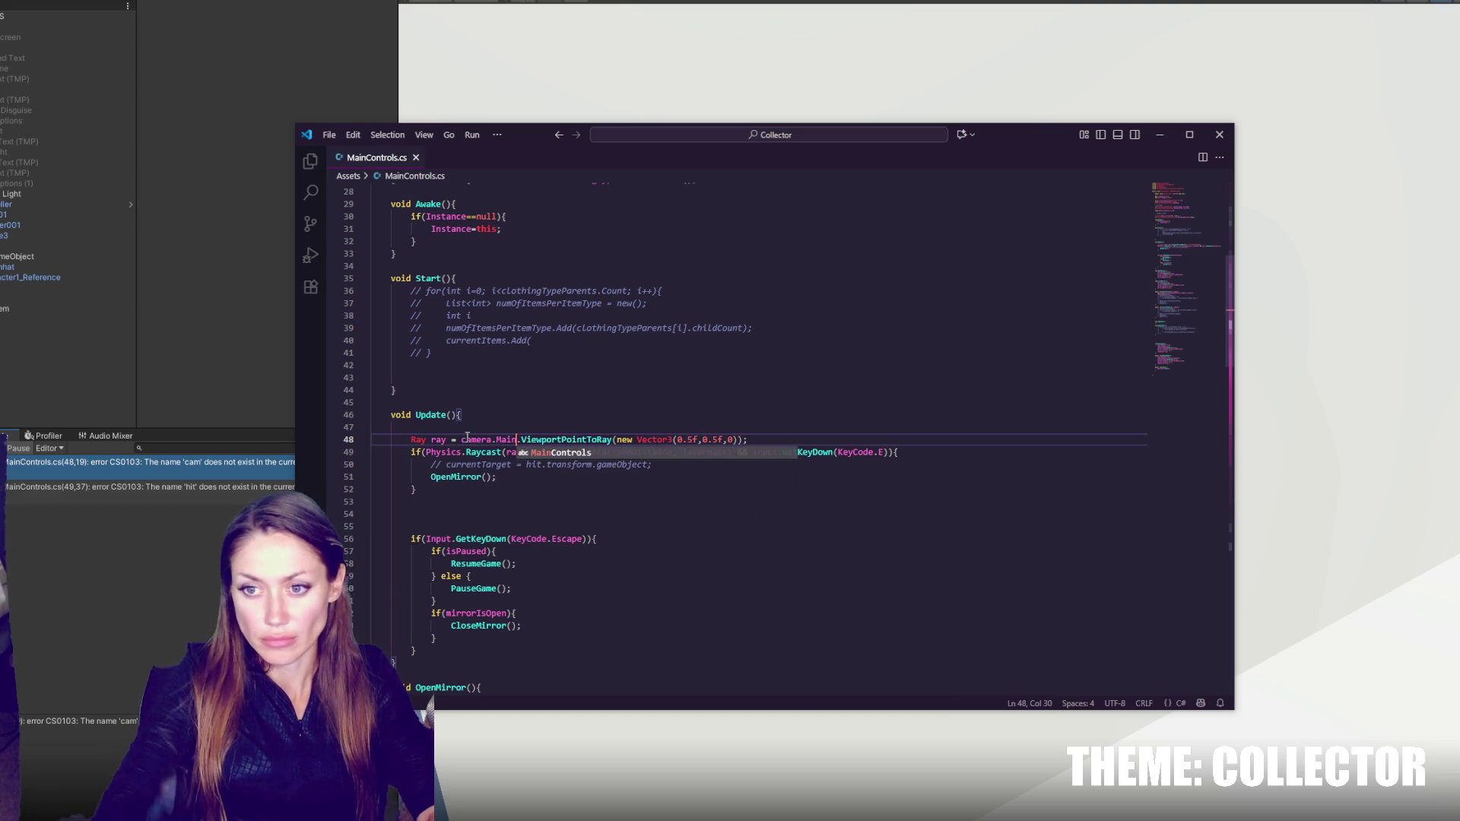
pyautogui.click(466, 438)
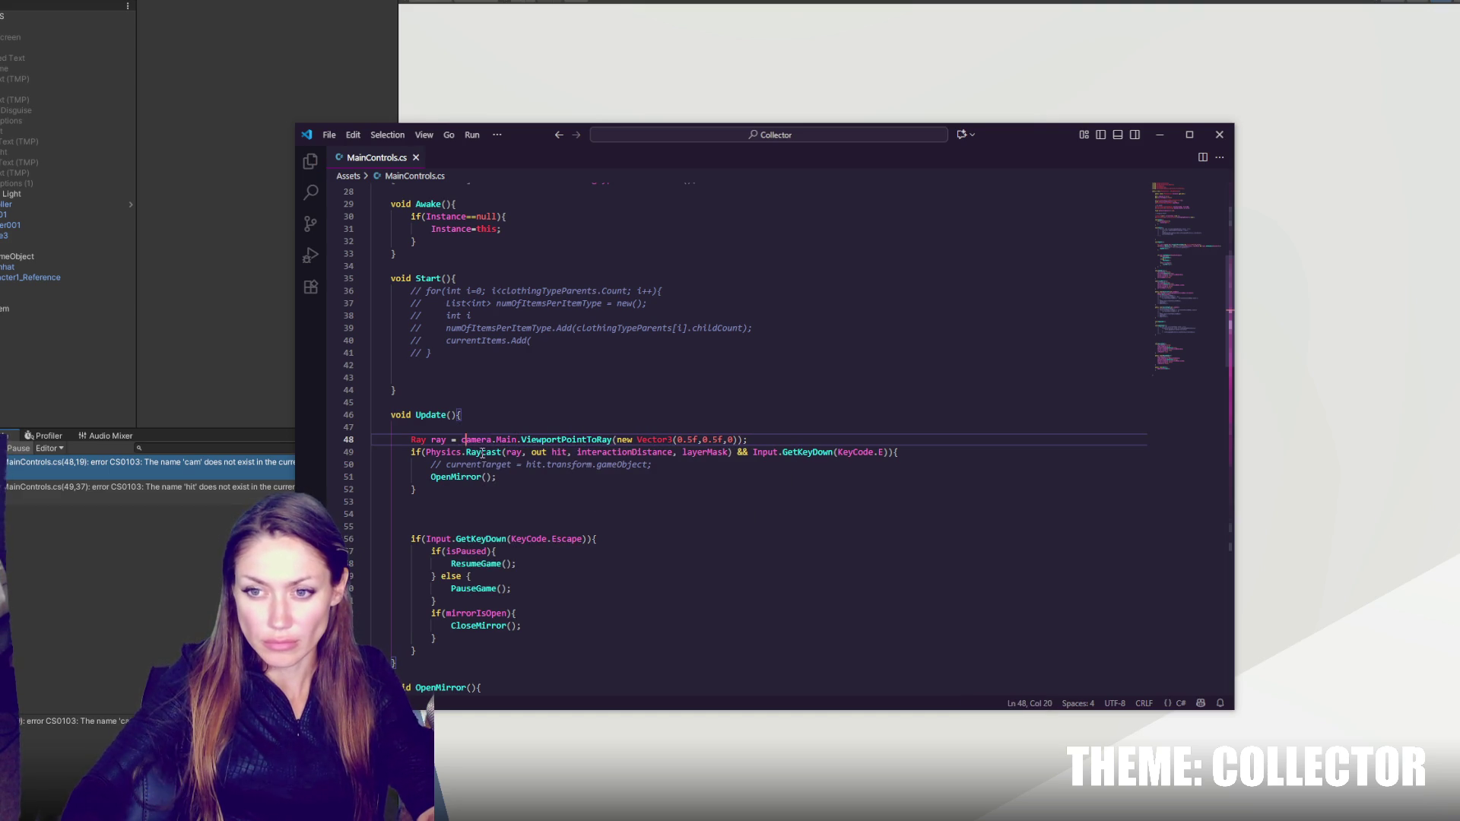
# - Fix the capitalization so the ray line uses Camera.main
pyautogui.press('BackSpace')
pyautogui.write('C')
pyautogui.moveTo(495, 439); pyautogui.dragTo(499, 439)
pyautogui.write('m')
pyautogui.click(118, 583)
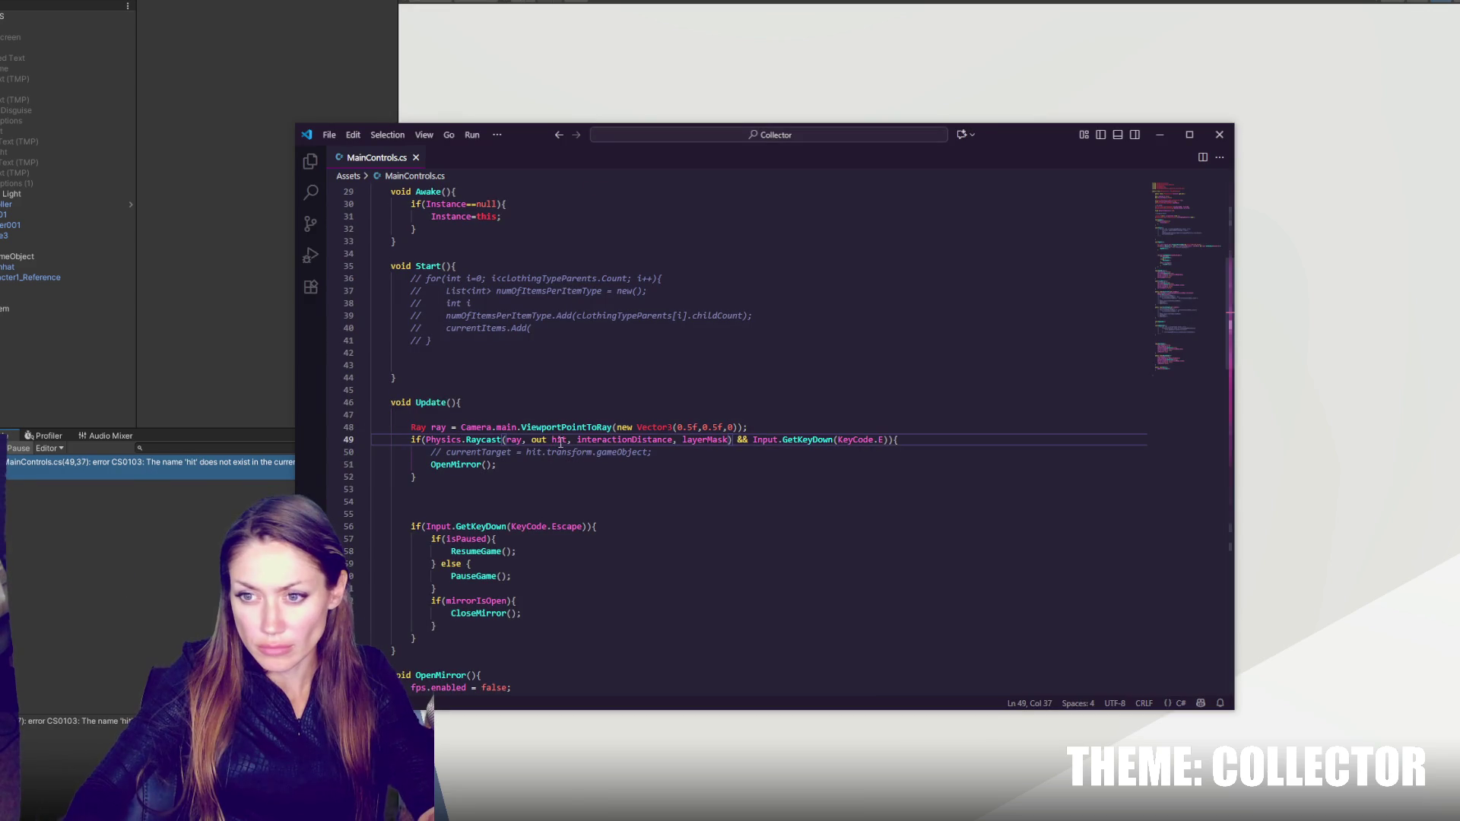
# - Declare 'RaycastHit hit;' below the ray line in Update
pyautogui.doubleClick(557, 441)
pyautogui.click(784, 429)
pyautogui.press('Return')
pyautogui.write('Hit hit;')
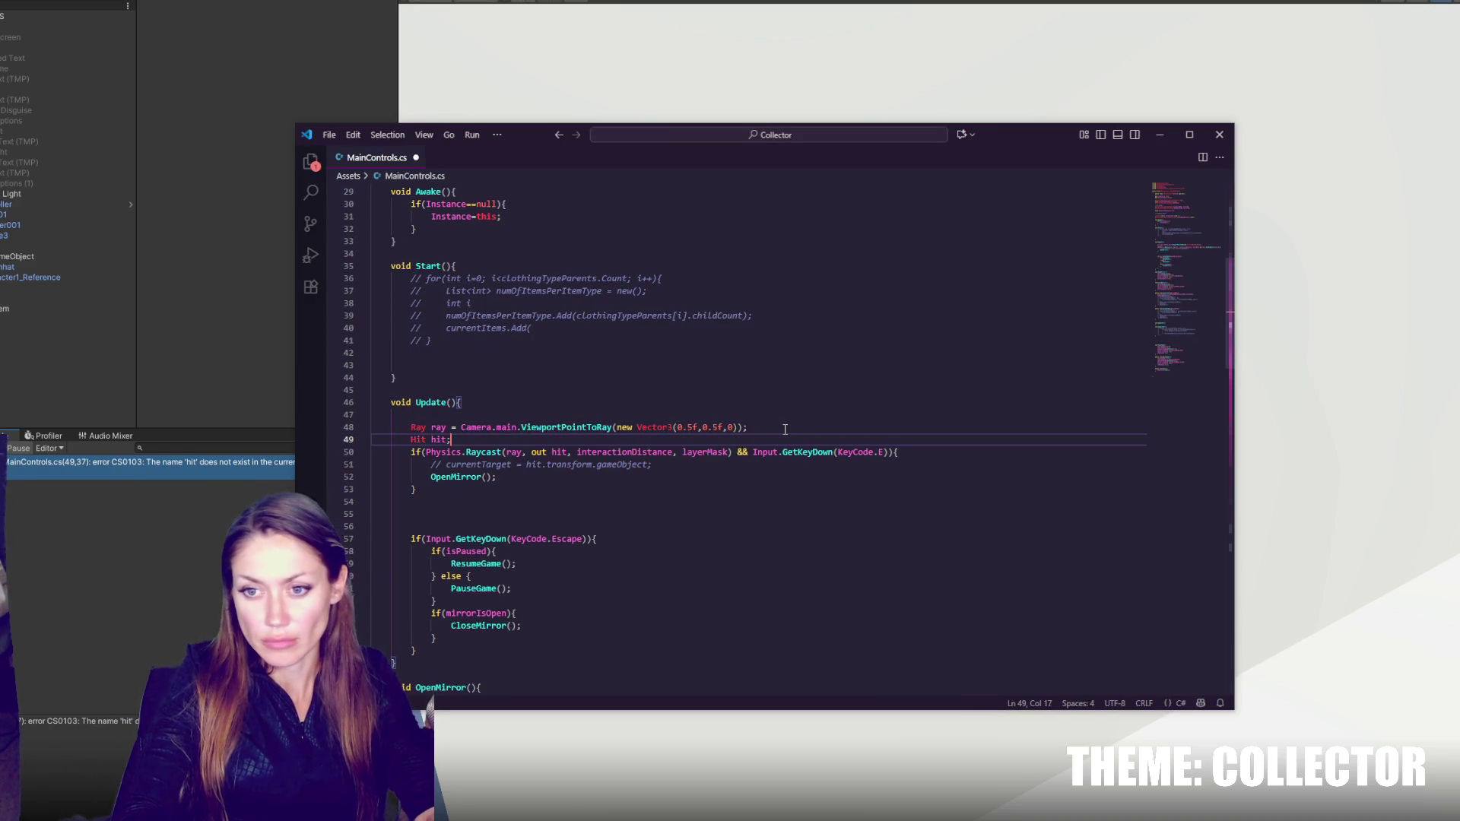
pyautogui.click(143, 526)
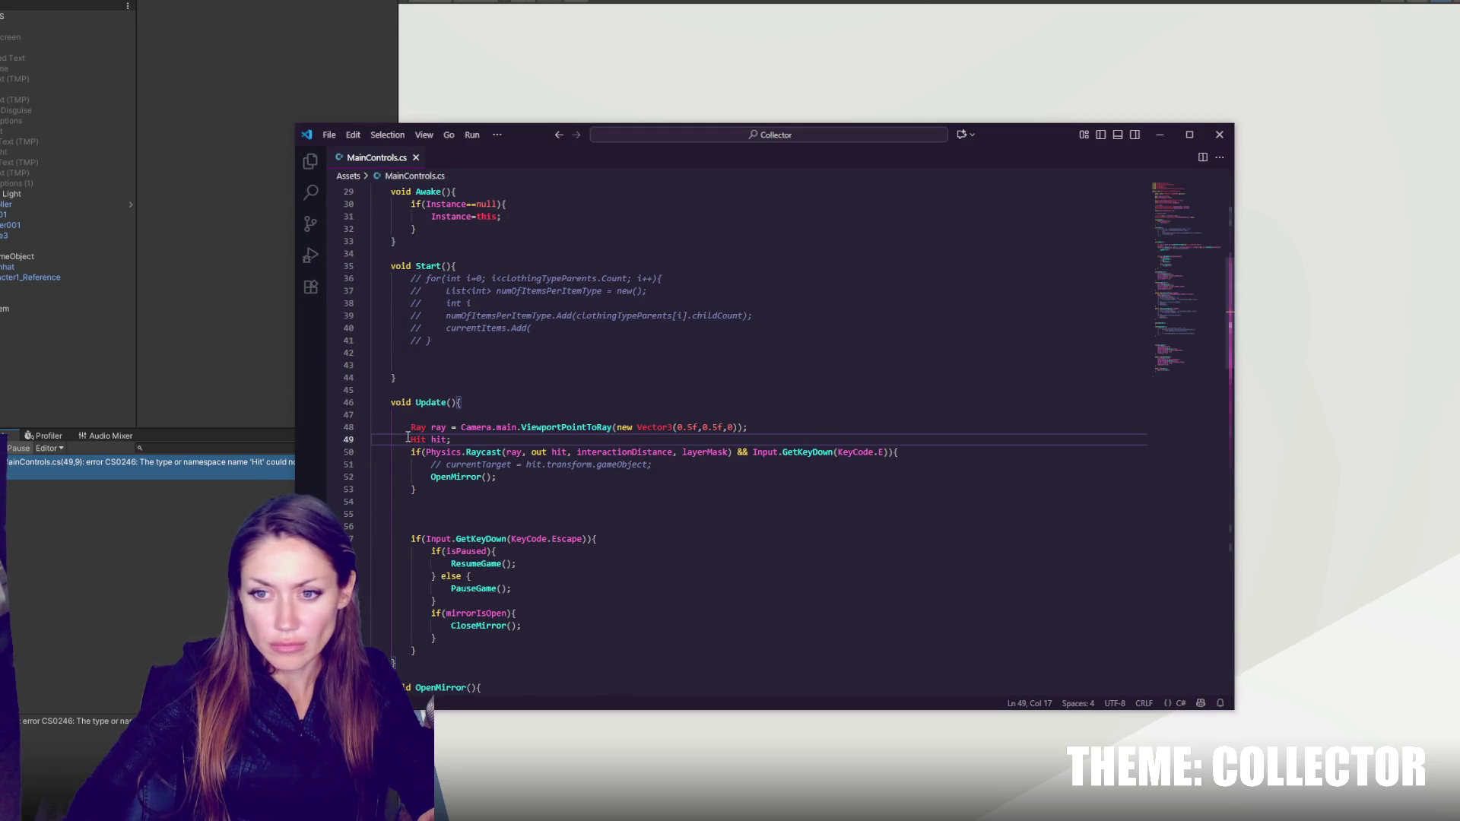
pyautogui.click(413, 439)
pyautogui.press('BackSpace')
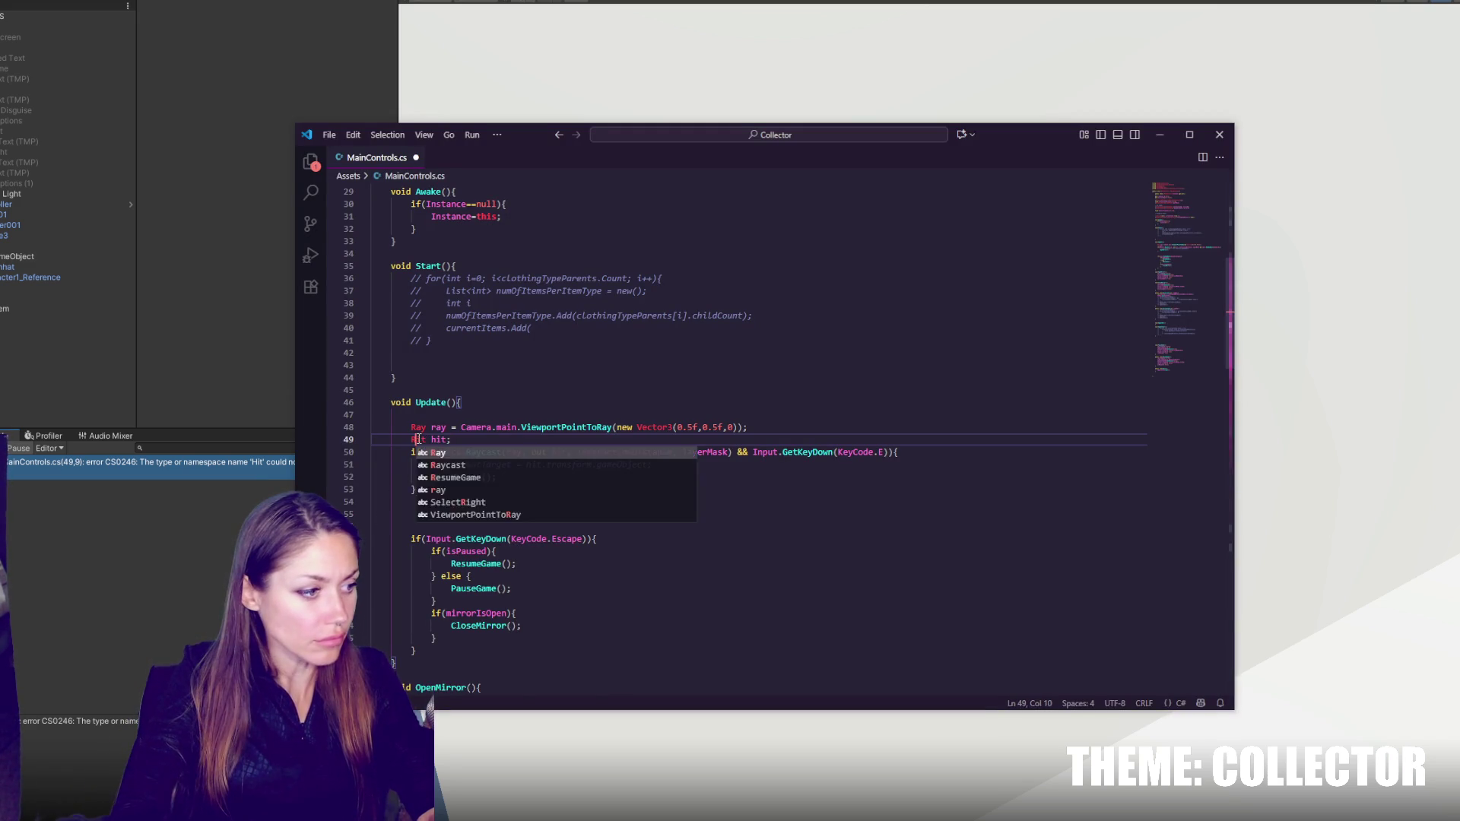
pyautogui.write('RaycastHi')
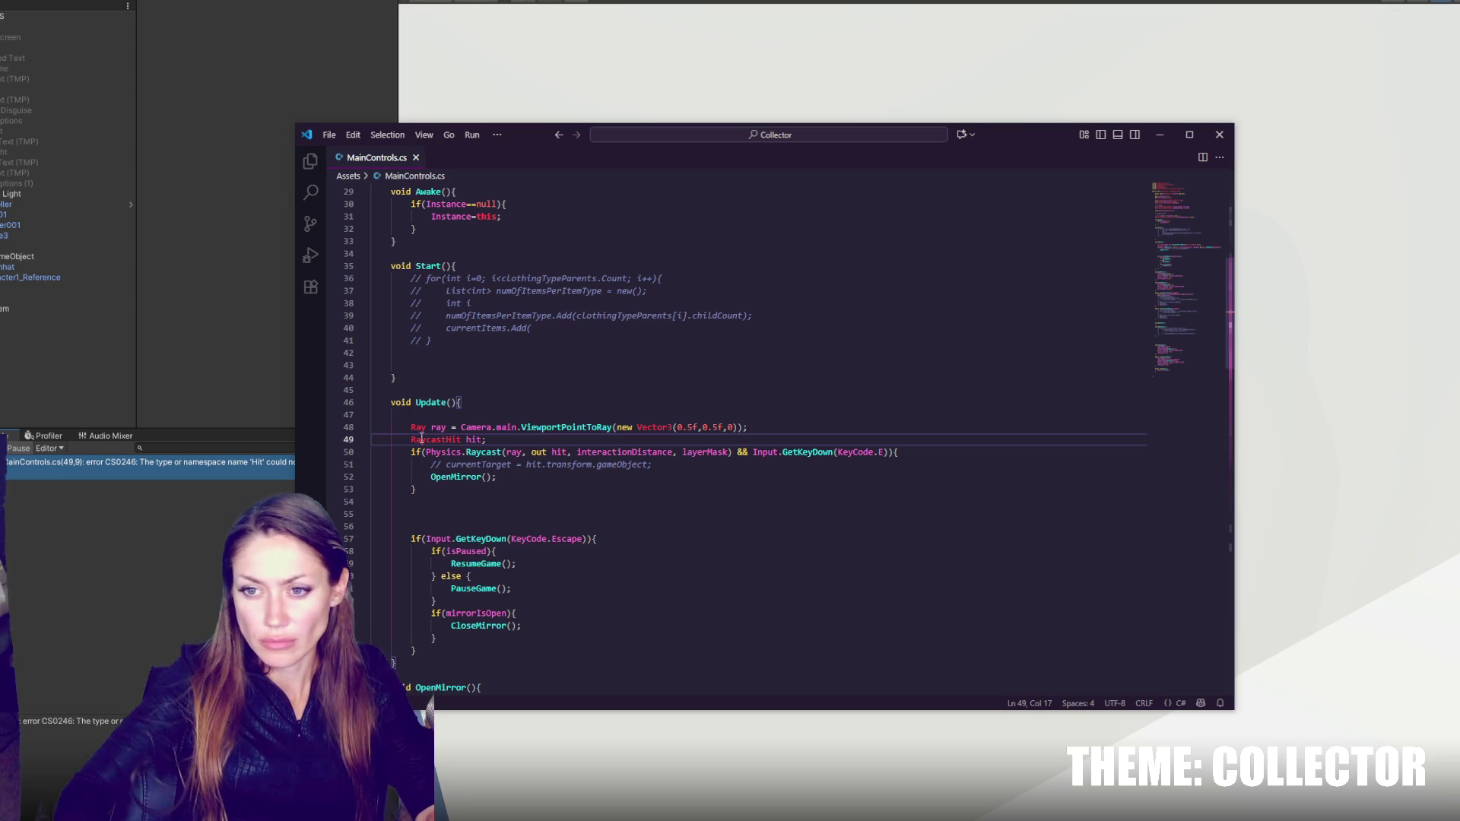
pyautogui.click(188, 553)
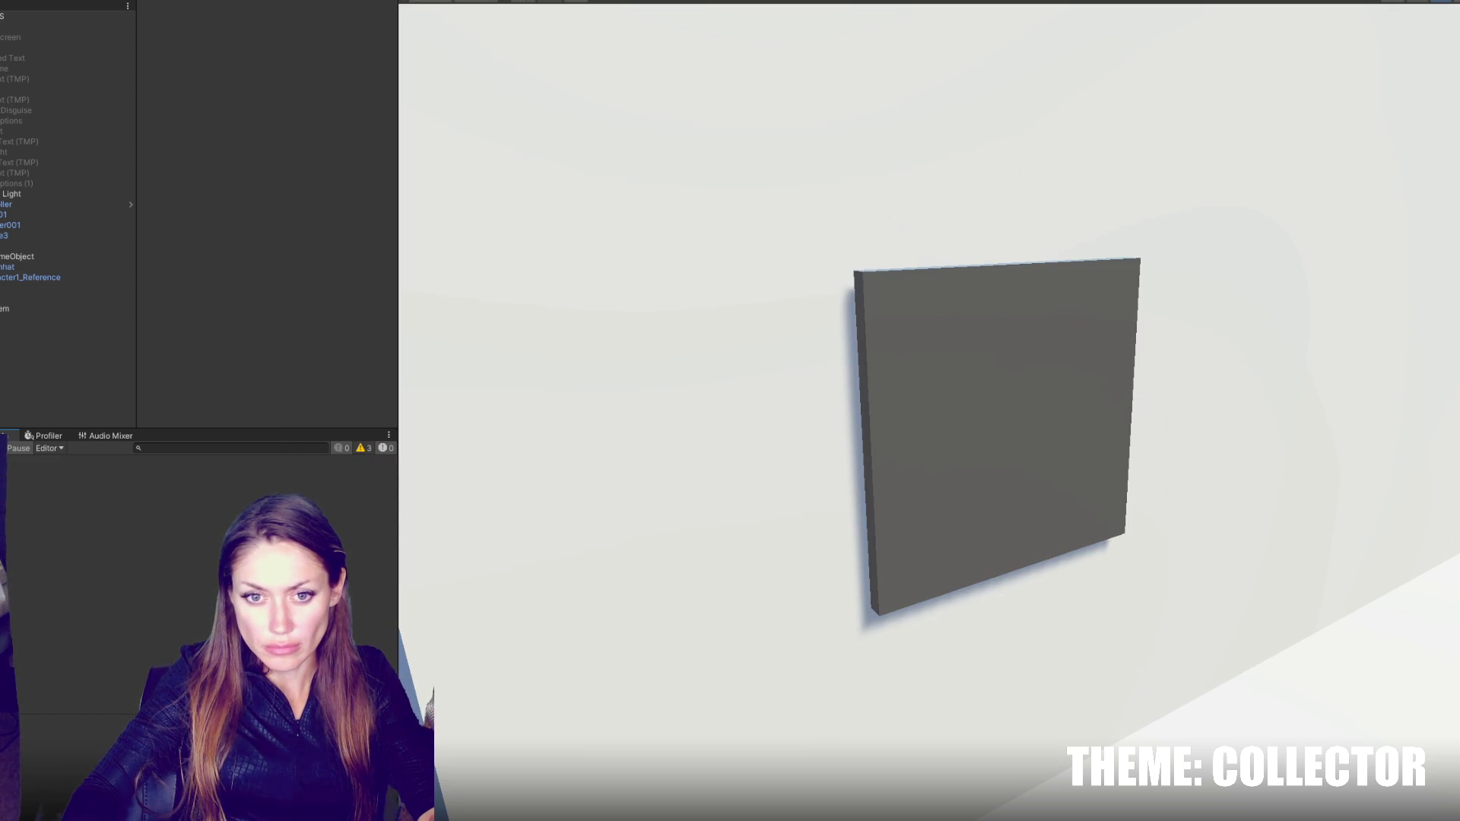
# - Create a 'Mirror' layer in User Layer 6 and put the mirror object on it
pyautogui.click(3, 435)
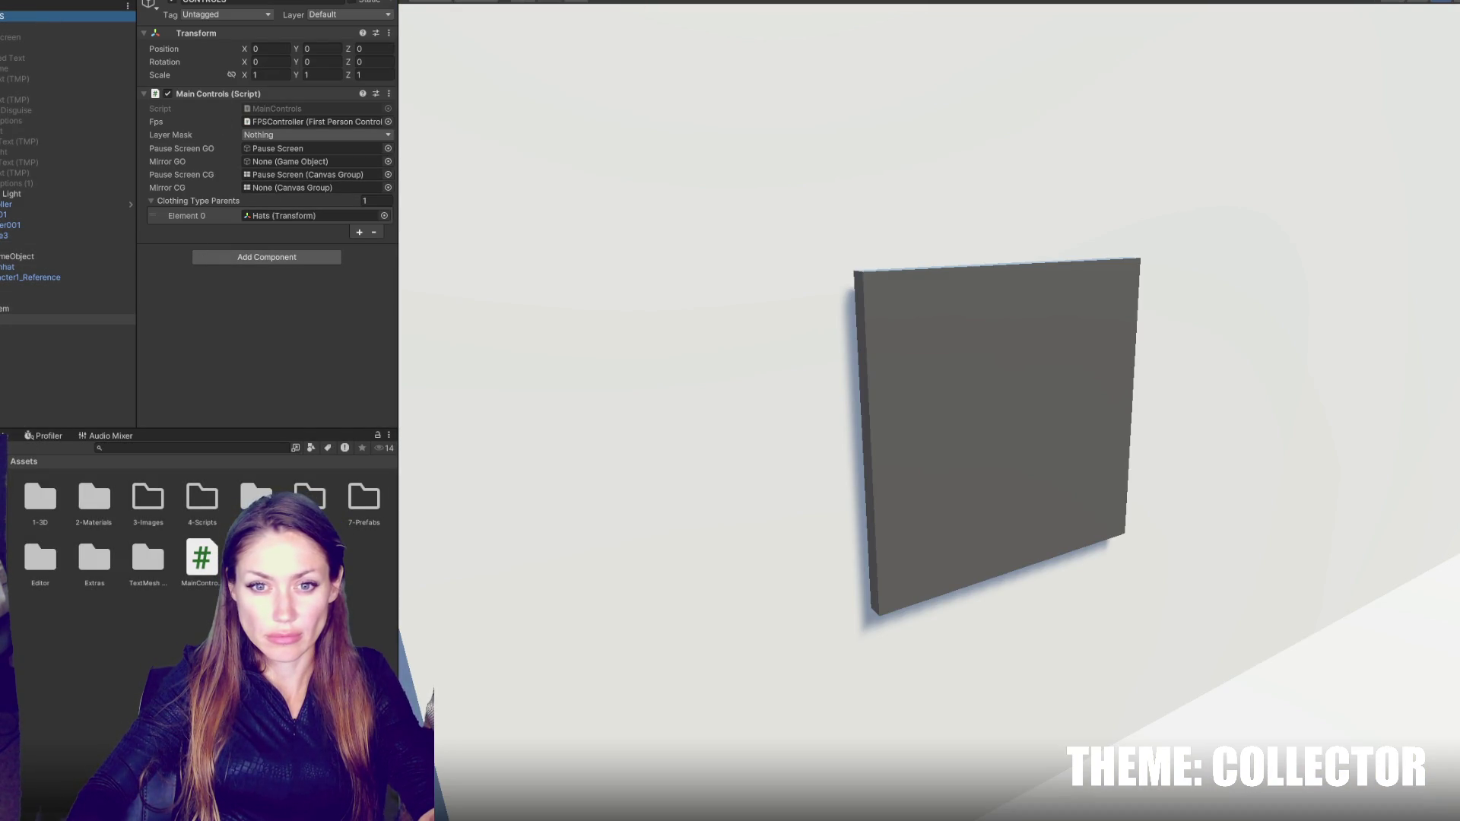
pyautogui.click(46, 319)
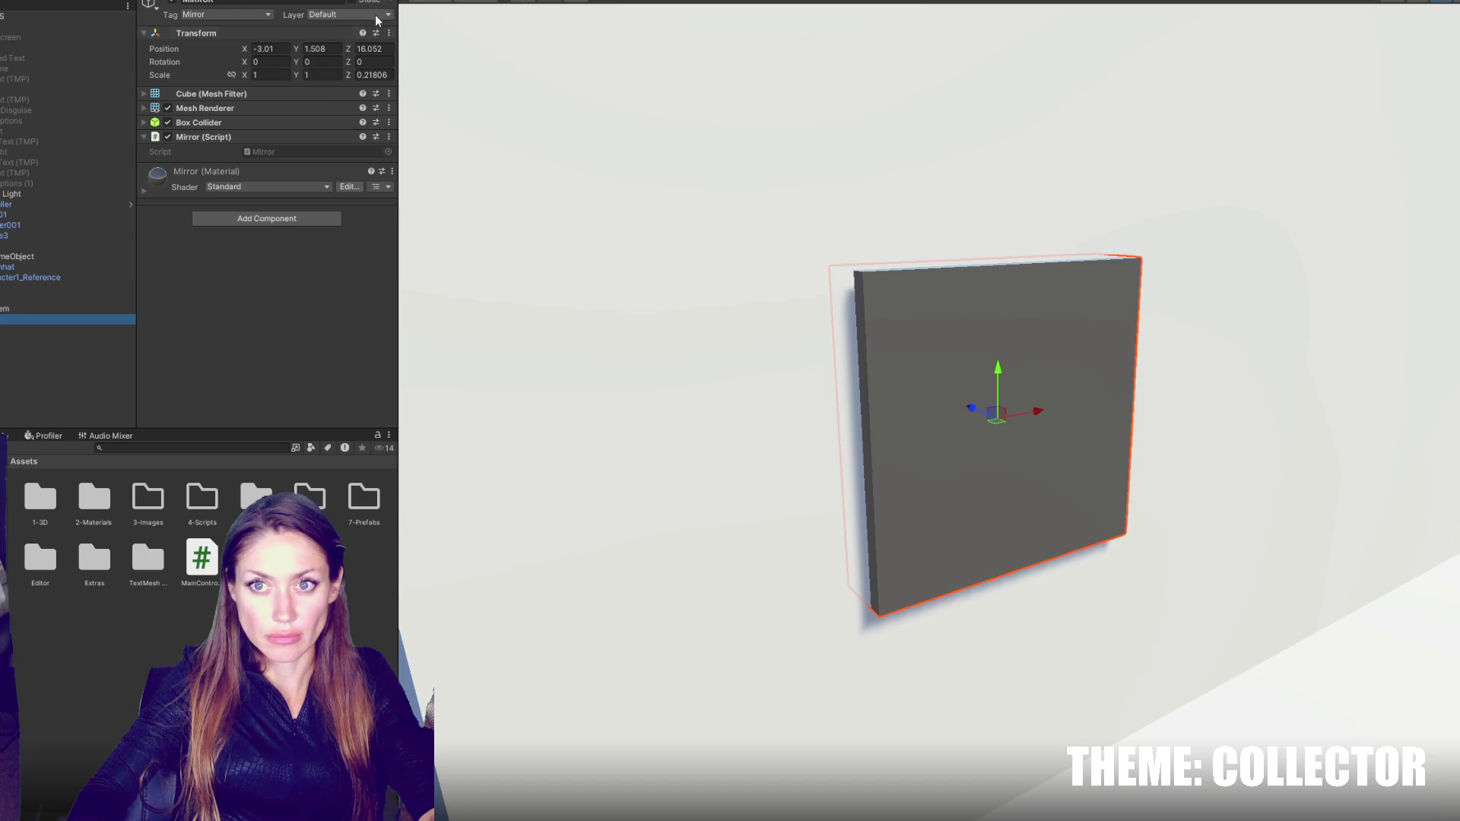
pyautogui.click(348, 15)
pyautogui.click(357, 106)
pyautogui.click(273, 154)
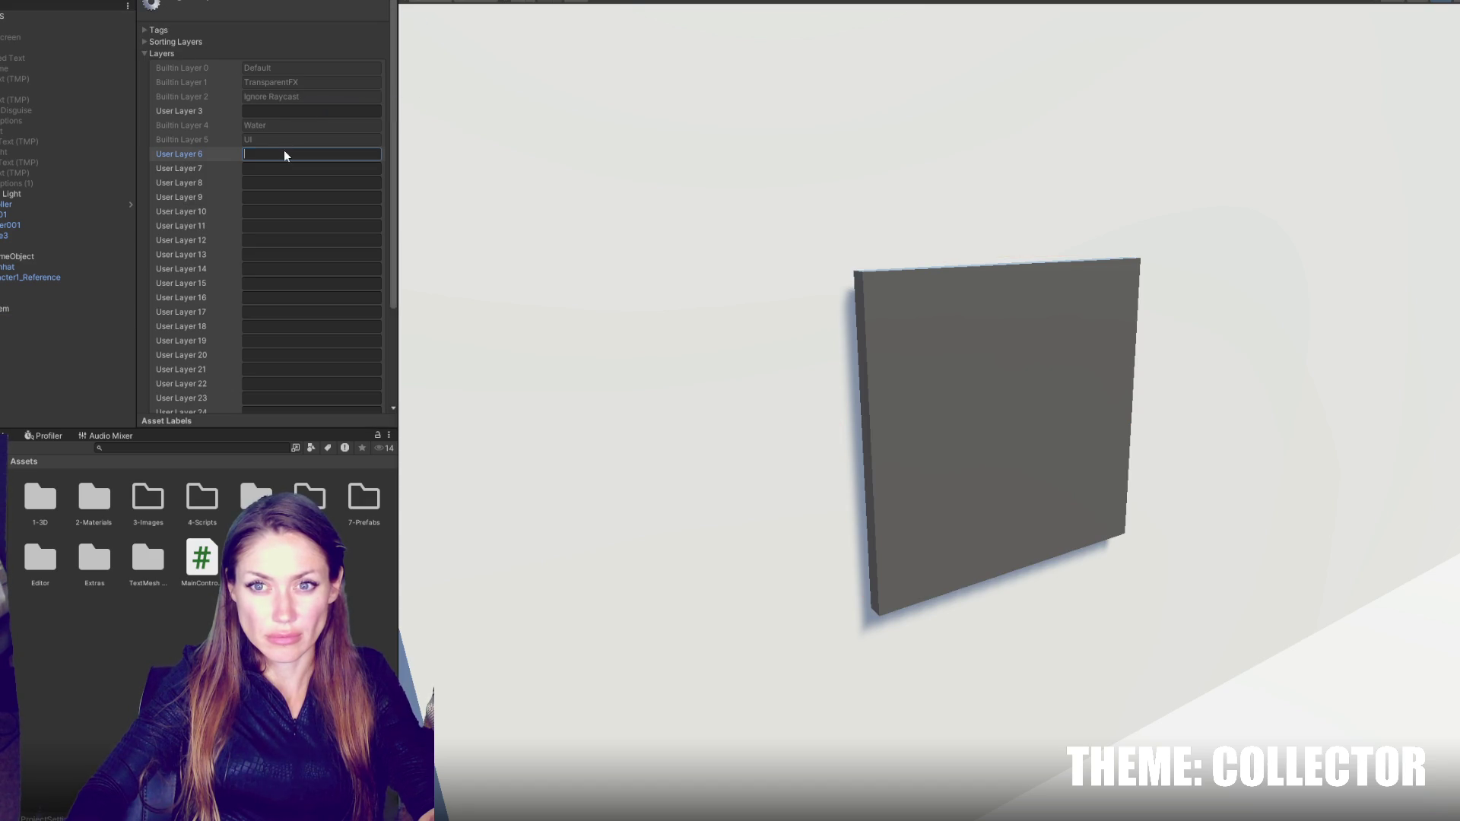
pyautogui.write('Mirror')
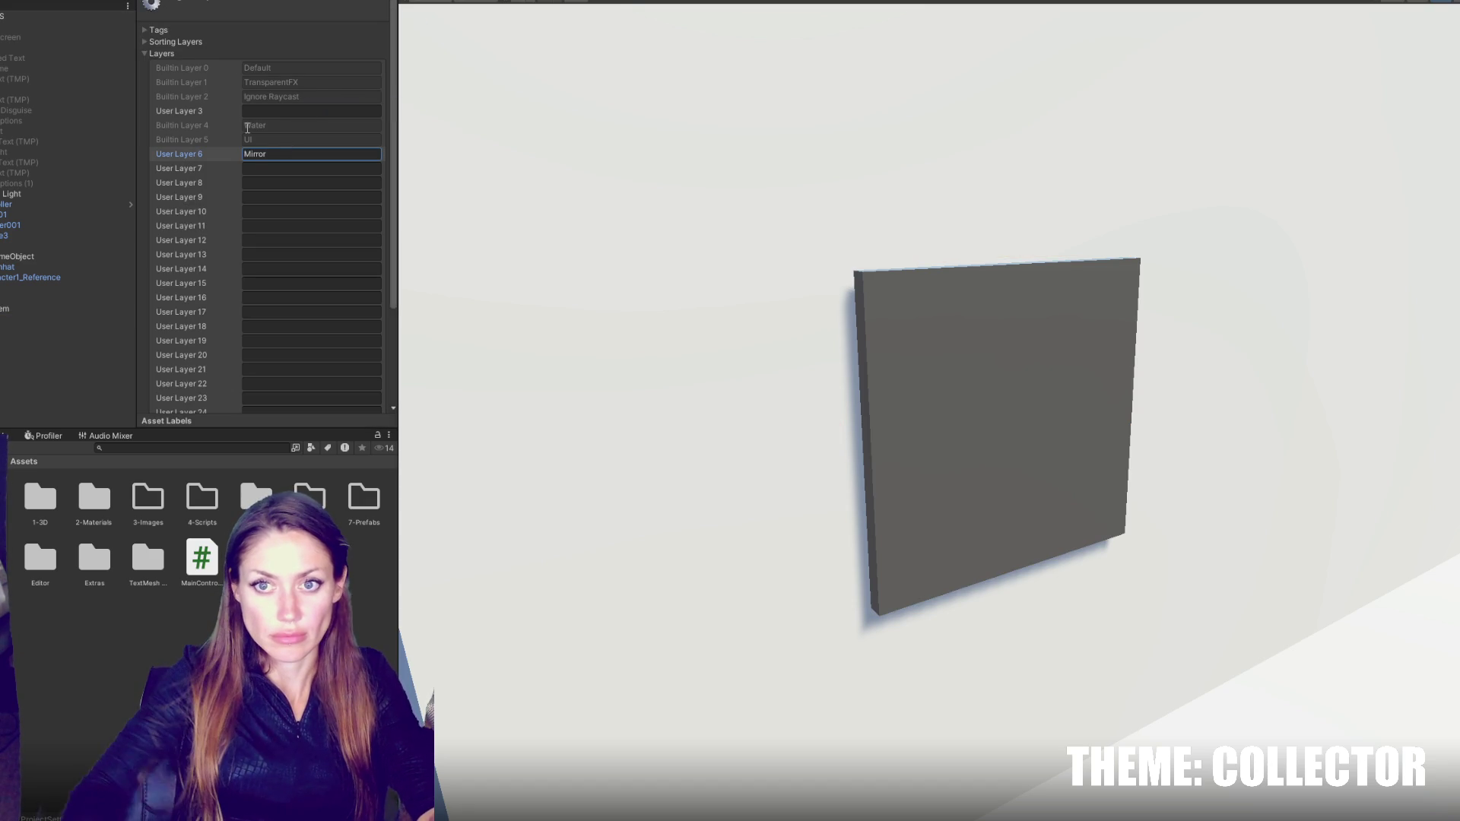
pyautogui.scroll(-3, 372, 357)
pyautogui.click(99, 319)
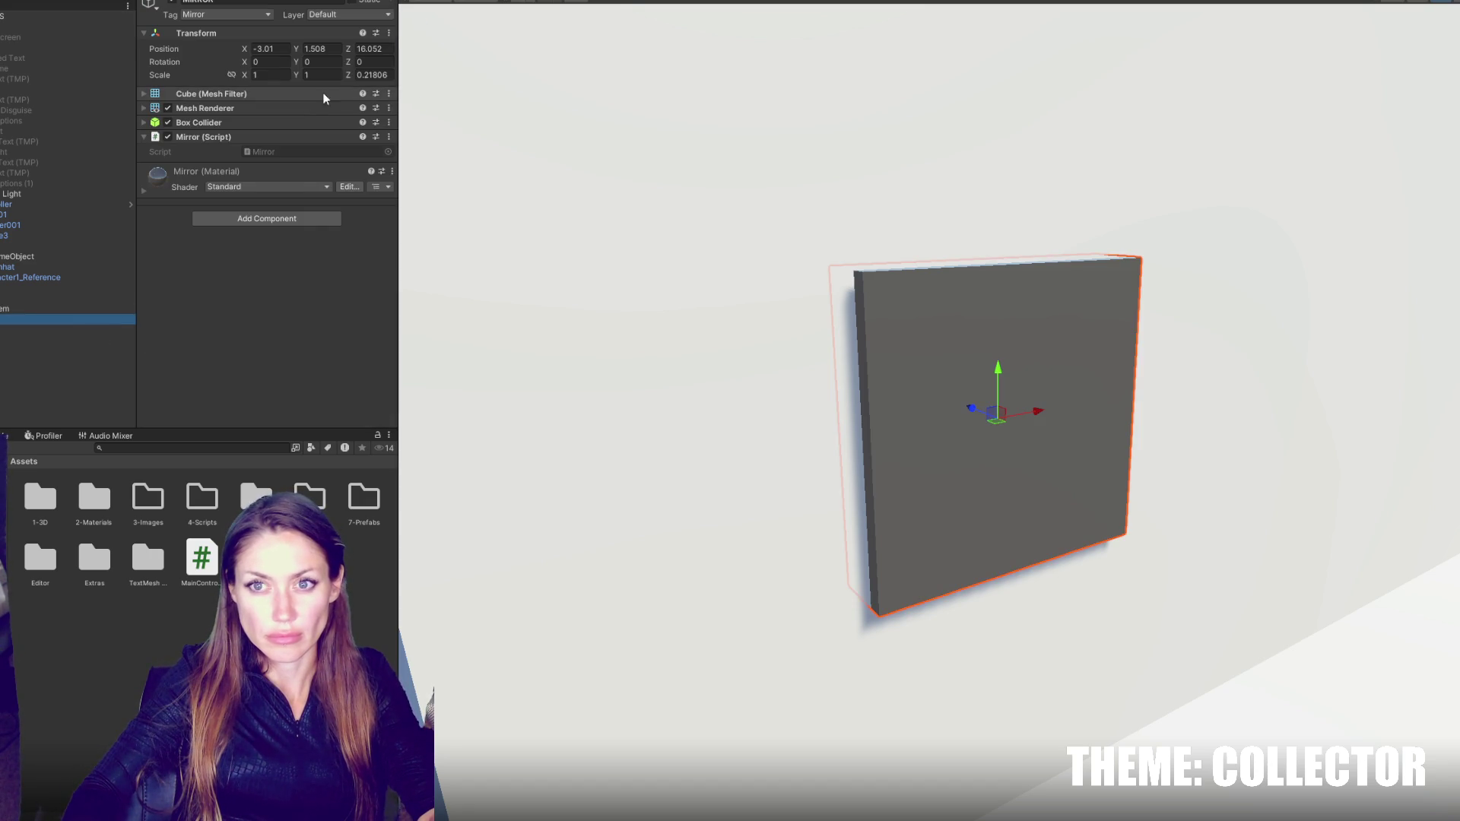
pyautogui.click(349, 14)
pyautogui.click(349, 100)
# - Set Main Controls' Layer Mask to Mirror and assign Change Disguise to the mirror fields
pyautogui.click(39, 17)
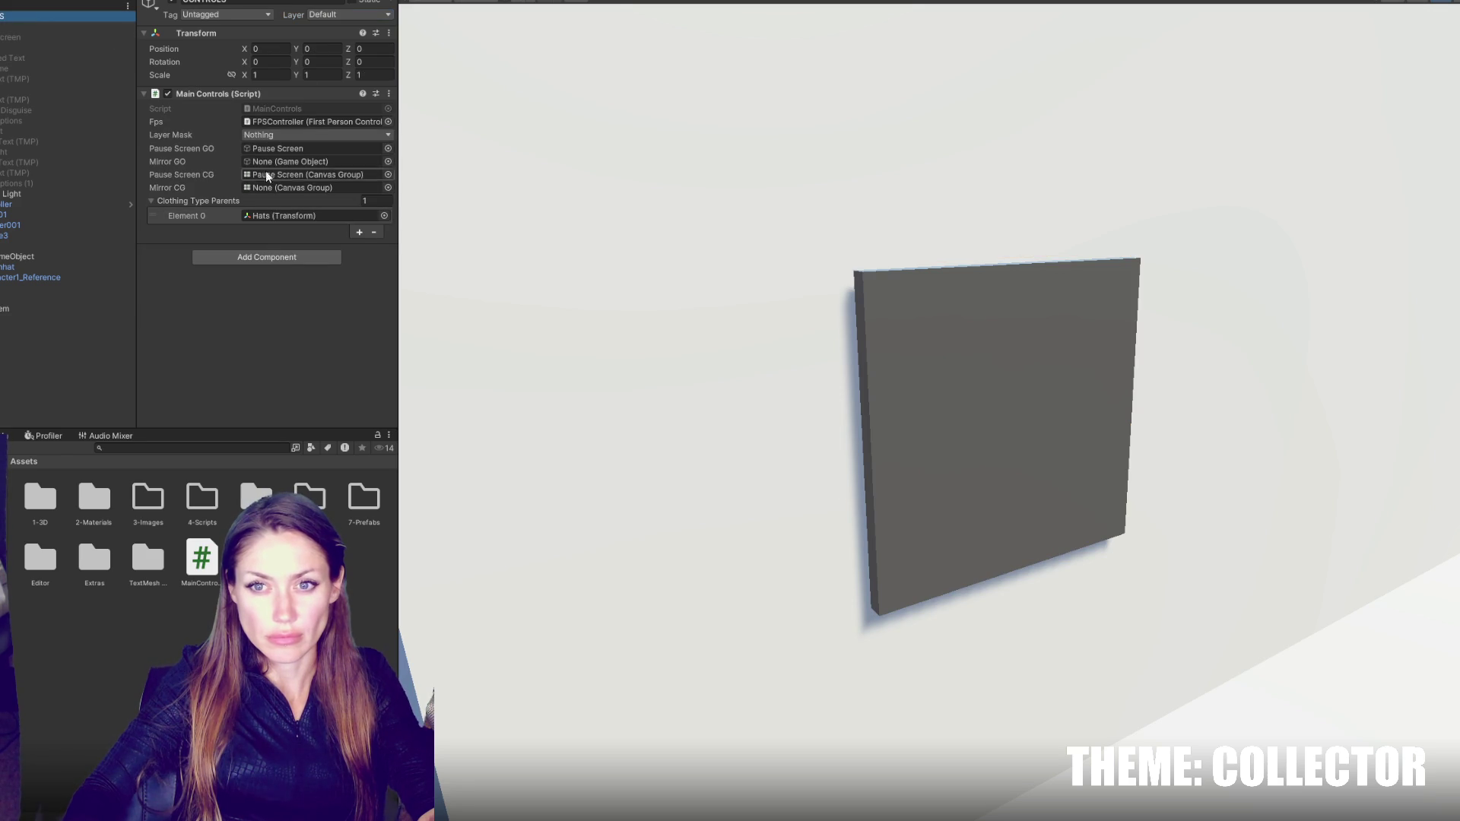
pyautogui.click(277, 135)
pyautogui.click(287, 241)
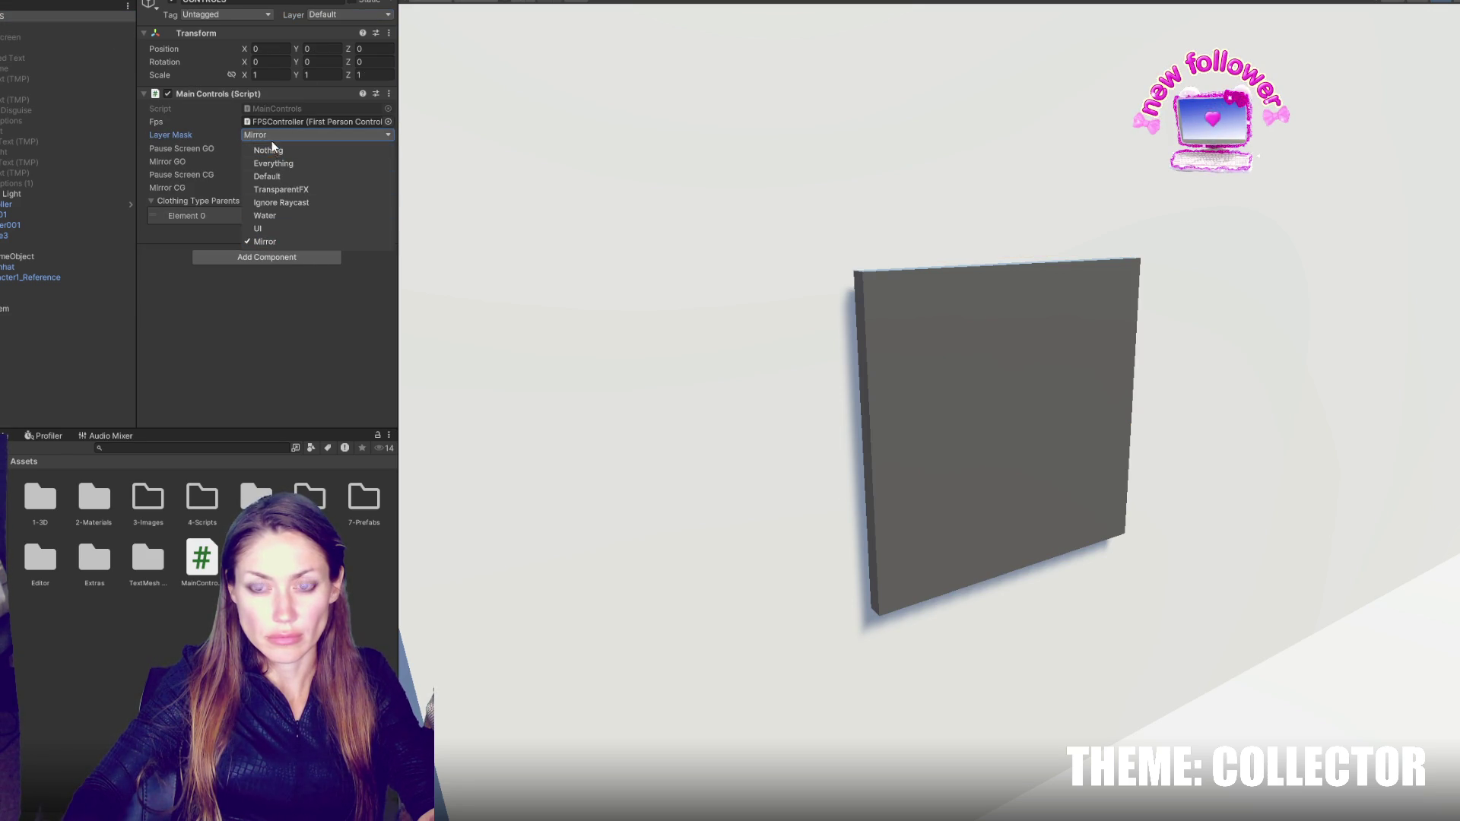
pyautogui.click(277, 136)
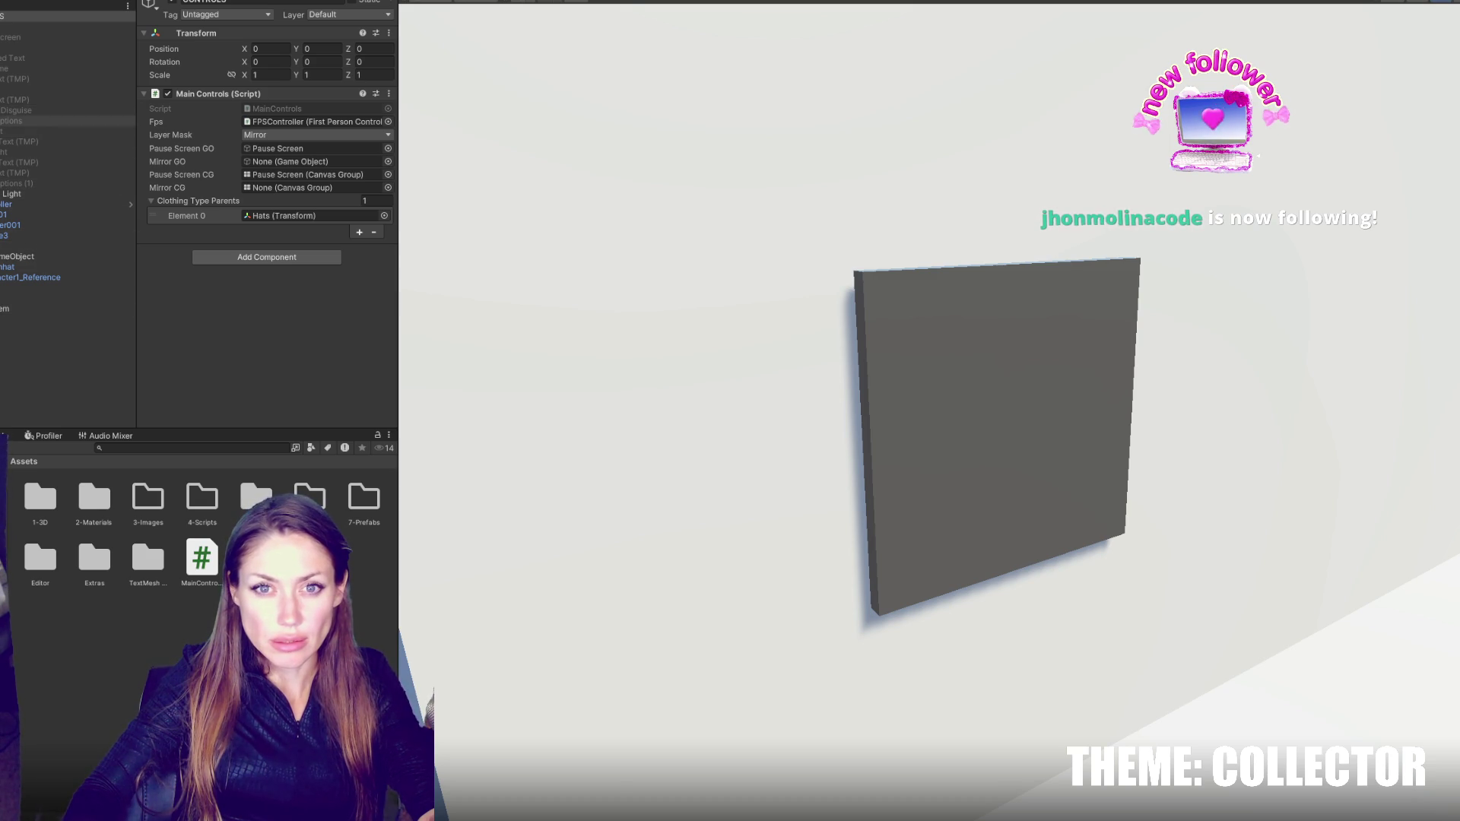
pyautogui.moveTo(16, 110)
pyautogui.mouseDown()
pyautogui.moveTo(122, 129)
pyautogui.moveTo(281, 190)
pyautogui.moveTo(45, 113)
pyautogui.moveTo(308, 169)
pyautogui.mouseUp()
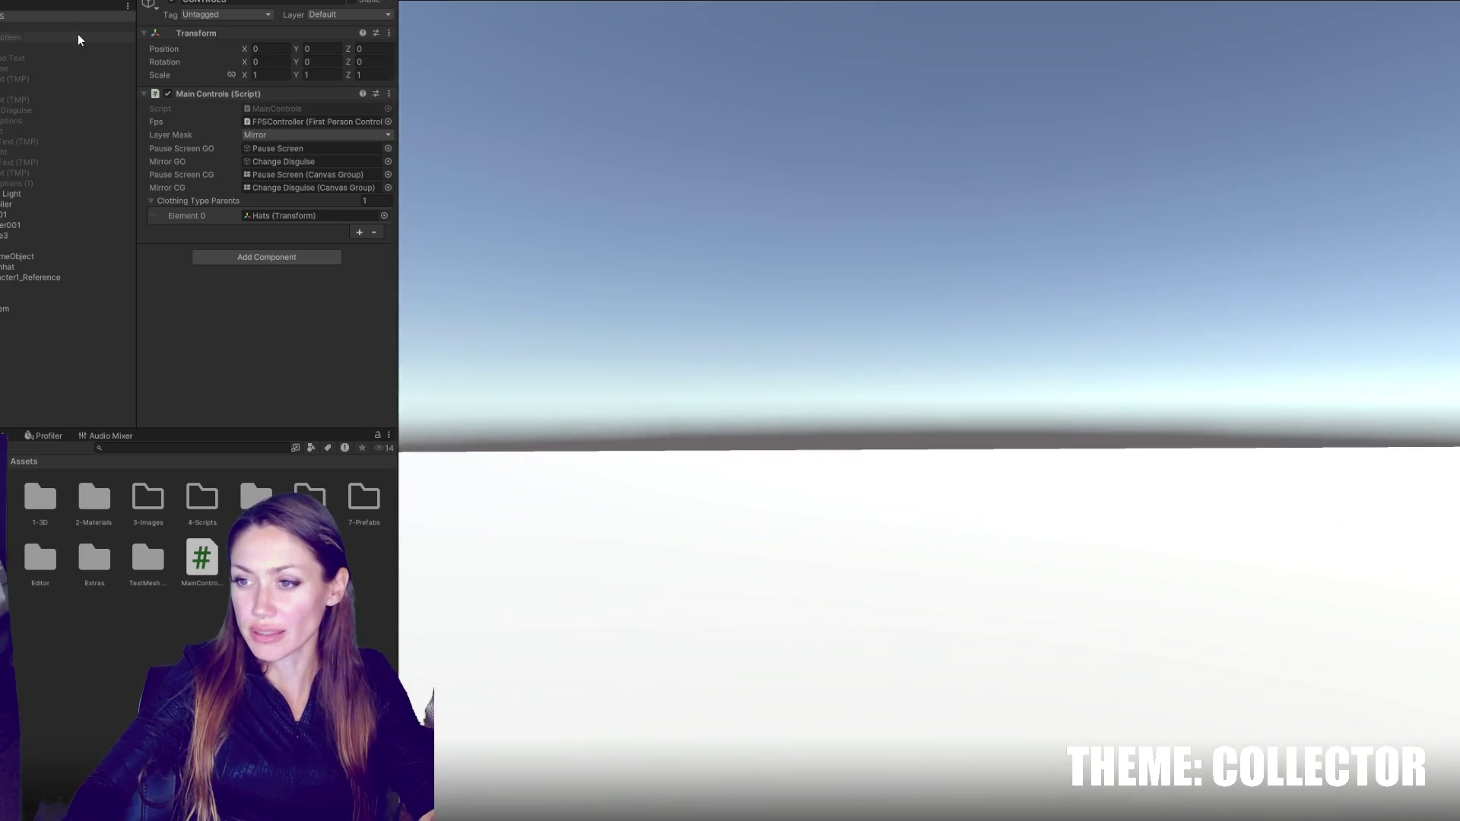
# - In Play mode, walk to the mirror and click the '<' arrow in the disguise panel
pyautogui.press('w')
pyautogui.press('w')
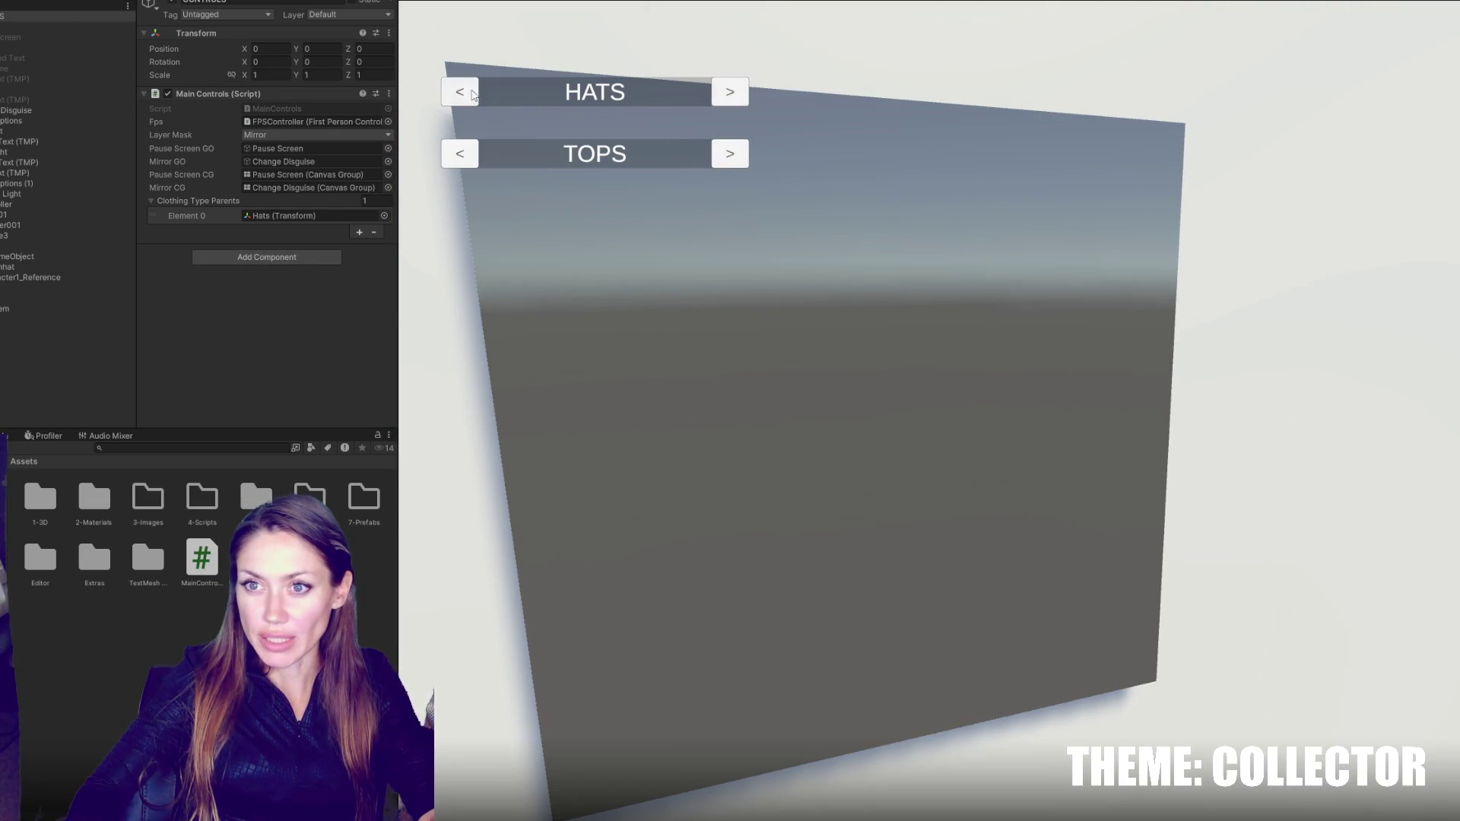
pyautogui.click(459, 164)
pyautogui.click(6, 436)
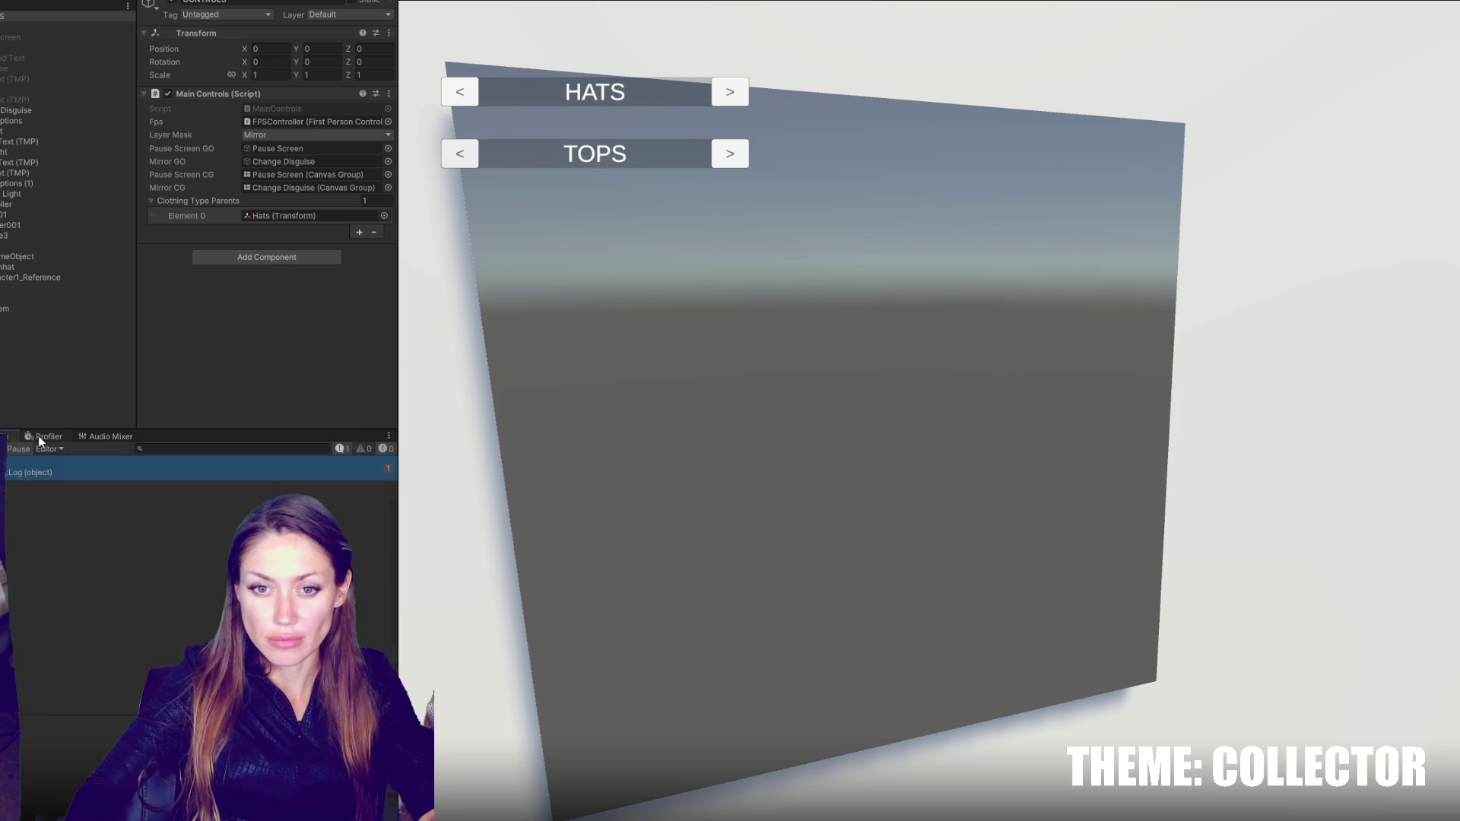
pyautogui.hotkey('alt', 'Tab')
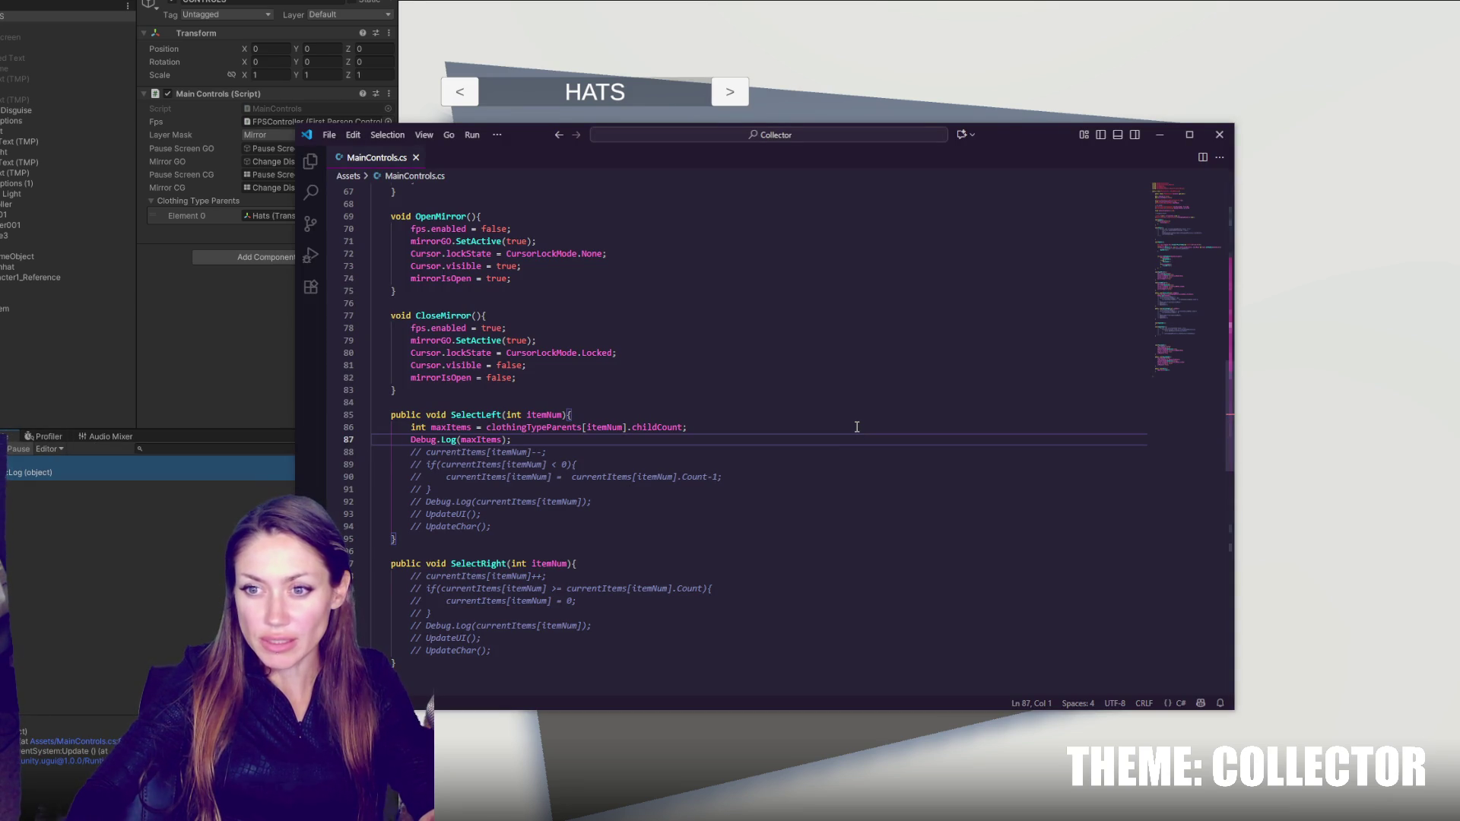
# - Select the commented-out lines 88–94 in SelectLeft for review, then return to Unity
pyautogui.moveTo(516, 453); pyautogui.dragTo(566, 528)
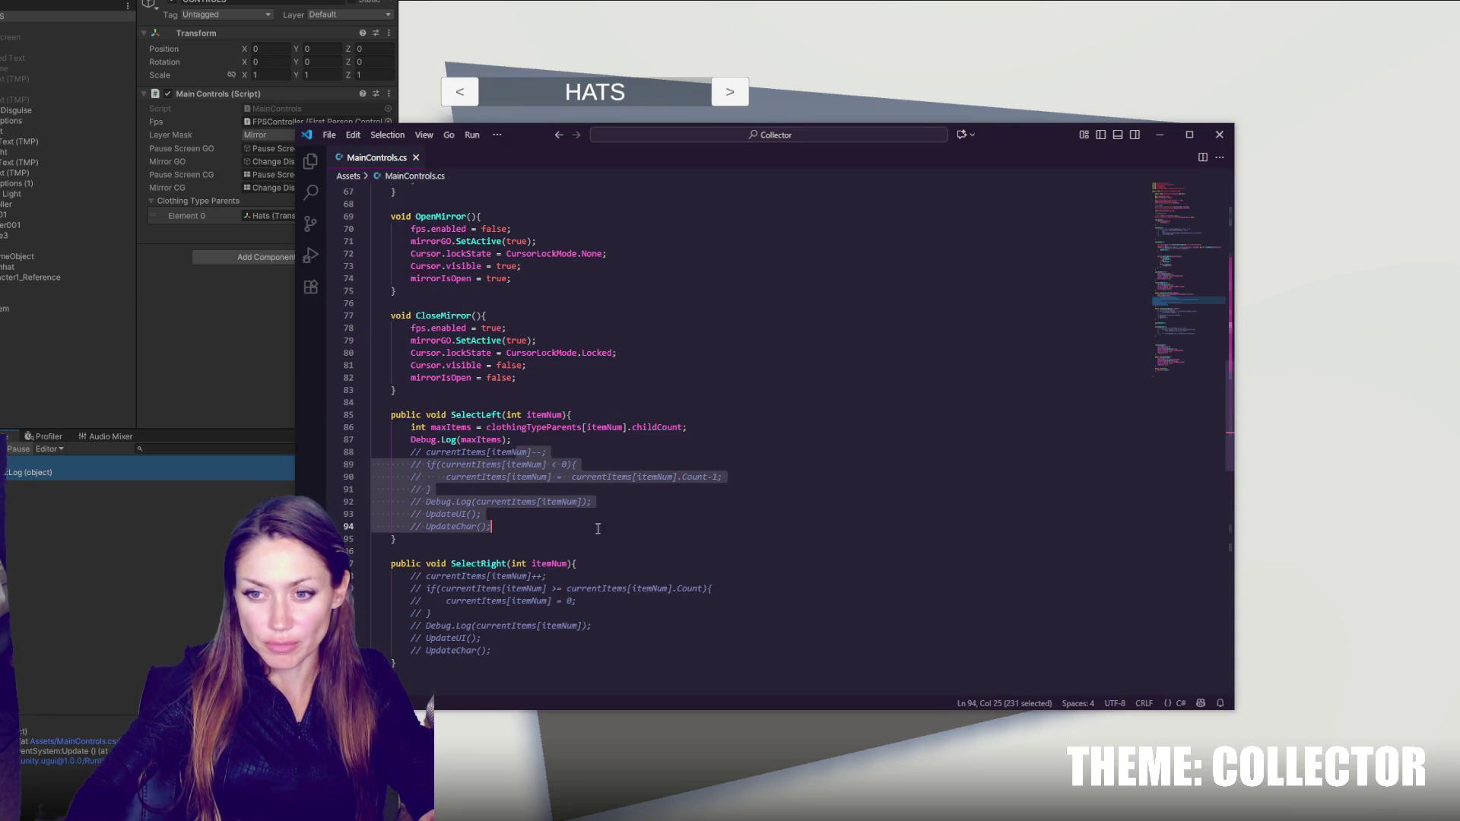
pyautogui.click(685, 29)
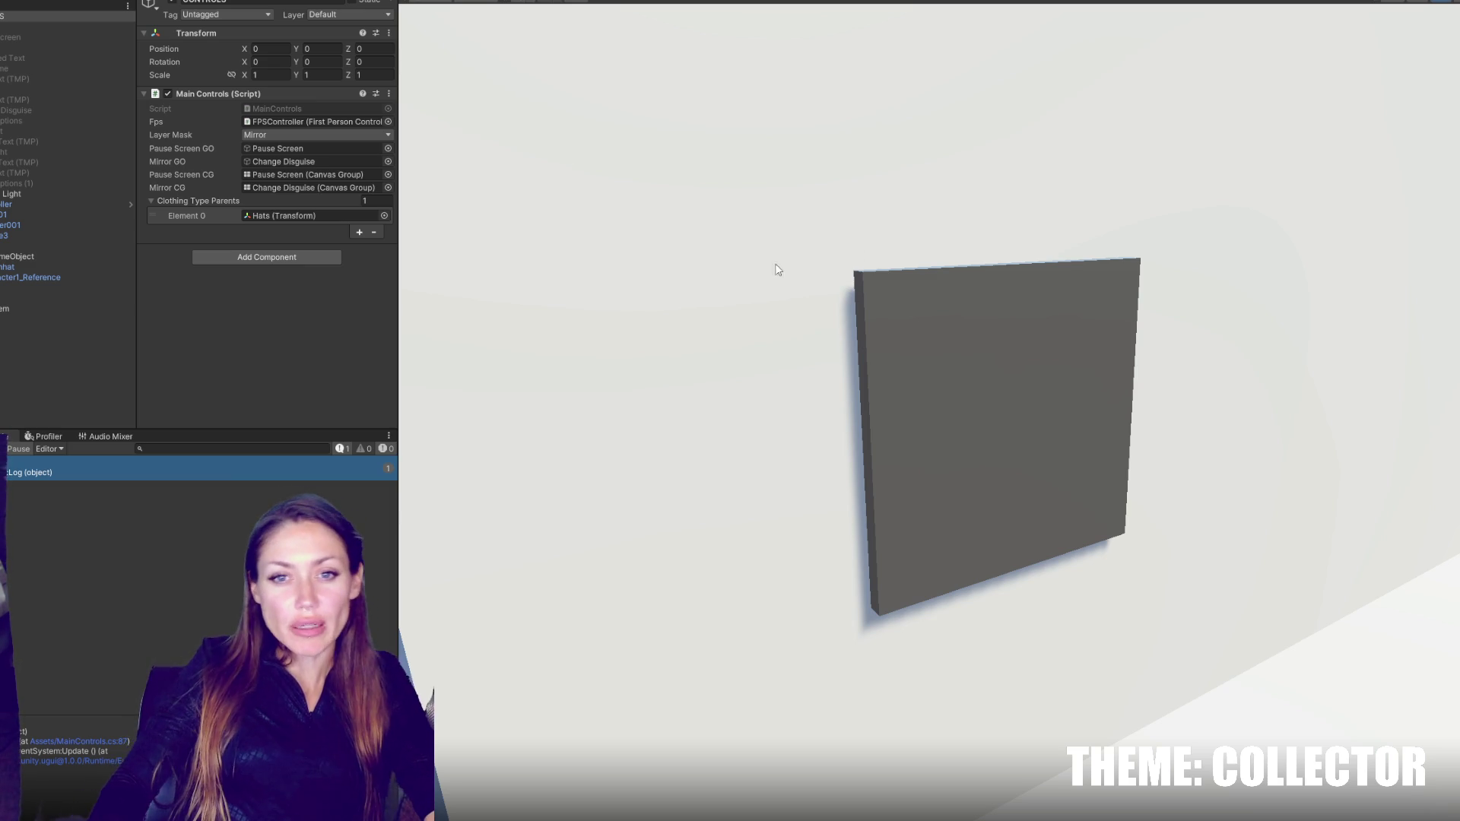
# - Inspect the empty GameObject and the Hats object, then orbit the Scene view around the mirror wall
pyautogui.click(43, 255)
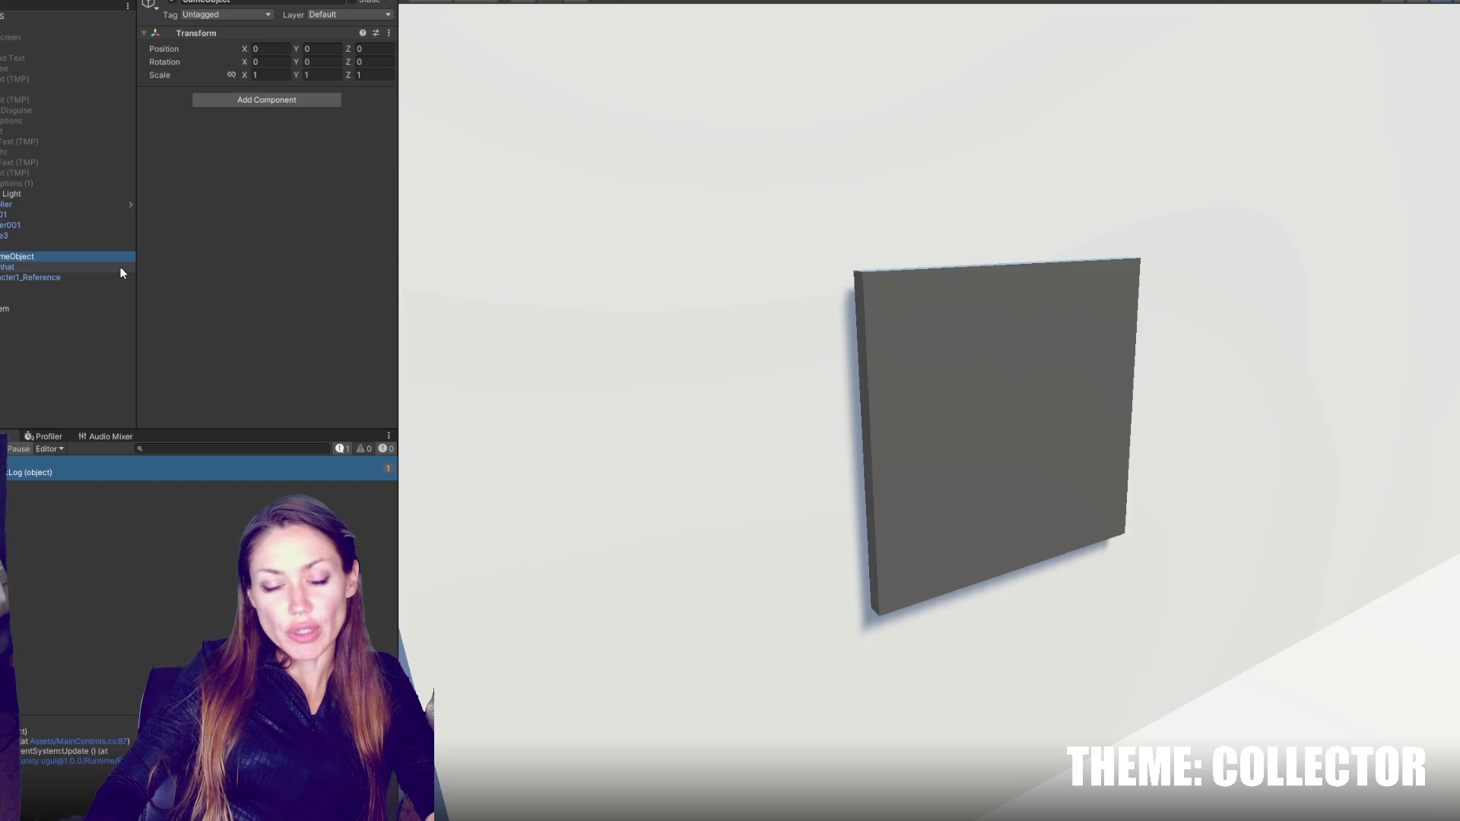
pyautogui.click(119, 246)
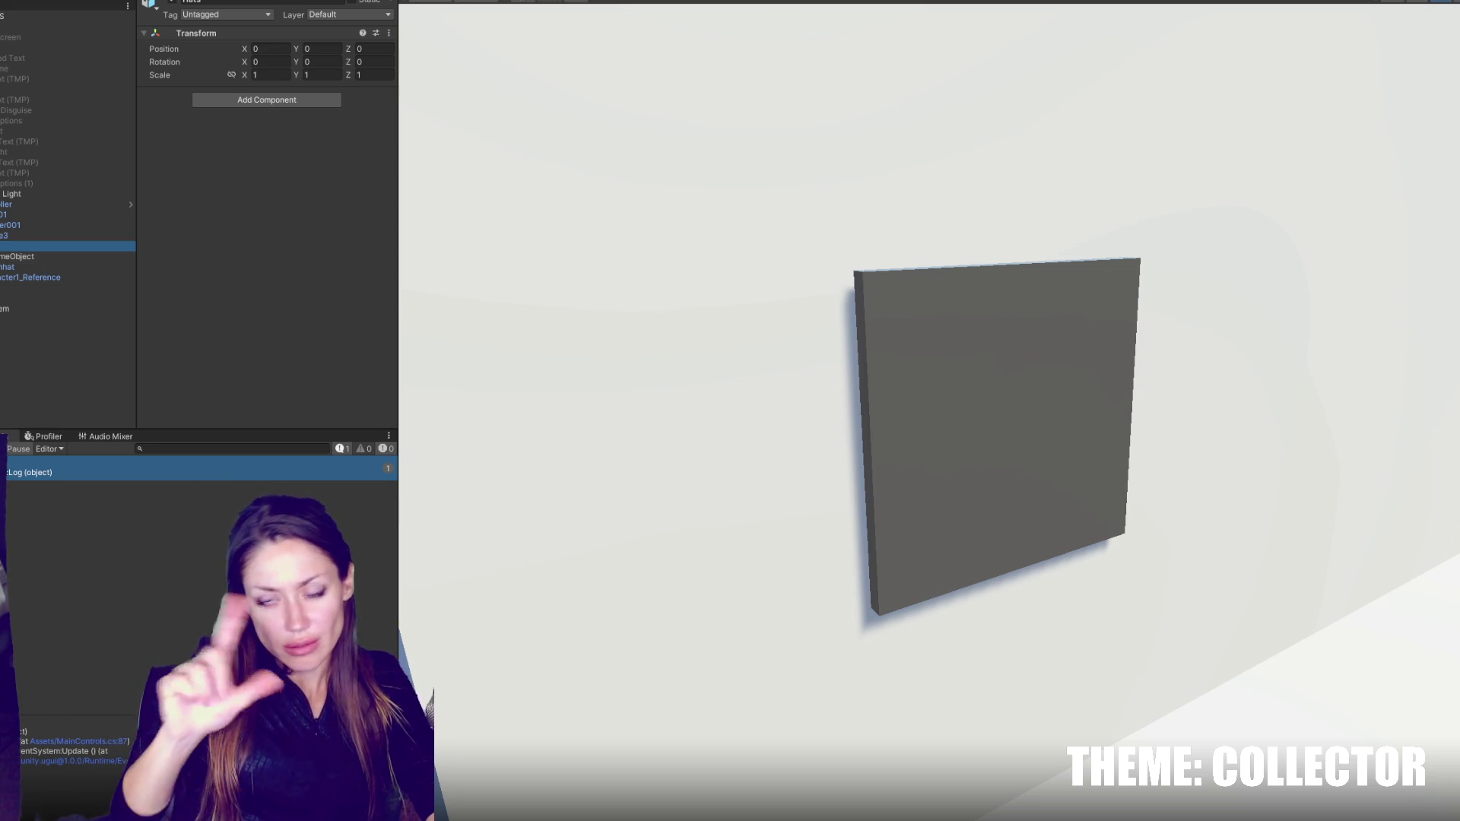
pyautogui.moveTo(415, 358)
pyautogui.mouseDown()
pyautogui.moveTo(1081, 376)
pyautogui.moveTo(1059, 391)
pyautogui.moveTo(928, 346)
pyautogui.moveTo(834, 364)
pyautogui.moveTo(1095, 352)
pyautogui.moveTo(1085, 385)
pyautogui.moveTo(1040, 254)
pyautogui.moveTo(1136, 312)
pyautogui.moveTo(864, 238)
pyautogui.moveTo(993, 257)
pyautogui.mouseUp()
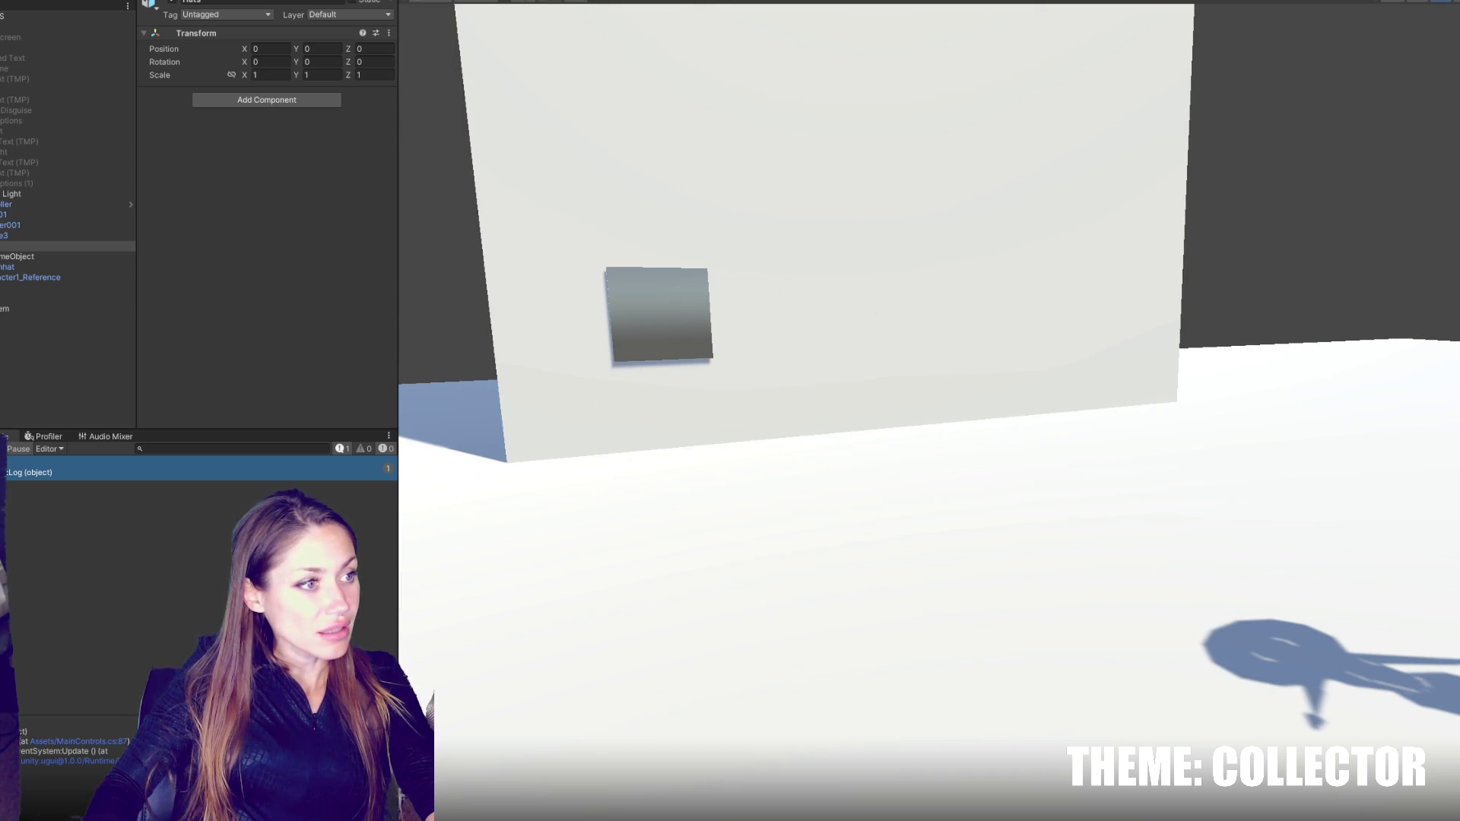
# - Orbit to bring the character into view and select LD Char 001 to check its Animator
pyautogui.moveTo(993, 257)
pyautogui.mouseDown()
pyautogui.moveTo(1290, 593)
pyautogui.moveTo(1248, 596)
pyautogui.moveTo(1300, 603)
pyautogui.mouseUp()
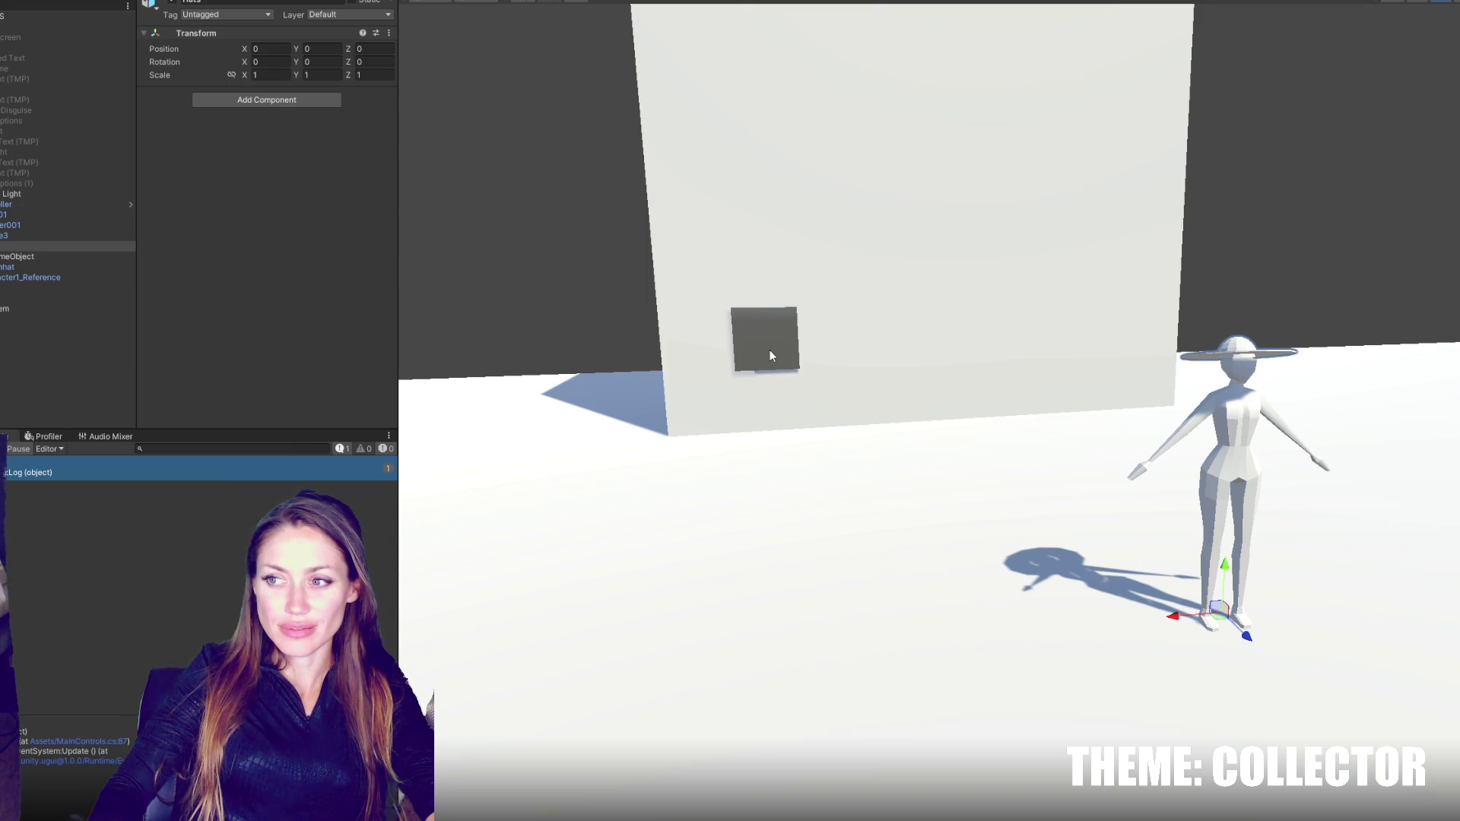
pyautogui.click(69, 217)
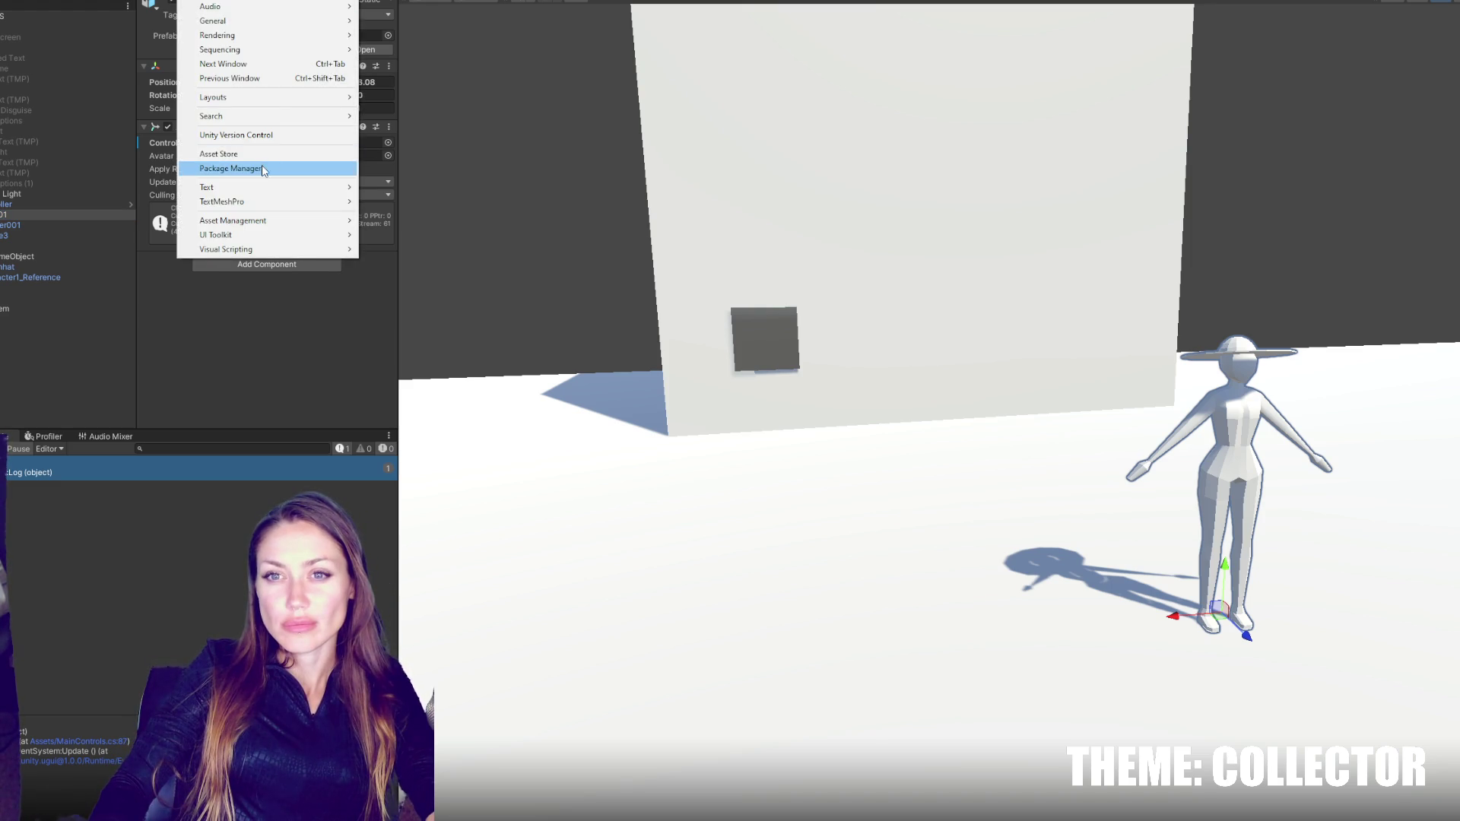
# - Search the Unity Registry for 'cine' and install the Cinemachine 2.10.5 package
pyautogui.click(262, 167)
pyautogui.click(487, 106)
pyautogui.click(472, 134)
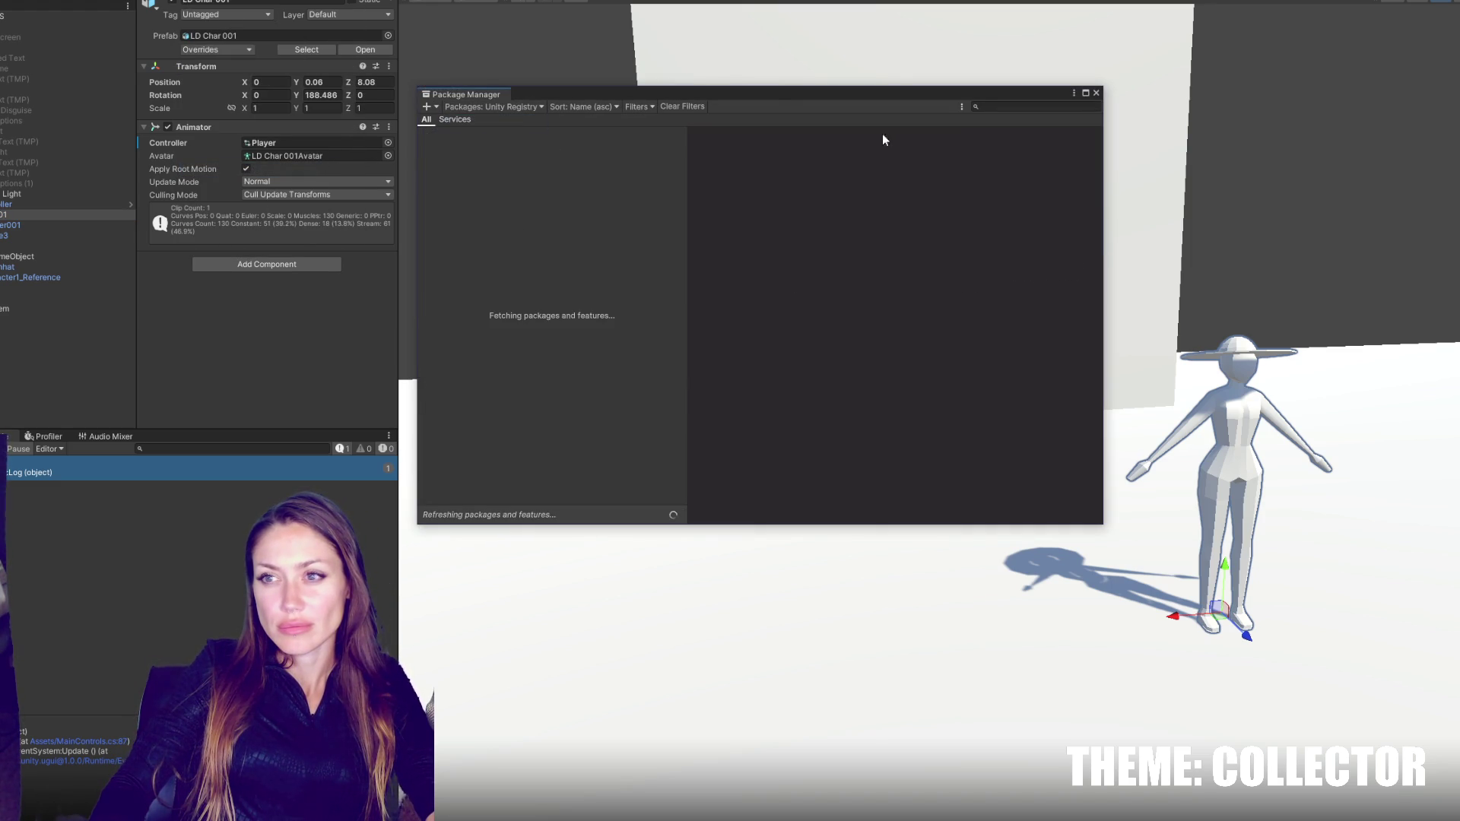
pyautogui.click(1001, 107)
pyautogui.write('cine')
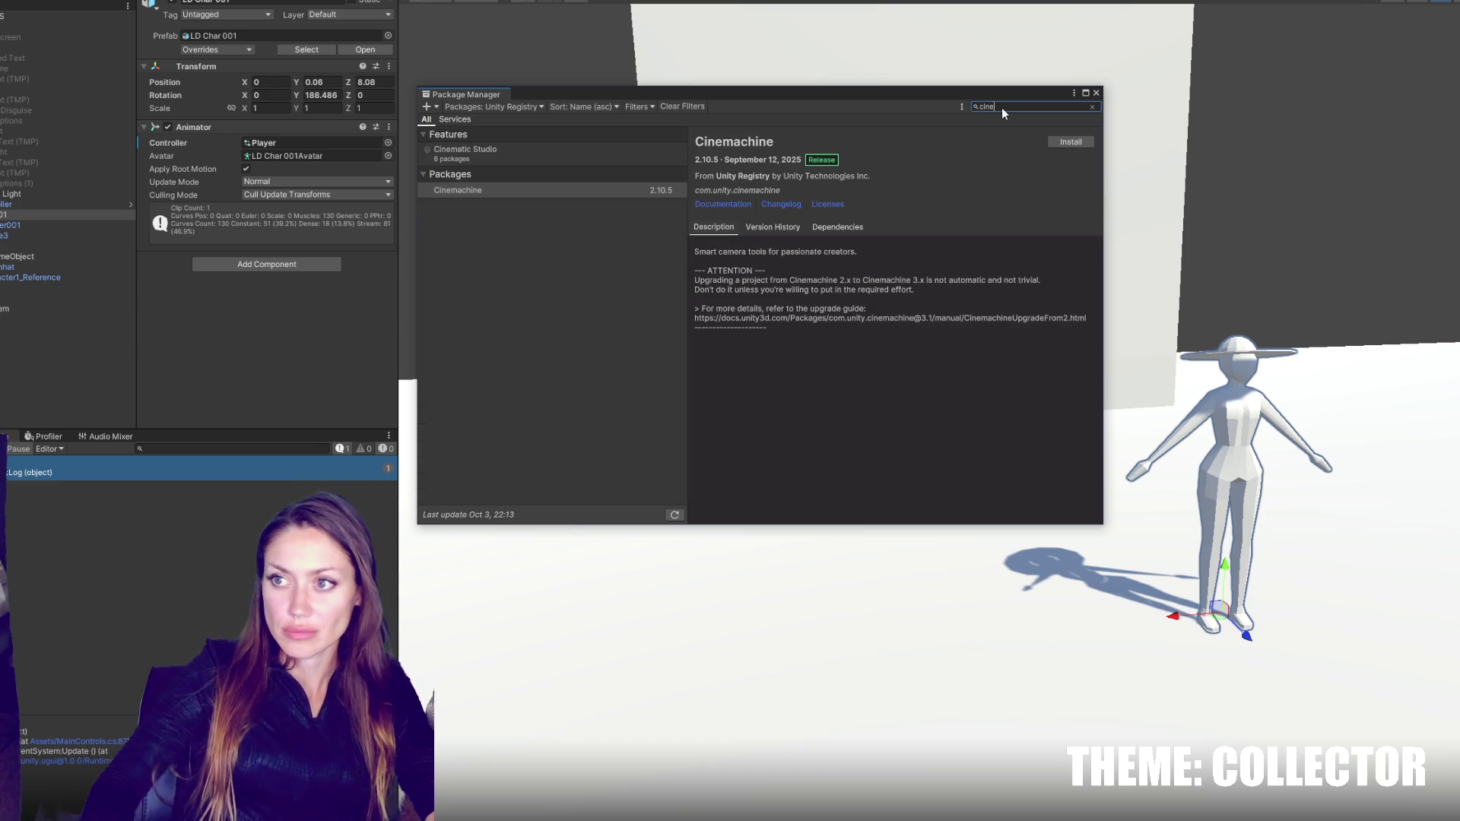
pyautogui.click(1068, 142)
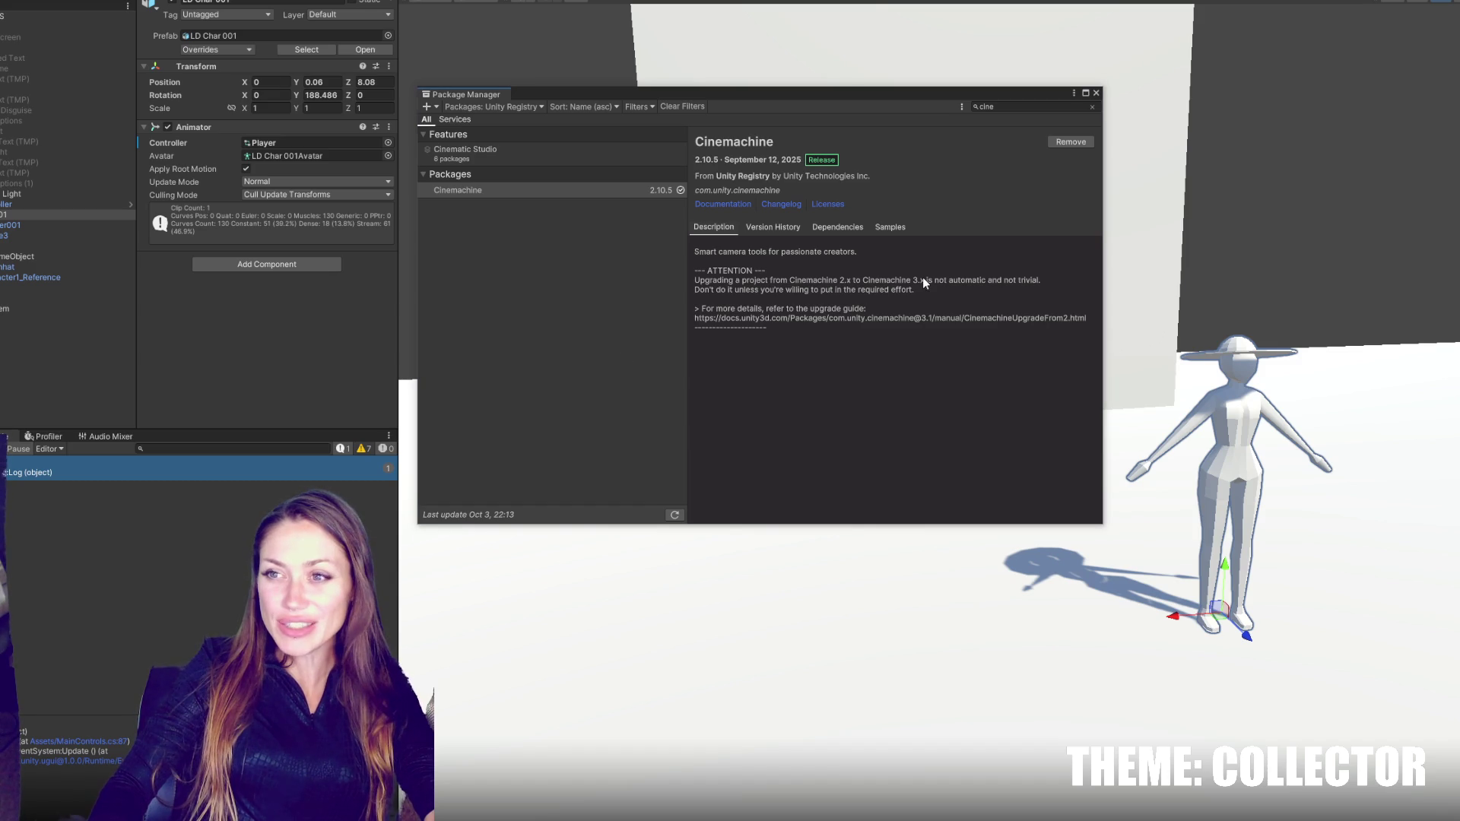
pyautogui.moveTo(690, 95); pyautogui.dragTo(657, 107)
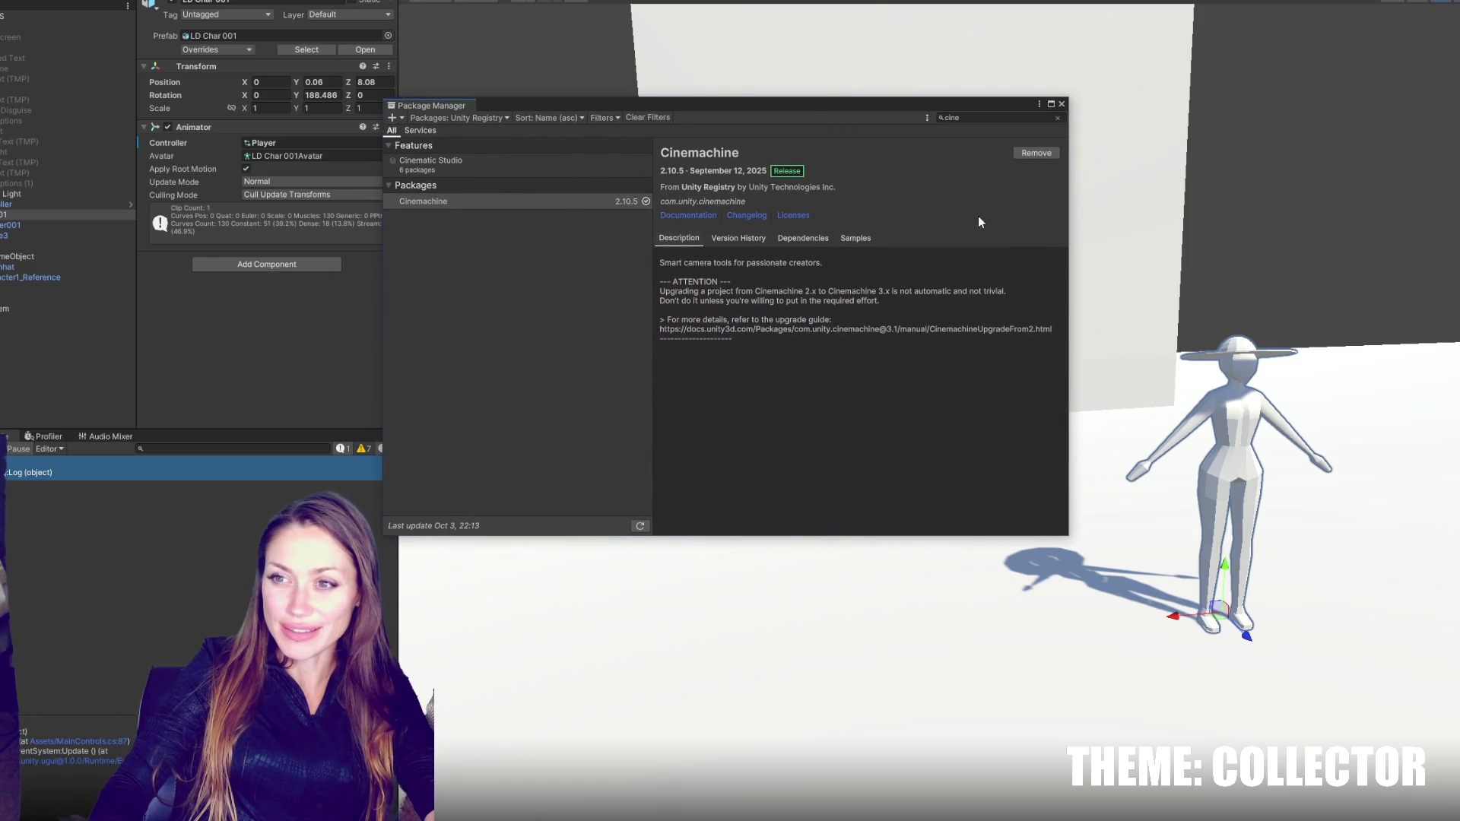
pyautogui.click(1062, 104)
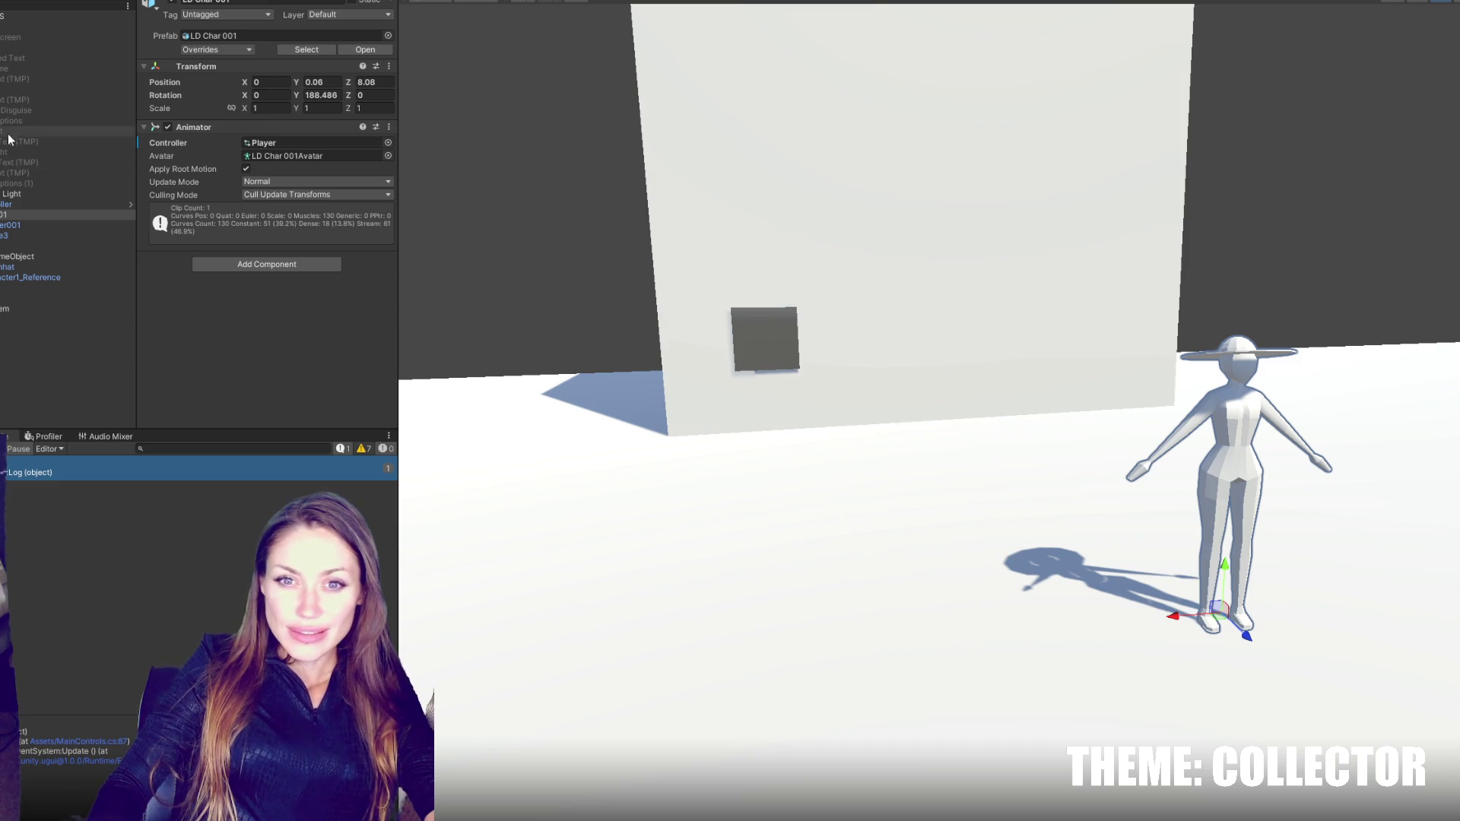
# - Parent LD Char 001 under the player object and zero its position and Y rotation
pyautogui.moveTo(26, 214); pyautogui.dragTo(0, 210)
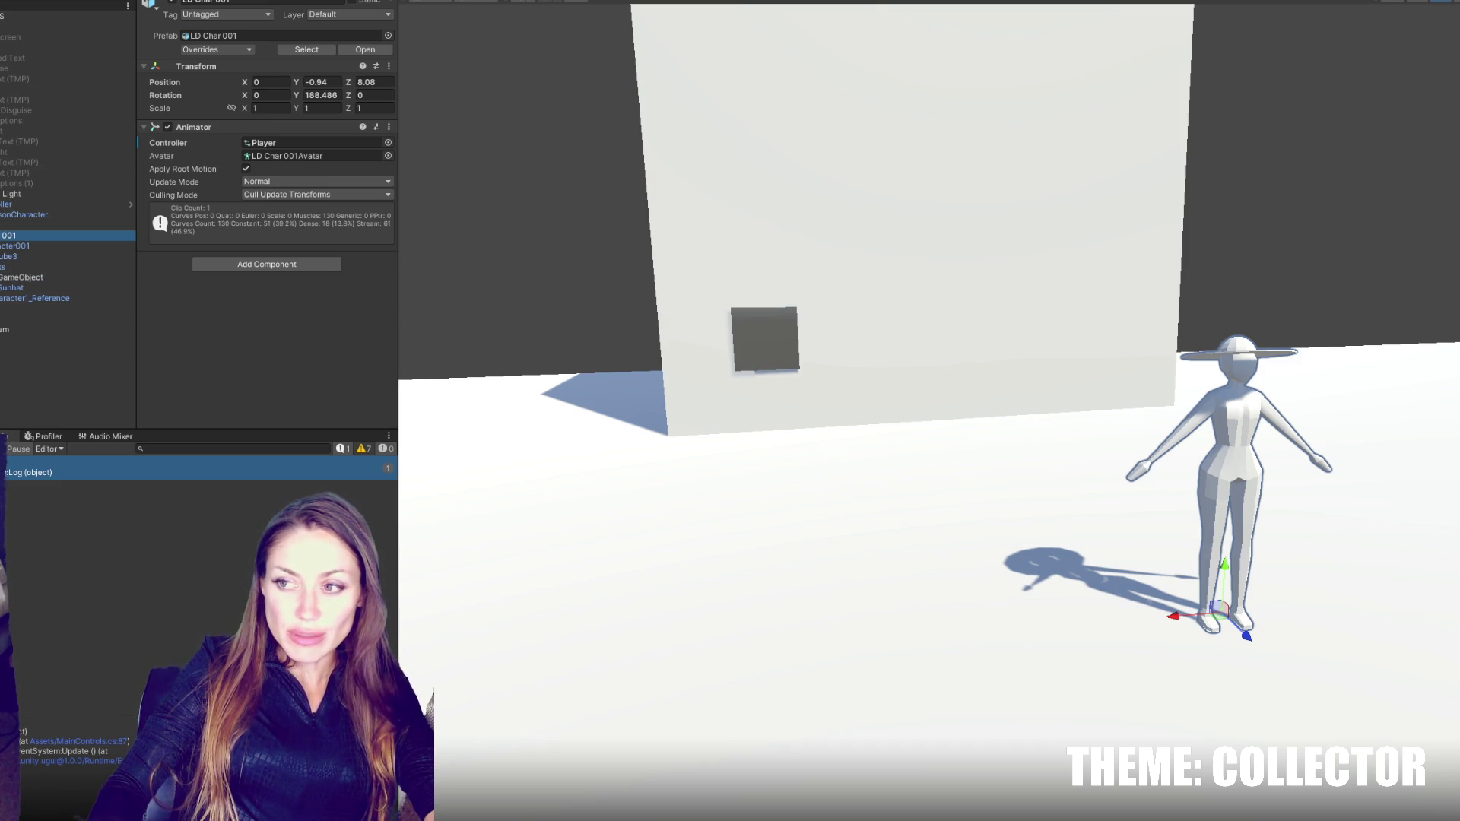
pyautogui.click(323, 82)
pyautogui.write('0')
pyautogui.press('Tab')
pyautogui.write('0')
pyautogui.press('Tab')
pyautogui.press('Tab')
pyautogui.write('0')
pyautogui.press('Return')
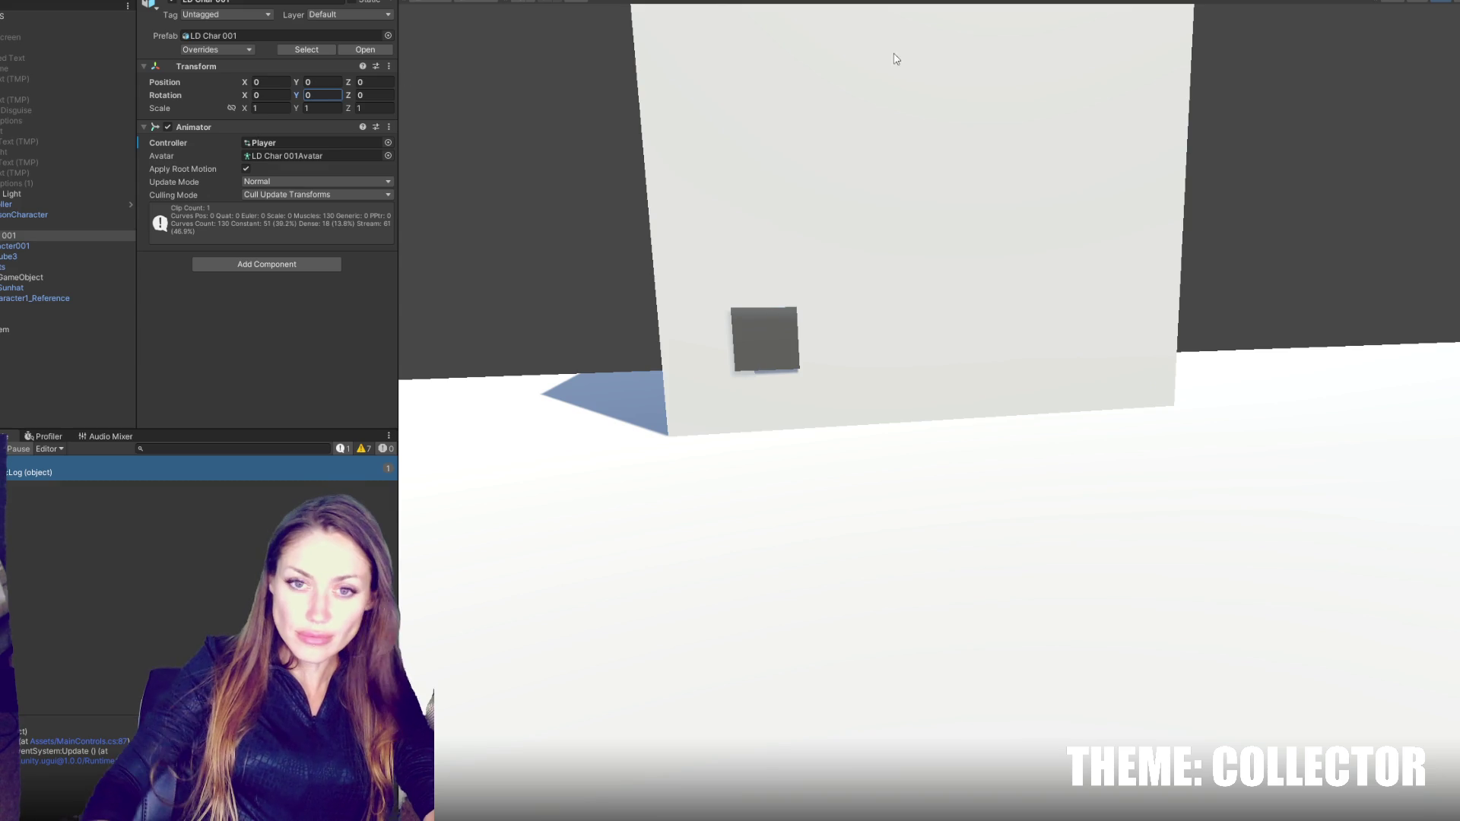
pyautogui.press('f')
# - Lower the character model into the capsule, then deactivate the capsule so only the model shows
pyautogui.scroll(-5, 1058, 507)
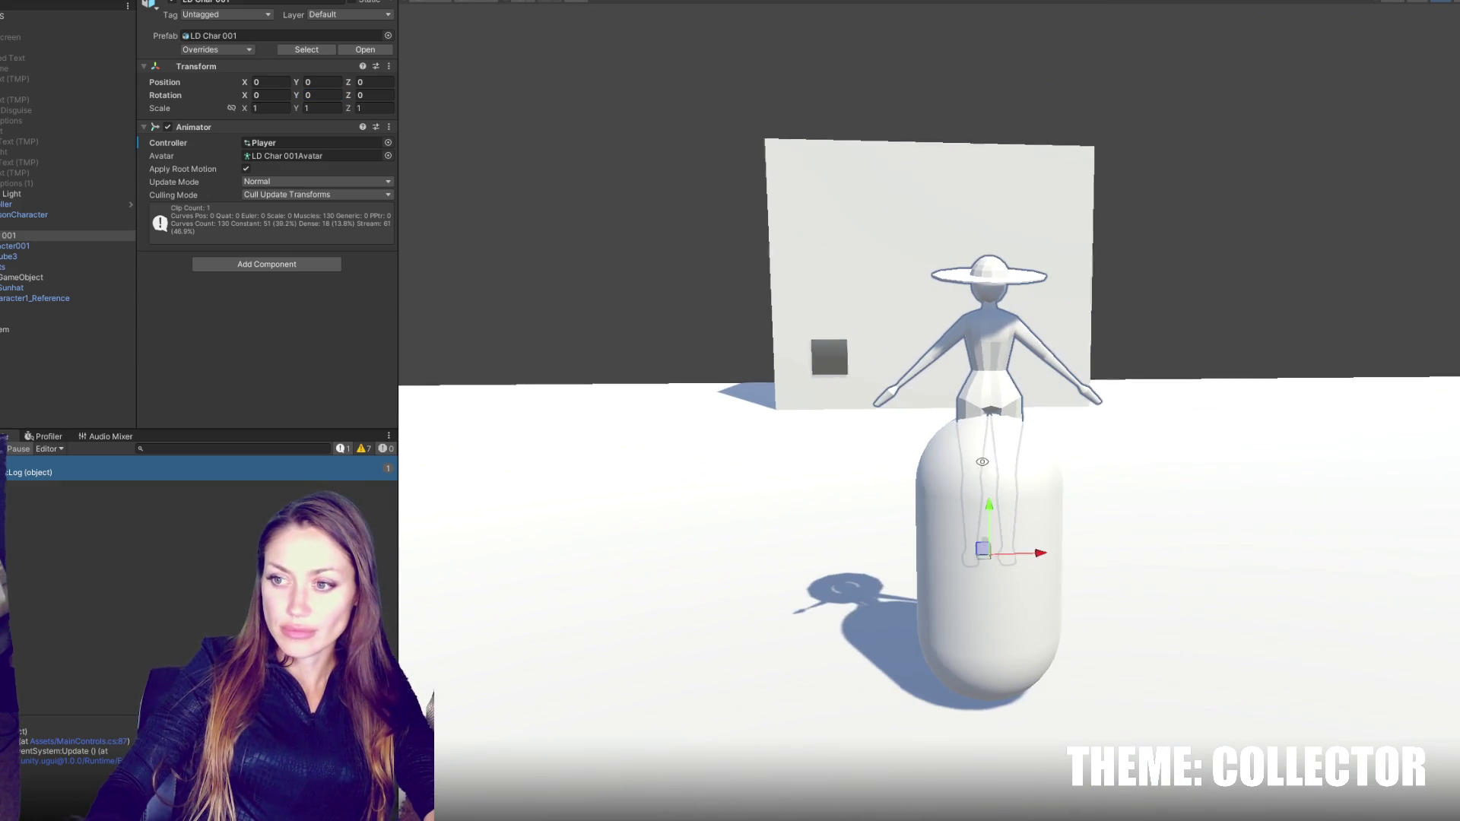
pyautogui.moveTo(990, 506); pyautogui.dragTo(990, 640)
pyautogui.click(989, 623)
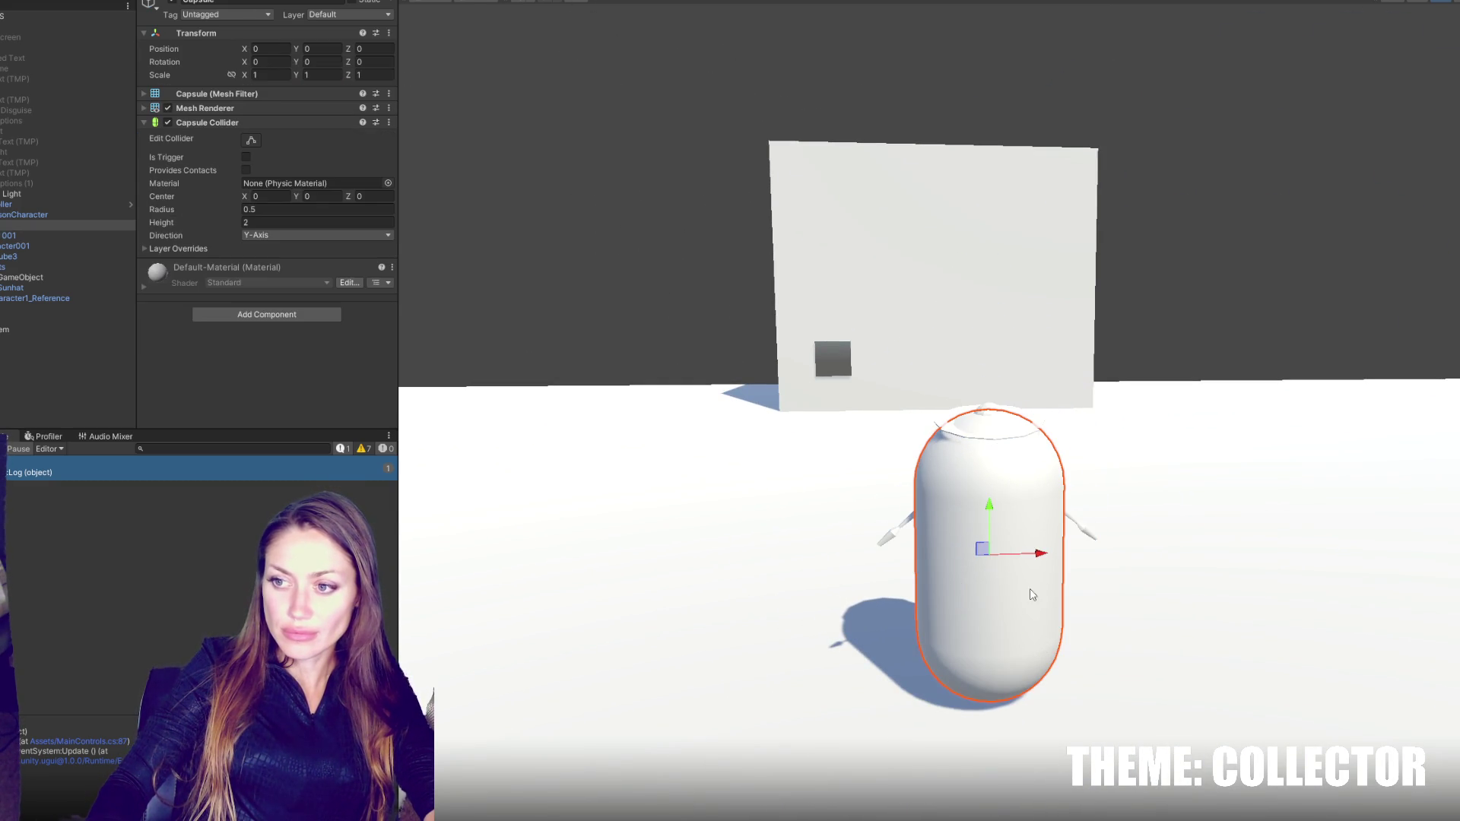
pyautogui.click(173, 2)
pyautogui.moveTo(1148, 613)
pyautogui.mouseDown()
pyautogui.moveTo(1277, 561)
pyautogui.moveTo(1088, 576)
pyautogui.mouseUp()
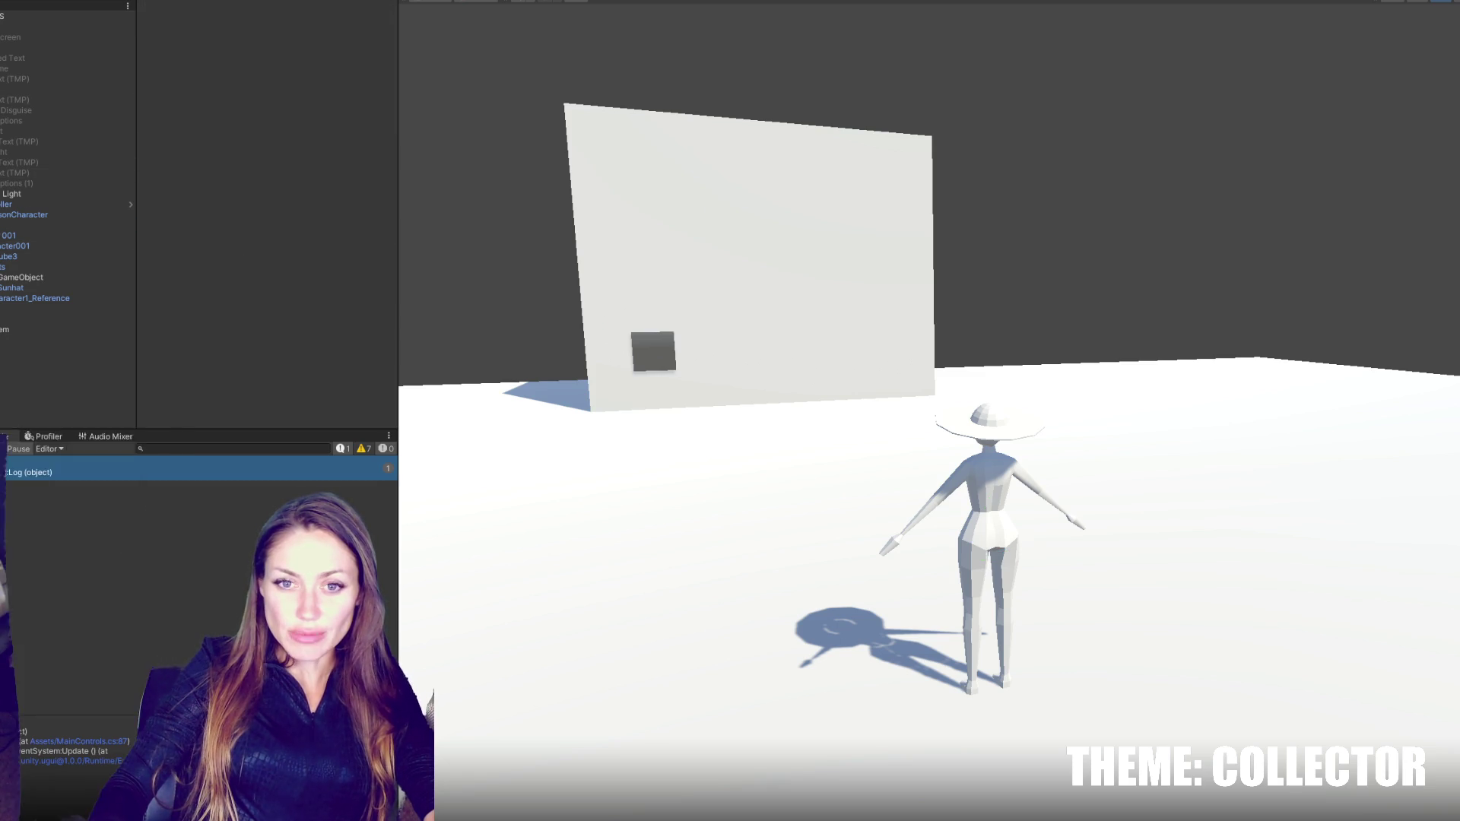
# - Rename the new virtual camera to Mirror 001
pyautogui.rightClick(8, 365)
pyautogui.moveTo(59, 557)
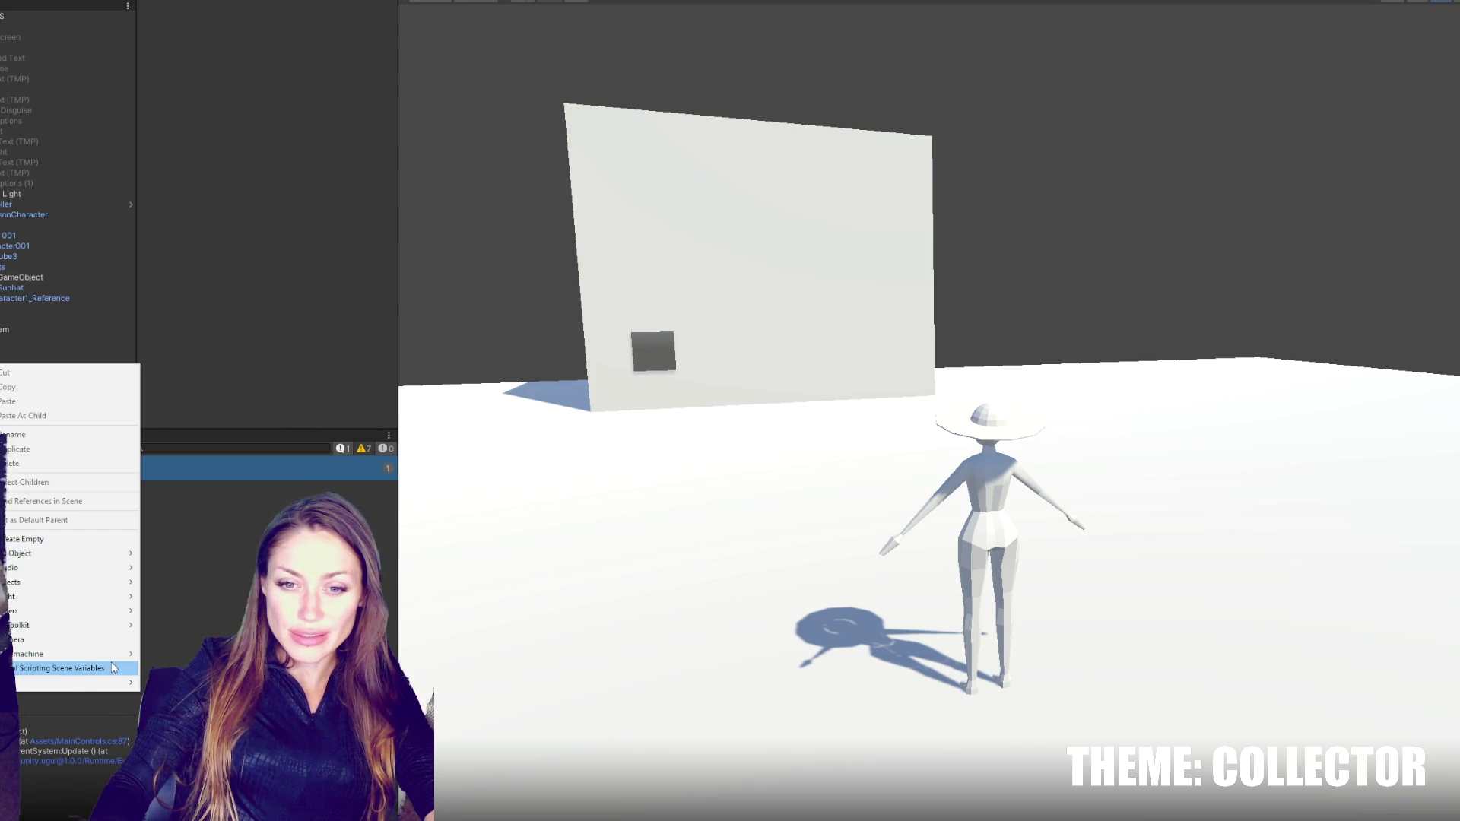
pyautogui.press('Escape')
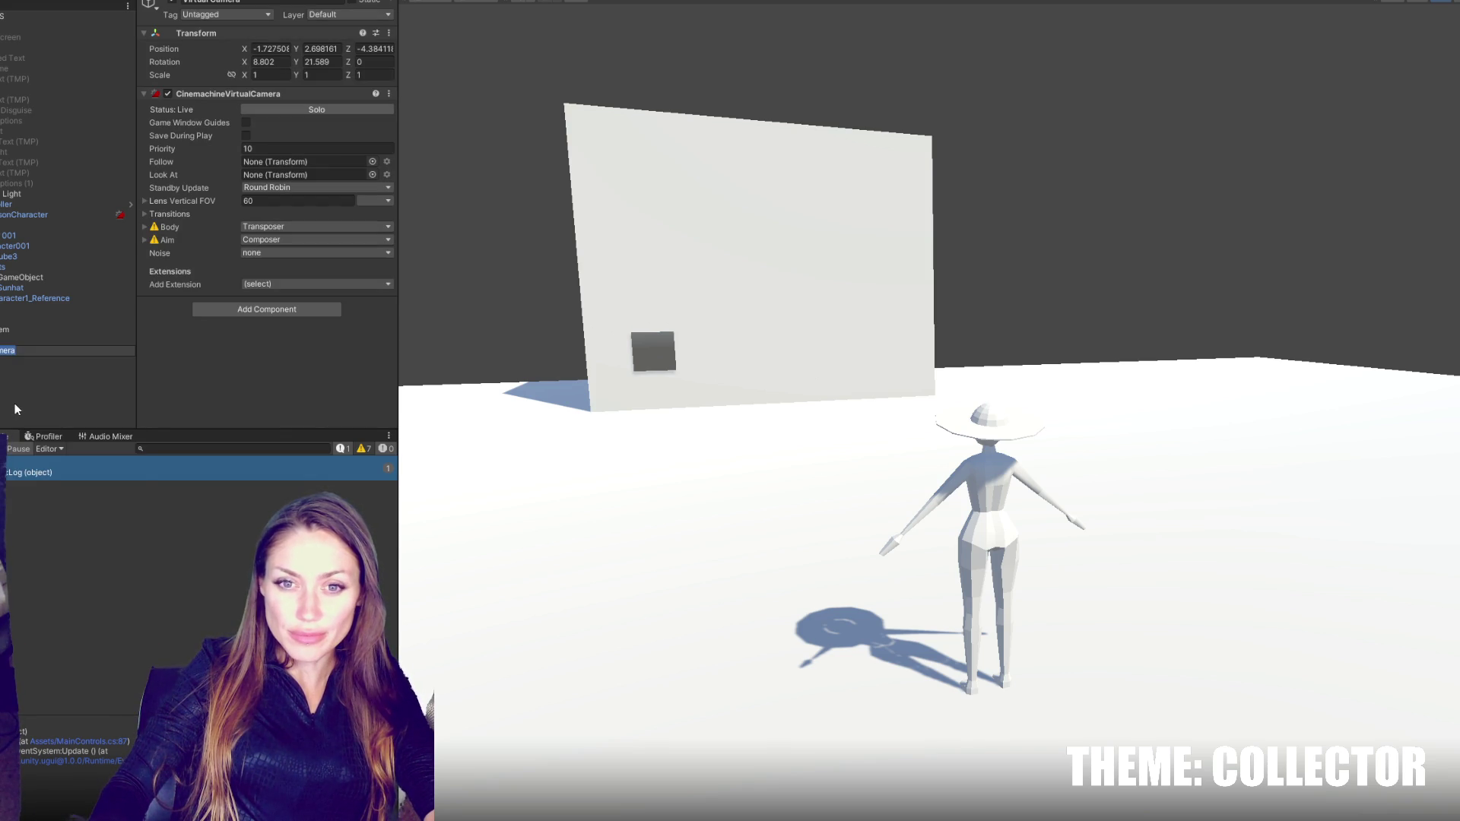
pyautogui.press('Return')
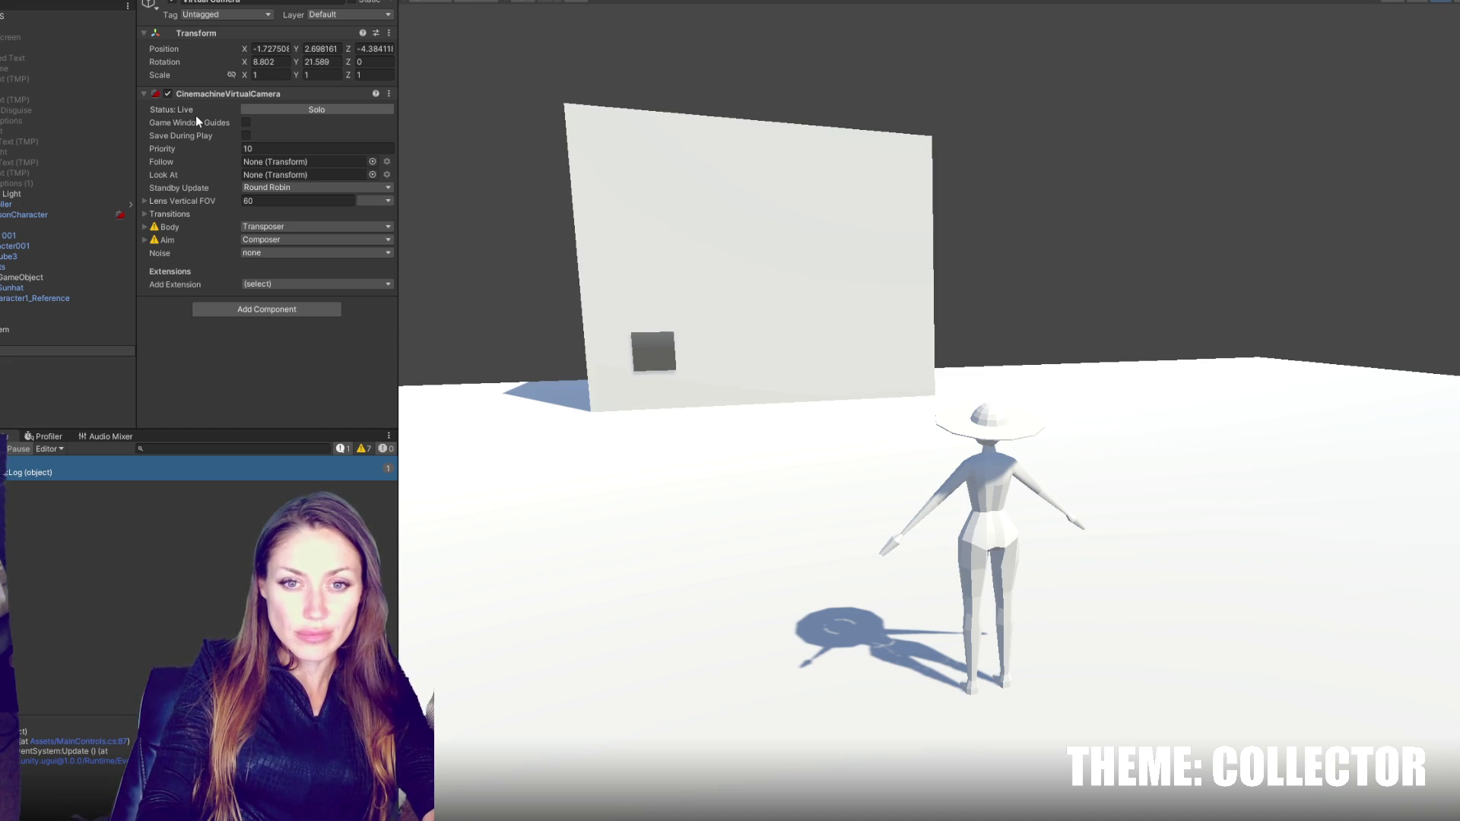
pyautogui.press('F2')
pyautogui.write('irror 001')
pyautogui.press('Return')
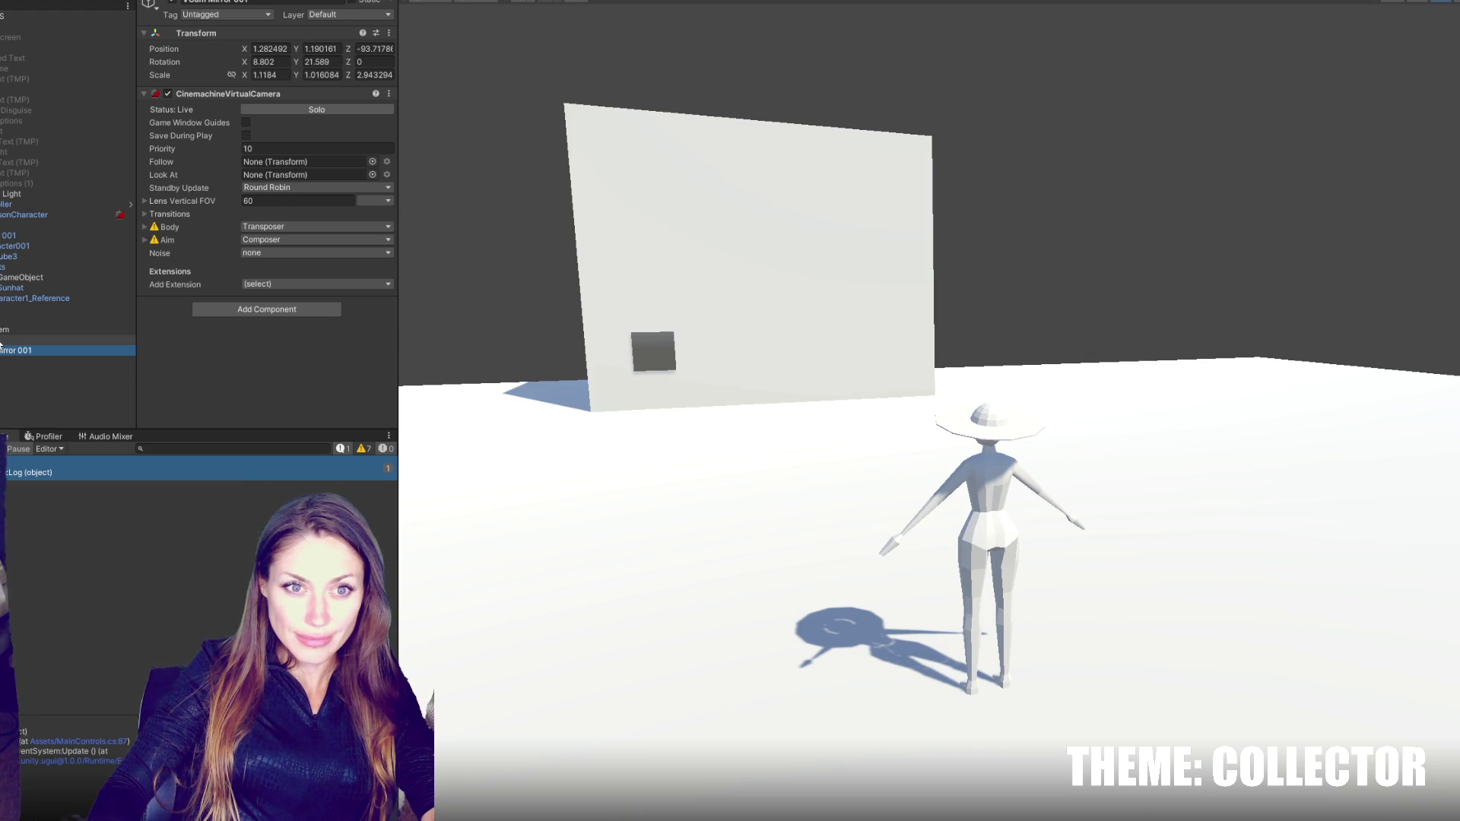
# - Frame the Mirror object, then set Mirror 001's position to 0, 0, 0
pyautogui.click(46, 340)
pyautogui.press('f')
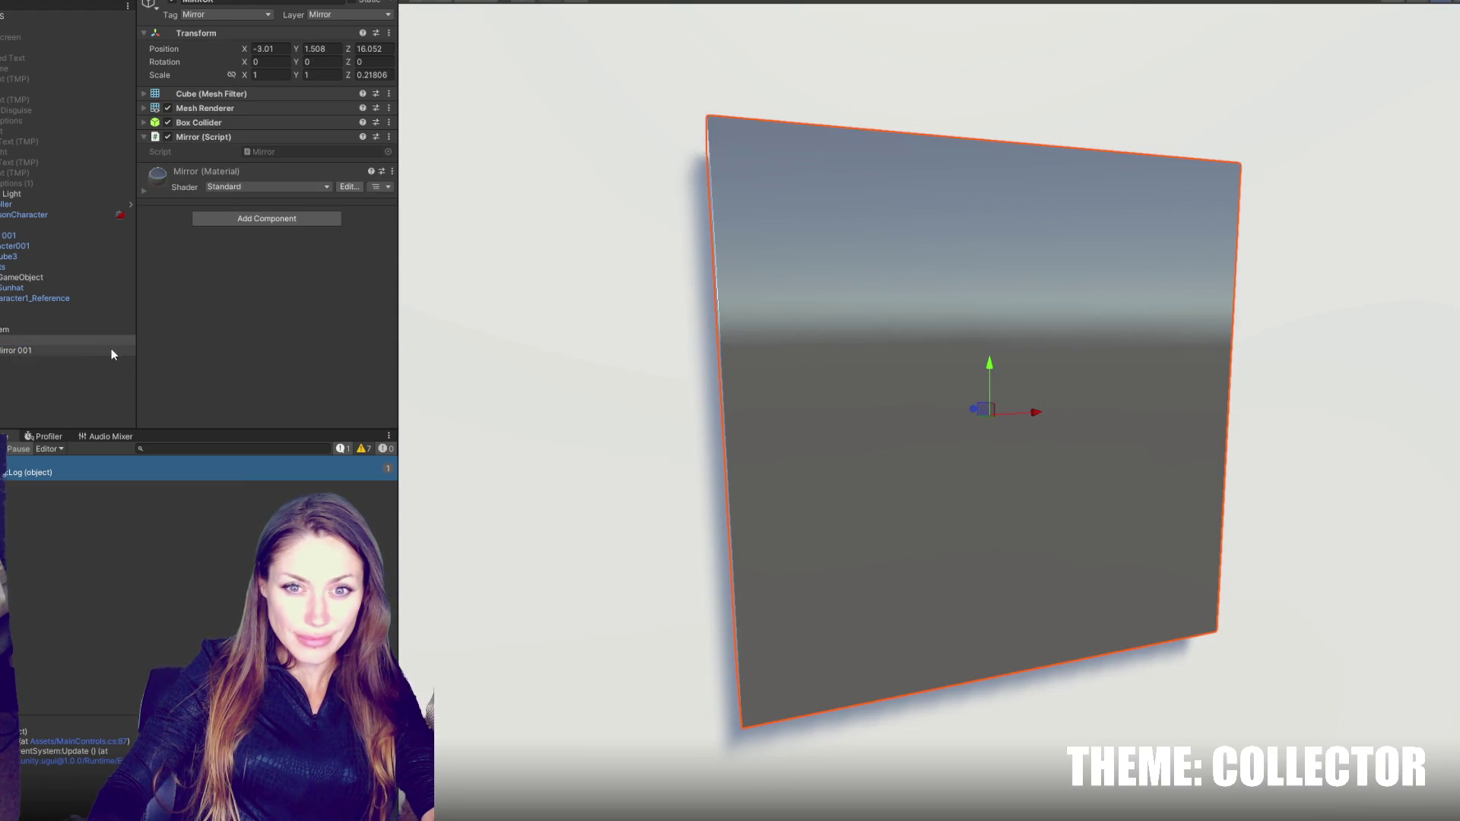
pyautogui.click(117, 350)
pyautogui.click(268, 48)
pyautogui.write('0')
pyautogui.press('Tab')
pyautogui.write('0')
pyautogui.press('Tab')
pyautogui.write('0')
pyautogui.press('Tab')
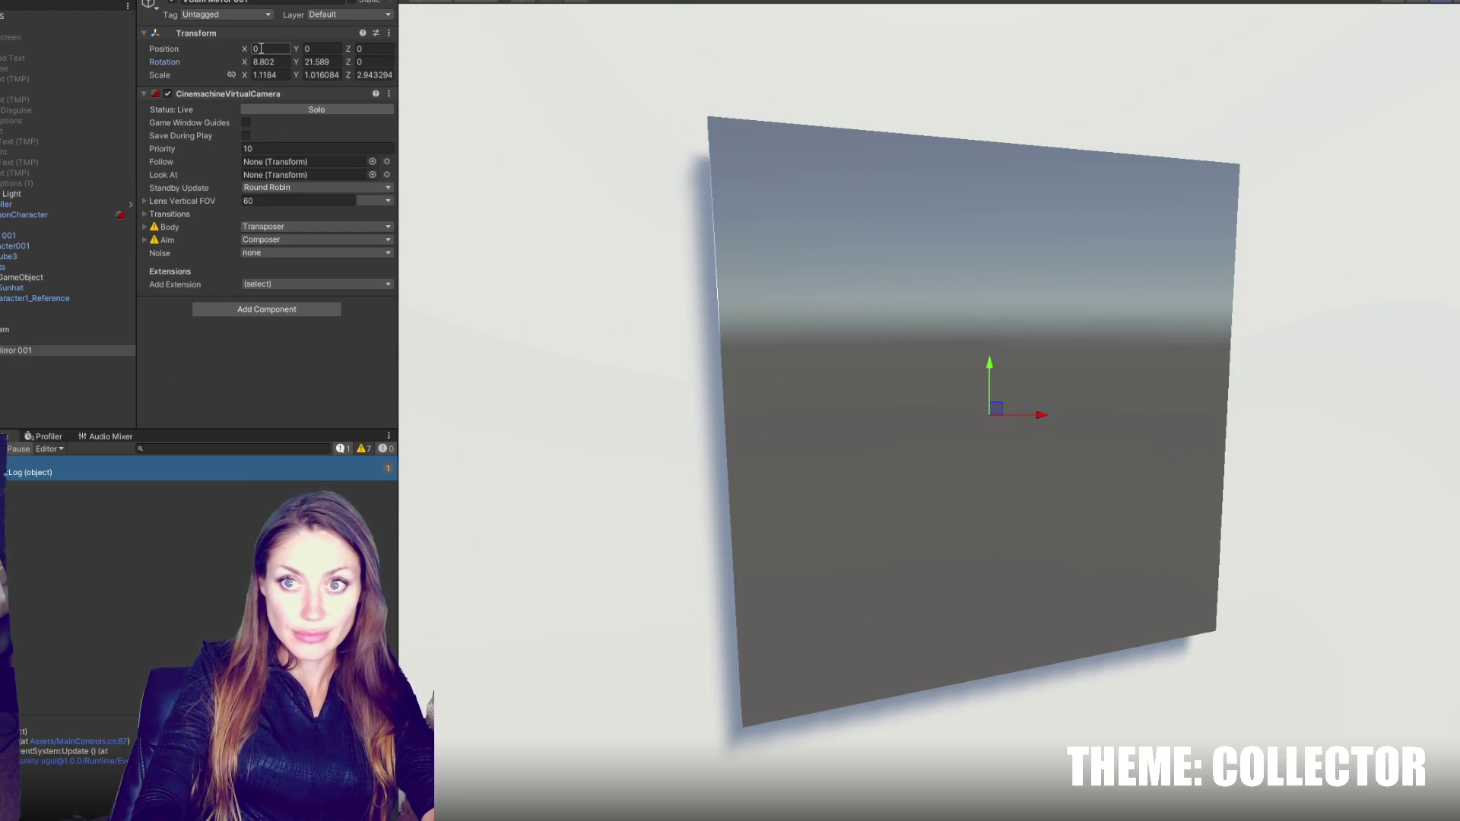
pyautogui.write('0')
pyautogui.press('Tab')
pyautogui.write('0')
pyautogui.press('Tab')
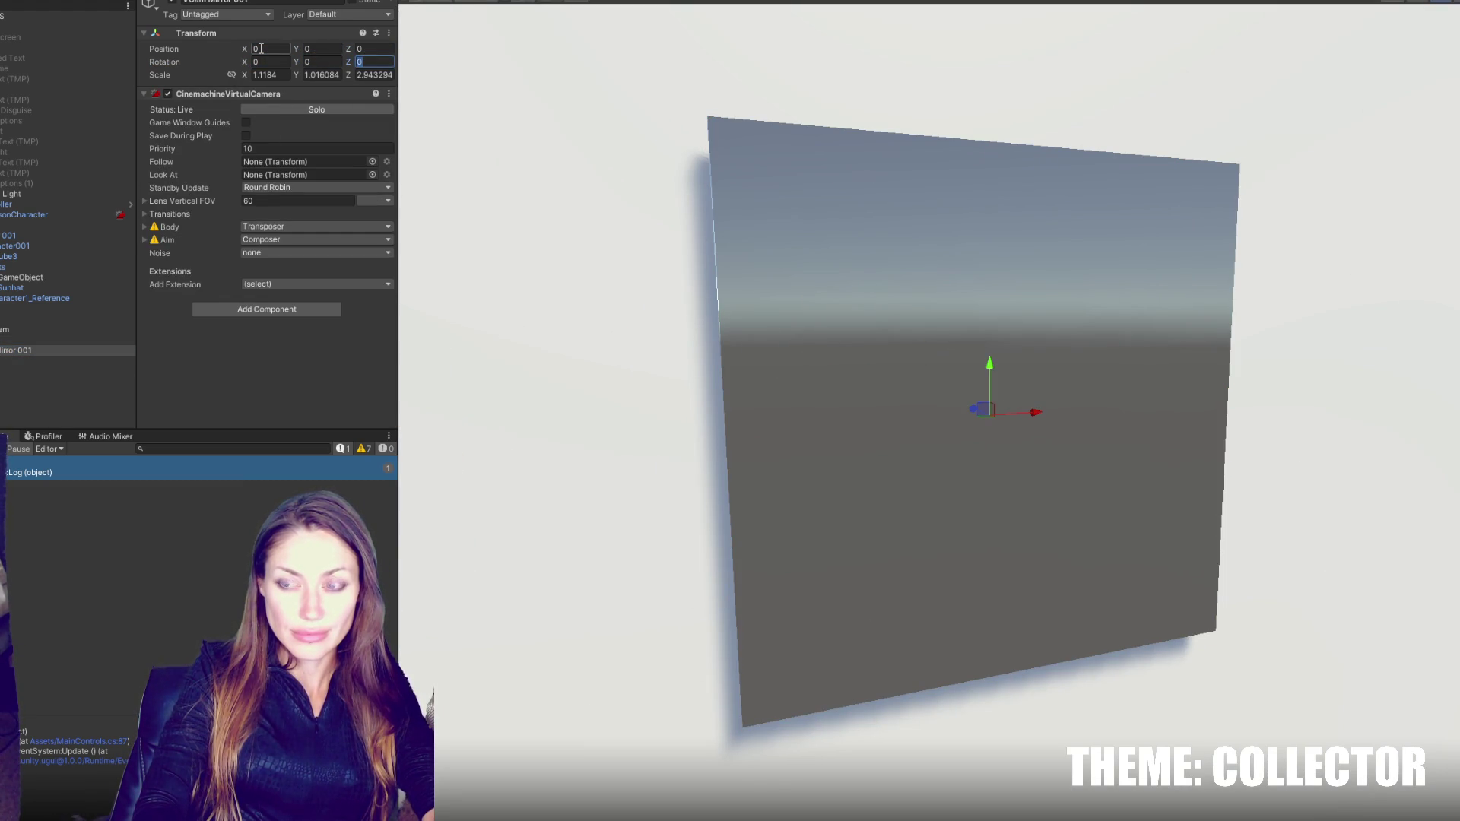
# - Create an empty GameObject and nest Mirror 001 under it
pyautogui.moveTo(17, 351)
pyautogui.mouseDown()
pyautogui.moveTo(2, 388)
pyautogui.moveTo(3, 346)
pyautogui.mouseUp()
pyautogui.rightClick(79, 378)
pyautogui.click(114, 555)
pyautogui.click(1, 387)
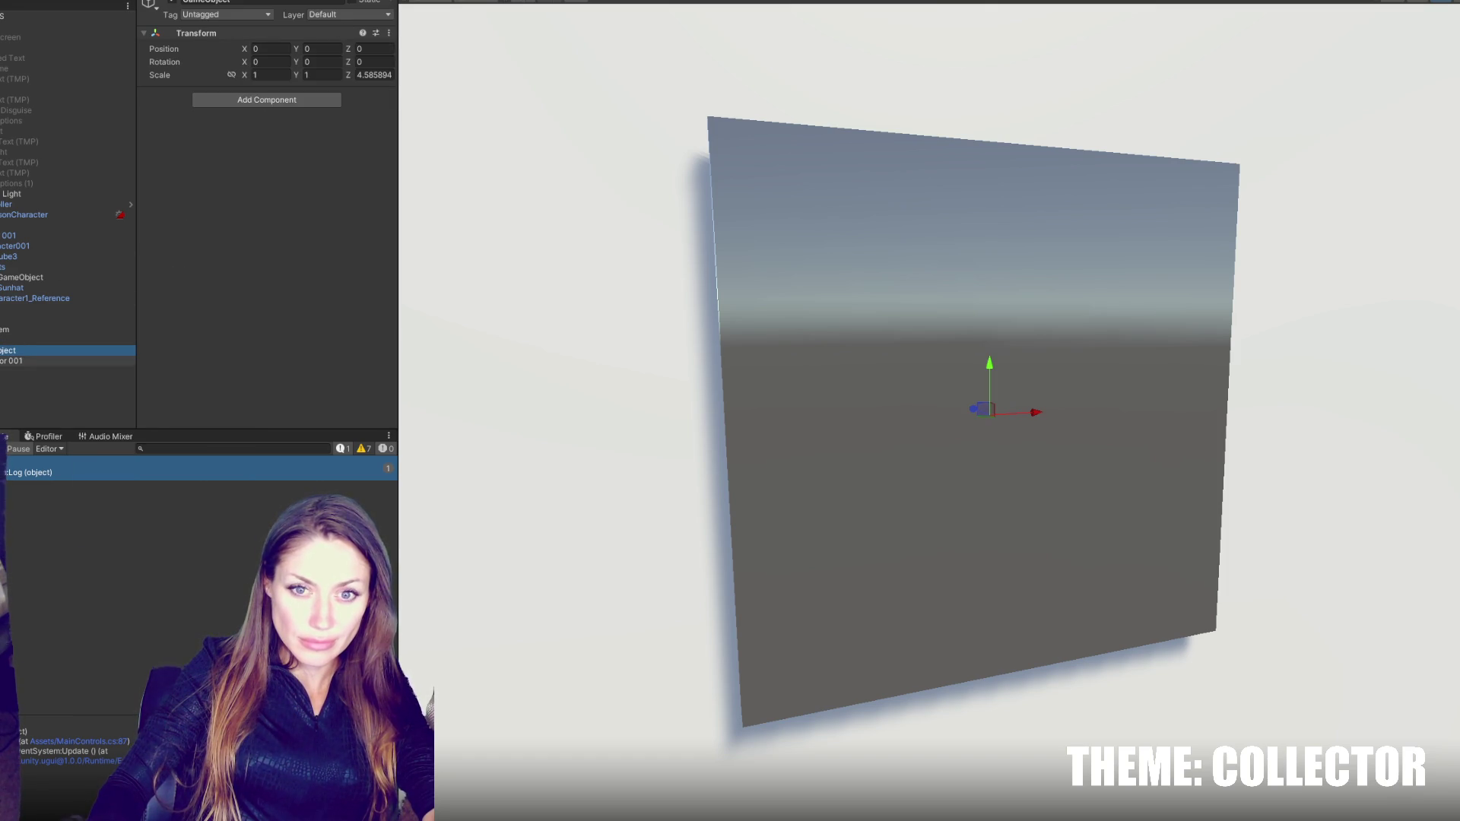
pyautogui.moveTo(1, 363); pyautogui.dragTo(3, 350)
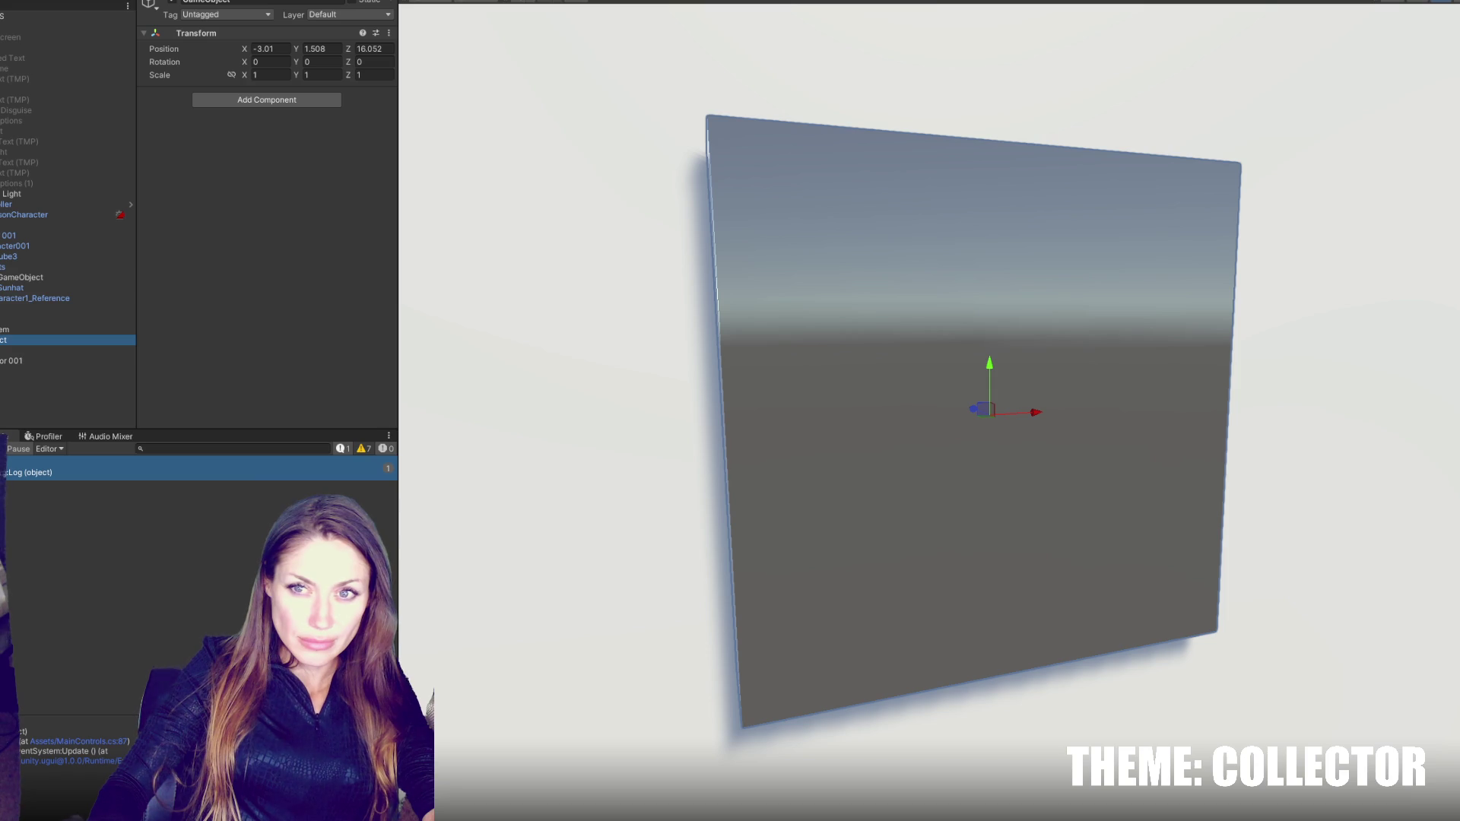
# - Reset Mirror 001's scale to 1, 1, 1 and rotate it 180° around Y
pyautogui.click(3, 359)
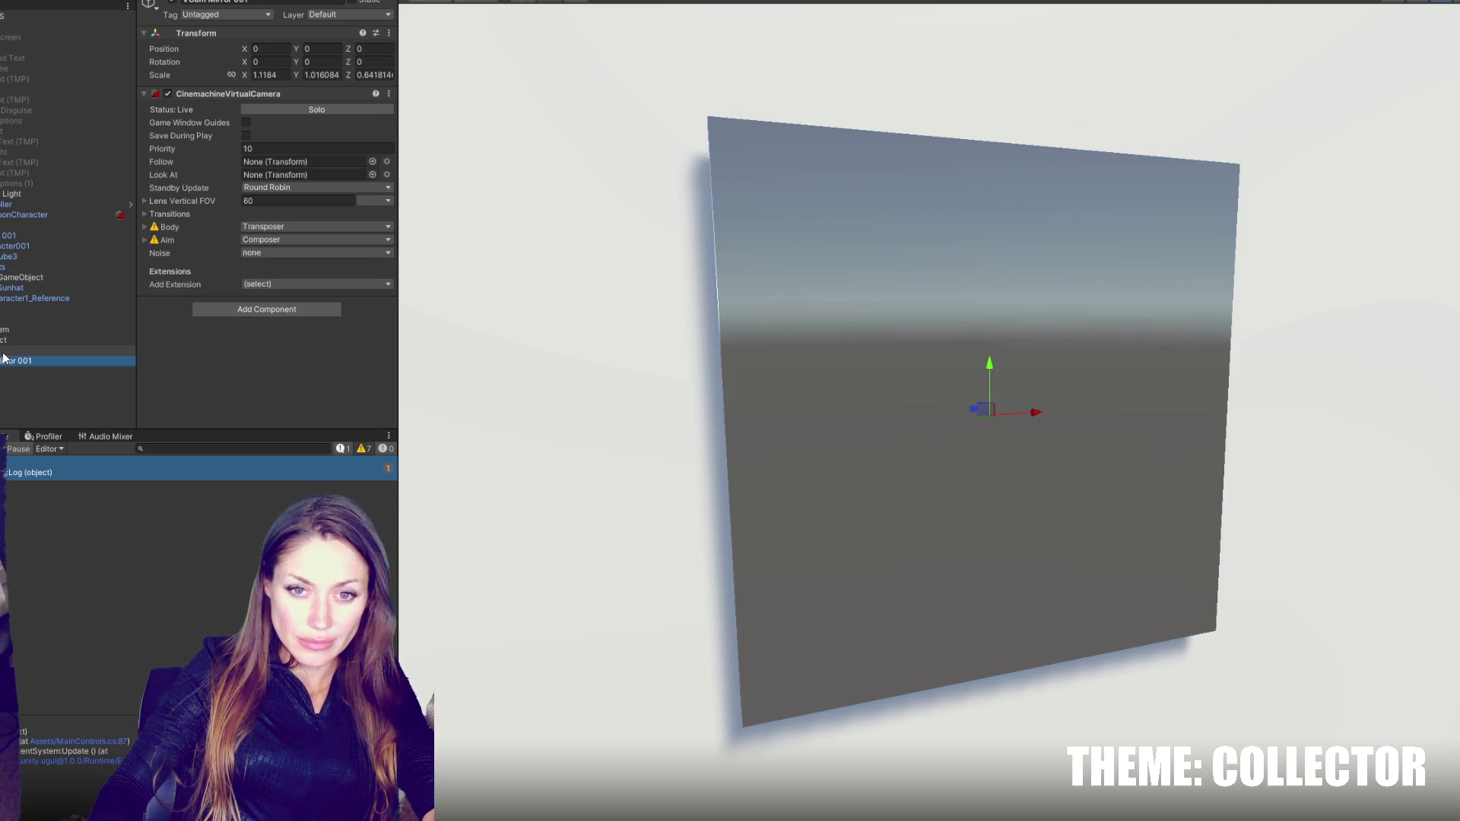
pyautogui.click(281, 76)
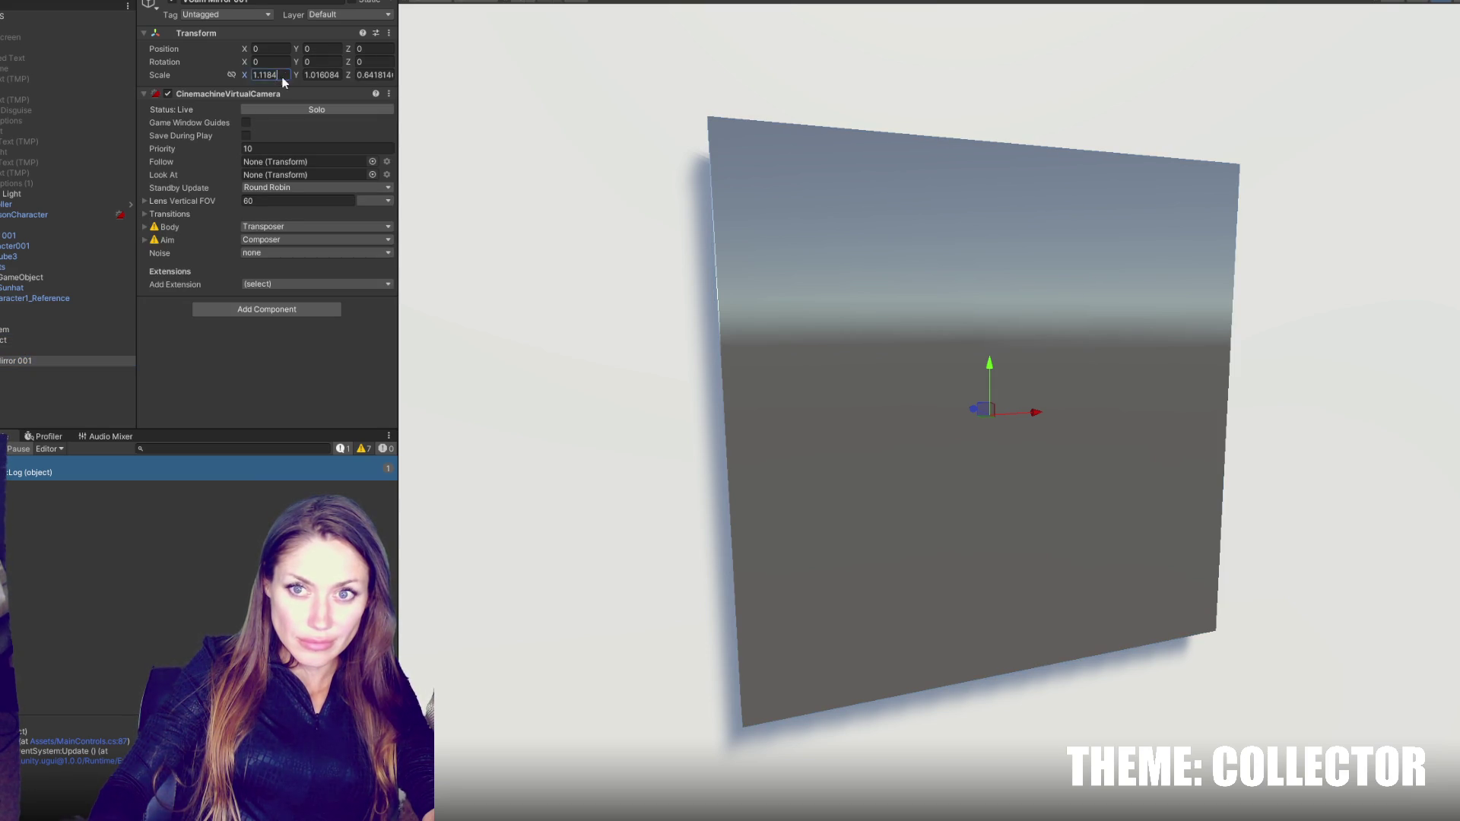
pyautogui.press('Tab')
pyautogui.write('1')
pyautogui.press('Return')
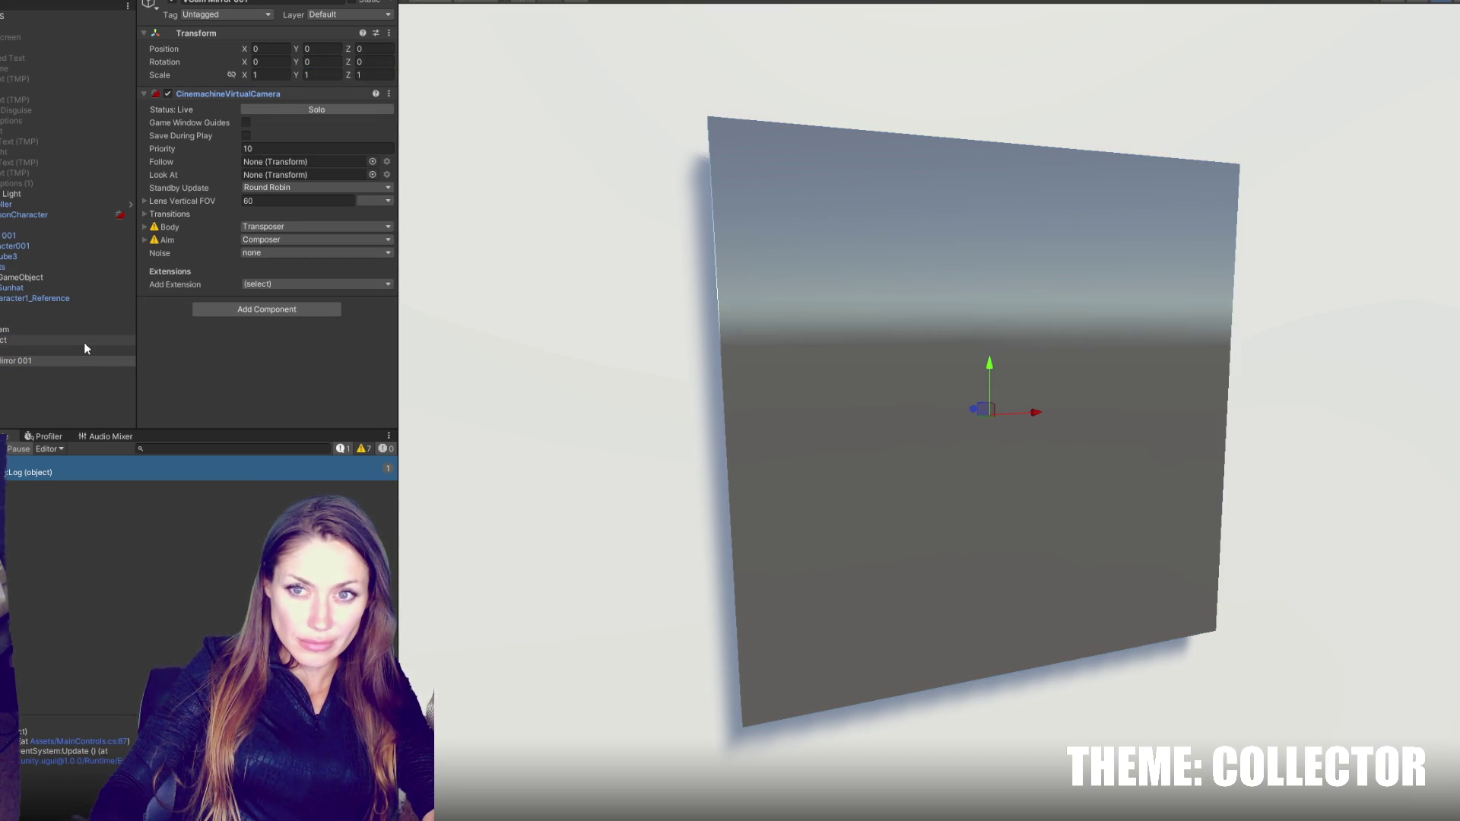
pyautogui.click(79, 361)
pyautogui.press('e')
pyautogui.moveTo(1034, 423); pyautogui.dragTo(902, 453)
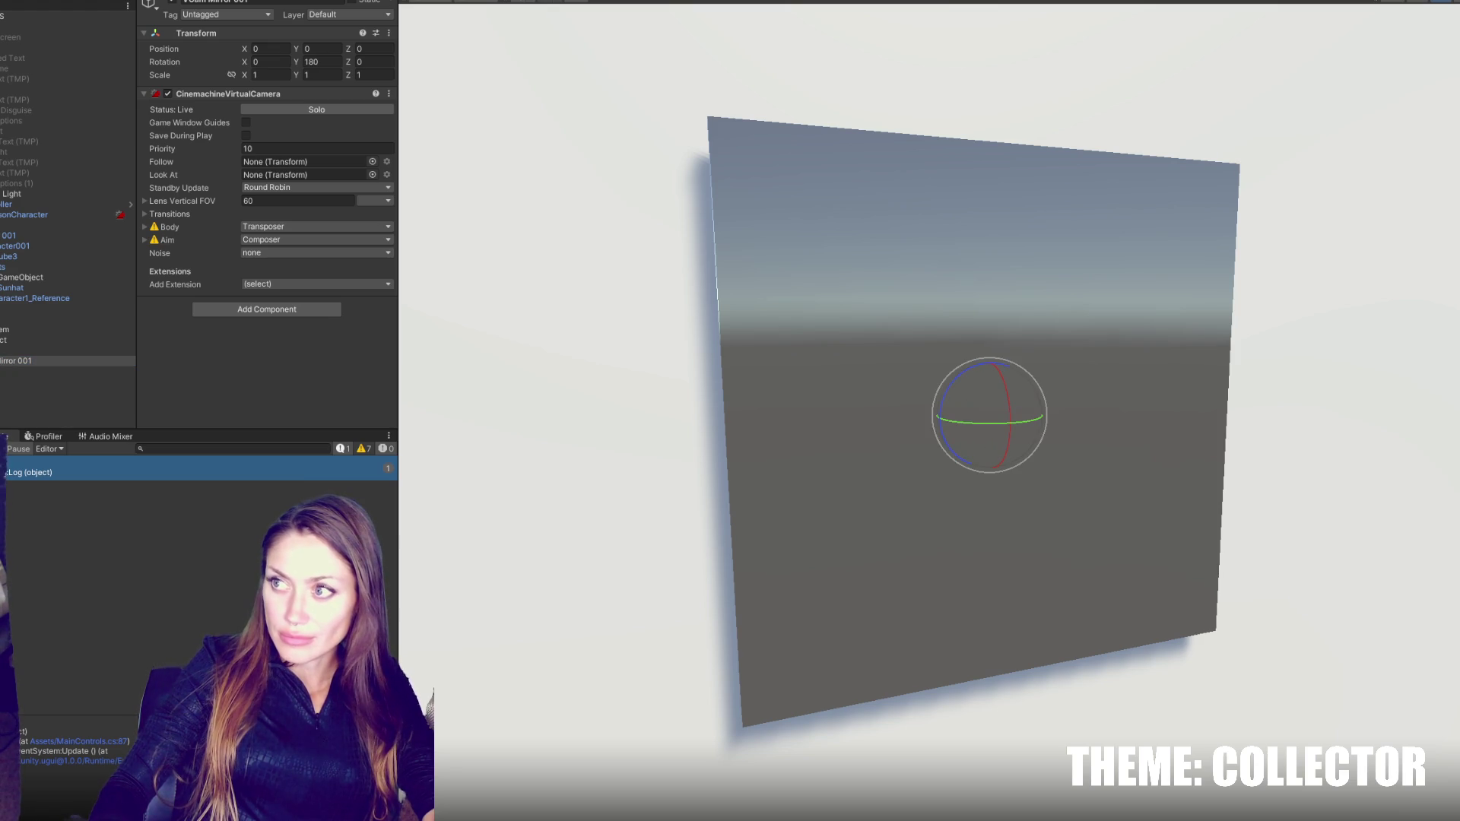
pyautogui.scroll(-3, 1075, 549)
pyautogui.moveTo(1075, 549)
pyautogui.mouseDown()
pyautogui.moveTo(1259, 437)
pyautogui.moveTo(1331, 428)
pyautogui.moveTo(1107, 318)
pyautogui.mouseUp()
pyautogui.scroll(-3, 1362, 446)
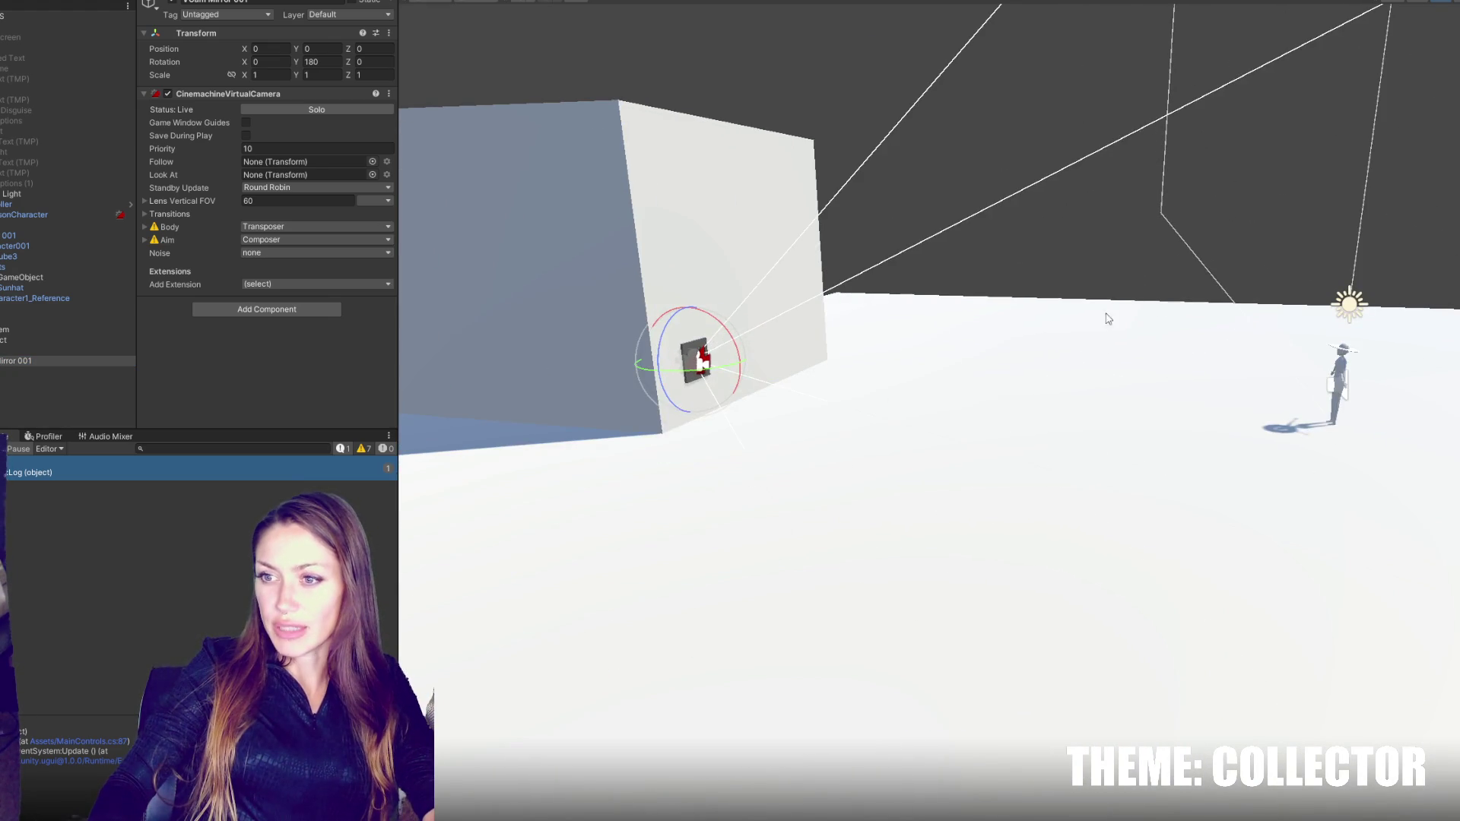
# - Move the empty parent to Y 1.95, remove the cube's Mirror script, and set it Untagged
pyautogui.click(21, 342)
pyautogui.moveTo(701, 306); pyautogui.dragTo(702, 288)
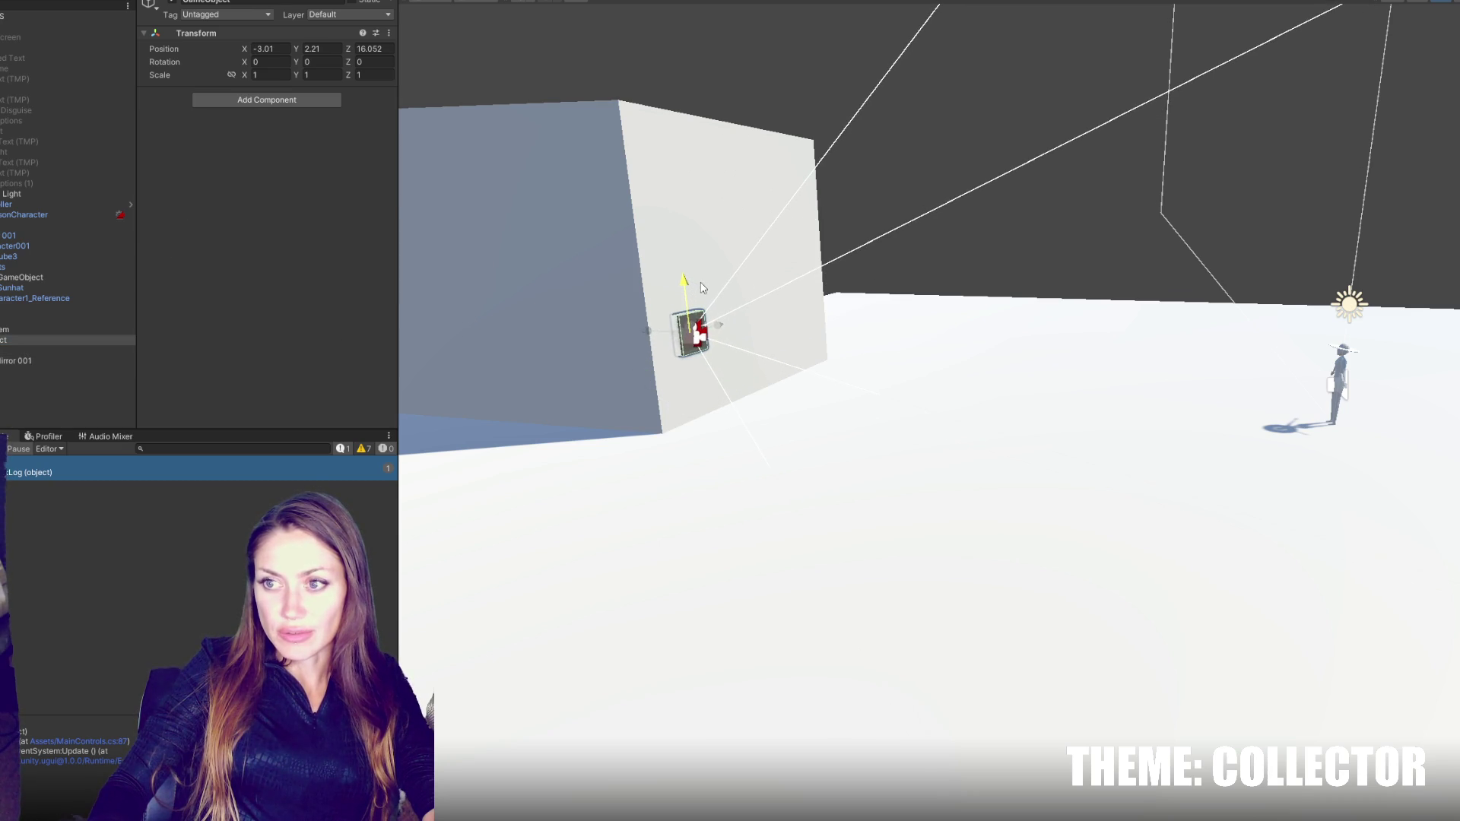
pyautogui.moveTo(689, 286); pyautogui.dragTo(673, 304)
pyautogui.click(76, 351)
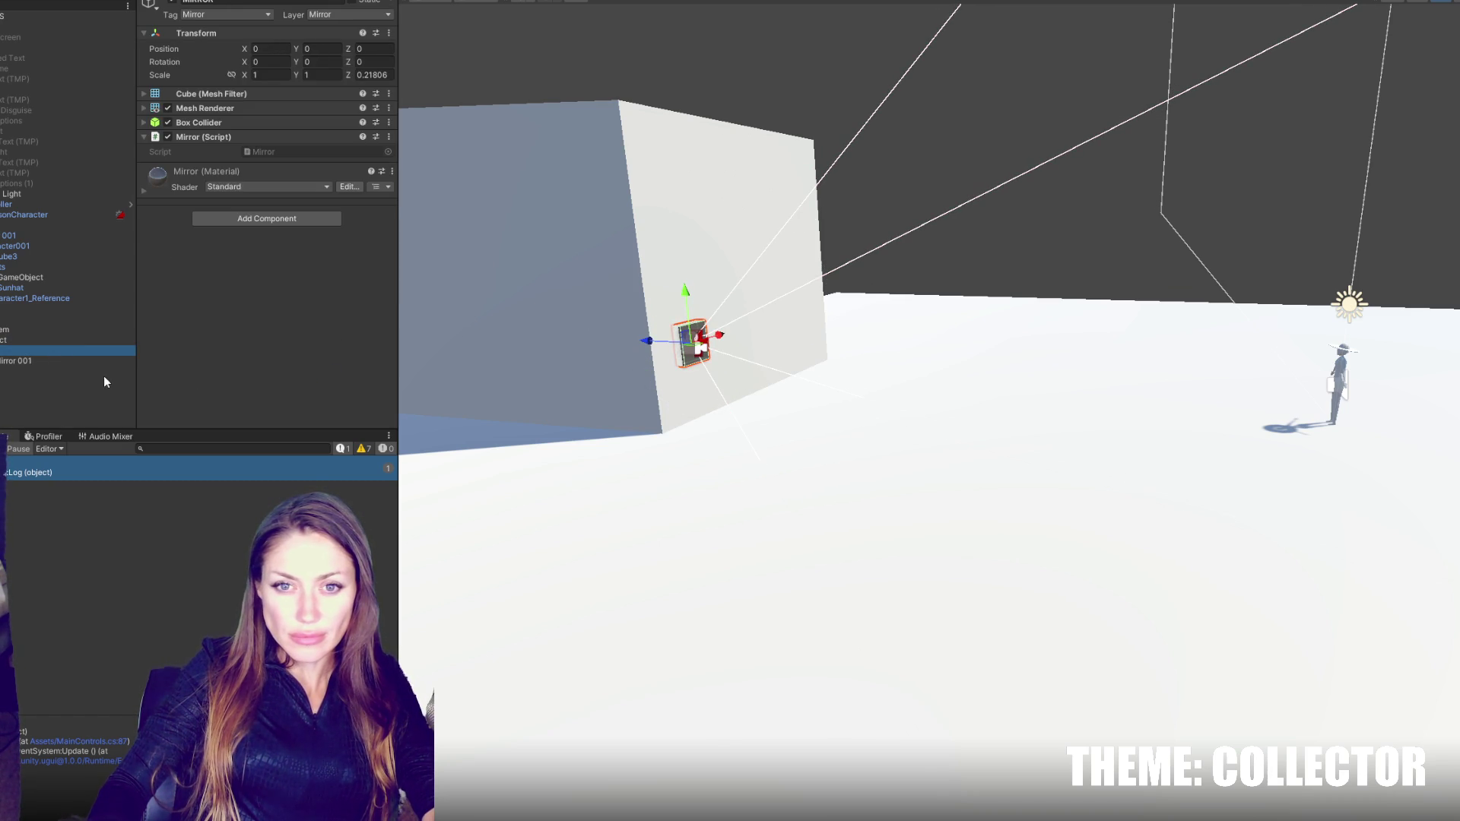
pyautogui.rightClick(269, 138)
pyautogui.click(312, 159)
pyautogui.click(208, 22)
pyautogui.click(213, 29)
# - Set Mirror 001's Body and Aim behaviours to Do nothing
pyautogui.click(33, 359)
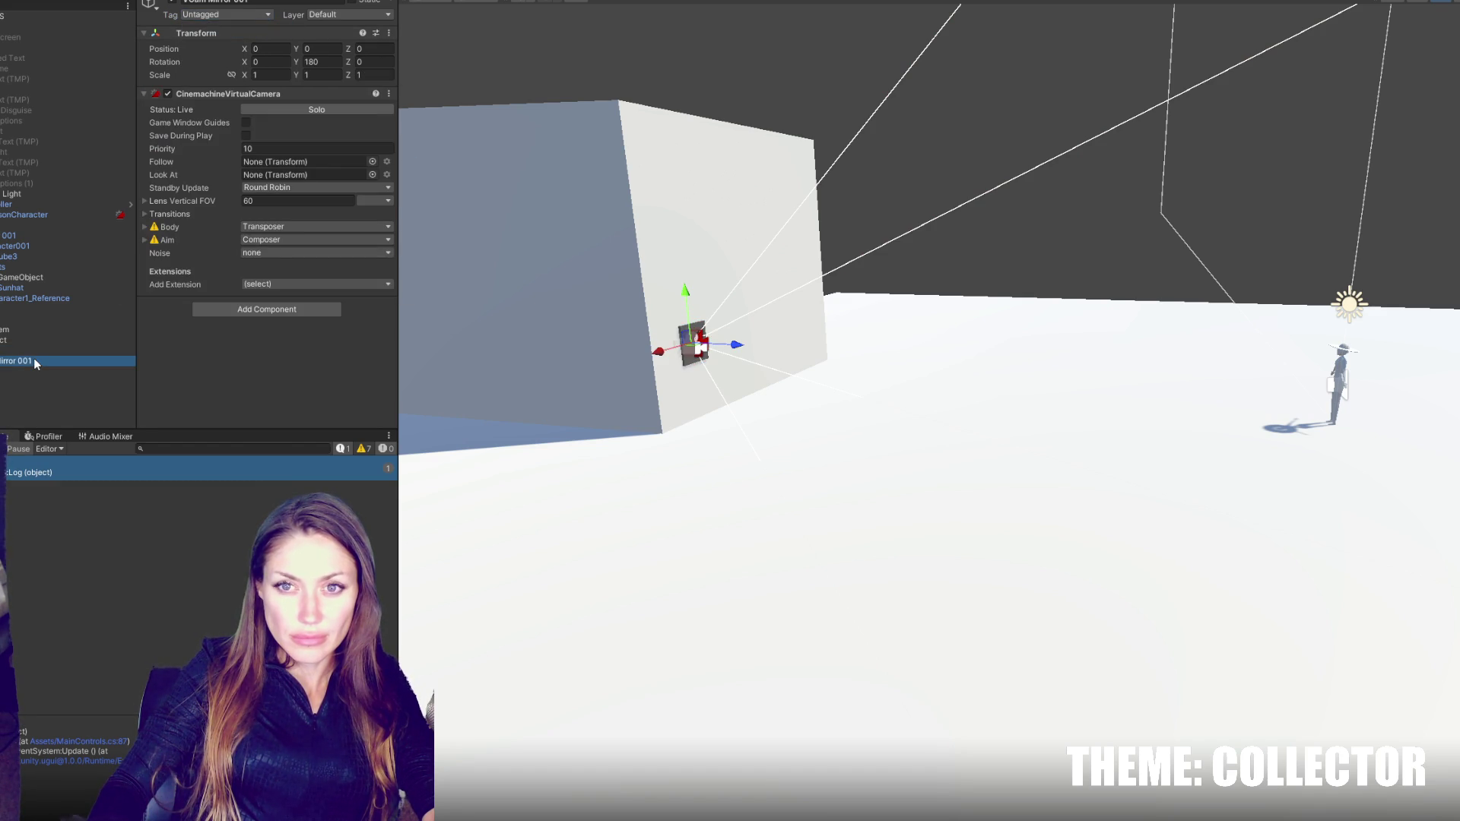
pyautogui.click(274, 227)
pyautogui.click(267, 237)
pyautogui.click(277, 240)
pyautogui.click(279, 254)
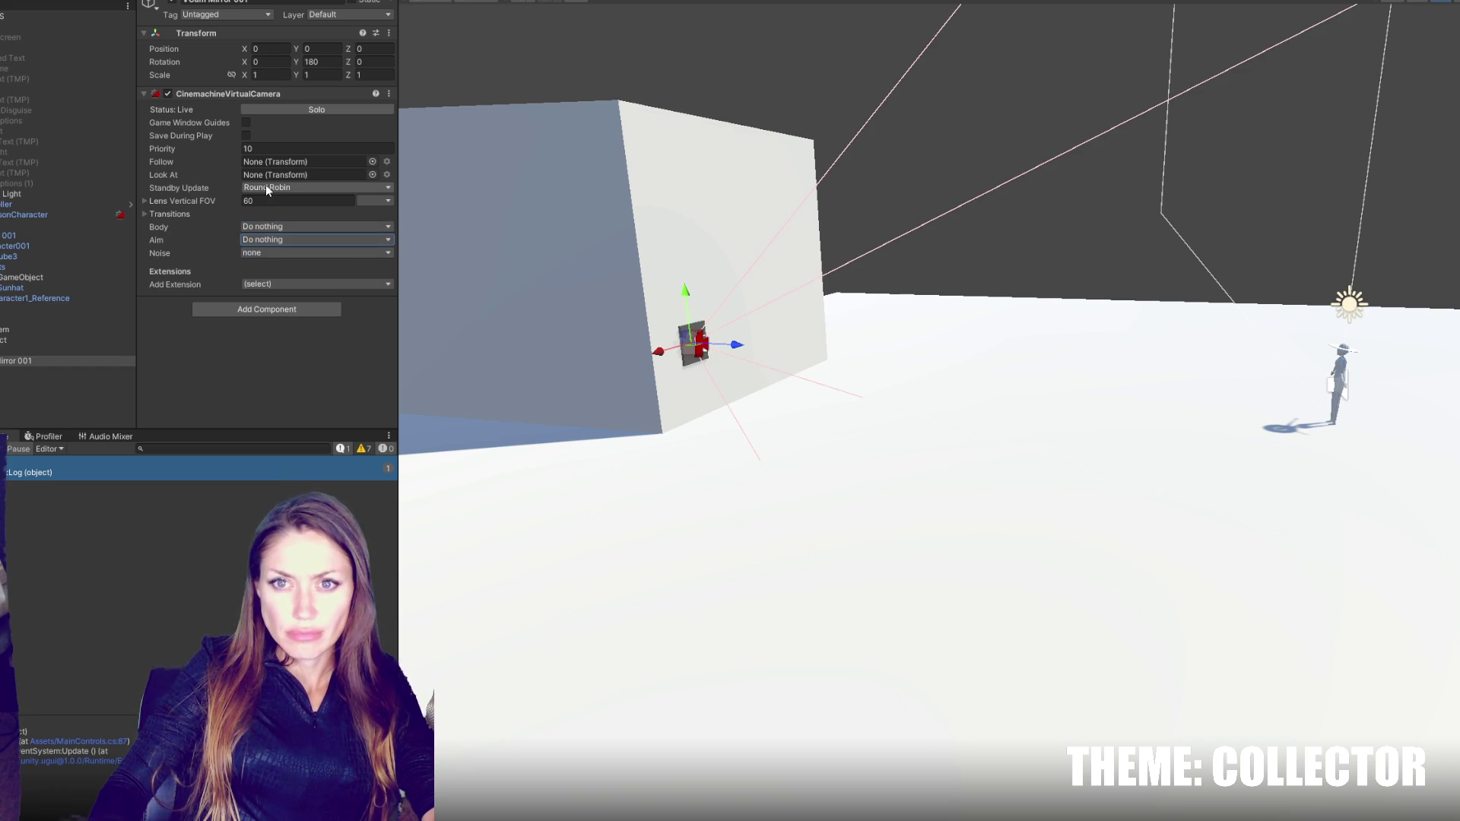
# - Rename the empty parent object to Mirror
pyautogui.click(45, 340)
pyautogui.click(225, 3)
pyautogui.write('Mirror')
pyautogui.press('Return')
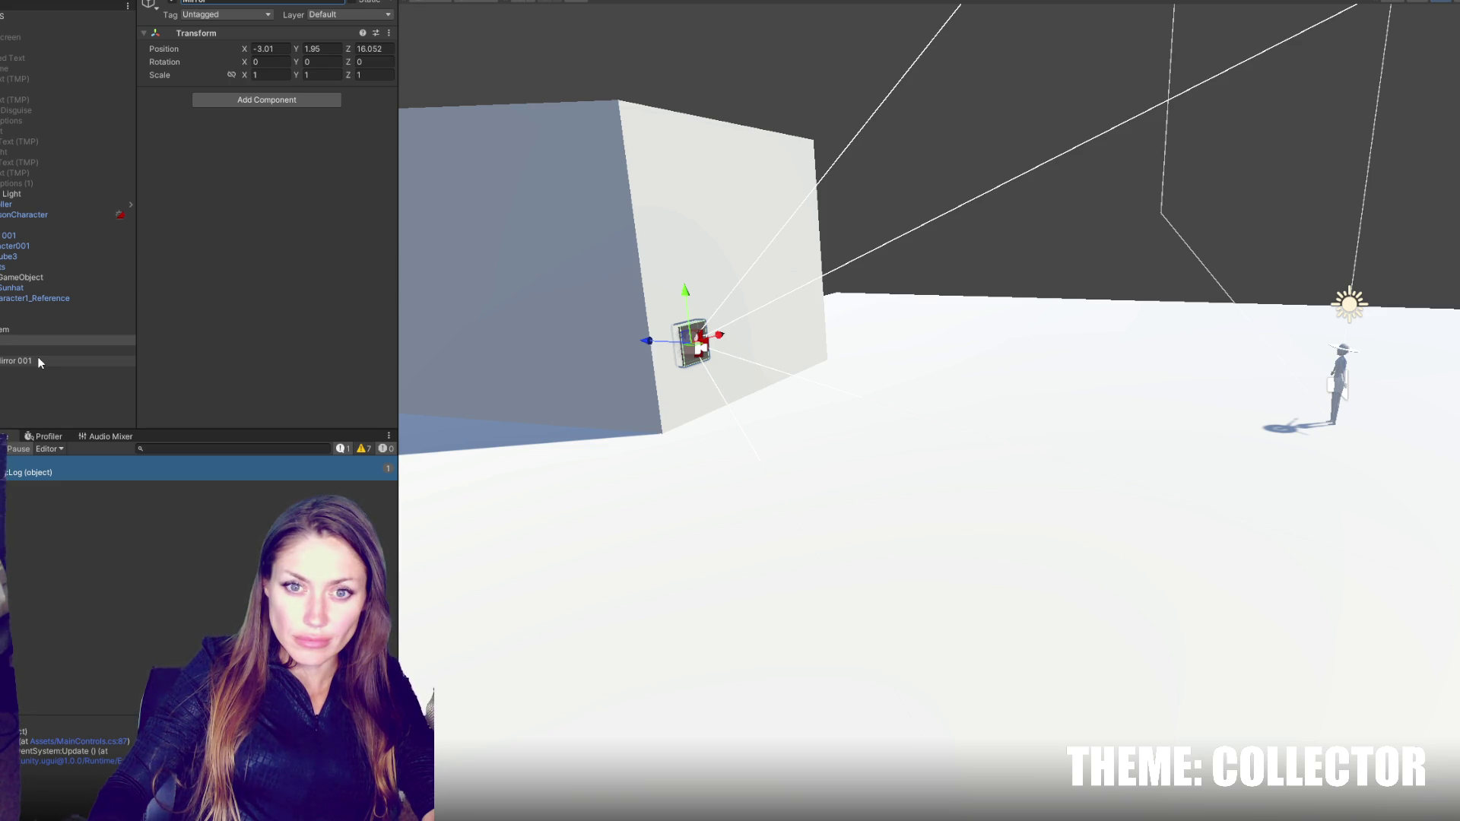
pyautogui.hotkey('alt', 'Tab')
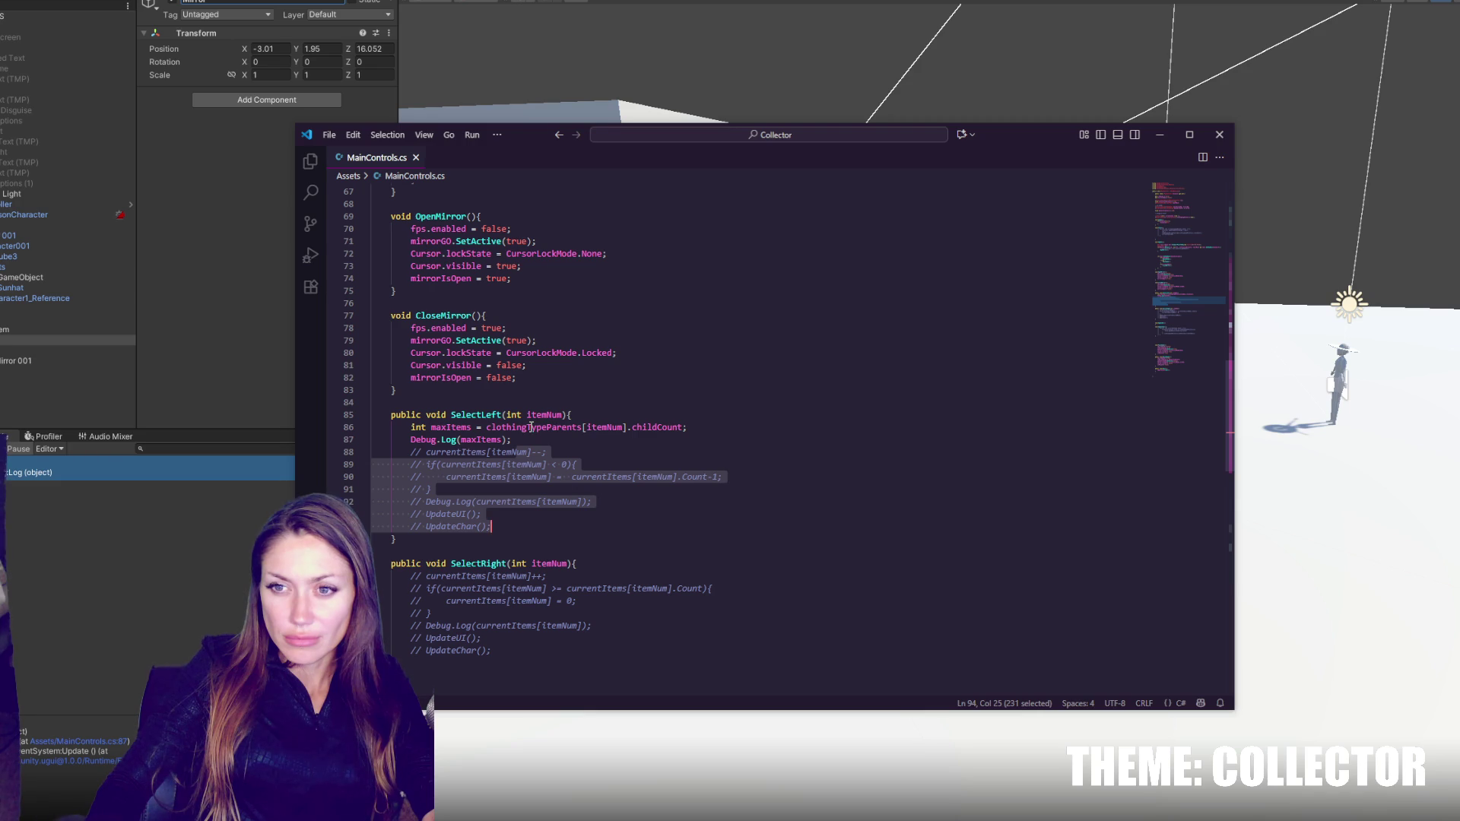
pyautogui.scroll(9, 531, 426)
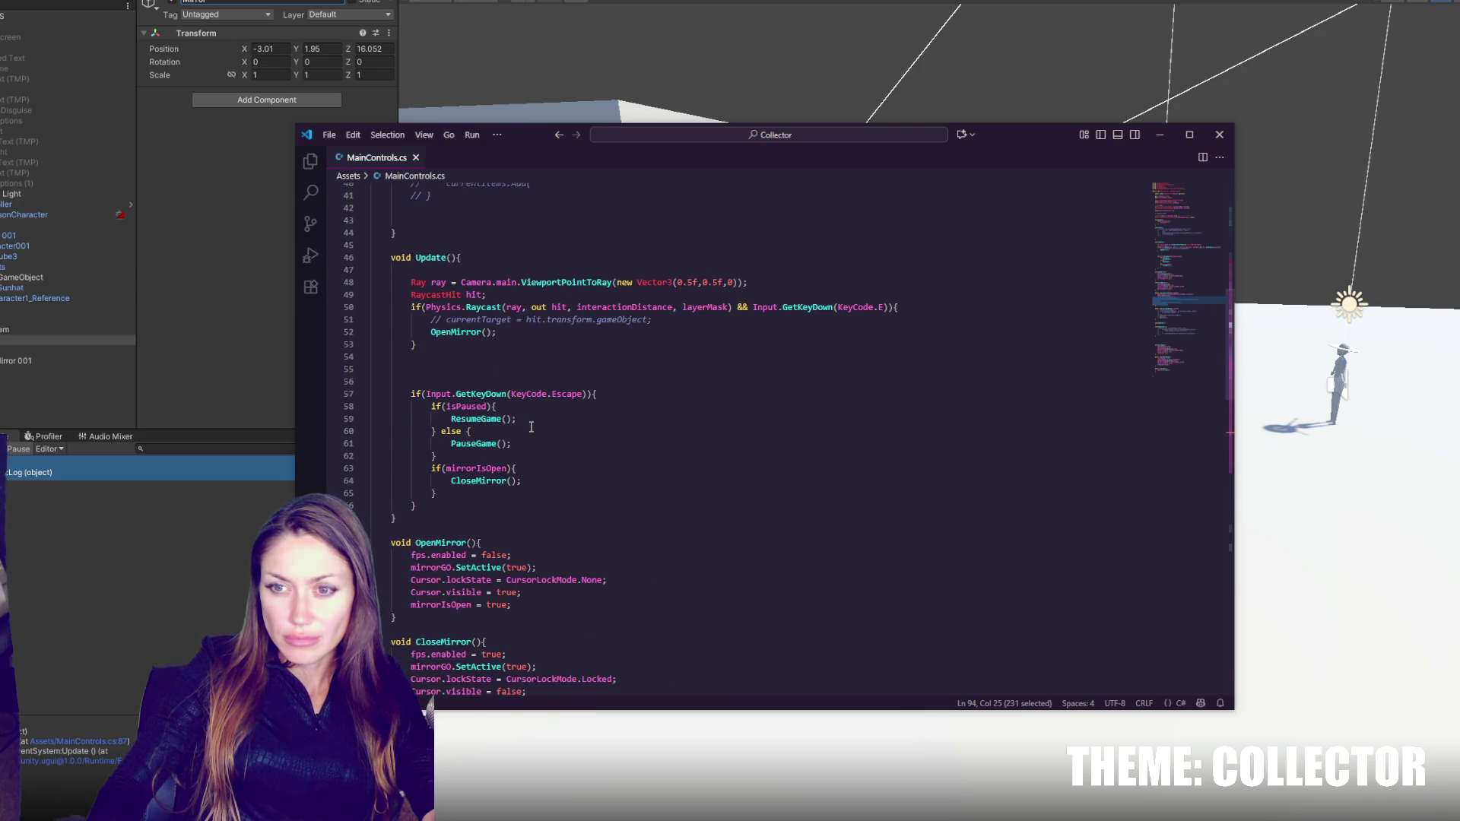
pyautogui.scroll(2, 531, 426)
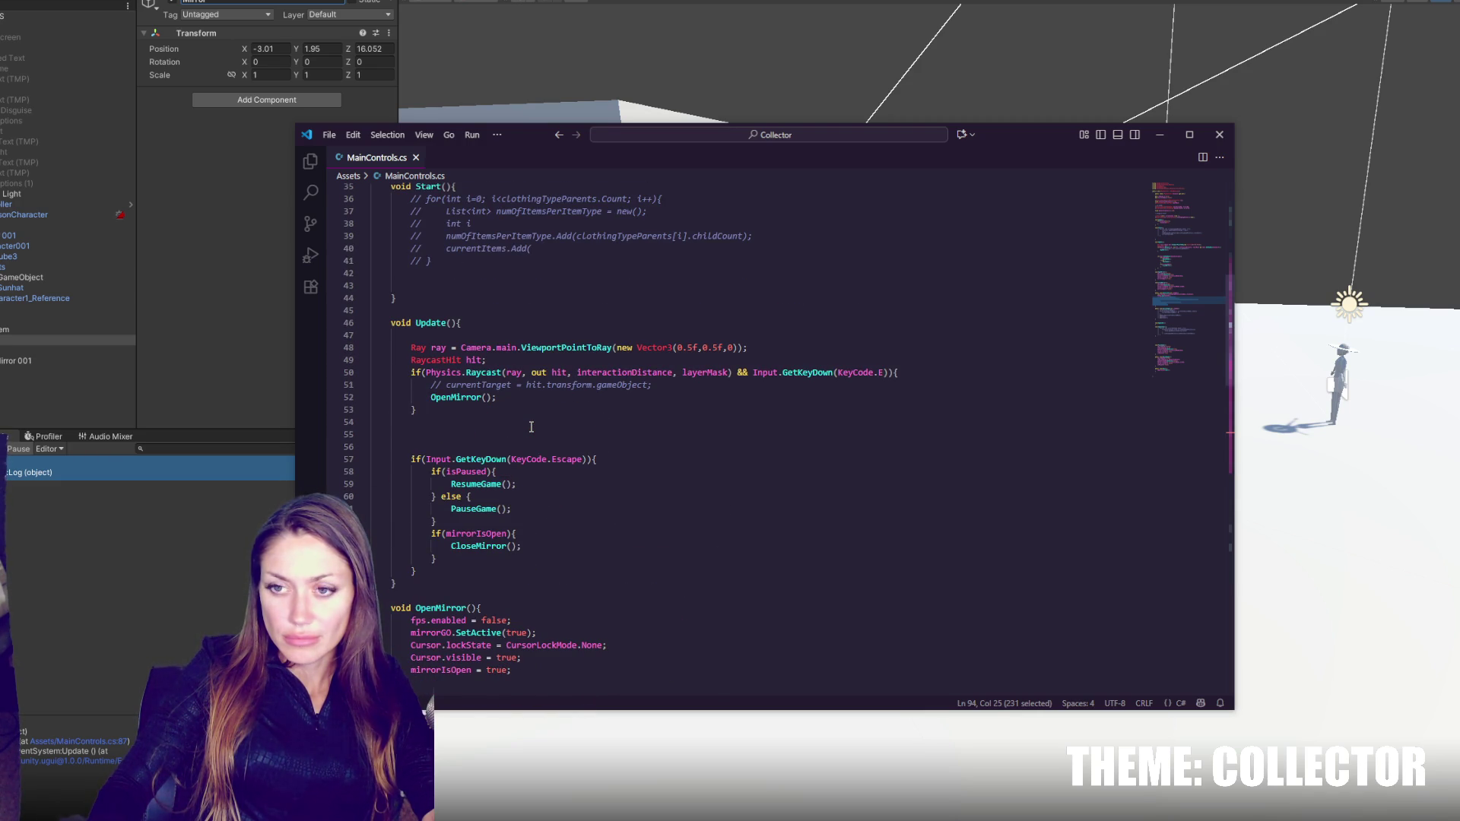
pyautogui.click(108, 344)
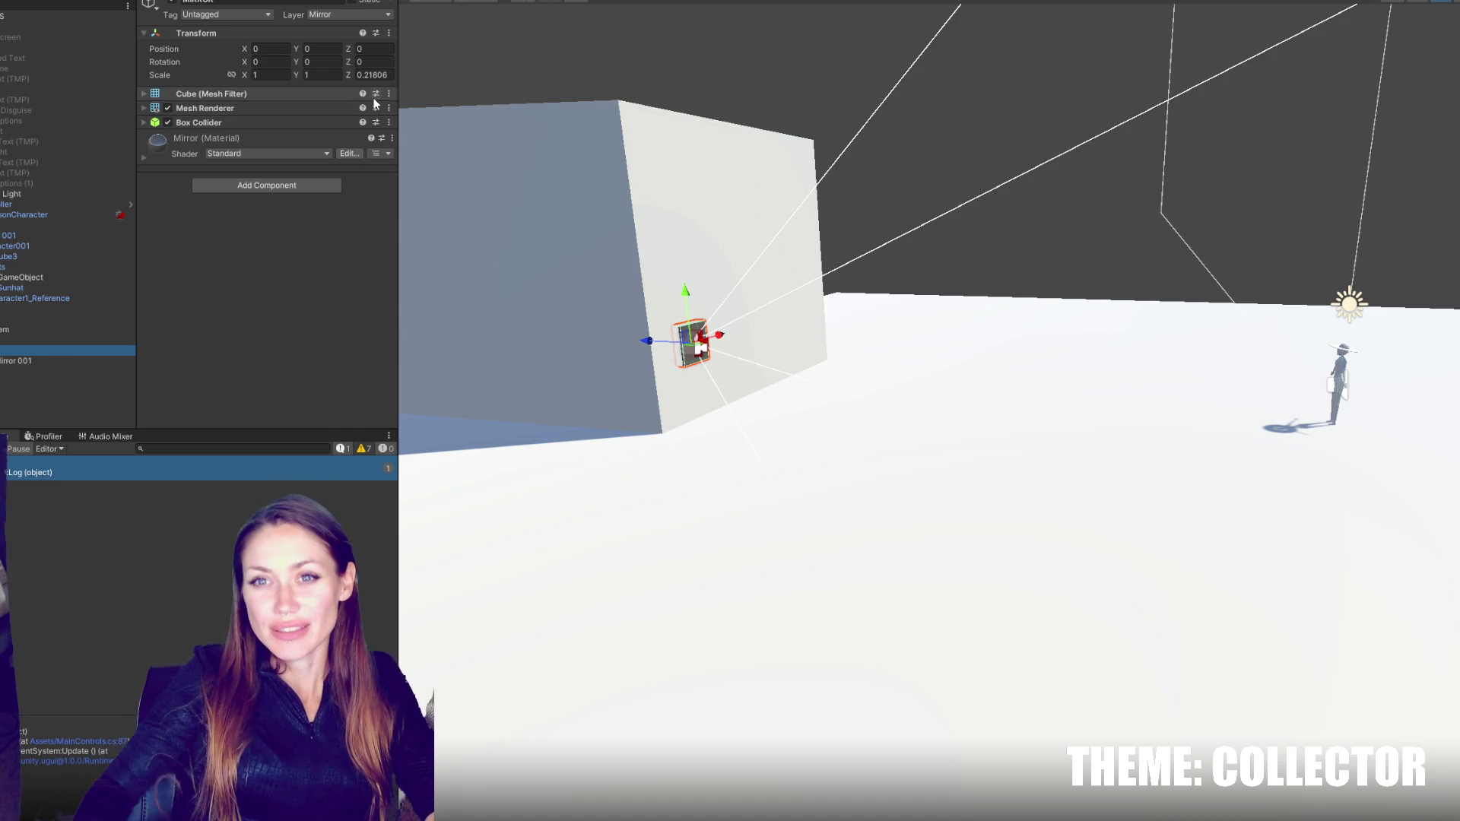
# - Add a Box Collider to the Mirror parent object using the 'box' component search
pyautogui.click(40, 340)
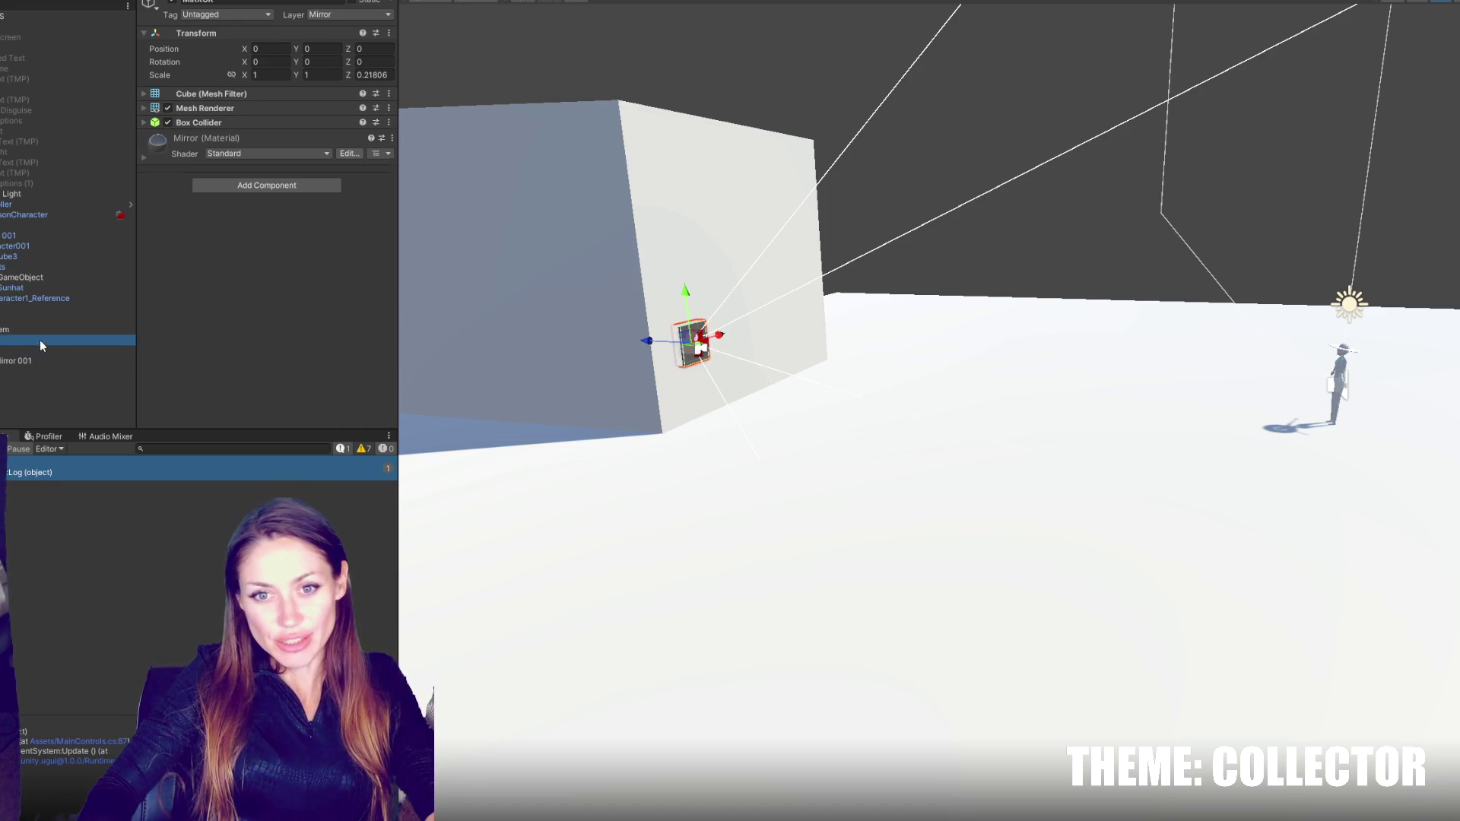
pyautogui.click(338, 14)
pyautogui.click(247, 99)
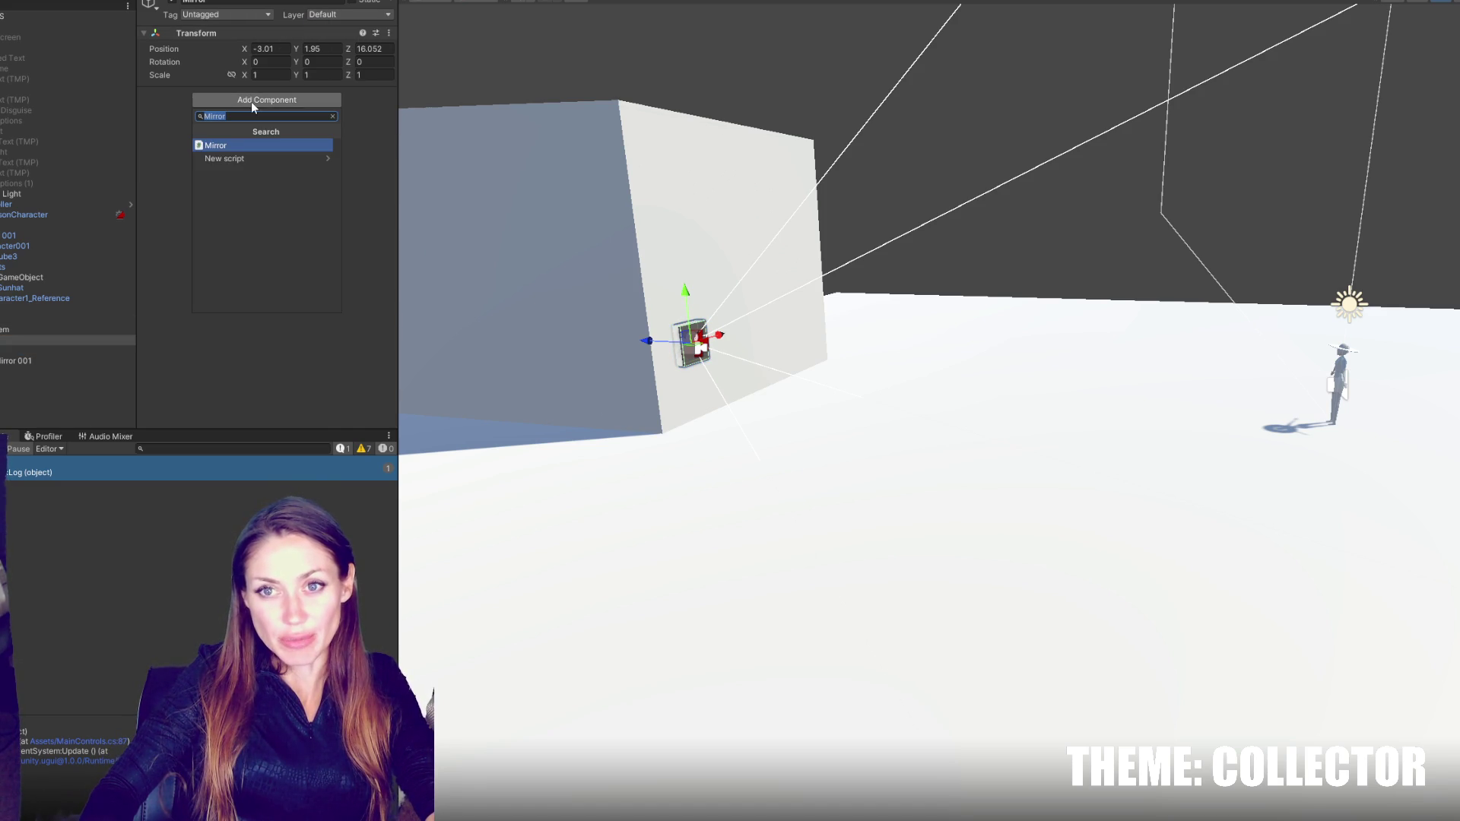
pyautogui.click(67, 330)
pyautogui.click(73, 340)
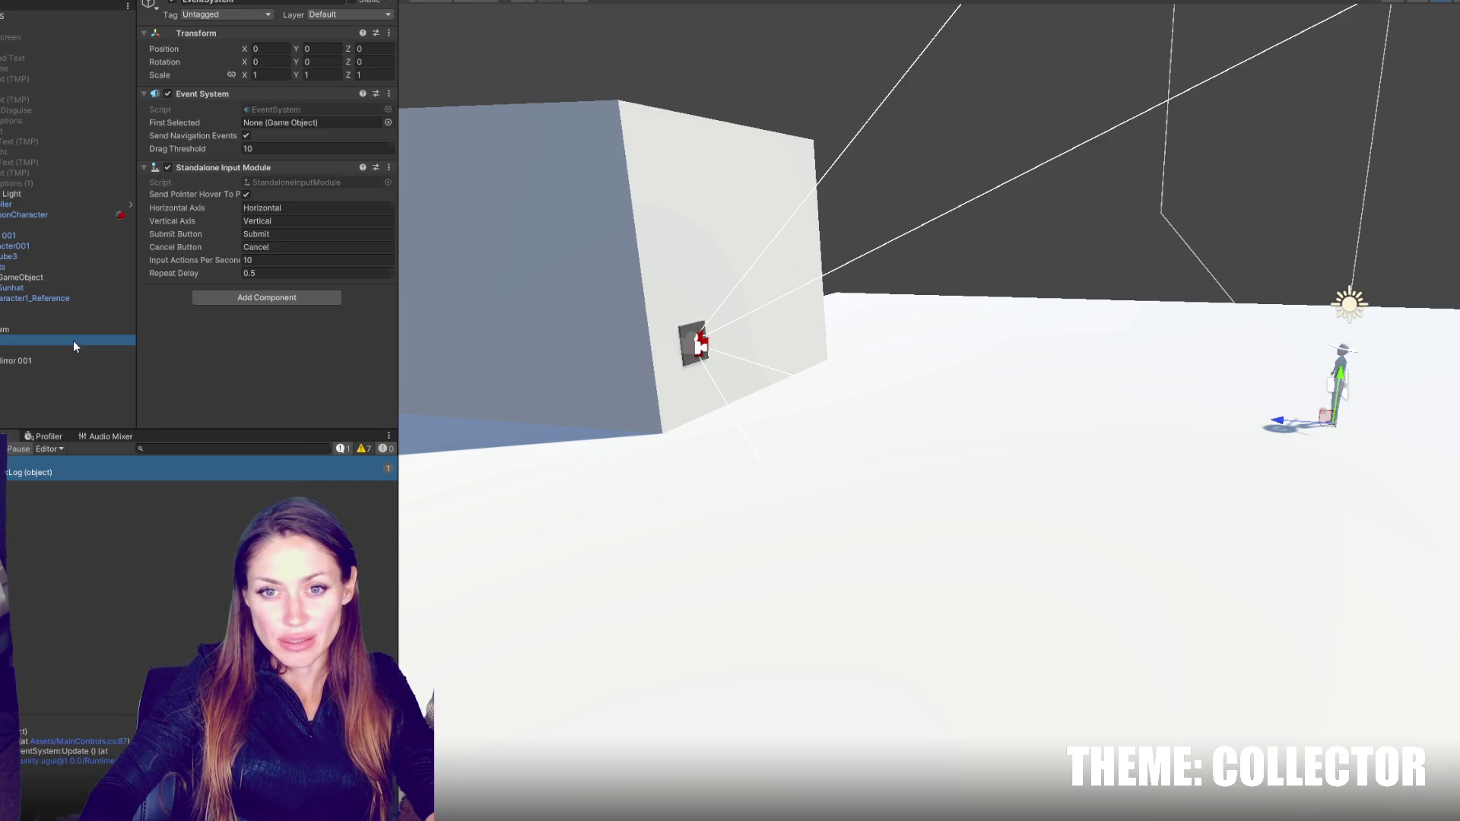
pyautogui.click(218, 98)
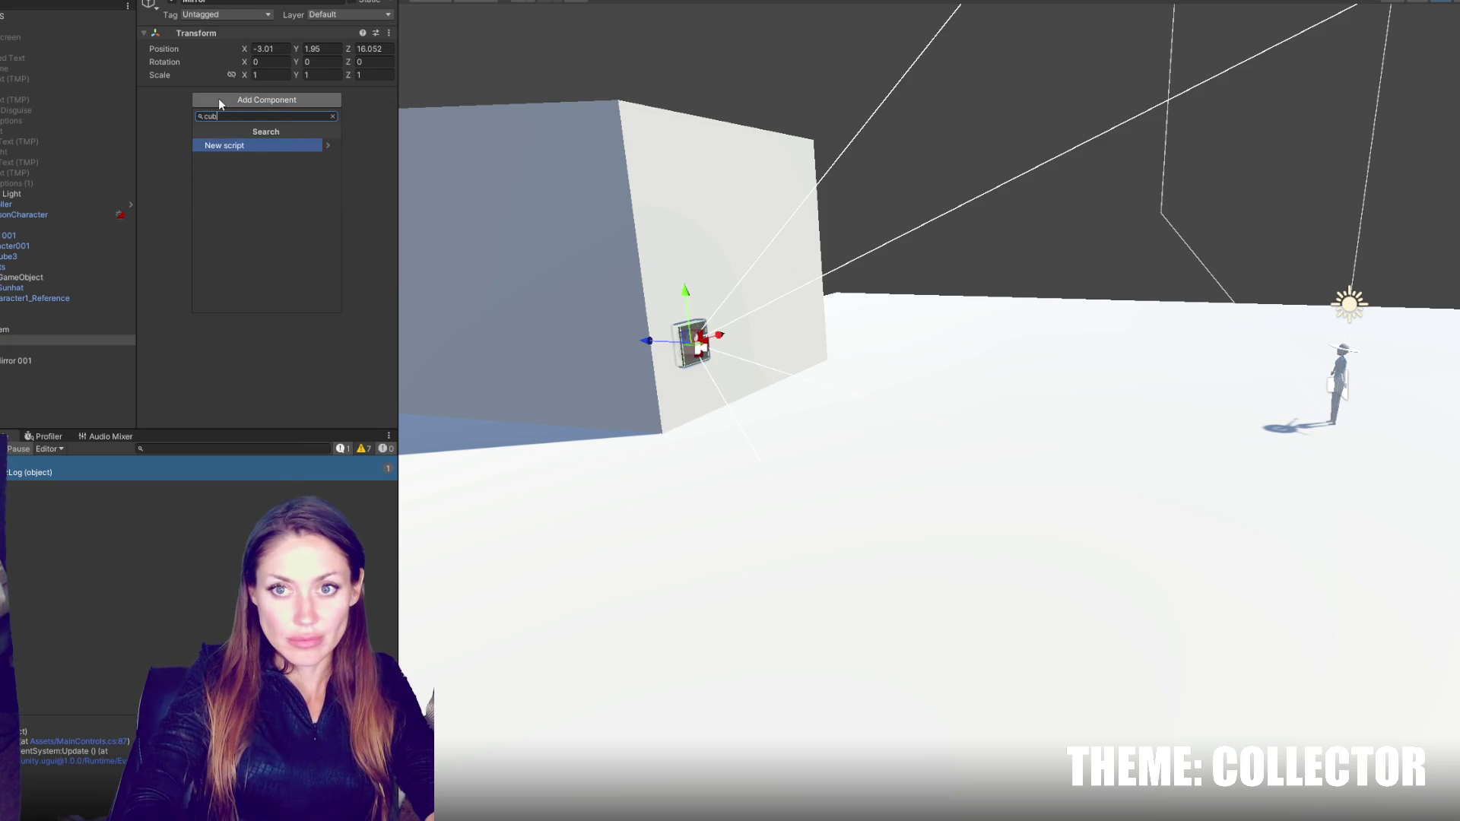
pyautogui.press('BackSpace')
pyautogui.press('BackSpace')
pyautogui.press('BackSpace')
pyautogui.rightClick(16, 390)
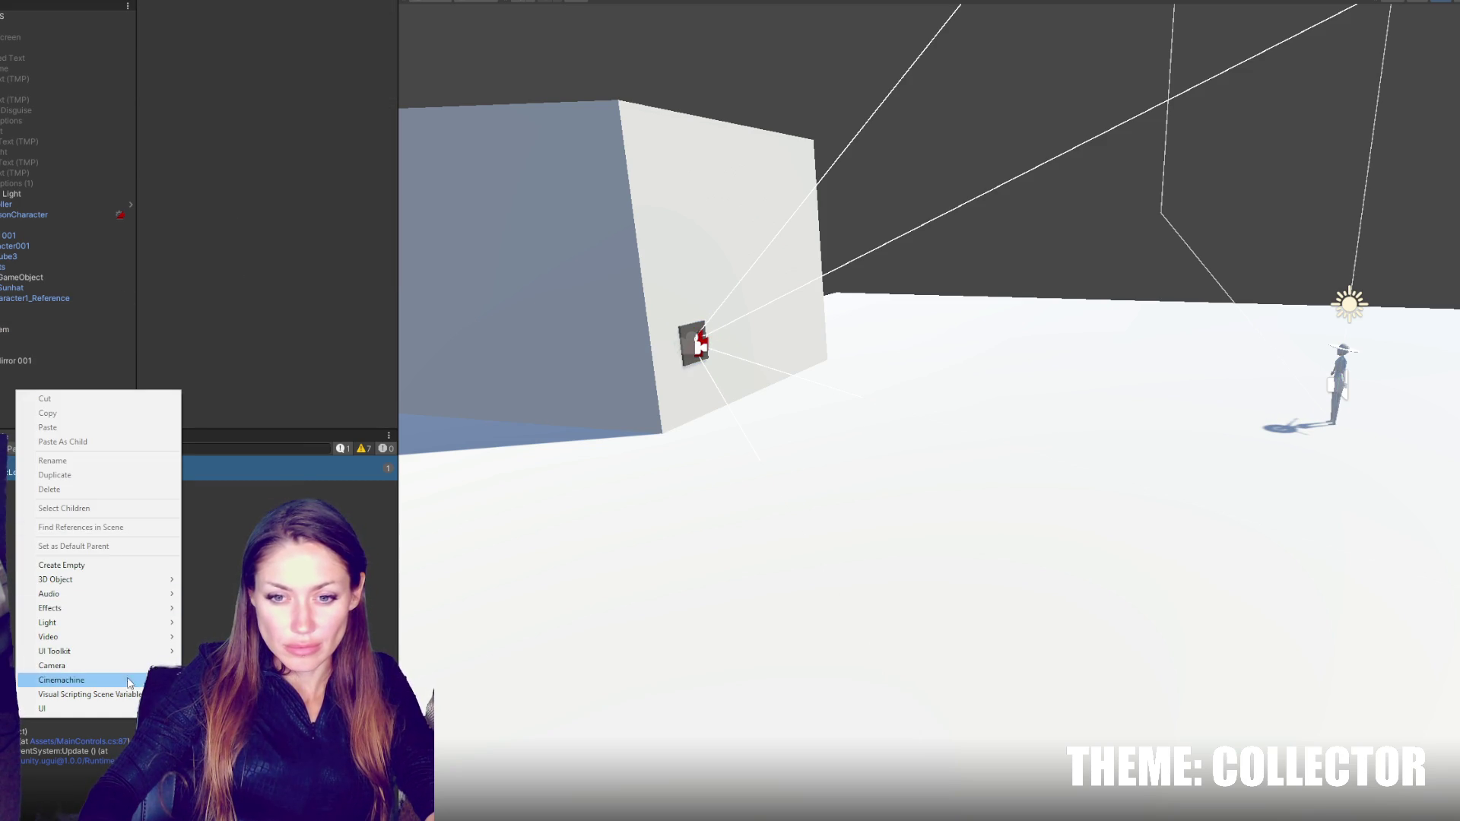
pyautogui.click(45, 340)
pyautogui.click(266, 100)
pyautogui.write('box')
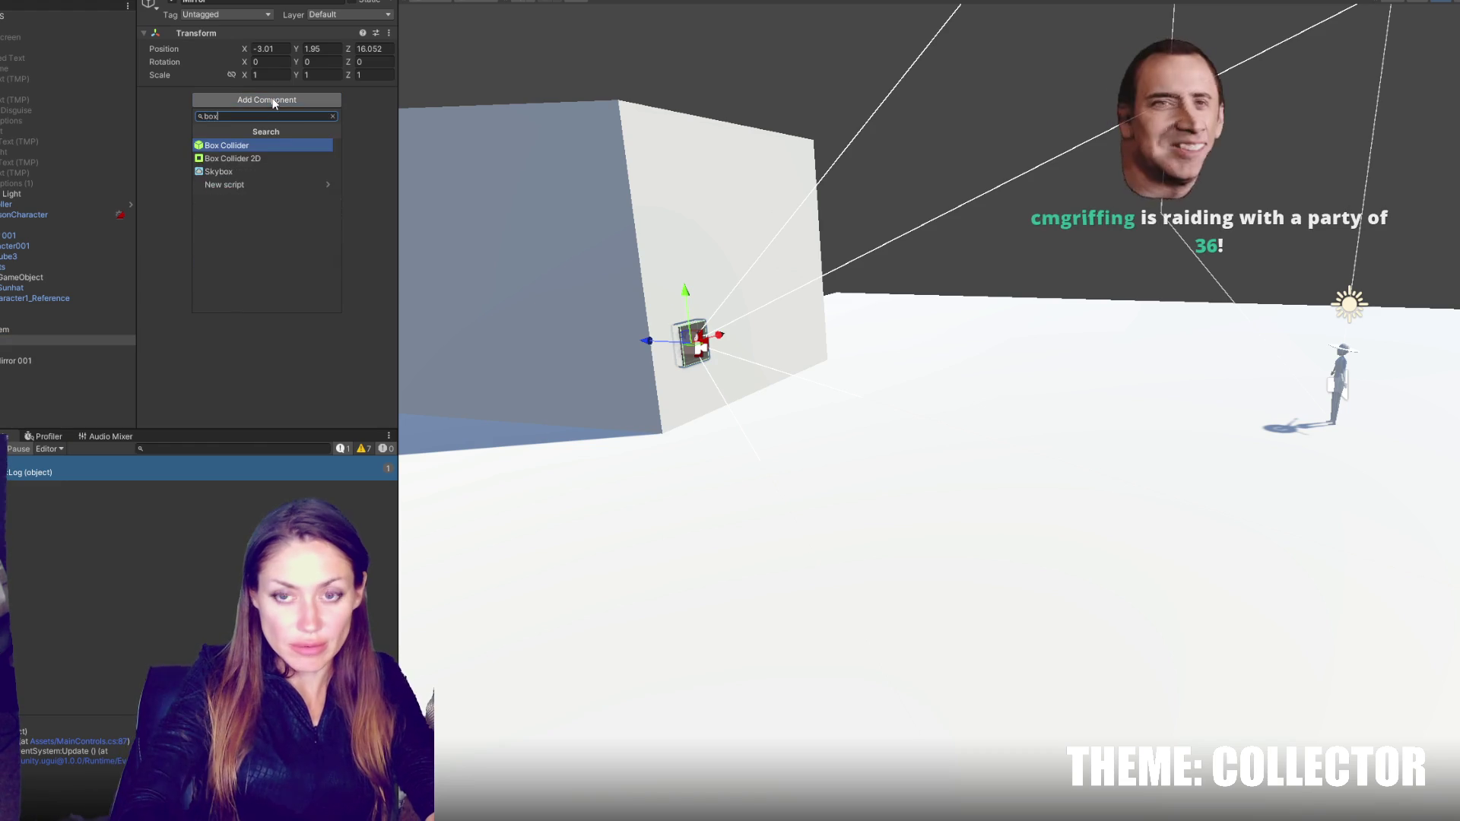
pyautogui.press('Return')
# - Edit the Box Collider's bounds to thin it around the mirror panel
pyautogui.press('f')
pyautogui.moveTo(811, 314)
pyautogui.mouseDown()
pyautogui.moveTo(947, 304)
pyautogui.moveTo(688, 286)
pyautogui.moveTo(534, 300)
pyautogui.moveTo(546, 286)
pyautogui.mouseUp()
pyautogui.moveTo(619, 343)
pyautogui.mouseDown()
pyautogui.moveTo(645, 339)
pyautogui.moveTo(609, 316)
pyautogui.mouseUp()
pyautogui.click(254, 113)
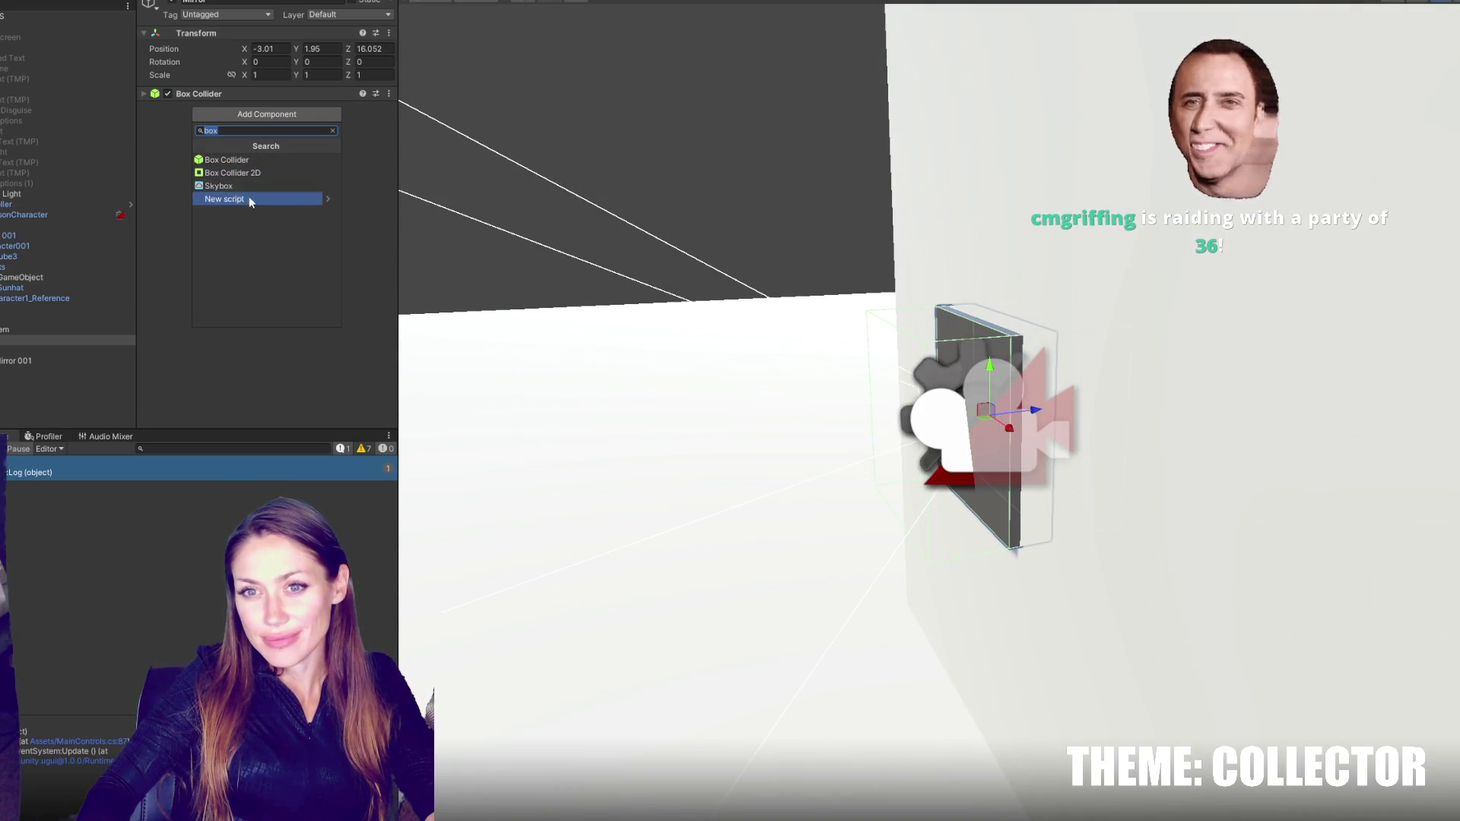
pyautogui.click(180, 94)
pyautogui.click(251, 112)
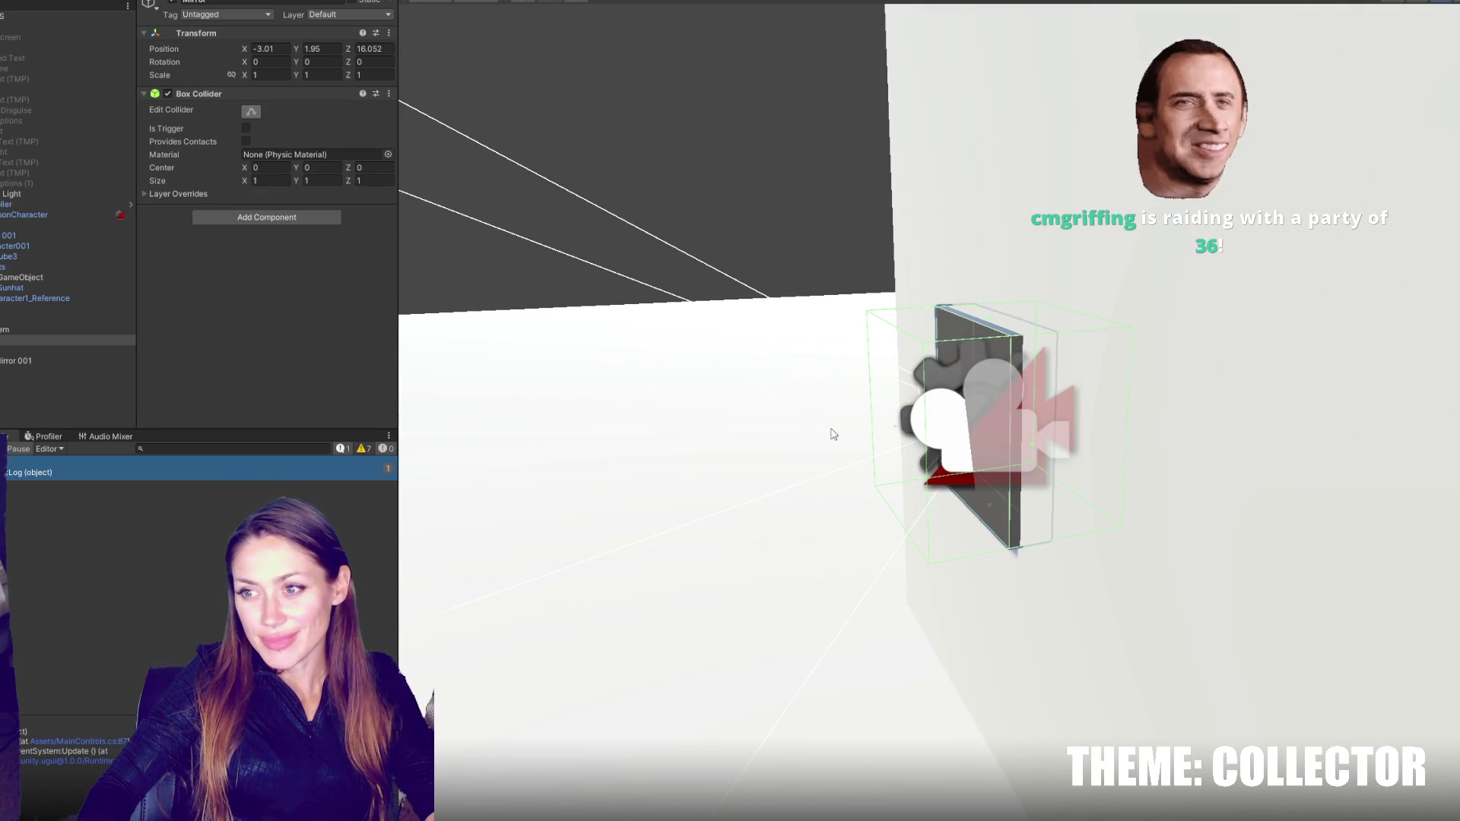
pyautogui.moveTo(893, 434); pyautogui.dragTo(1043, 390)
pyautogui.moveTo(1097, 428)
pyautogui.mouseDown()
pyautogui.moveTo(1015, 419)
pyautogui.moveTo(1111, 433)
pyautogui.moveTo(1049, 430)
pyautogui.mouseUp()
pyautogui.click(27, 351)
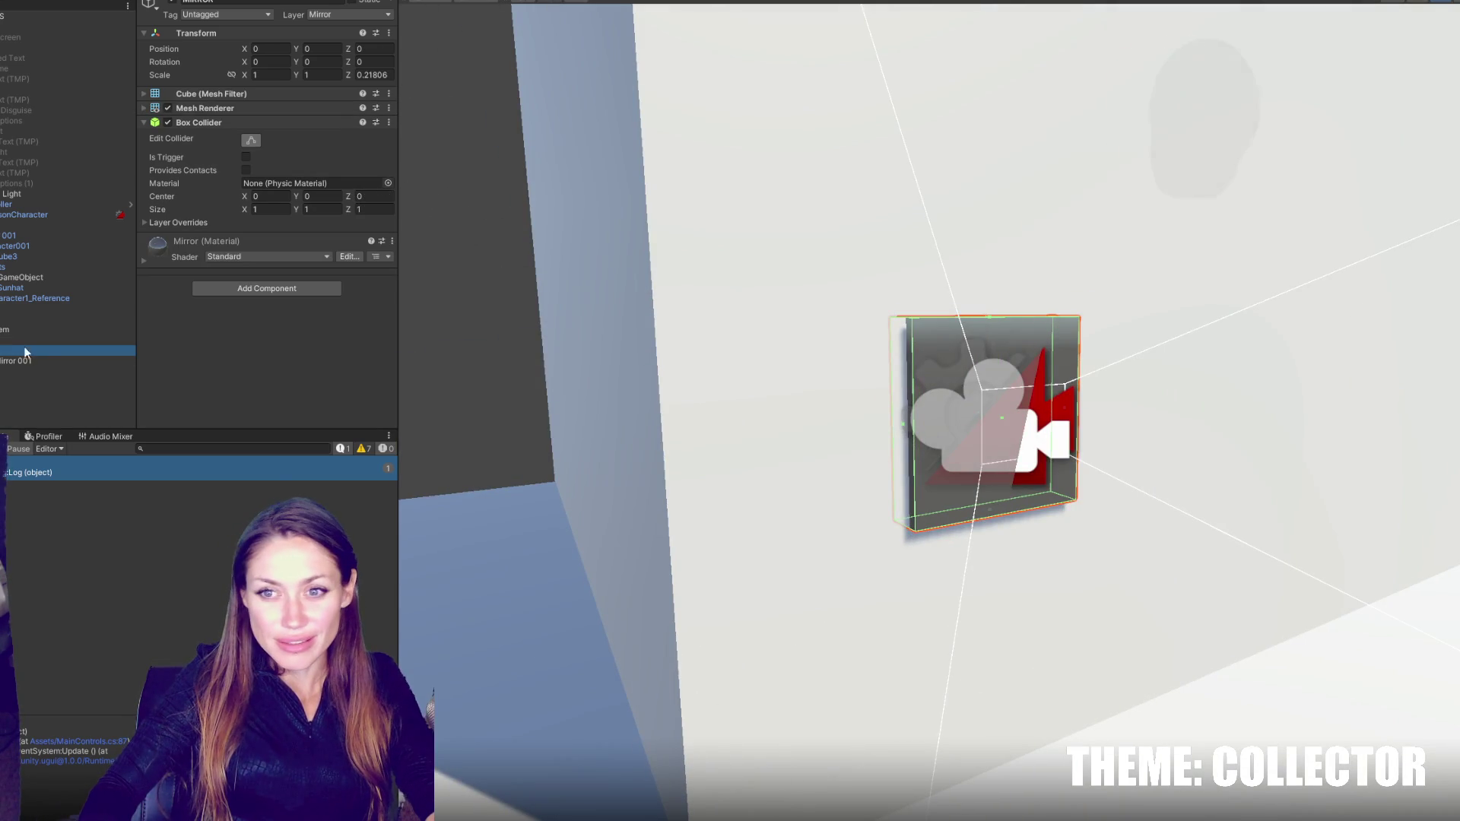
# - Return the mirror's inner cube to the Default layer, keeping its Box Collider
pyautogui.click(64, 400)
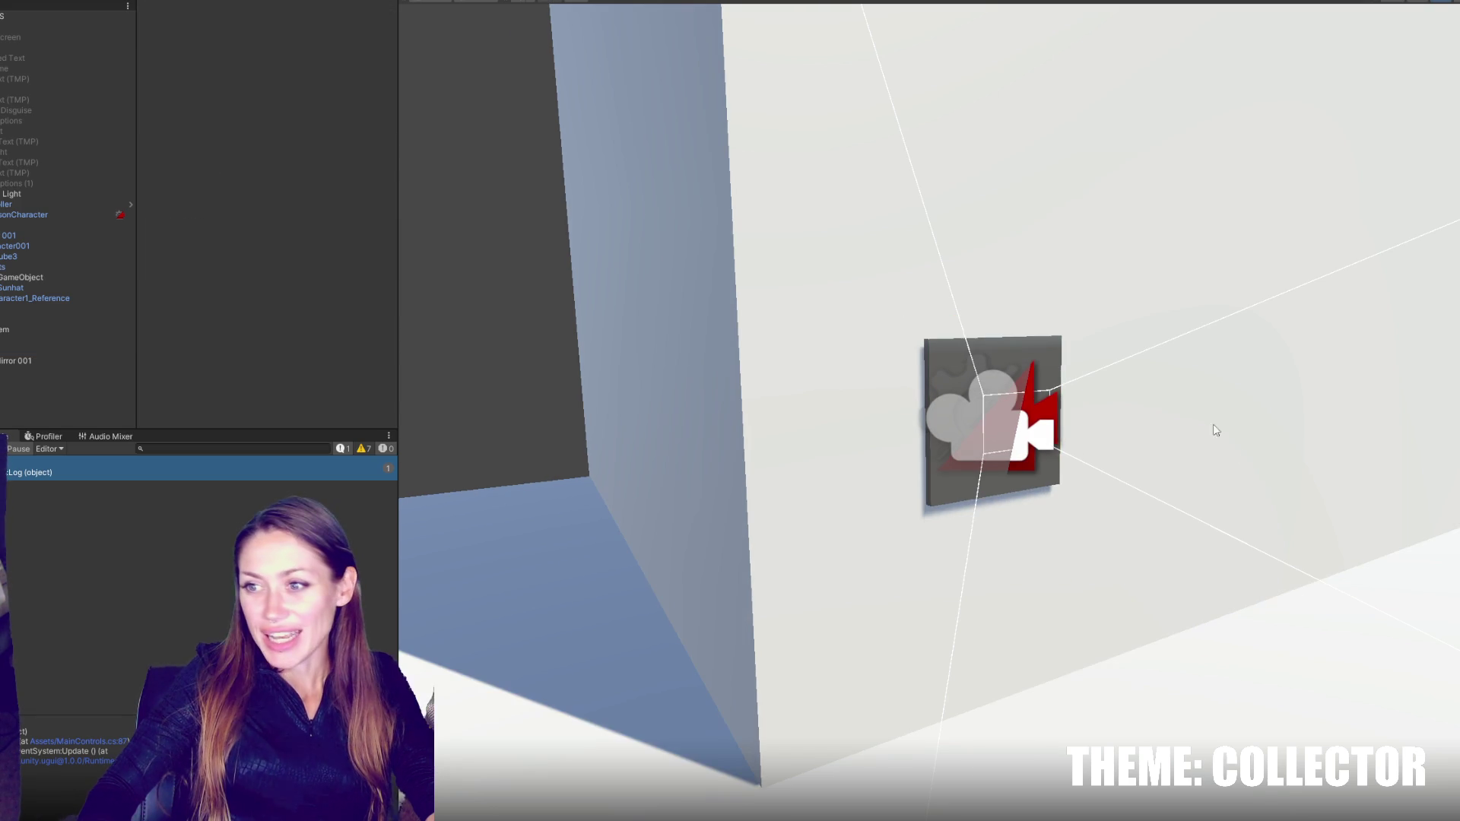
pyautogui.click(9, 341)
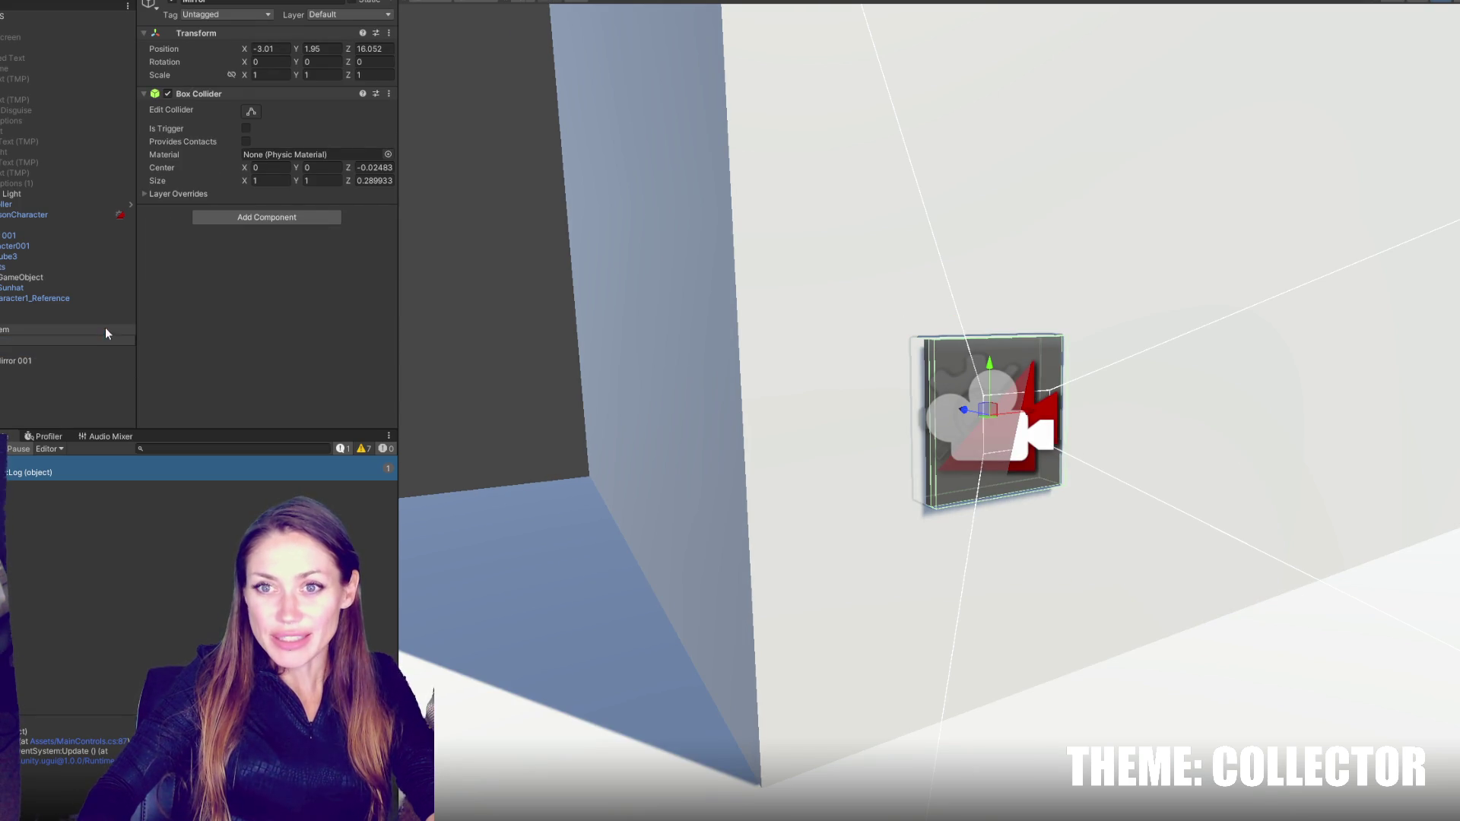
pyautogui.click(68, 351)
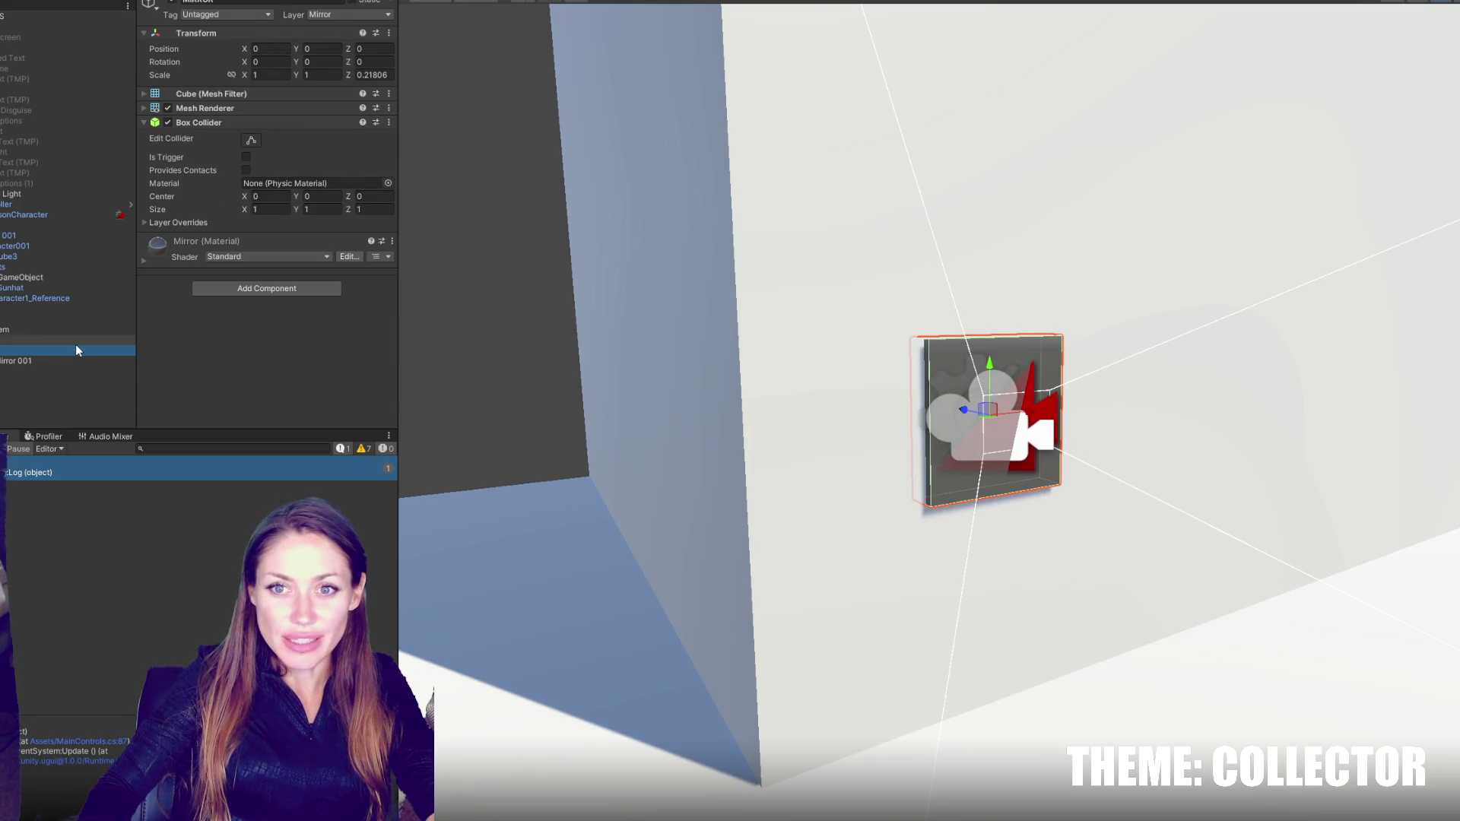
pyautogui.click(339, 15)
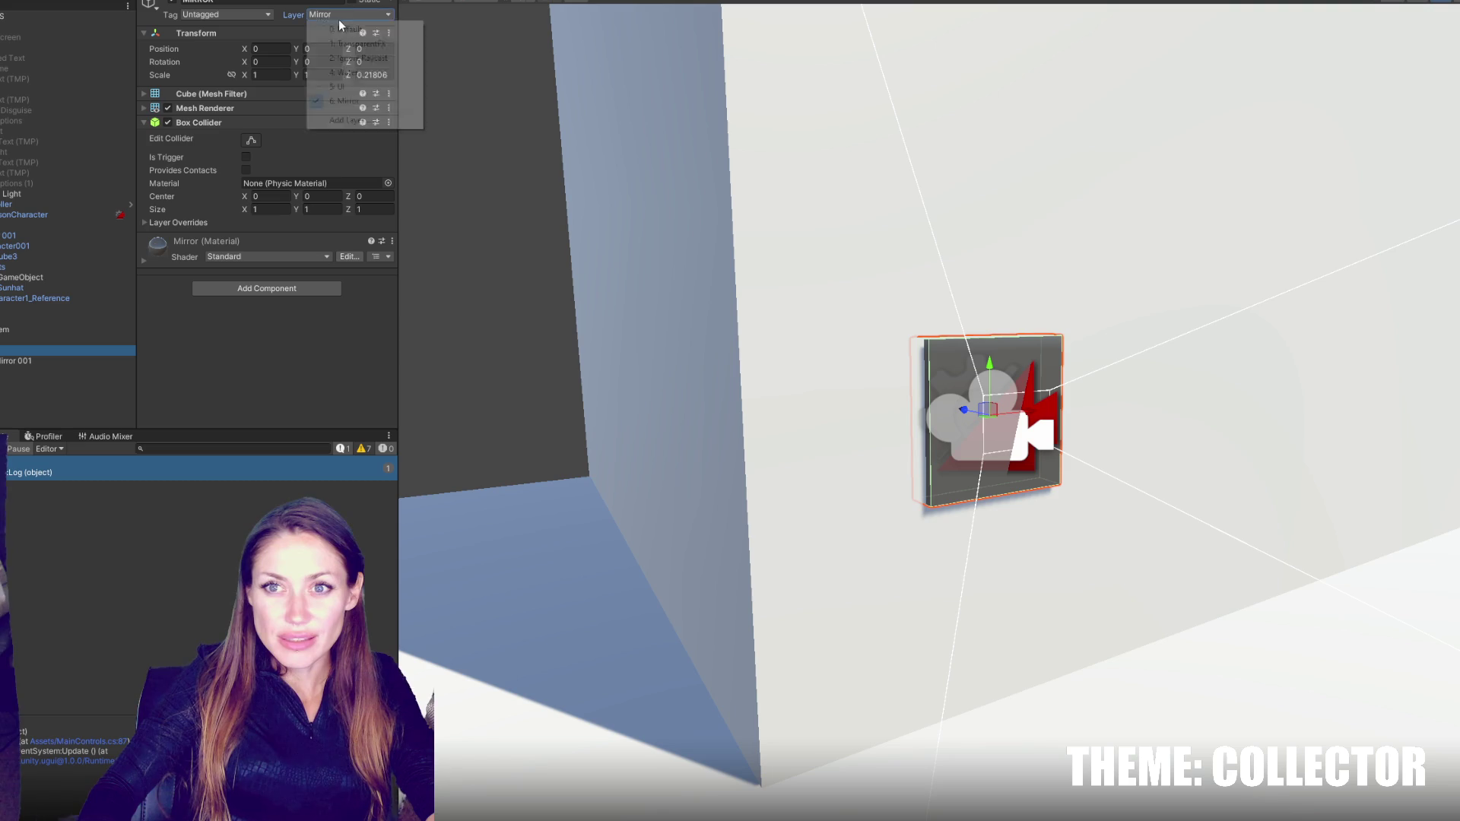
pyautogui.click(342, 29)
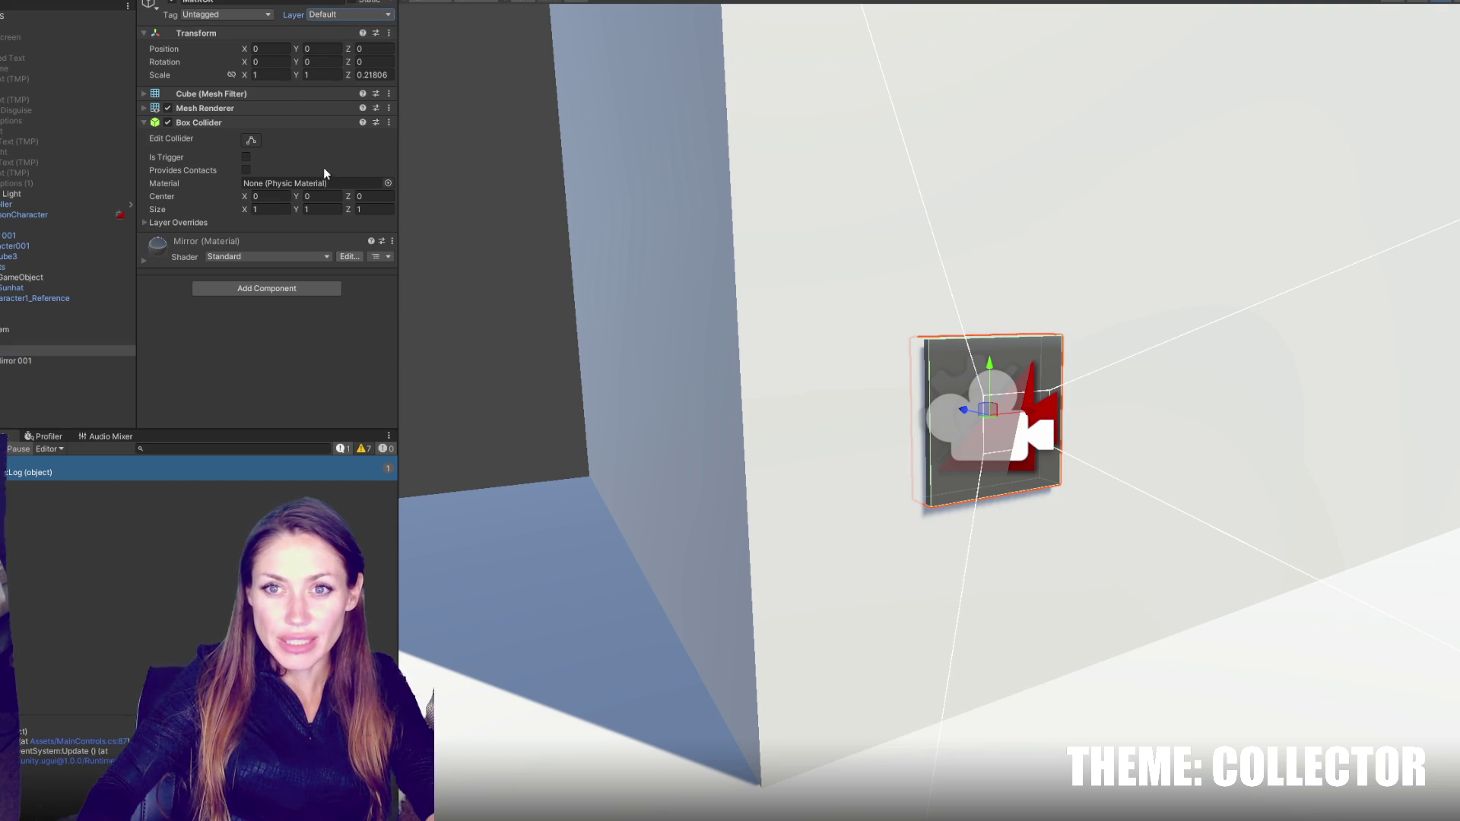
pyautogui.rightClick(248, 120)
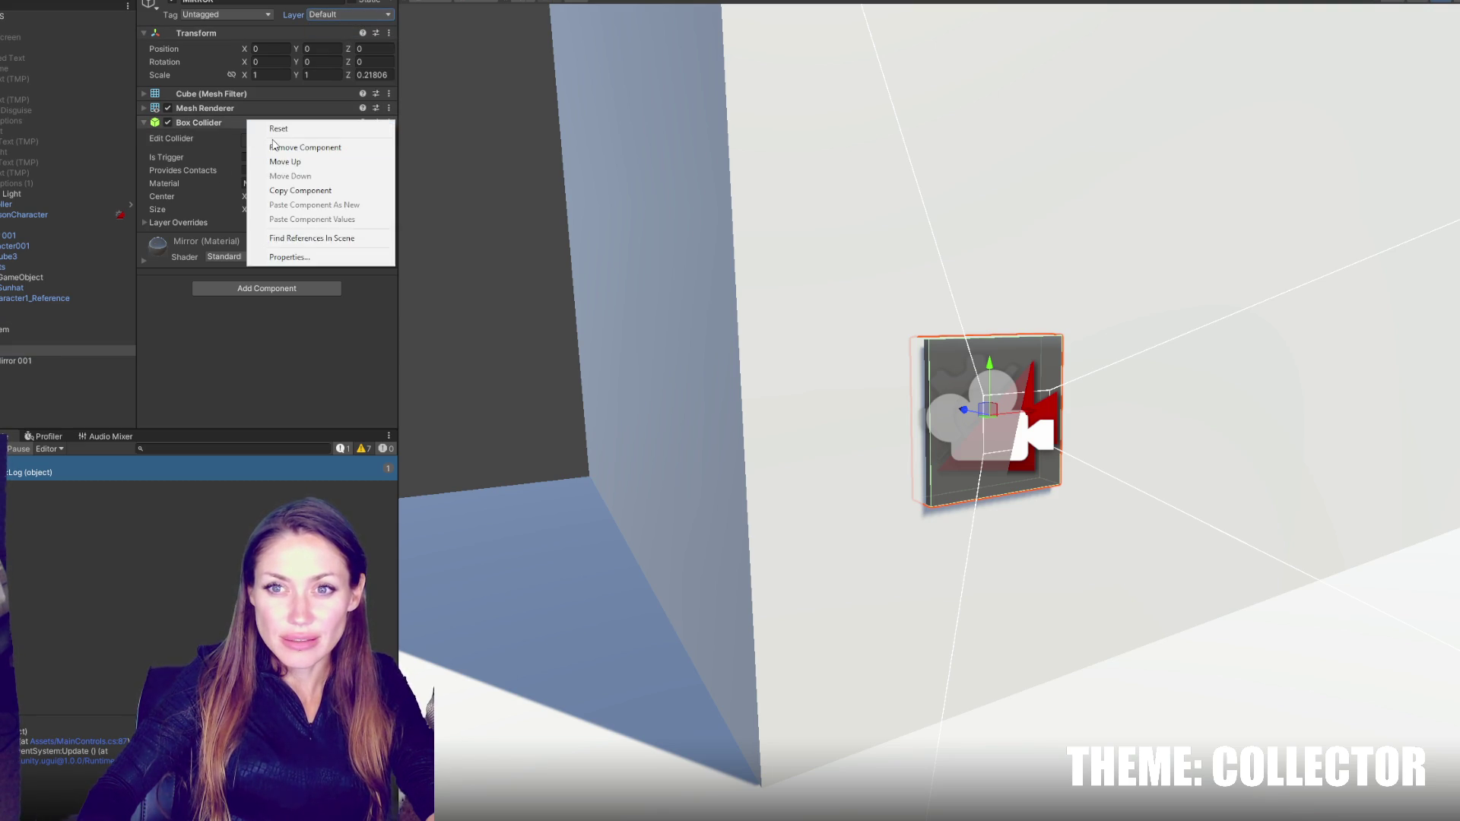
pyautogui.click(275, 147)
pyautogui.hotkey('ctrl', 'z')
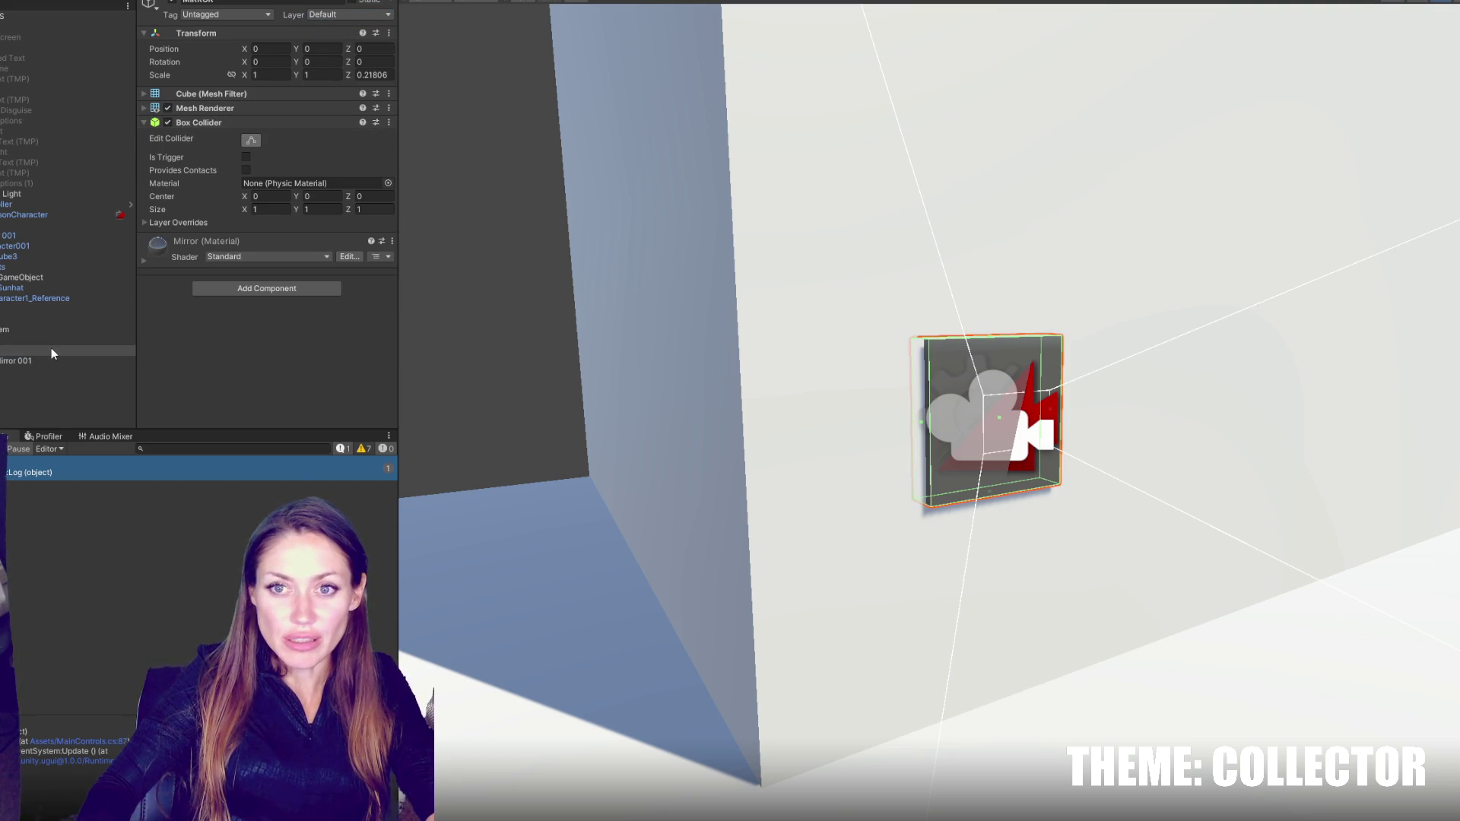
# - Put the Mirror parent object on the Mirror layer for that object only
pyautogui.click(65, 359)
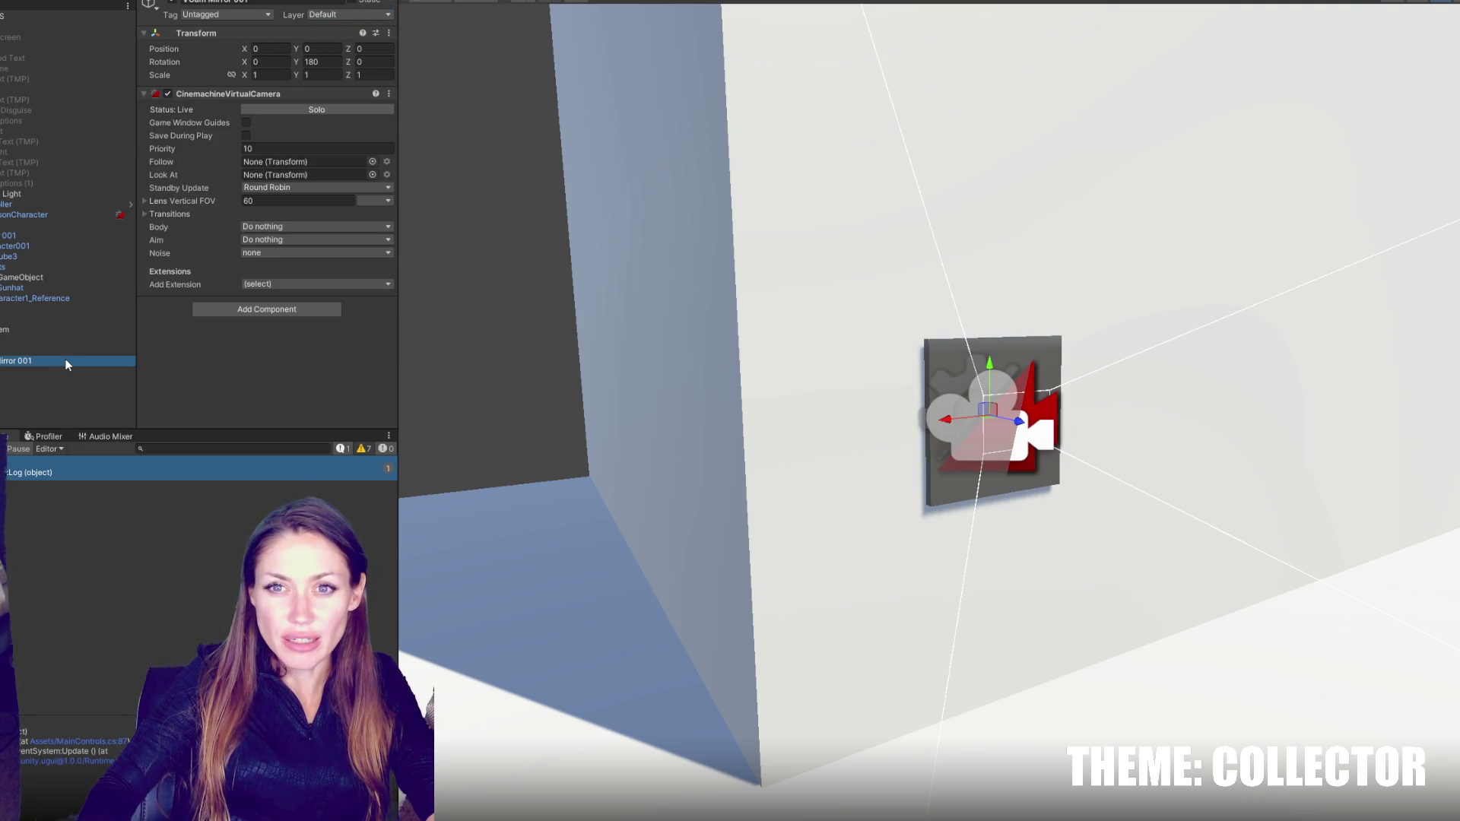
pyautogui.click(70, 339)
pyautogui.click(367, 15)
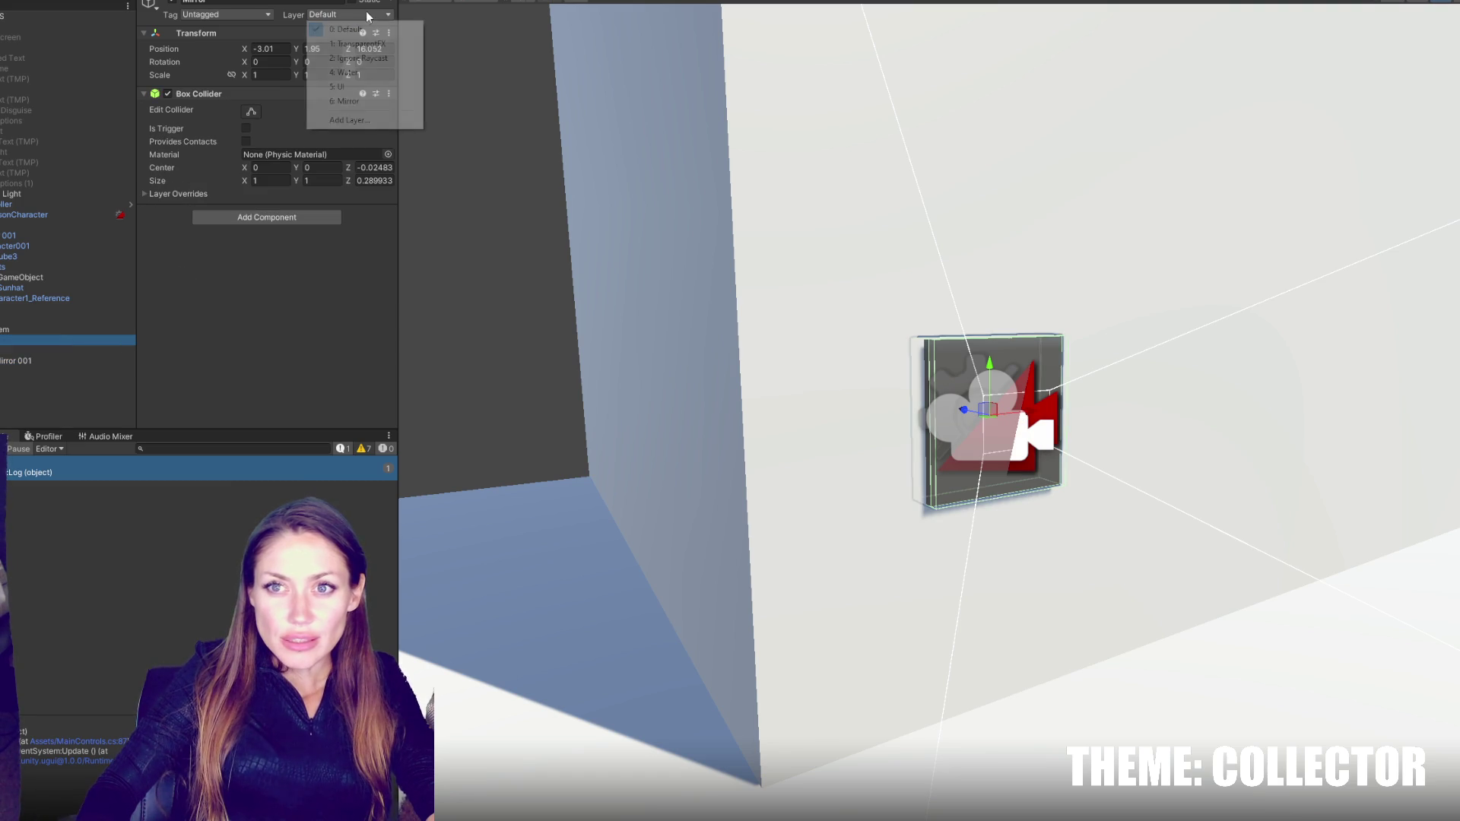
pyautogui.click(348, 101)
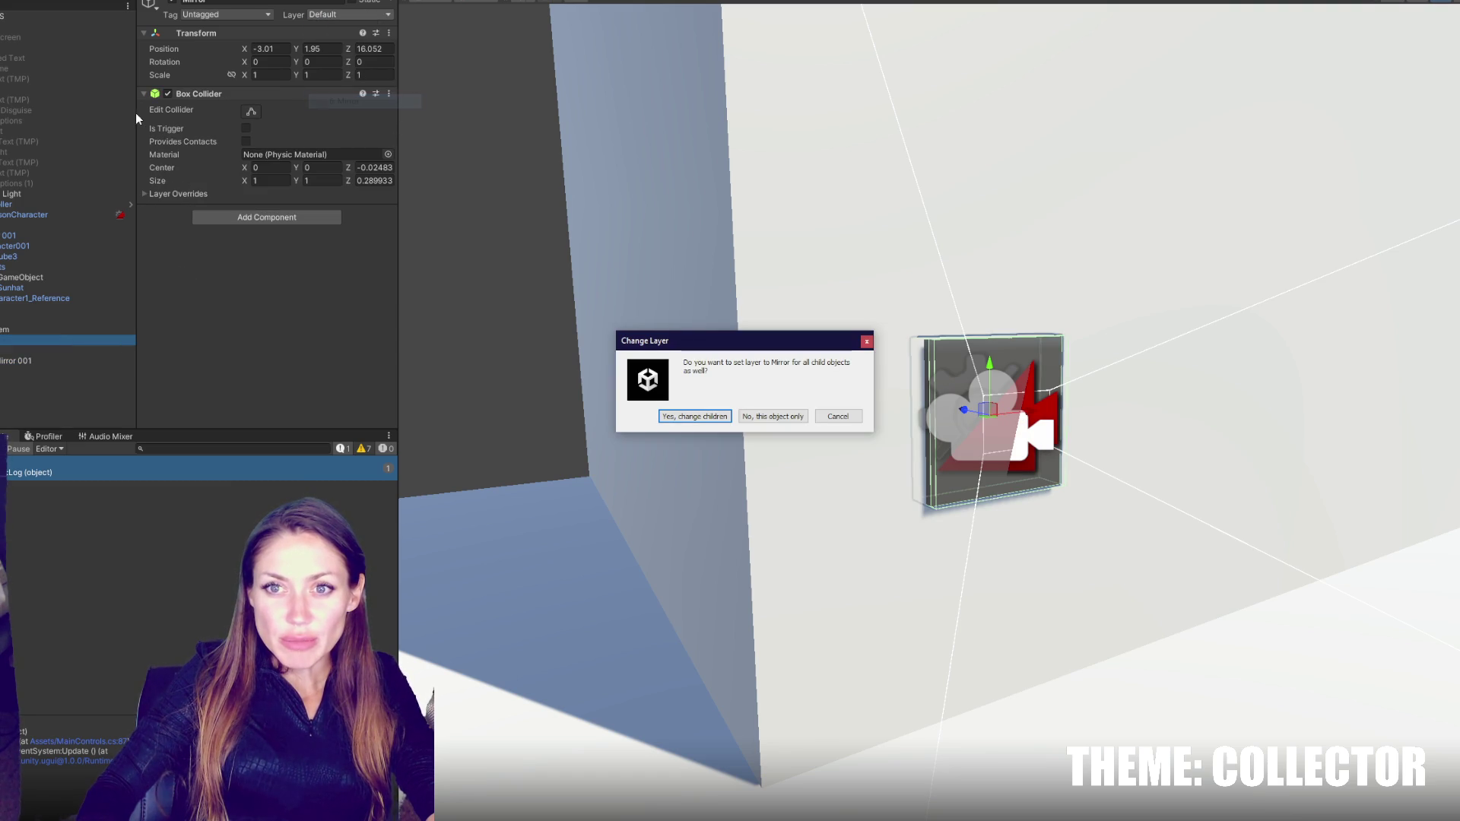
pyautogui.click(757, 420)
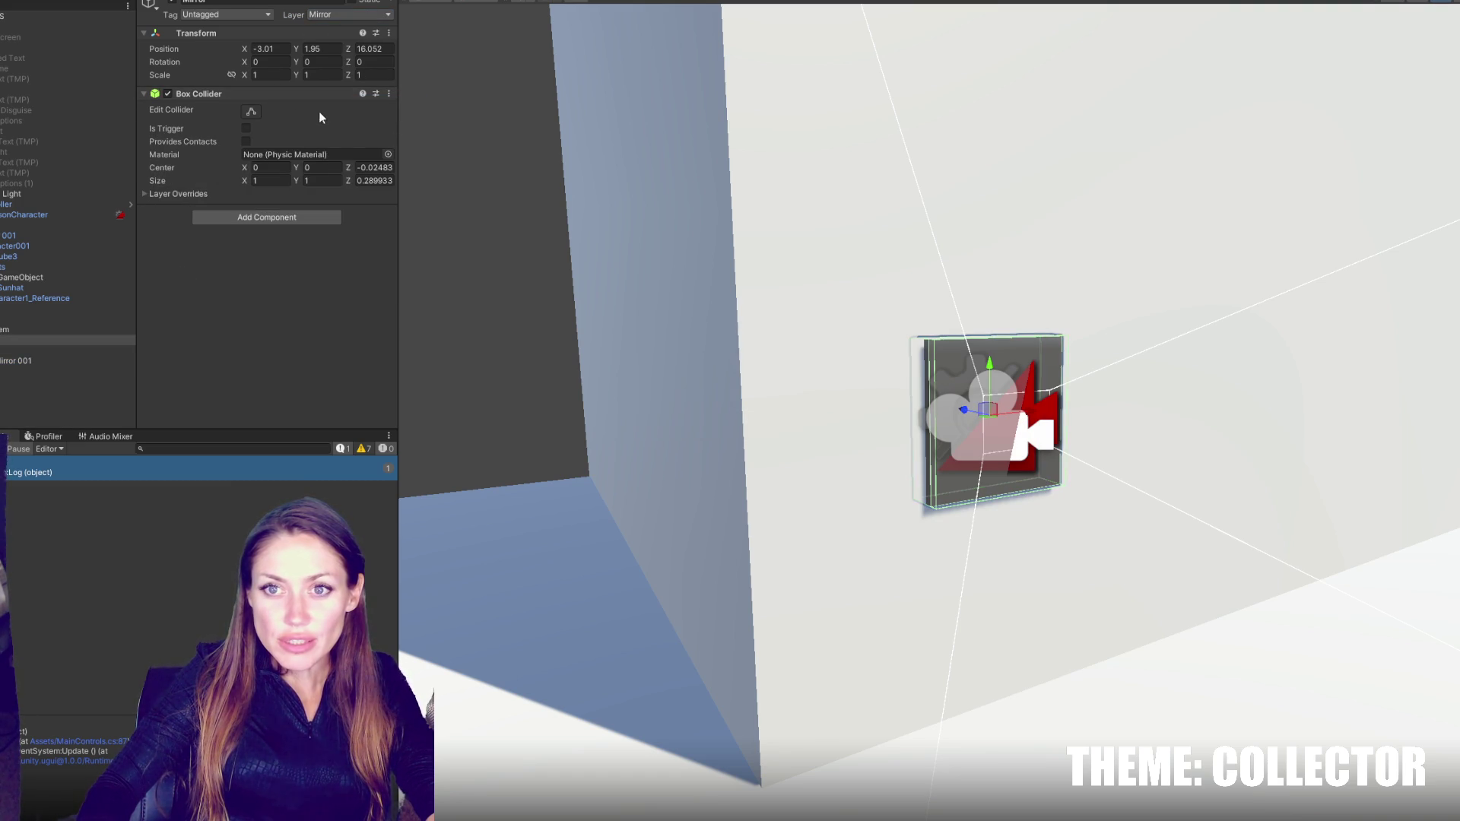
pyautogui.hotkey('alt', 'Tab')
# - Review MainControls.cs, check the Mirror 001 camera in Unity, and add an empty line in OpenMirror
pyautogui.click(706, 414)
pyautogui.scroll(-8, 725, 455)
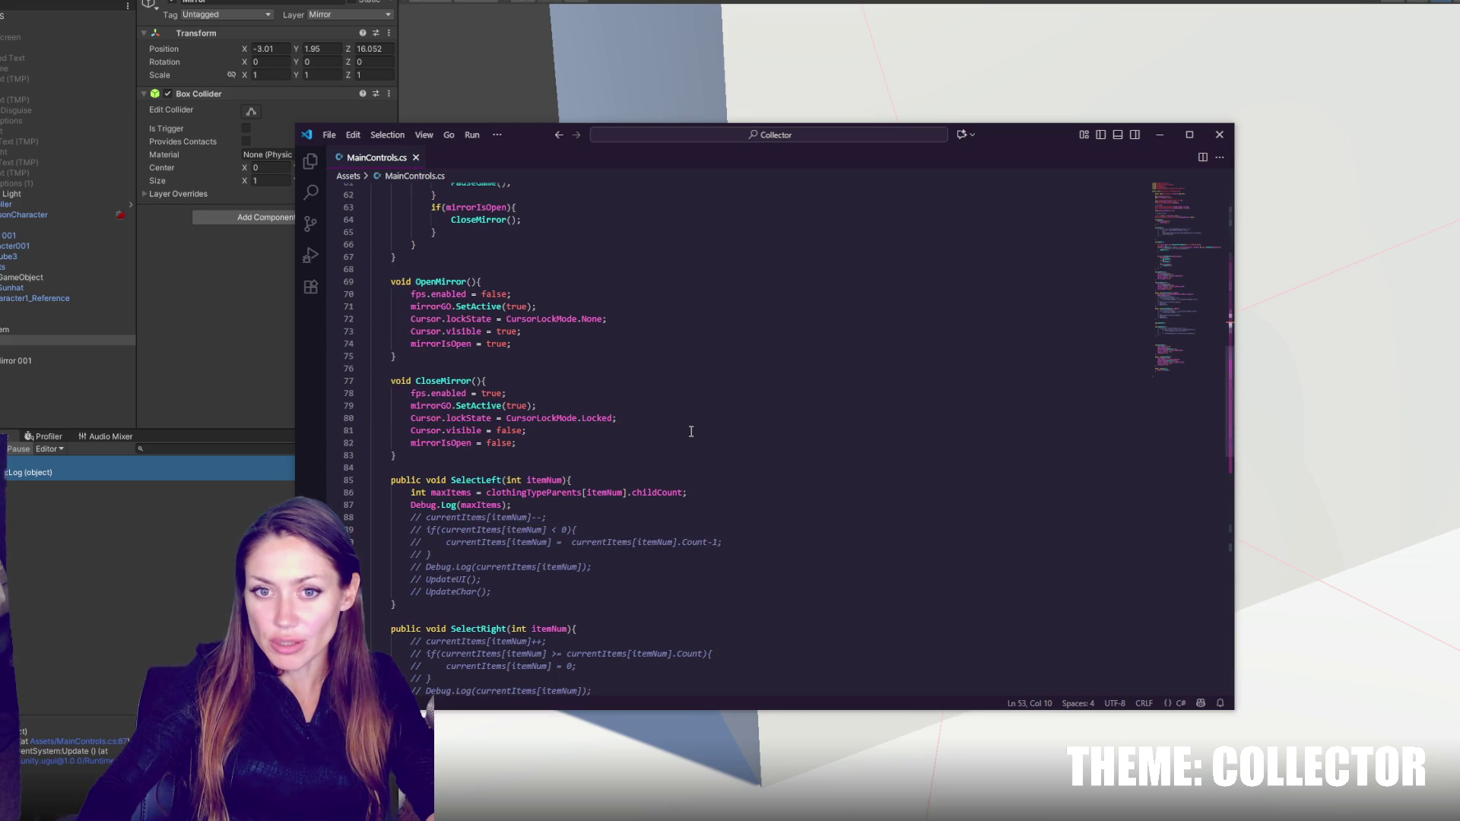
pyautogui.scroll(7, 690, 422)
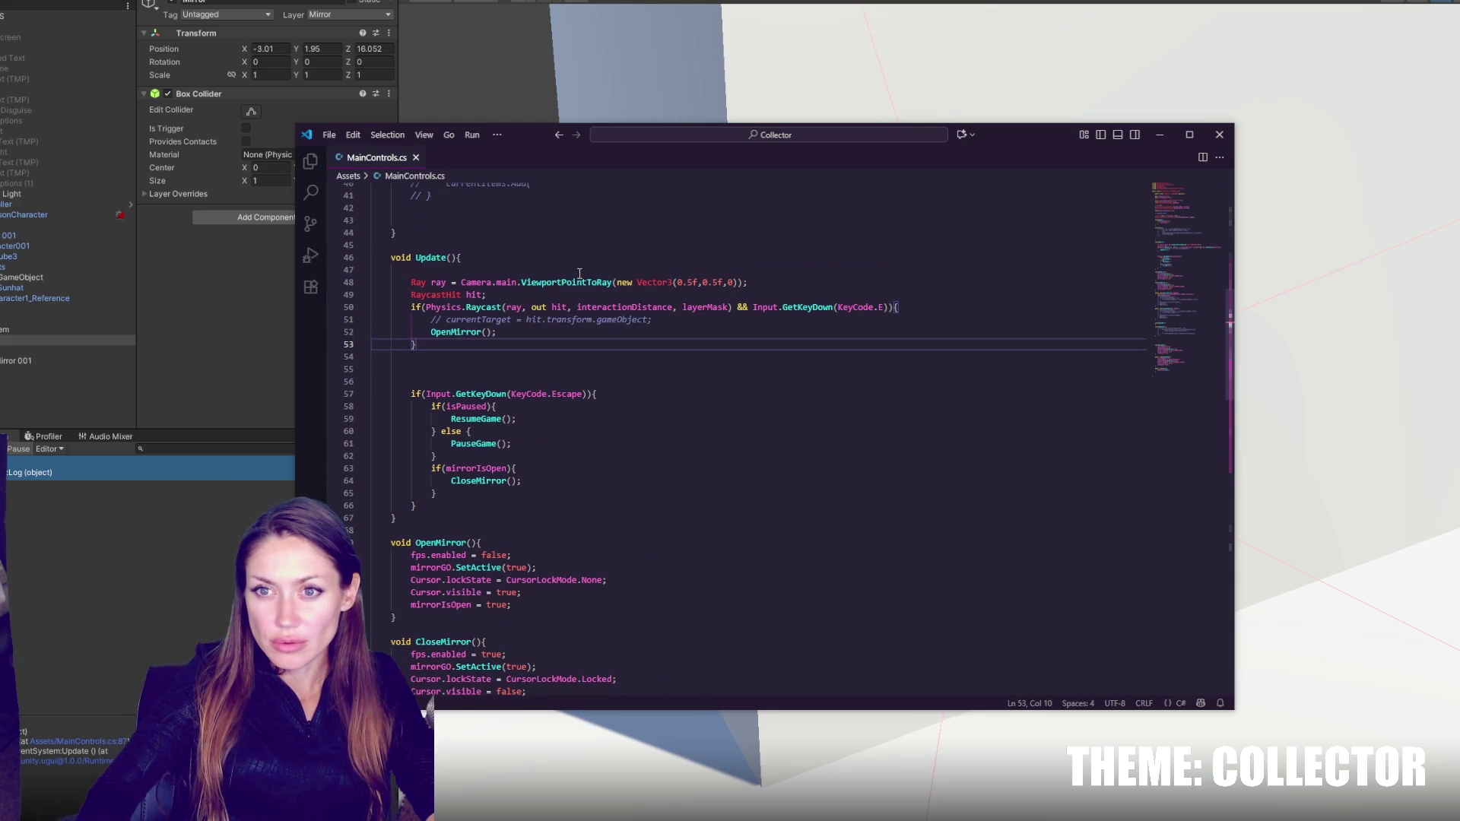
pyautogui.scroll(12, 579, 274)
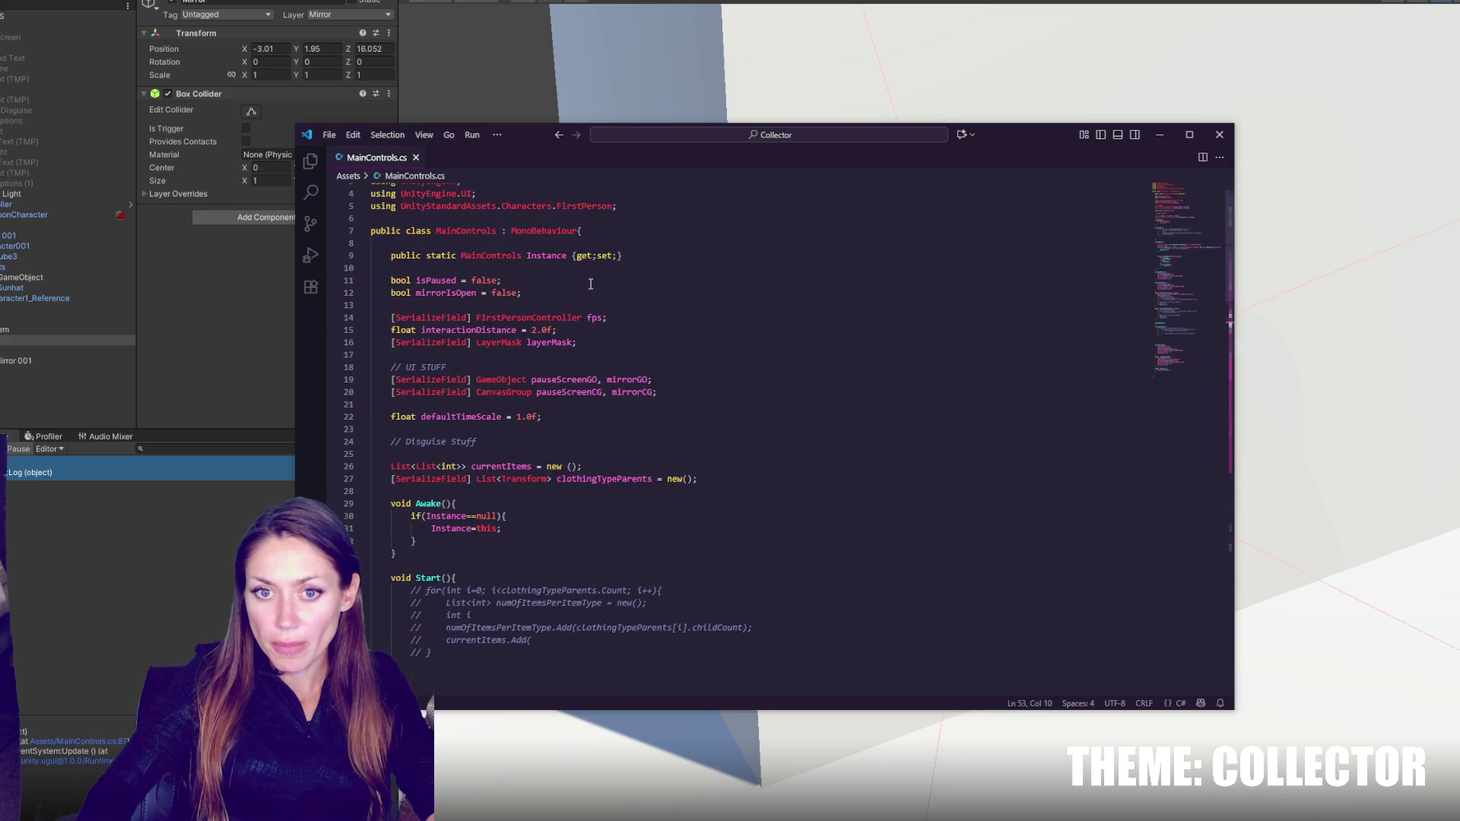
pyautogui.scroll(-14, 600, 304)
pyautogui.click(45, 361)
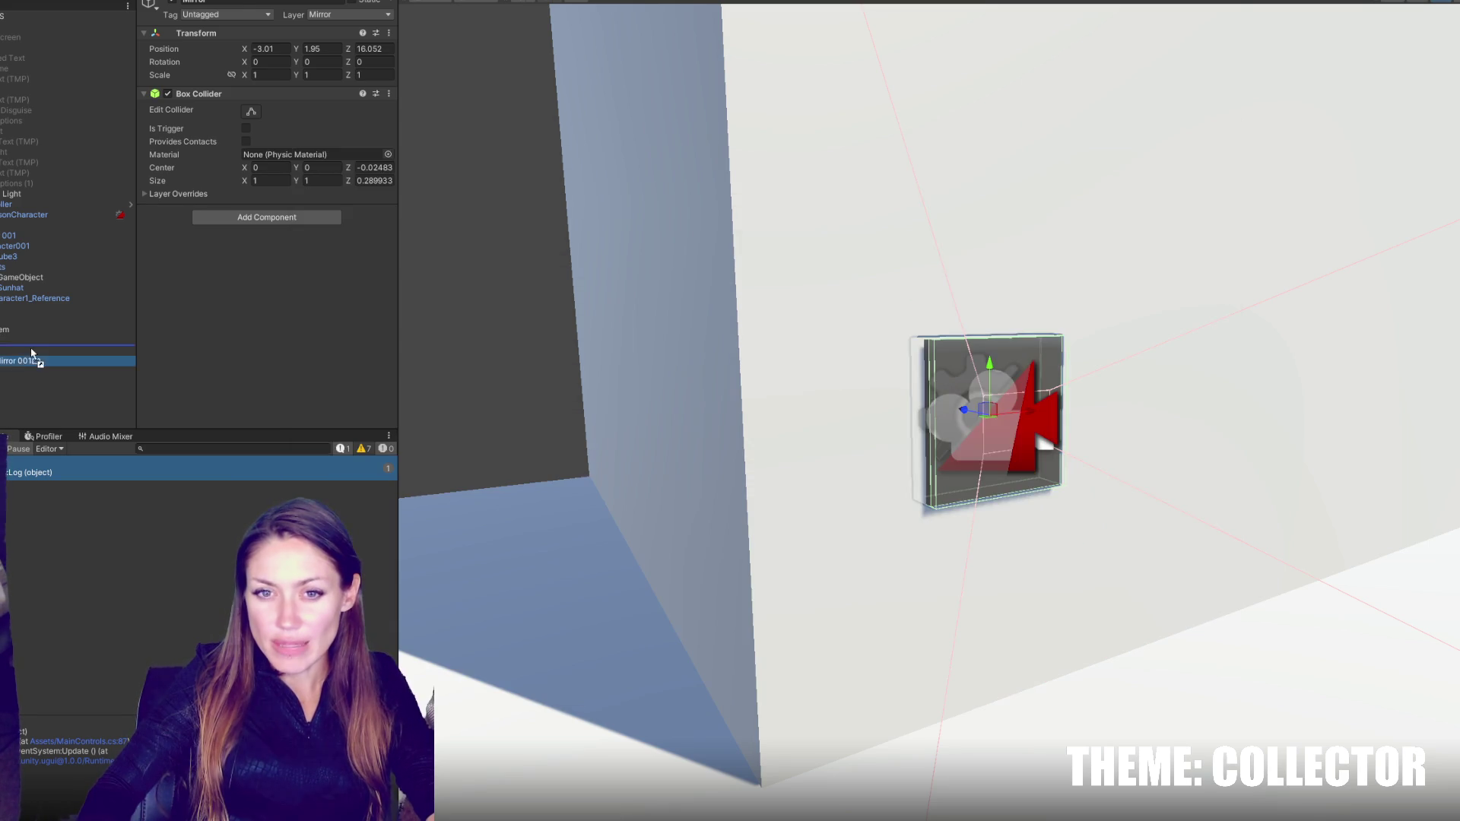
pyautogui.hotkey('alt', 'Tab')
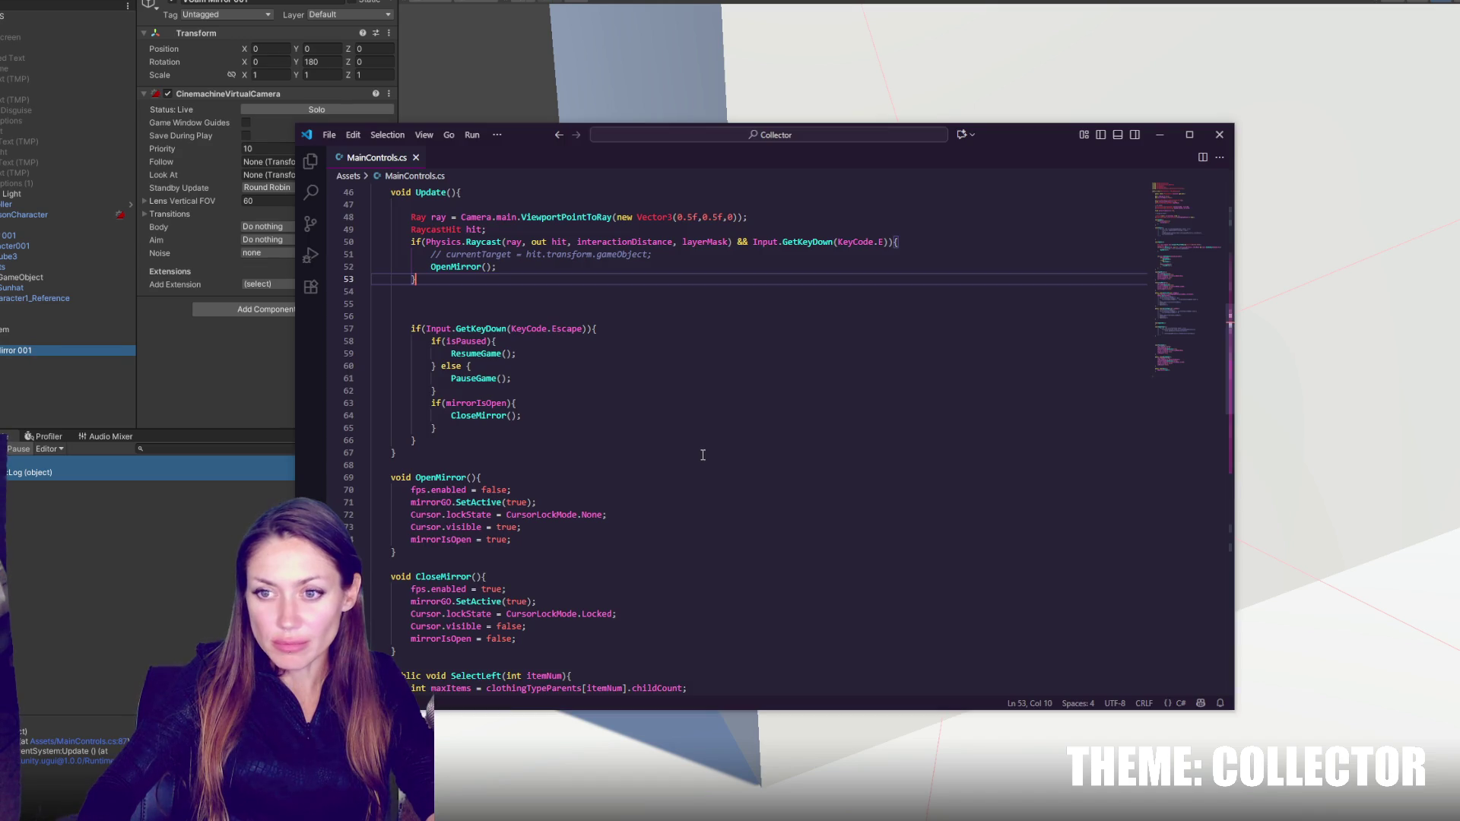
pyautogui.click(711, 269)
pyautogui.scroll(-16, 709, 289)
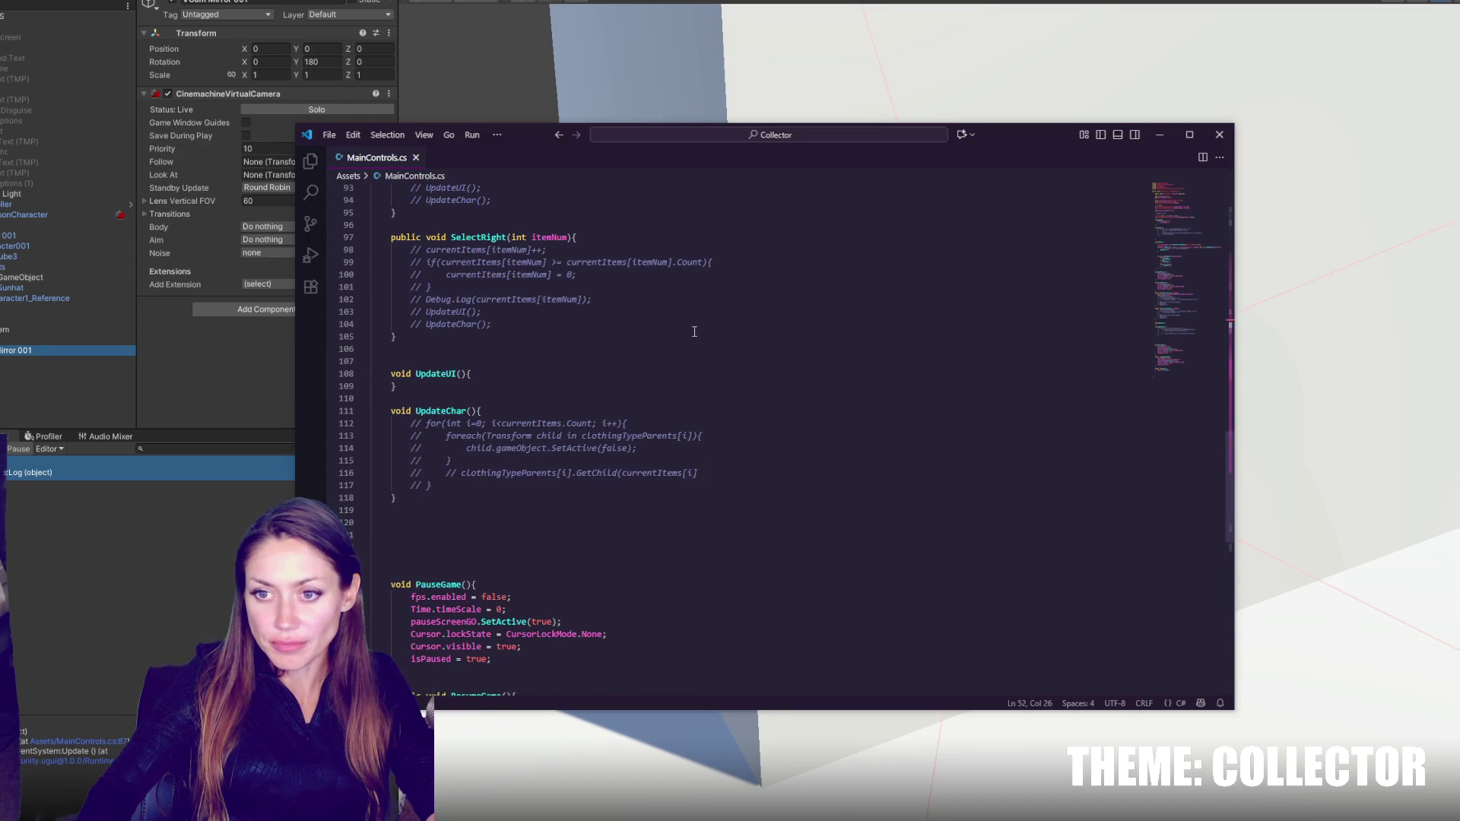
pyautogui.scroll(10, 698, 326)
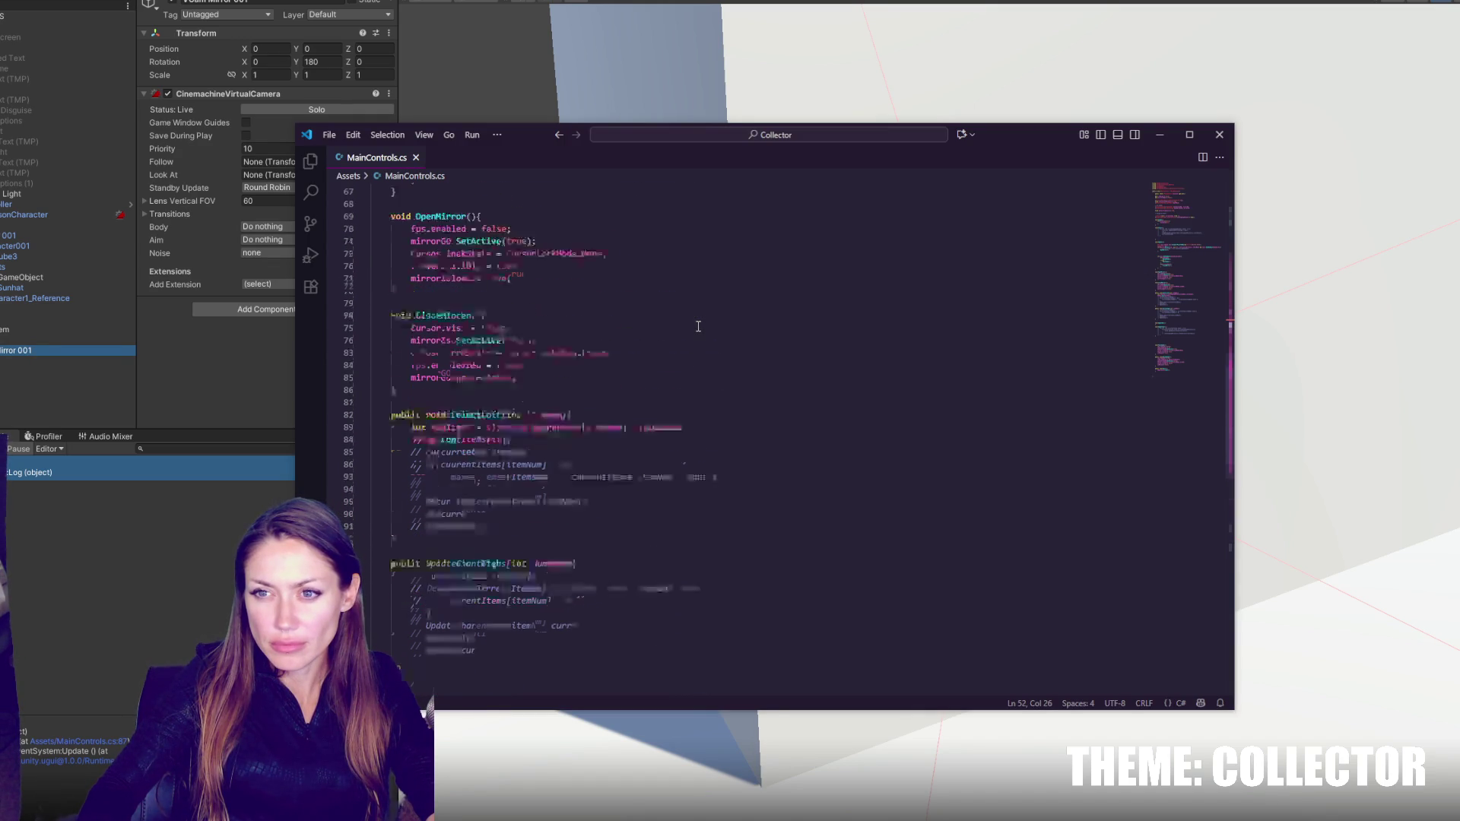
pyautogui.click(532, 311)
pyautogui.press('Return')
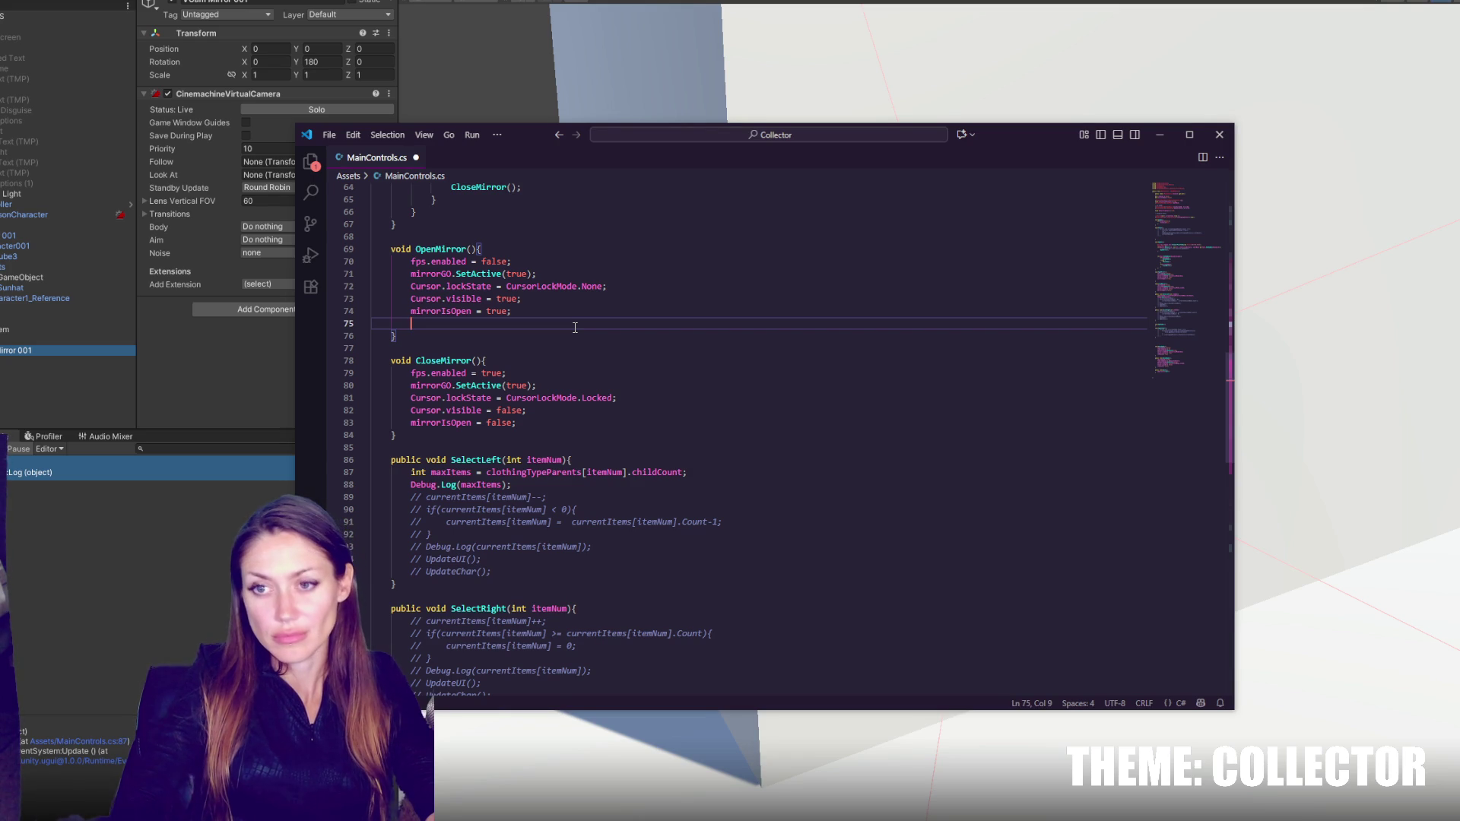
# - Uncomment the currentTarget assignment, trim it to hit.transform, and give OpenMirror a 'Transform mirror' parameter
pyautogui.scroll(7, 575, 328)
pyautogui.click(563, 312)
pyautogui.click(560, 287)
pyautogui.hotkey('ctrl', '/')
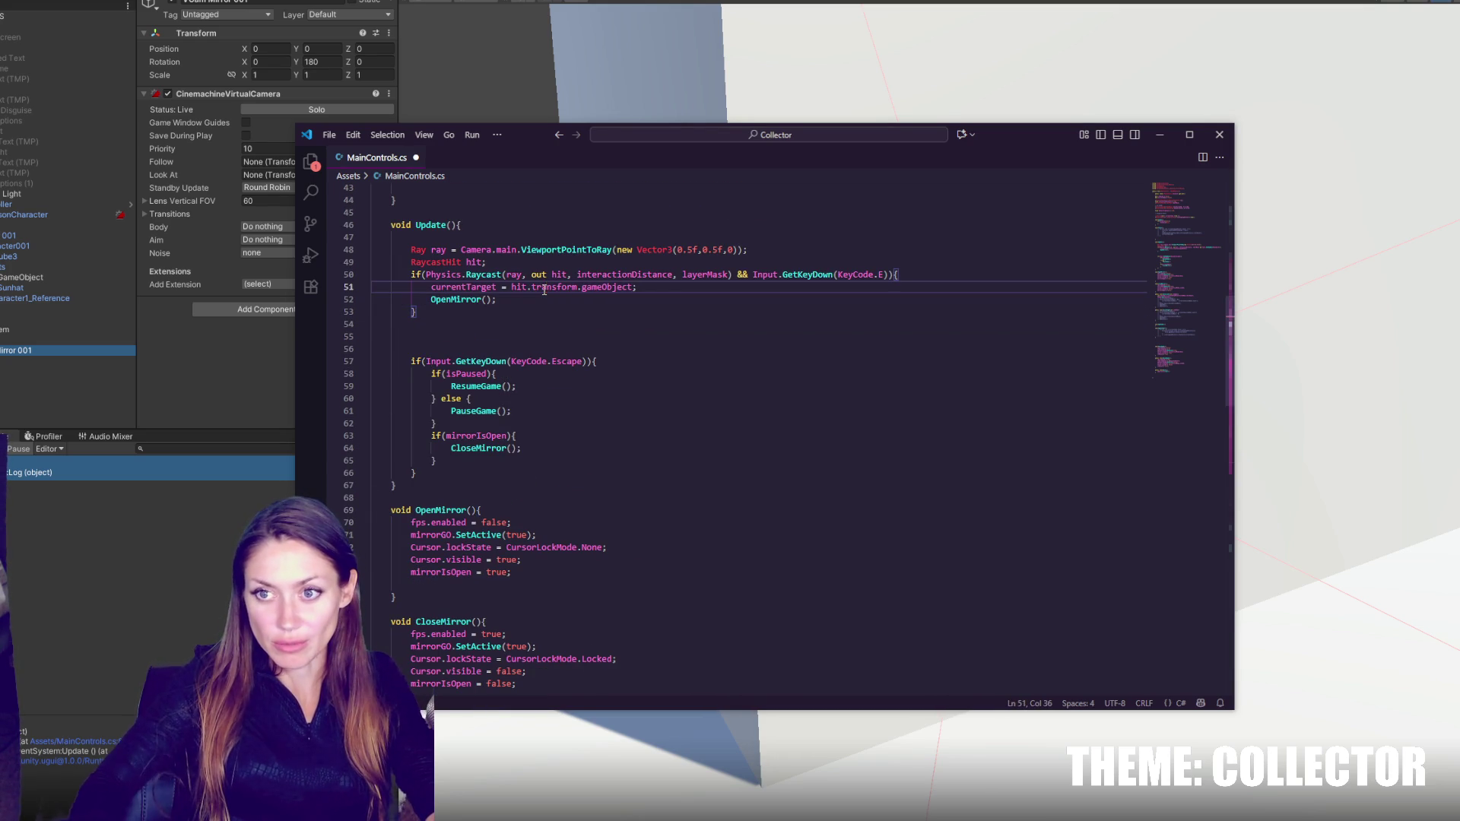
pyautogui.scroll(-2, 485, 456)
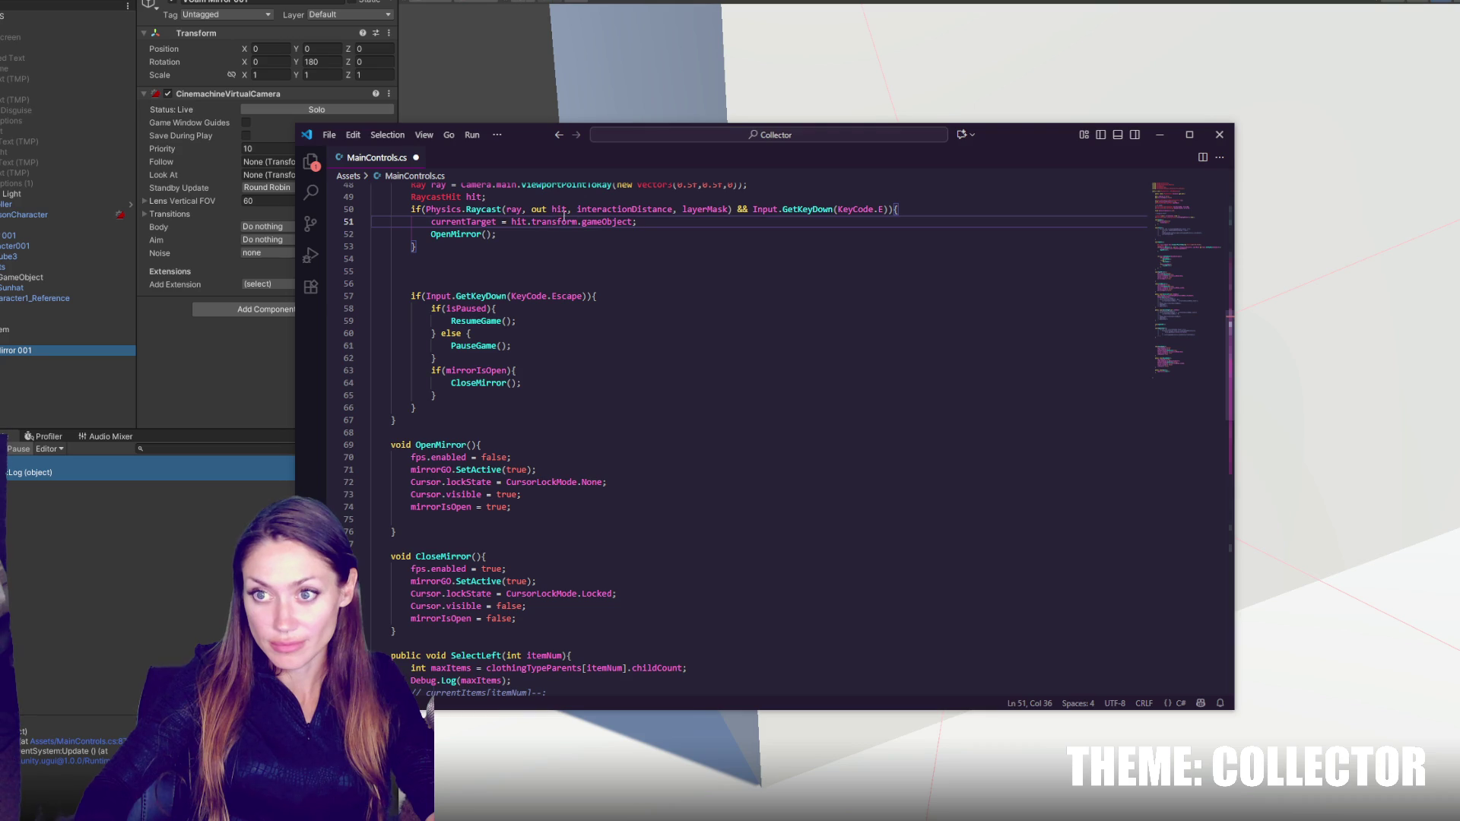
pyautogui.moveTo(578, 222); pyautogui.dragTo(633, 222)
pyautogui.press('BackSpace')
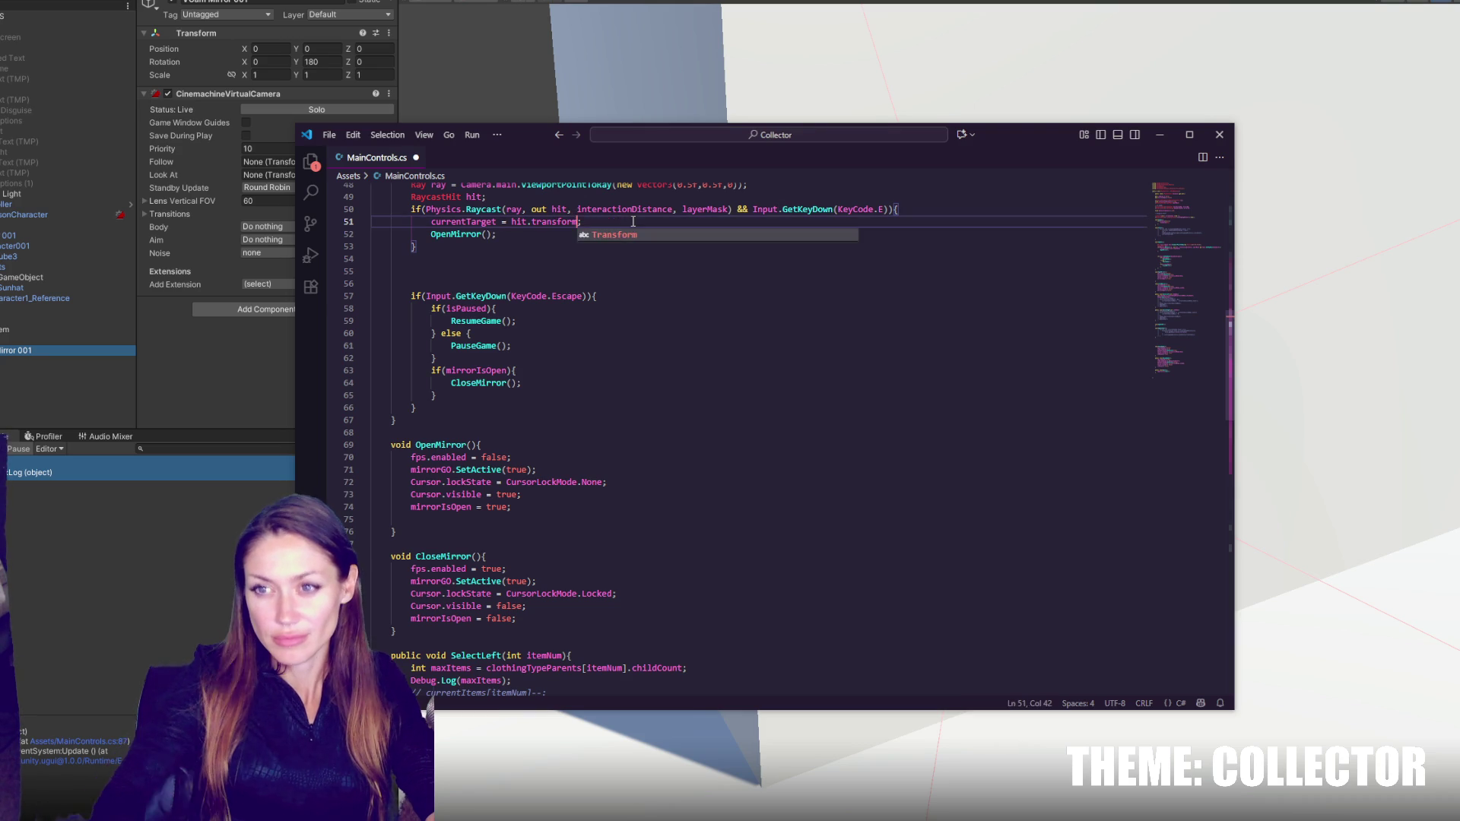
pyautogui.write(';')
pyautogui.click(473, 444)
pyautogui.write('Transform')
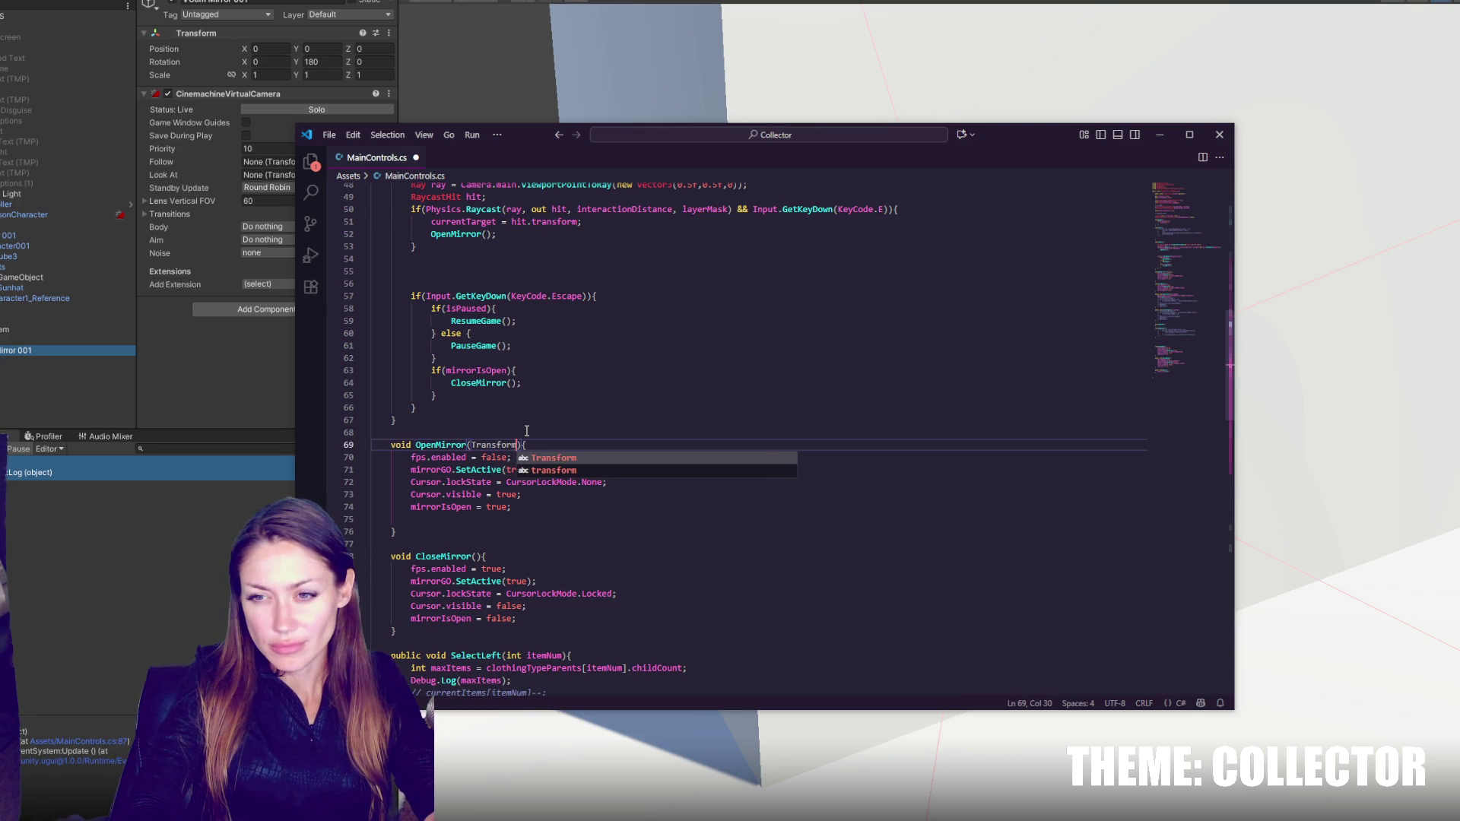
pyautogui.write(' mirror')
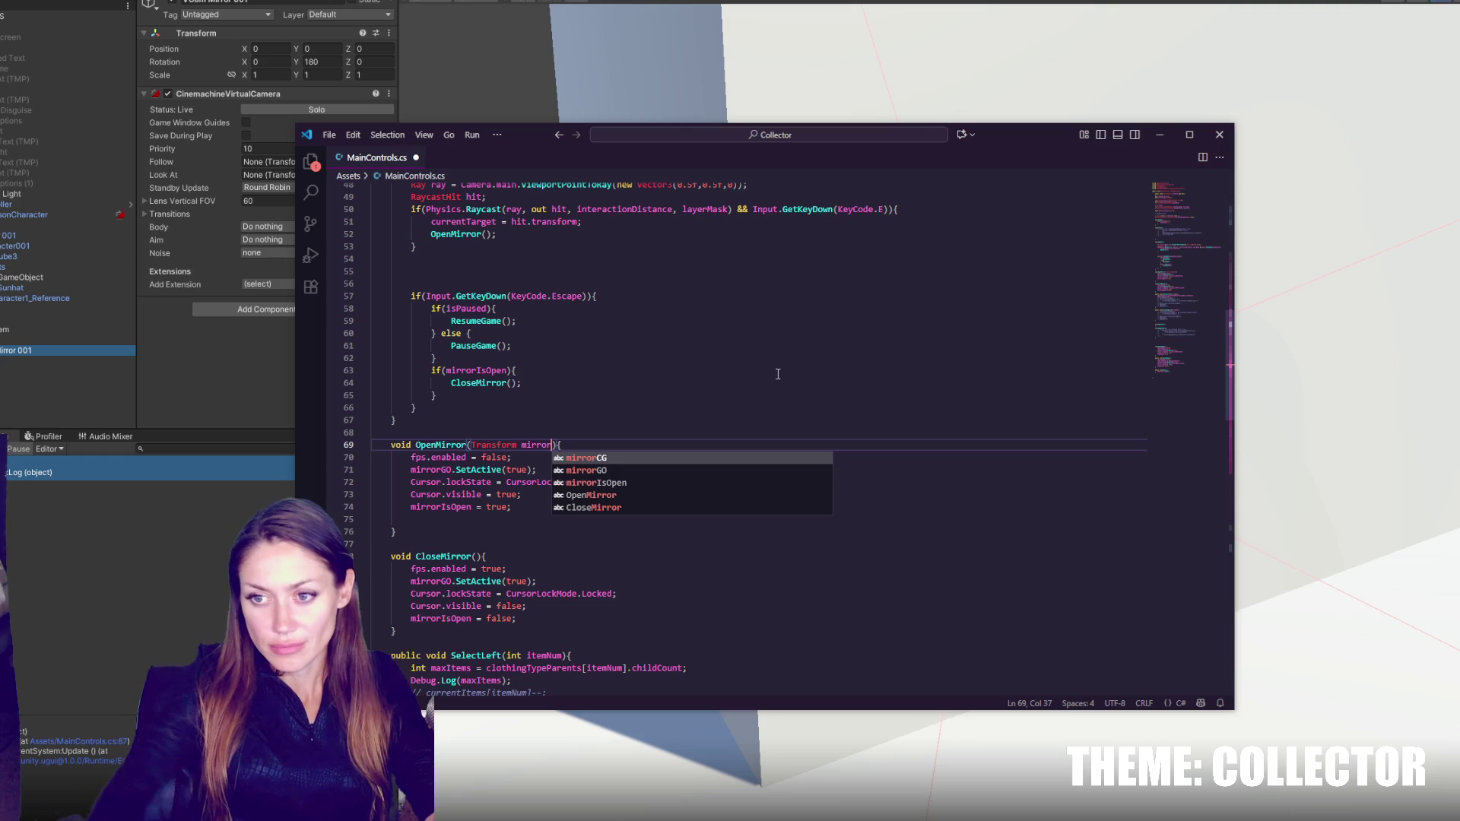
pyautogui.click(533, 445)
pyautogui.doubleClick(533, 445)
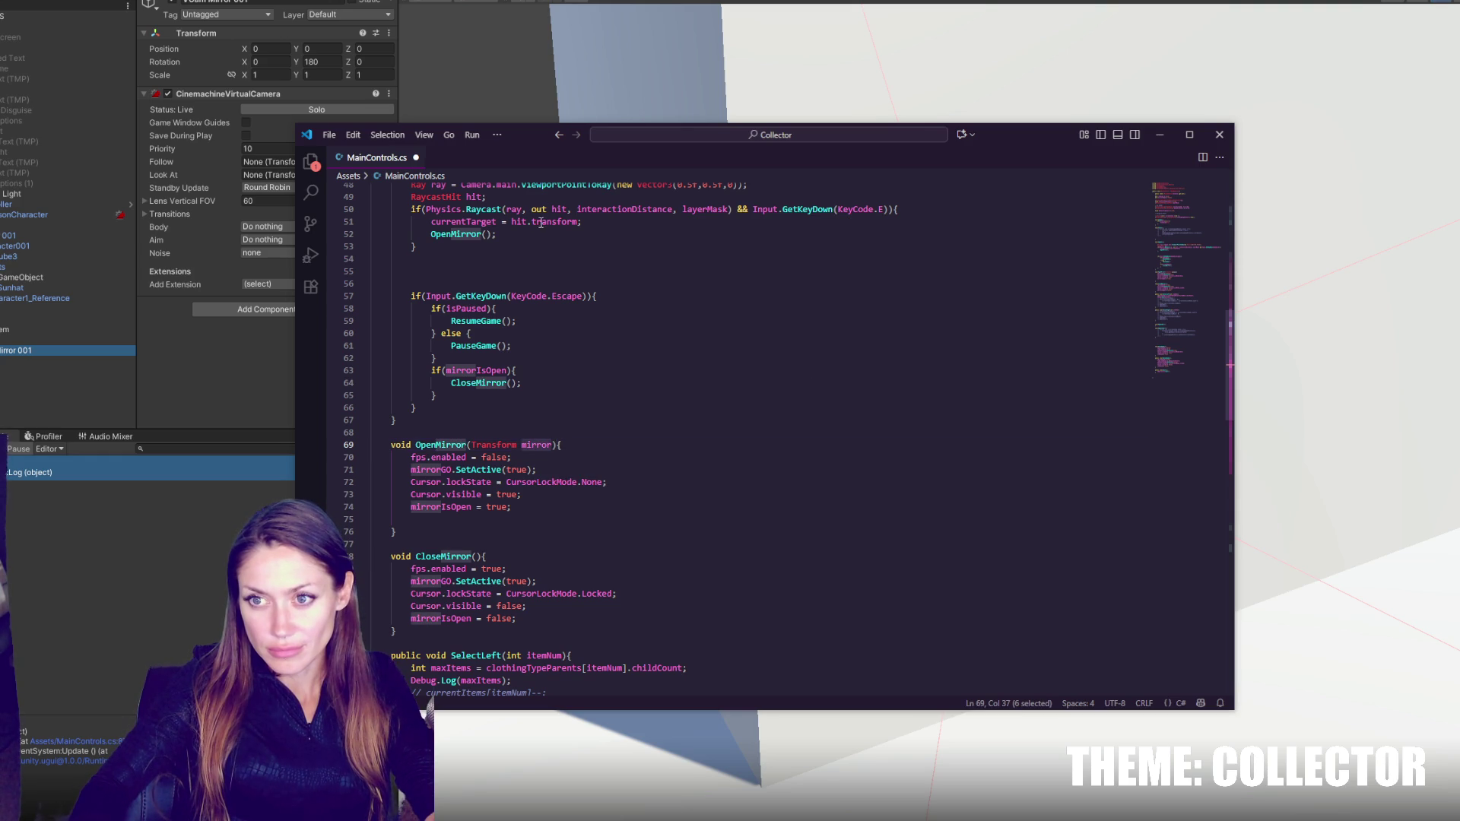
# - Pass hit.transform directly into the OpenMirror call and delete the leftover currentTarget assignment line
pyautogui.doubleClick(490, 222)
pyautogui.hotkey('ctrl', 'c')
pyautogui.click(487, 234)
pyautogui.hotkey('ctrl', 'v')
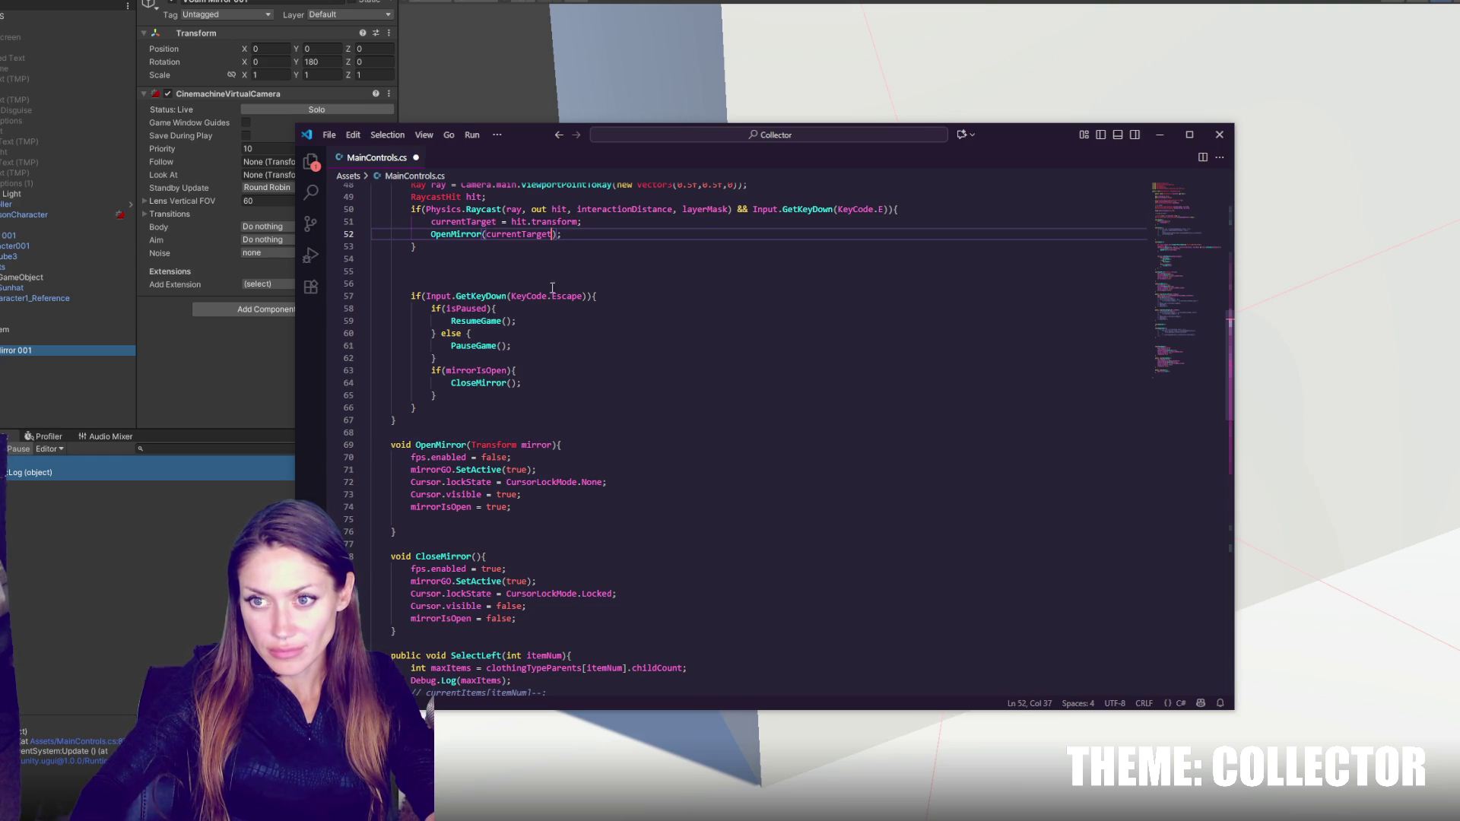
pyautogui.moveTo(511, 222); pyautogui.dragTo(578, 222)
pyautogui.hotkey('ctrl', 'x')
pyautogui.doubleClick(518, 234)
pyautogui.hotkey('ctrl', 'v')
pyautogui.press('Up')
pyautogui.hotkey('ctrl', 'shift', 'k')
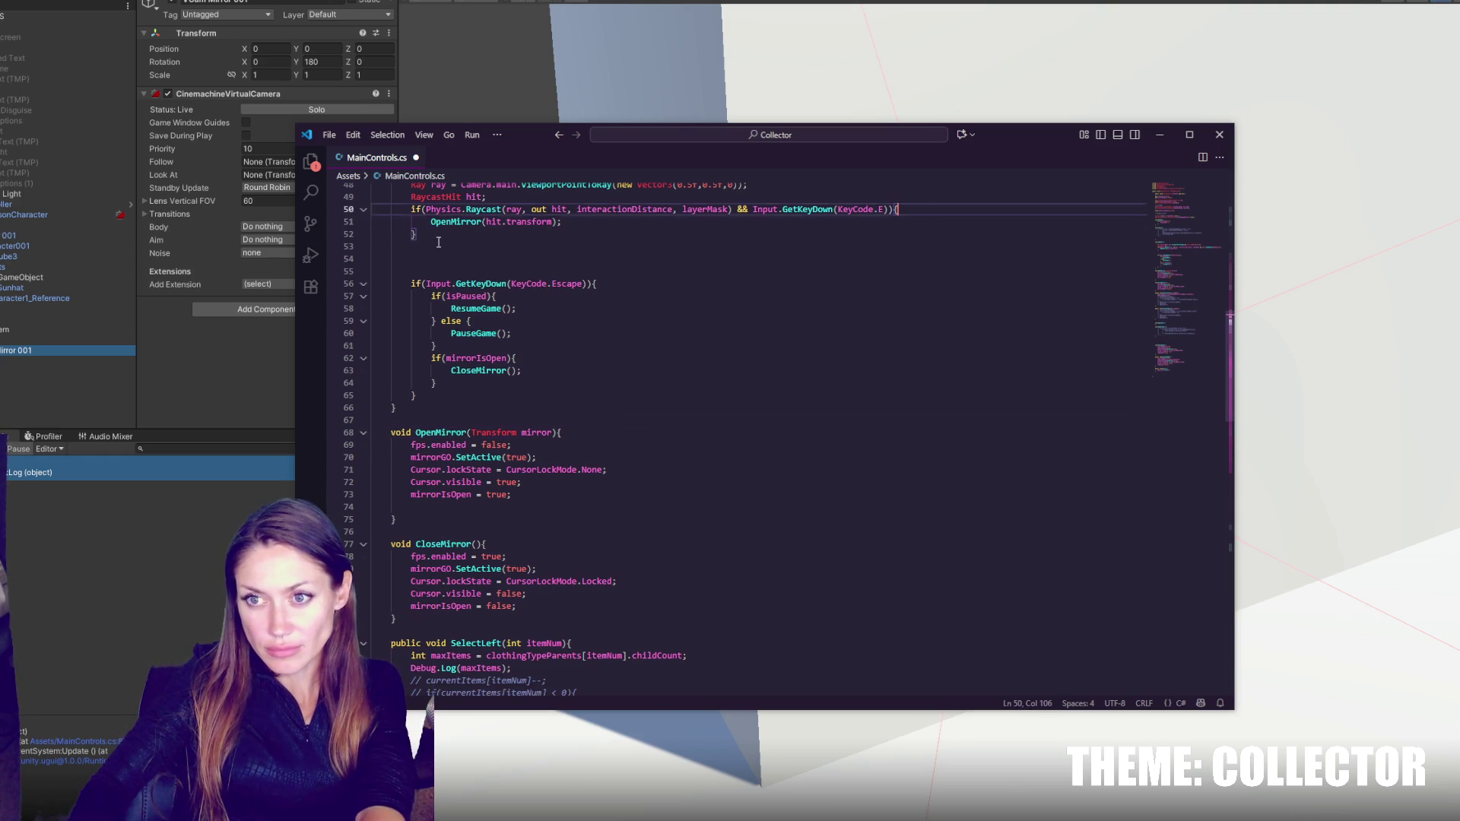
pyautogui.click(605, 257)
# - Add 'mirror.GetChild(0).gameObject.SetActive(true);' at the end of OpenMirror and save
pyautogui.doubleClick(536, 432)
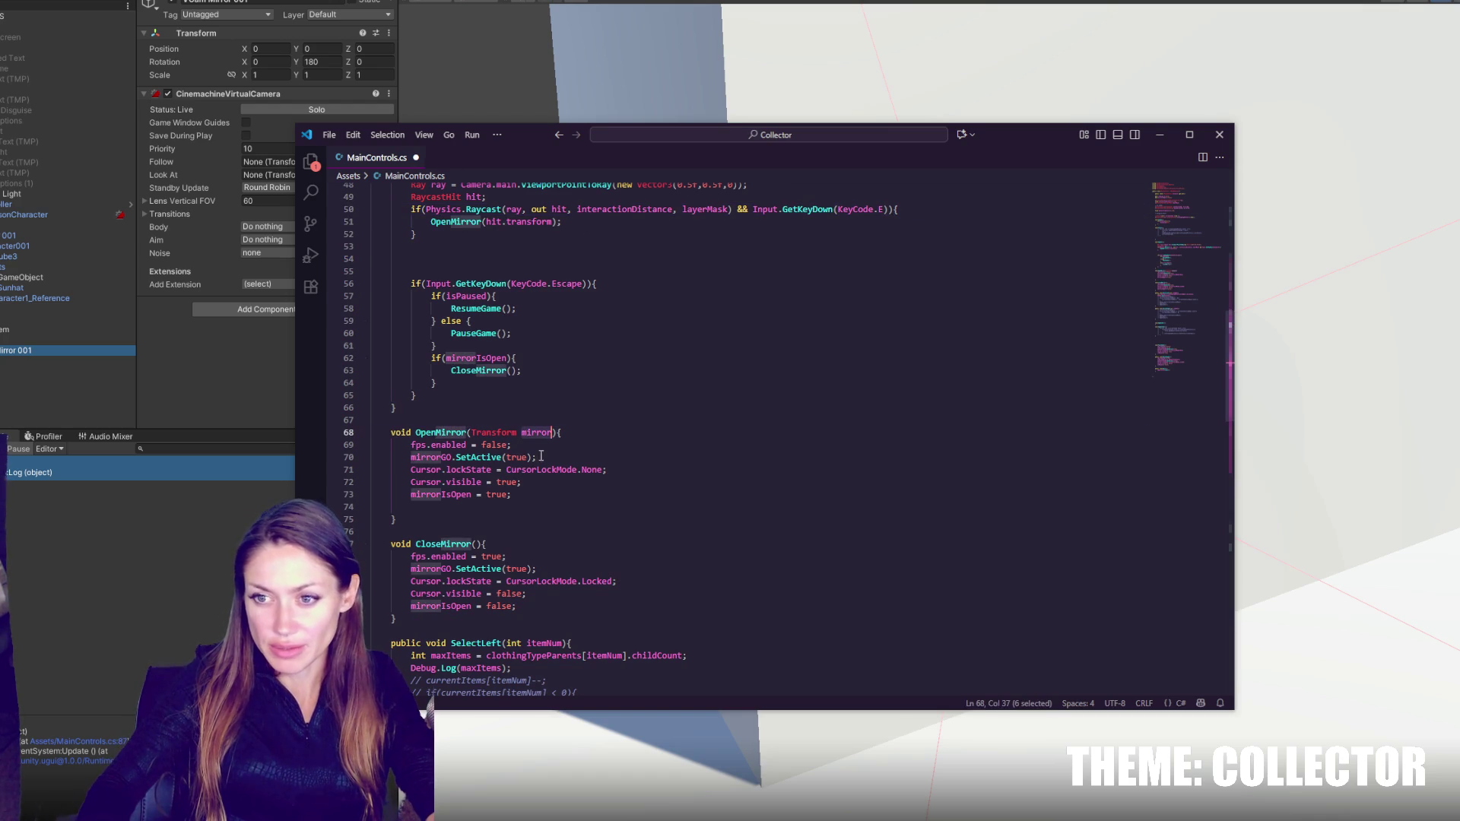
pyautogui.click(530, 495)
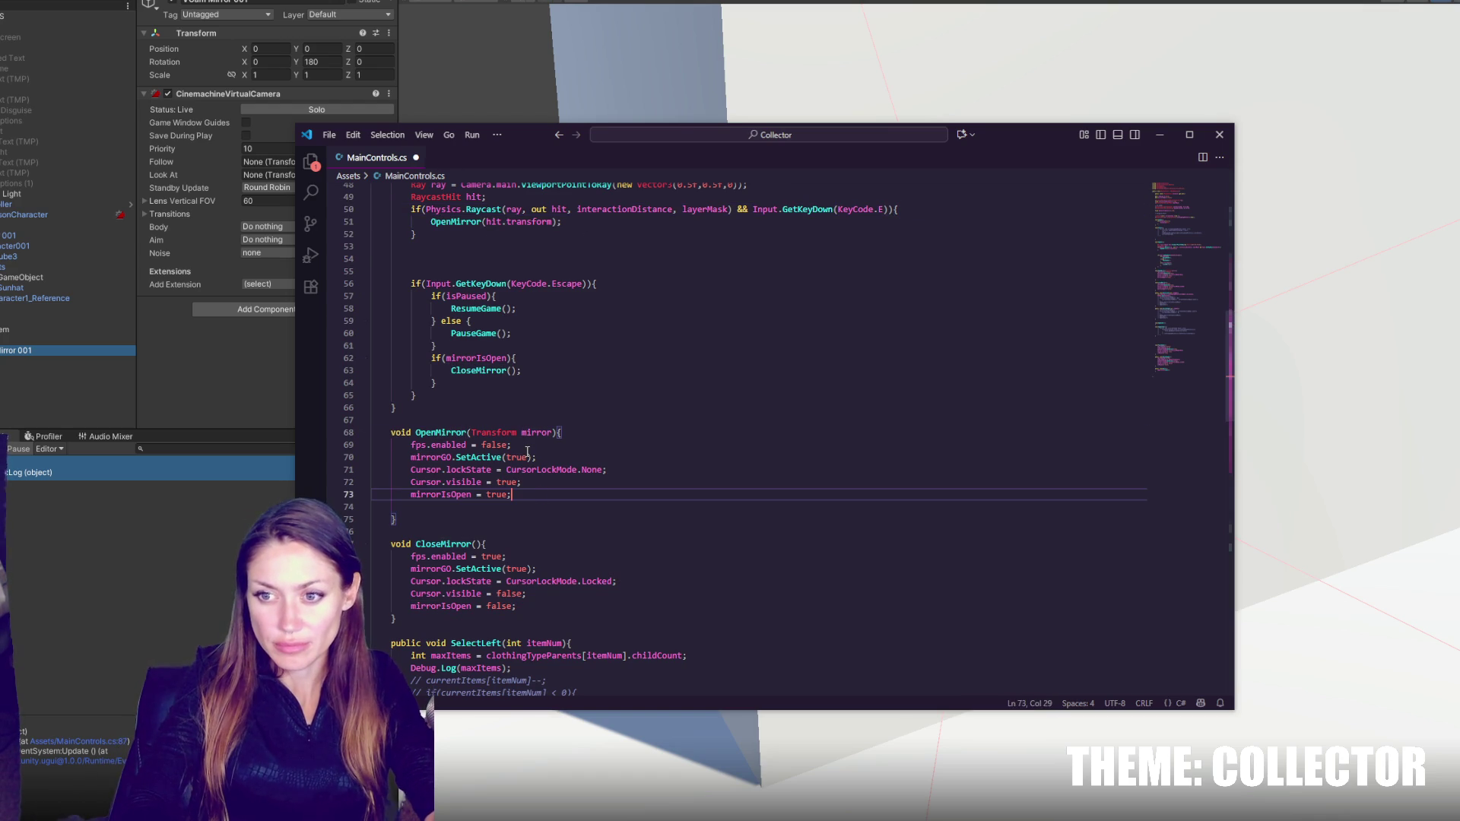
pyautogui.press('Return')
pyautogui.write('mirror.G')
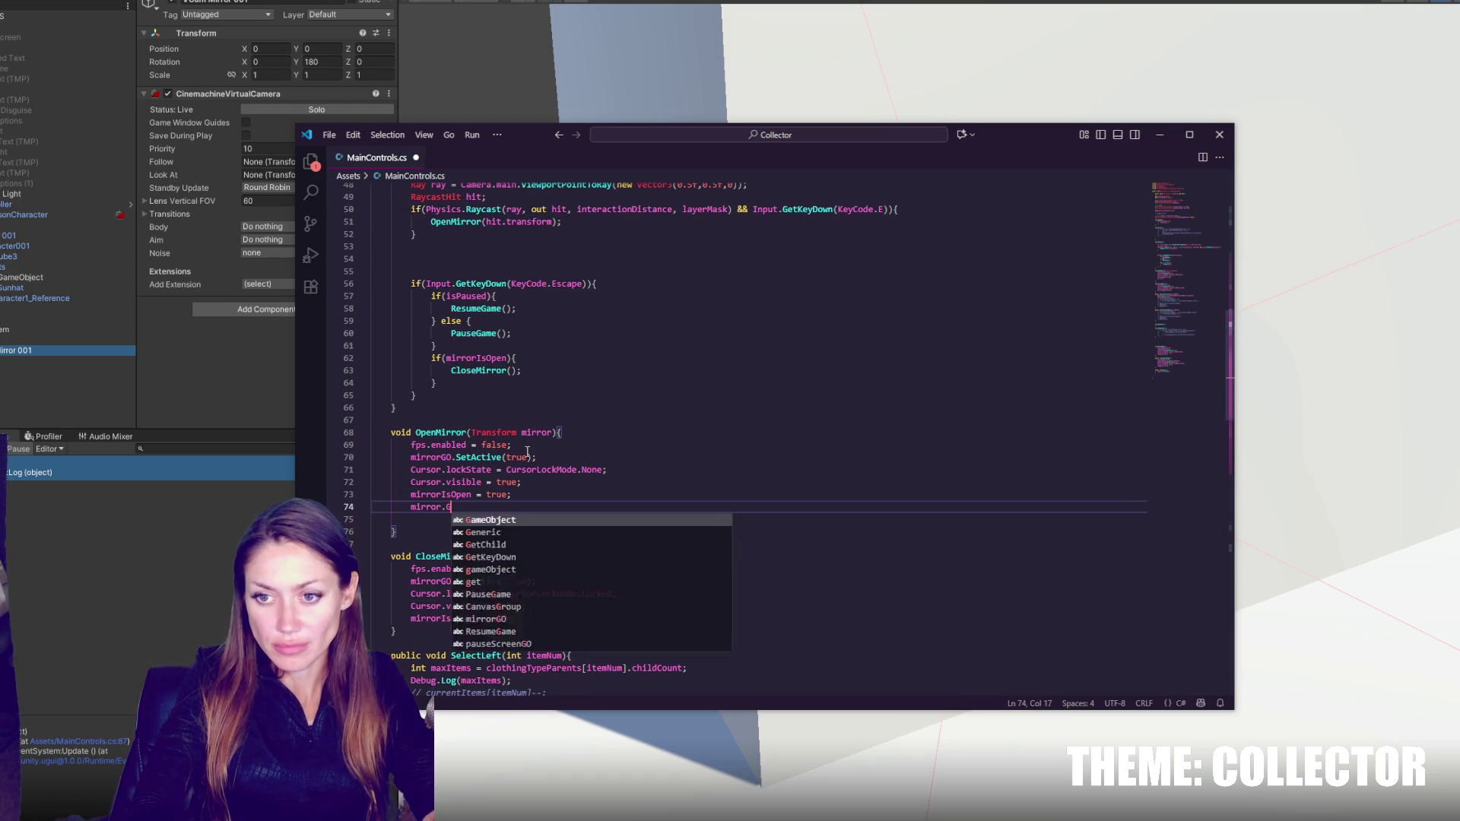
pyautogui.write('etChild(0).')
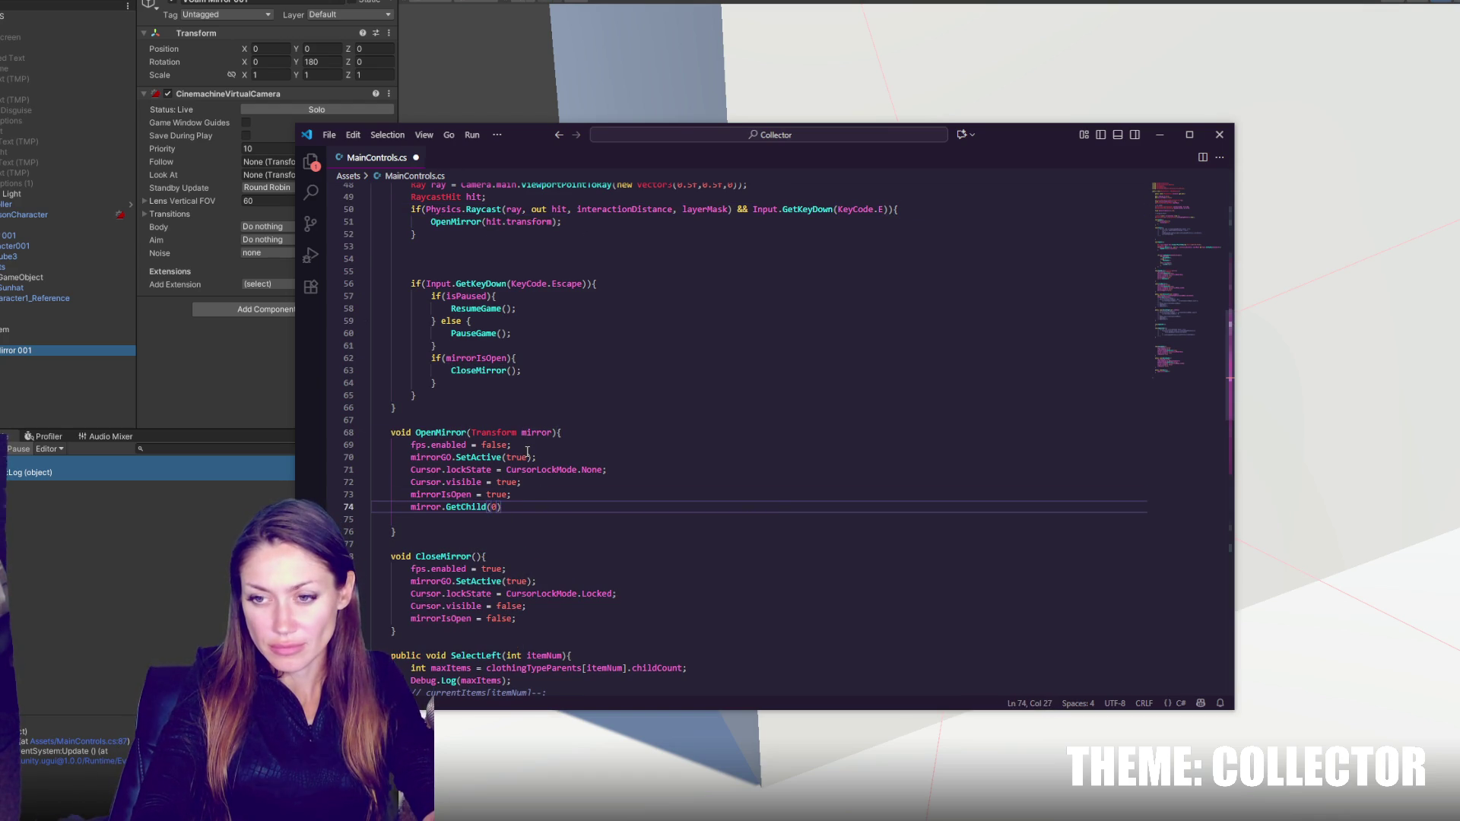
pyautogui.write('game')
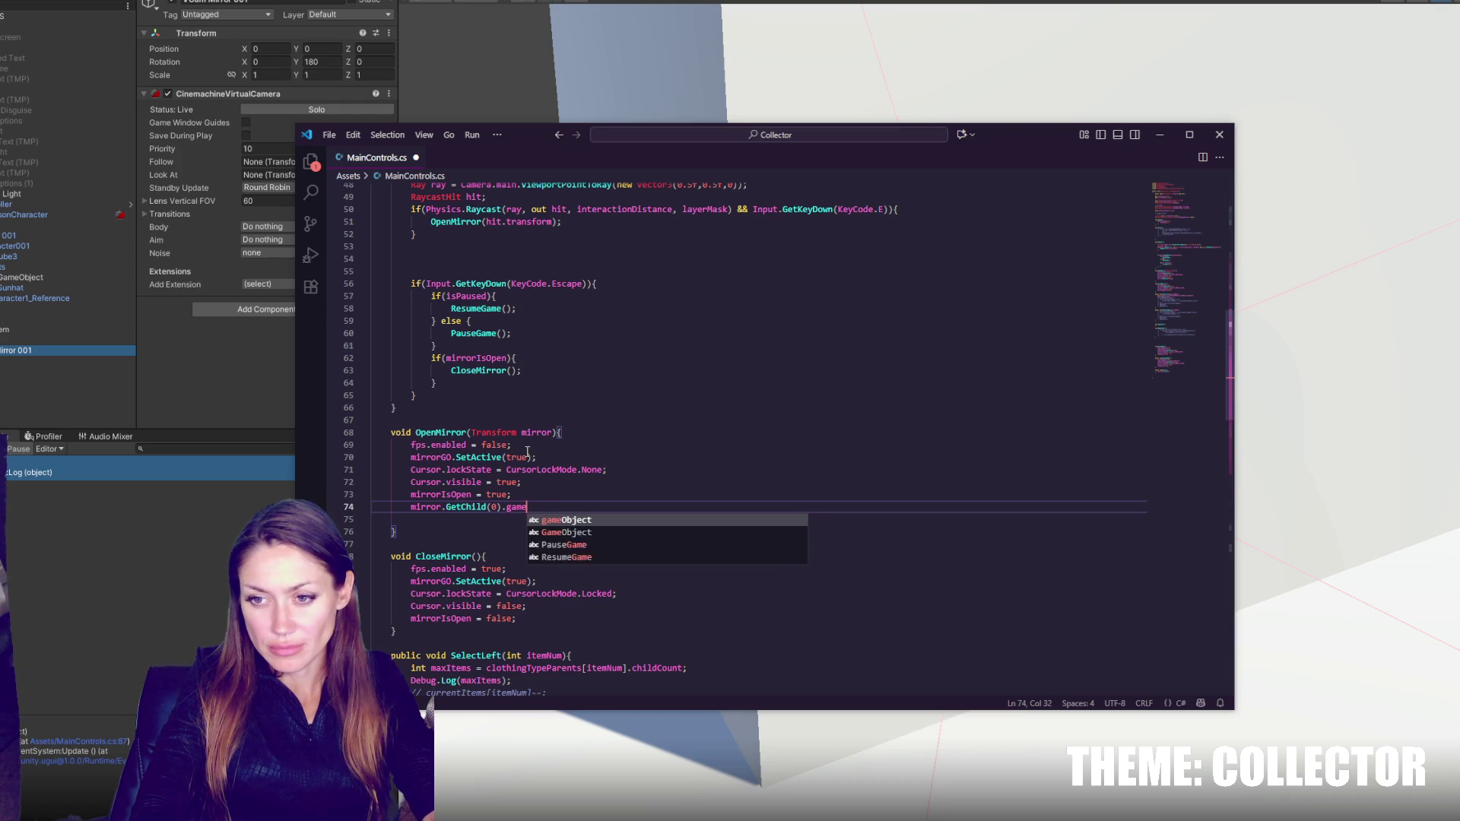
pyautogui.write('Object.SetA')
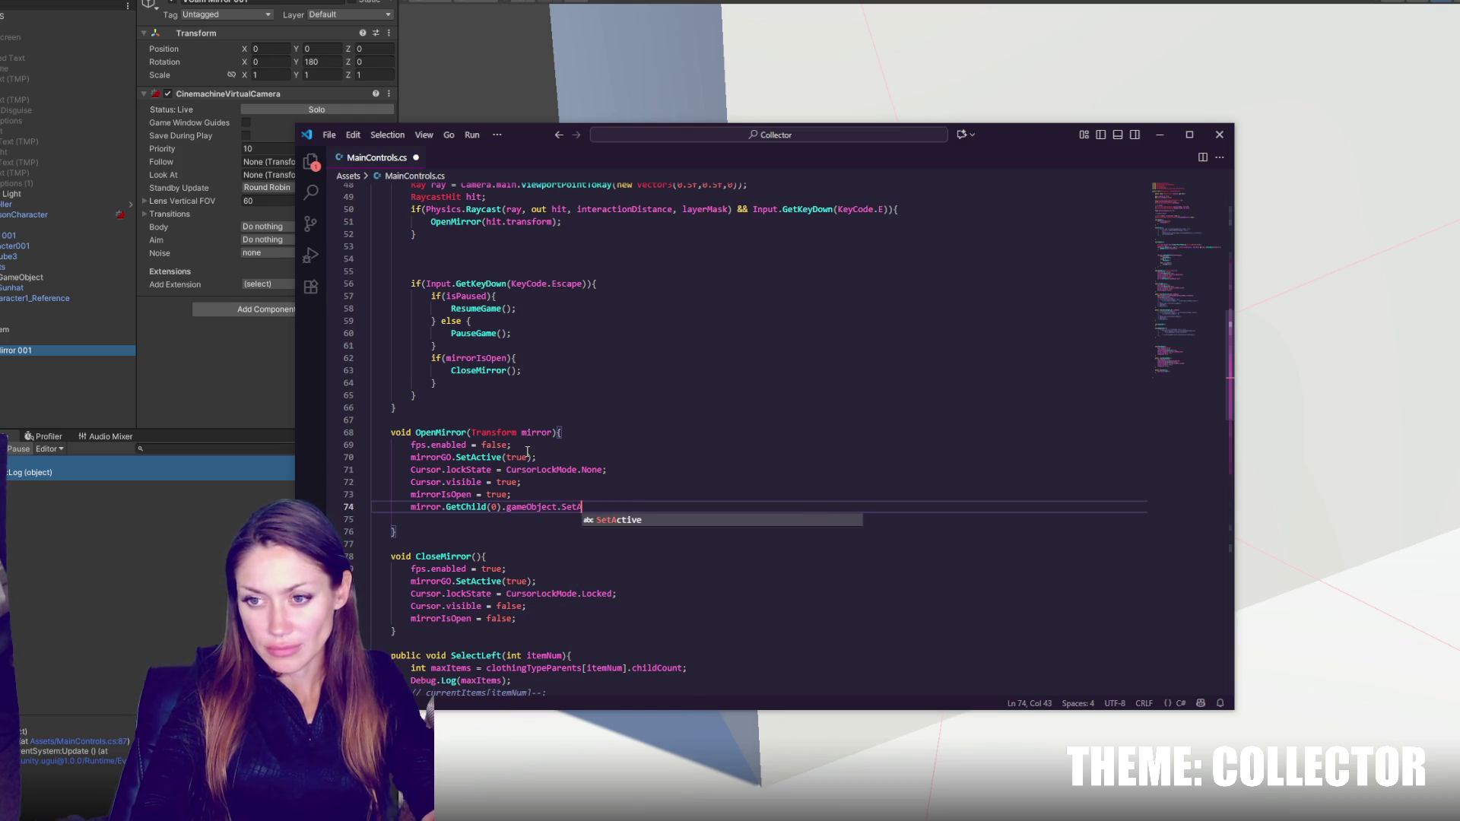
pyautogui.write('ctive(true);')
pyautogui.hotkey('ctrl', 's')
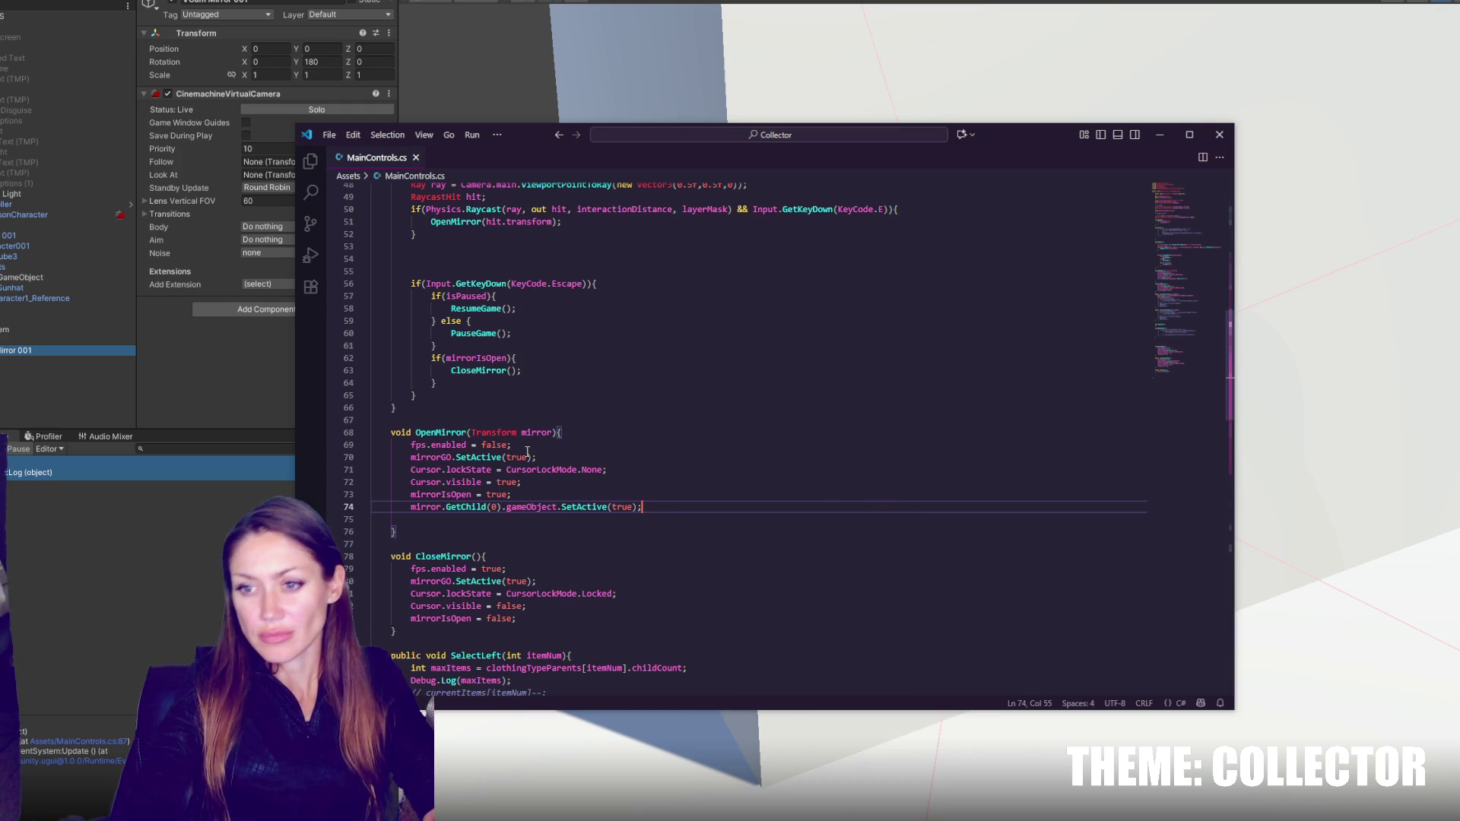
pyautogui.hotkey('shift', 'Up')
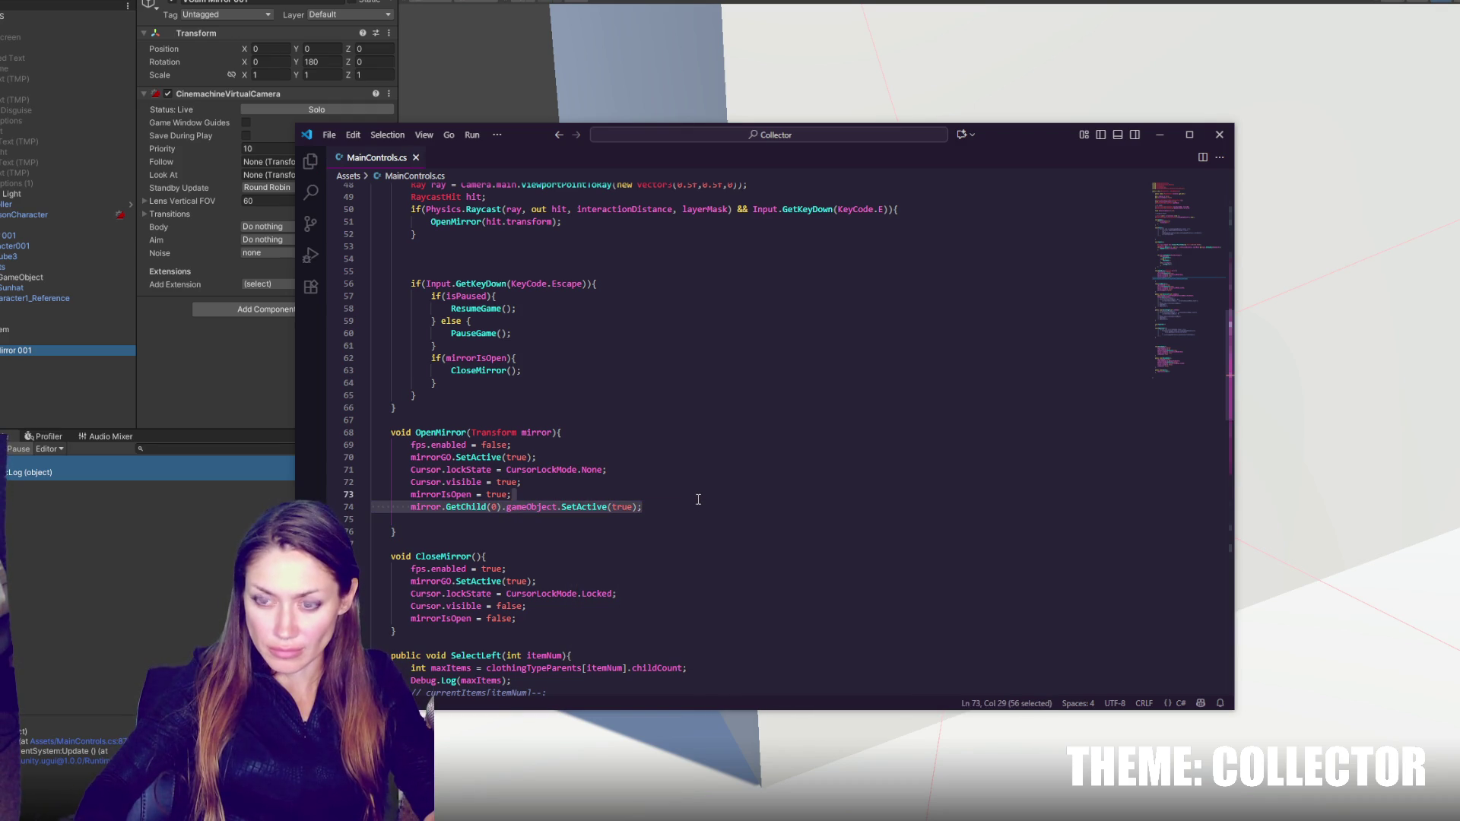
pyautogui.click(698, 499)
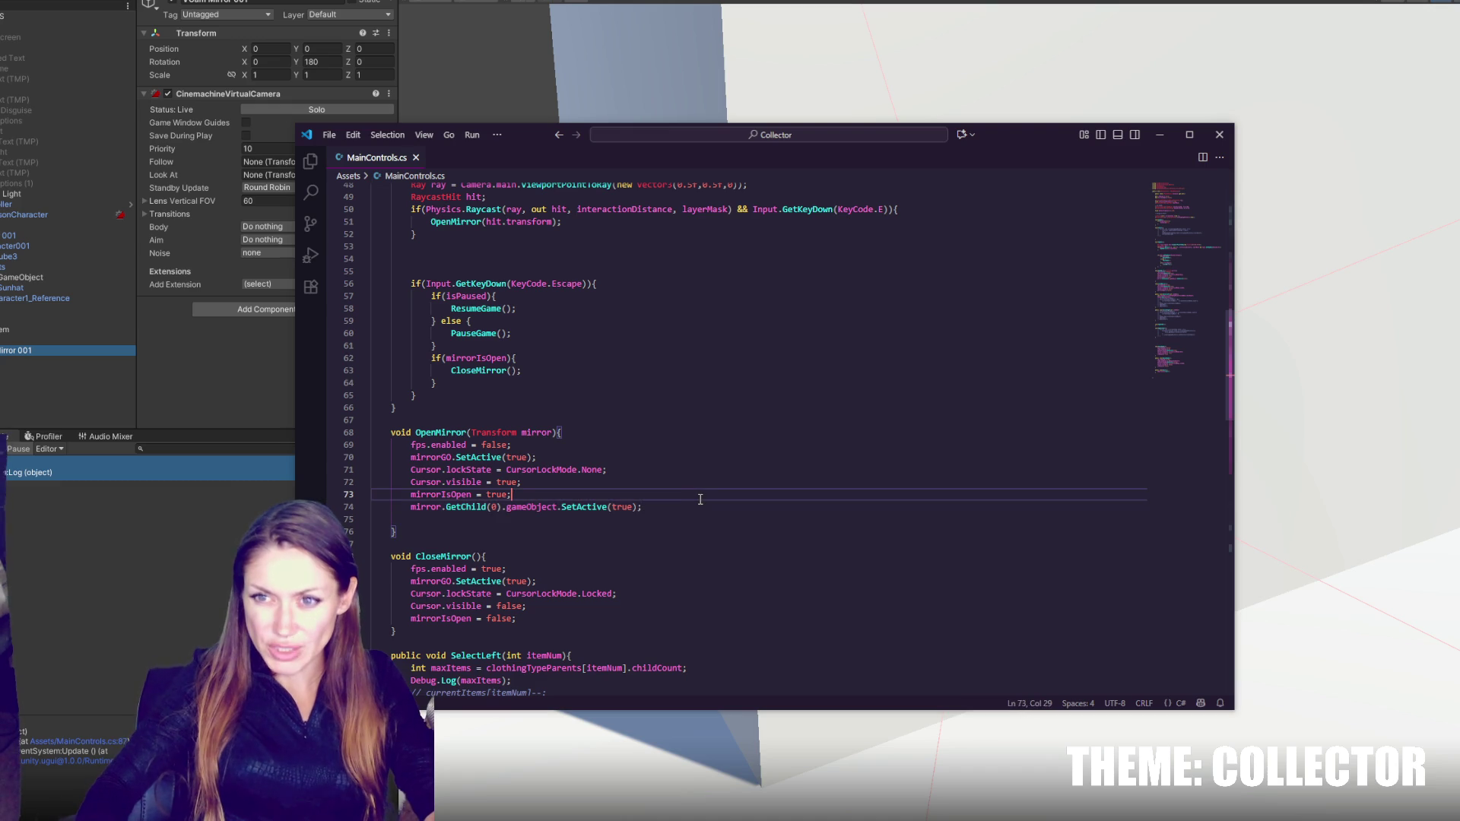
# - Add a new Mirror script component to the Mirror object and open it
pyautogui.click(196, 647)
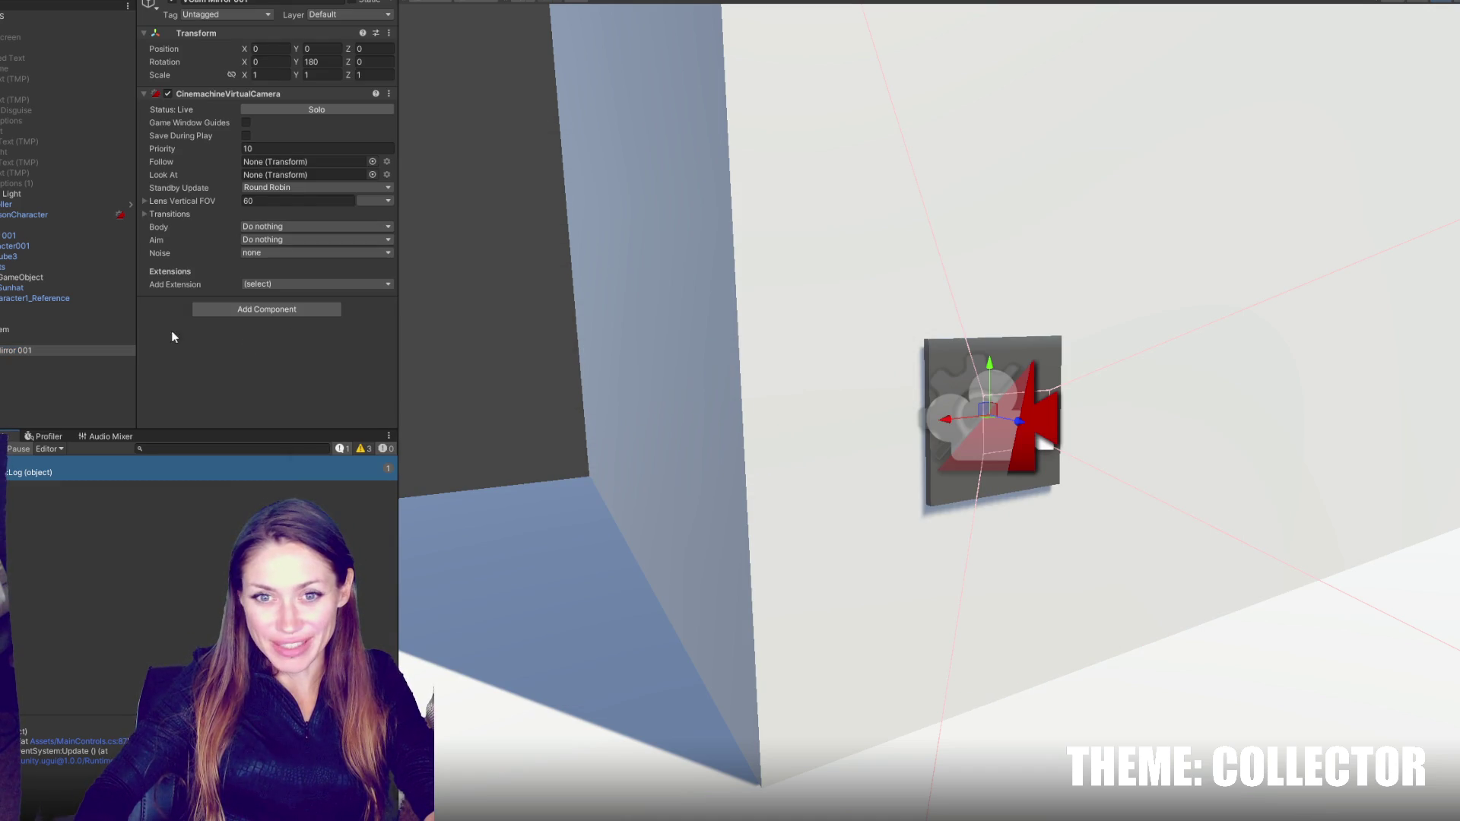
pyautogui.click(45, 340)
pyautogui.click(323, 218)
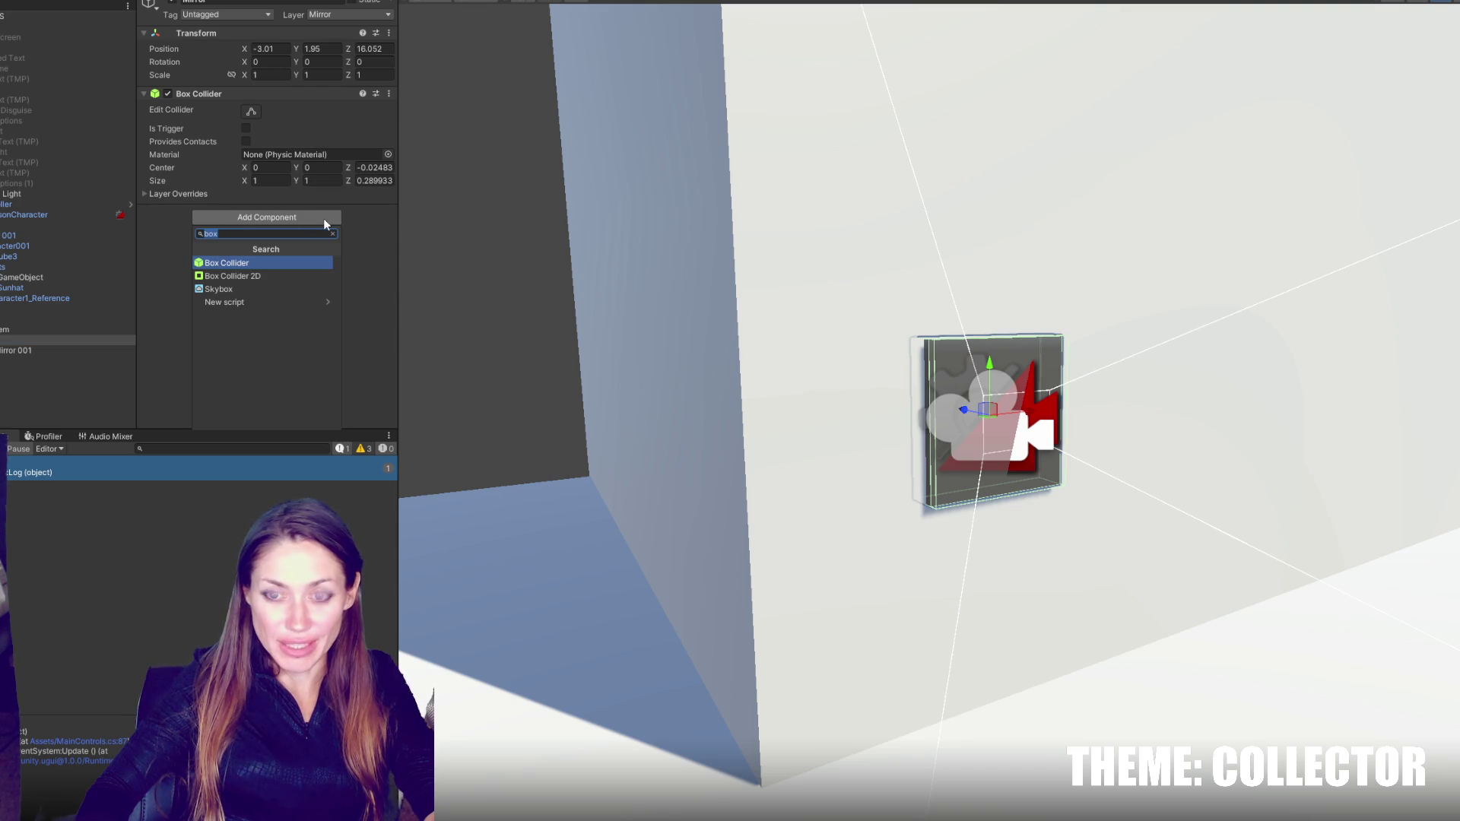
pyautogui.write('mirror')
pyautogui.press('Return')
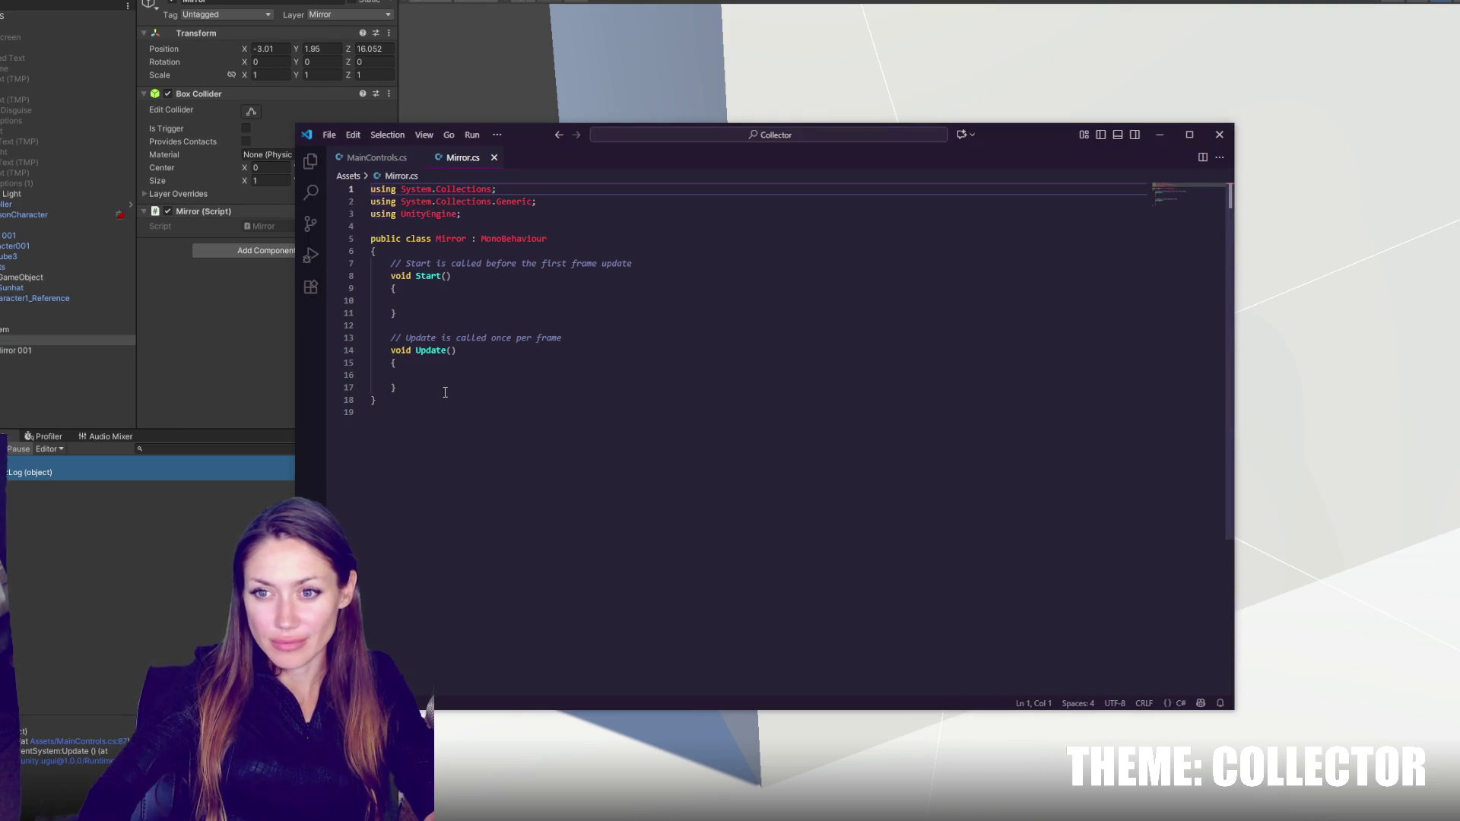
pyautogui.moveTo(445, 391); pyautogui.dragTo(316, 254)
# - Replace Mirror.cs's Start and Update methods with 'public GameObject vcam;', fixing the typo
pyautogui.press('BackSpace')
pyautogui.press('Tab')
pyautogui.write('public ')
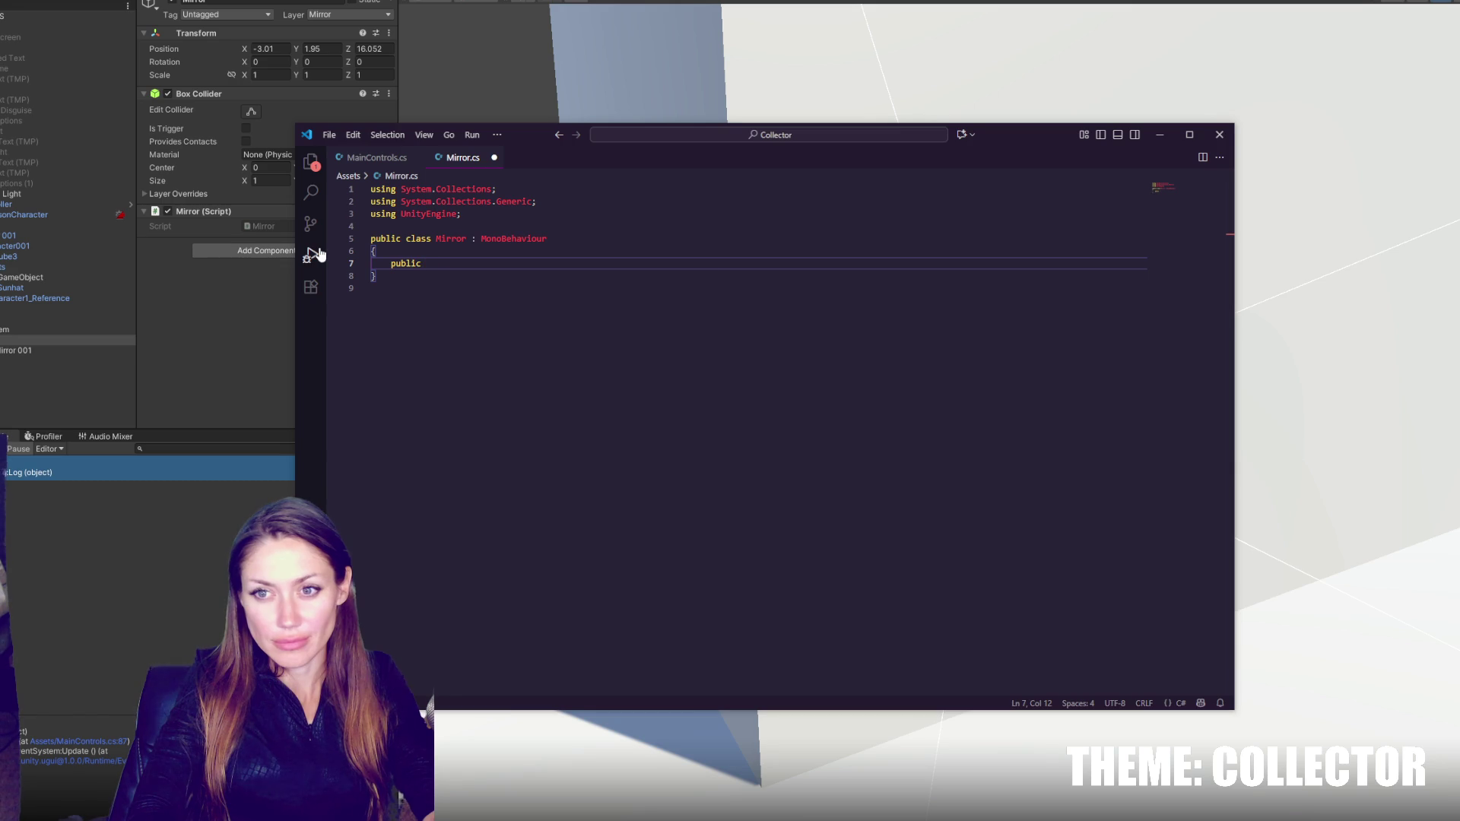
pyautogui.write('GameObject vcanm;')
pyautogui.press('BackSpace')
pyautogui.press('BackSpace')
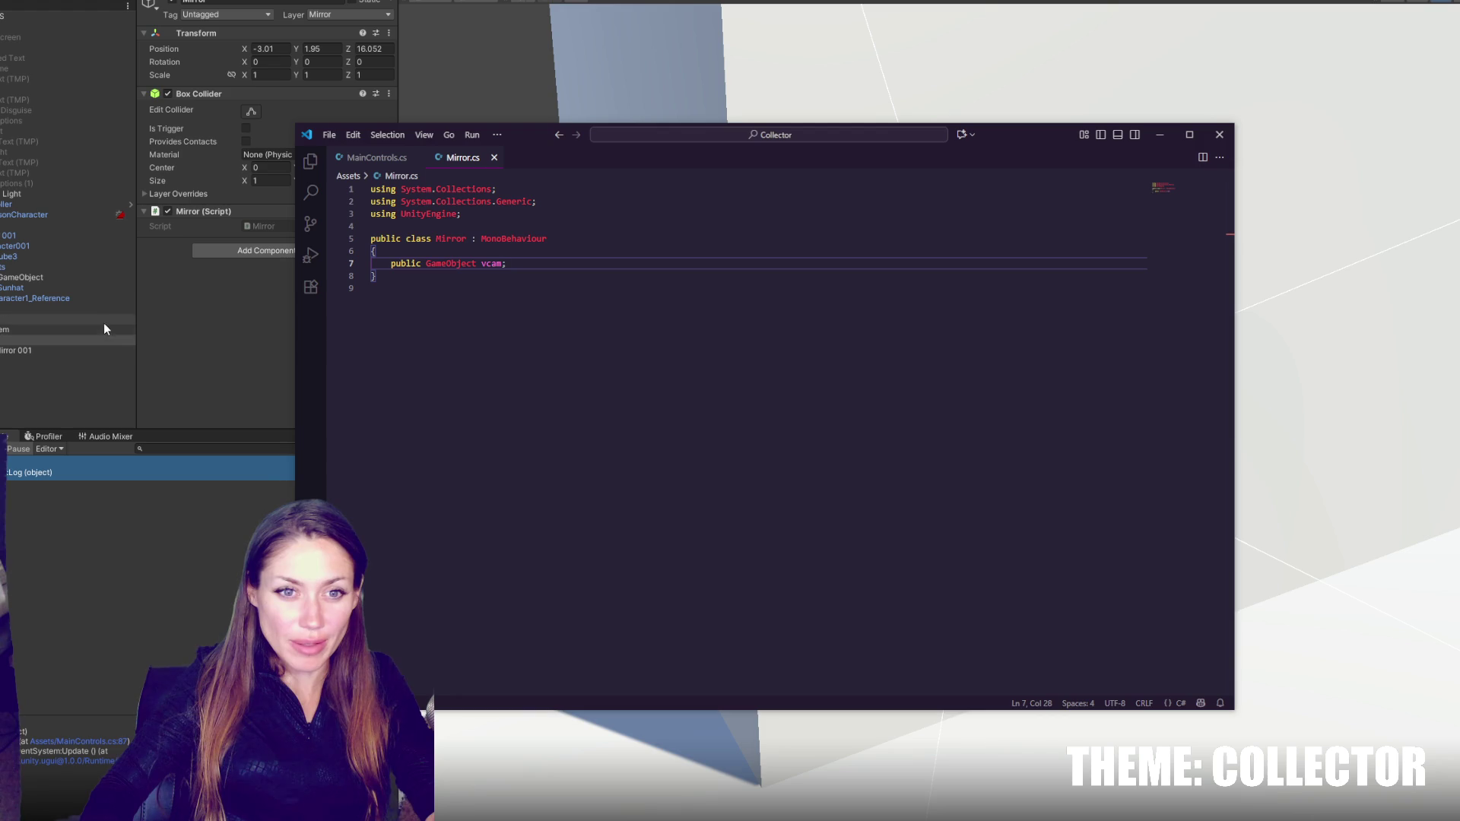
pyautogui.click(67, 336)
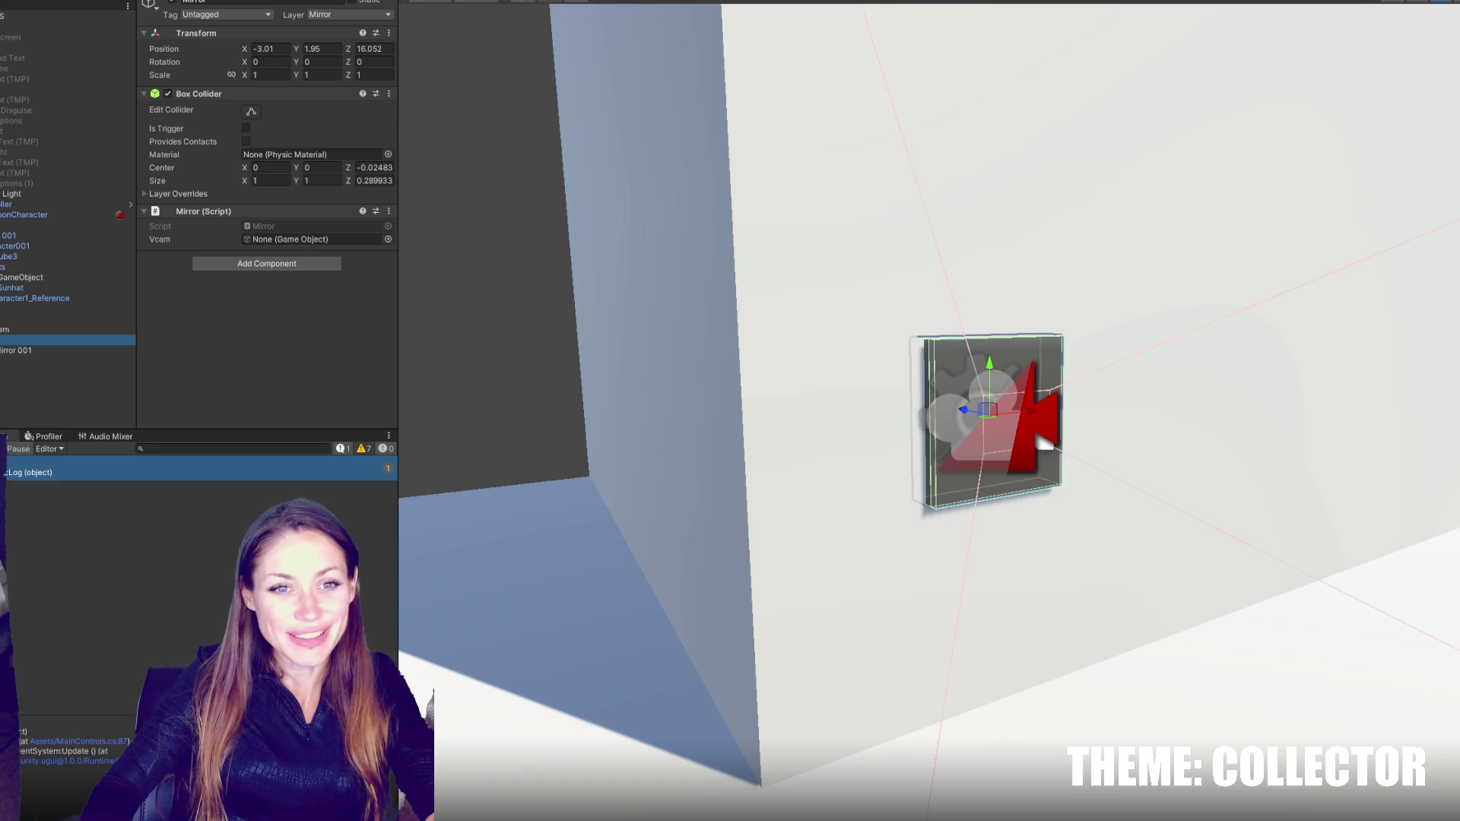
# - After inspecting the Mirror's children, drag VCam Mirror 001 into the Mirror component's Vcam slot
pyautogui.click(80, 351)
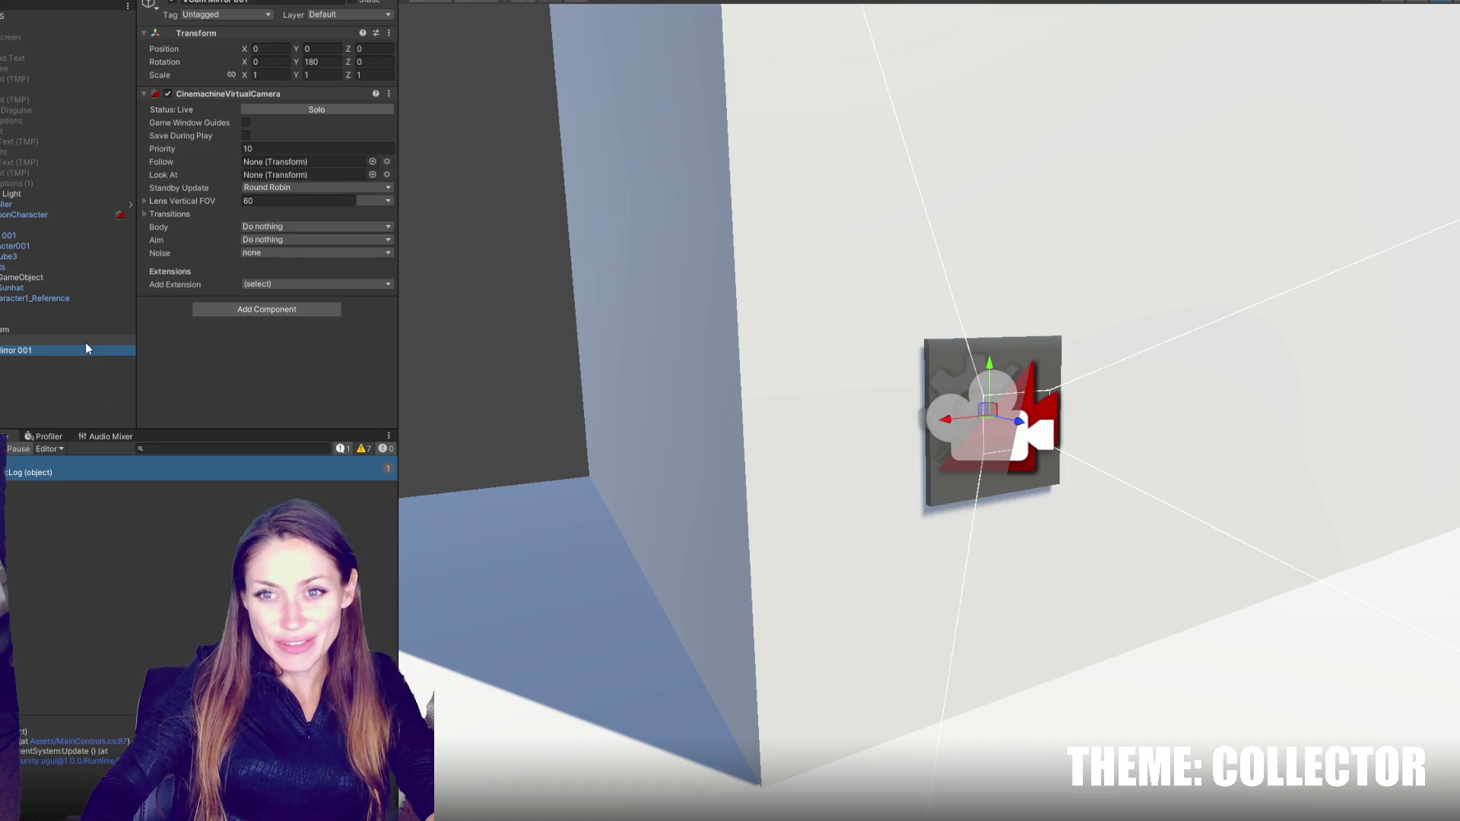
pyautogui.click(85, 341)
pyautogui.click(76, 360)
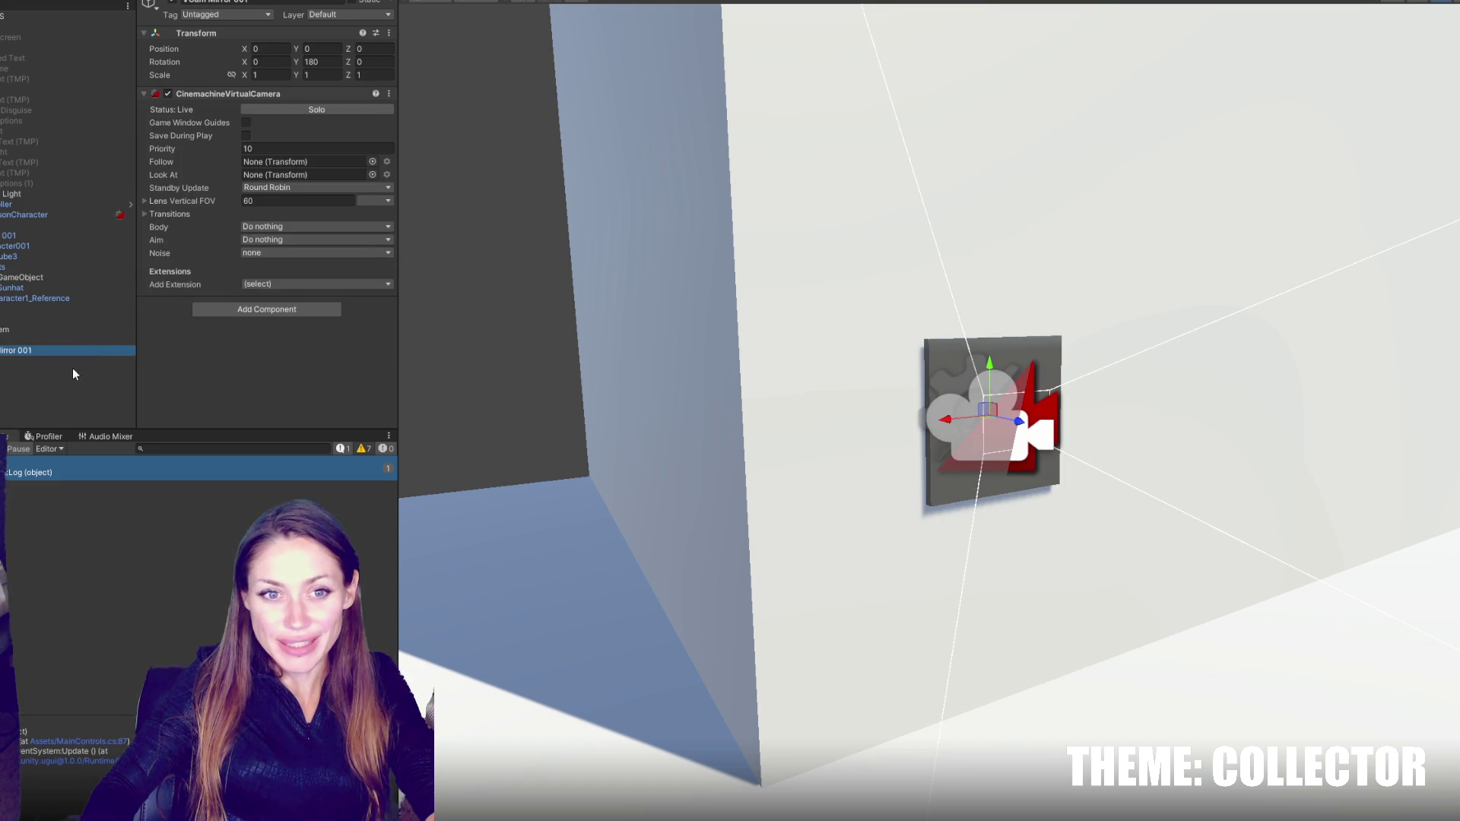
pyautogui.click(74, 361)
pyautogui.click(75, 351)
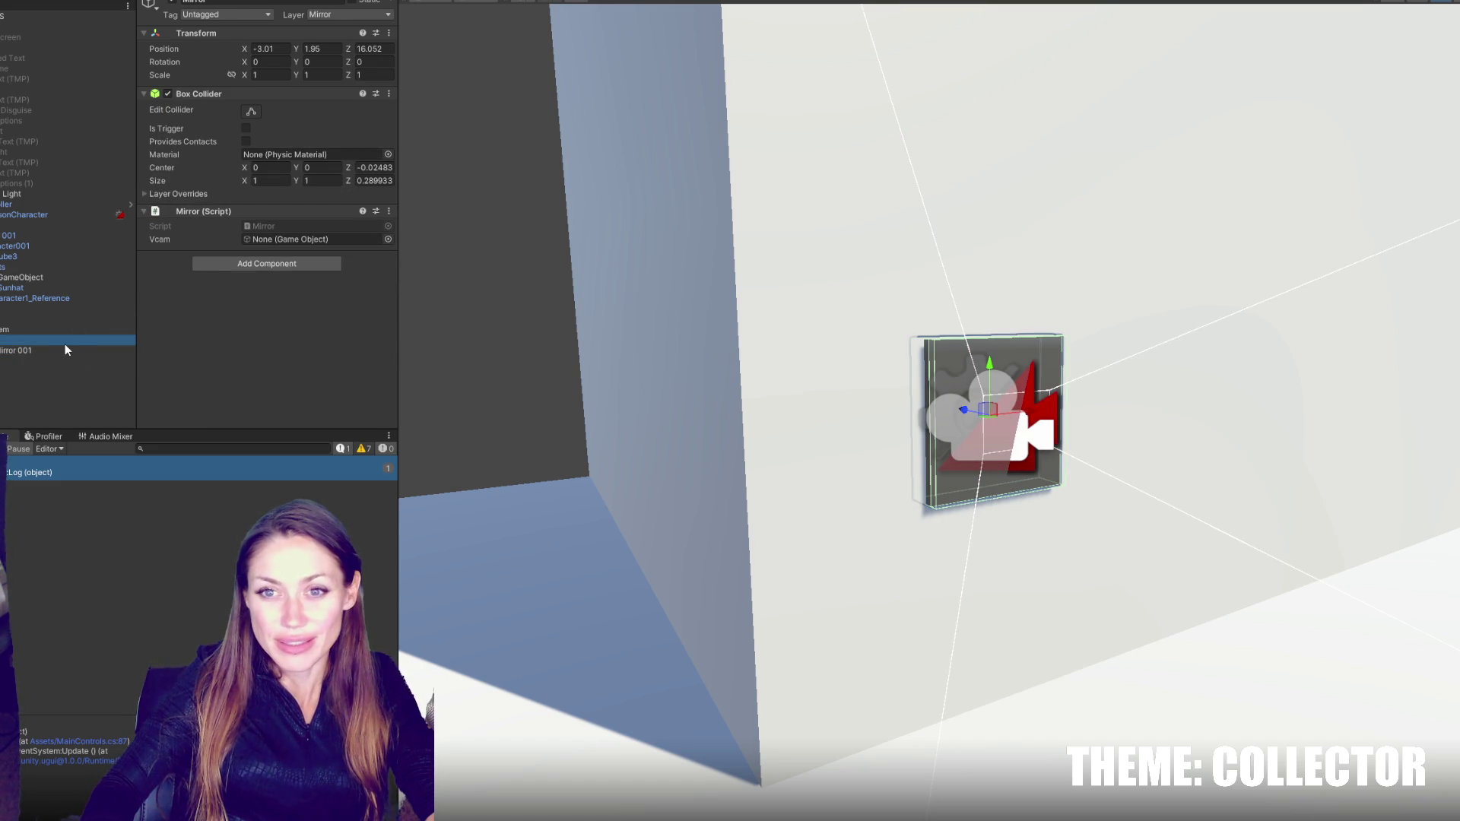
pyautogui.click(70, 357)
pyautogui.click(80, 353)
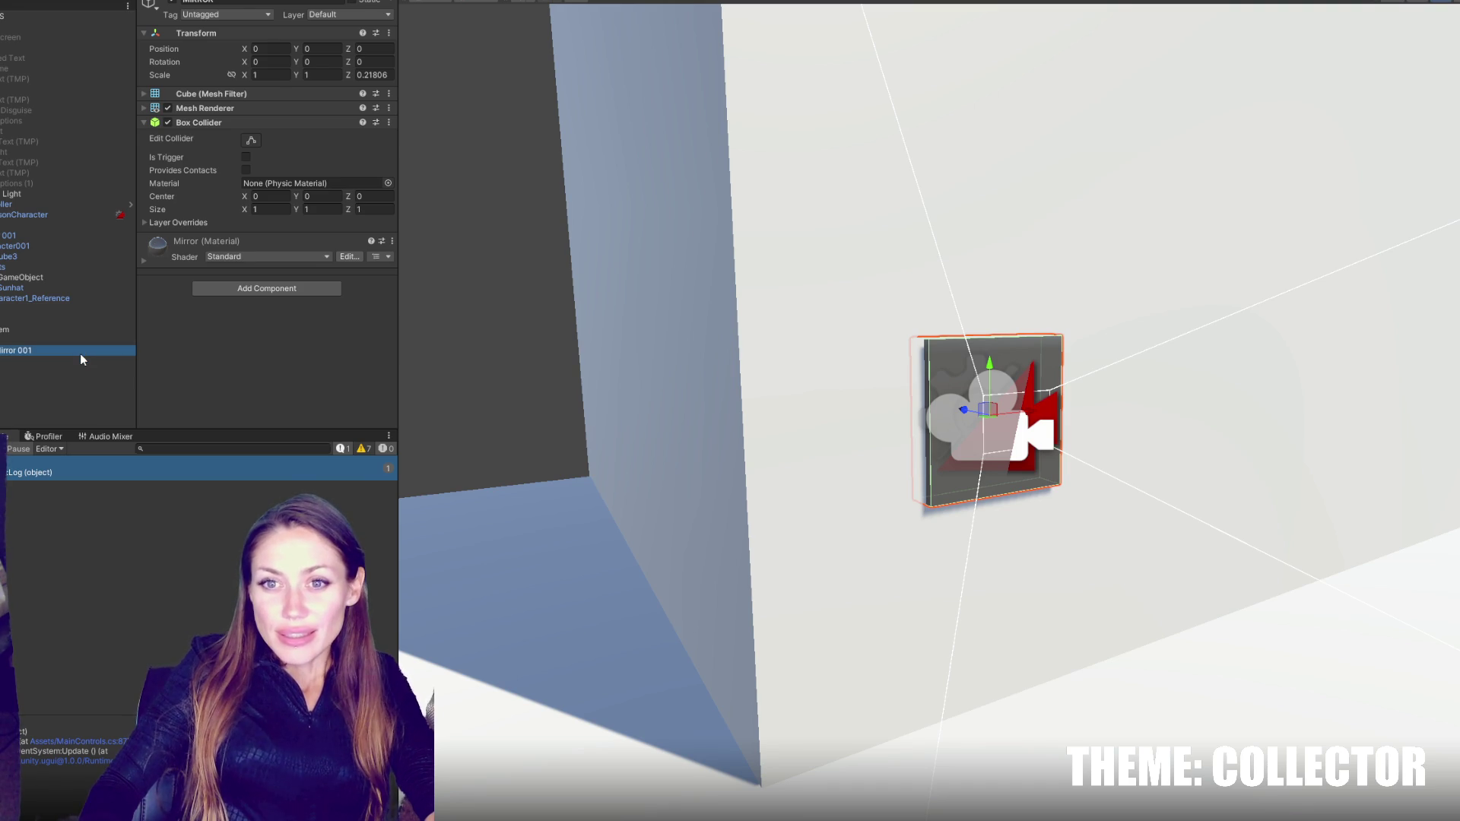
pyautogui.click(78, 341)
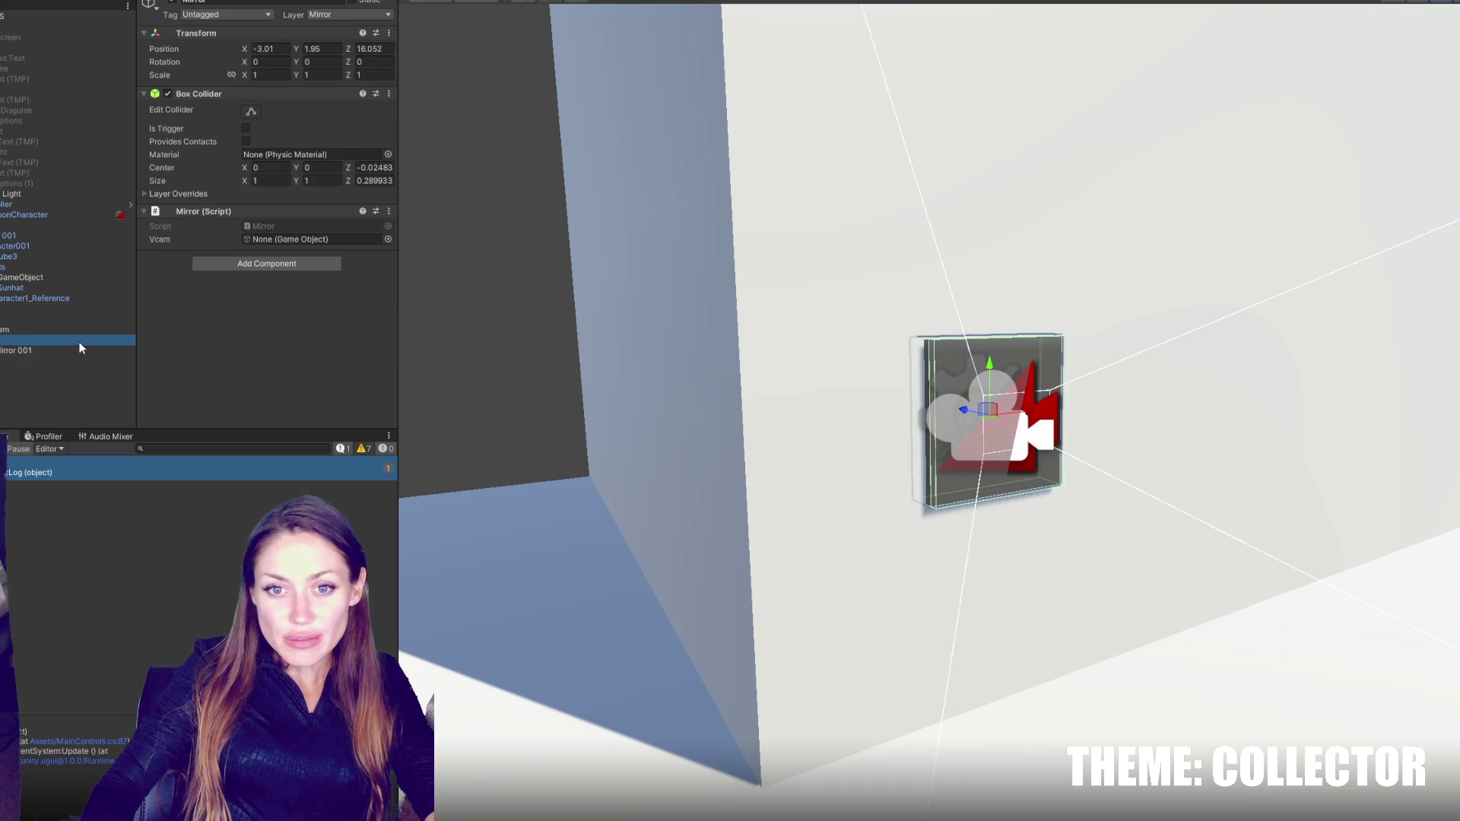
pyautogui.click(23, 358)
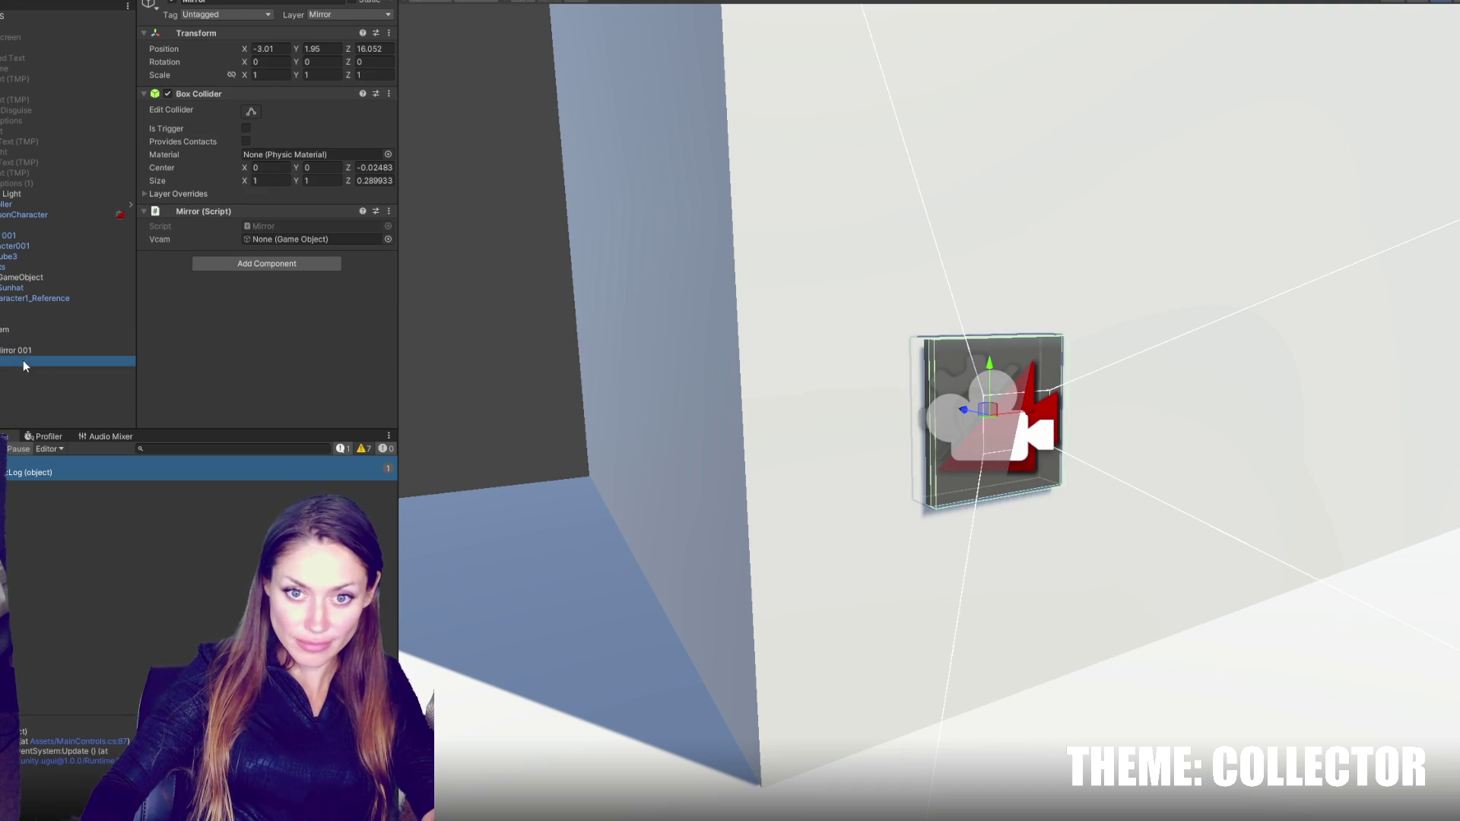
pyautogui.moveTo(24, 340)
pyautogui.mouseDown()
pyautogui.moveTo(257, 225)
pyautogui.moveTo(262, 239)
pyautogui.mouseUp()
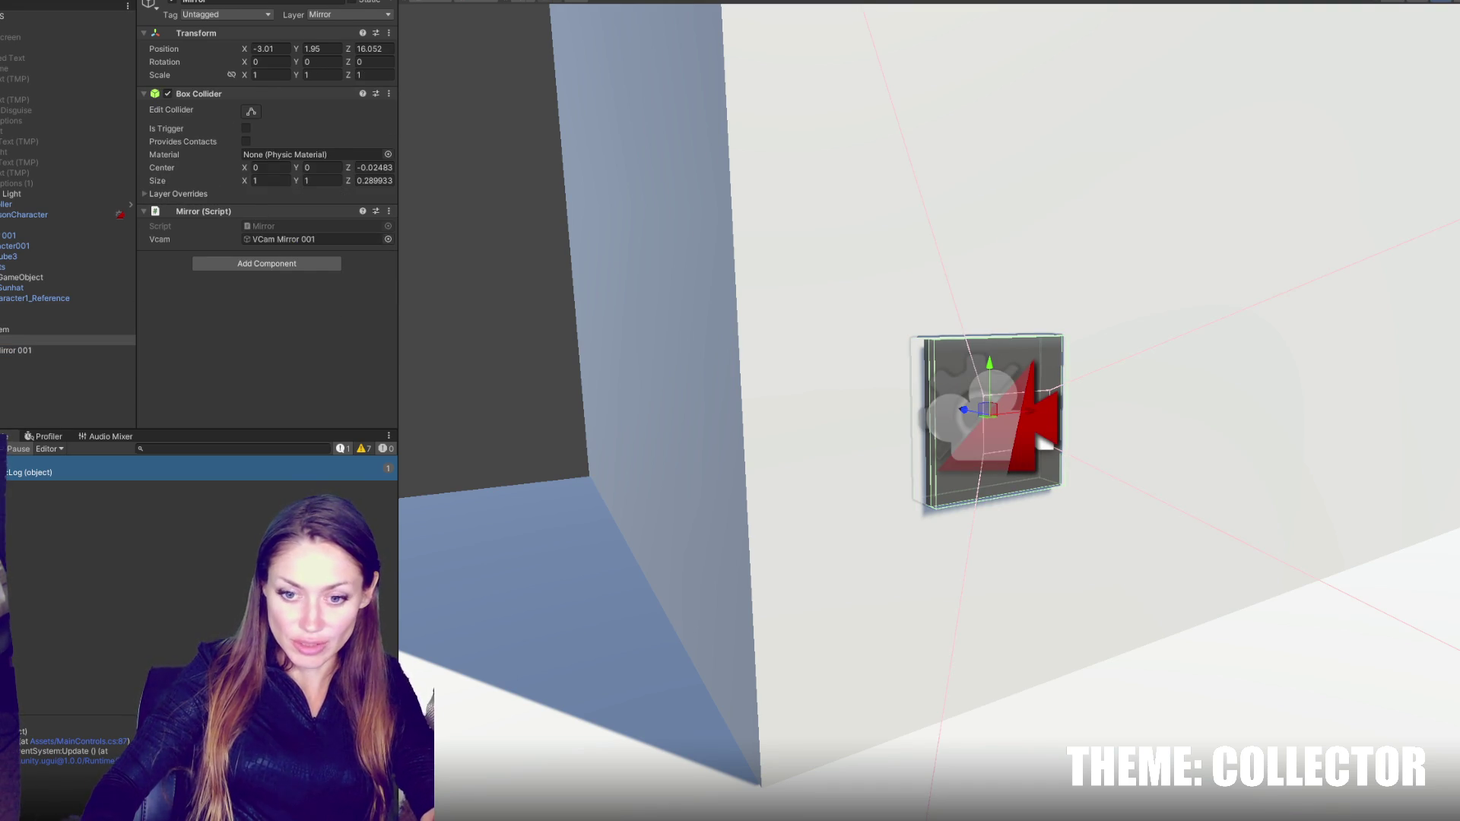
pyautogui.hotkey('alt', 'Tab')
pyautogui.click(377, 158)
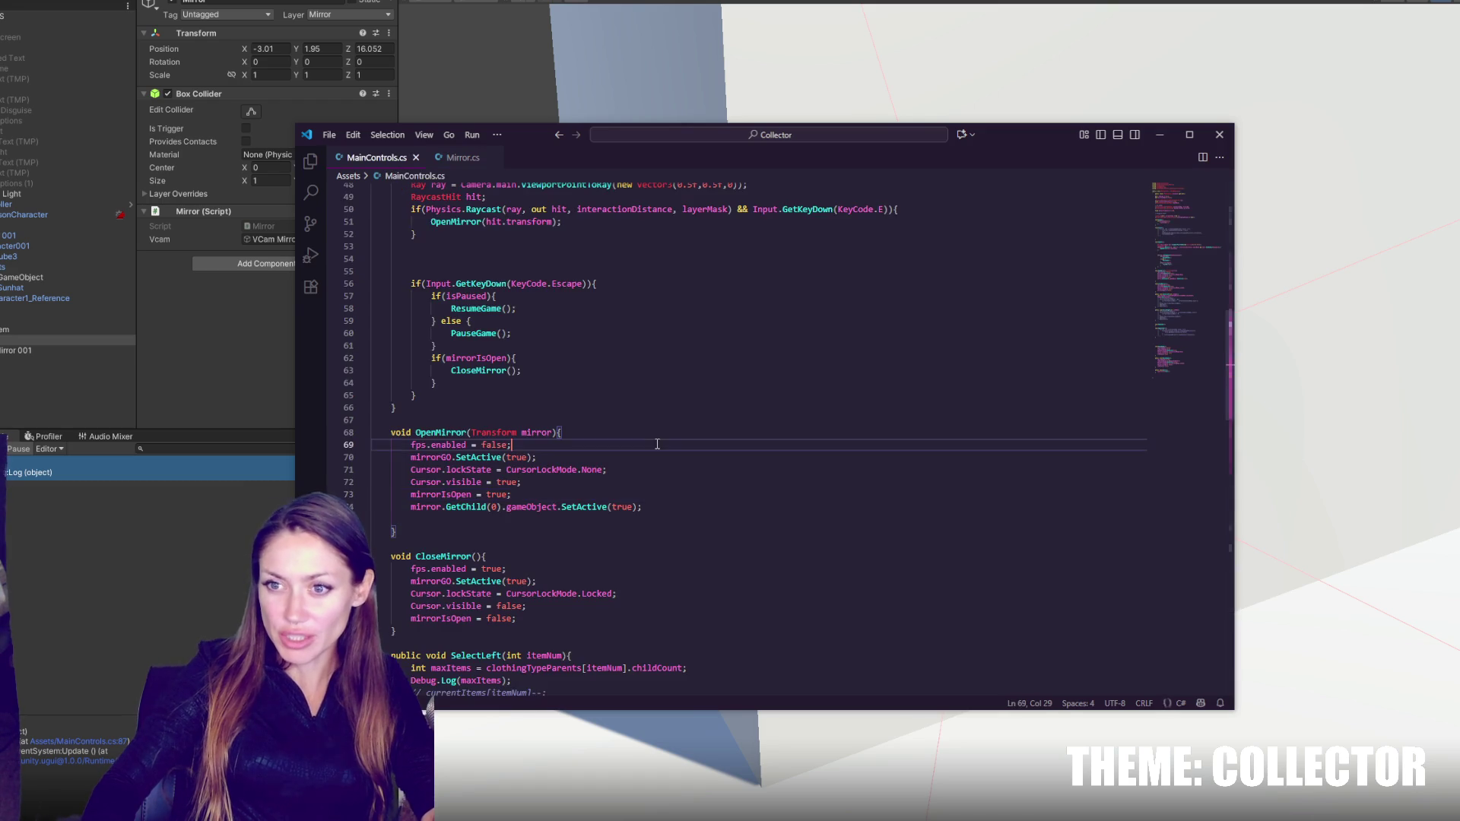
# - Find the OpenMirror call in Update and select its hit.transform argument
pyautogui.scroll(5, 570, 418)
pyautogui.click(573, 513)
pyautogui.scroll(12, 578, 502)
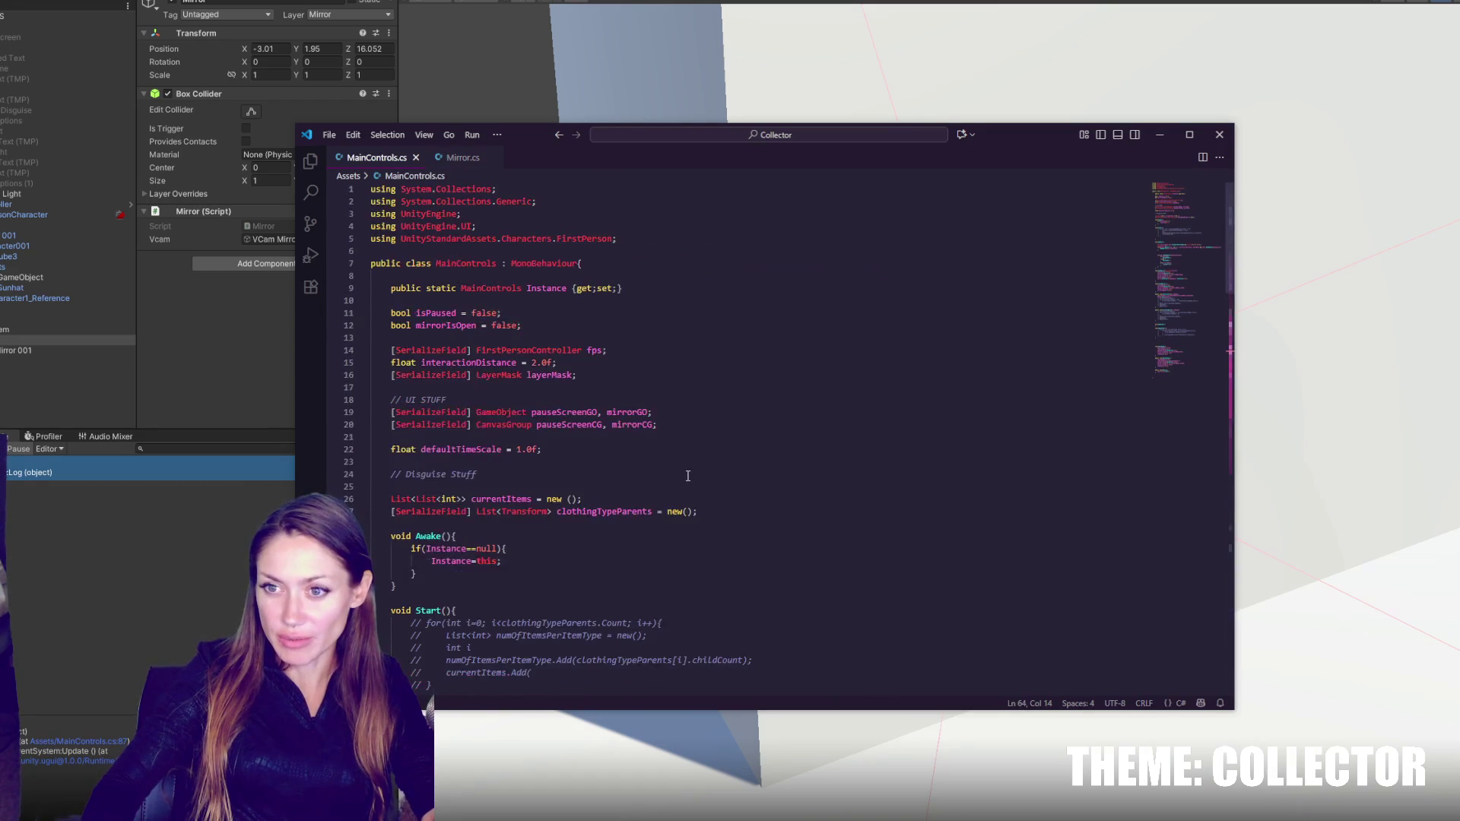
pyautogui.scroll(-18, 669, 472)
pyautogui.scroll(6, 661, 441)
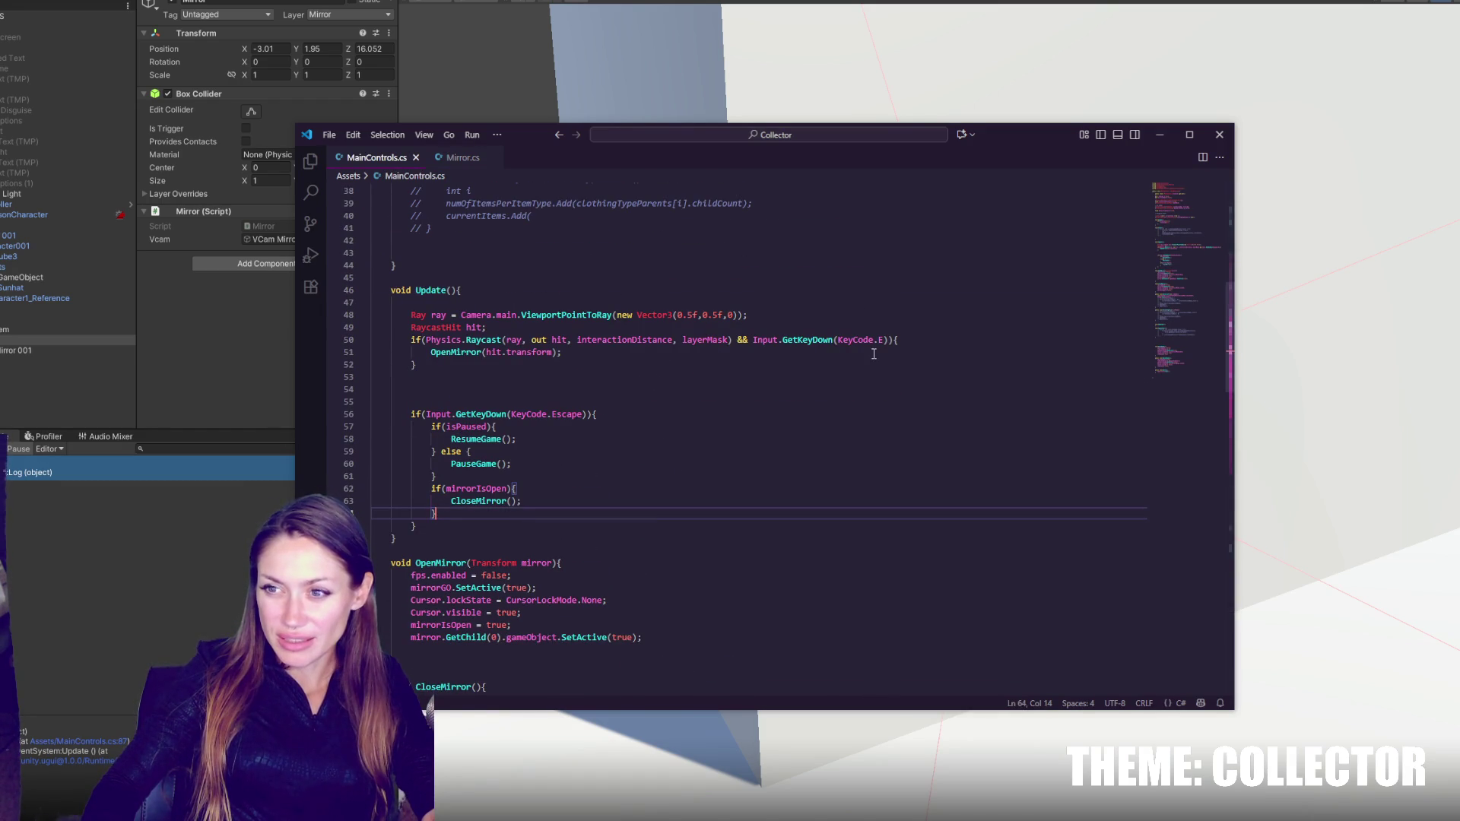
pyautogui.doubleClick(455, 352)
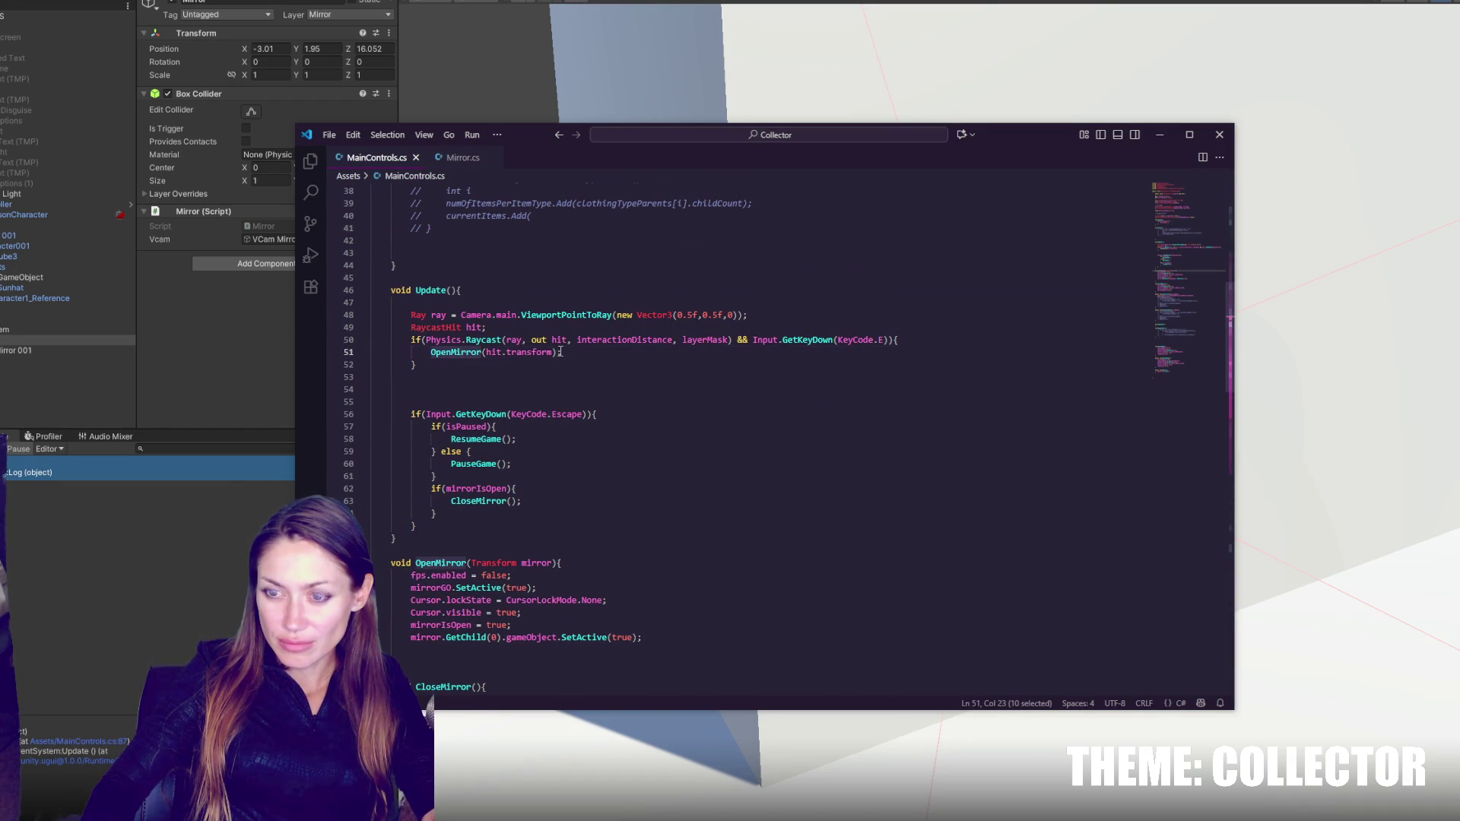
pyautogui.moveTo(903, 341); pyautogui.dragTo(909, 348)
pyautogui.click(861, 346)
pyautogui.moveTo(486, 353); pyautogui.dragTo(552, 352)
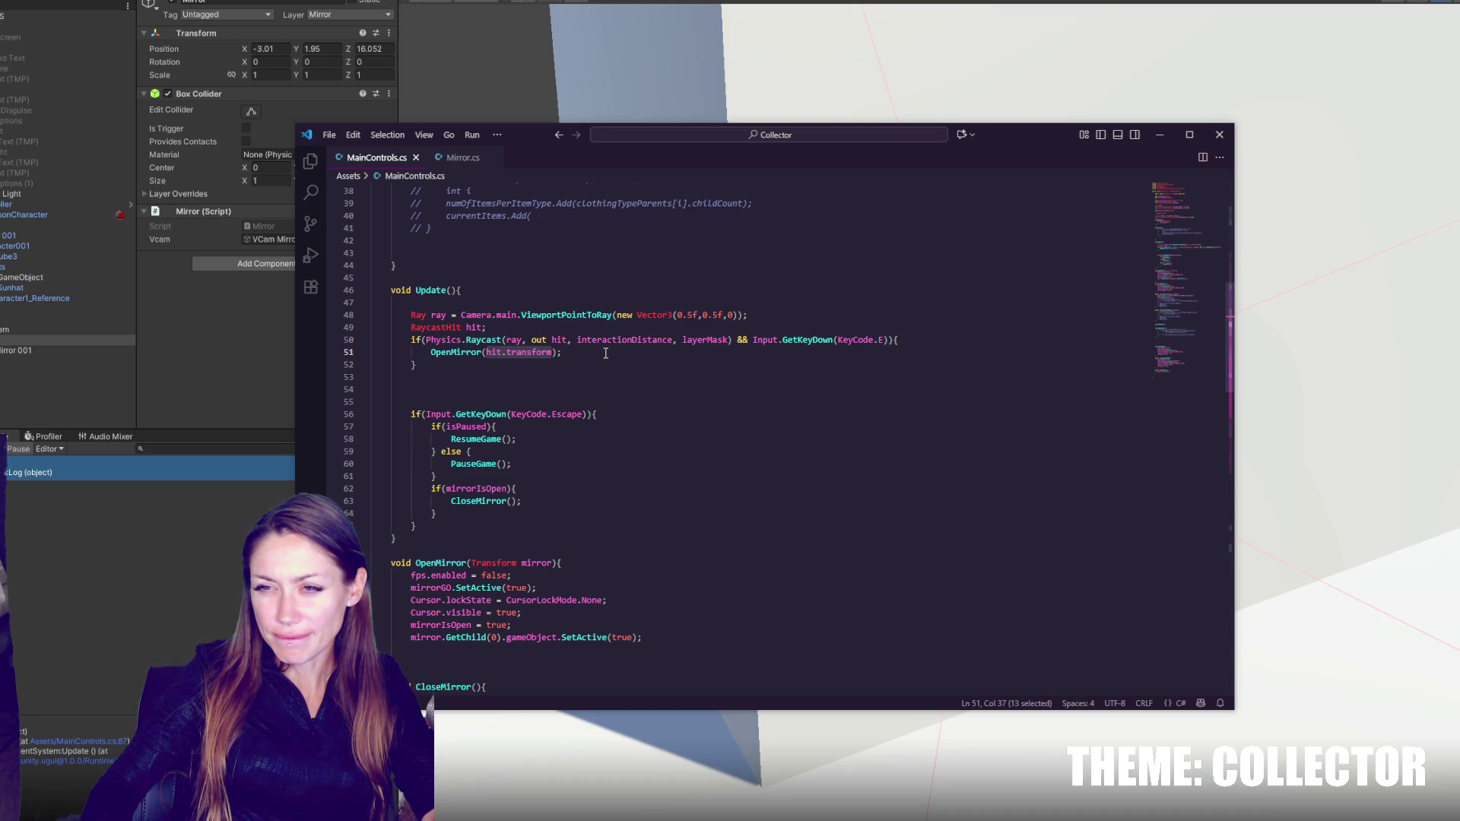
# - Change the call to OpenMirror(hit.transform.GetComponent<Mirror>()) and save
pyautogui.press('BackSpace')
pyautogui.press('Escape')
pyautogui.write('mirr')
pyautogui.hotkey('ctrl', 'z')
pyautogui.hotkey('ctrl', 'z')
pyautogui.press('Right')
pyautogui.write('.GetC')
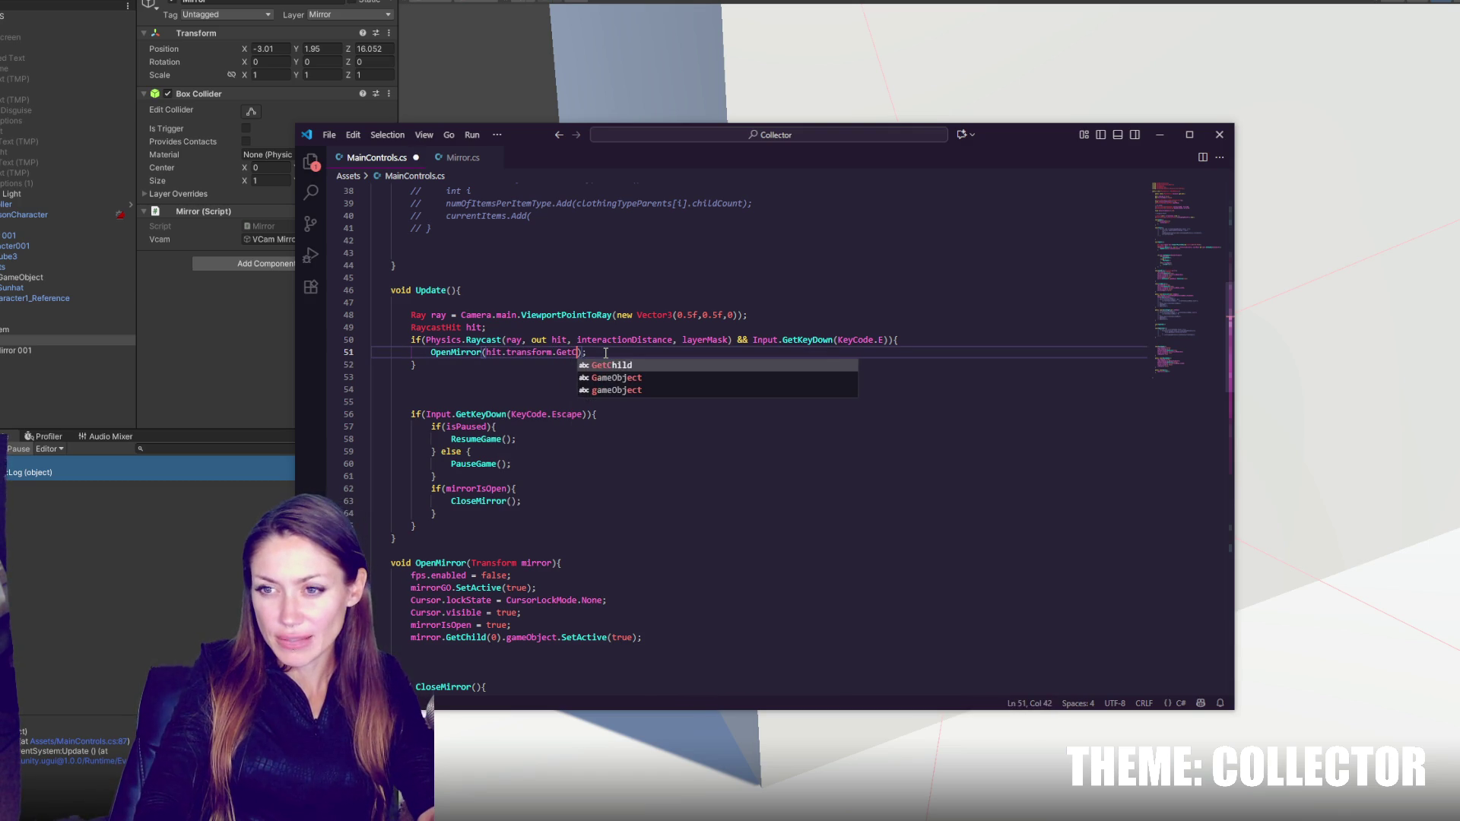
pyautogui.write('omponent<Mi')
pyautogui.press('Tab')
pyautogui.write('>()')
pyautogui.hotkey('ctrl', 's')
# - Go to the currentMirror field declaration near line 24
pyautogui.scroll(-4, 586, 354)
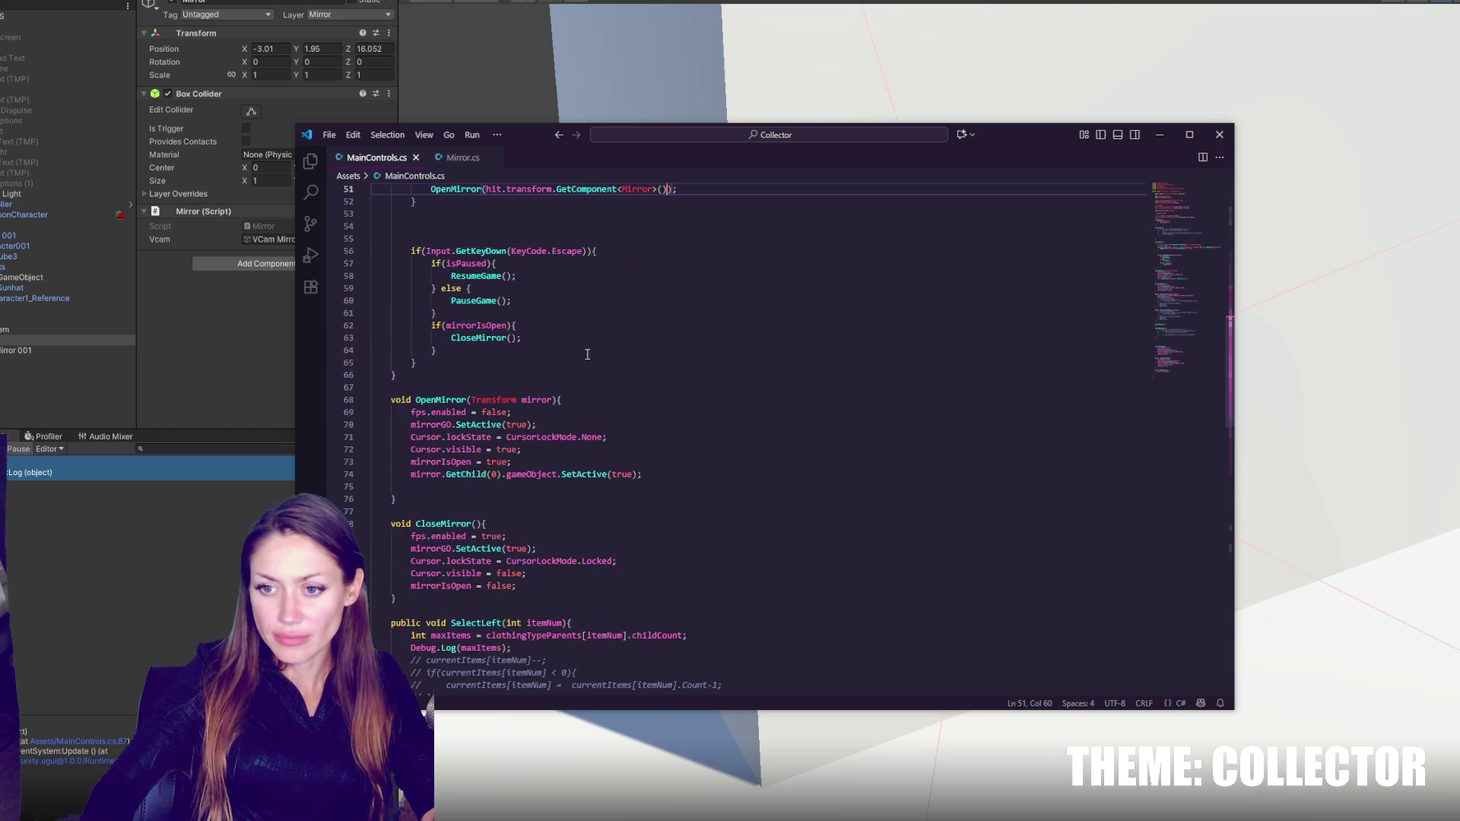
pyautogui.click(477, 525)
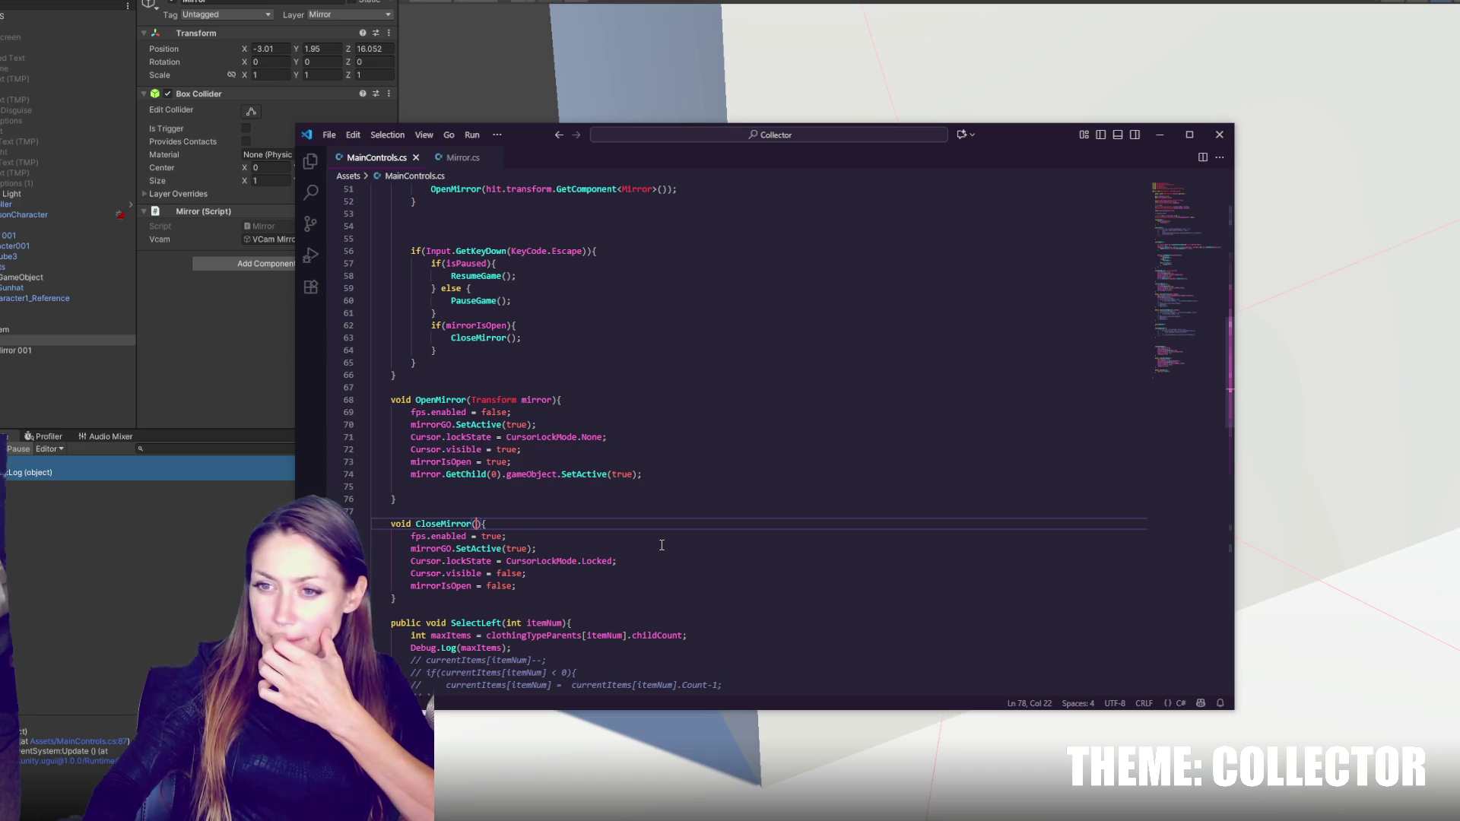
pyautogui.hotkey('ctrl', 'z')
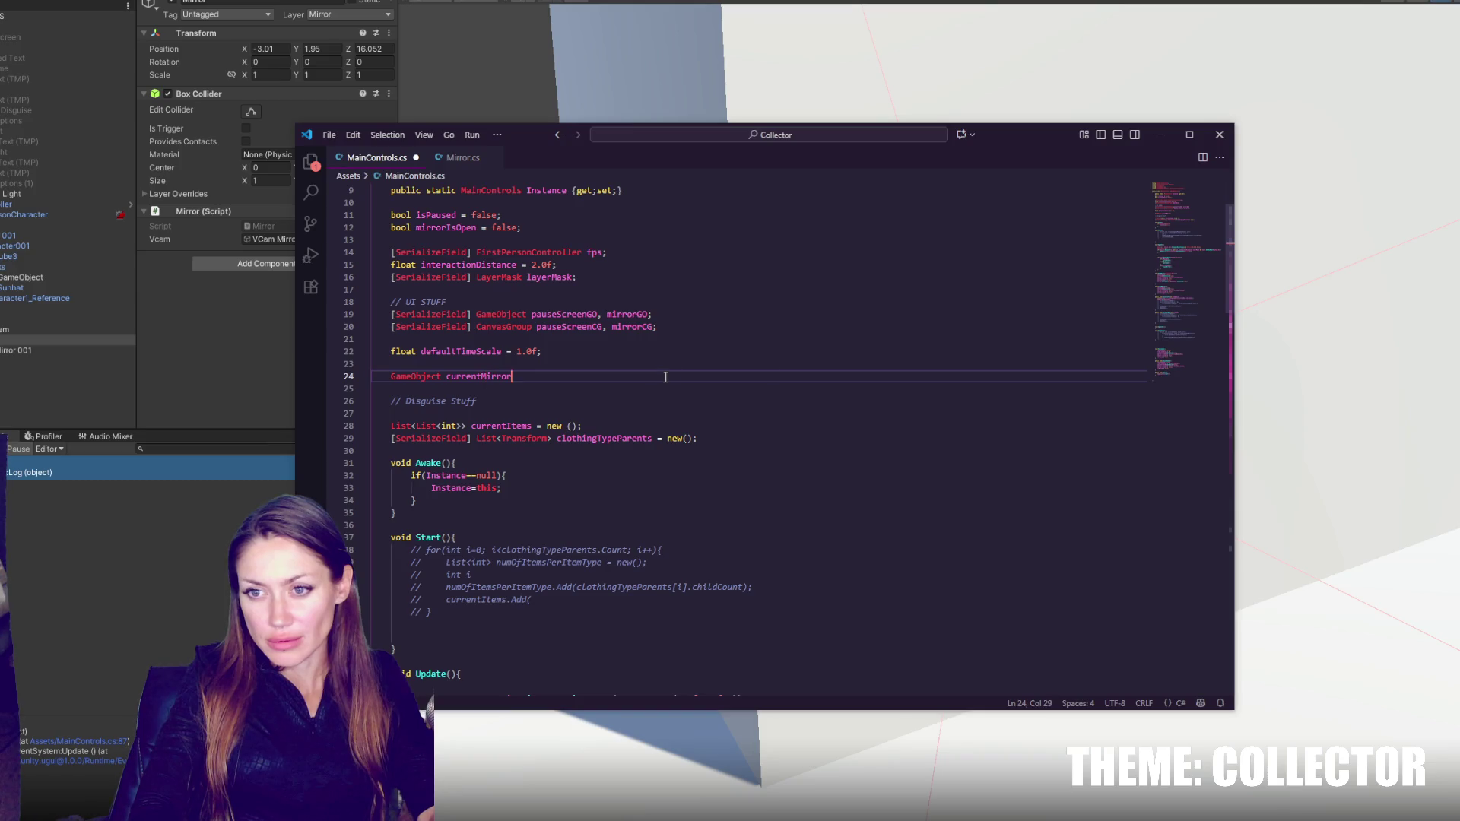
# - Add 'currentMirror = hit.transform.GetComponent<Mirror>();' above the OpenMirror call and save
pyautogui.doubleClick(492, 376)
pyautogui.scroll(-10, 479, 403)
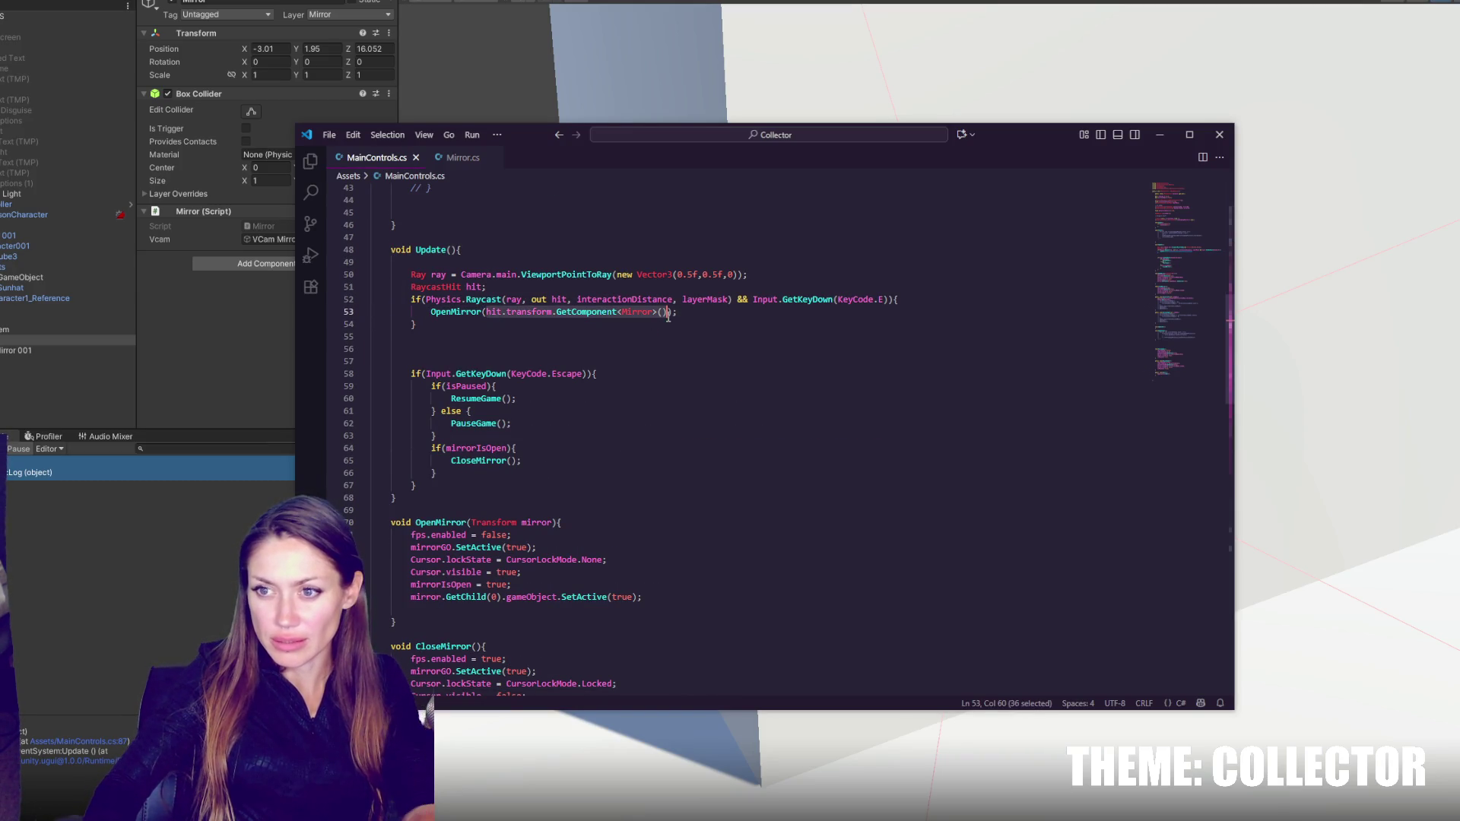
pyautogui.hotkey('ctrl', 'x')
pyautogui.click(954, 298)
pyautogui.press('Return')
pyautogui.write('currentMirror ')
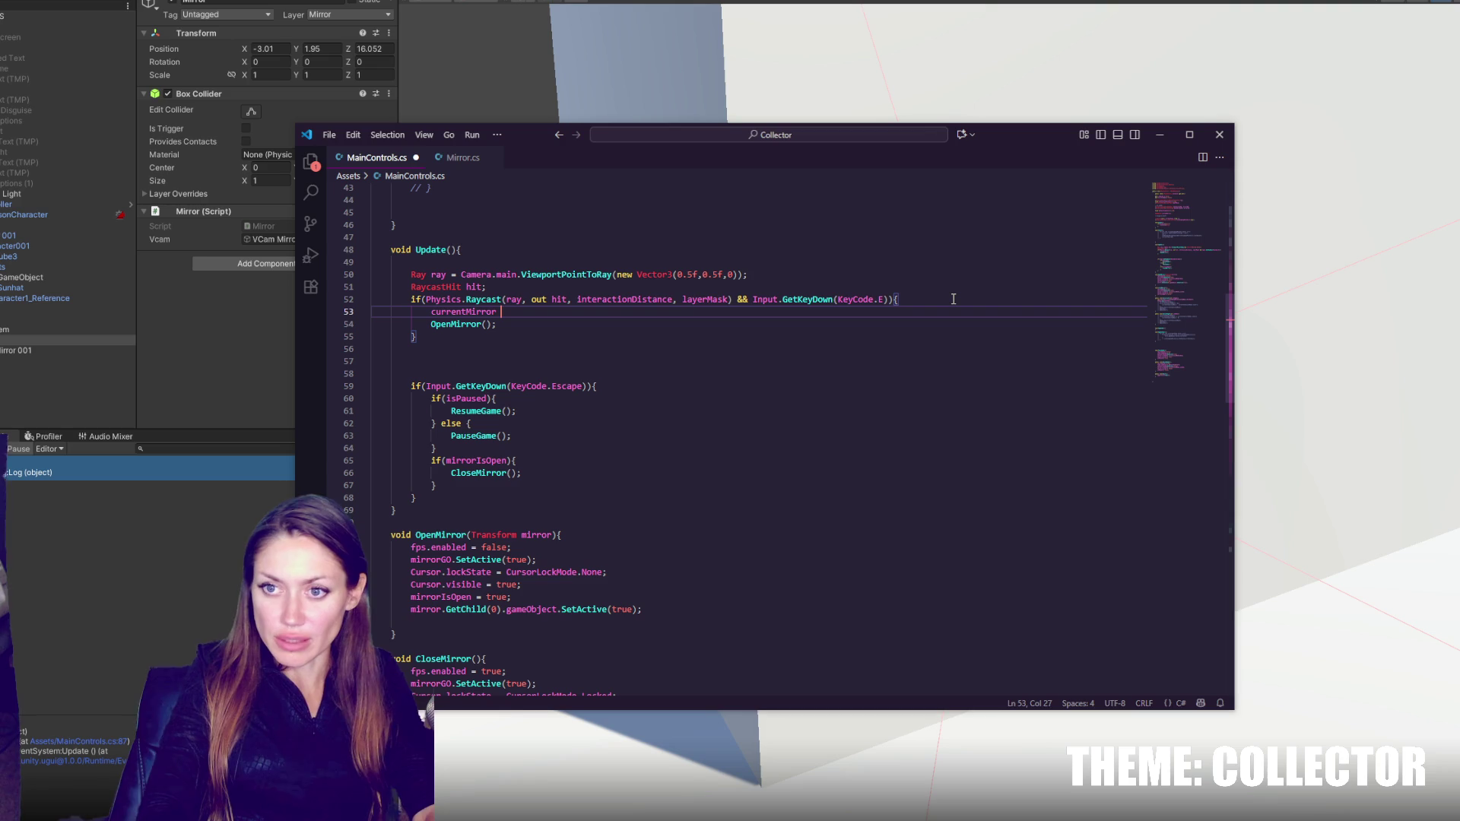
pyautogui.write('= ')
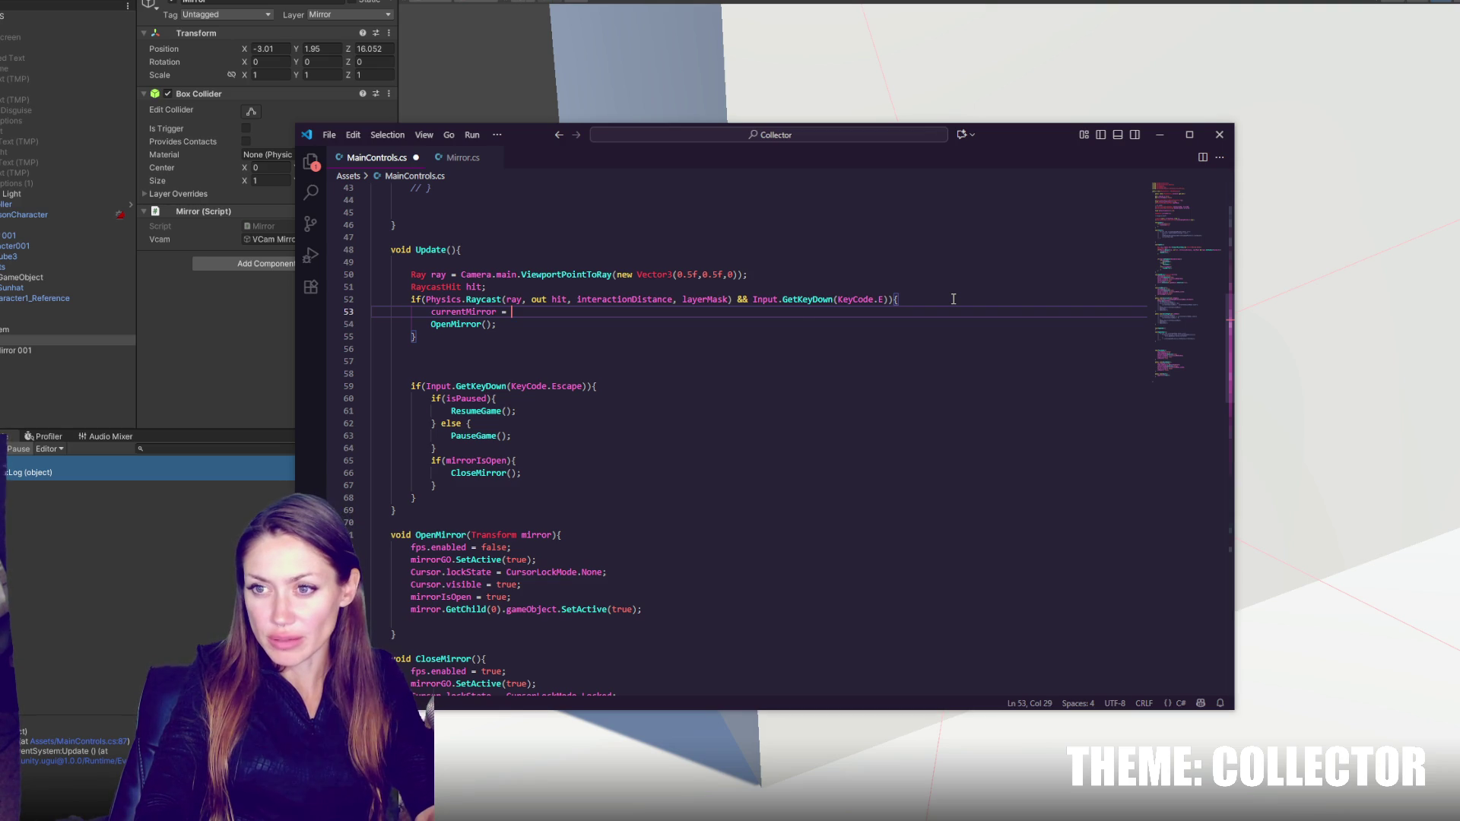
pyautogui.write('hit.g')
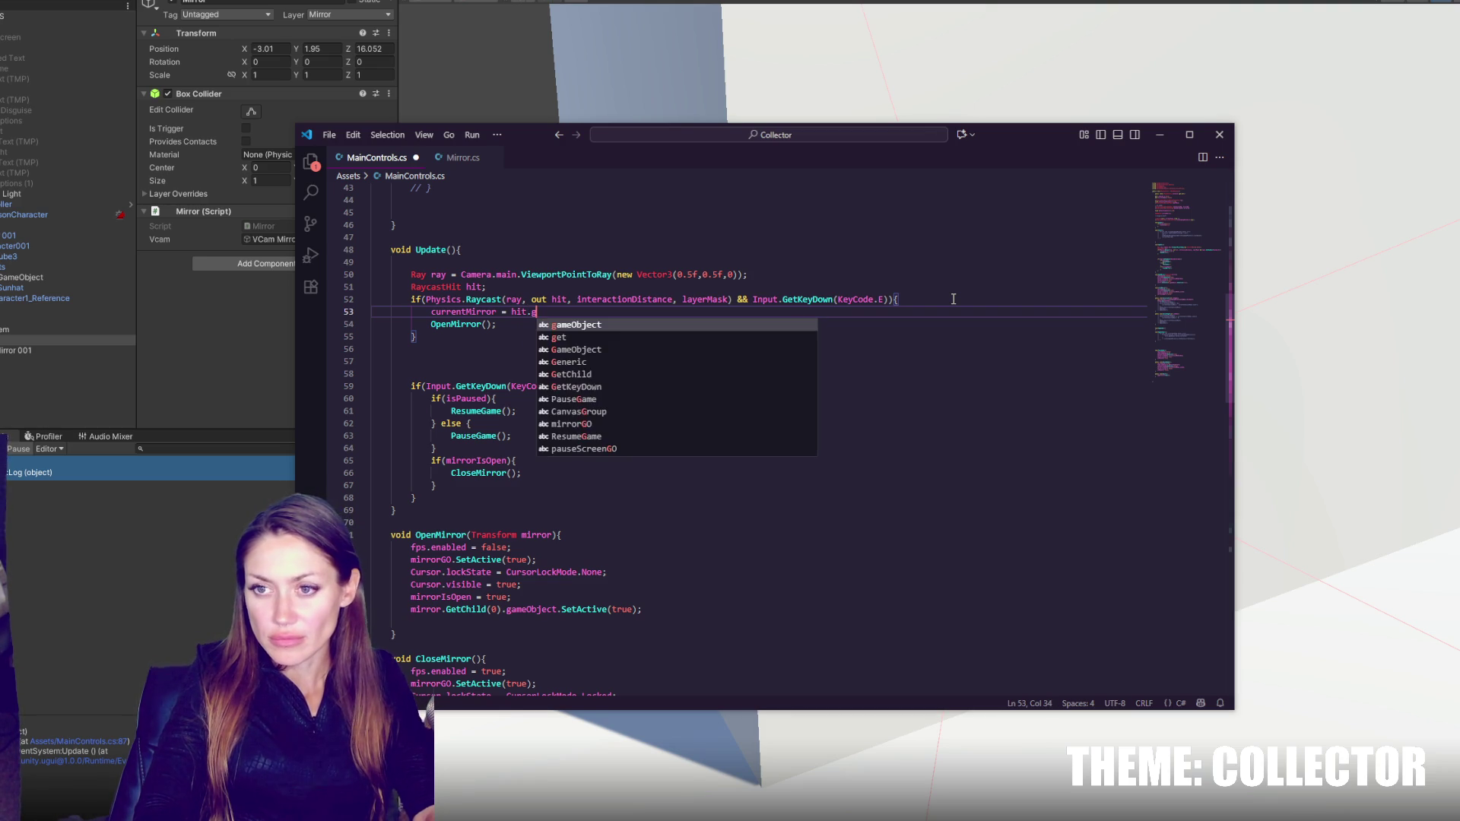
pyautogui.press('BackSpace')
pyautogui.write('transform.')
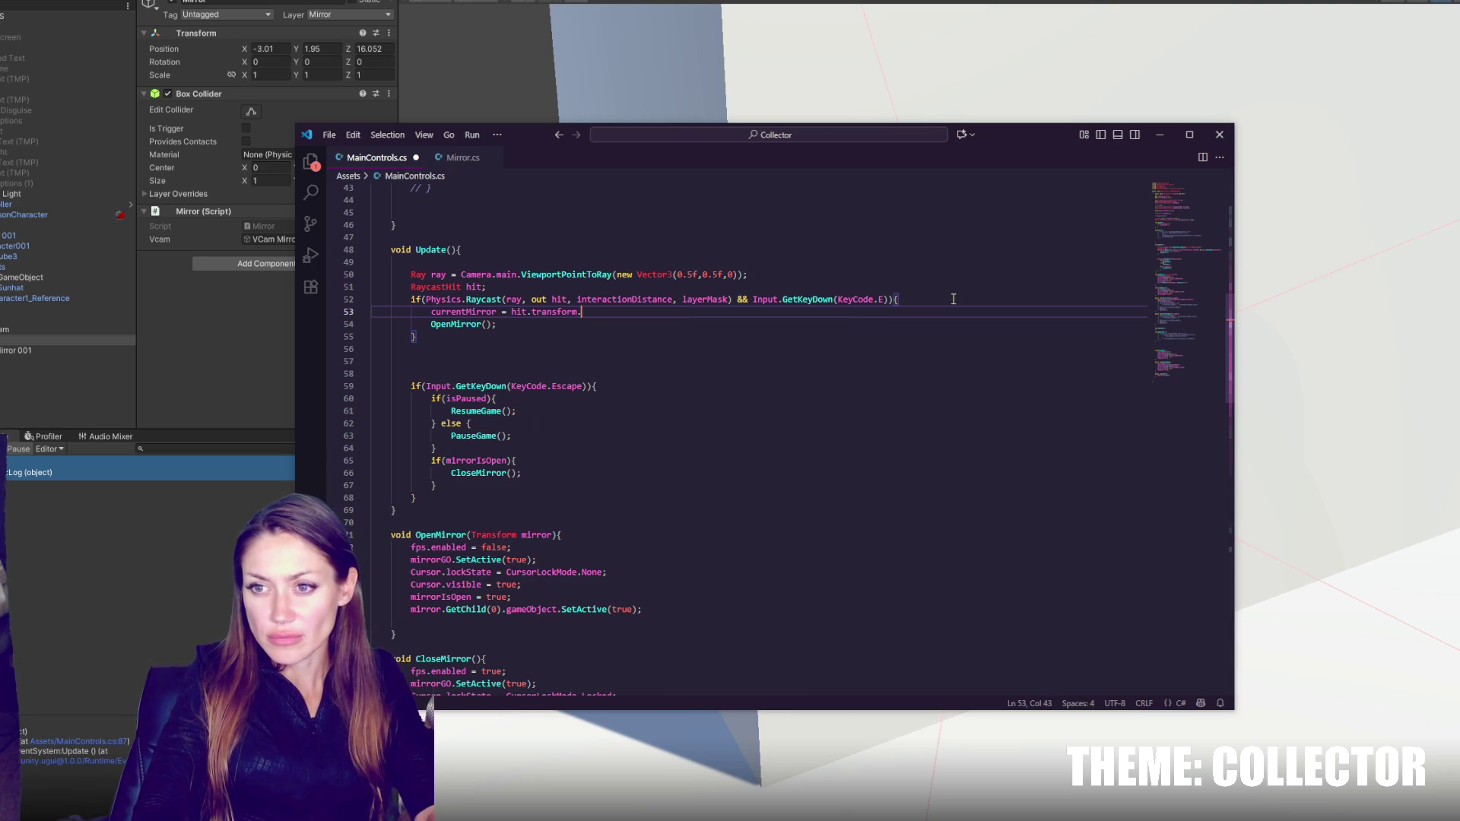
pyautogui.write('GetComponent<mirro')
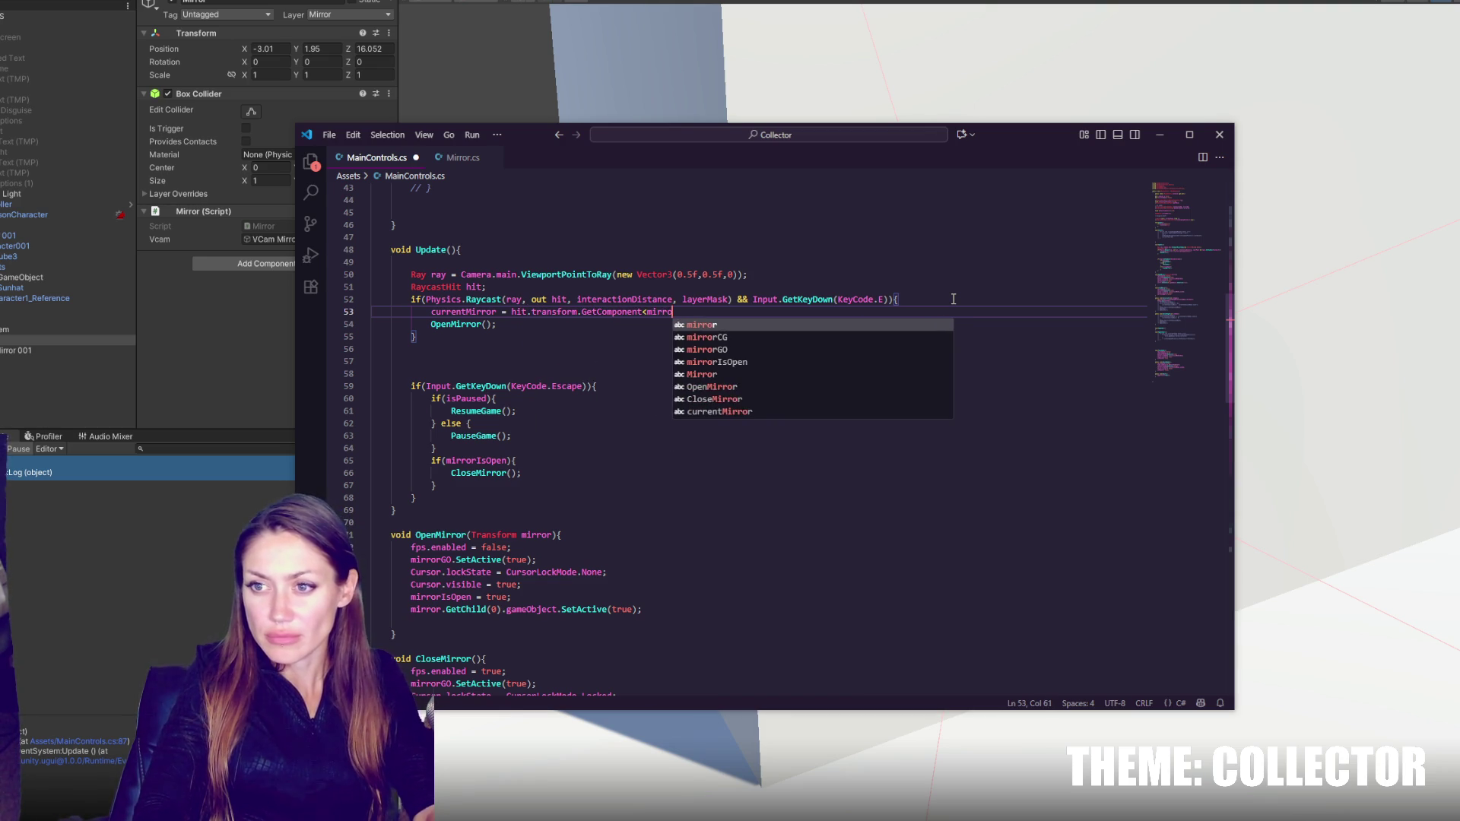
pyautogui.press('BackSpace')
pyautogui.press('BackSpace')
pyautogui.write('Mirror')
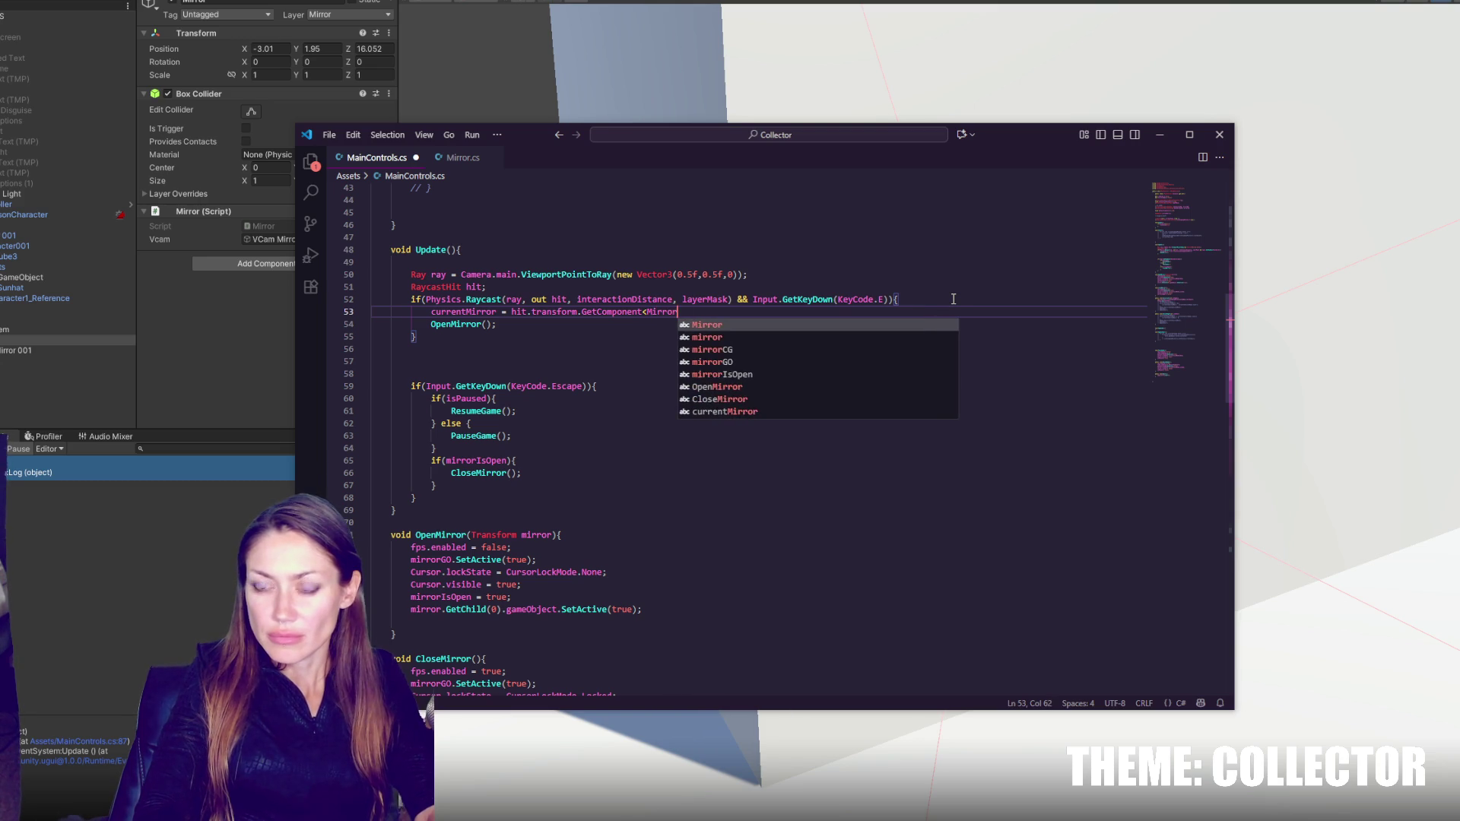
pyautogui.write('>();')
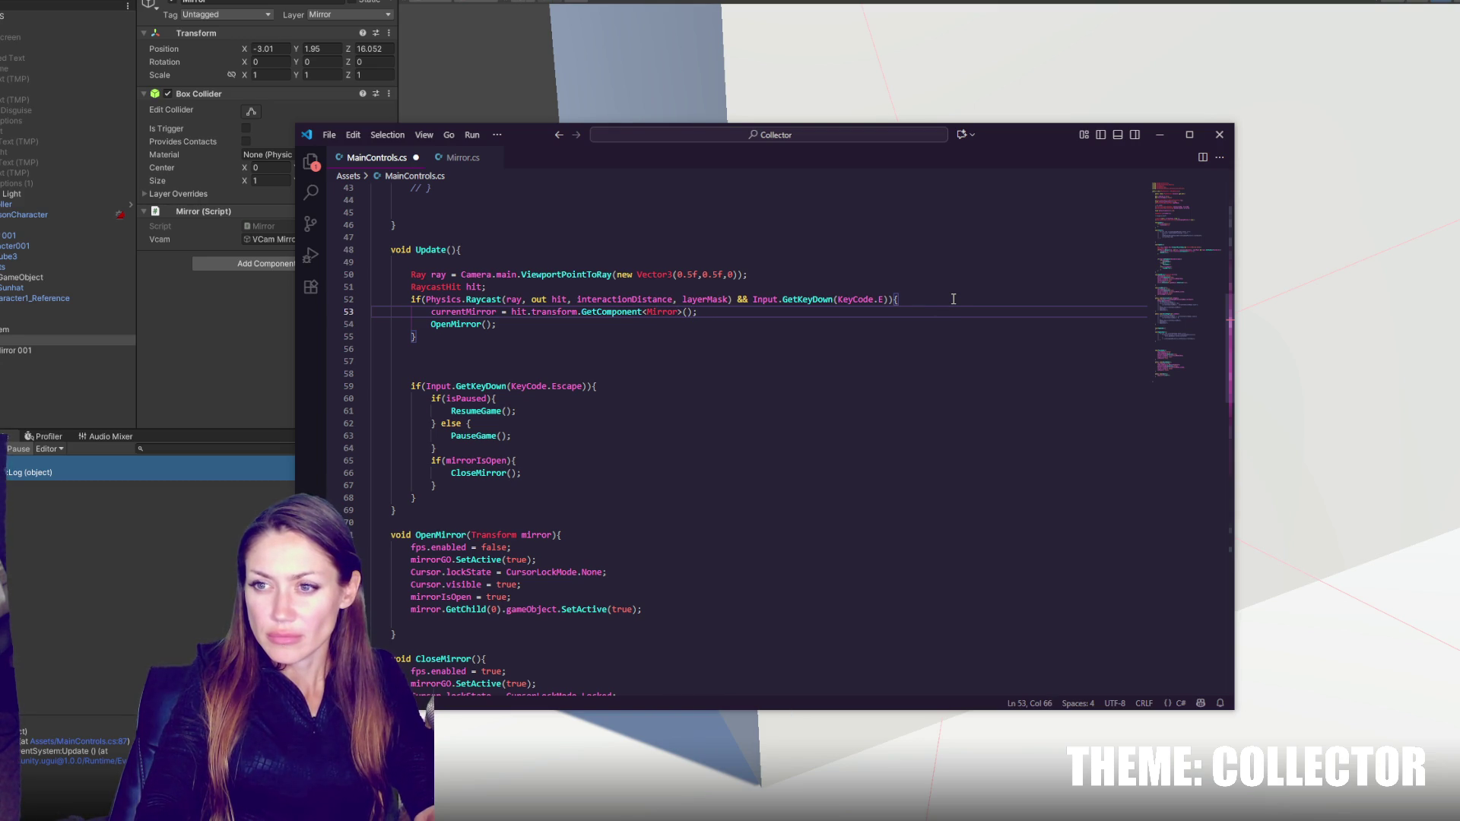
pyautogui.hotkey('ctrl', 's')
# - Remove OpenMirror's Transform parameter and change line 77 to currentMirror.vcam.SetActive(true)
pyautogui.click(495, 313)
pyautogui.doubleClick(486, 313)
pyautogui.scroll(-6, 454, 434)
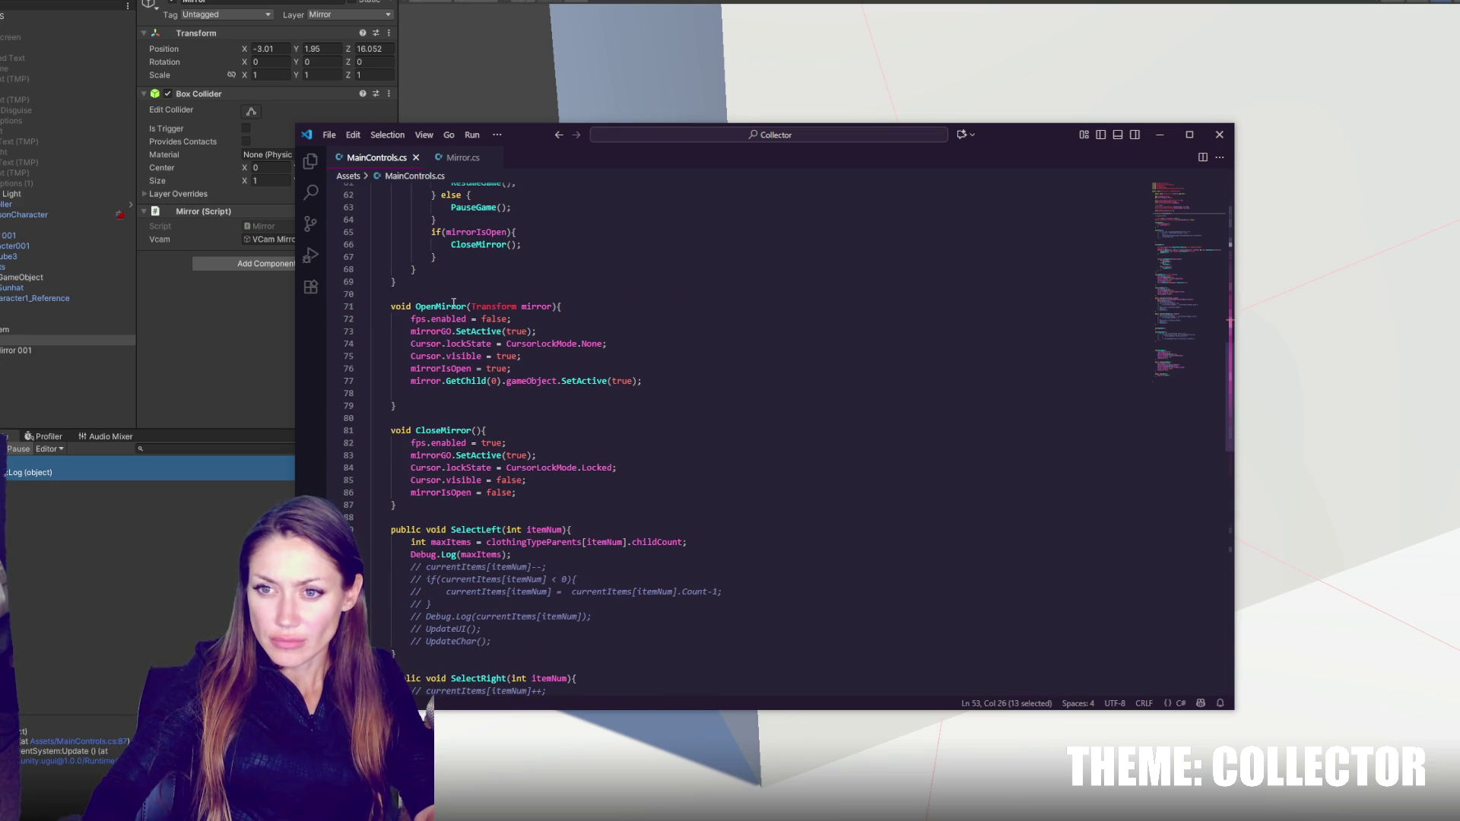
pyautogui.moveTo(470, 306); pyautogui.dragTo(553, 306)
pyautogui.press('BackSpace')
pyautogui.moveTo(411, 380)
pyautogui.mouseDown()
pyautogui.moveTo(501, 381)
pyautogui.moveTo(413, 383)
pyautogui.mouseUp()
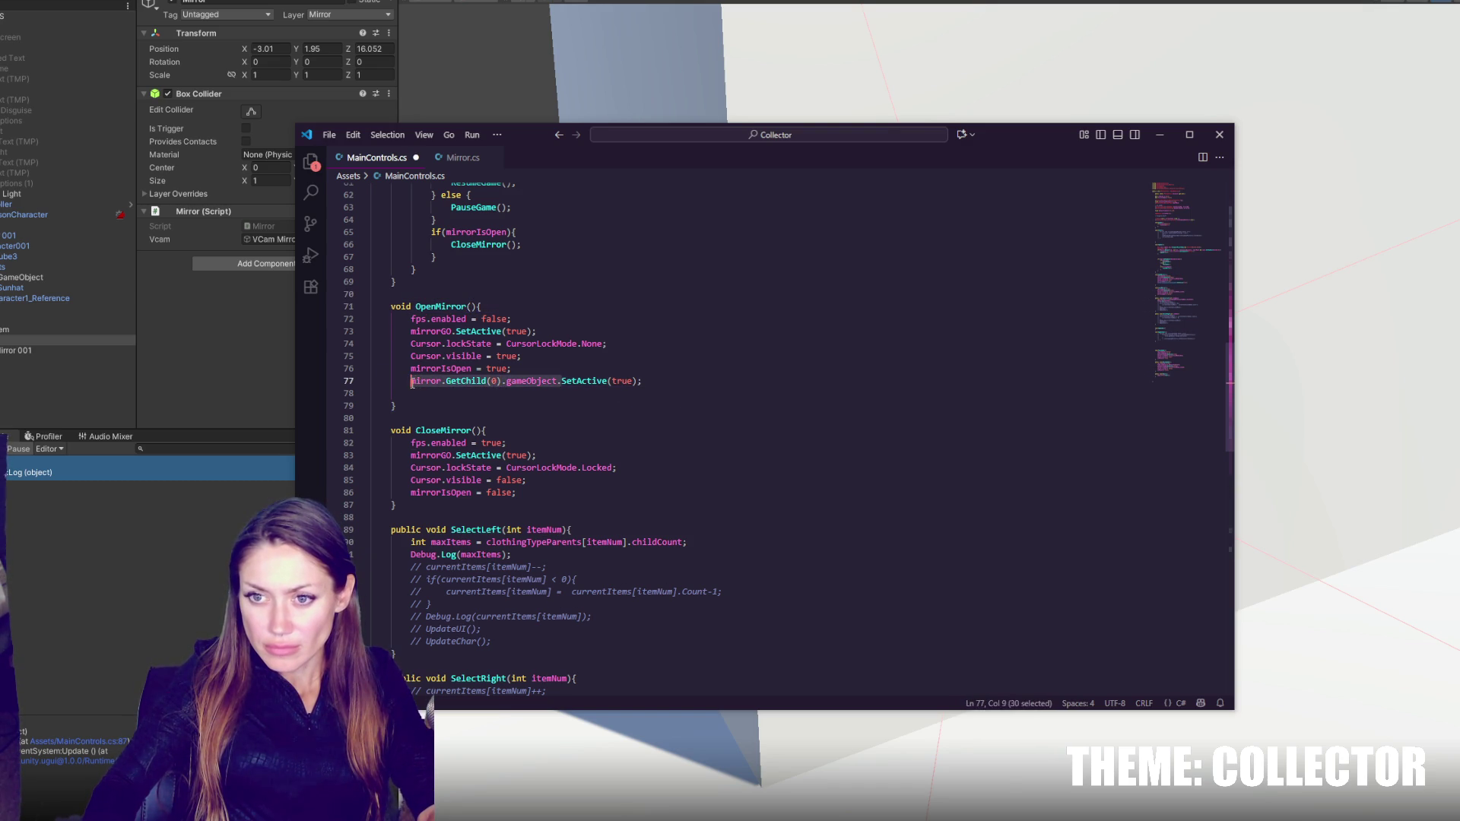
pyautogui.write('currentMirror.G')
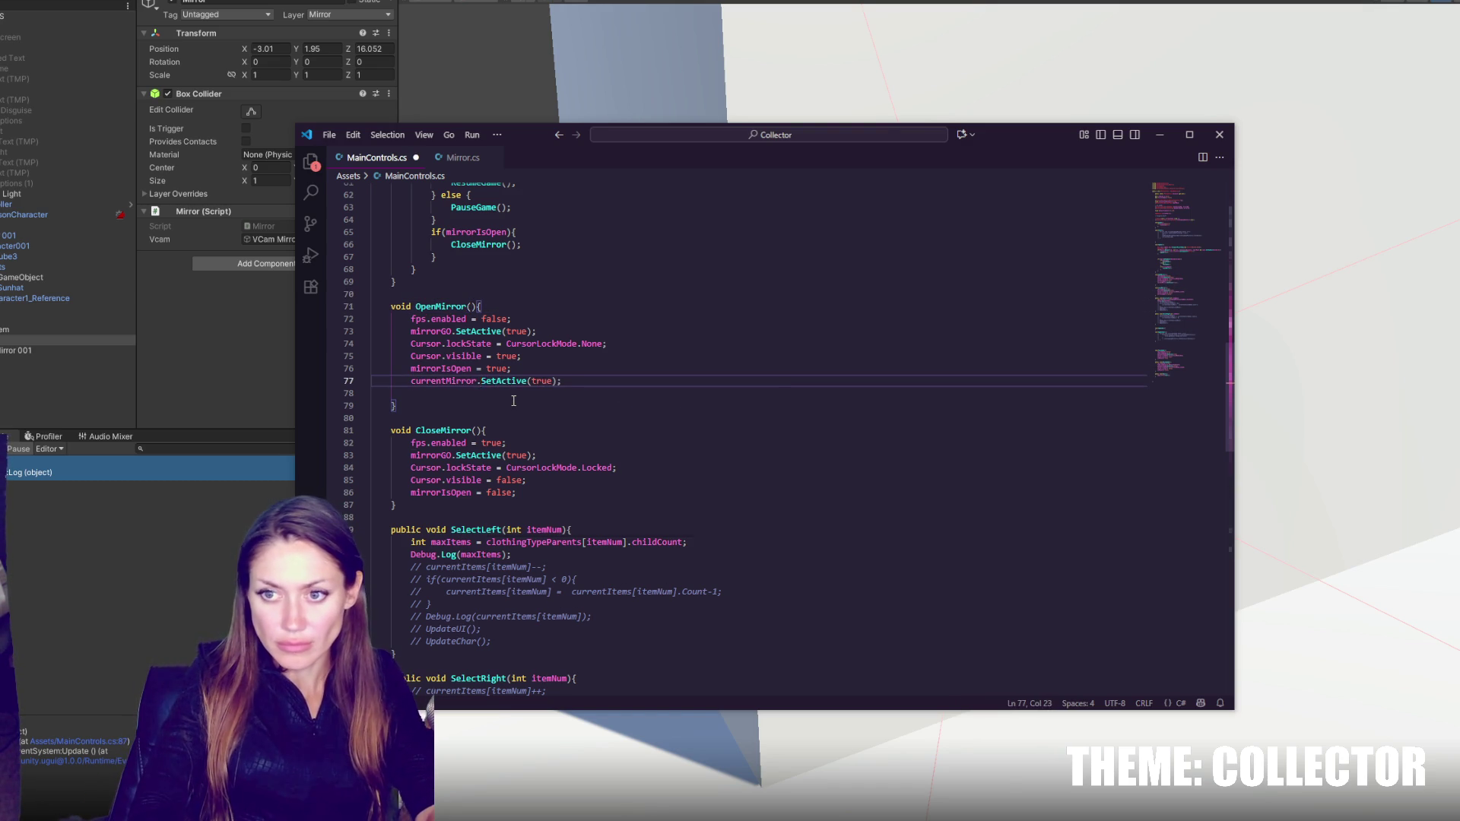
pyautogui.press('BackSpace')
pyautogui.write('vcam.')
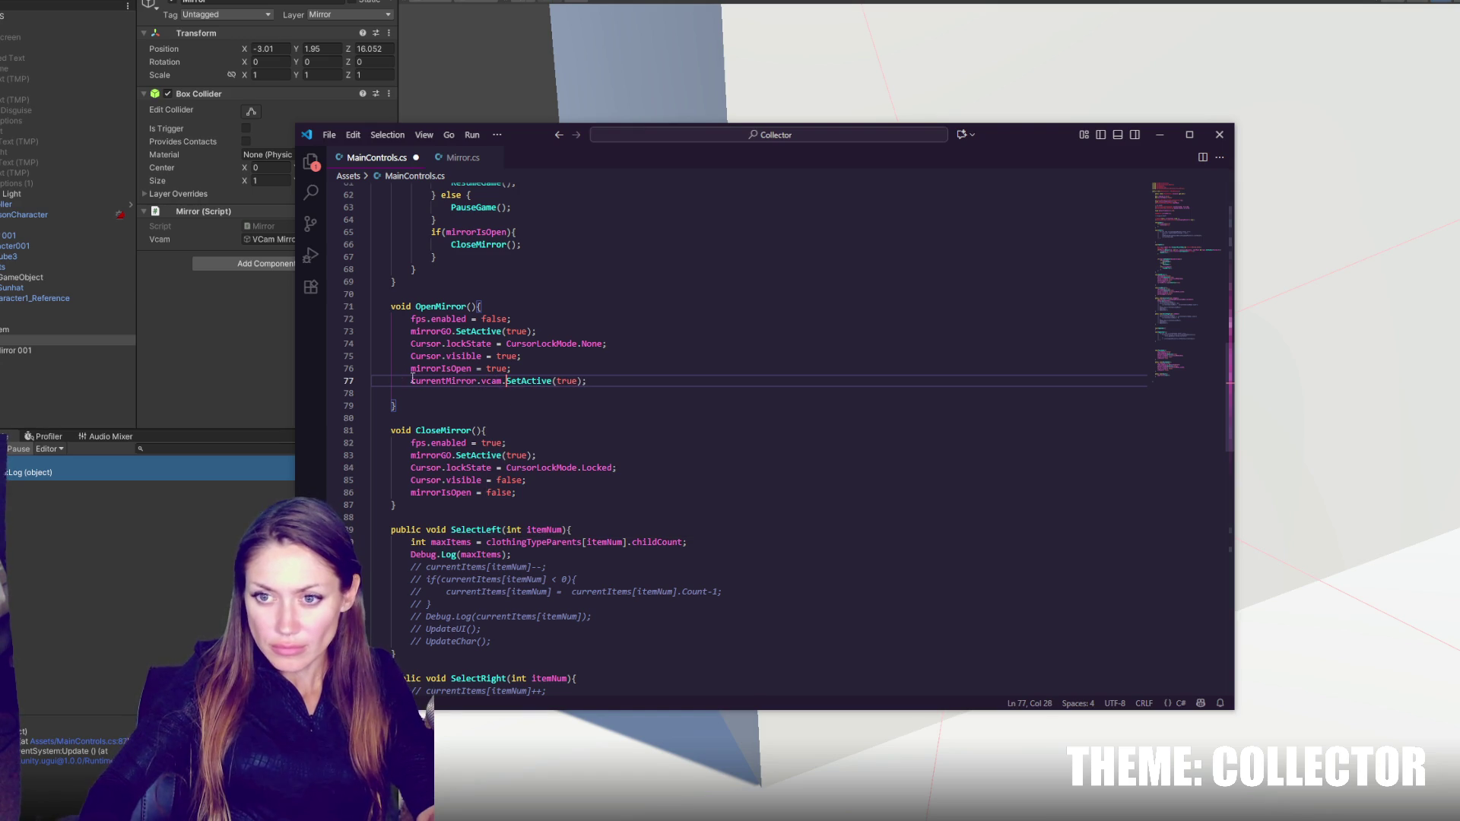
# - Copy the vcam line into CloseMirror with false, save, and return to Unity
pyautogui.moveTo(707, 381); pyautogui.dragTo(691, 368)
pyautogui.hotkey('ctrl', 'c')
pyautogui.click(554, 491)
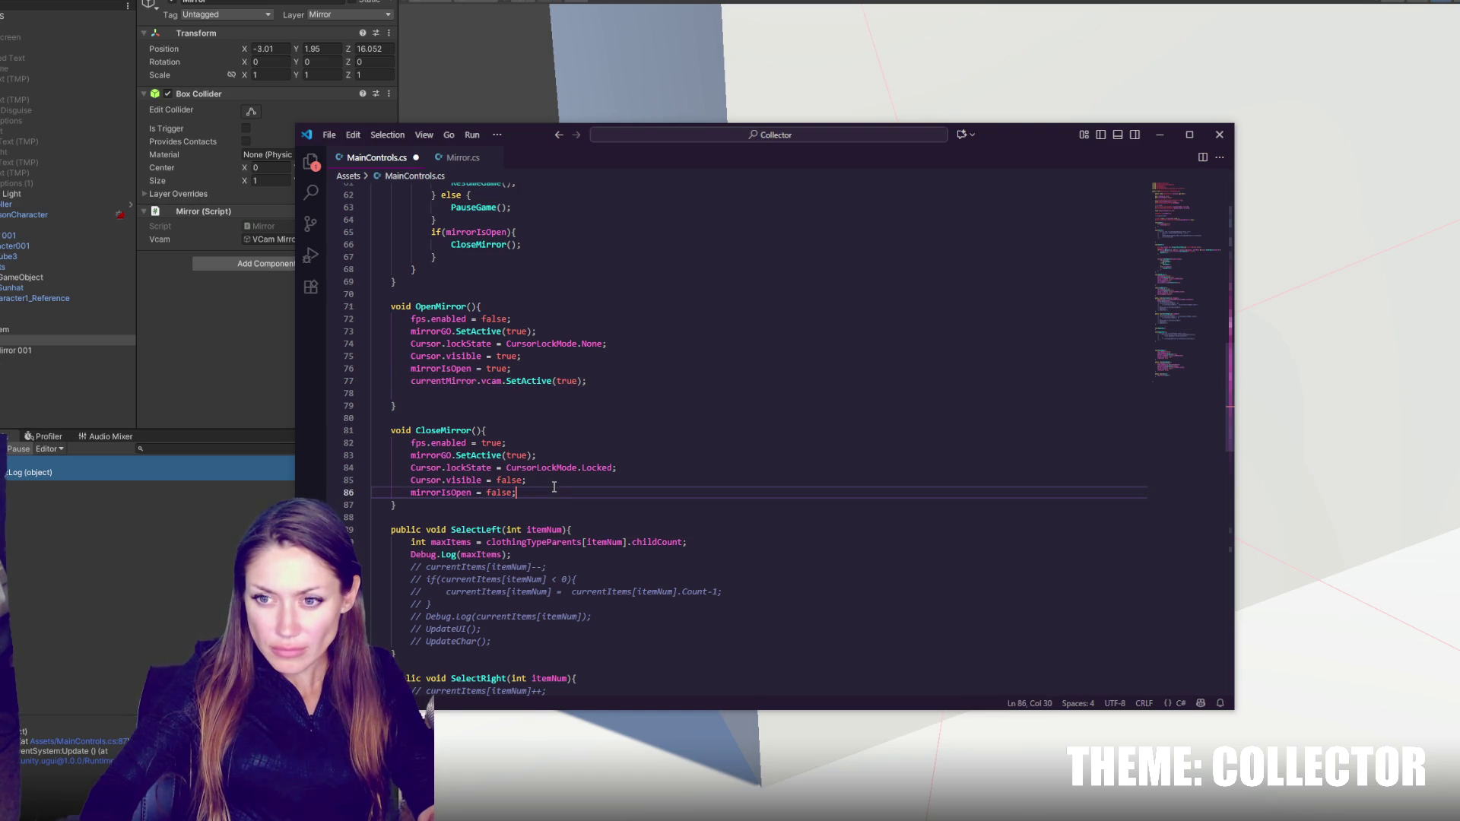
pyautogui.press('Return')
pyautogui.hotkey('ctrl', 'v')
pyautogui.doubleClick(566, 505)
pyautogui.write('fa')
pyautogui.press('Tab')
pyautogui.hotkey('ctrl', 's')
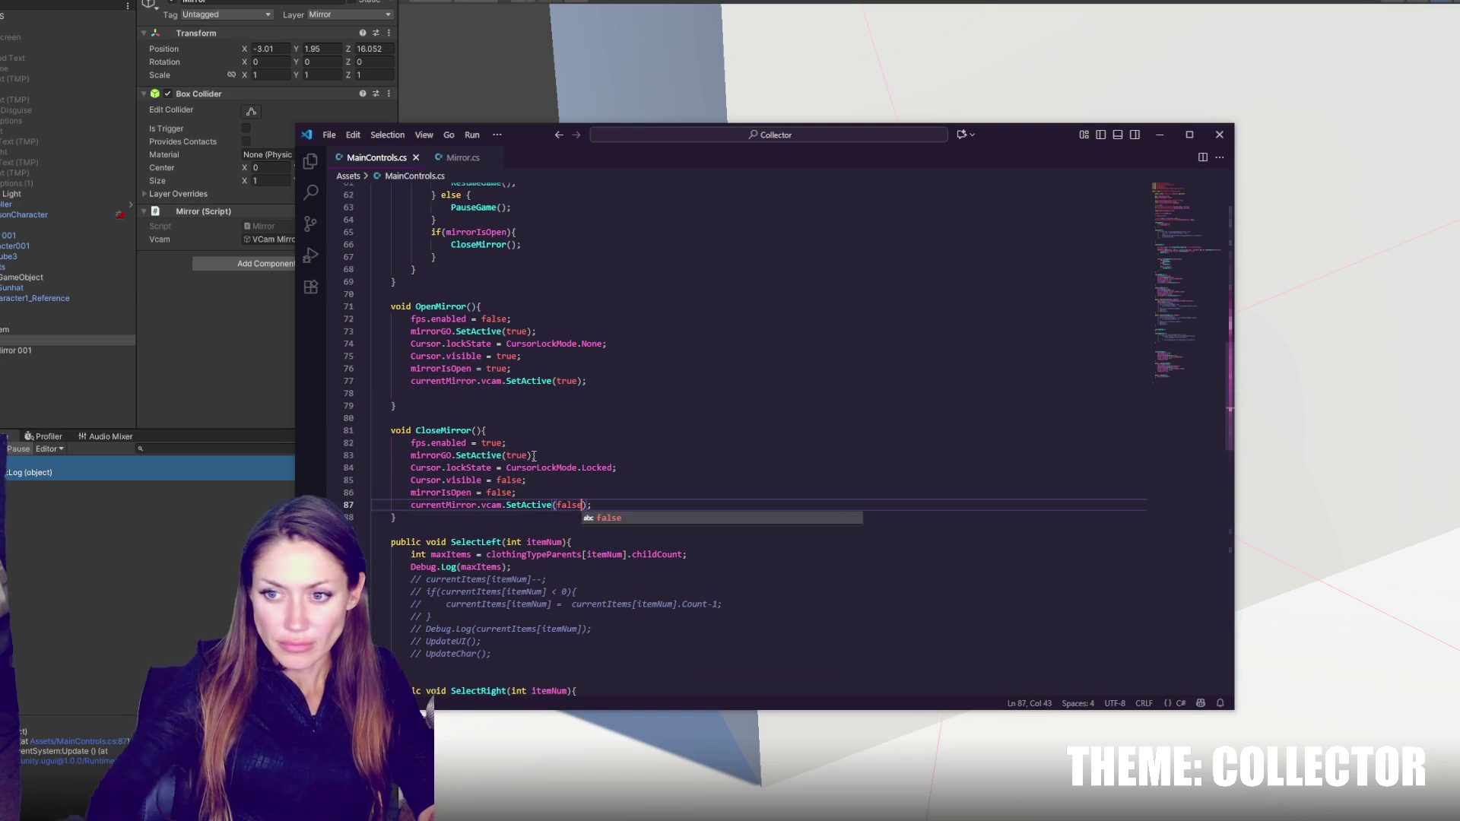
pyautogui.click(88, 566)
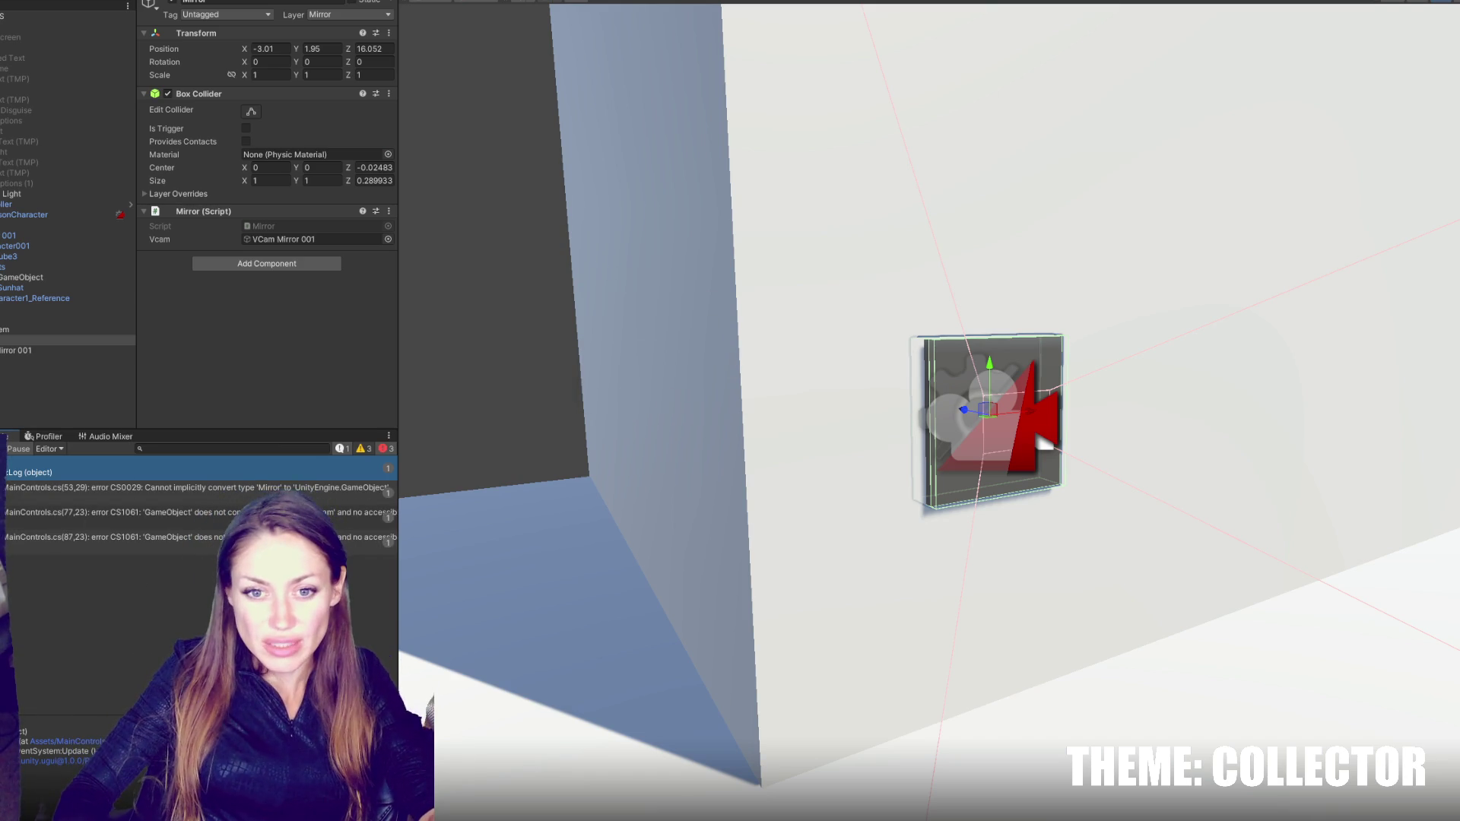
# - Fix the CS0029 error by storing hit.transform.gameObject in currentMirror on line 53, and save
pyautogui.doubleClick(132, 487)
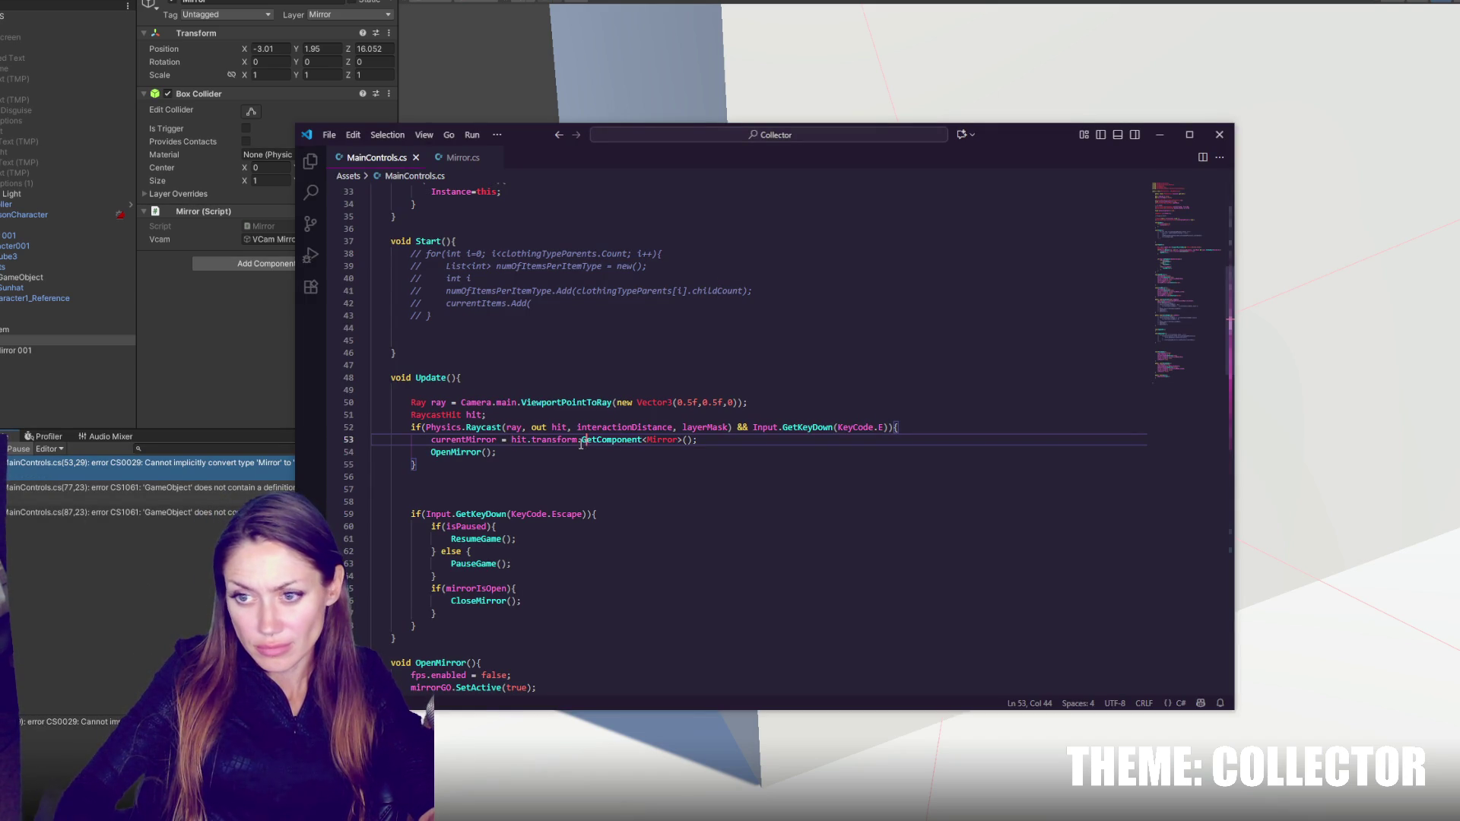
pyautogui.write('gameObject')
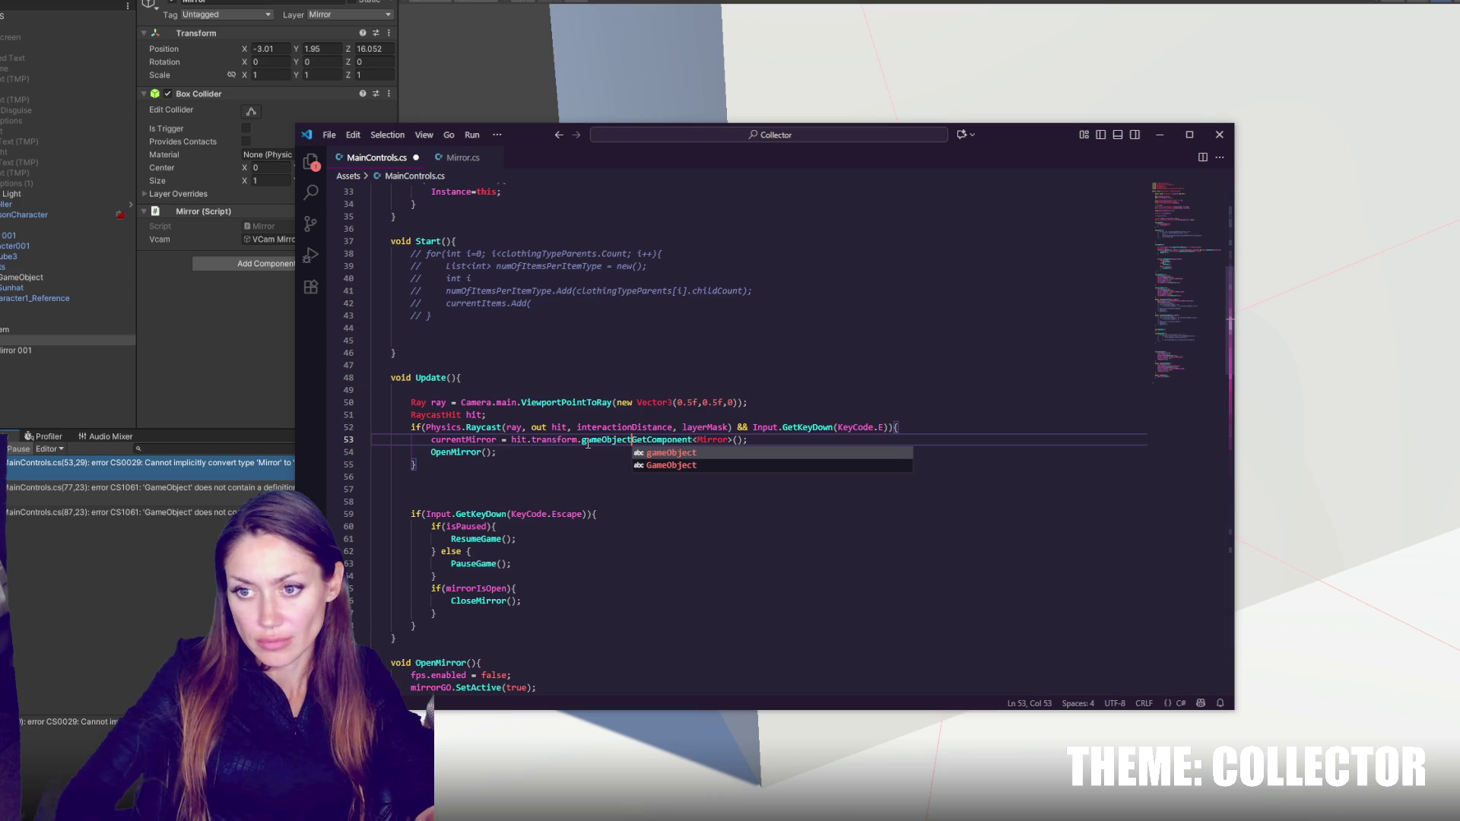
pyautogui.write('.')
pyautogui.hotkey('ctrl', 's')
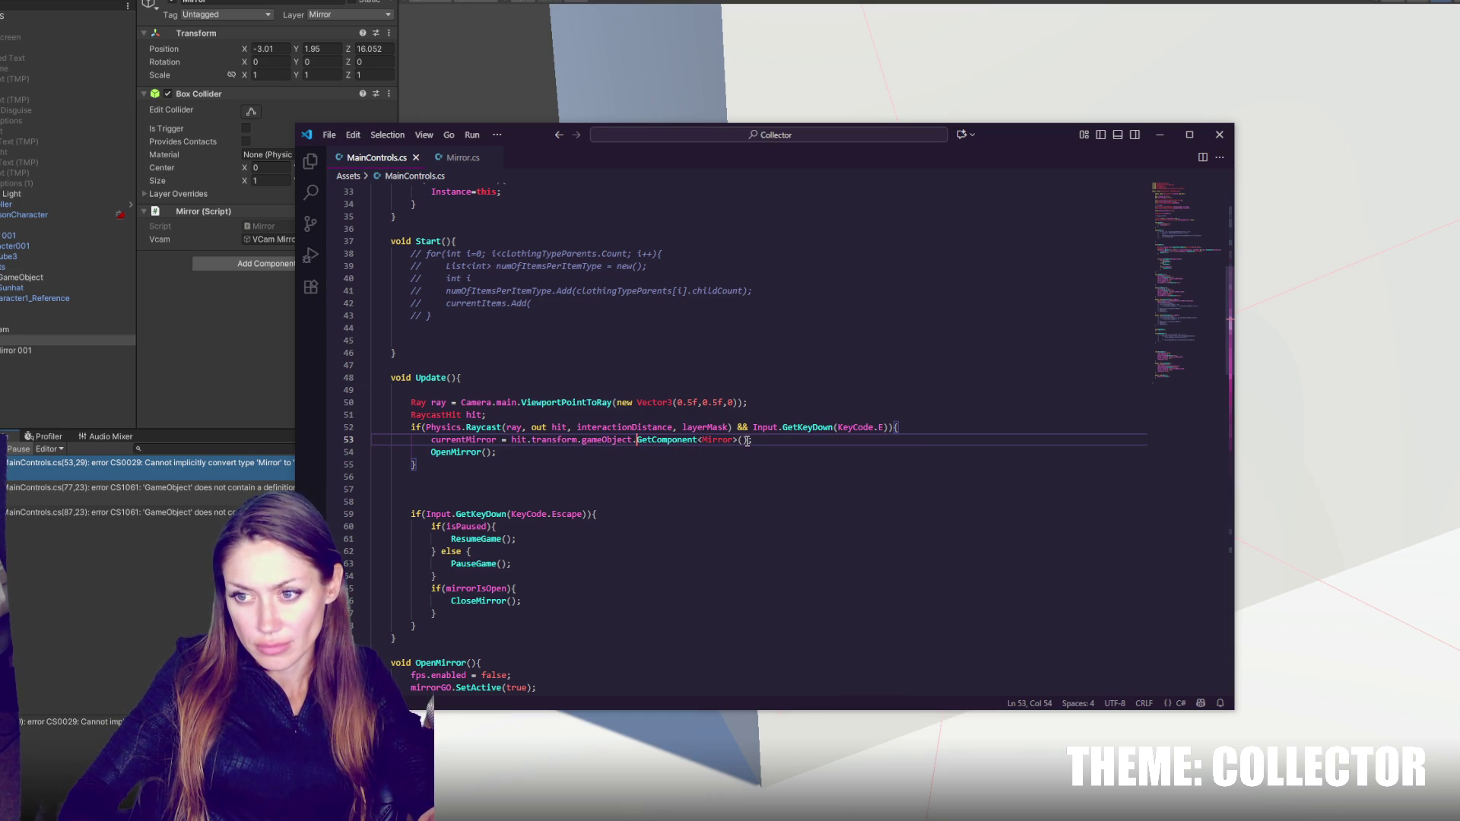
# - Move GetComponent<Mirror>() from line 53 onto currentMirror in both vcam lines and save
pyautogui.moveTo(748, 440); pyautogui.dragTo(634, 441)
pyautogui.hotkey('ctrl', 'c')
pyautogui.press('BackSpace')
pyautogui.scroll(-6, 536, 356)
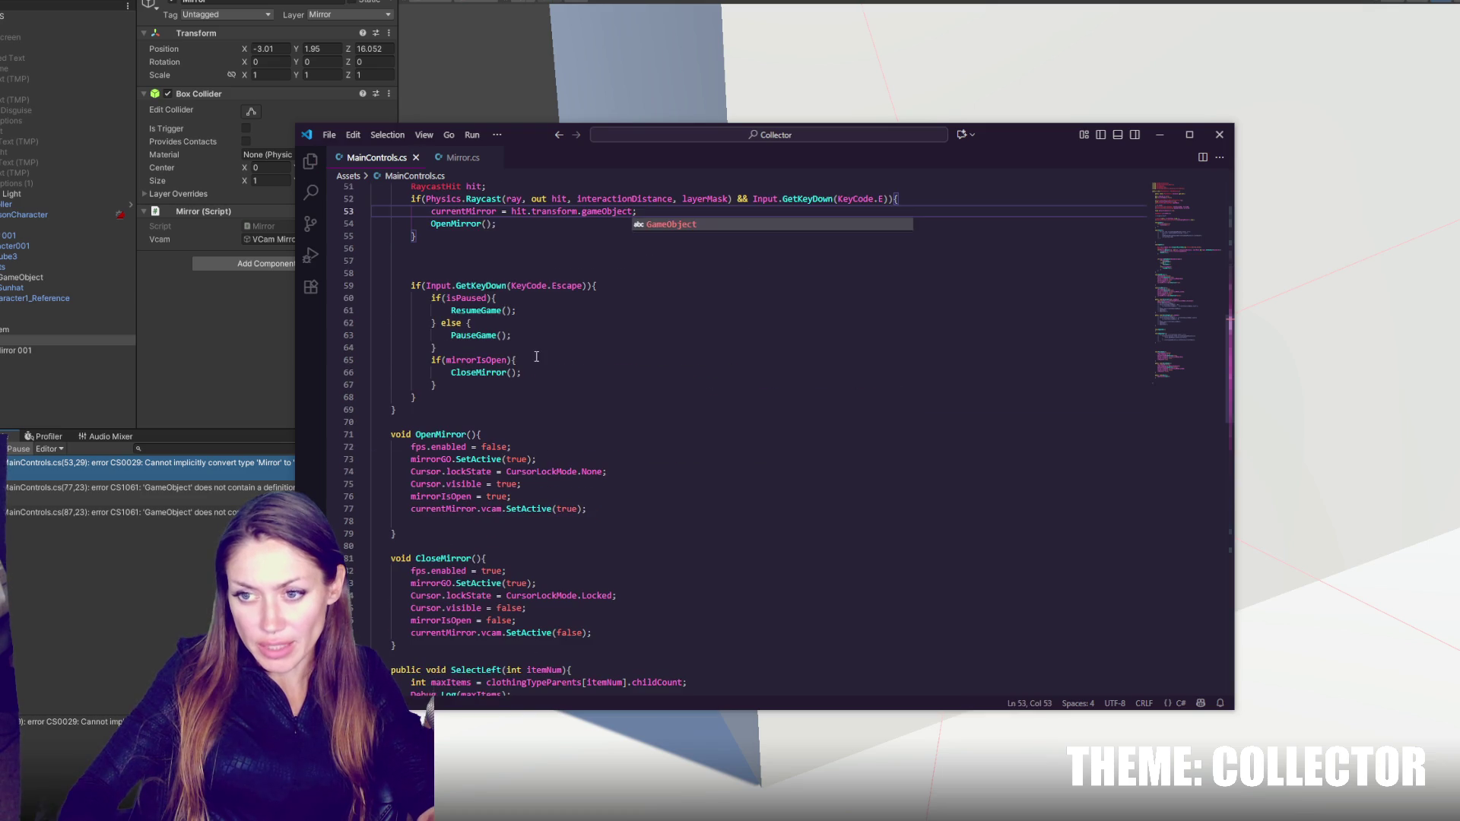
pyautogui.click(478, 508)
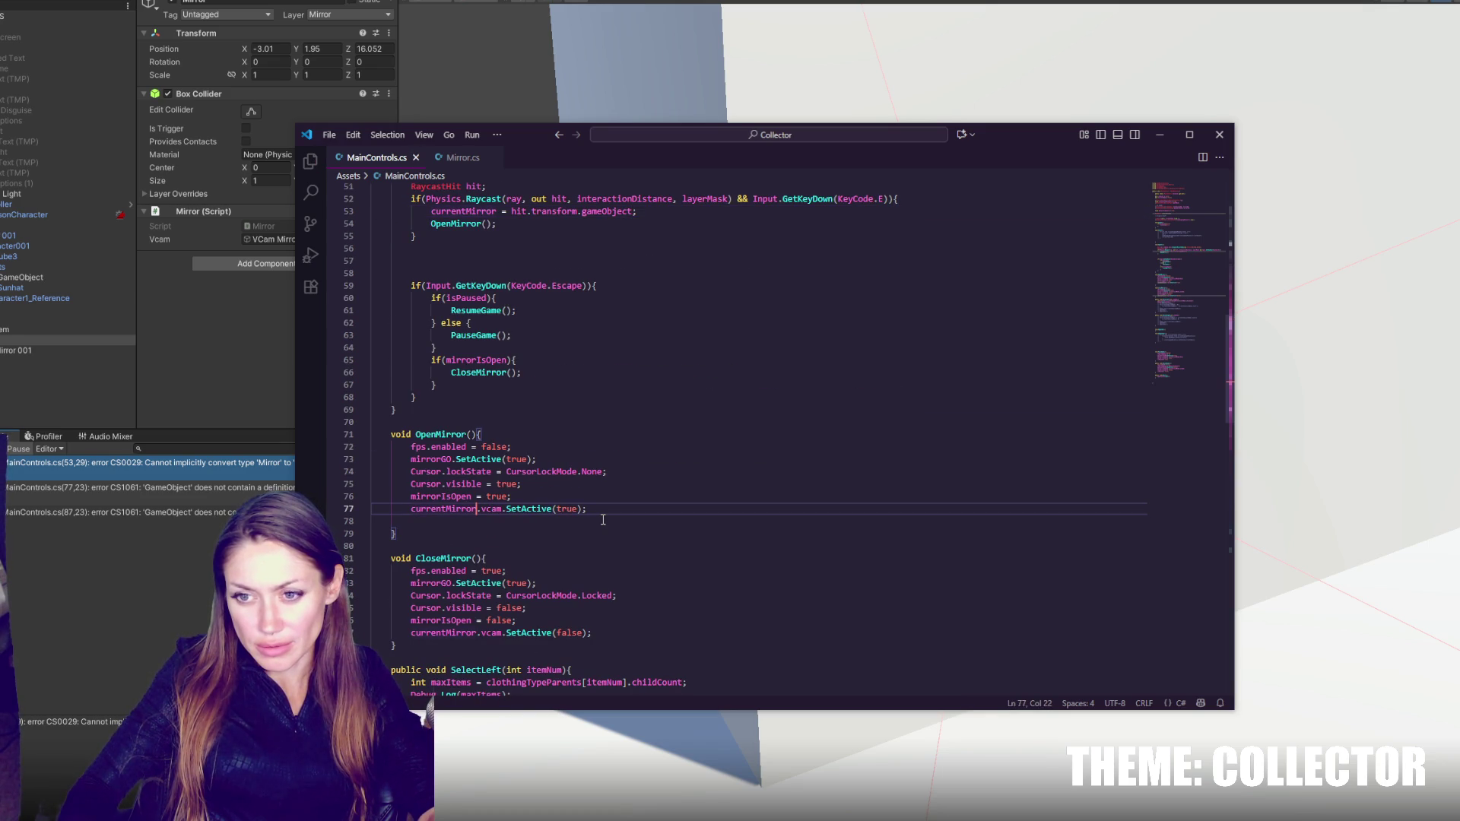
pyautogui.hotkey('ctrl', 'v')
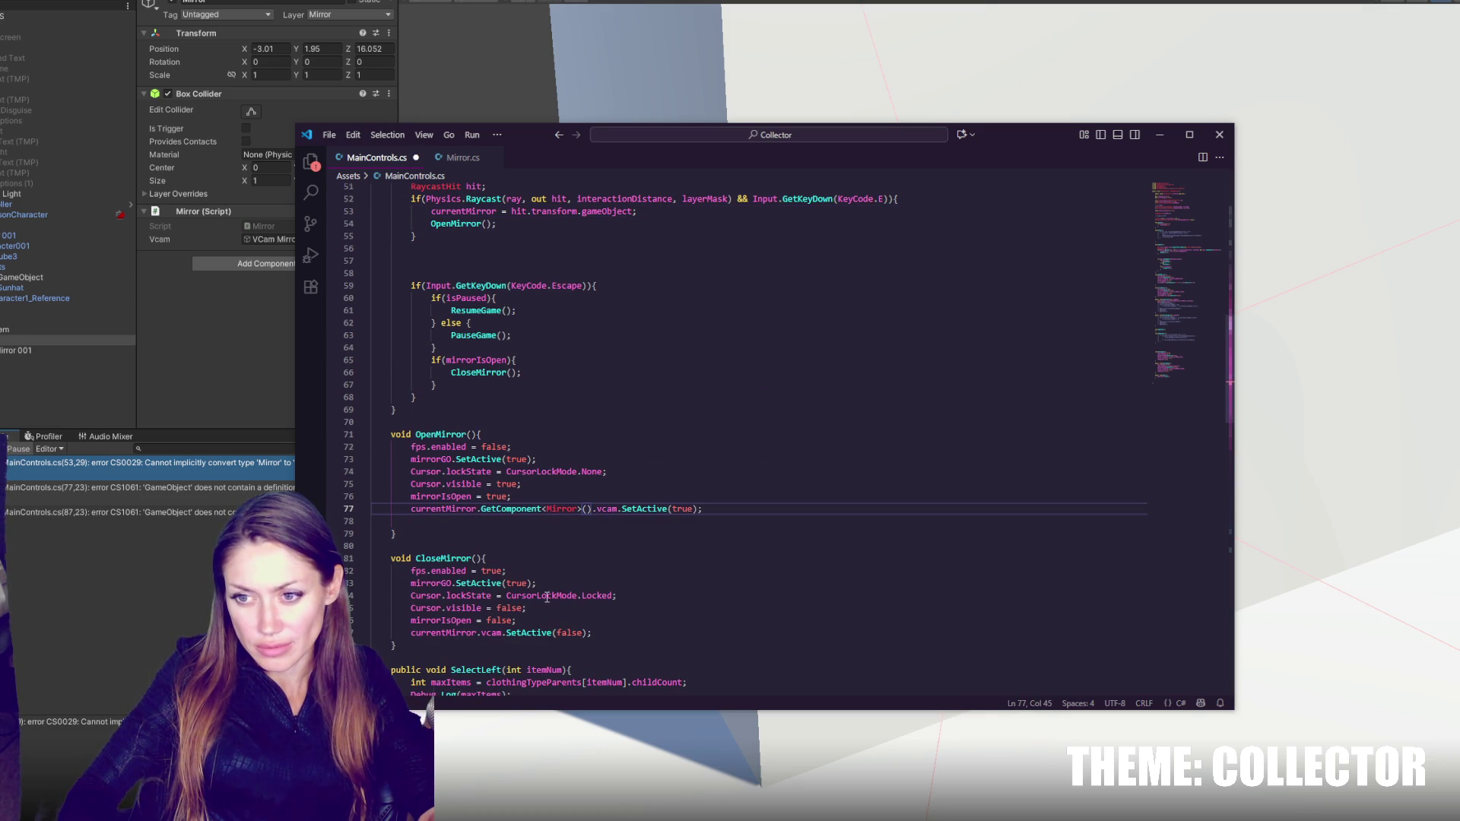
pyautogui.click(480, 632)
pyautogui.hotkey('ctrl', 'v')
pyautogui.hotkey('ctrl', 's')
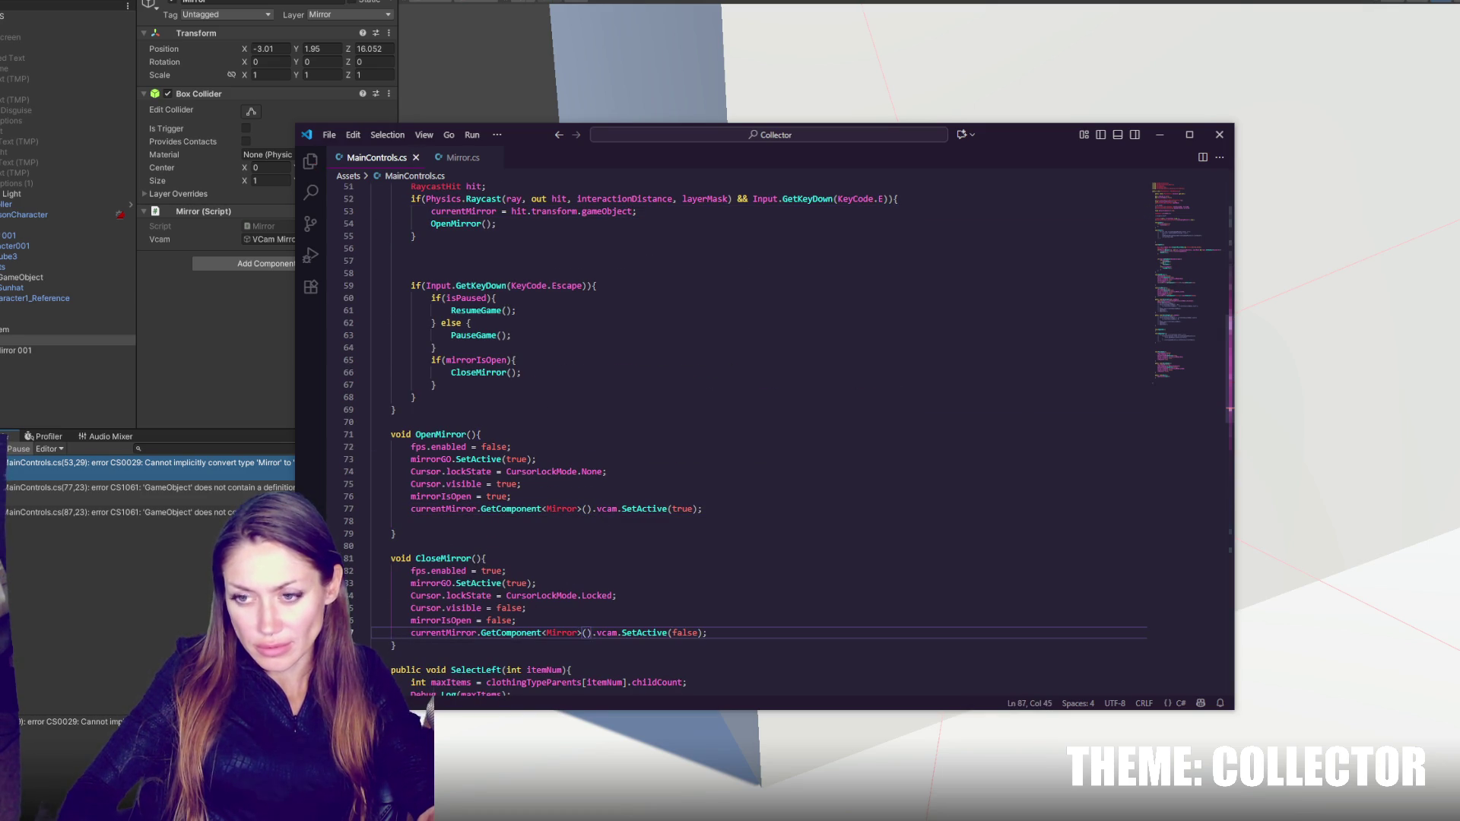
pyautogui.hotkey('alt', 'Tab')
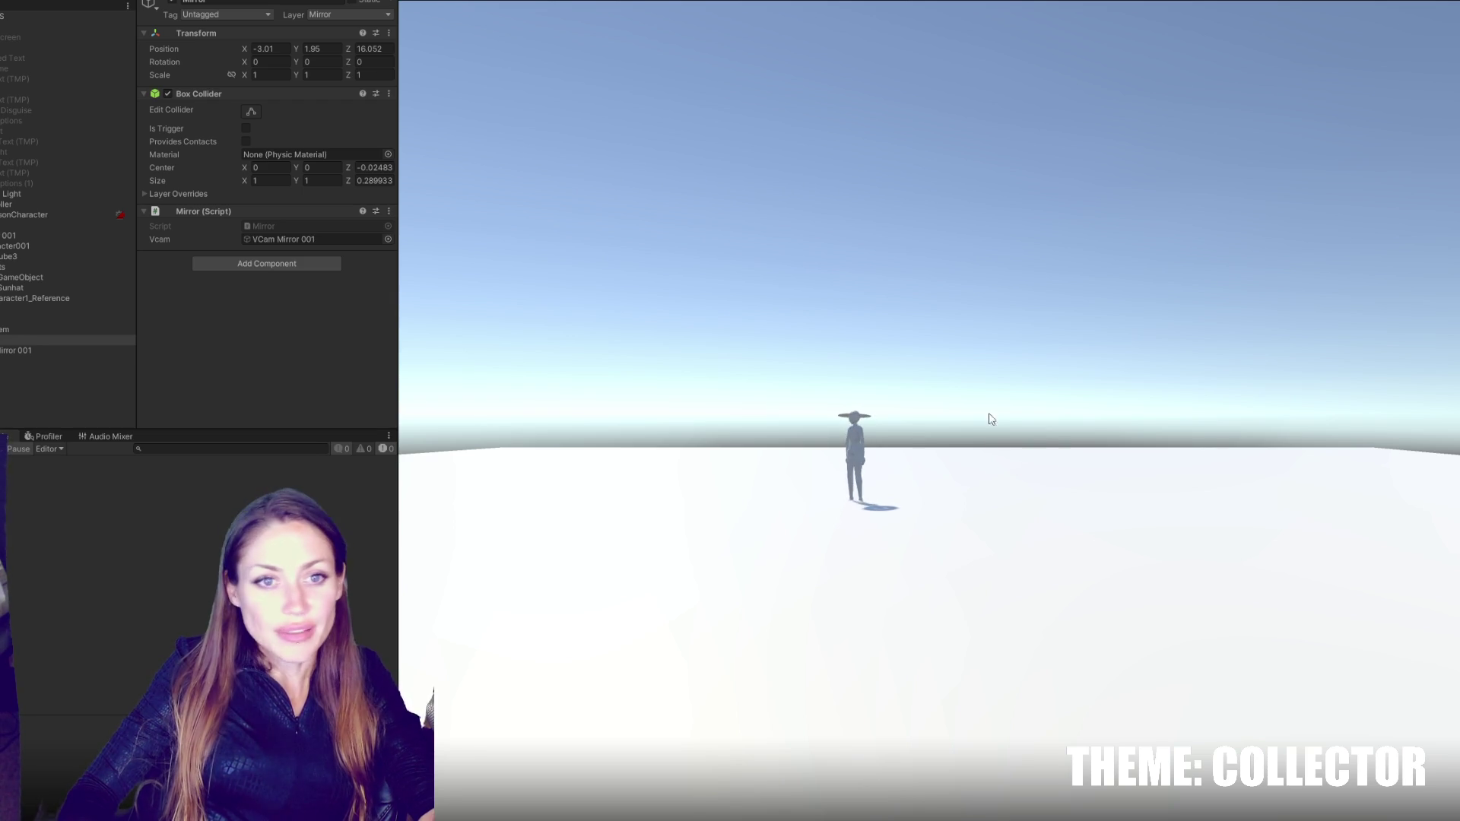
# - Pause and stop Play mode, then select FPSController and its FirstPersonCharacter camera
pyautogui.press('Escape')
pyautogui.click(888, 2)
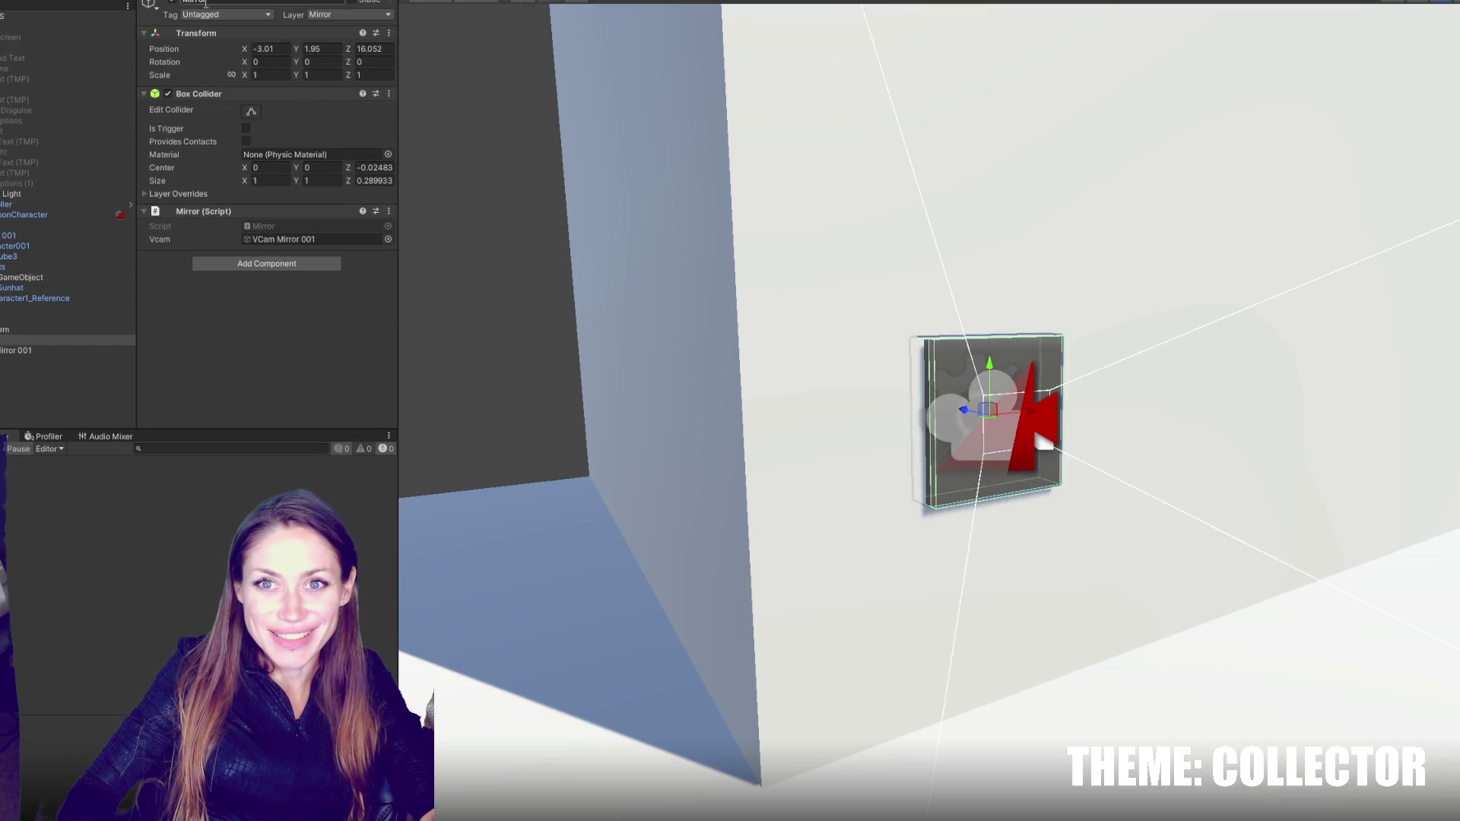
pyautogui.click(16, 204)
pyautogui.press('f')
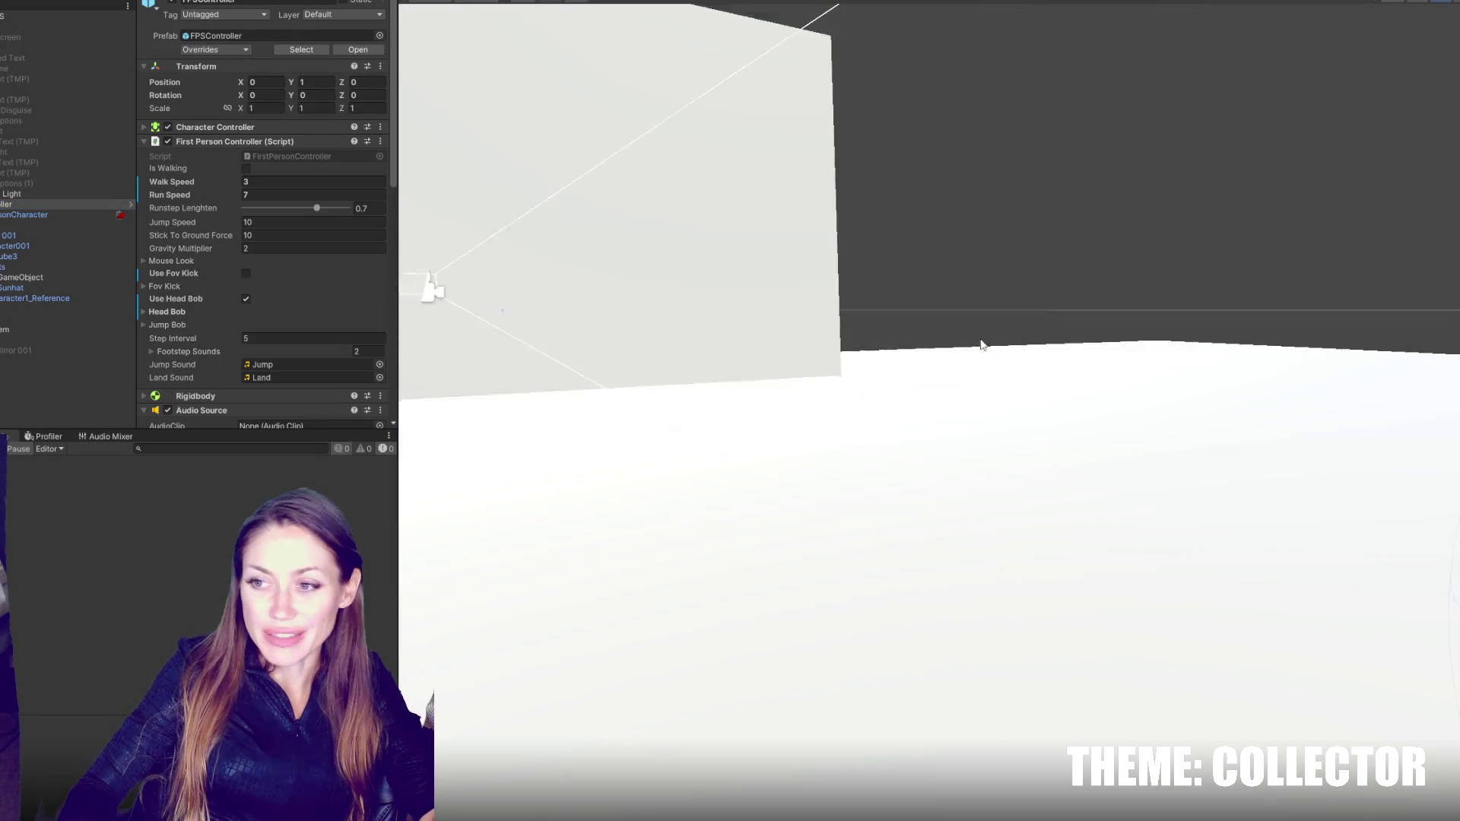
pyautogui.click(39, 216)
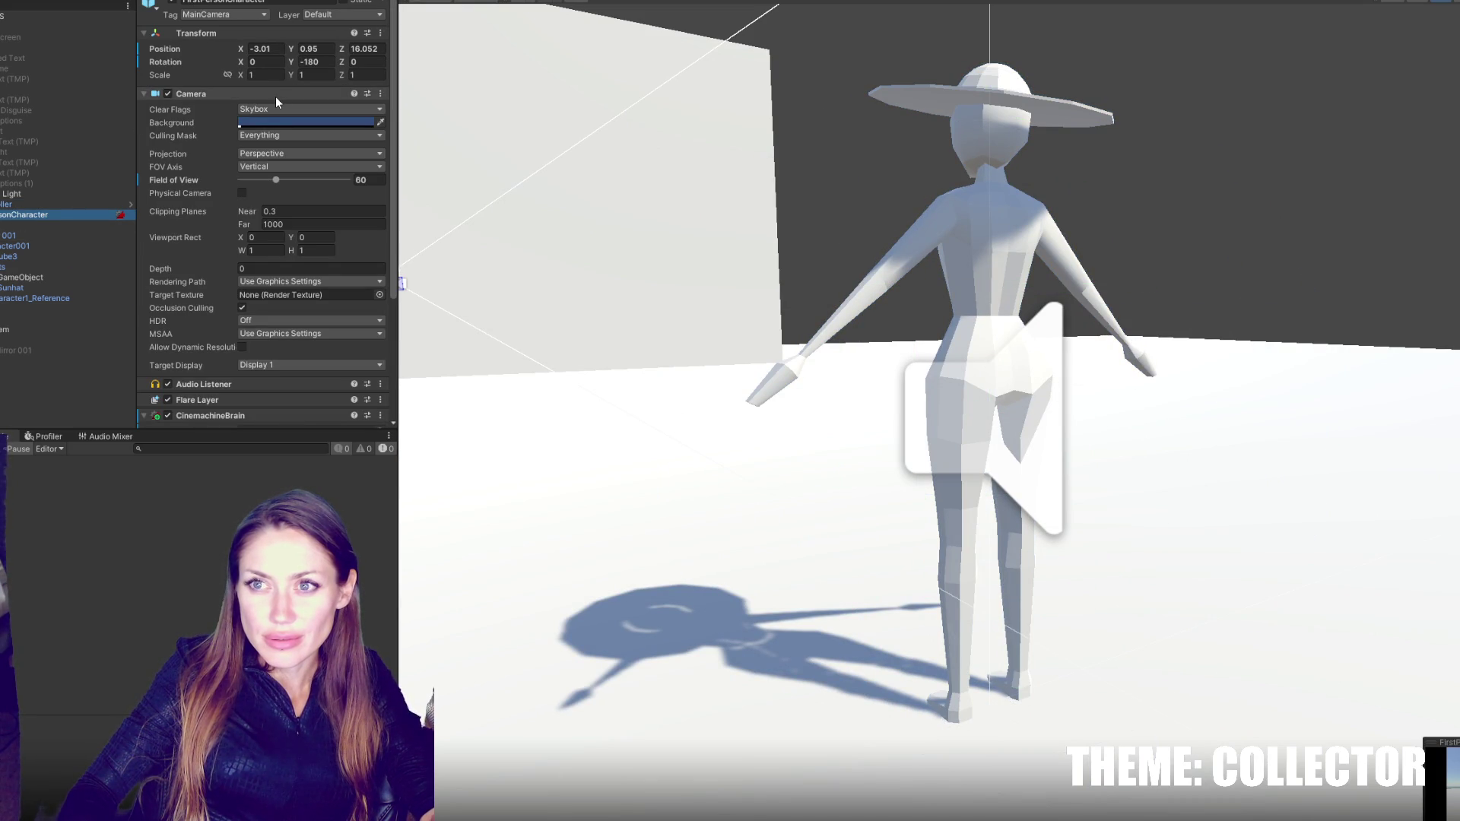
# - Reselect FirstPersonCharacter and start editing its Position Y, then cancel that change
pyautogui.press('Down')
pyautogui.press('Down')
pyautogui.press('Down')
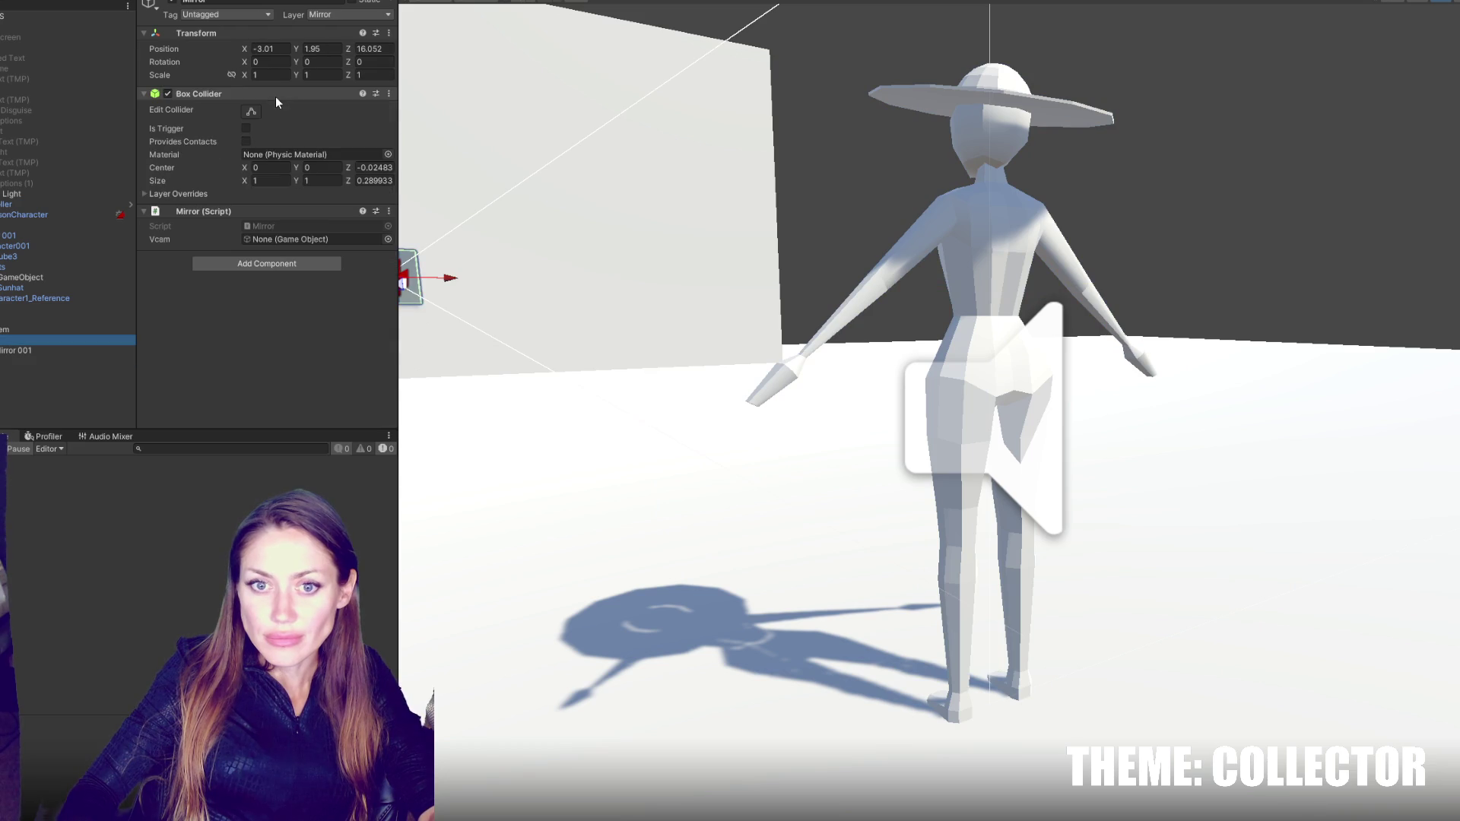
pyautogui.click(50, 216)
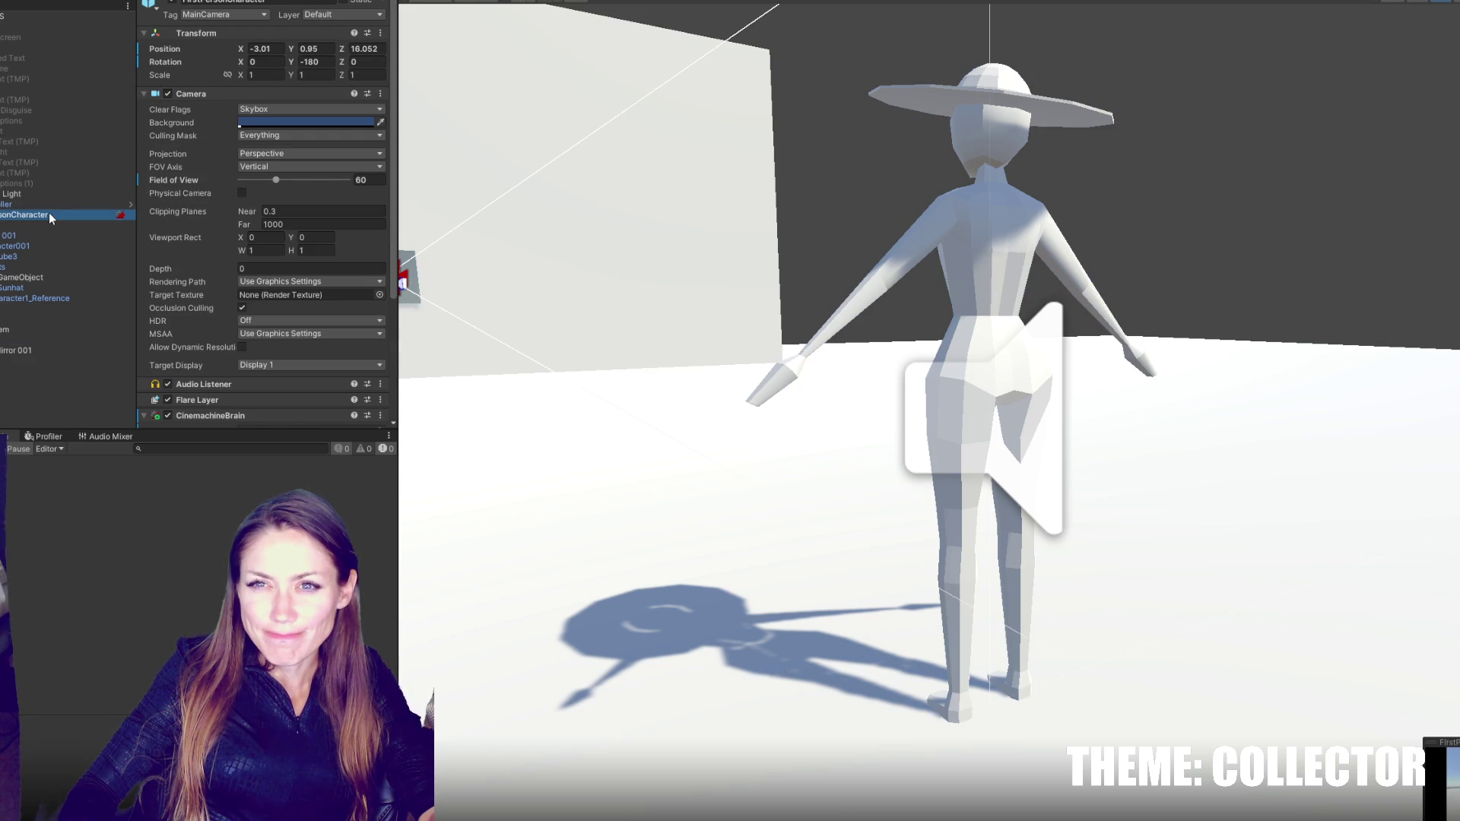
pyautogui.click(256, 48)
pyautogui.press('Tab')
pyautogui.write('0')
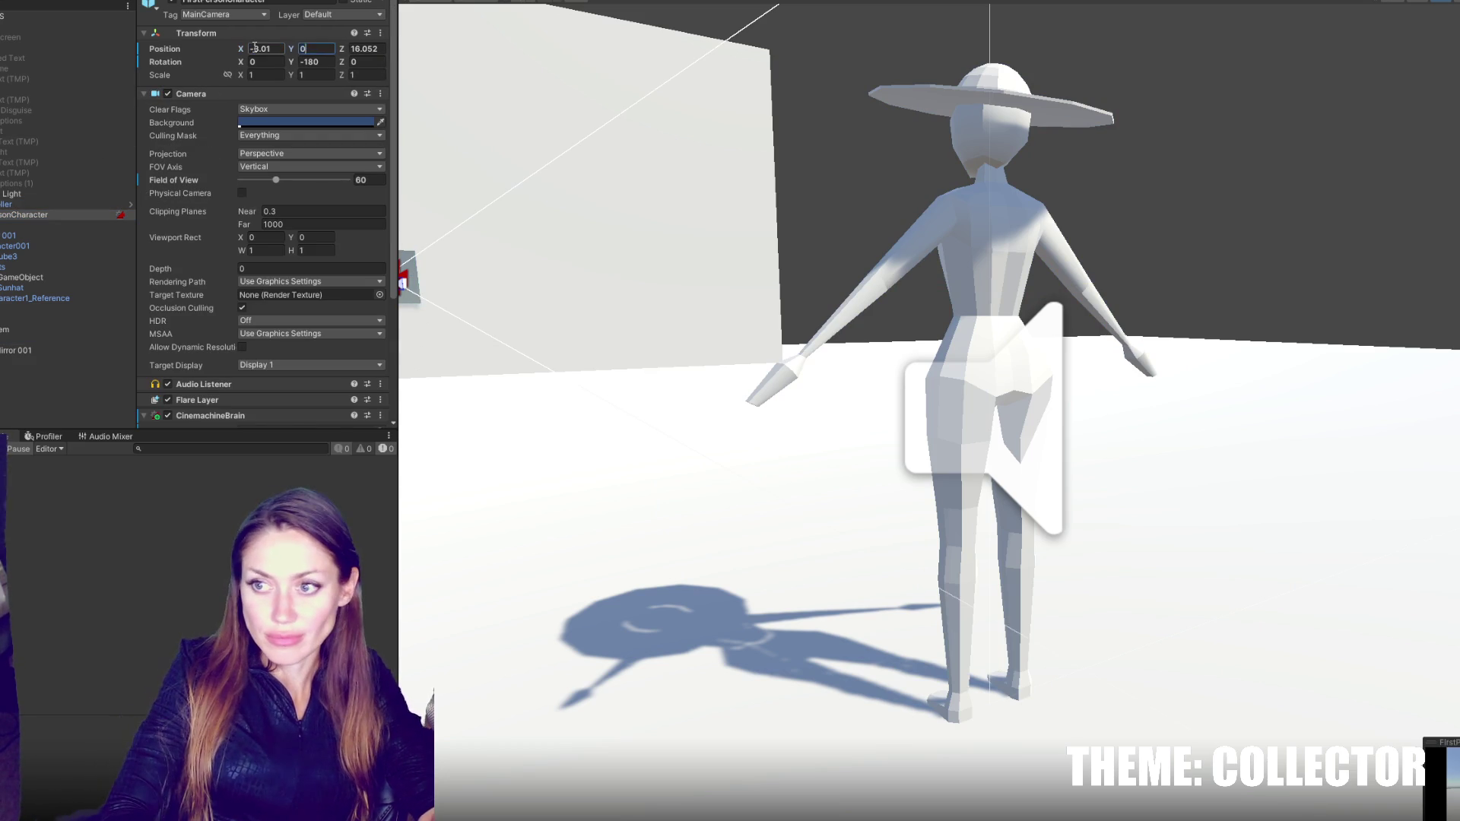
pyautogui.press('Escape')
pyautogui.press('Tab')
pyautogui.press('Tab')
pyautogui.press('Tab')
pyautogui.press('Tab')
# - Check FPSController and Mirror 001, then set FirstPersonCharacter's Rotation Y from -180 to 0
pyautogui.click(77, 205)
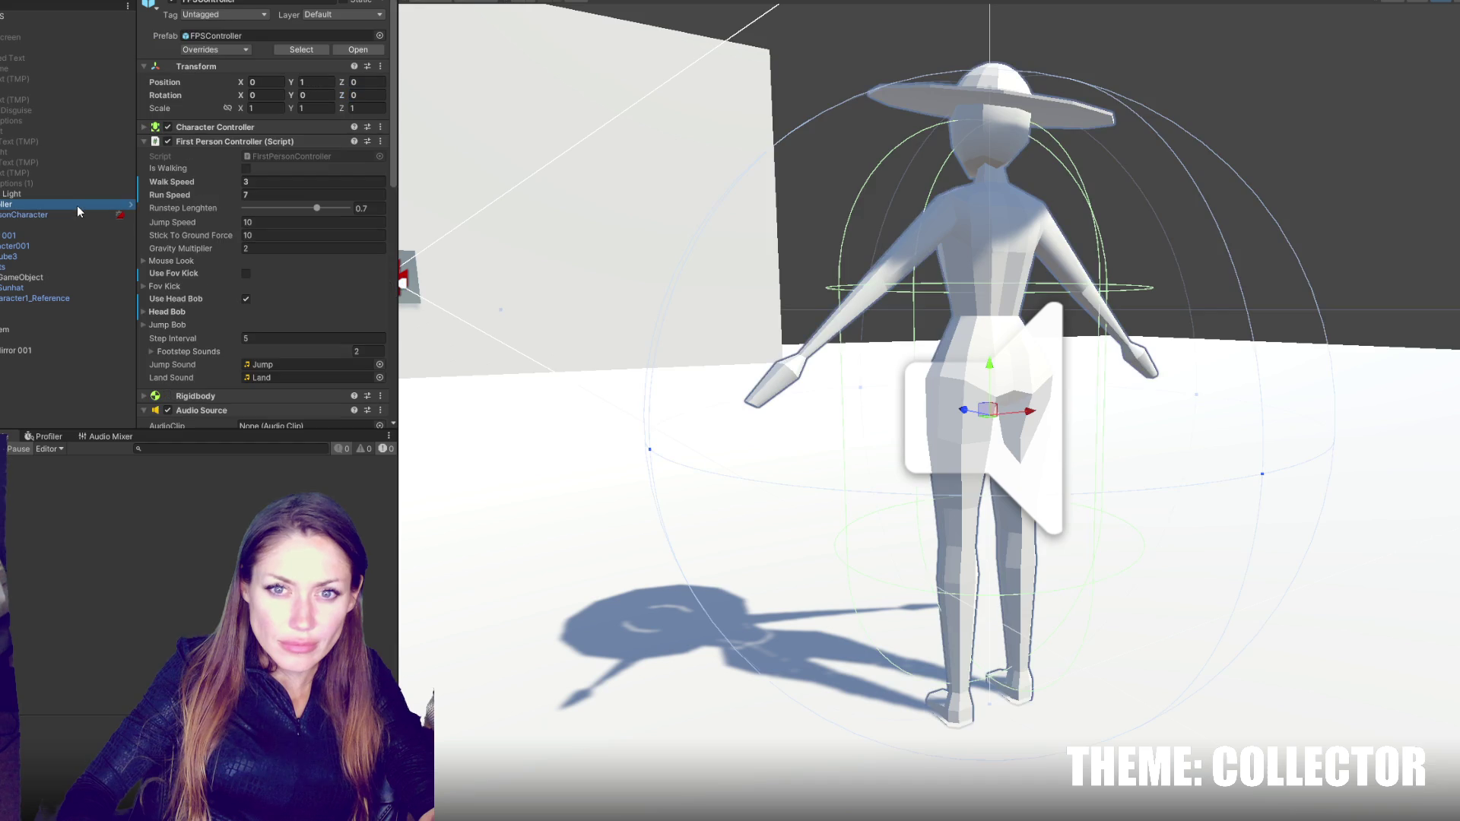
pyautogui.click(62, 339)
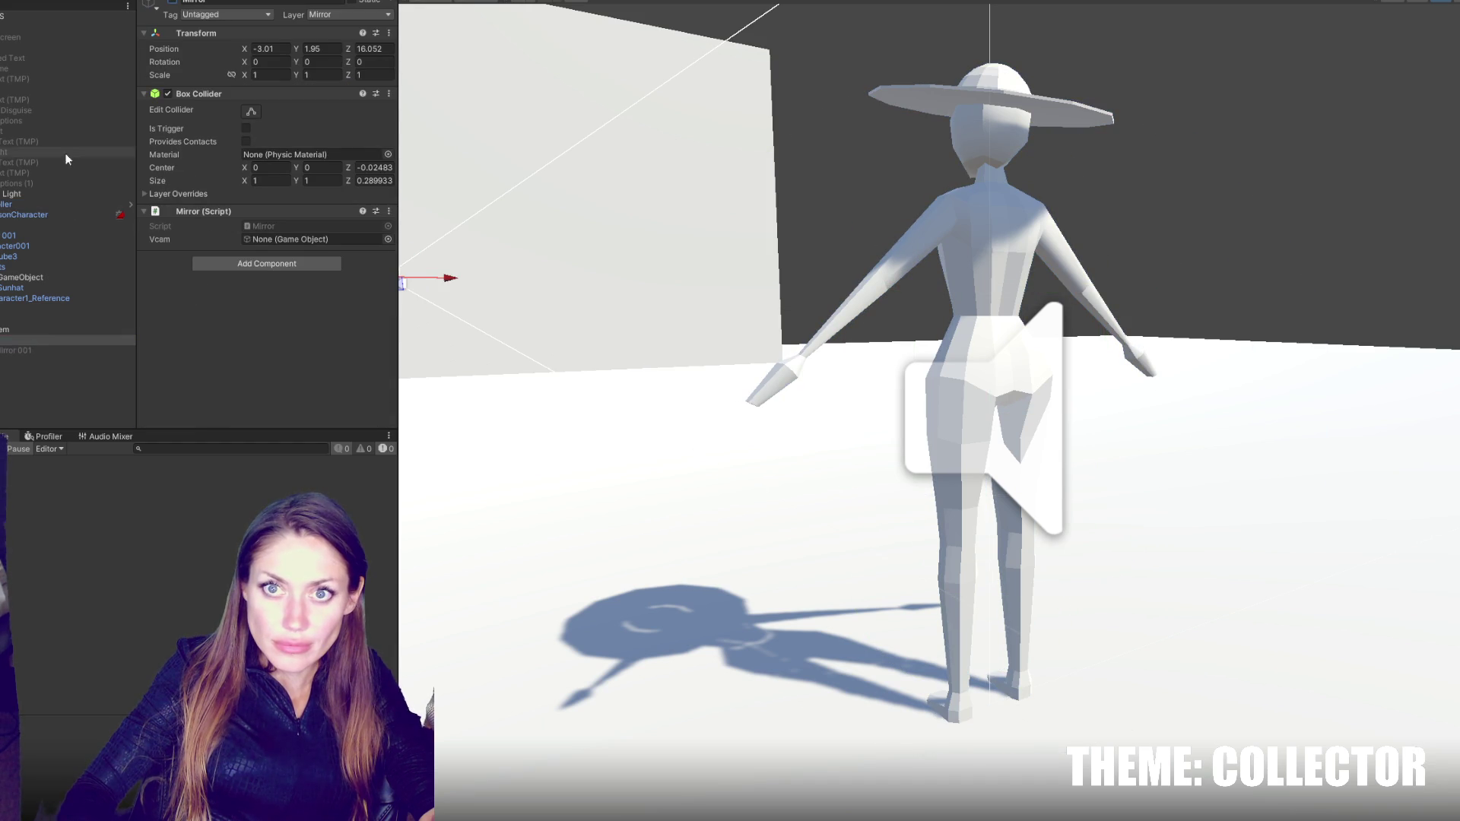
pyautogui.click(34, 214)
pyautogui.click(259, 49)
pyautogui.doubleClick(312, 62)
pyautogui.write('0')
pyautogui.press('Return')
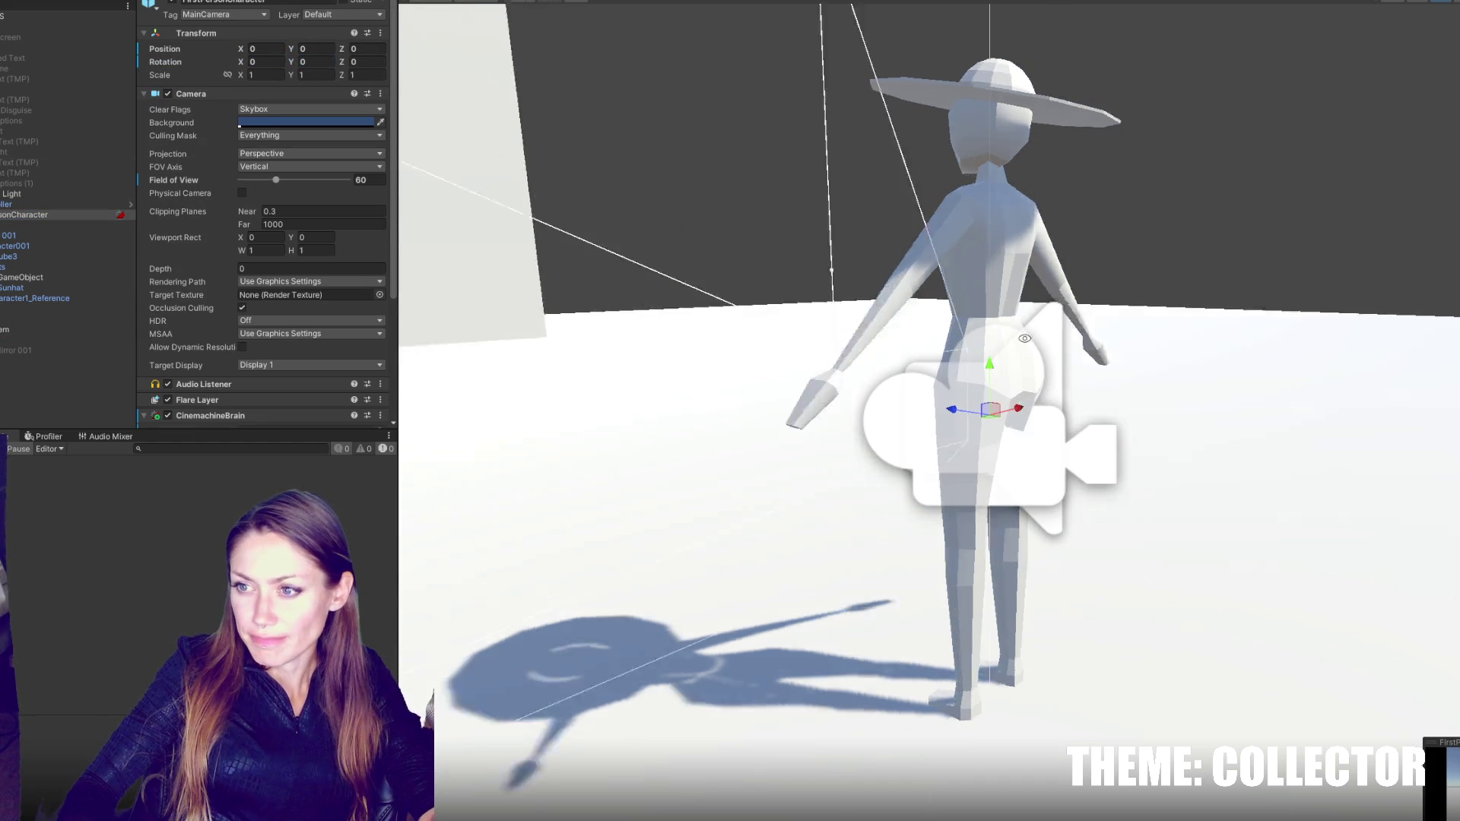
# - Raise the camera to head height (Position Y 0.894), then playtest, pausing before exiting Play mode
pyautogui.moveTo(989, 363)
pyautogui.mouseDown()
pyautogui.moveTo(989, 62)
pyautogui.moveTo(1219, 150)
pyautogui.moveTo(1058, 160)
pyautogui.mouseUp()
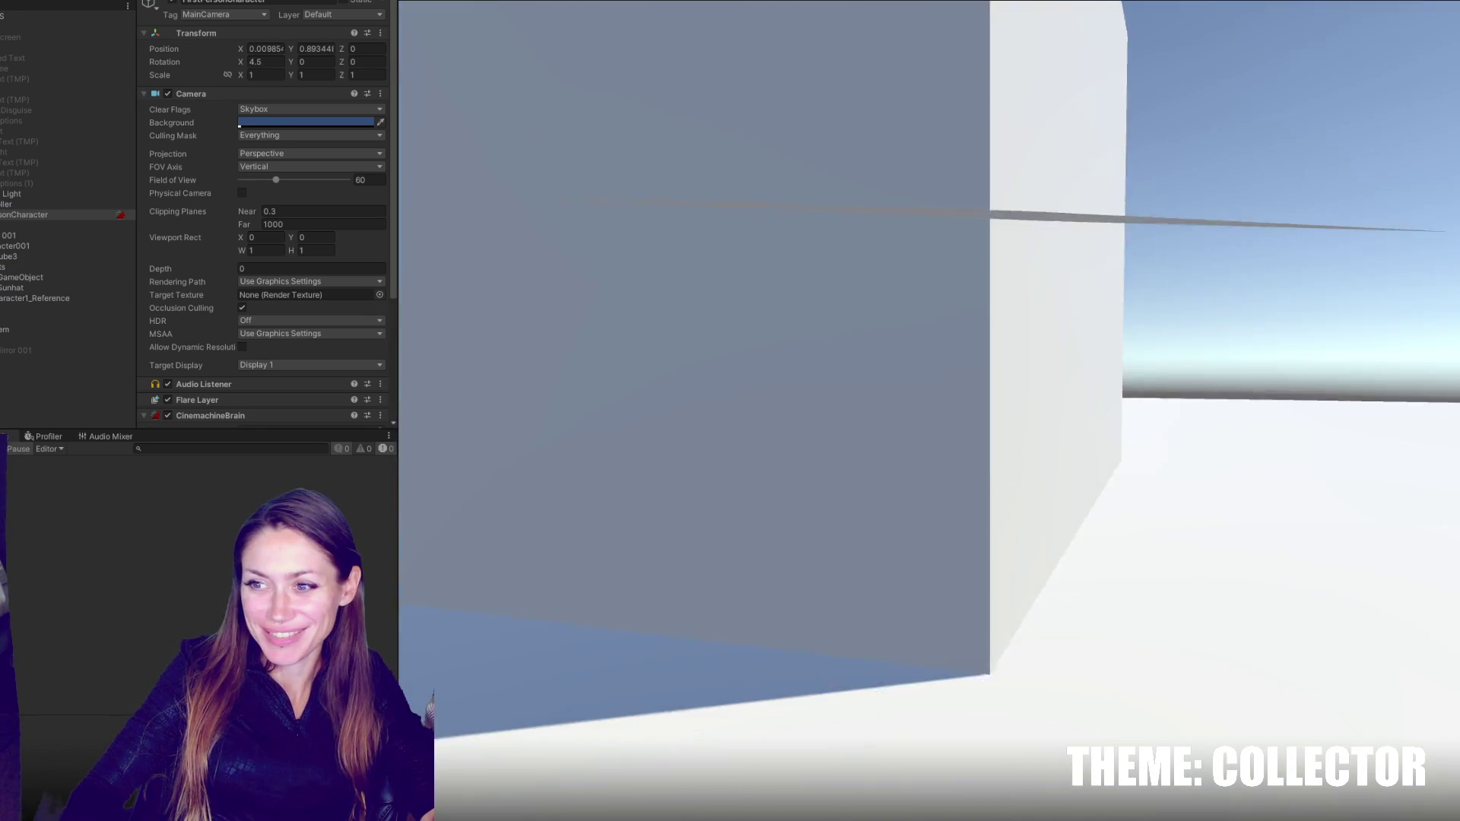
pyautogui.press('Escape')
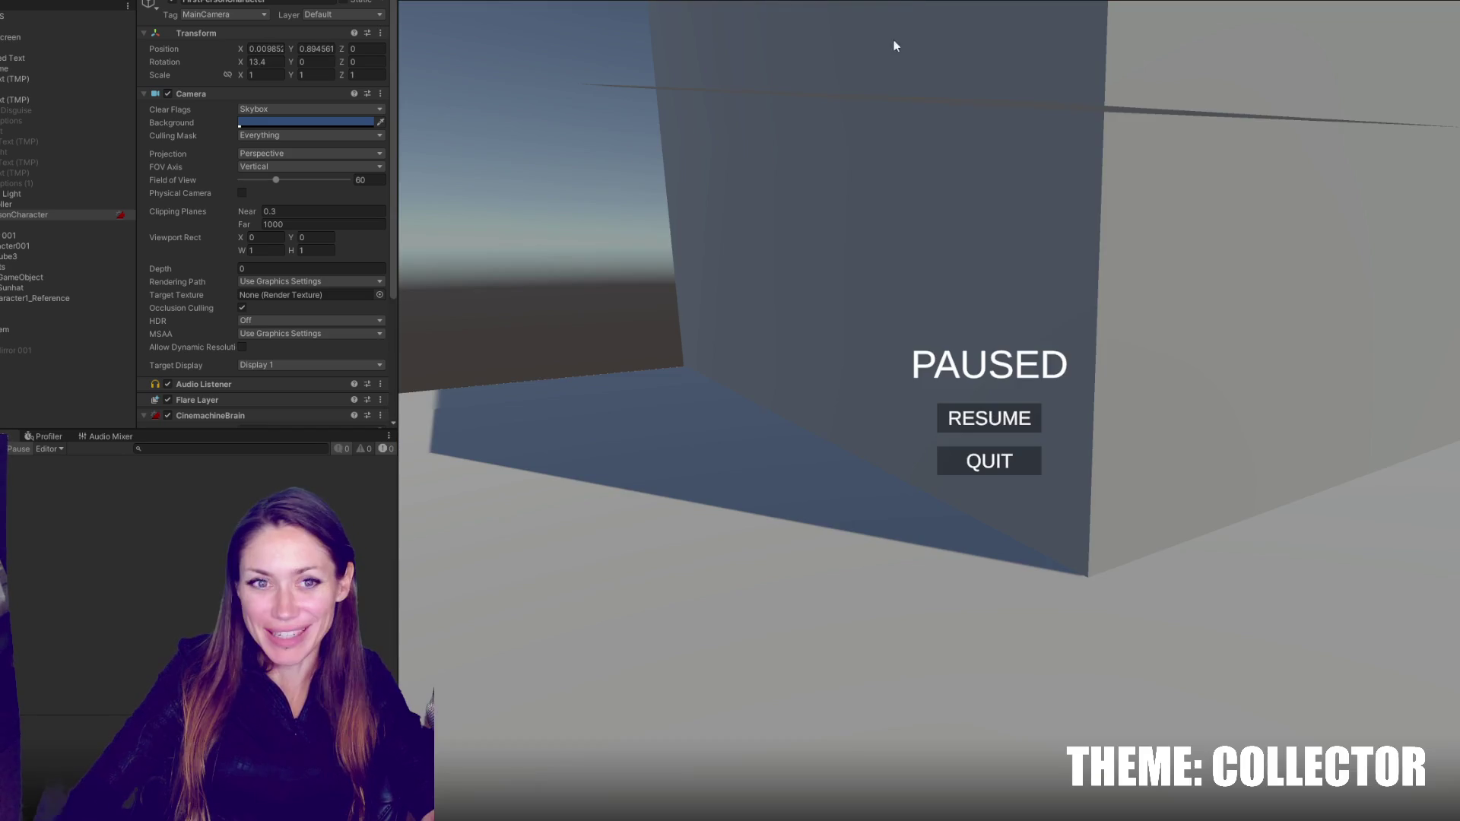
pyautogui.hotkey('ctrl', 'p')
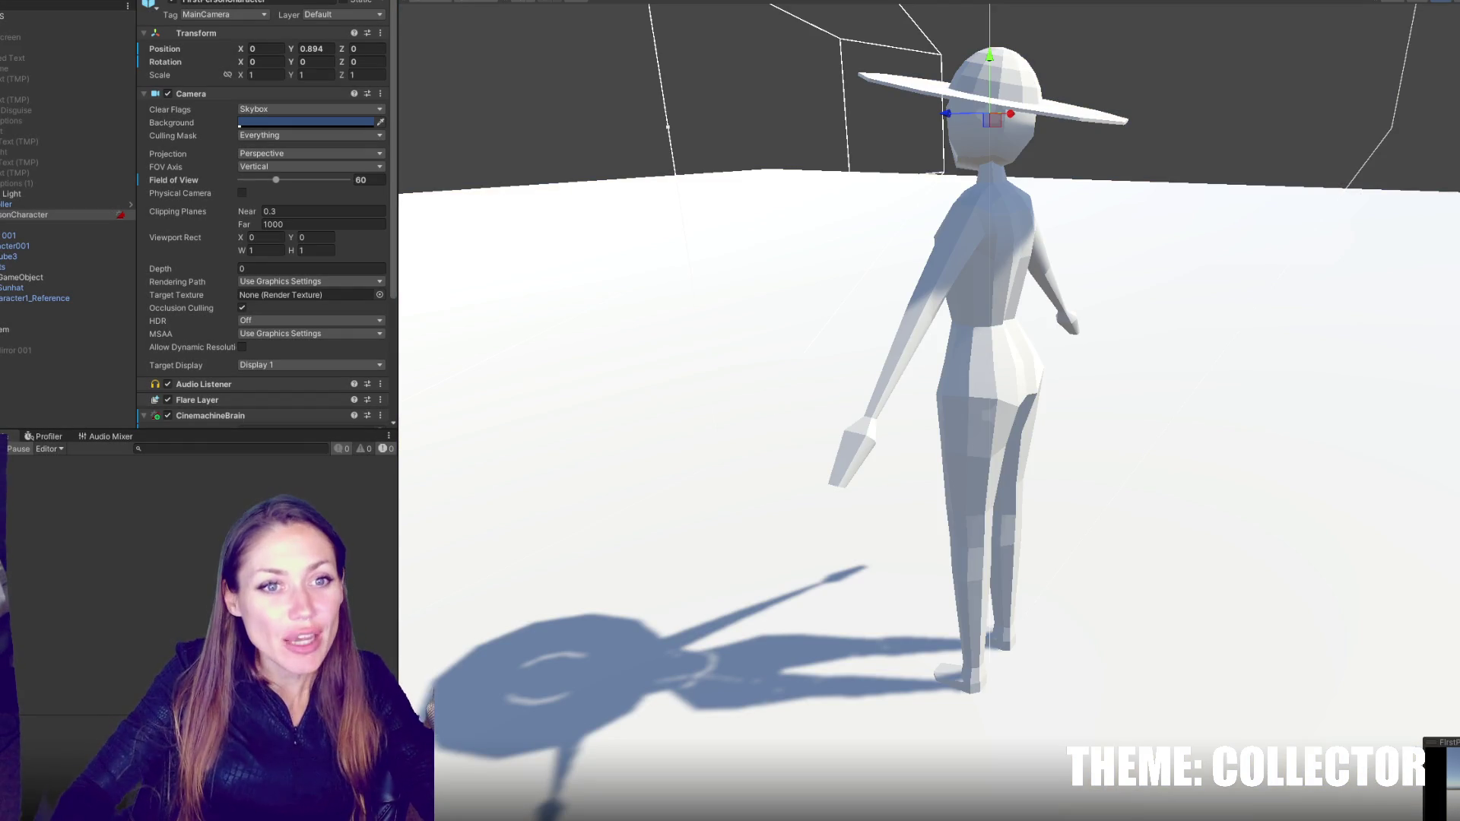
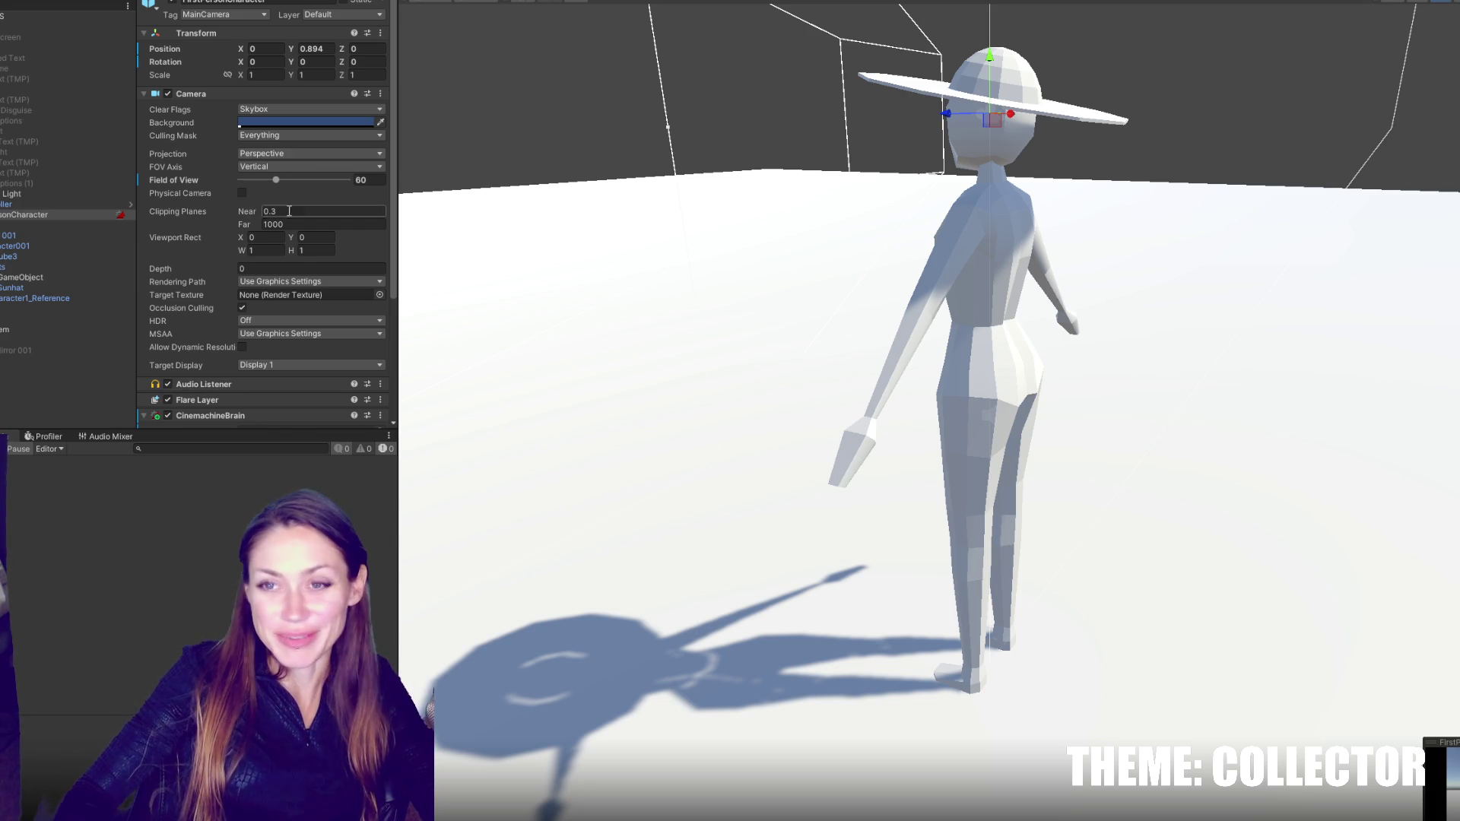
# - Collapse the FPSController and frame the Mirror object in the scene
pyautogui.click(59, 204)
pyautogui.press('Left')
pyautogui.click(16, 246)
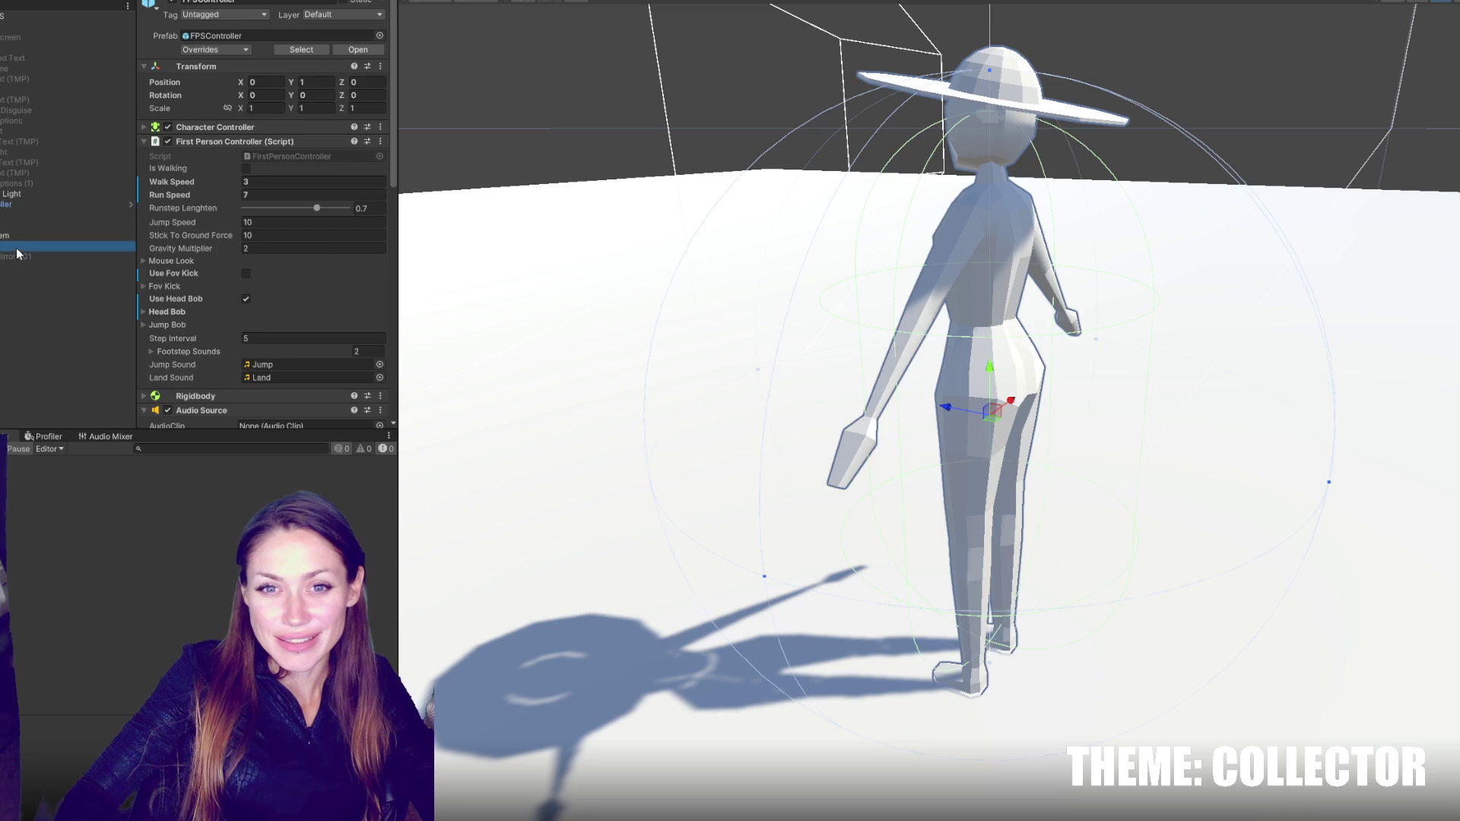
pyautogui.press('f')
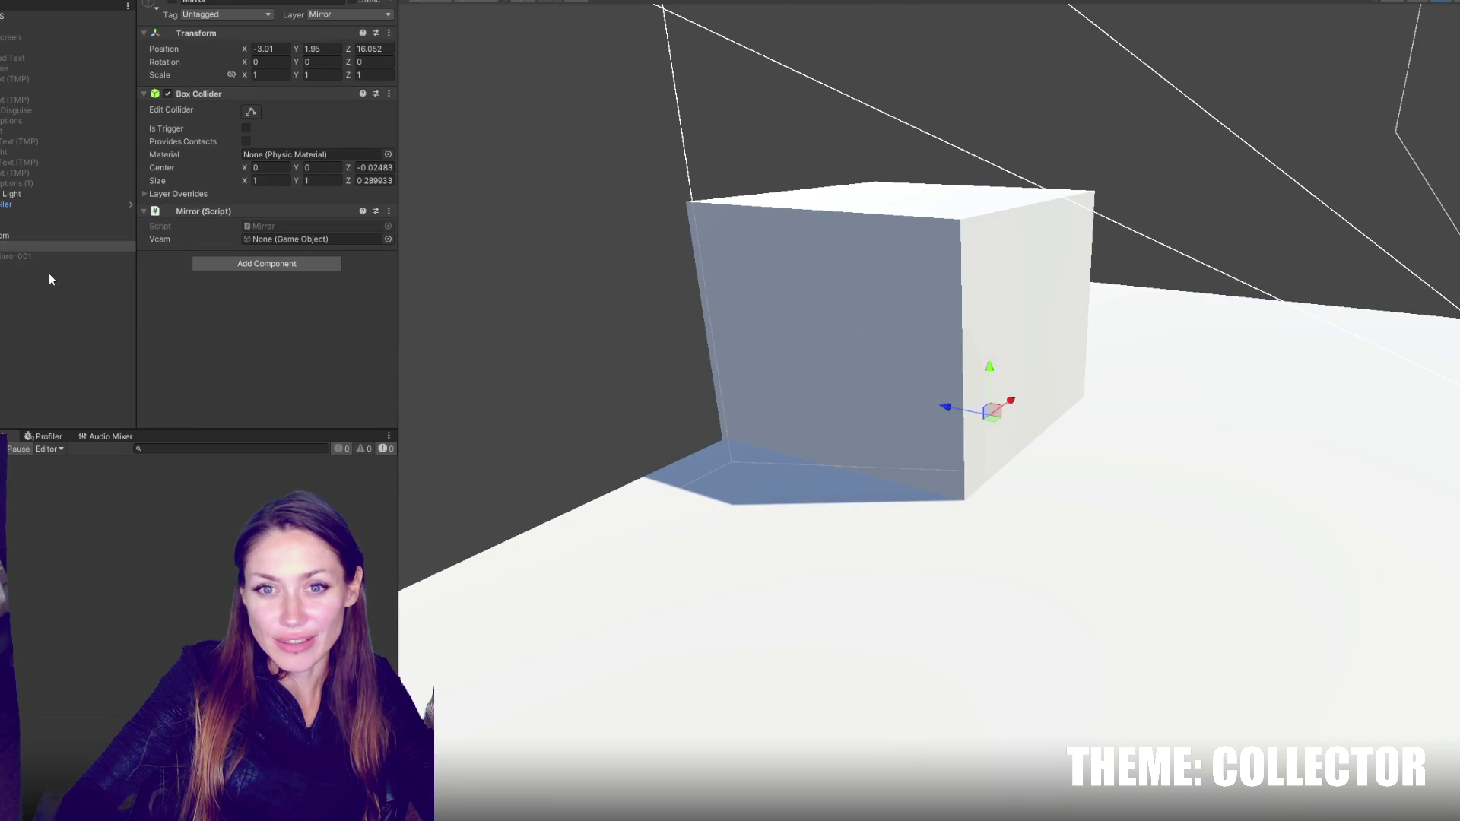
# - Assign VCam Mirror 001 to the Mirror script's Vcam field
pyautogui.click(51, 255)
pyautogui.press('Up')
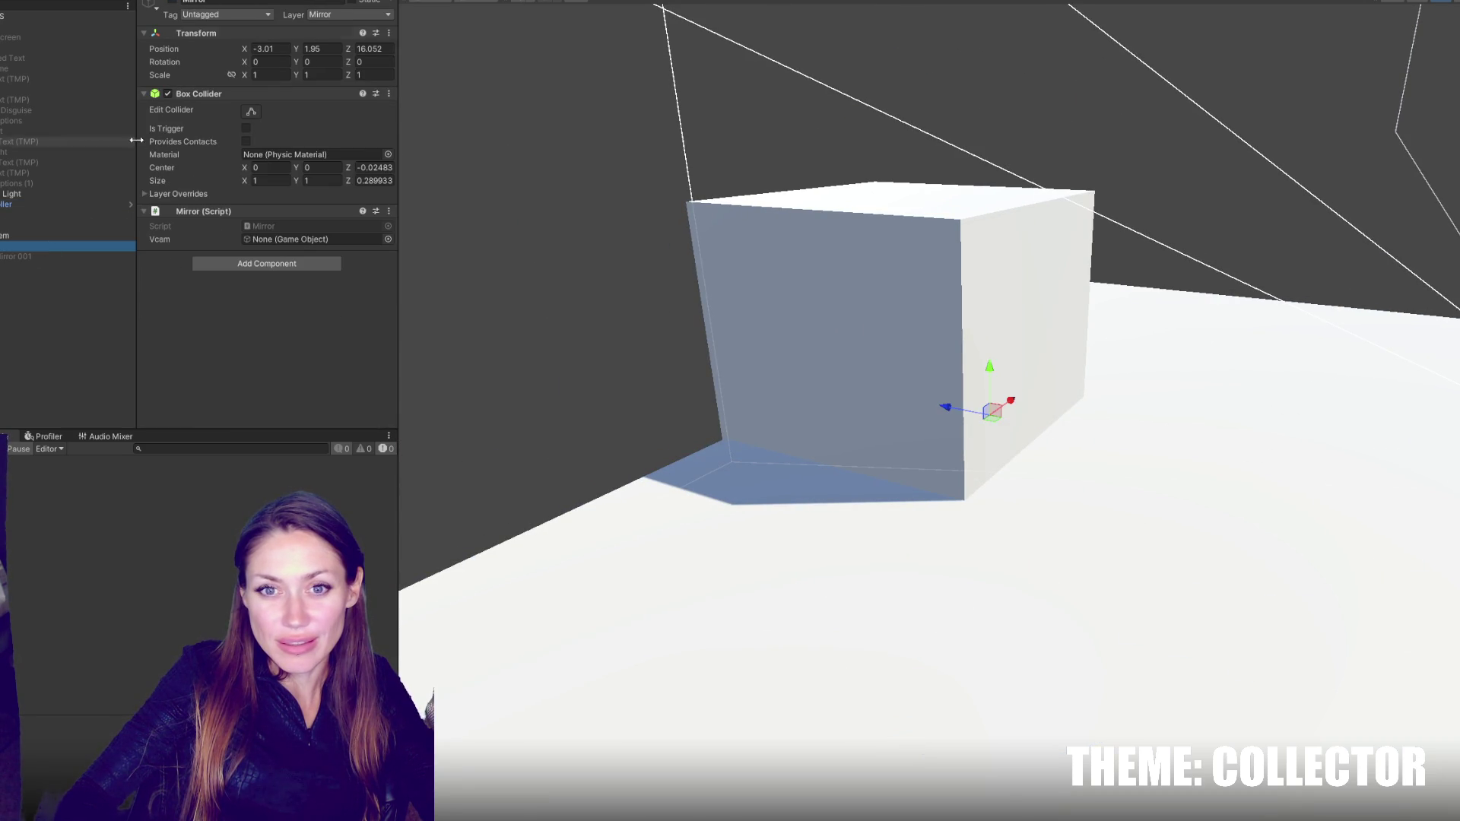
pyautogui.hotkey('alt', 'shift', 'a')
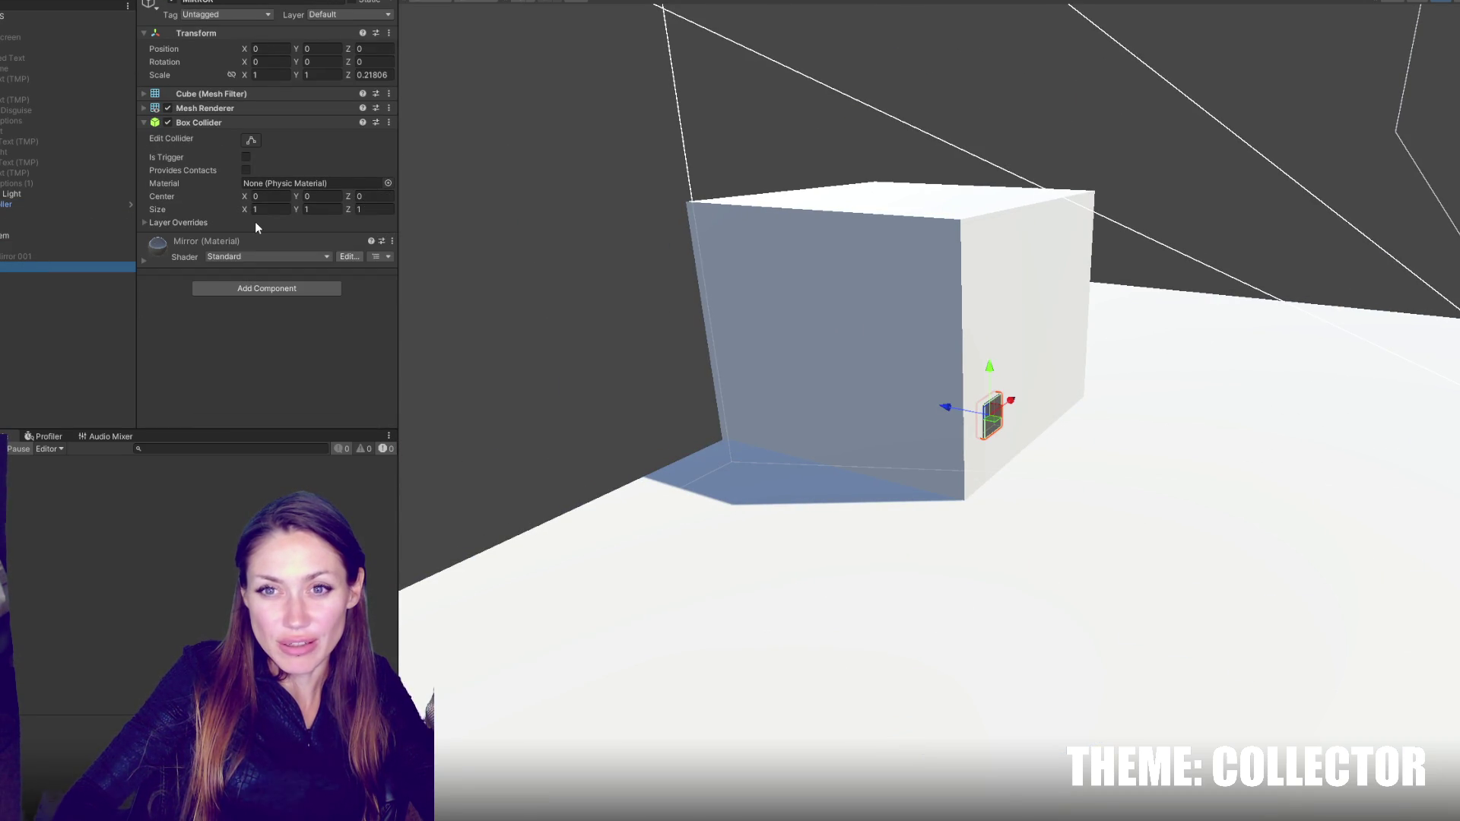
pyautogui.click(61, 255)
pyautogui.moveTo(56, 254); pyautogui.dragTo(289, 239)
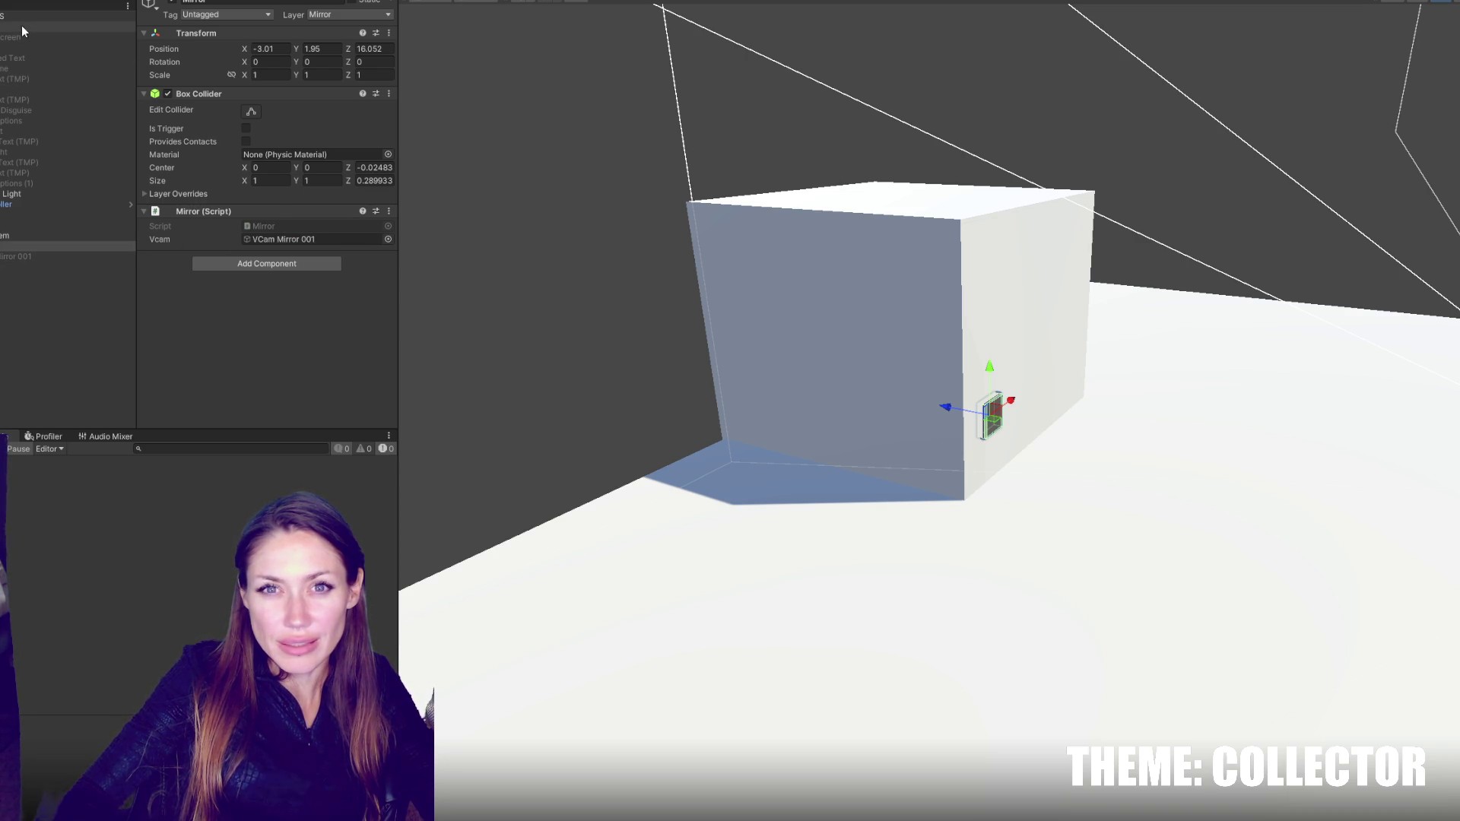
pyautogui.click(348, 15)
# - Add a new layer named PlayerBody in User Layer 7
pyautogui.click(357, 120)
pyautogui.click(310, 168)
pyautogui.write('Player')
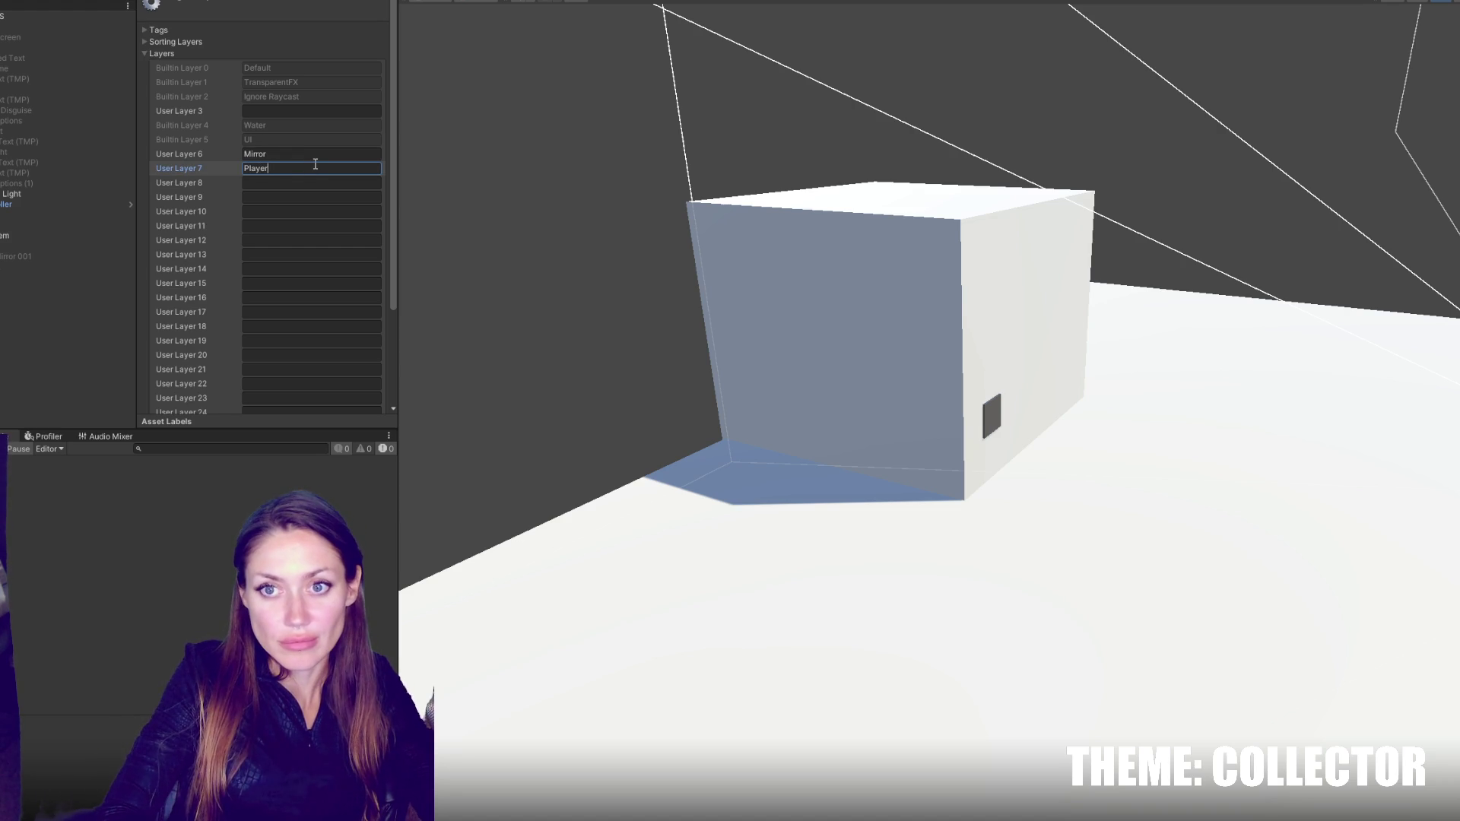
pyautogui.write('Body')
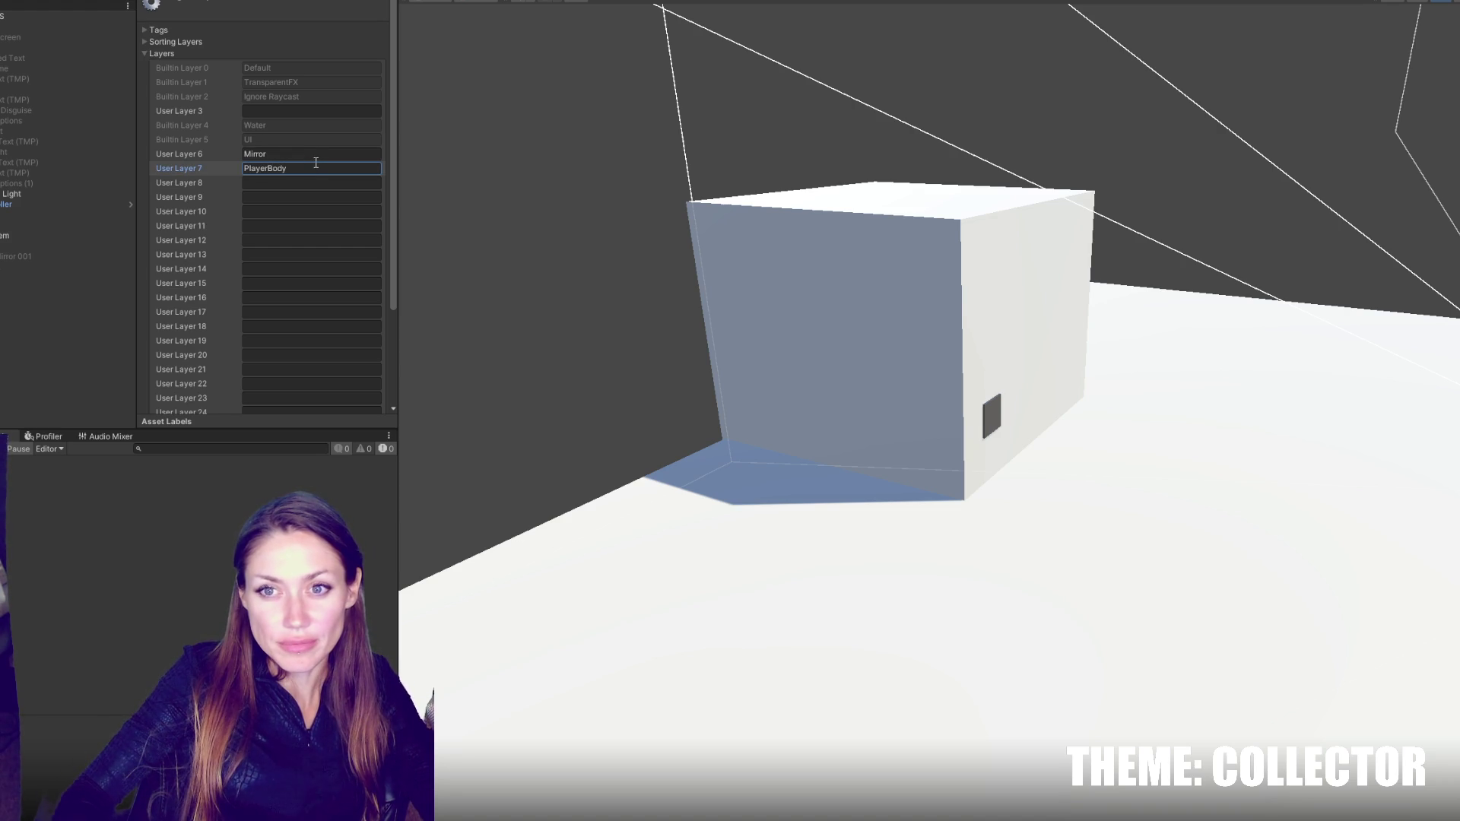
pyautogui.scroll(-3, 316, 162)
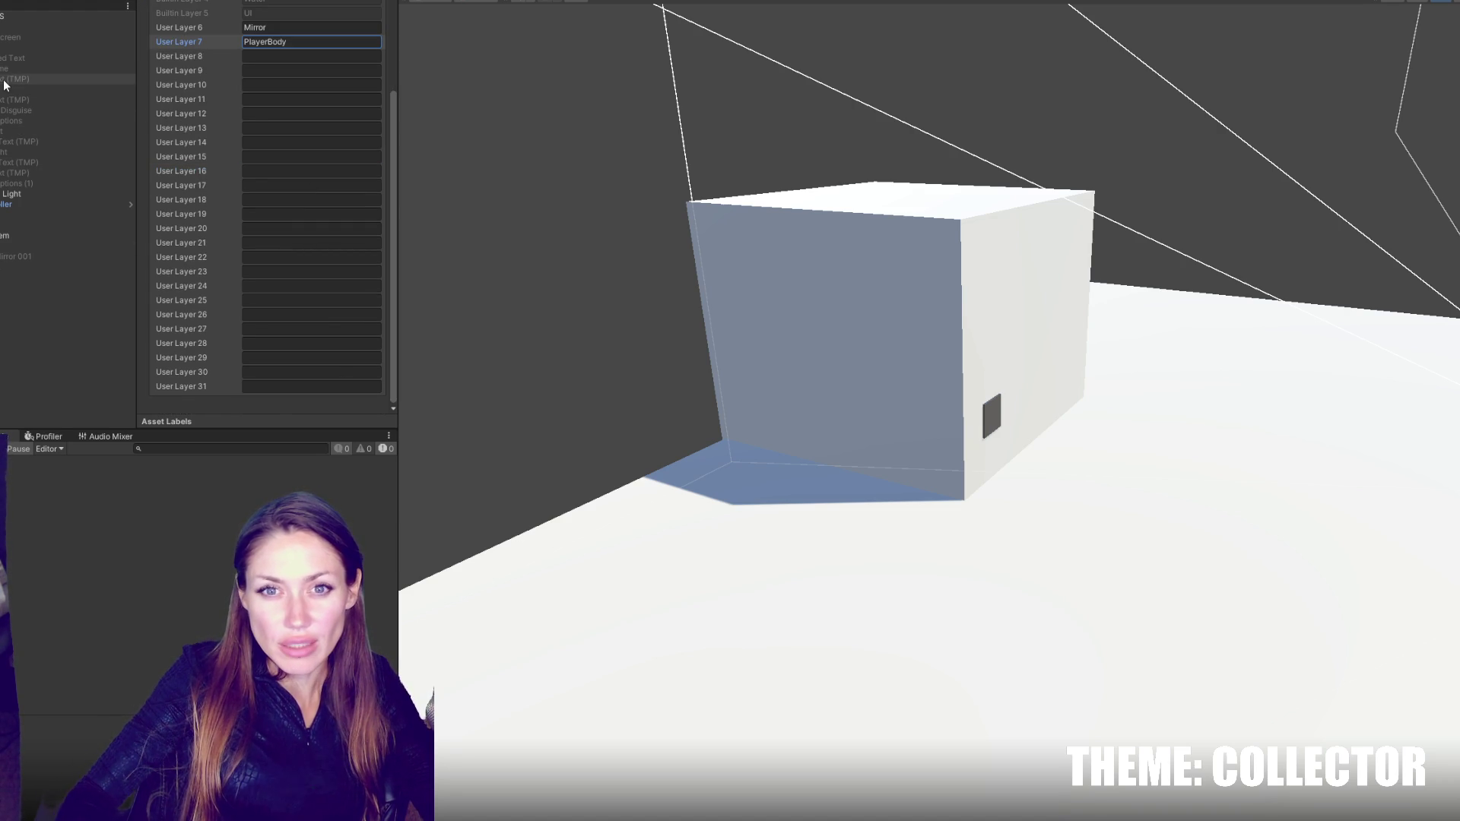
# - Put LD Char 001 and all its children on the PlayerBody layer
pyautogui.click(5, 220)
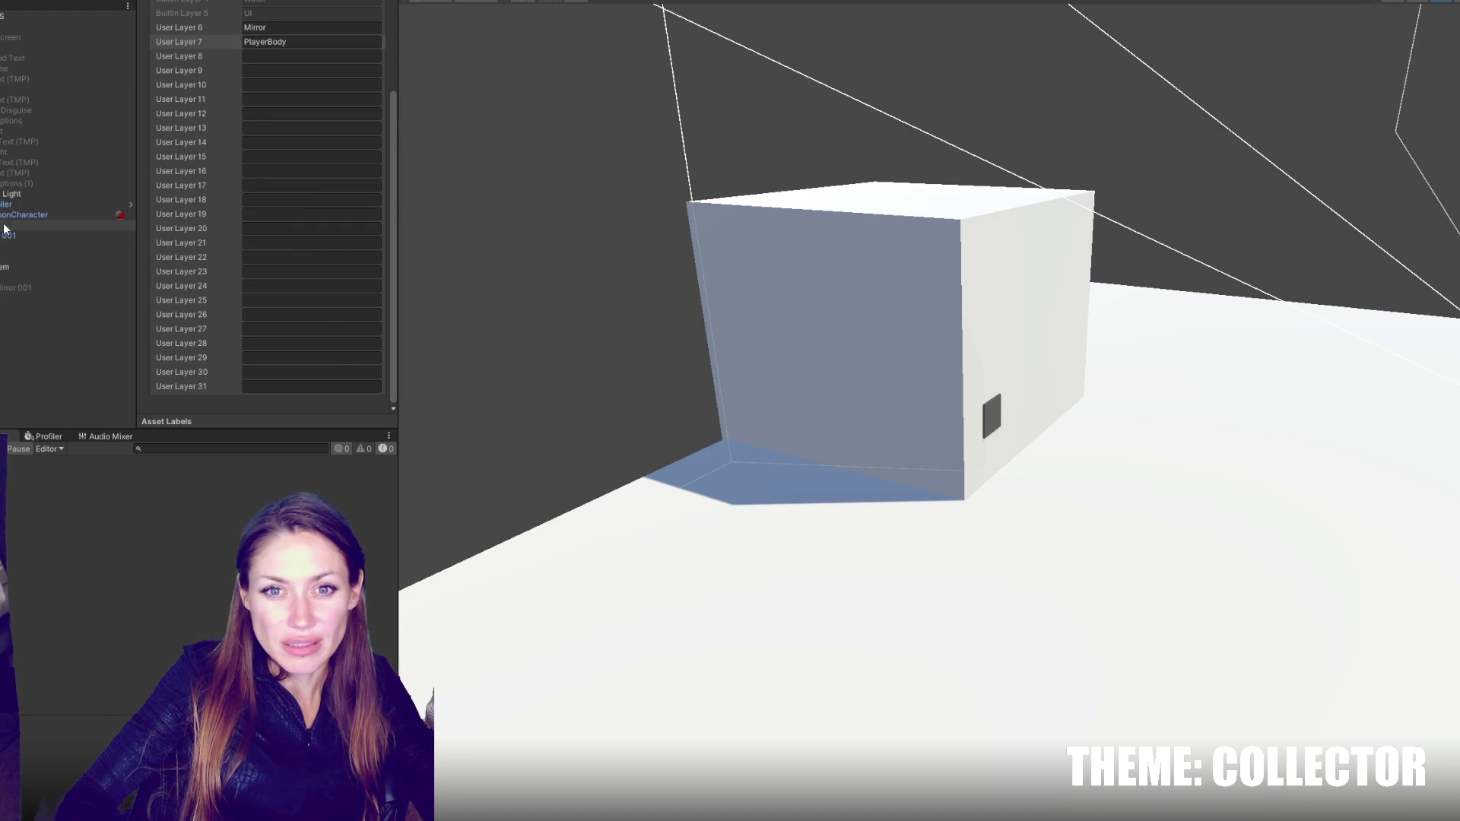
pyautogui.click(6, 232)
pyautogui.click(348, 14)
pyautogui.click(380, 118)
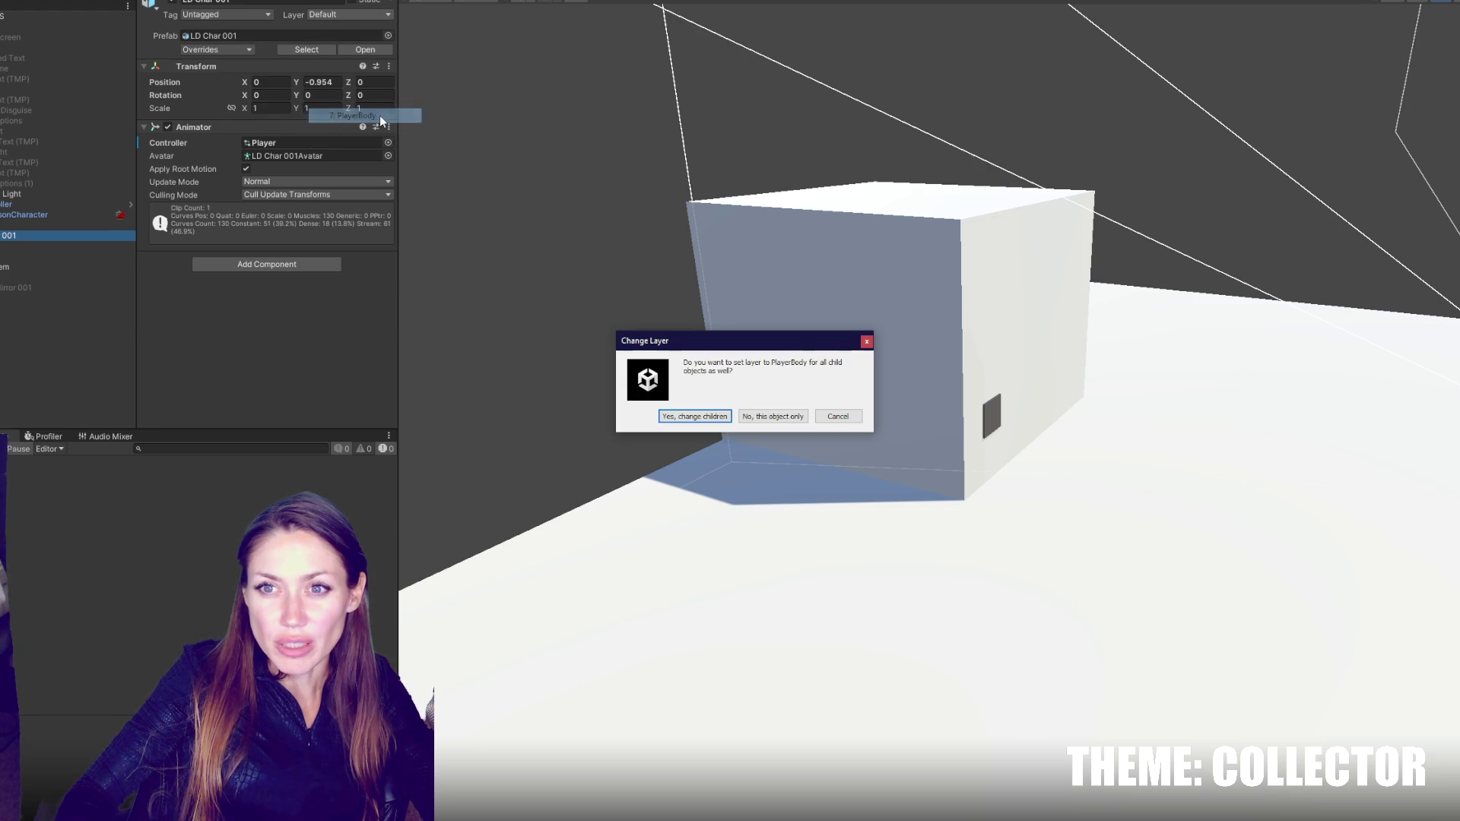
pyautogui.click(709, 418)
# - Remove PlayerBody from the FirstPersonCharacter camera's Culling Mask and enter Play mode
pyautogui.click(23, 215)
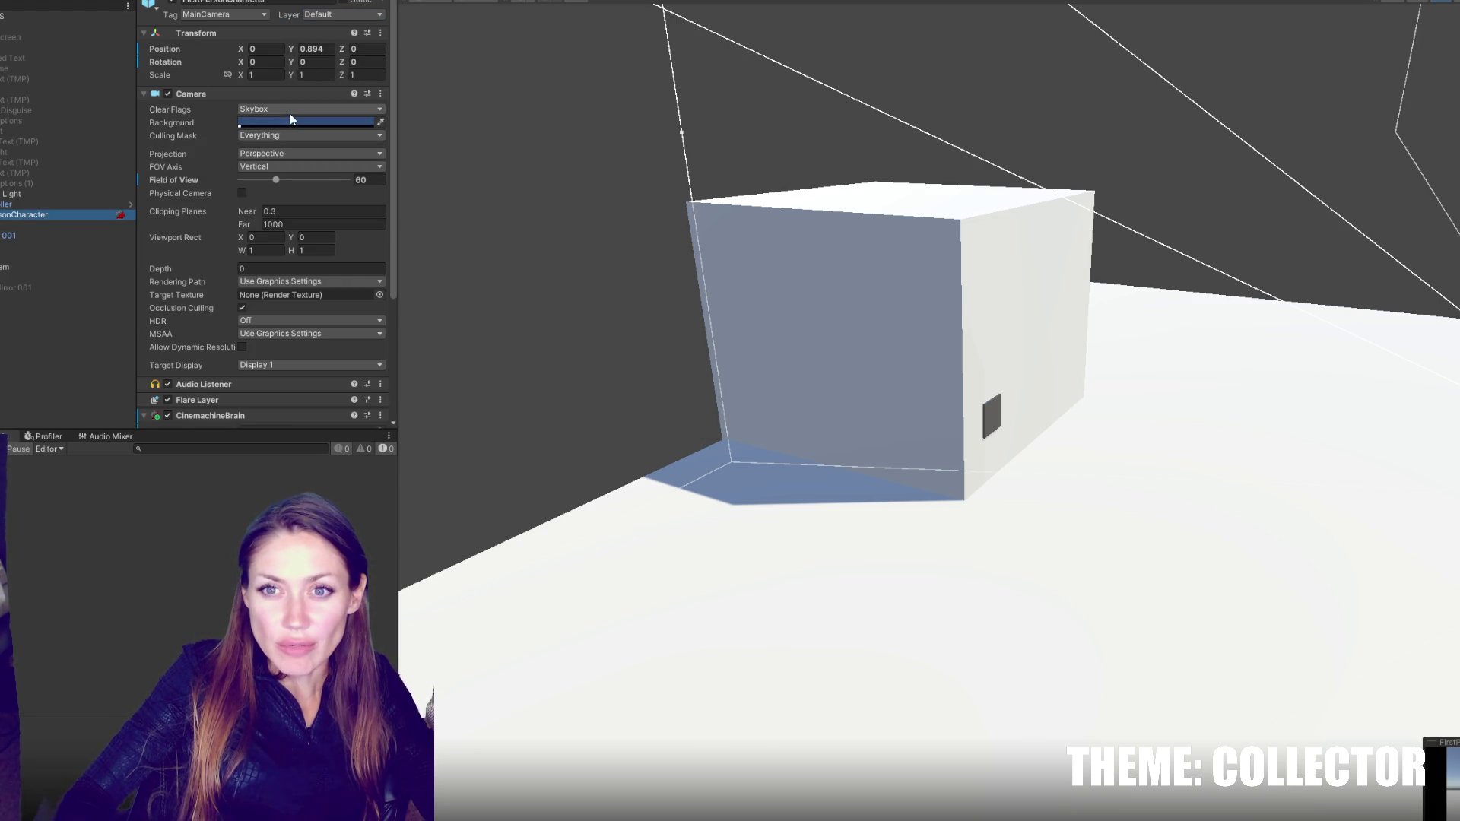
pyautogui.click(295, 108)
pyautogui.click(356, 135)
pyautogui.click(296, 252)
pyautogui.click(498, 183)
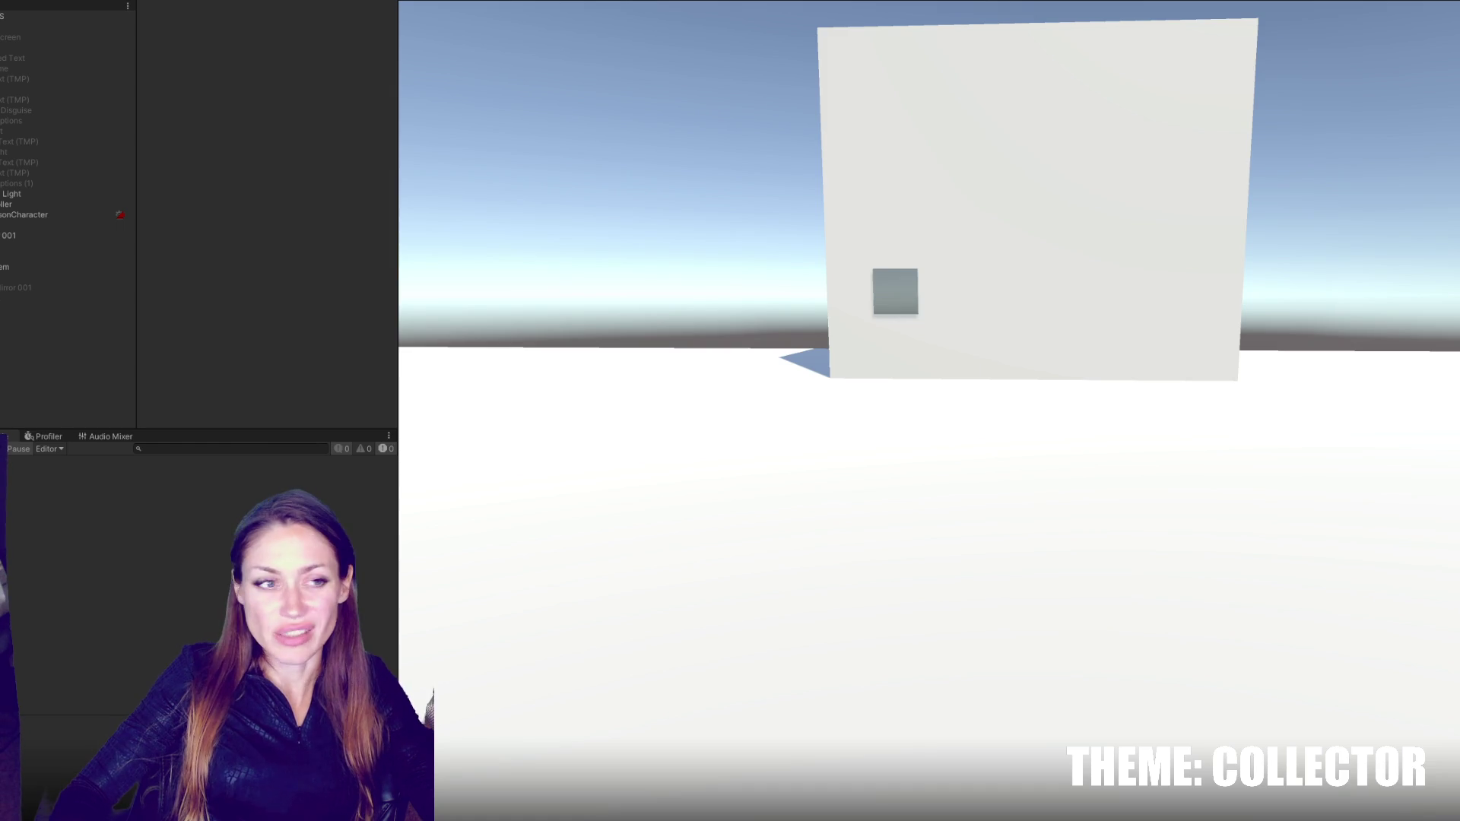
# - Exit Play mode and set the FirstPersonCharacter Culling Mask to render PlayerBody again
pyautogui.press('Escape')
pyautogui.hotkey('ctrl', 'p')
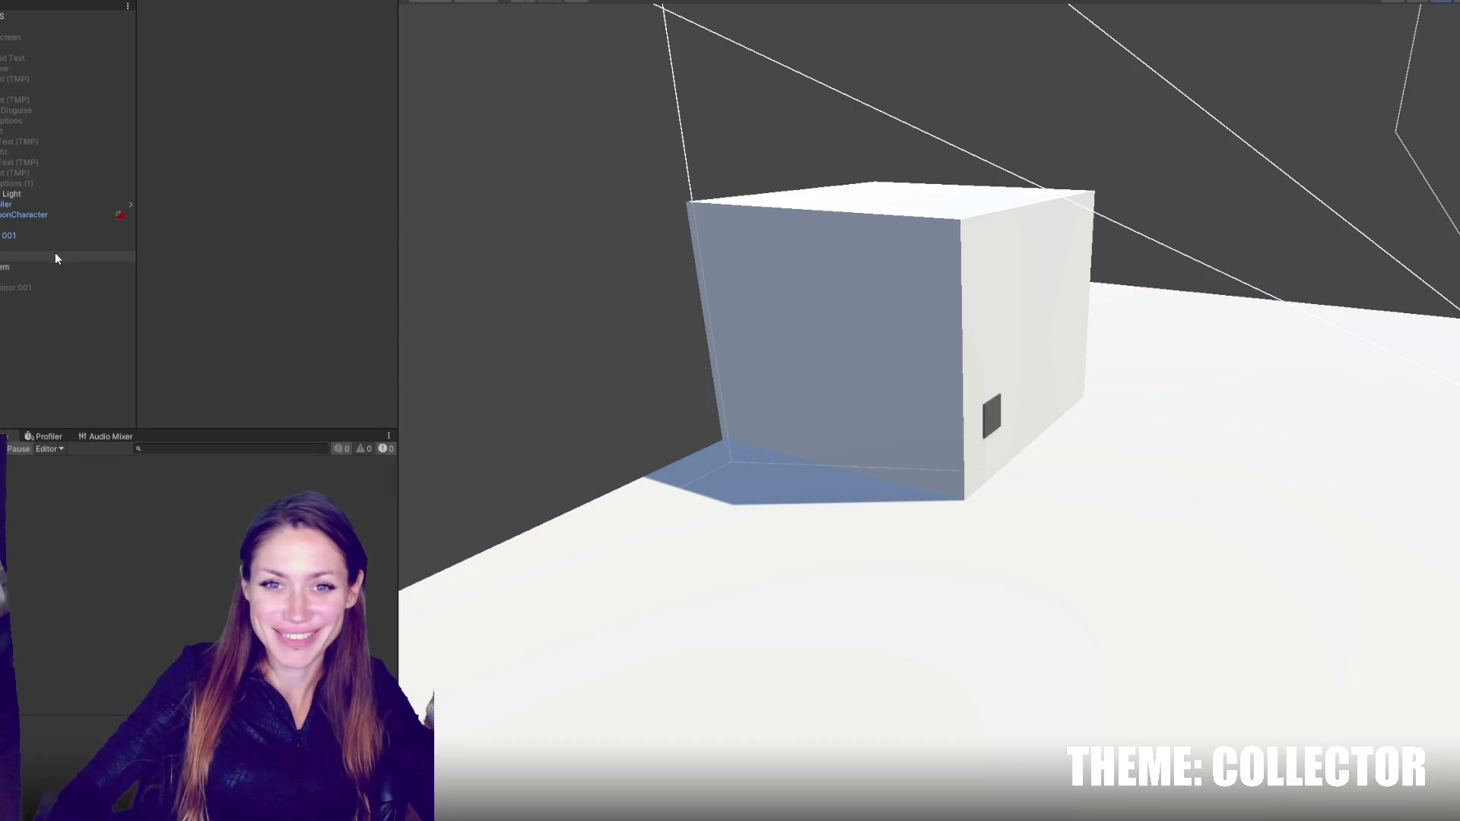
pyautogui.click(76, 287)
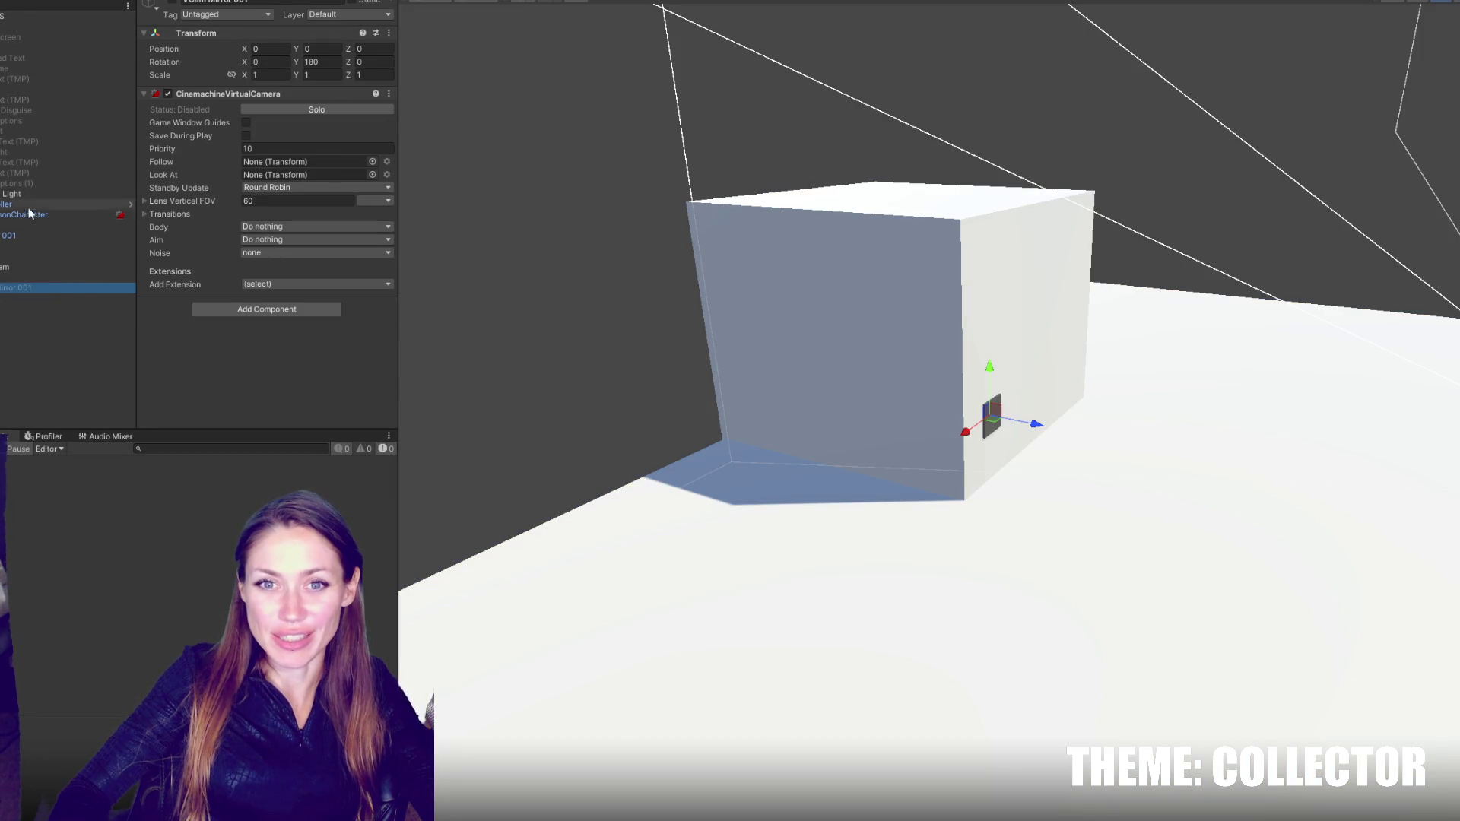
pyautogui.click(29, 50)
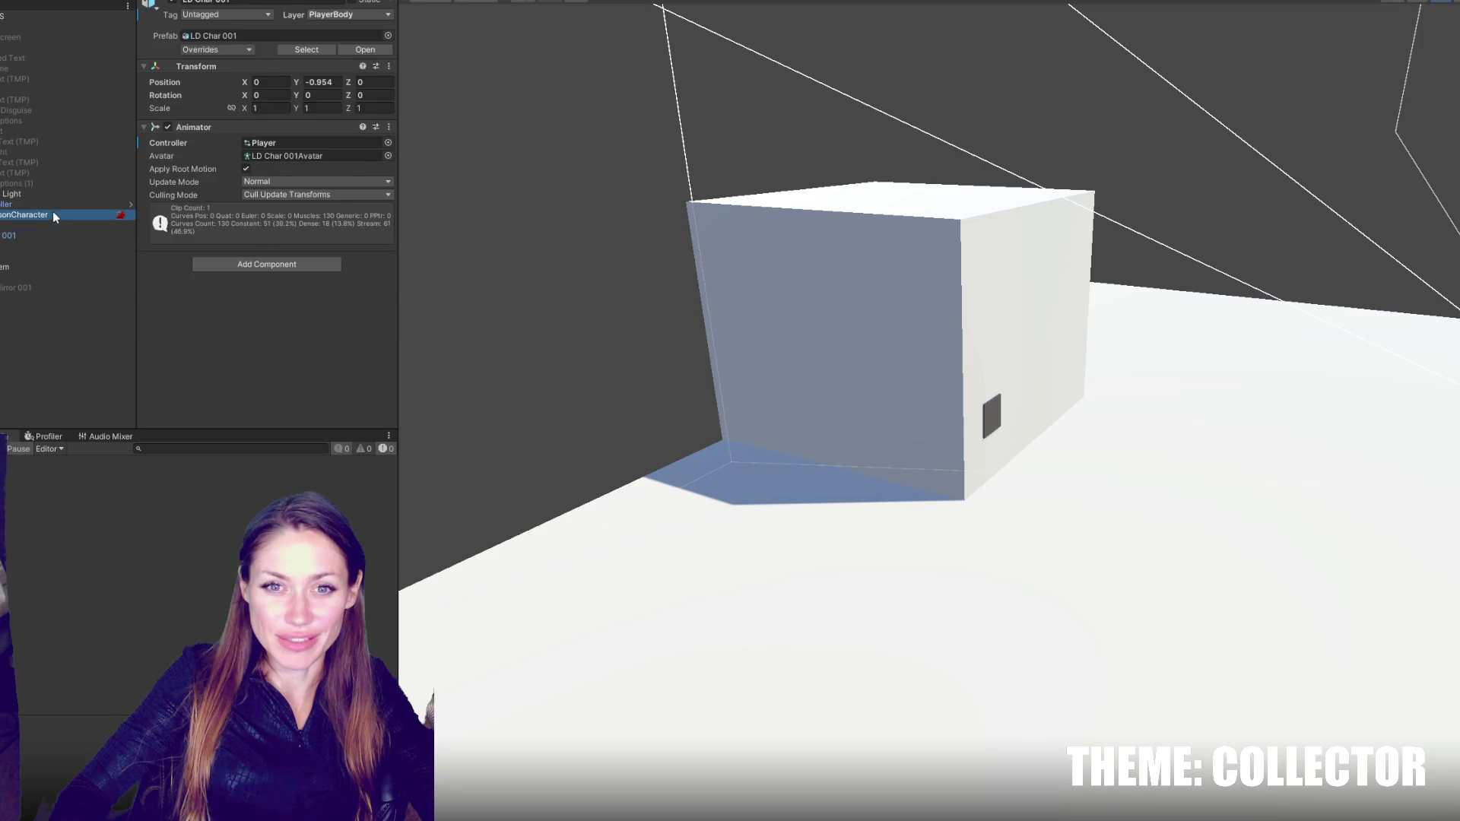
pyautogui.click(53, 214)
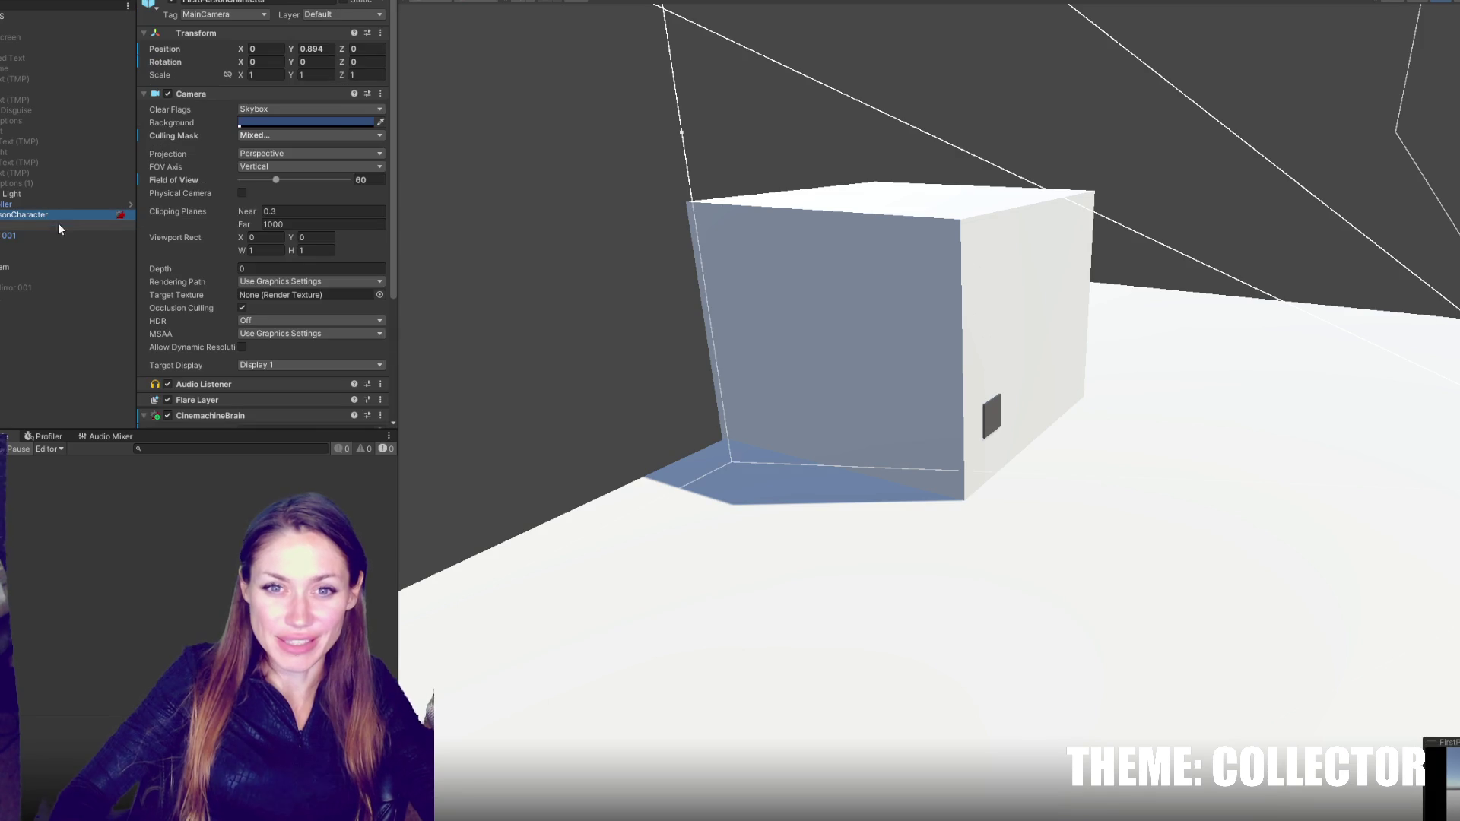
pyautogui.click(300, 136)
pyautogui.click(304, 251)
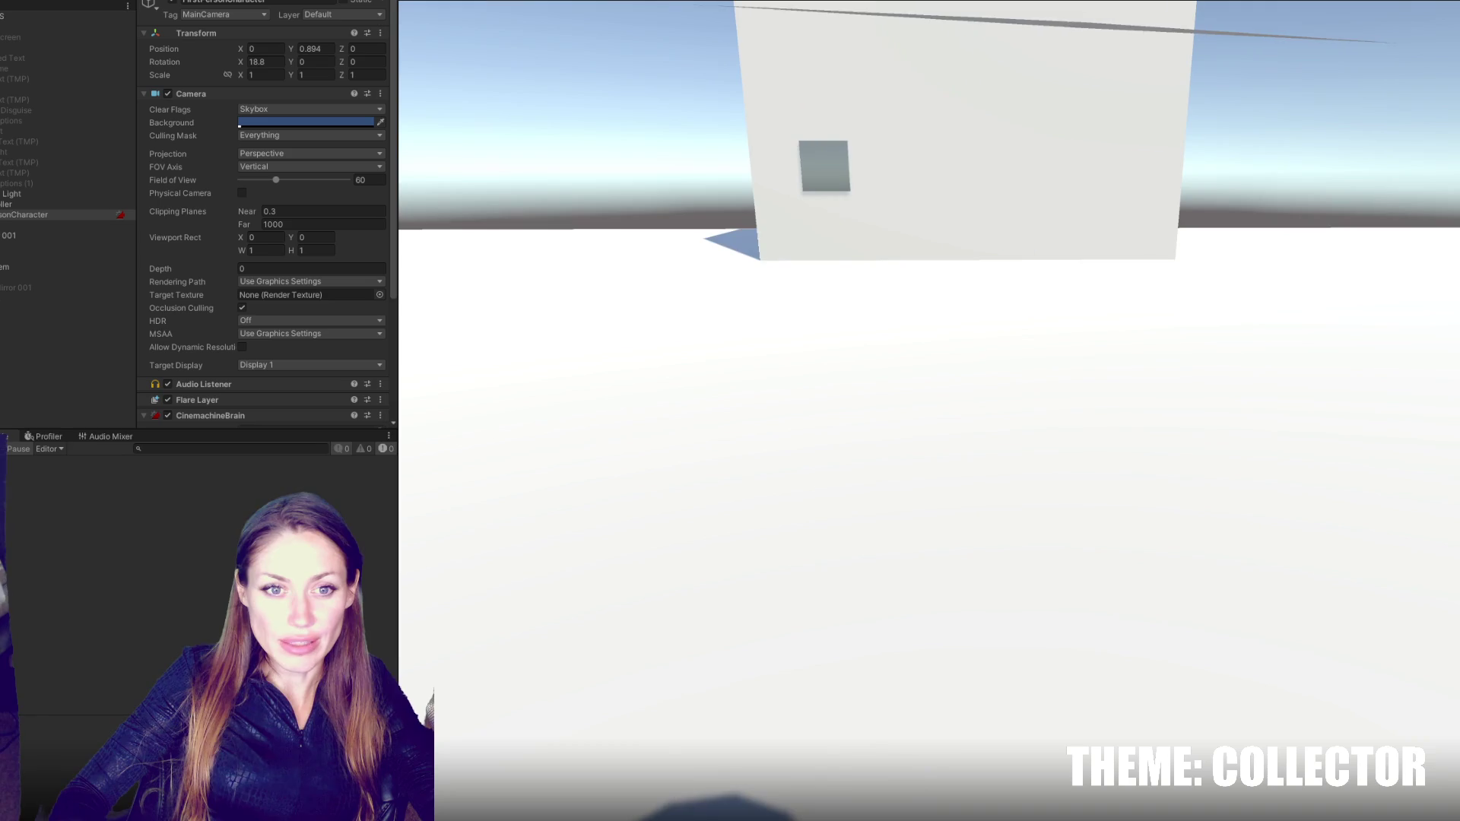
# - Walk up to the mirror and click it to open the HATS/TOPS view, then stop Play
pyautogui.press('w')
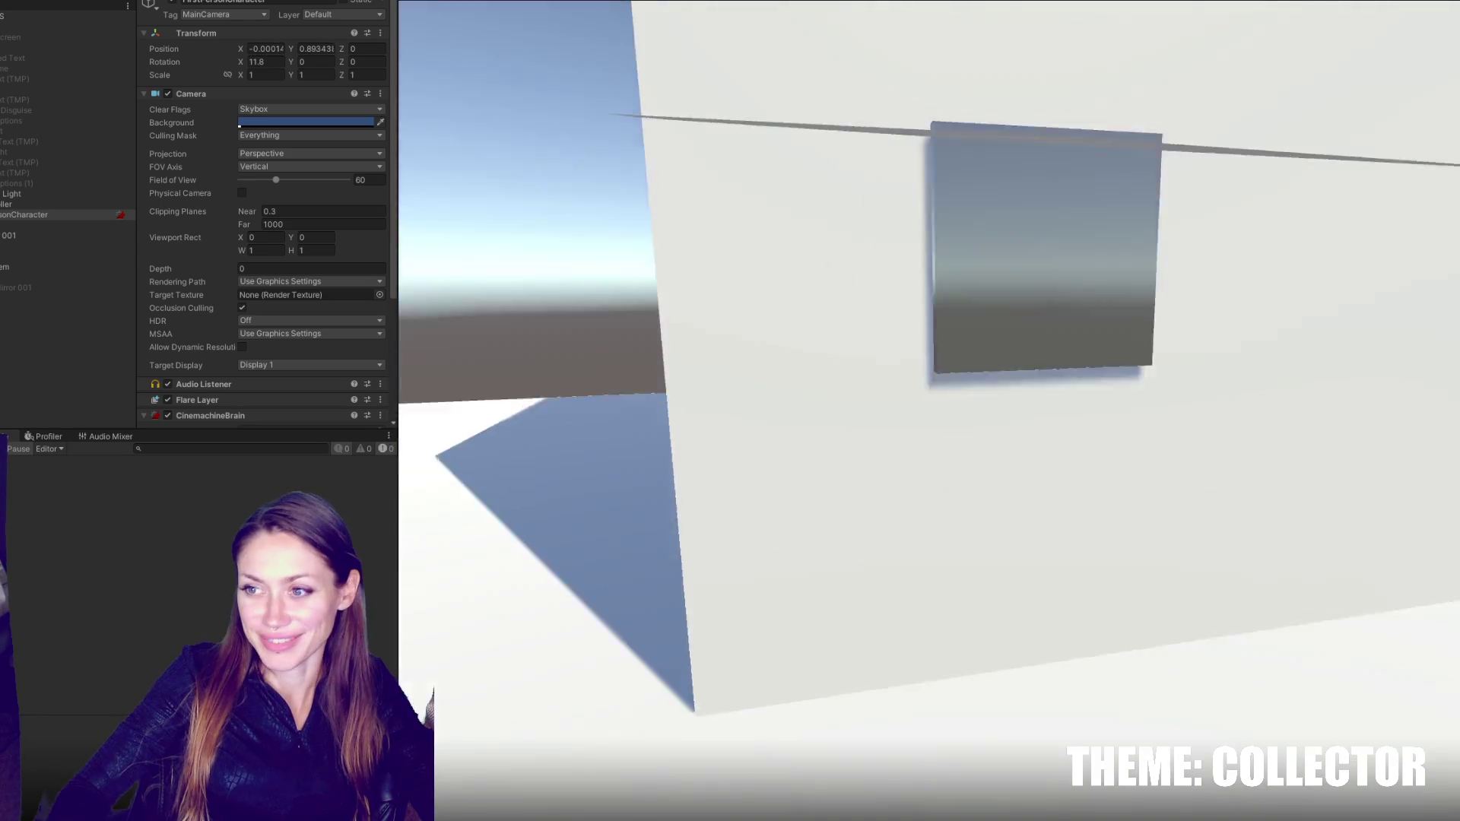
pyautogui.press('w')
pyautogui.click(991, 419)
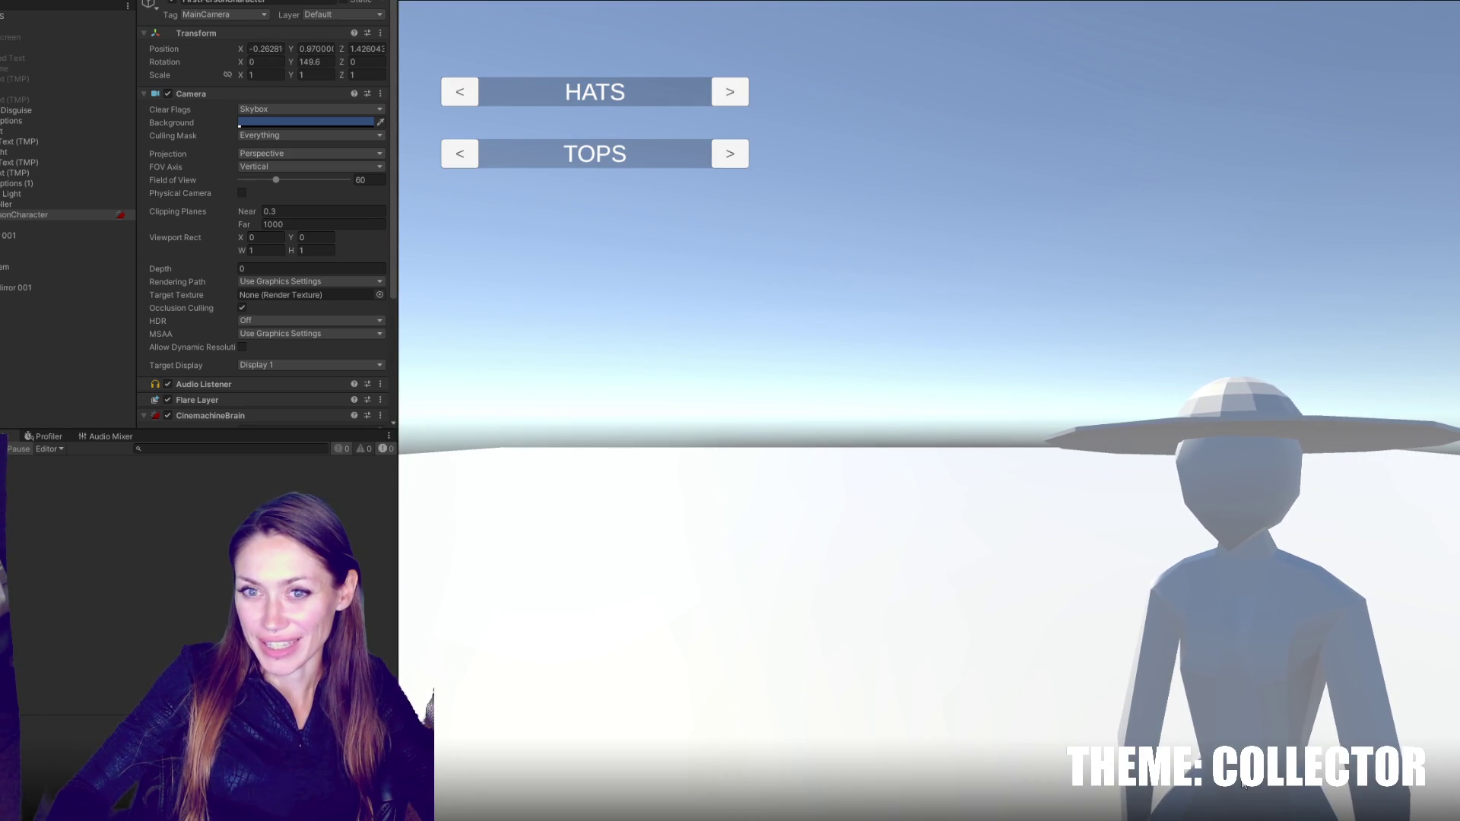
pyautogui.hotkey('ctrl', 'p')
pyautogui.click(9, 288)
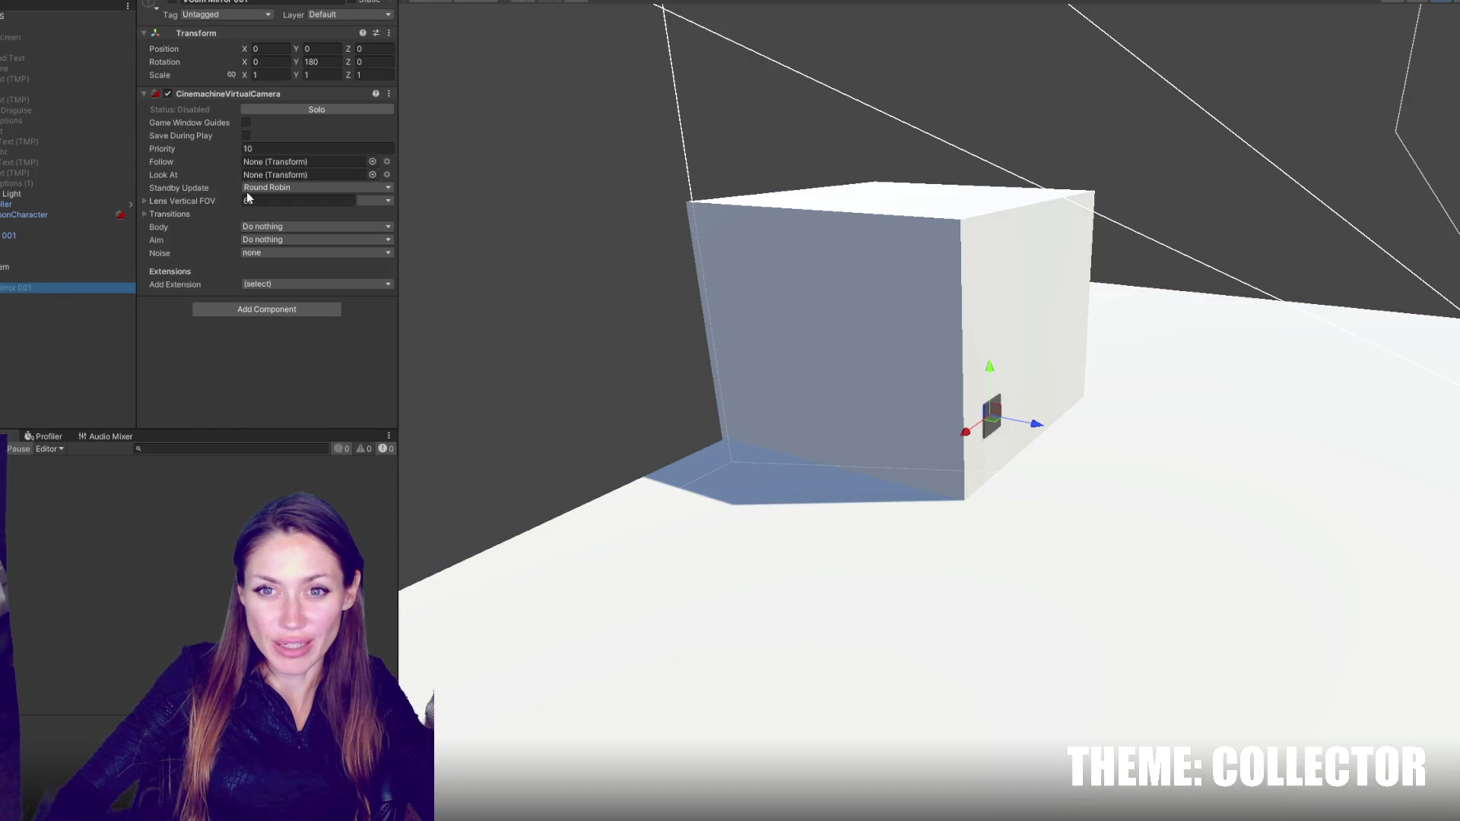
# - Set VCam Mirror 001's Aim to Composer with FPSController as its Look At target
pyautogui.click(263, 240)
pyautogui.click(267, 264)
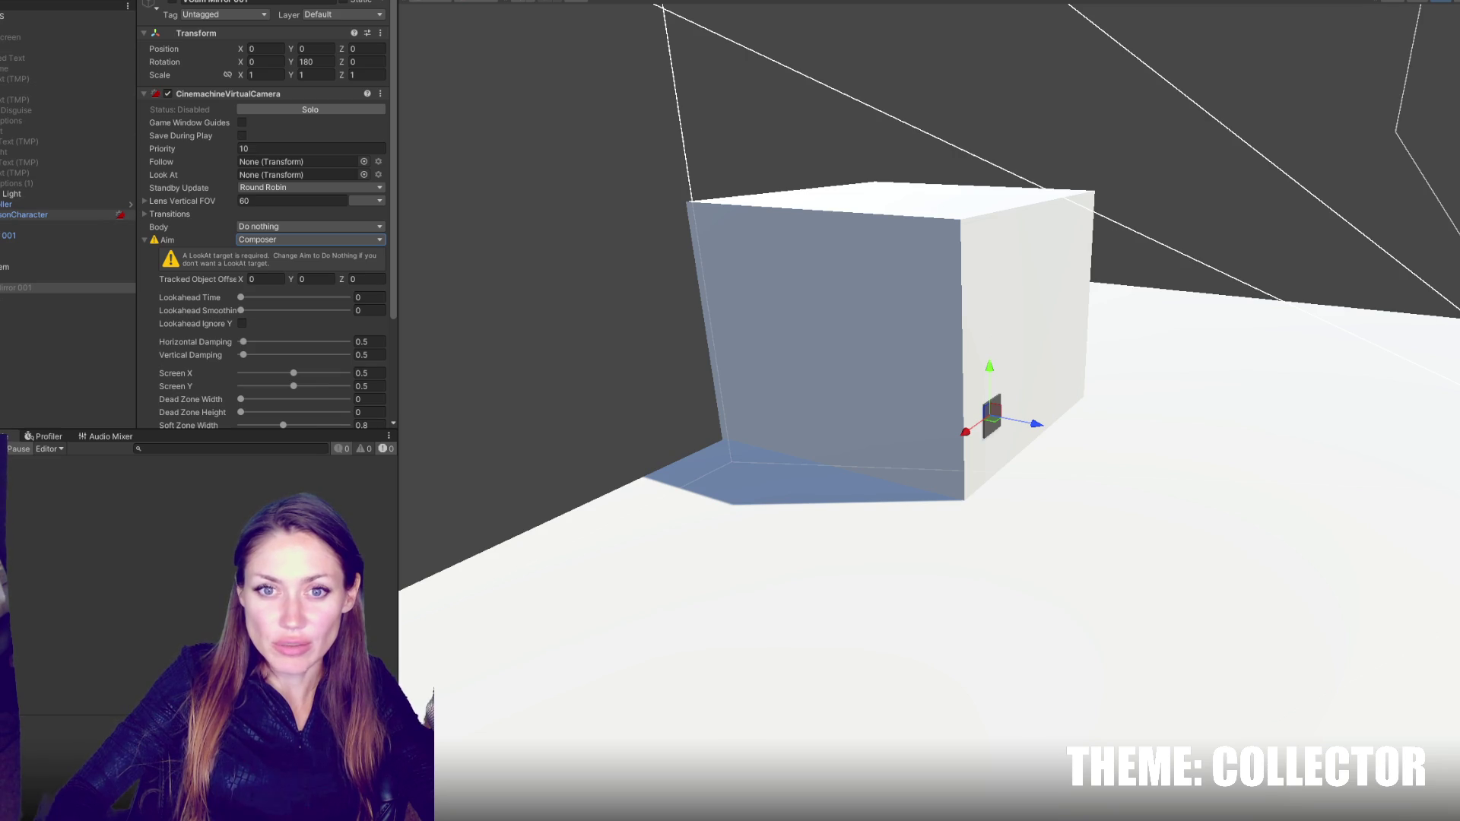
pyautogui.click(1, 235)
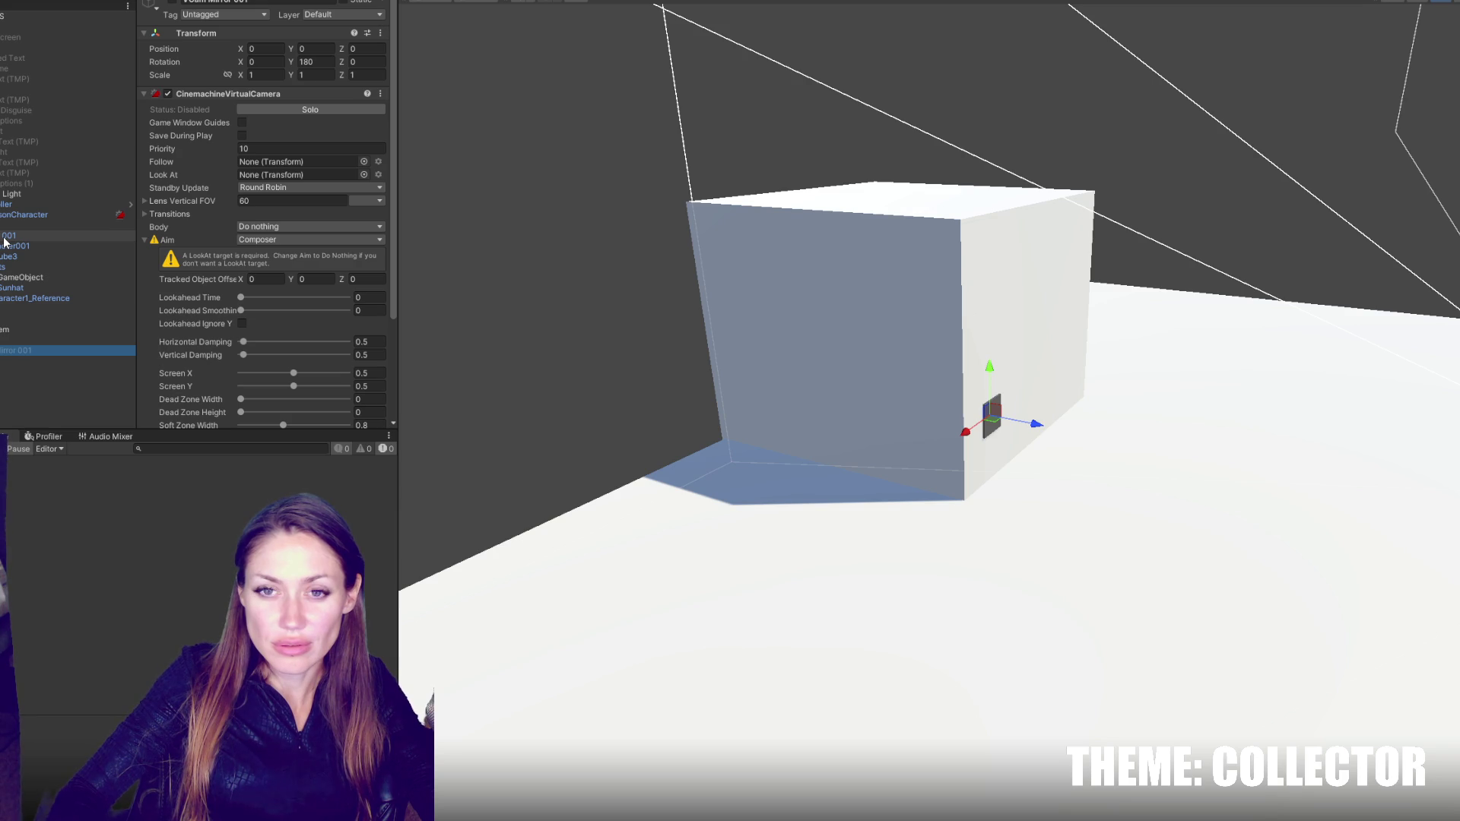
pyautogui.moveTo(4, 238)
pyautogui.mouseDown()
pyautogui.moveTo(11, 210)
pyautogui.moveTo(248, 210)
pyautogui.moveTo(289, 187)
pyautogui.mouseUp()
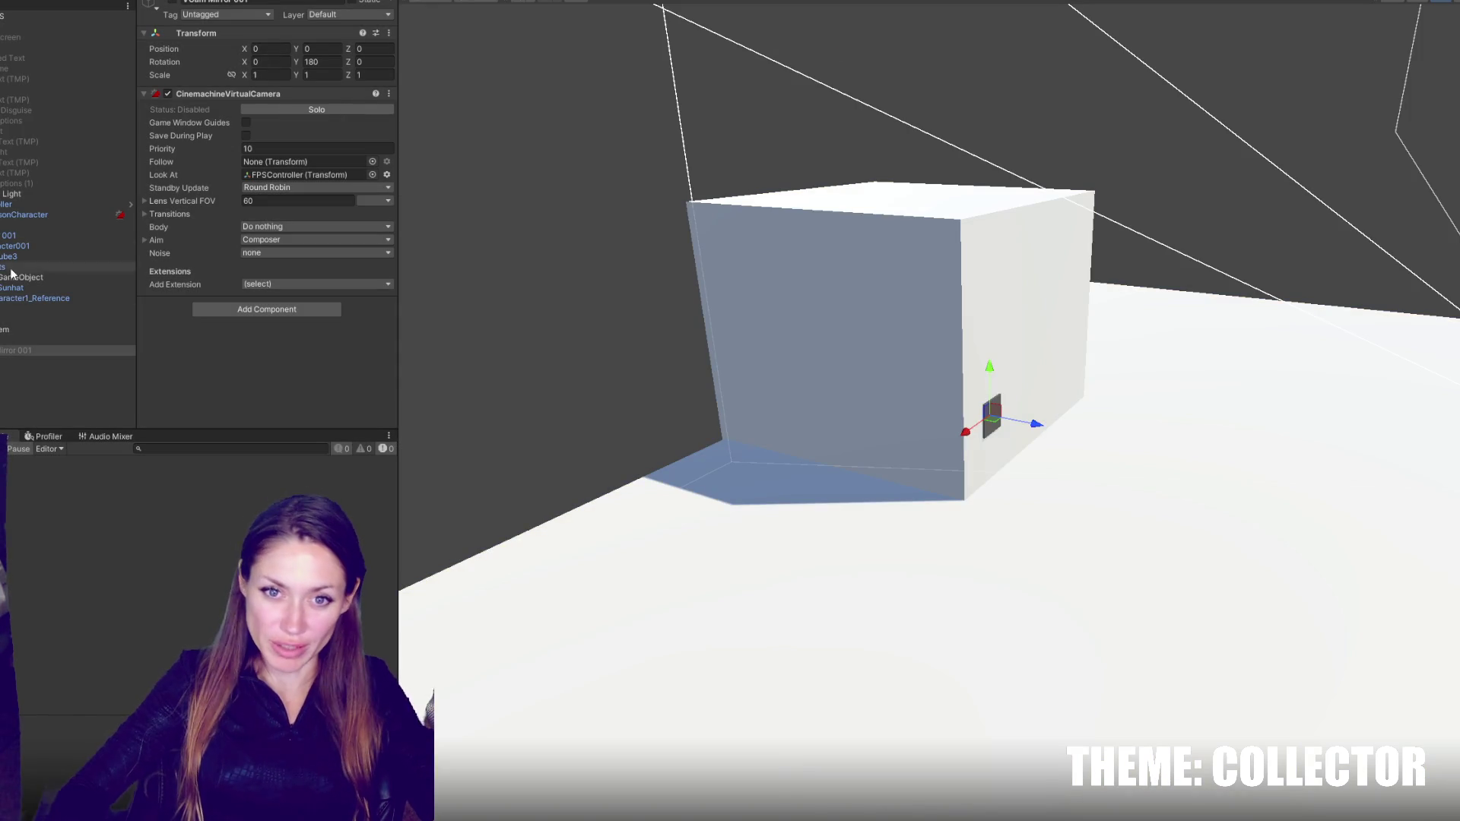
pyautogui.click(4, 234)
# - Create an empty 'Char Center Point for Cam' under FPSController and raise it to Y 0.38
pyautogui.click(9, 203)
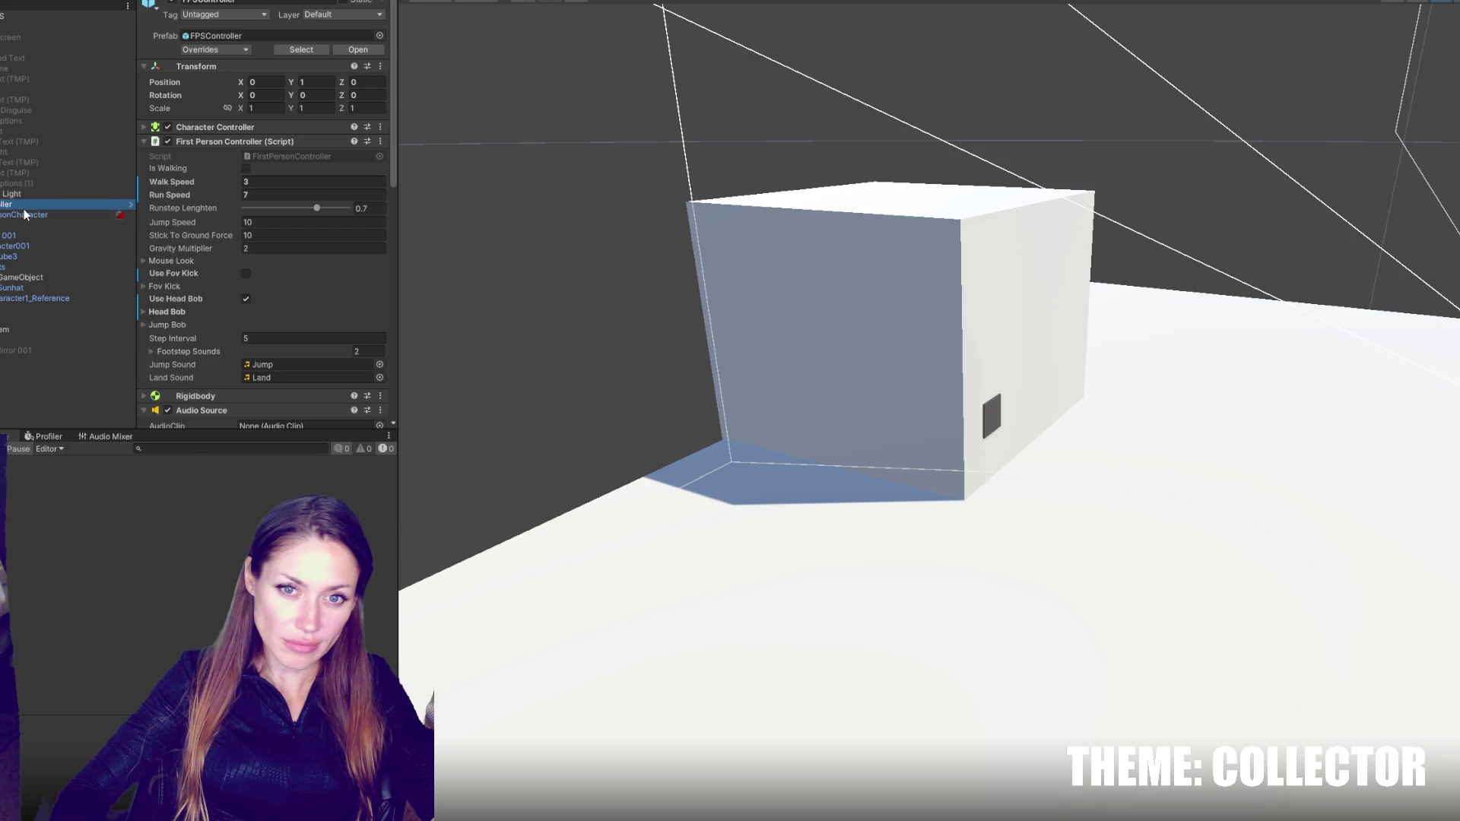
pyautogui.rightClick(24, 207)
pyautogui.click(106, 418)
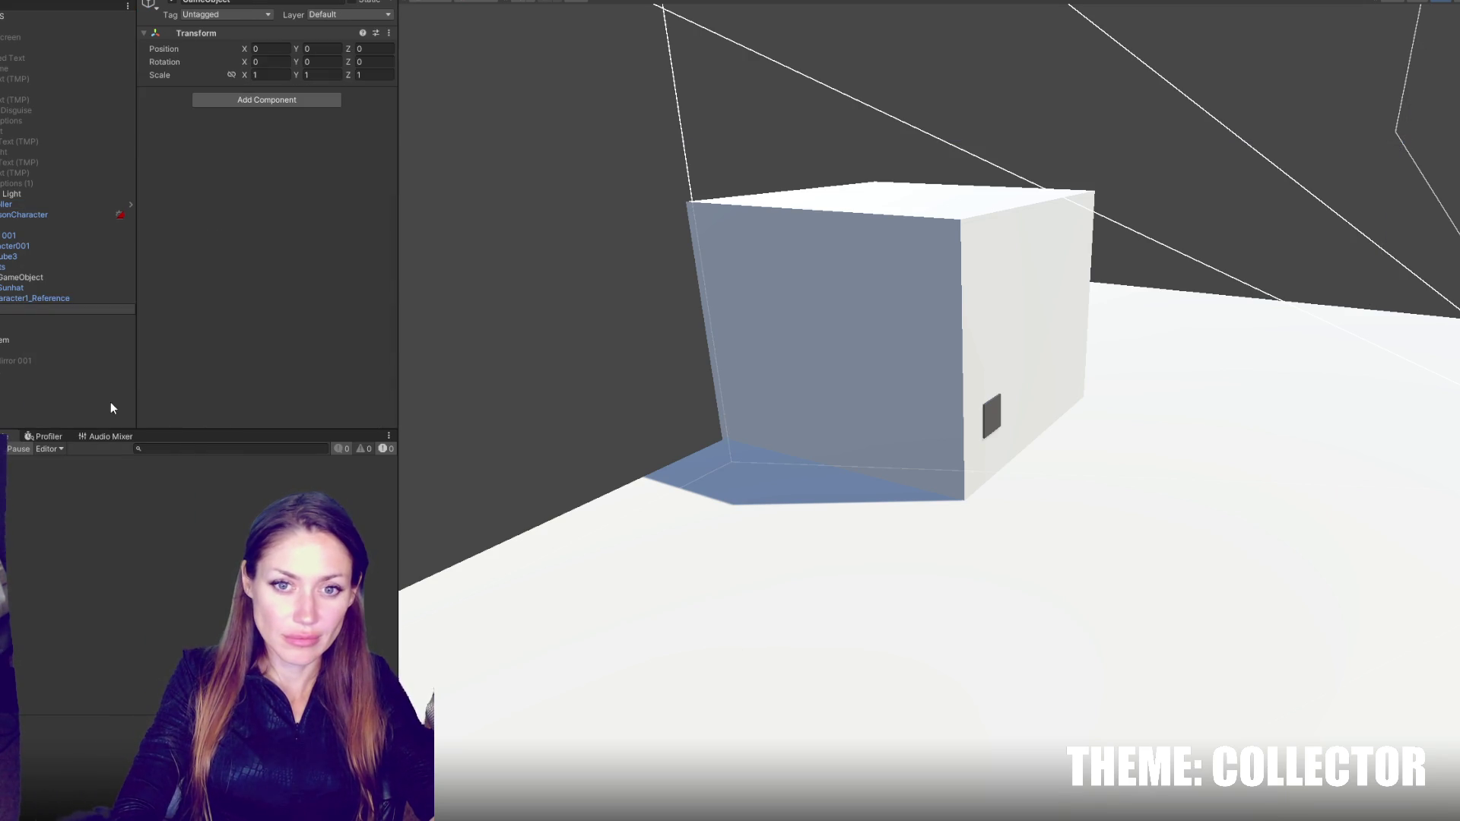
pyautogui.write('Center Point for ')
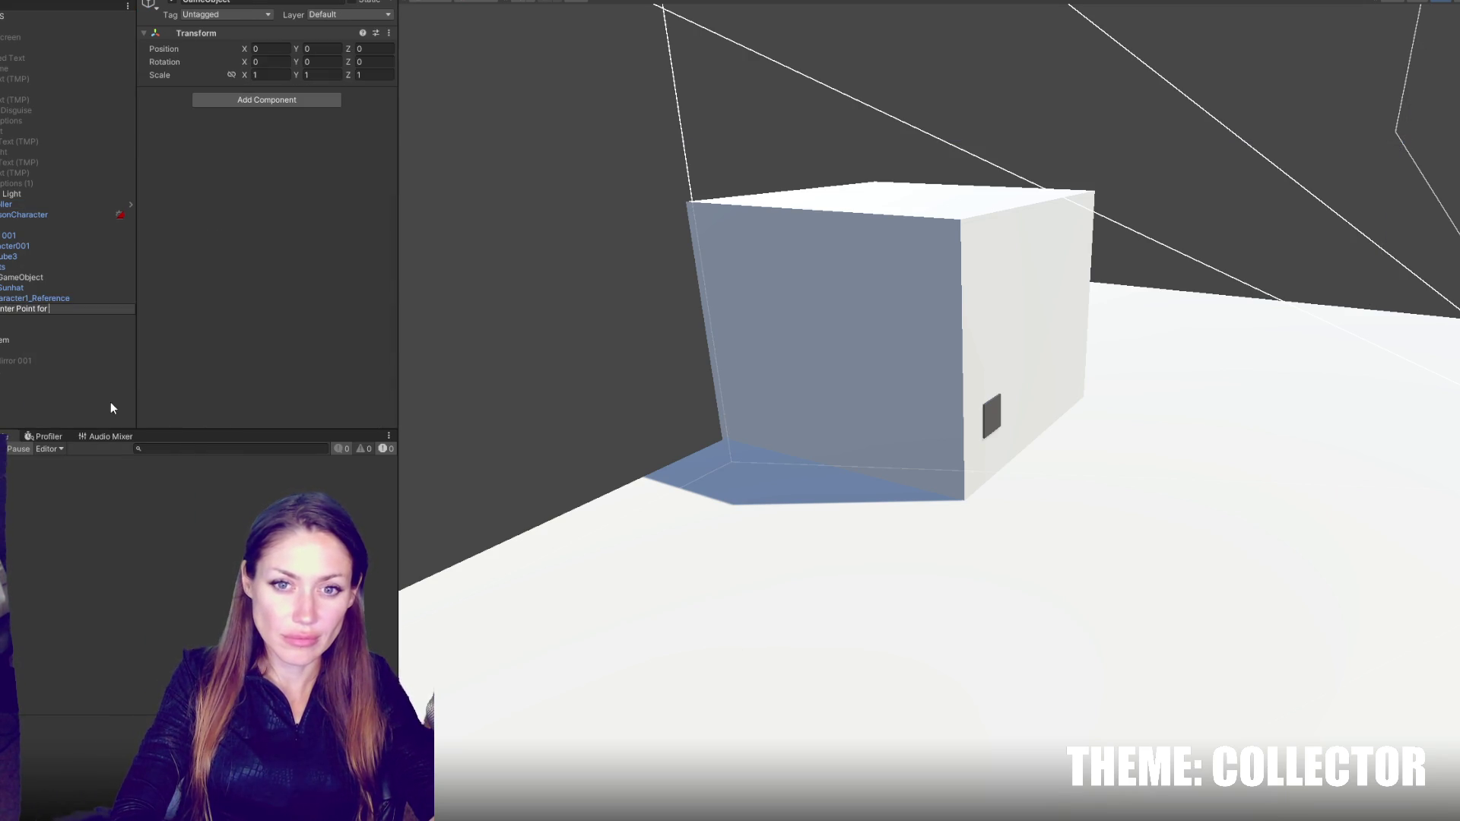
pyautogui.write('Cam')
pyautogui.press('Return')
pyautogui.press('f')
pyautogui.moveTo(1002, 380); pyautogui.dragTo(1005, 365)
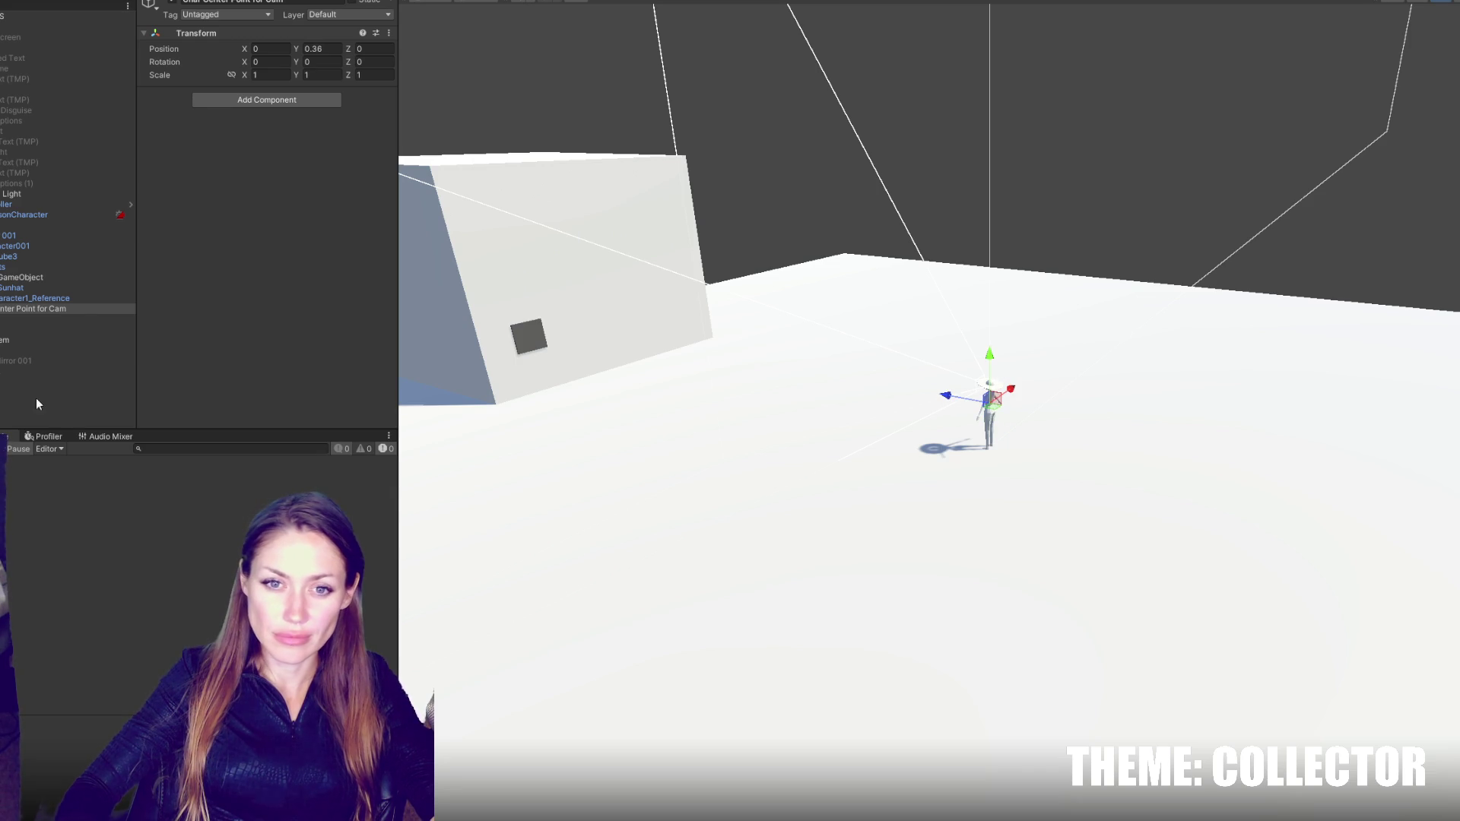
# - Make Char Center Point for Cam the mirror vcam's Look At target
pyautogui.click(21, 361)
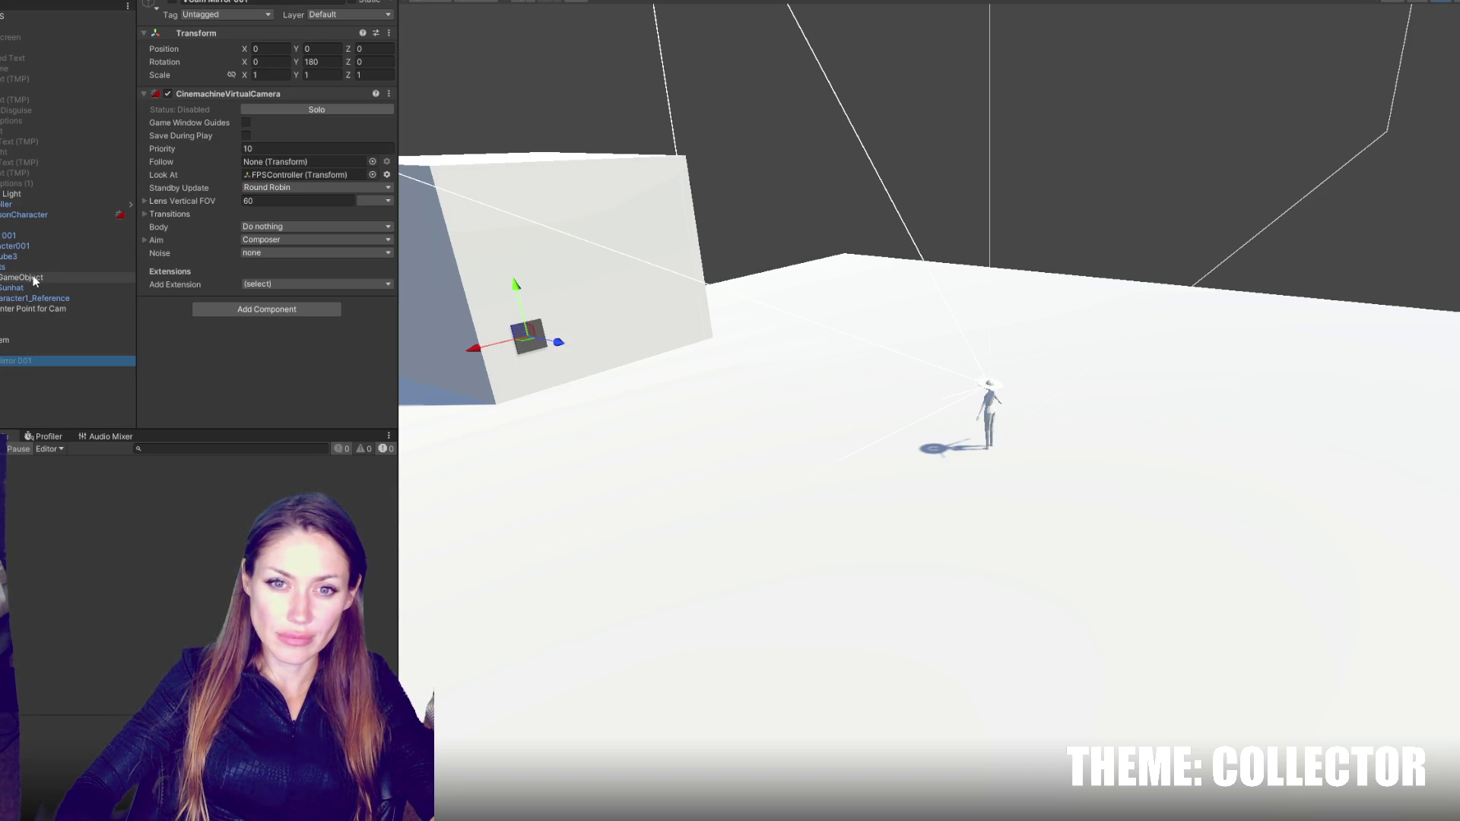
pyautogui.moveTo(33, 280); pyautogui.dragTo(290, 176)
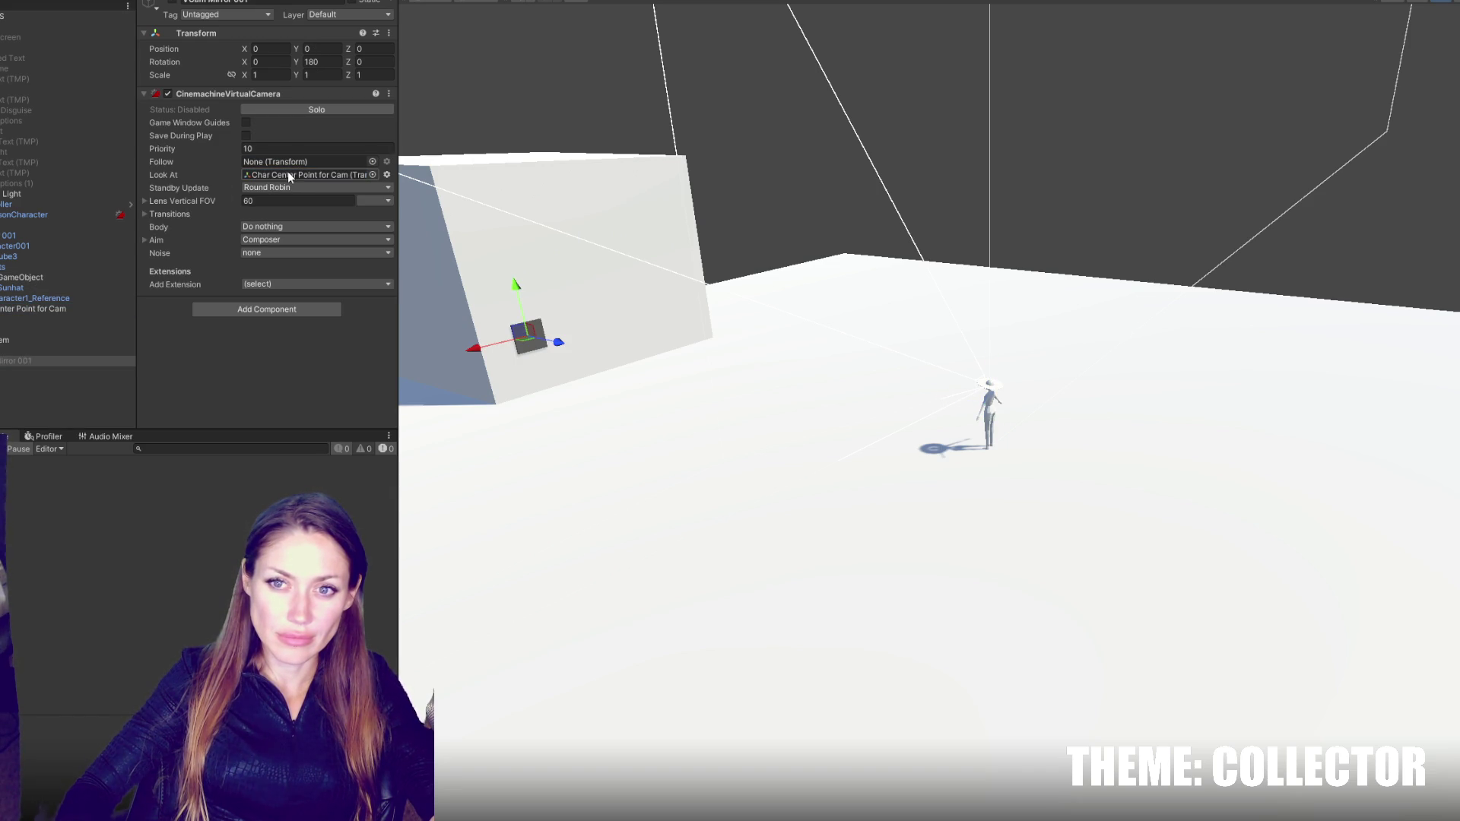
pyautogui.click(218, 94)
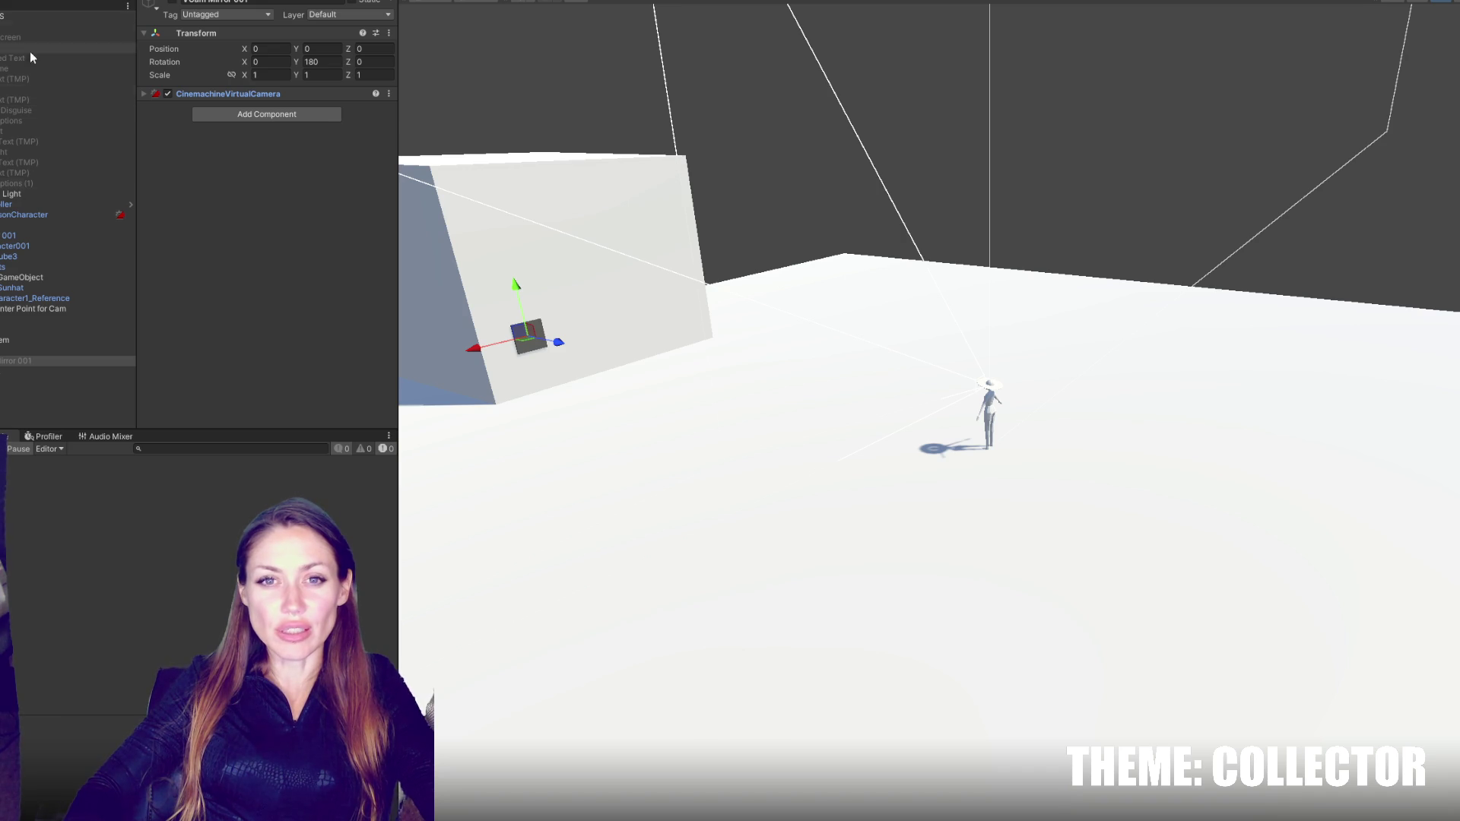
pyautogui.click(44, 205)
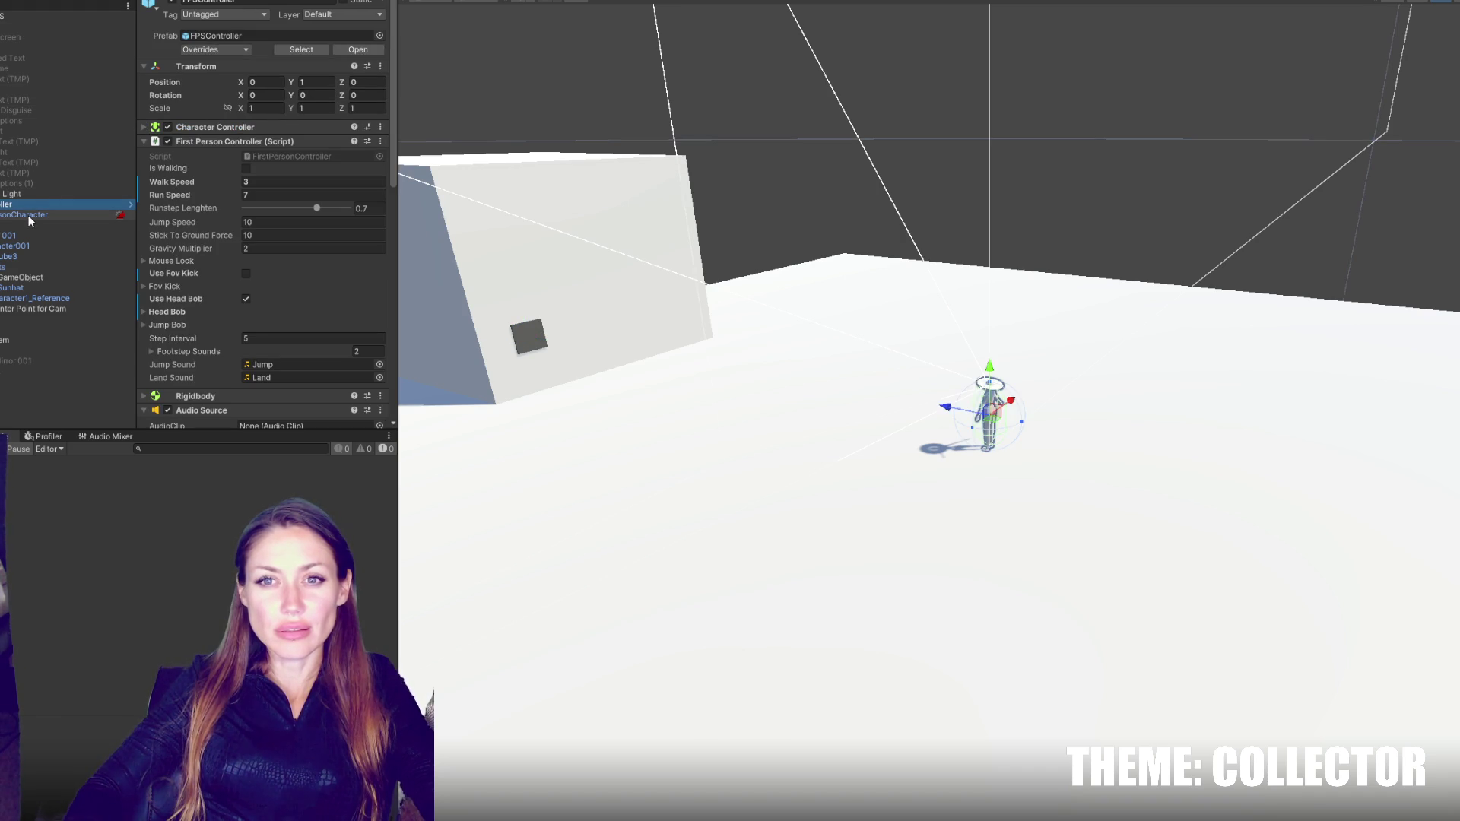
# - Untick PlayerBody in the FirstPersonCharacter camera's Culling Mask
pyautogui.click(30, 216)
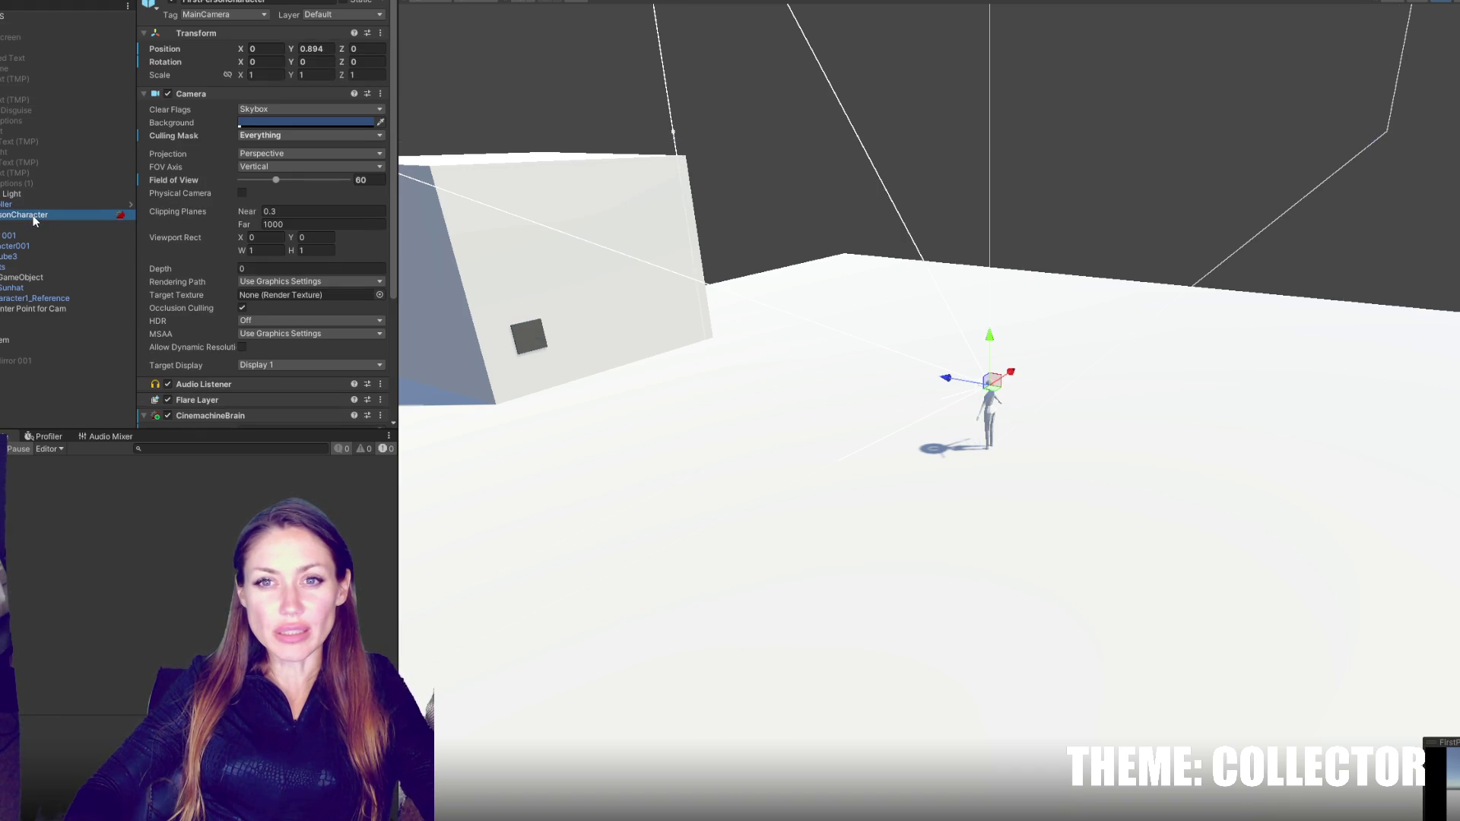
pyautogui.click(304, 135)
pyautogui.click(301, 252)
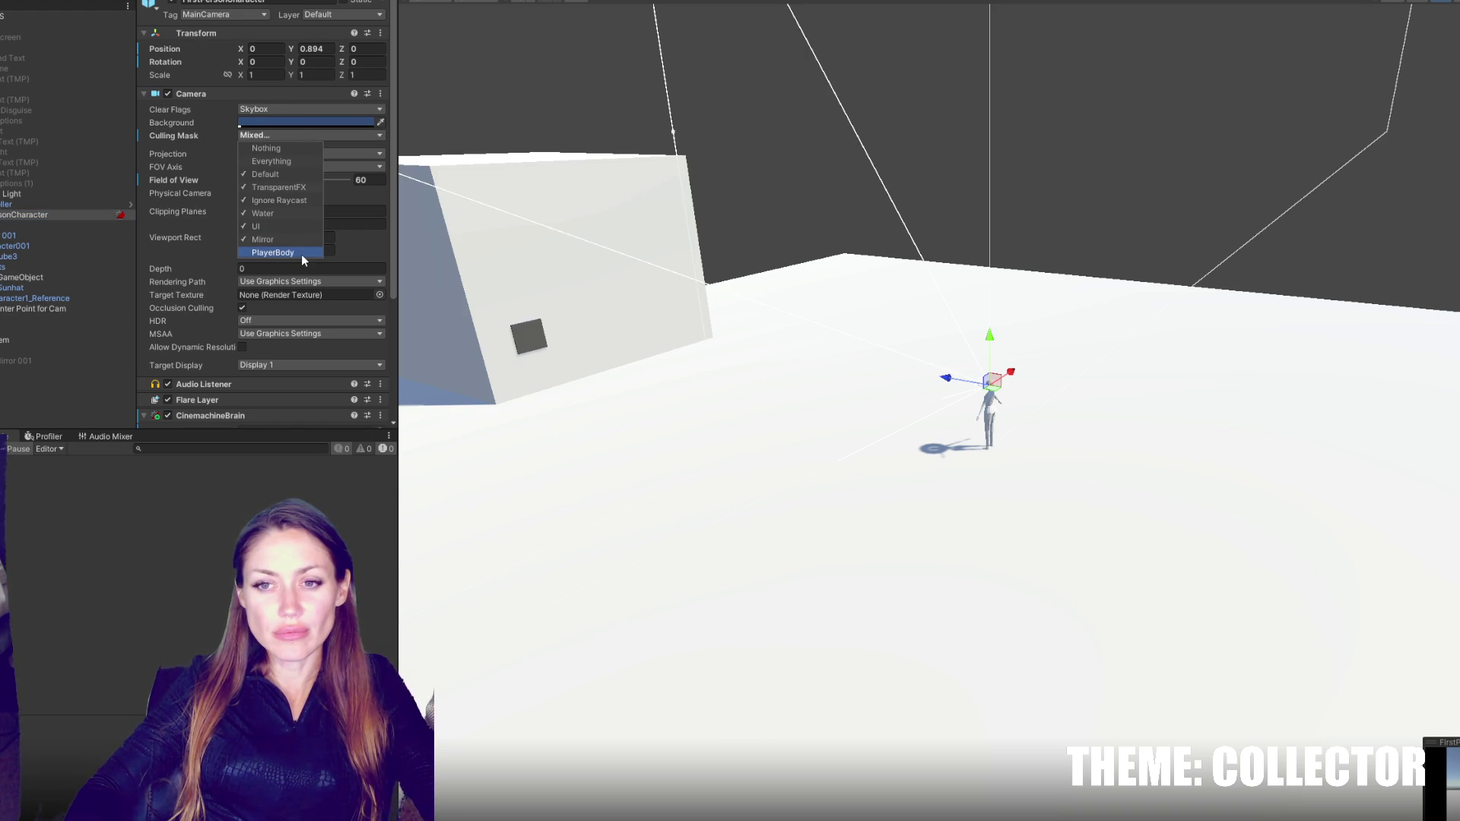
pyautogui.press('Escape')
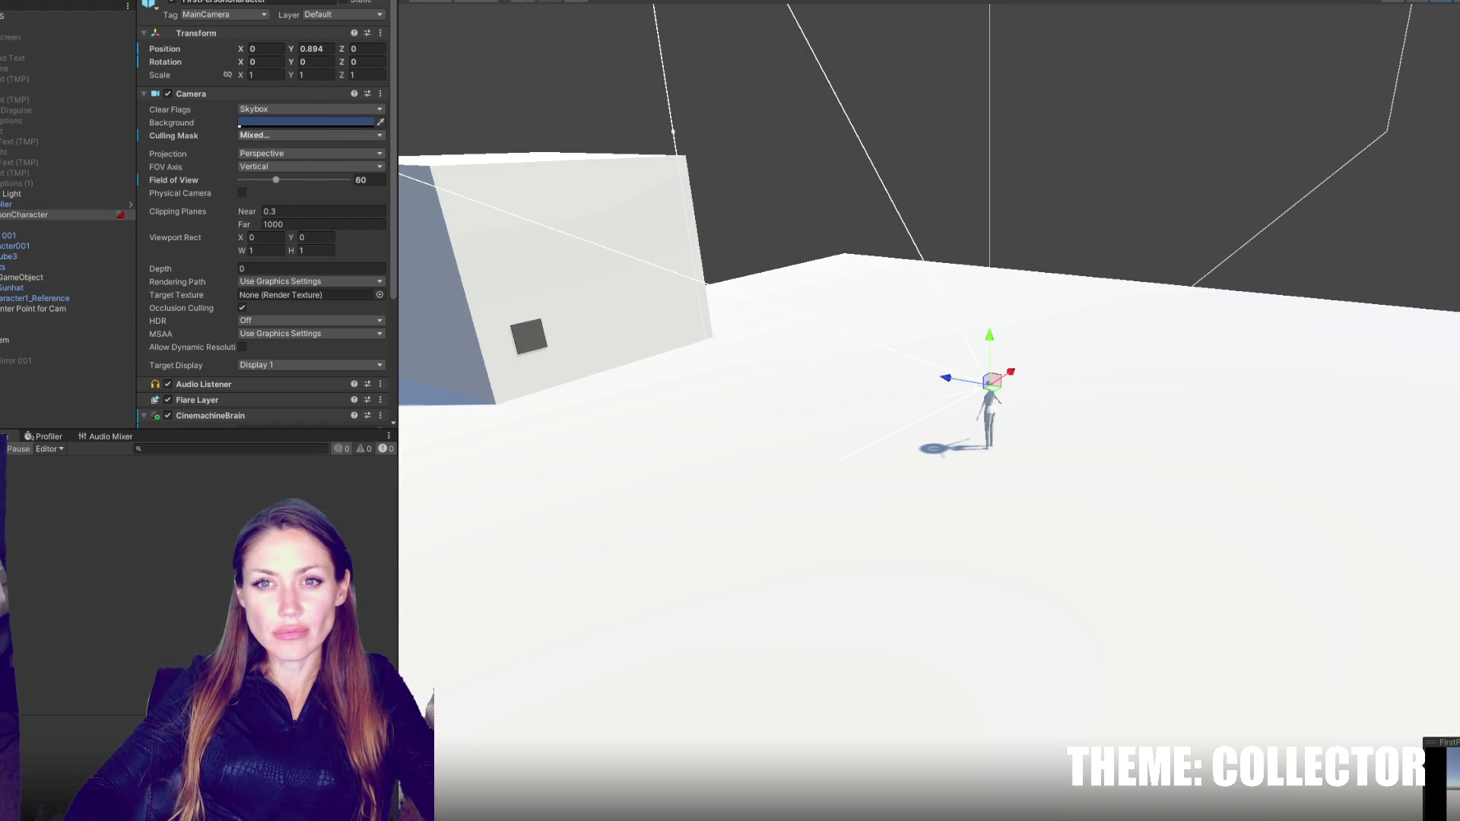
# - In MainControls.cs, add a blank line after line 77
pyautogui.hotkey('alt', 'Tab')
pyautogui.click(735, 512)
pyautogui.press('Return')
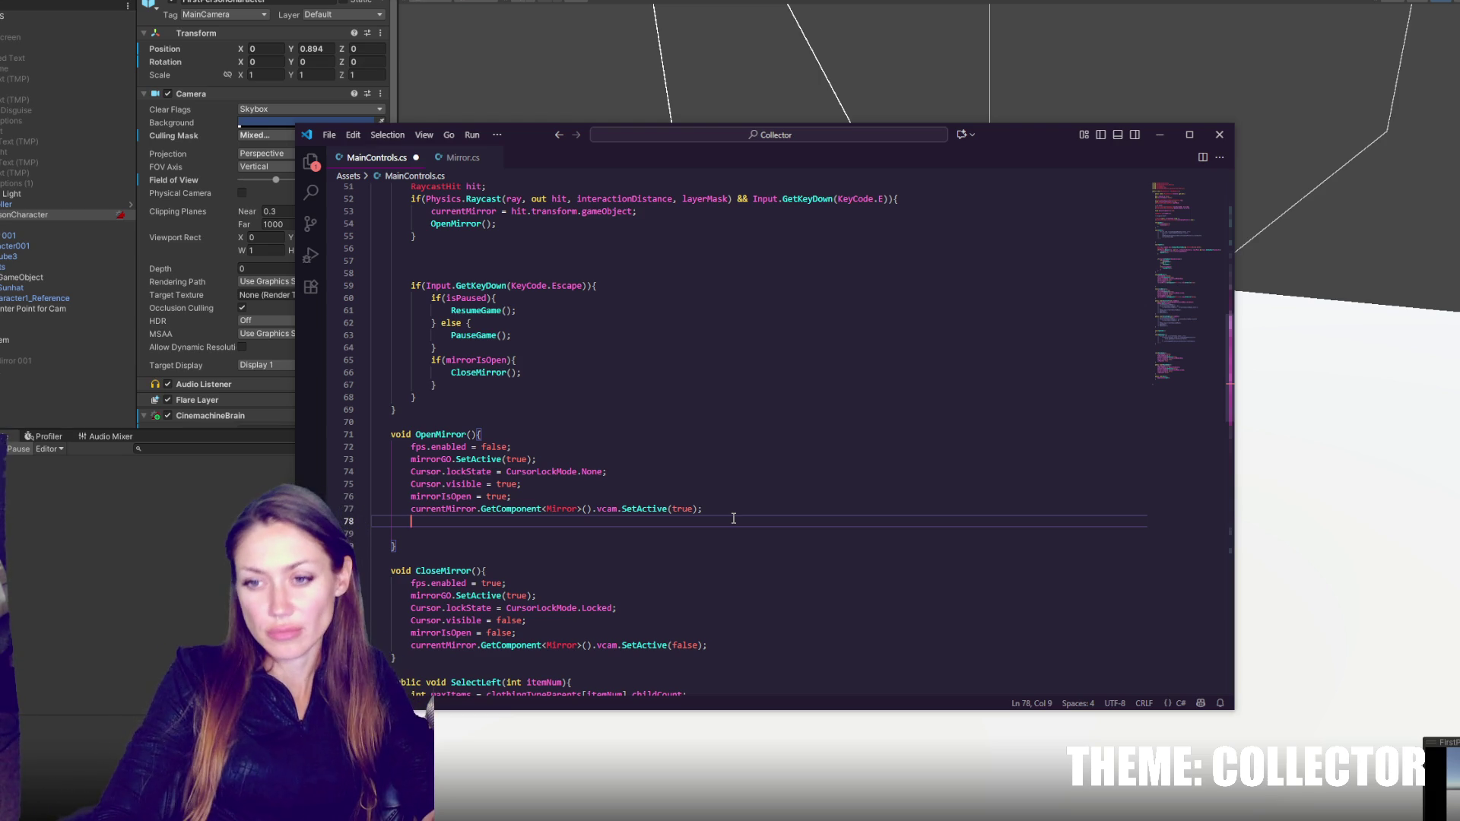
# - Begin a Camera.main.cullingMask line at the top of OpenMirror
pyautogui.click(614, 436)
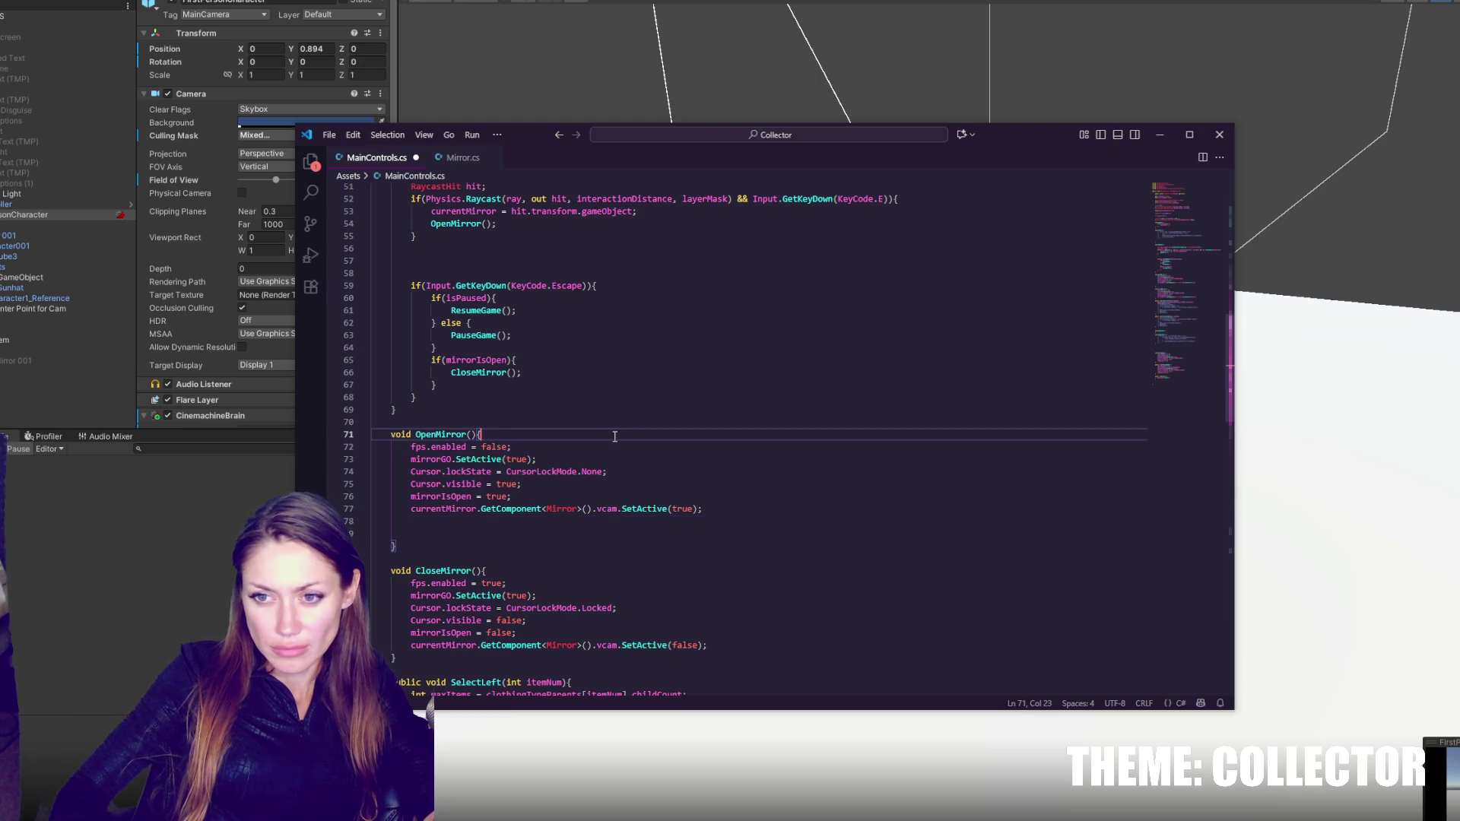
pyautogui.press('Return')
pyautogui.write('Came')
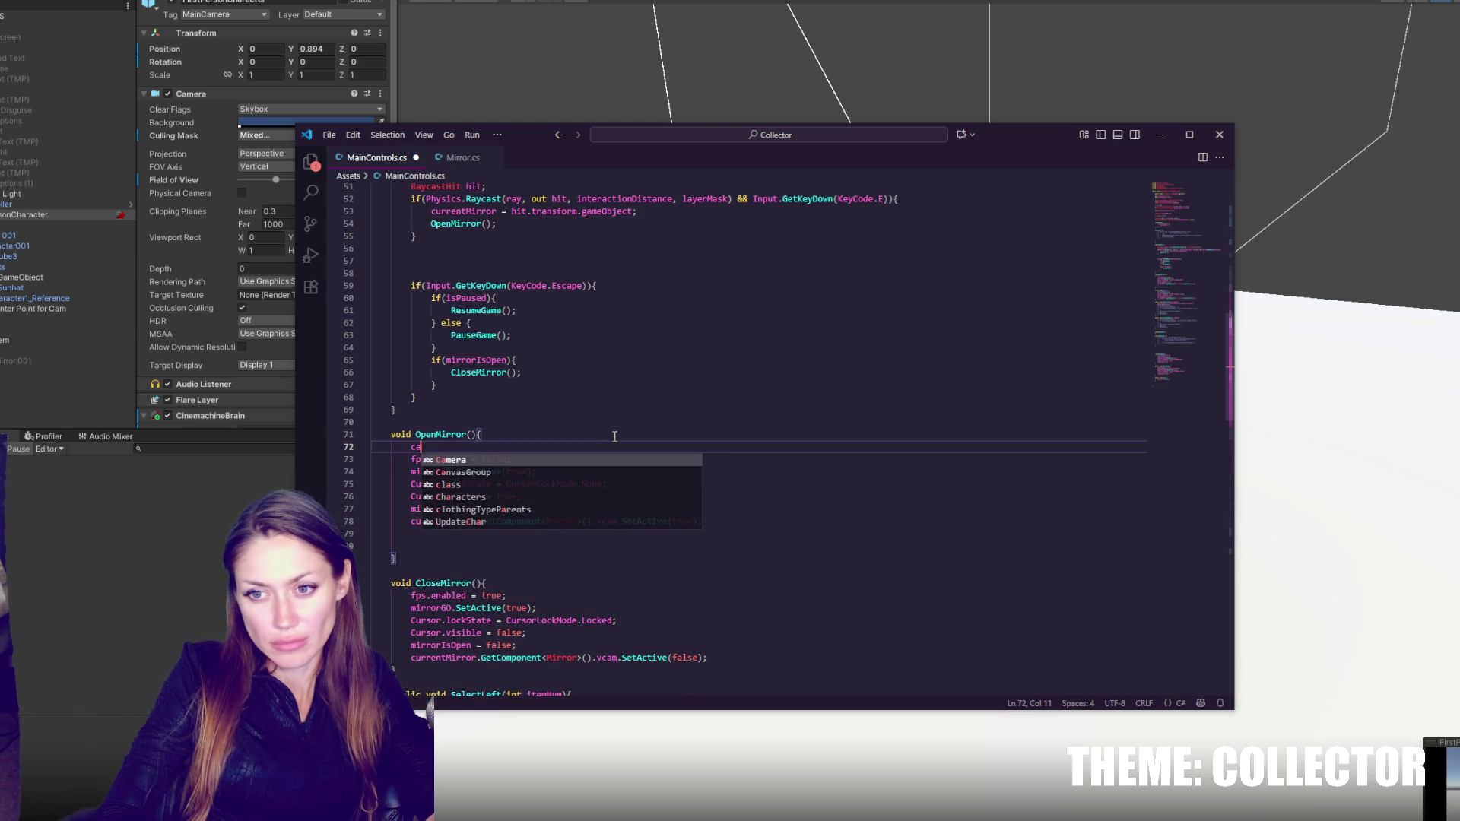
pyautogui.write('ra.main')
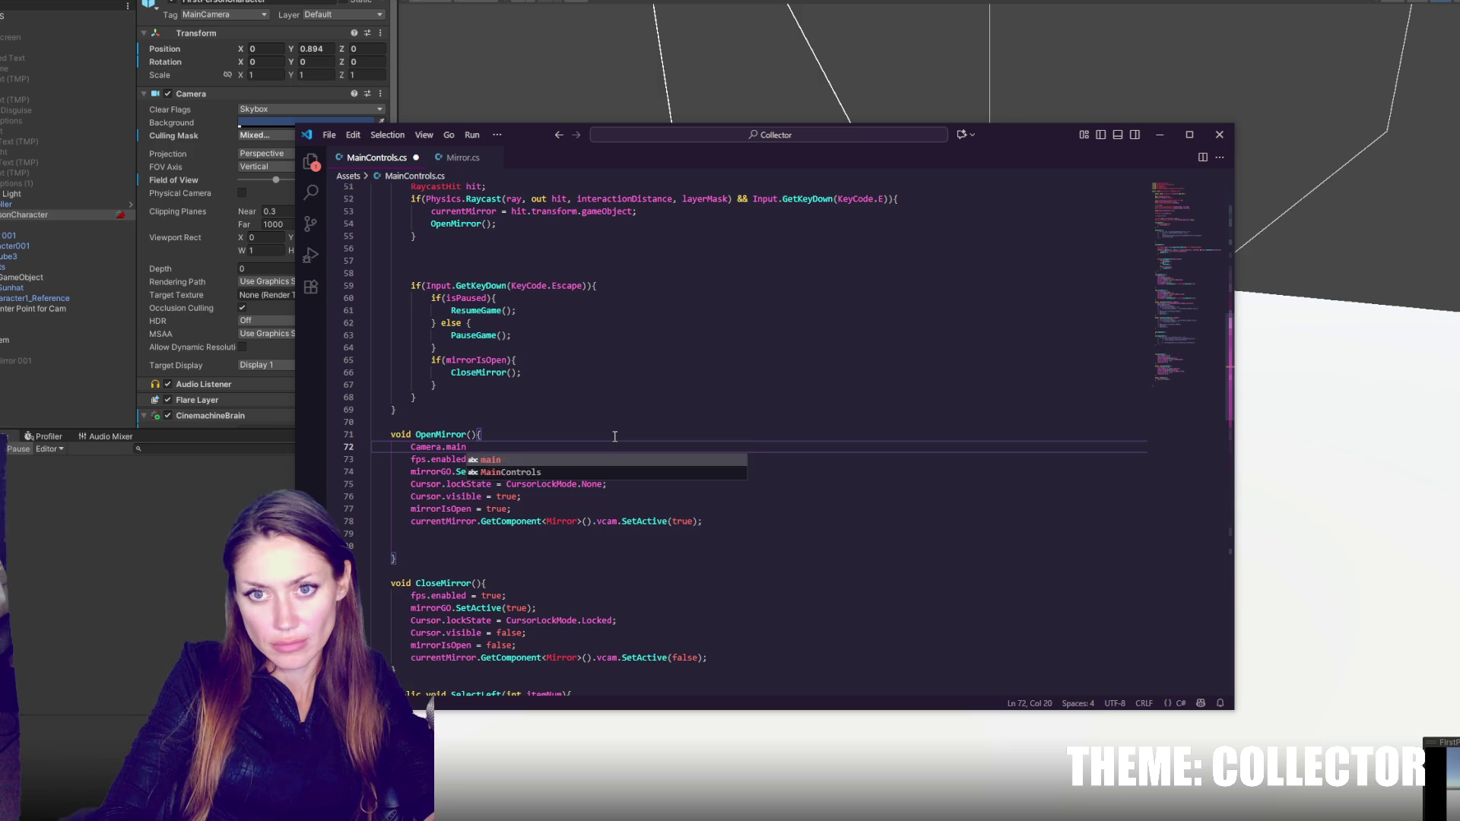
pyautogui.write('.cullingMask =')
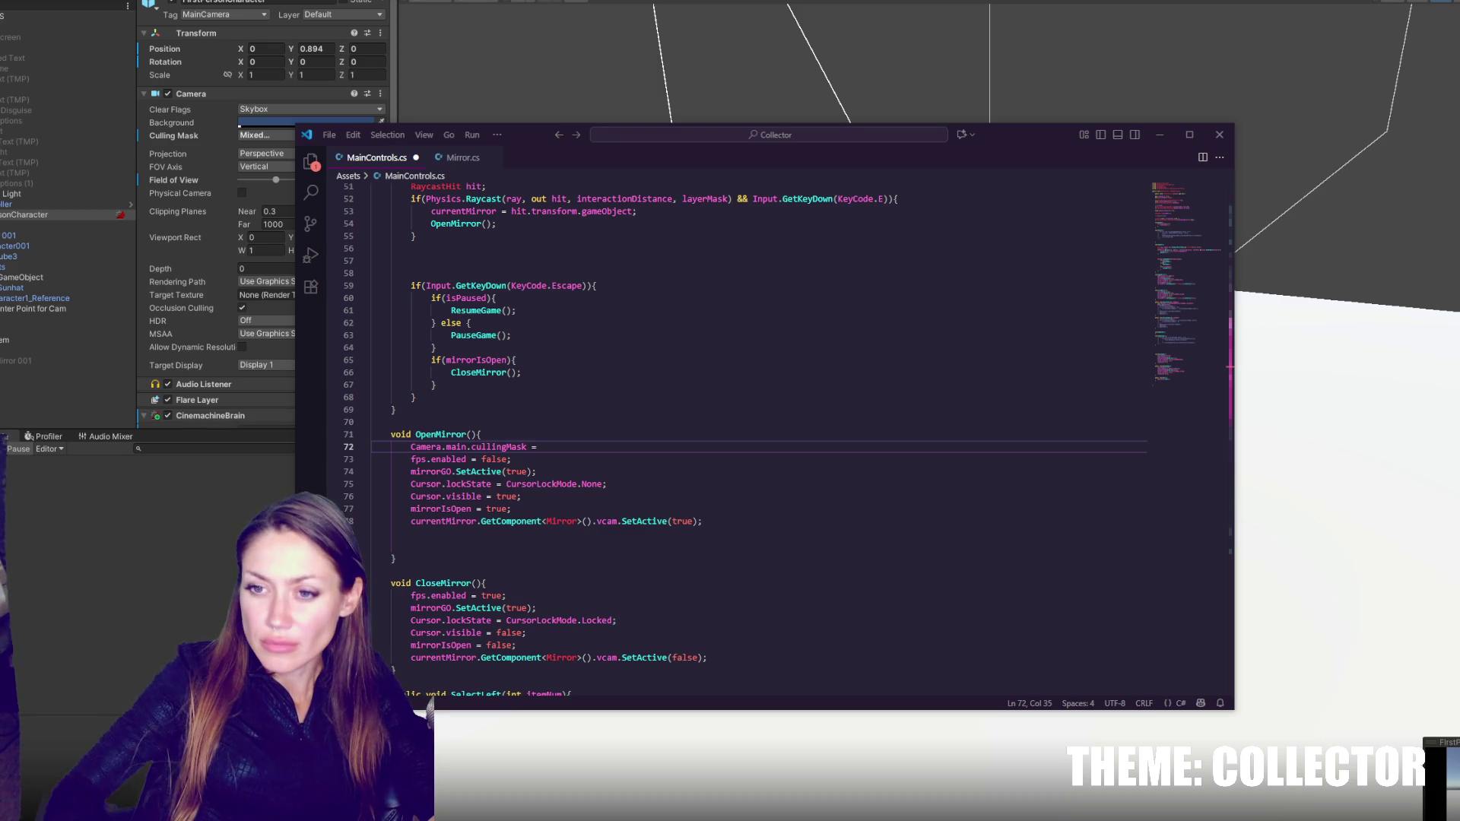
pyautogui.click(783, 455)
# - Duplicate the layerMask field declaration near the currentMirror declaration
pyautogui.scroll(15, 806, 448)
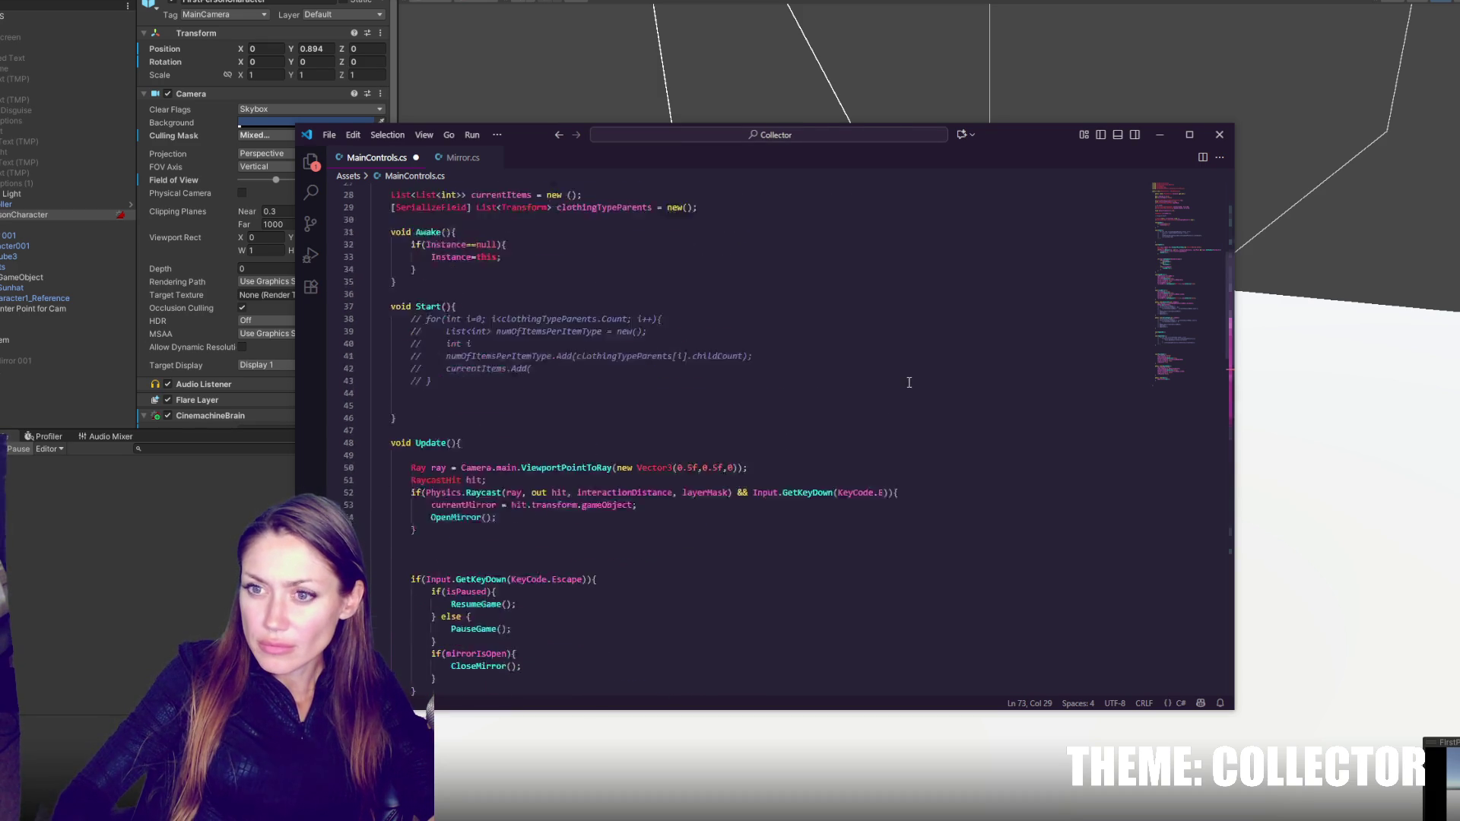
pyautogui.click(880, 408)
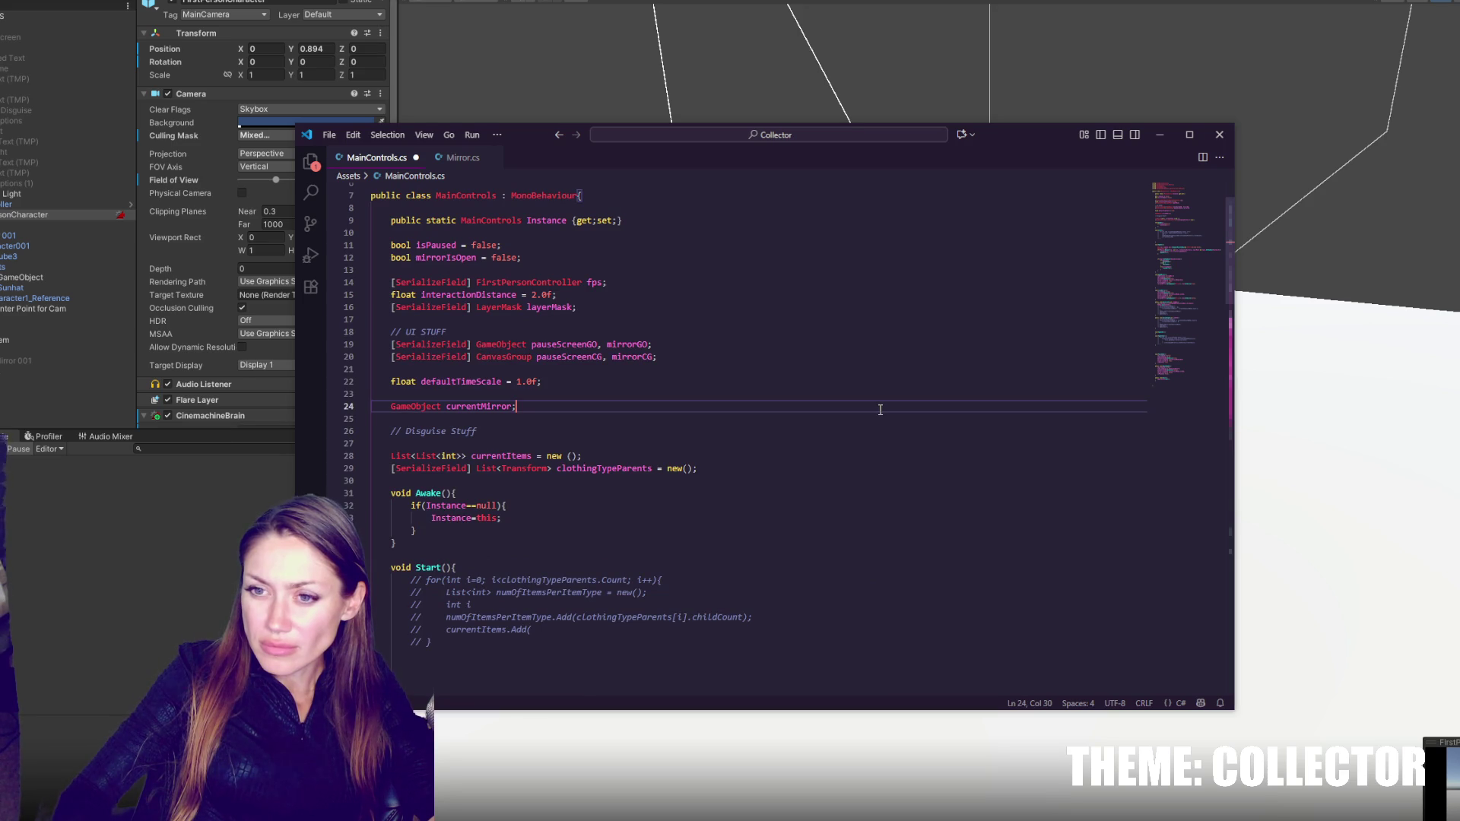
pyautogui.press('Return')
pyautogui.press('Return')
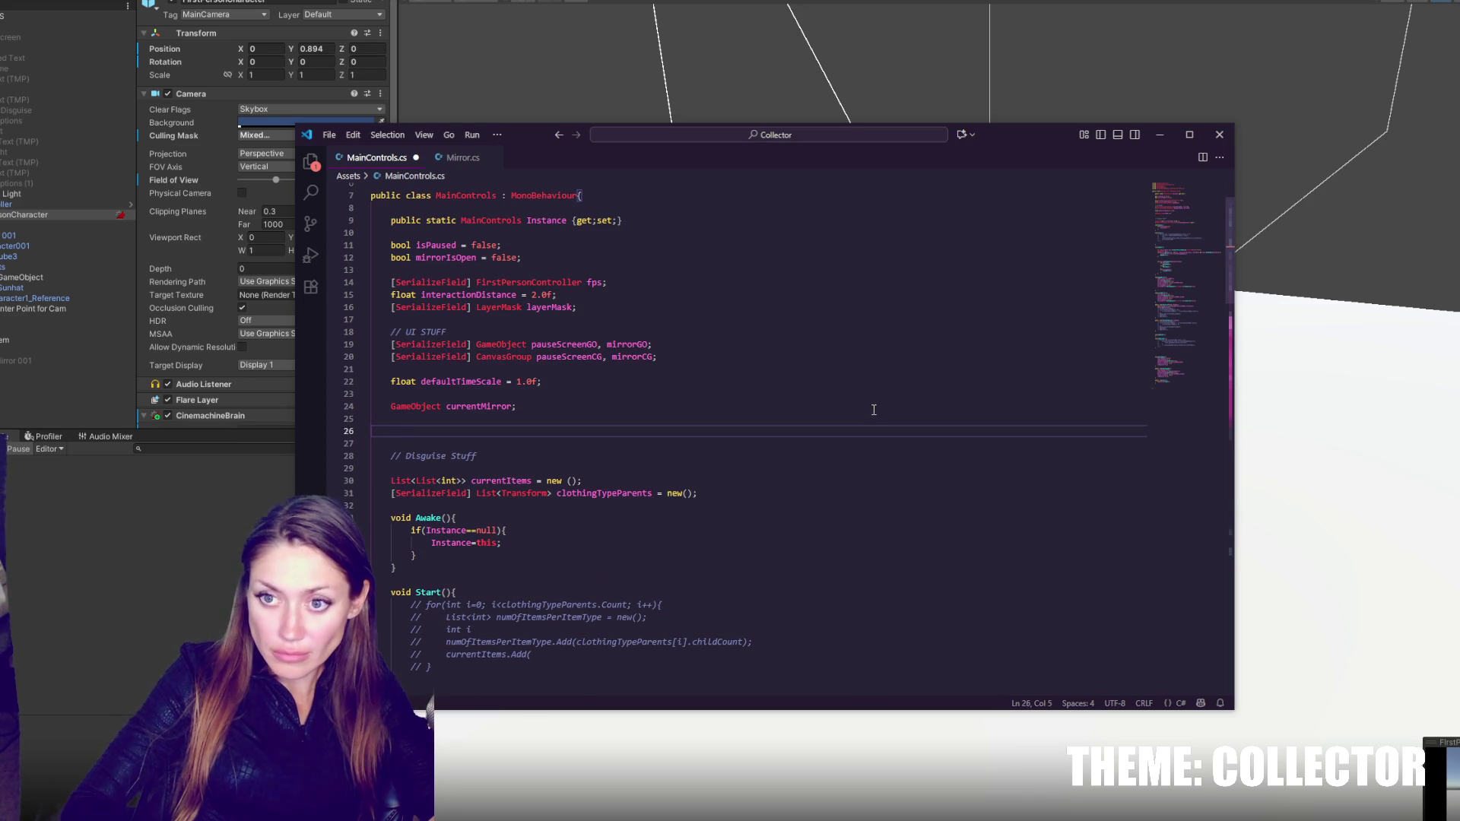
pyautogui.click(701, 305)
pyautogui.hotkey('shift', 'Up')
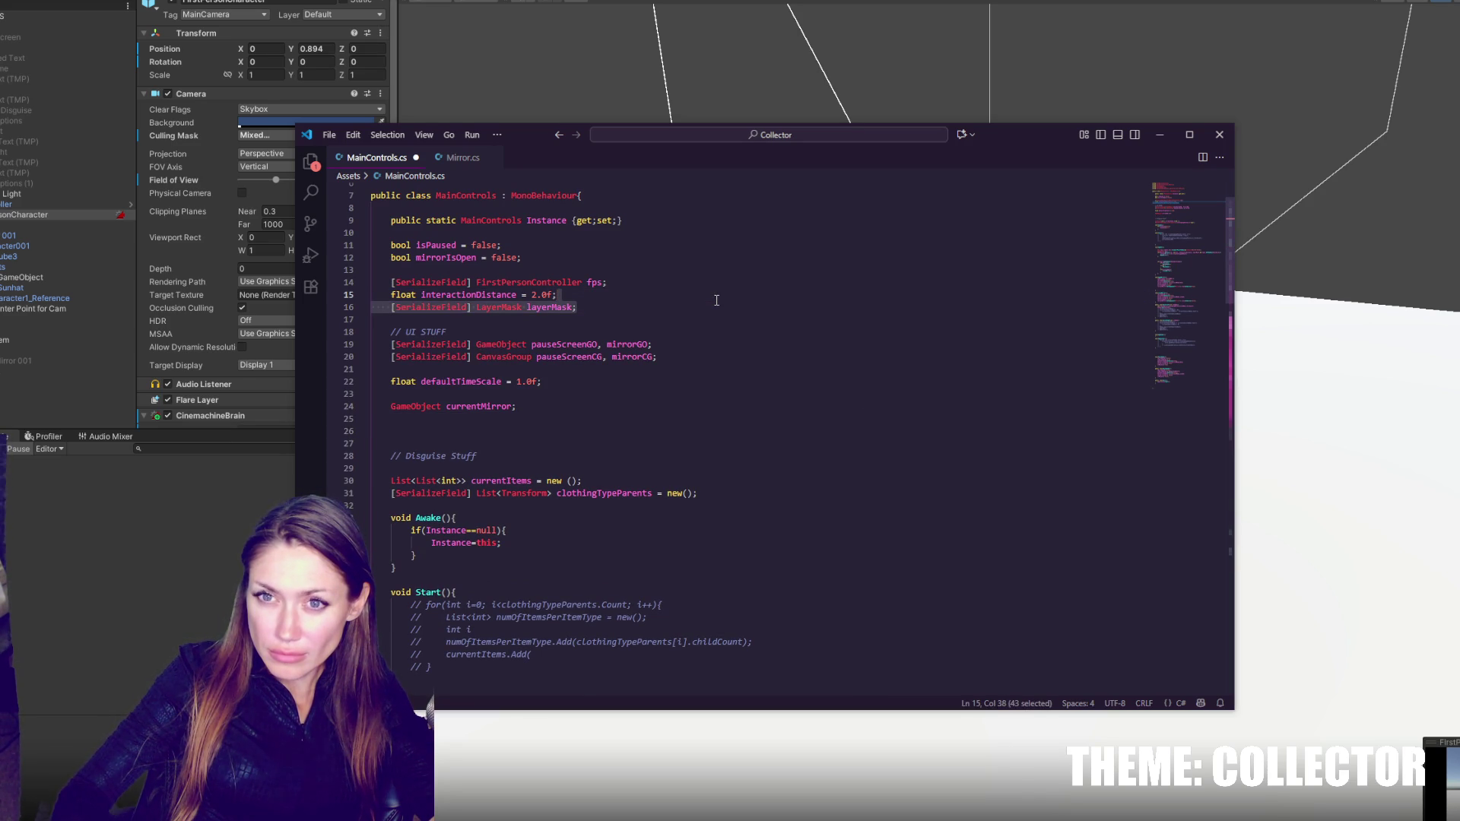
pyautogui.hotkey('ctrl', 'c')
pyautogui.press('Right')
pyautogui.hotkey('ctrl', 'v')
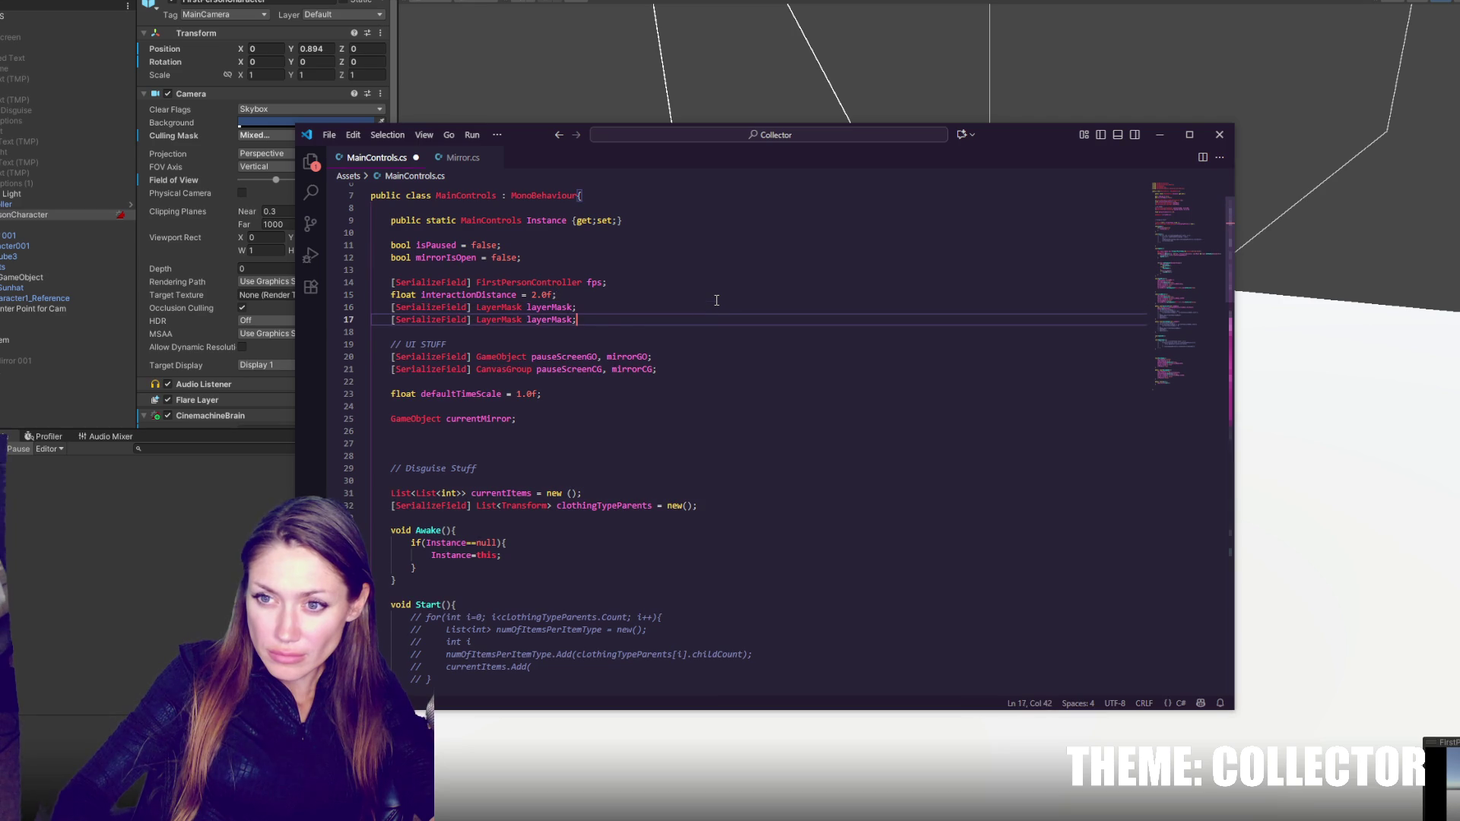
# - Rename the duplicated field to charBody and save
pyautogui.doubleClick(555, 320)
pyautogui.write('ch')
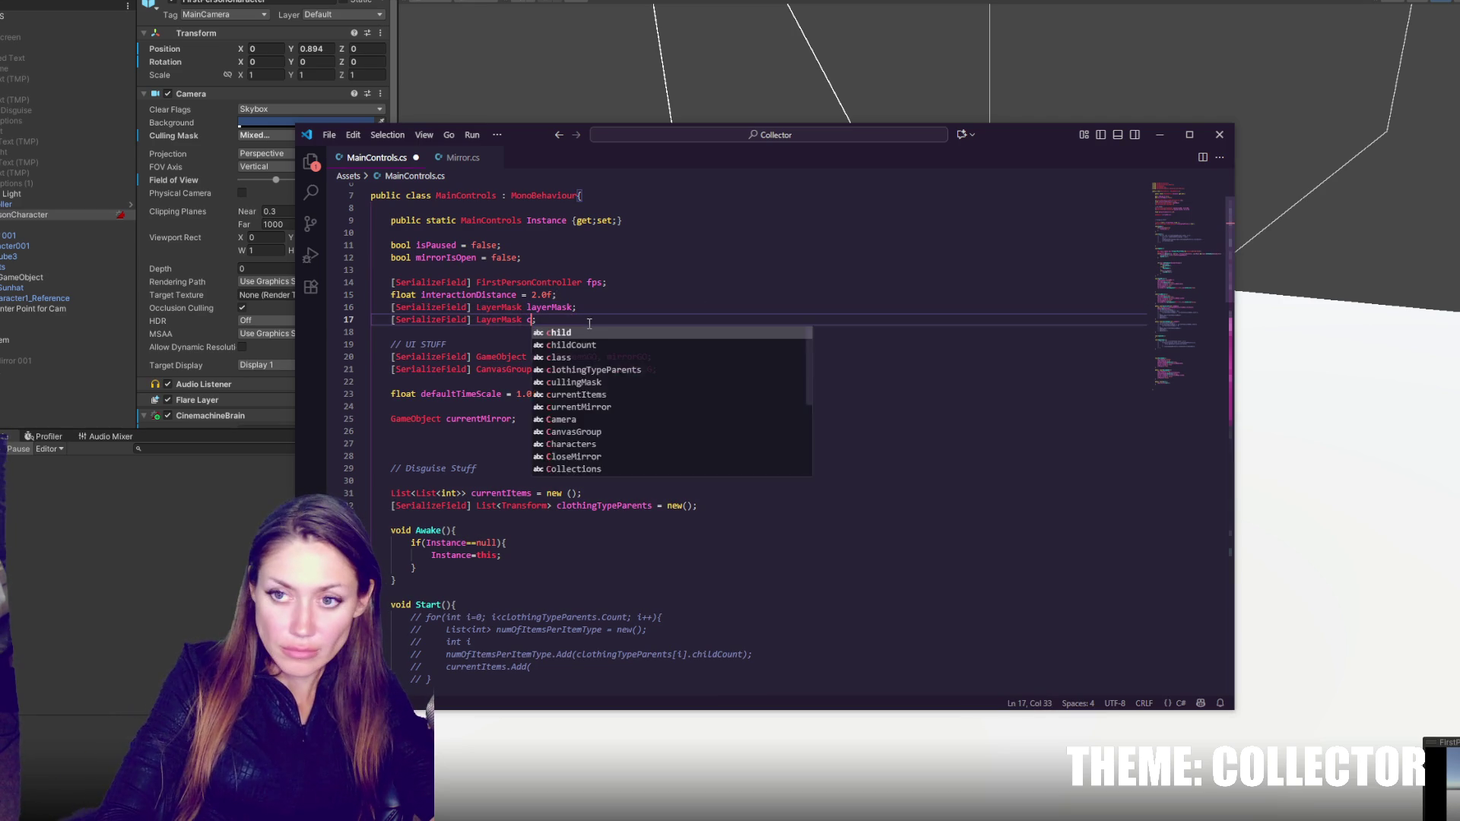
pyautogui.write('arBody')
pyautogui.hotkey('ctrl', 's')
pyautogui.click(543, 320)
pyautogui.doubleClick(542, 319)
pyautogui.scroll(-15, 623, 357)
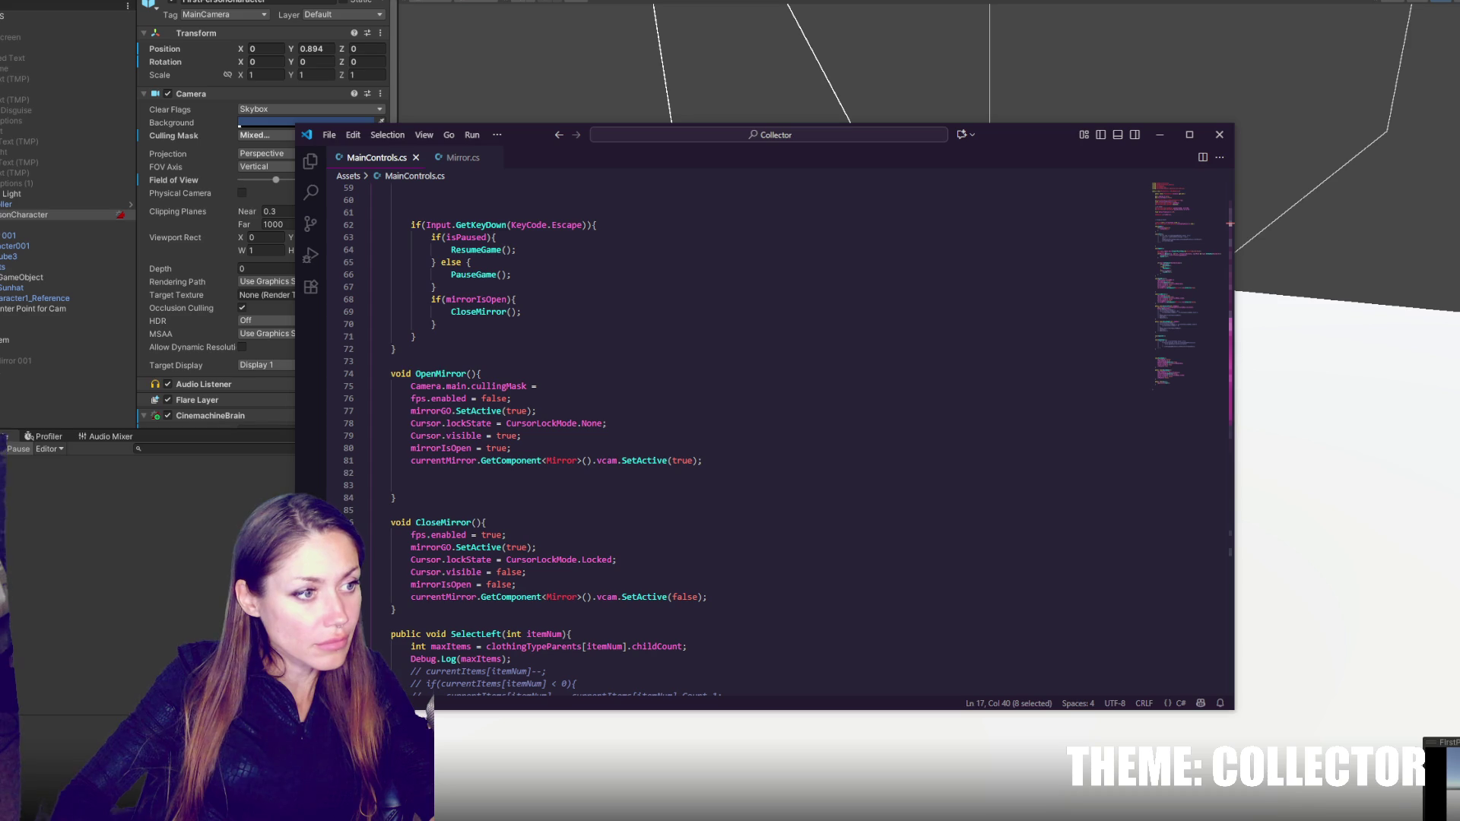
pyautogui.click(575, 488)
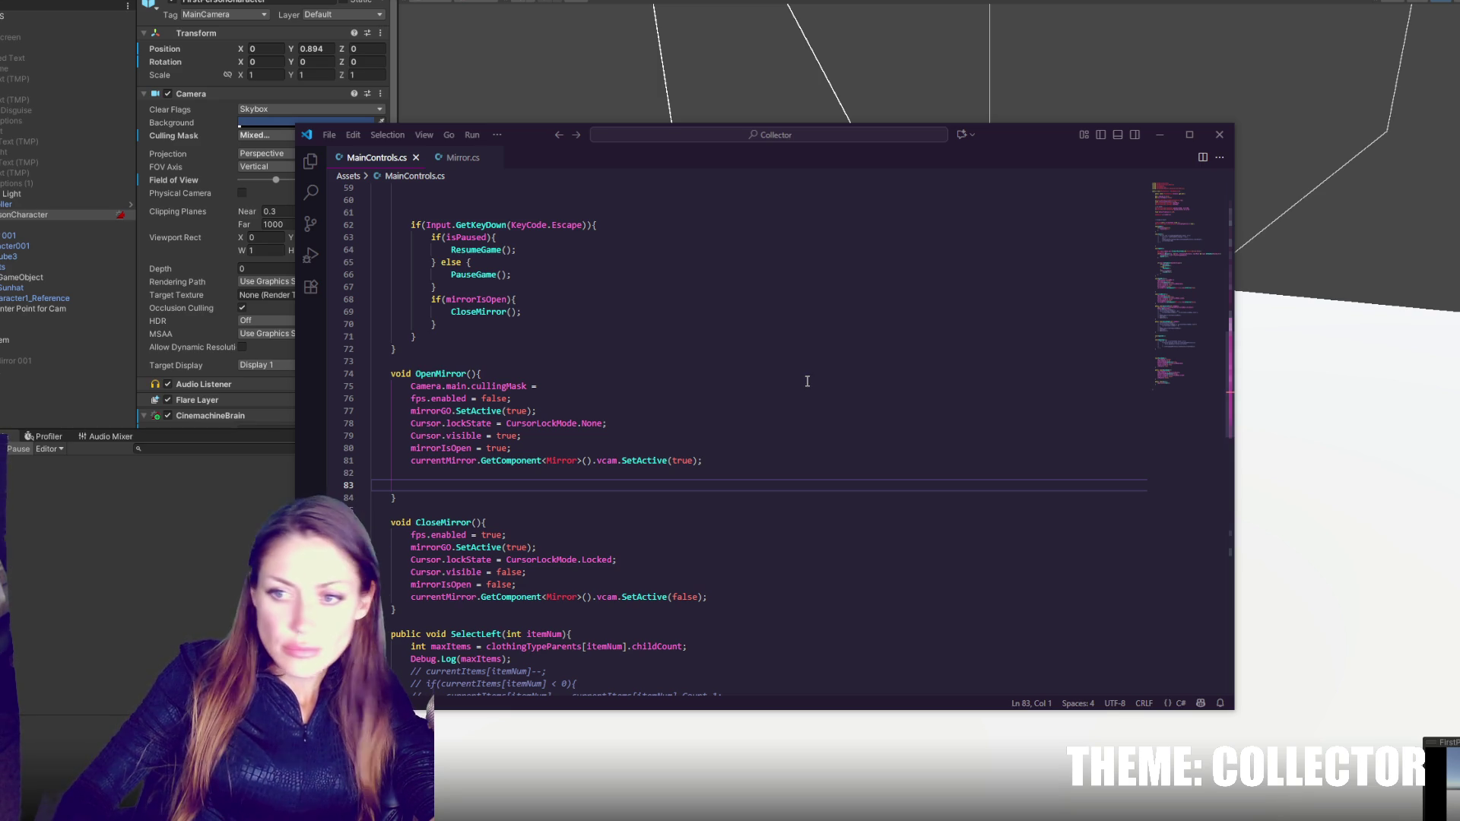
# - Delete the charBody field declaration again
pyautogui.scroll(15, 779, 380)
pyautogui.moveTo(673, 305); pyautogui.dragTo(702, 297)
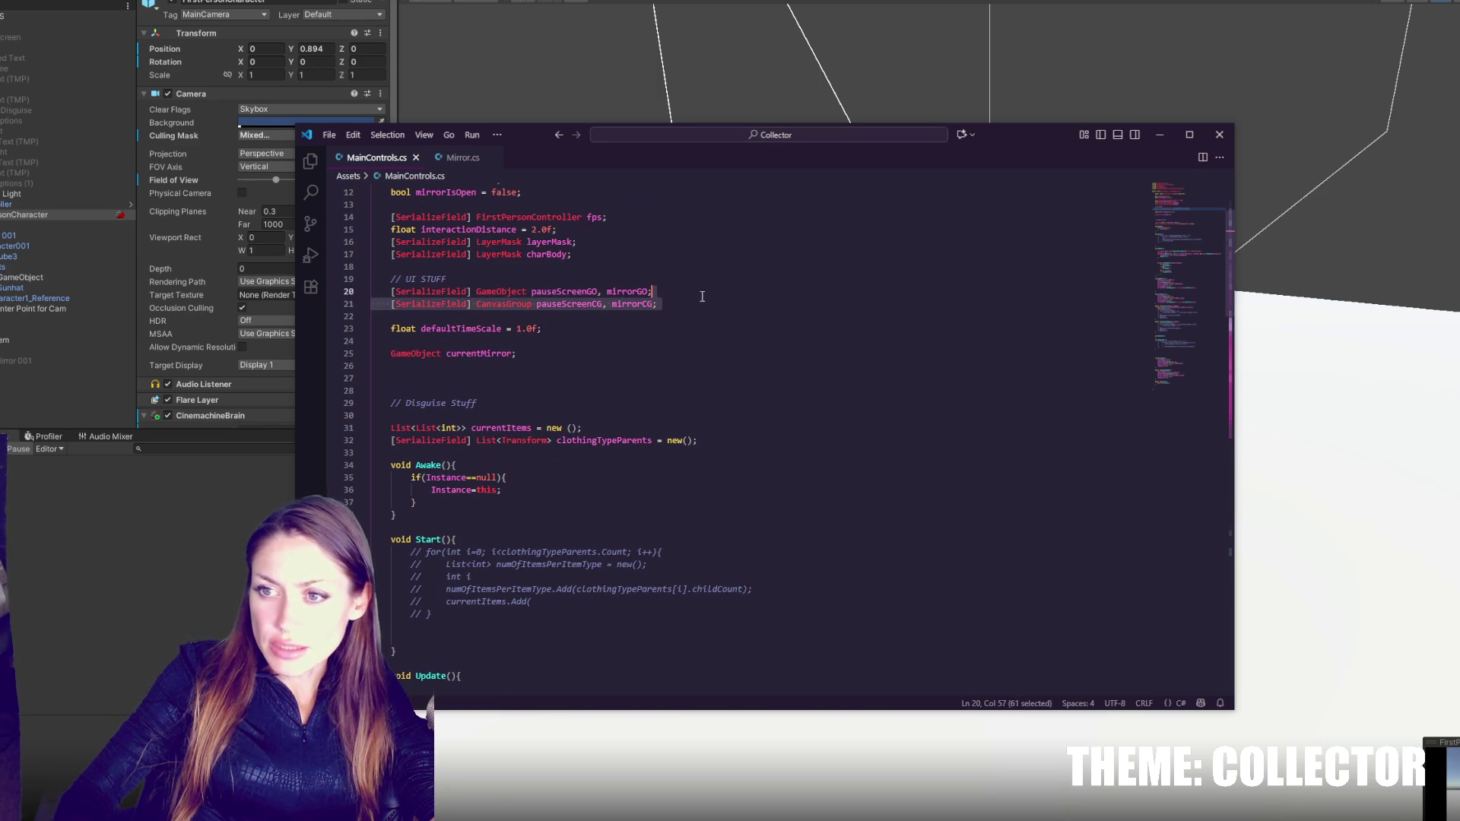
pyautogui.scroll(4, 701, 344)
pyautogui.moveTo(694, 387); pyautogui.dragTo(695, 375)
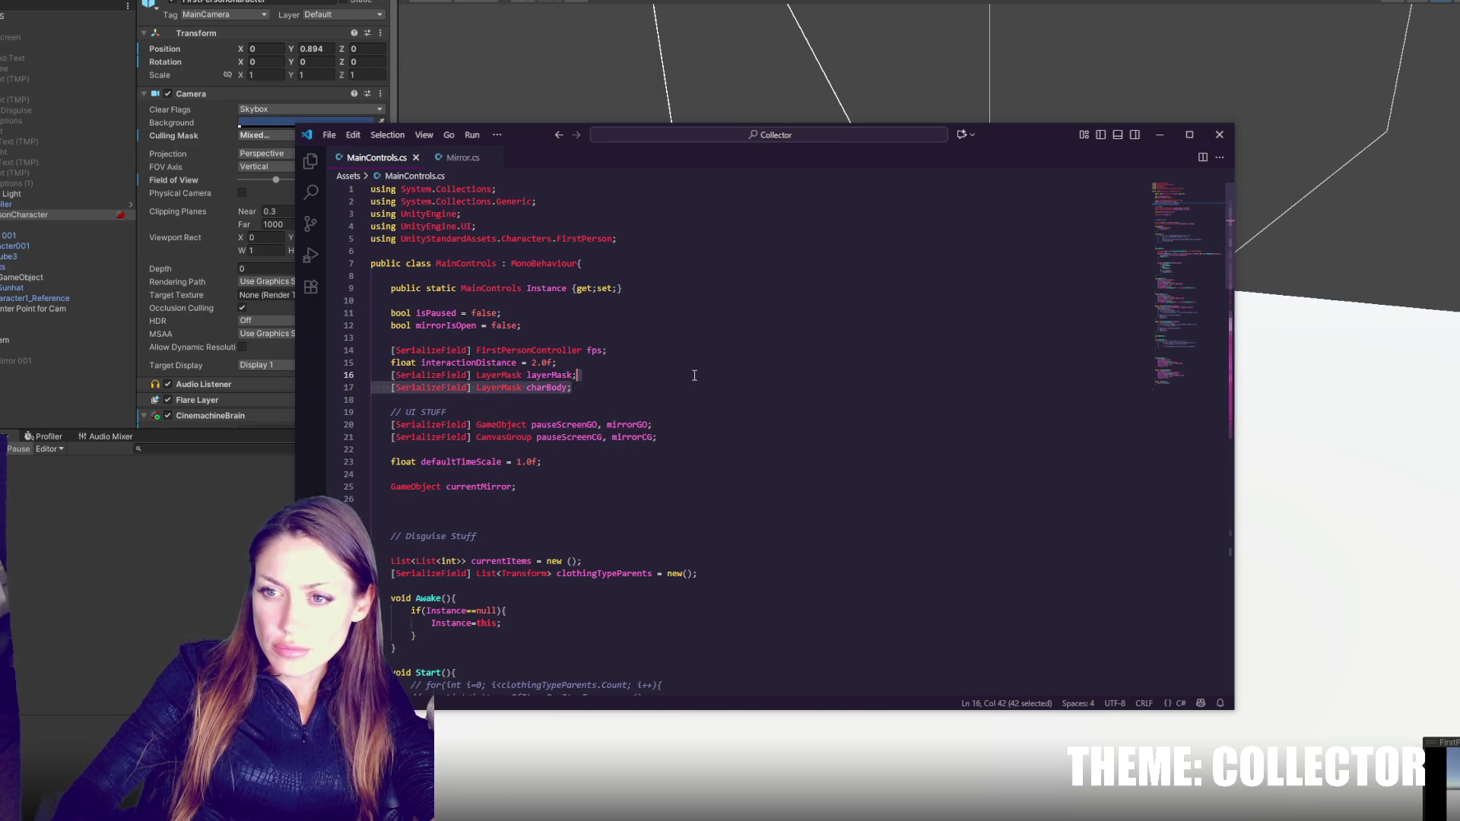
pyautogui.press('BackSpace')
# - Add int layerIndex = LayerMask.NameToLayer("CharBody"); above the cullingMask line
pyautogui.scroll(-20, 695, 375)
pyautogui.click(684, 380)
pyautogui.click(654, 344)
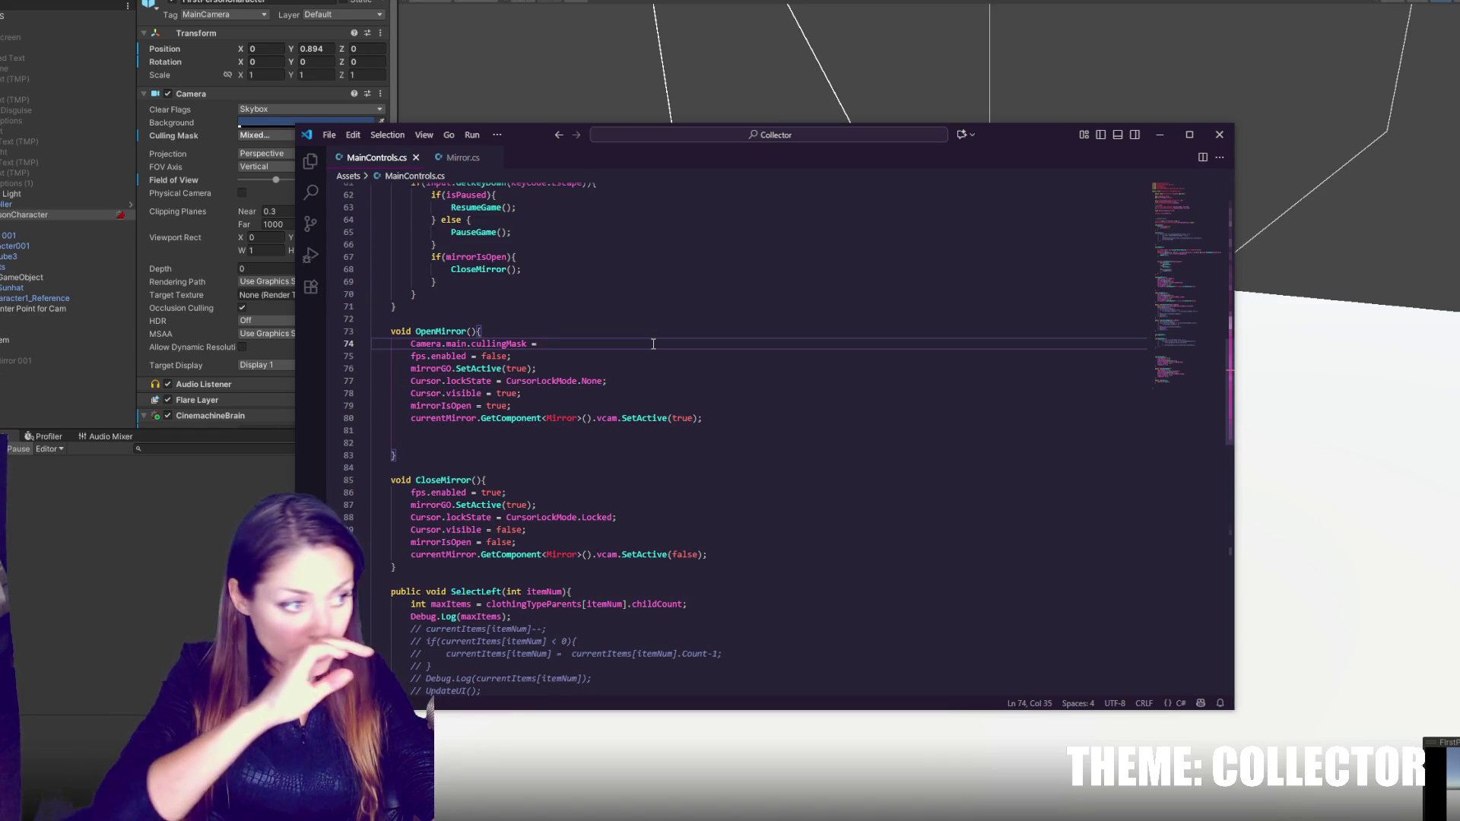
pyautogui.press('Home')
pyautogui.press('Return')
pyautogui.press('Up')
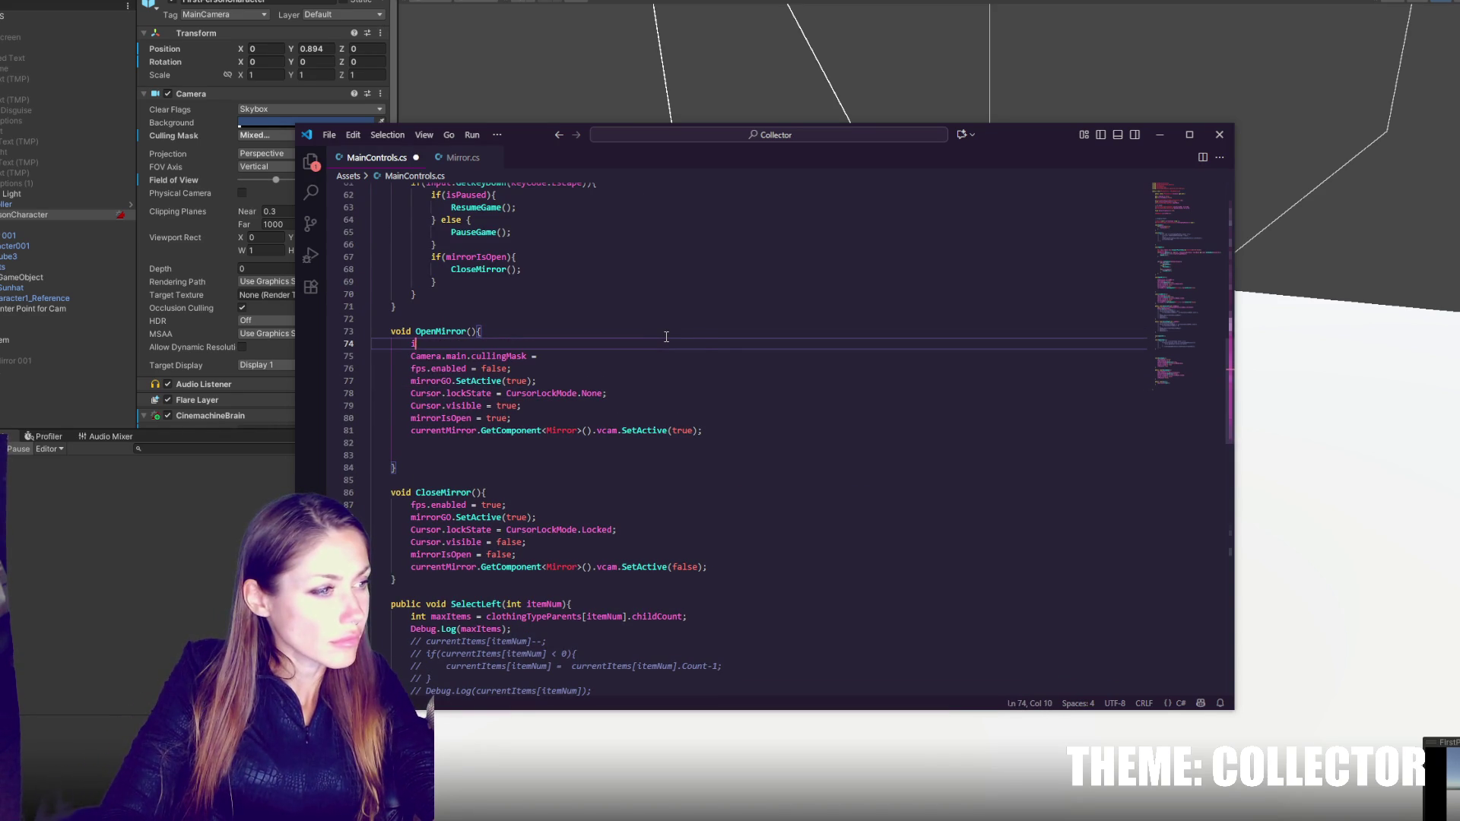
pyautogui.write('int layerIndex ')
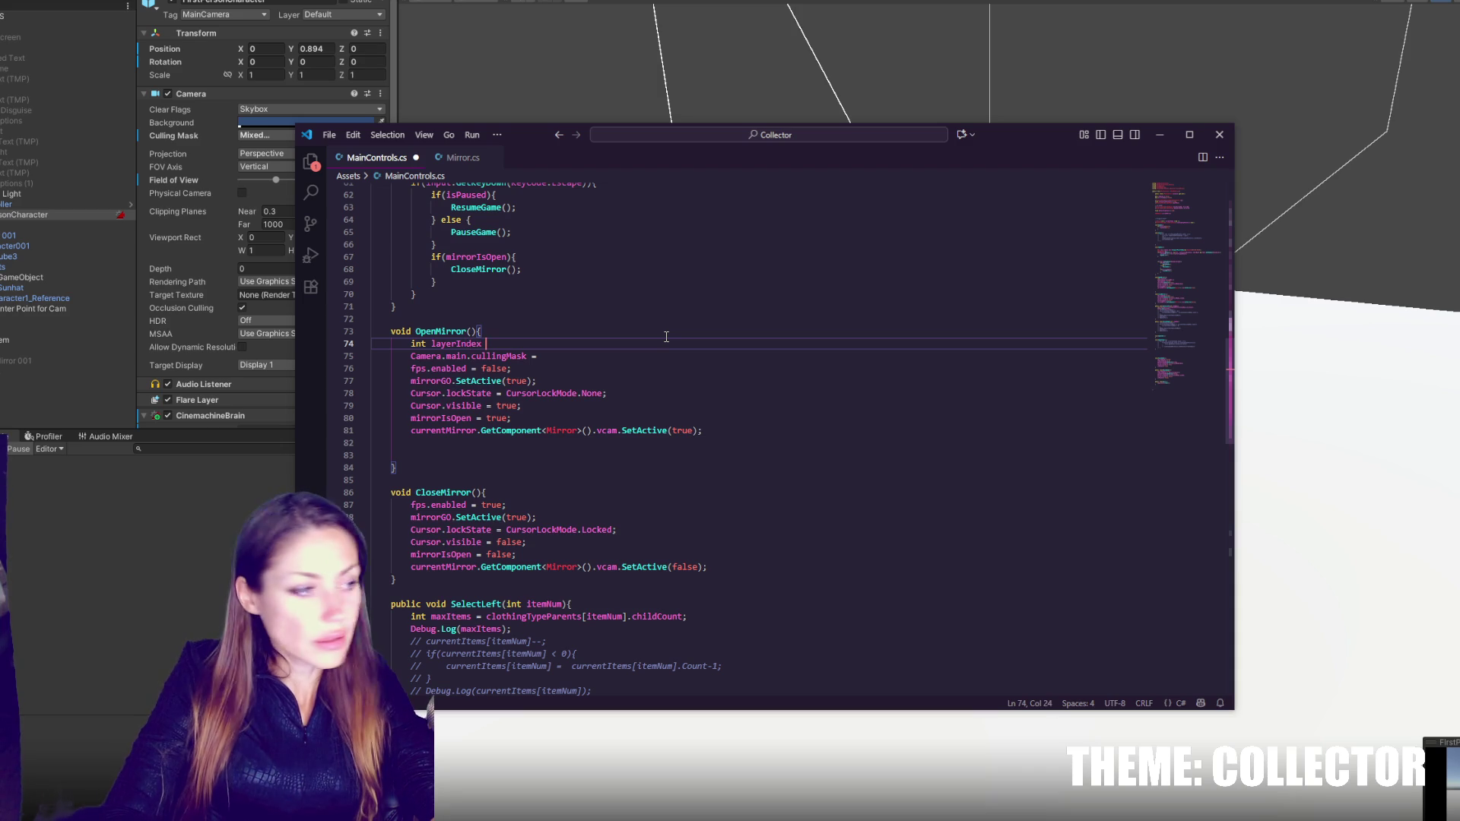
pyautogui.write('= LayerM')
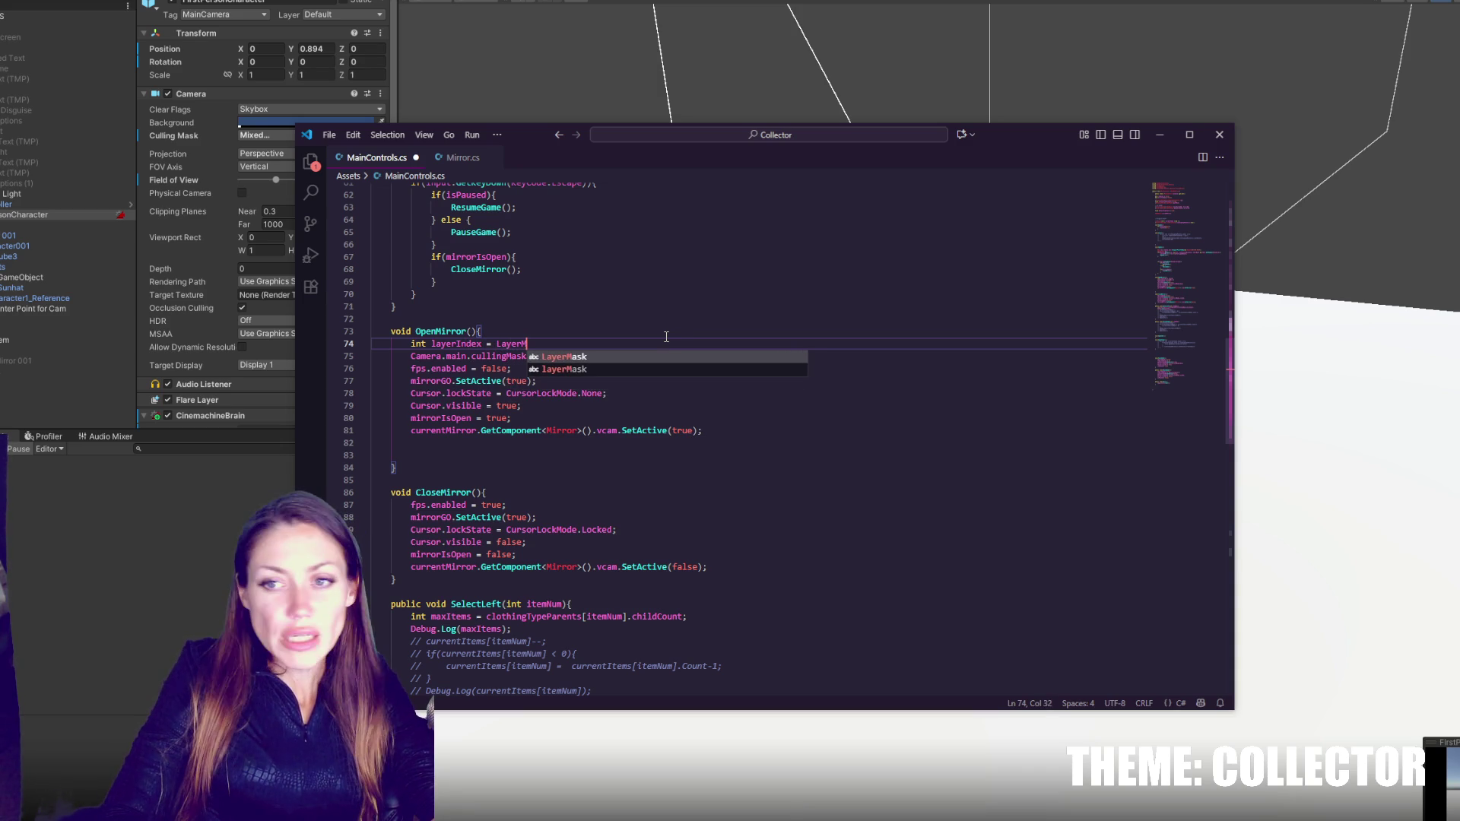
pyautogui.write('ask.LayerToNa')
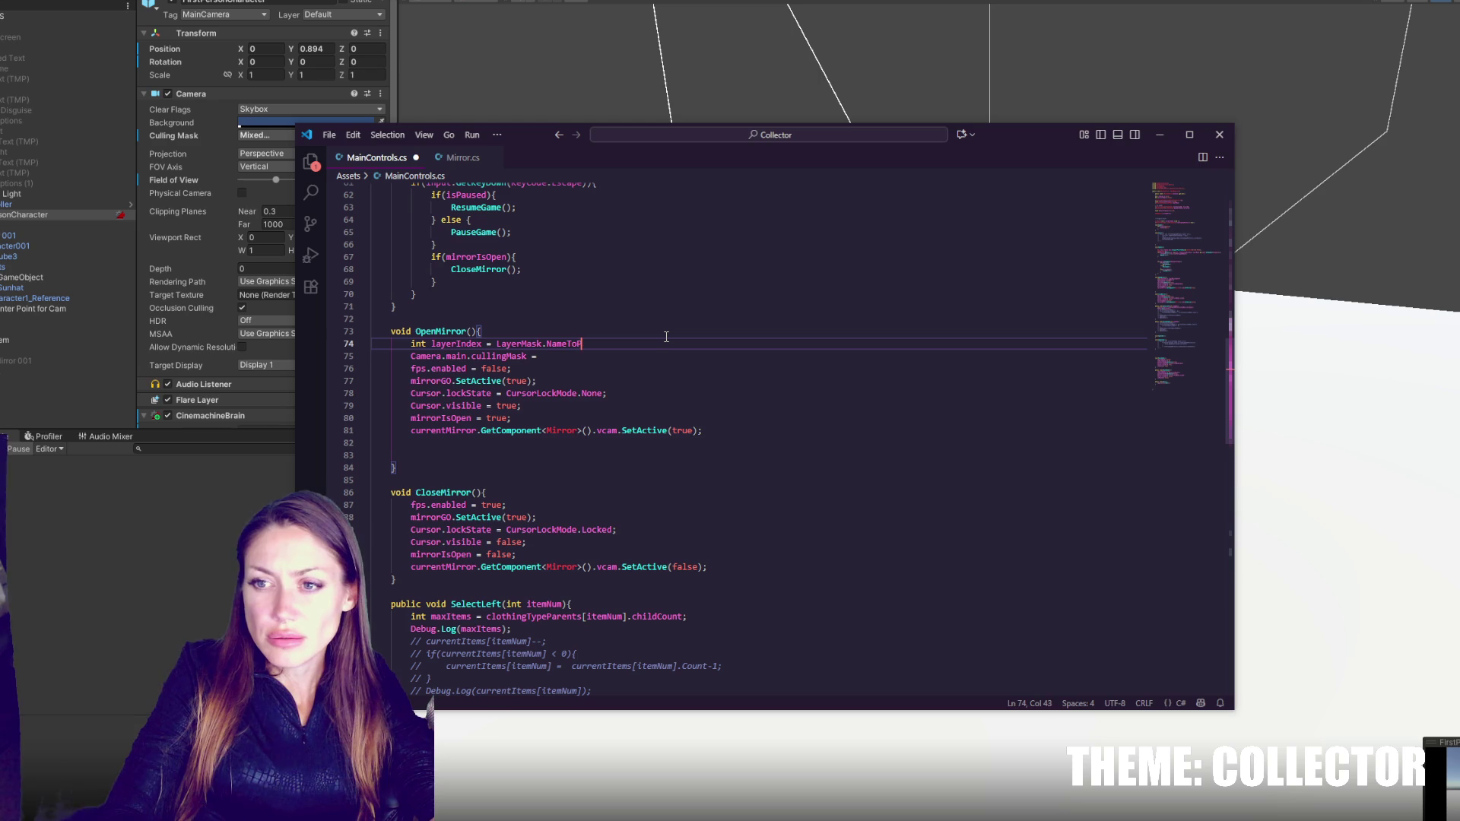
pyautogui.write('ayer("CharBody");')
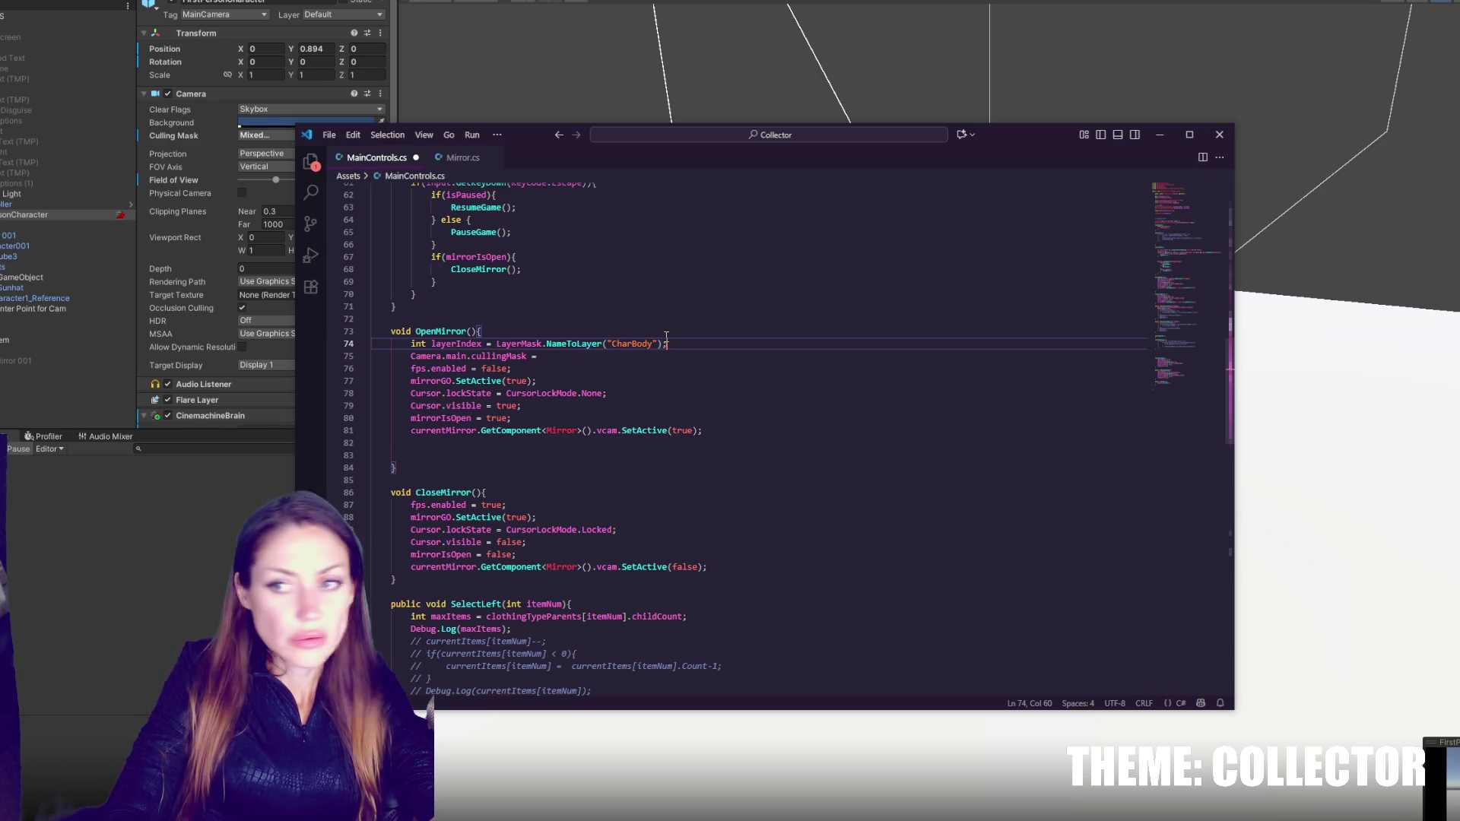
pyautogui.press('Return')
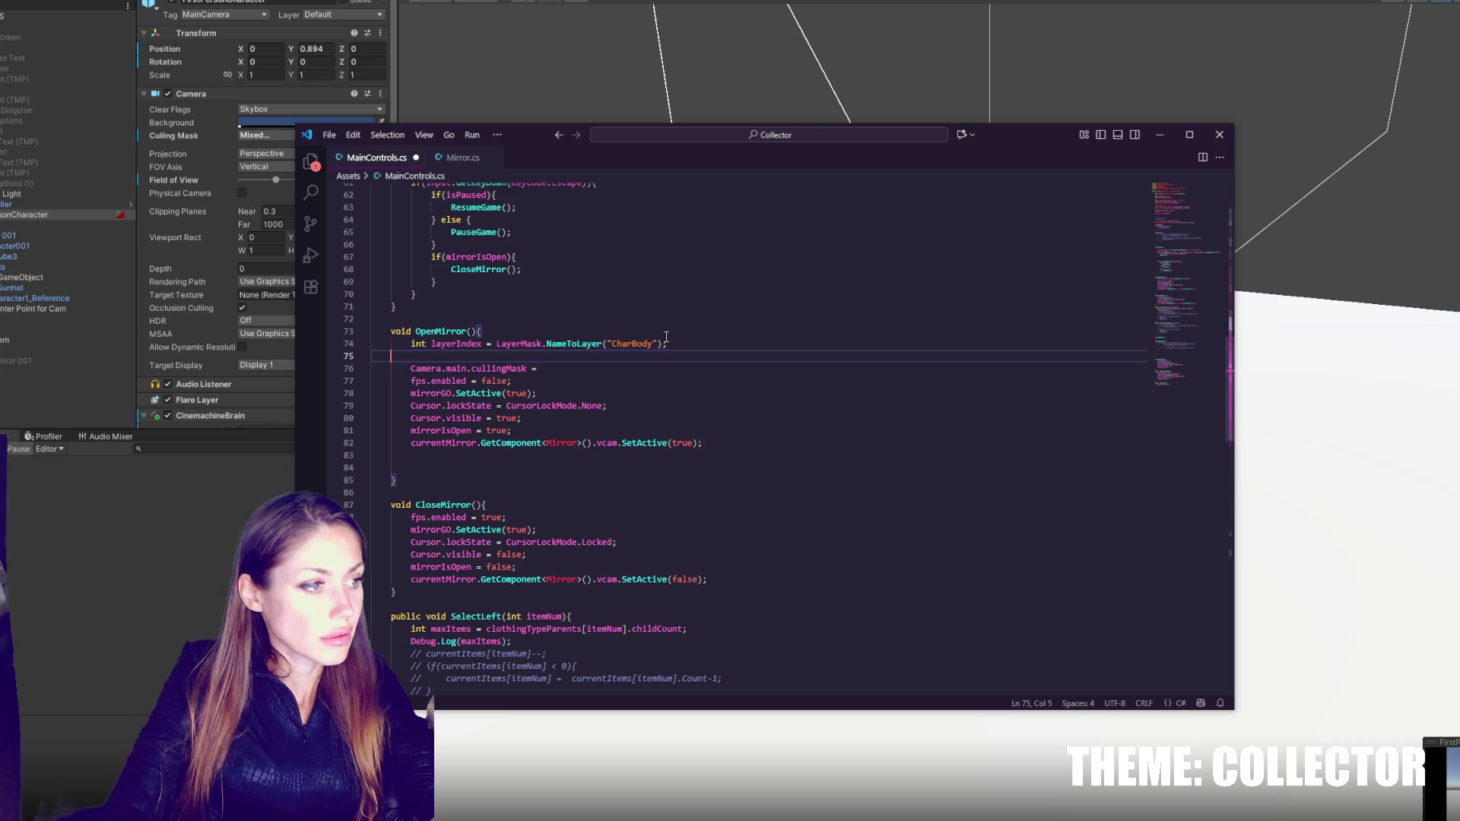
pyautogui.press('BackSpace')
pyautogui.press('BackSpace')
# - Finish the line as Camera.main.cullingMask |= (1<<layerIndex) and save MainControls.cs
pyautogui.click(596, 362)
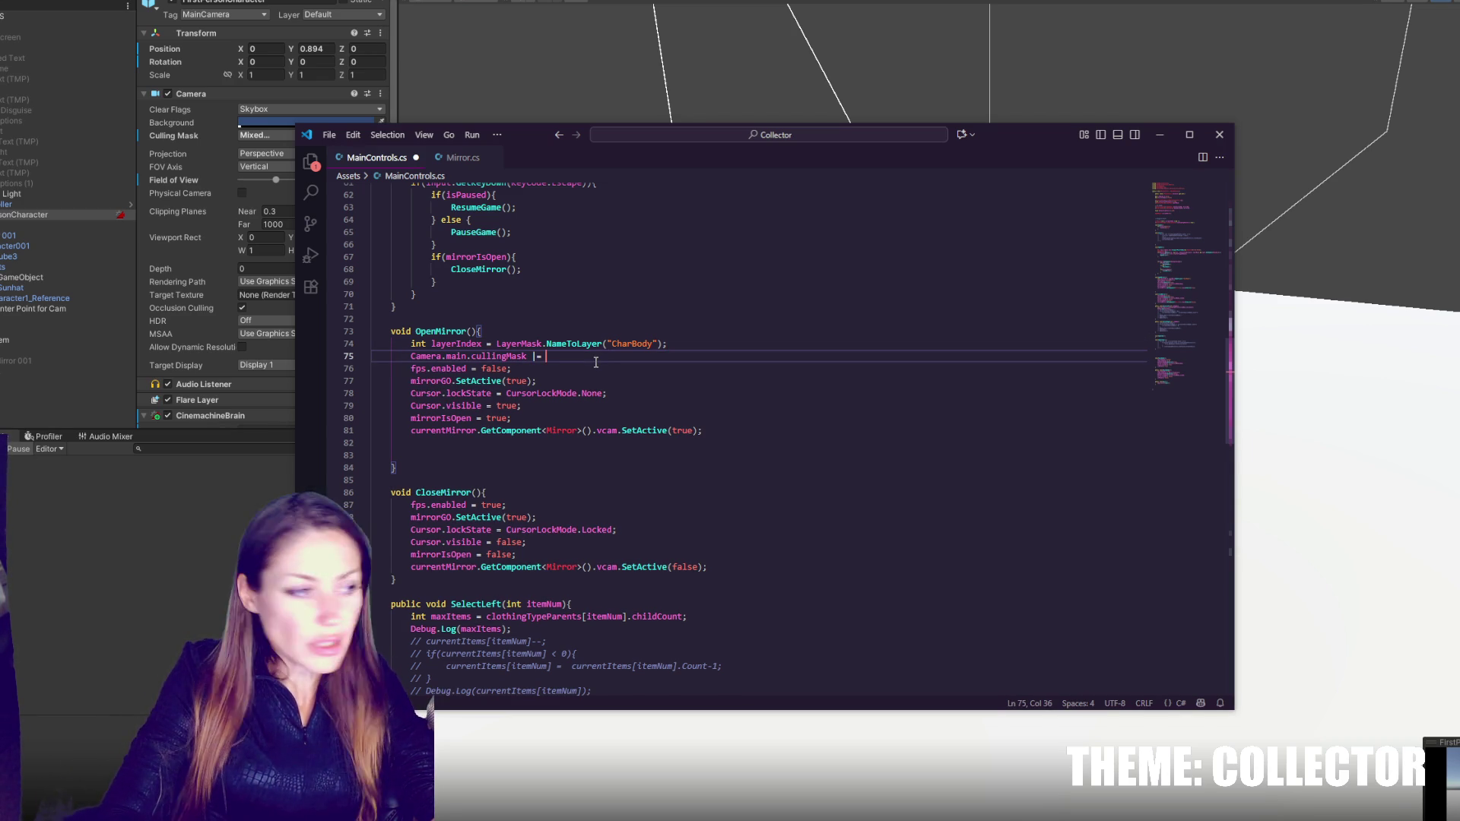
pyautogui.write('(1')
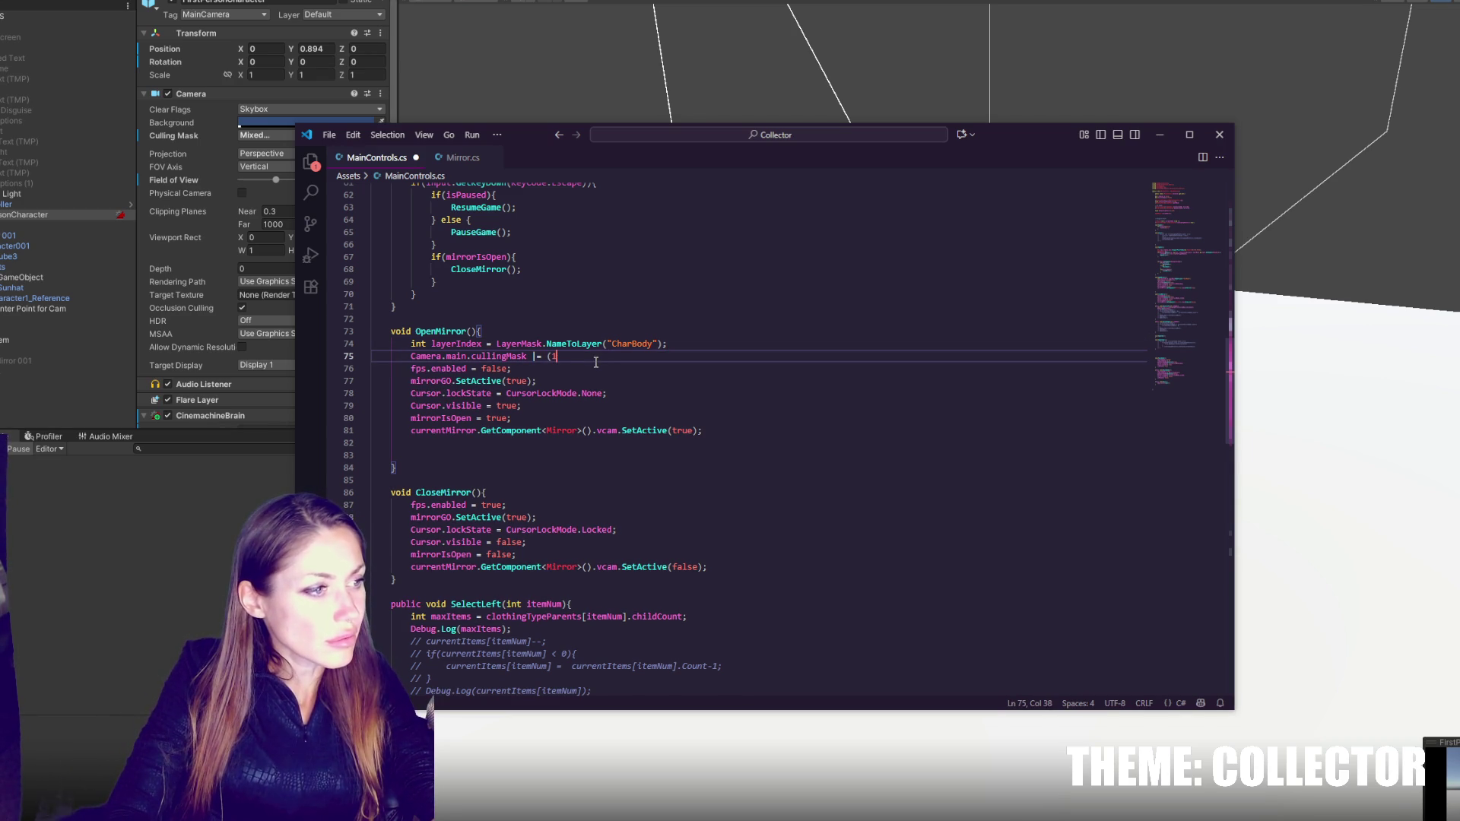
pyautogui.write('<<layer')
pyautogui.press('Tab')
pyautogui.write(')')
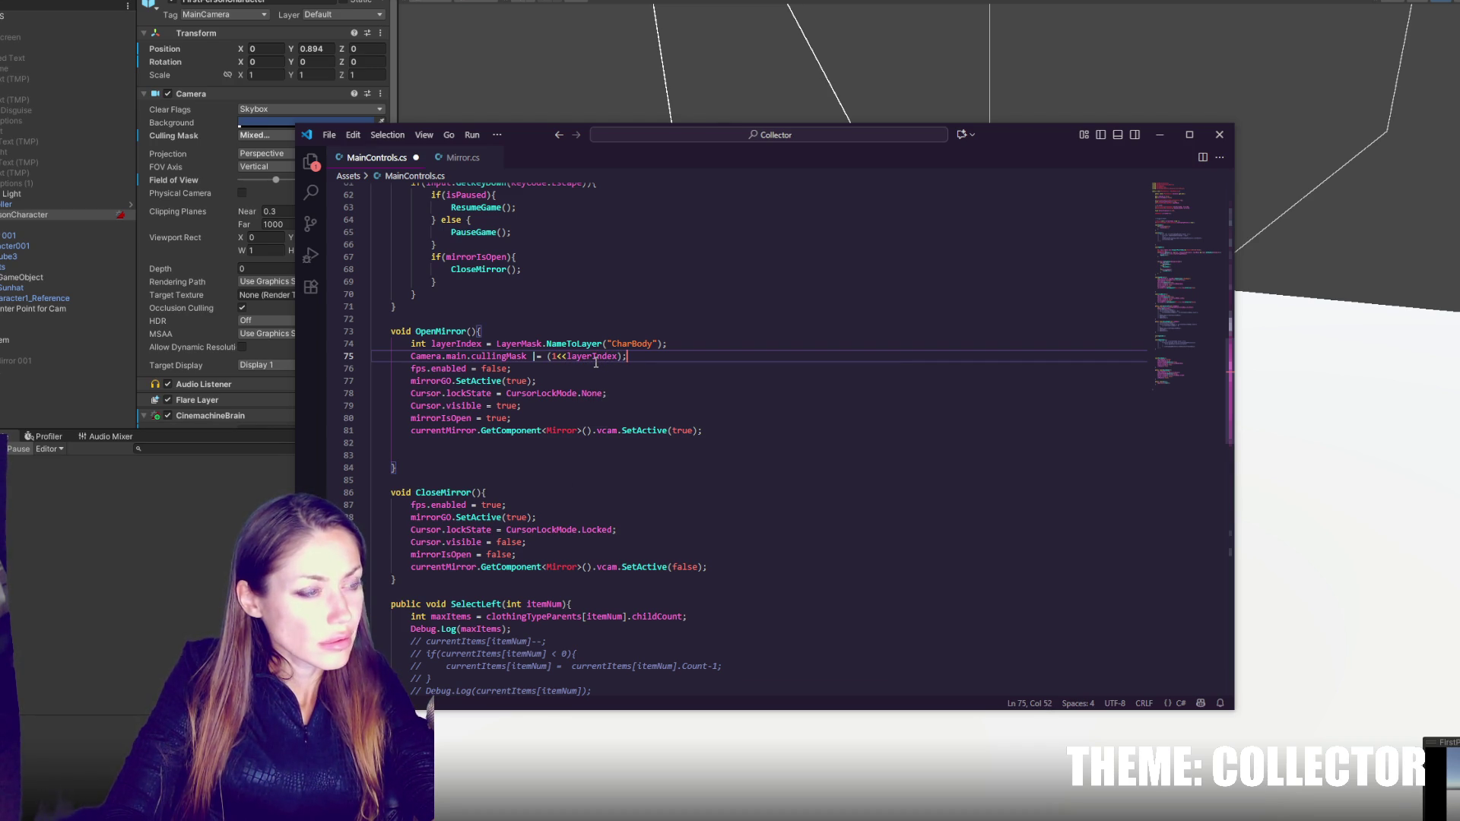
pyautogui.hotkey('ctrl', 's')
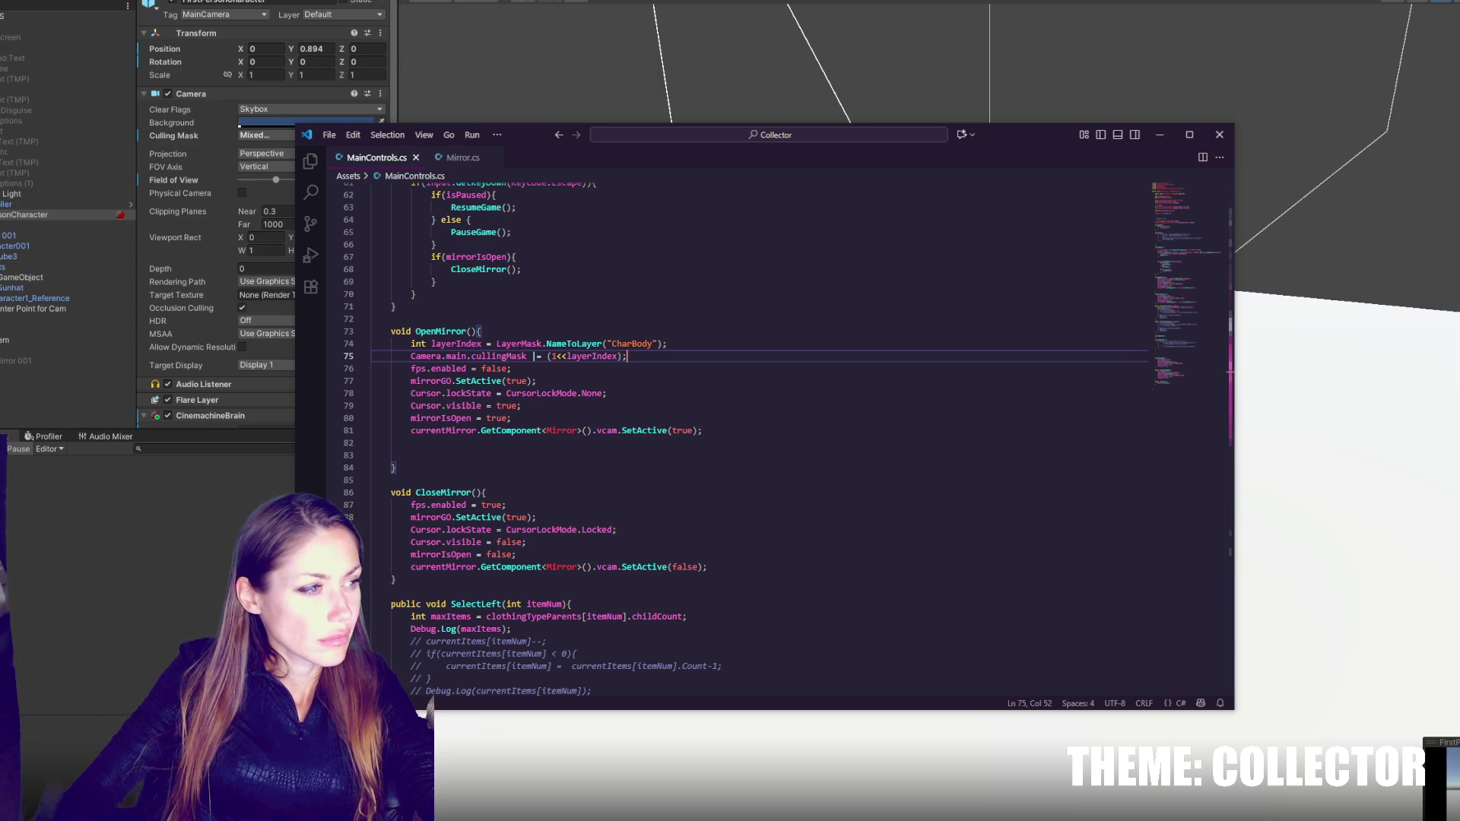
pyautogui.click(104, 516)
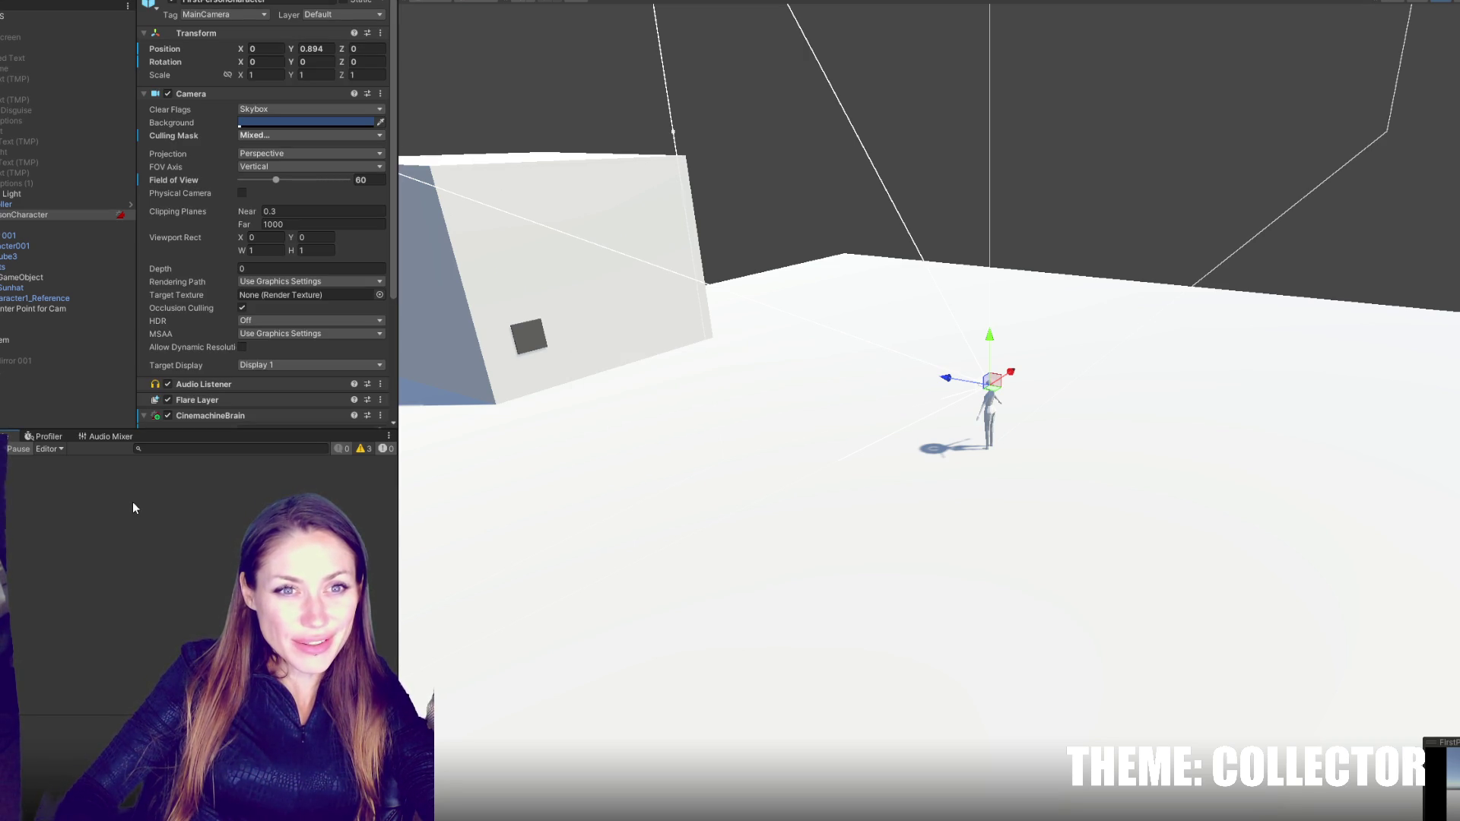
# - Browse the Project panel, then walk the player toward the mirror wall
pyautogui.click(20, 436)
pyautogui.click(6, 436)
pyautogui.click(7, 436)
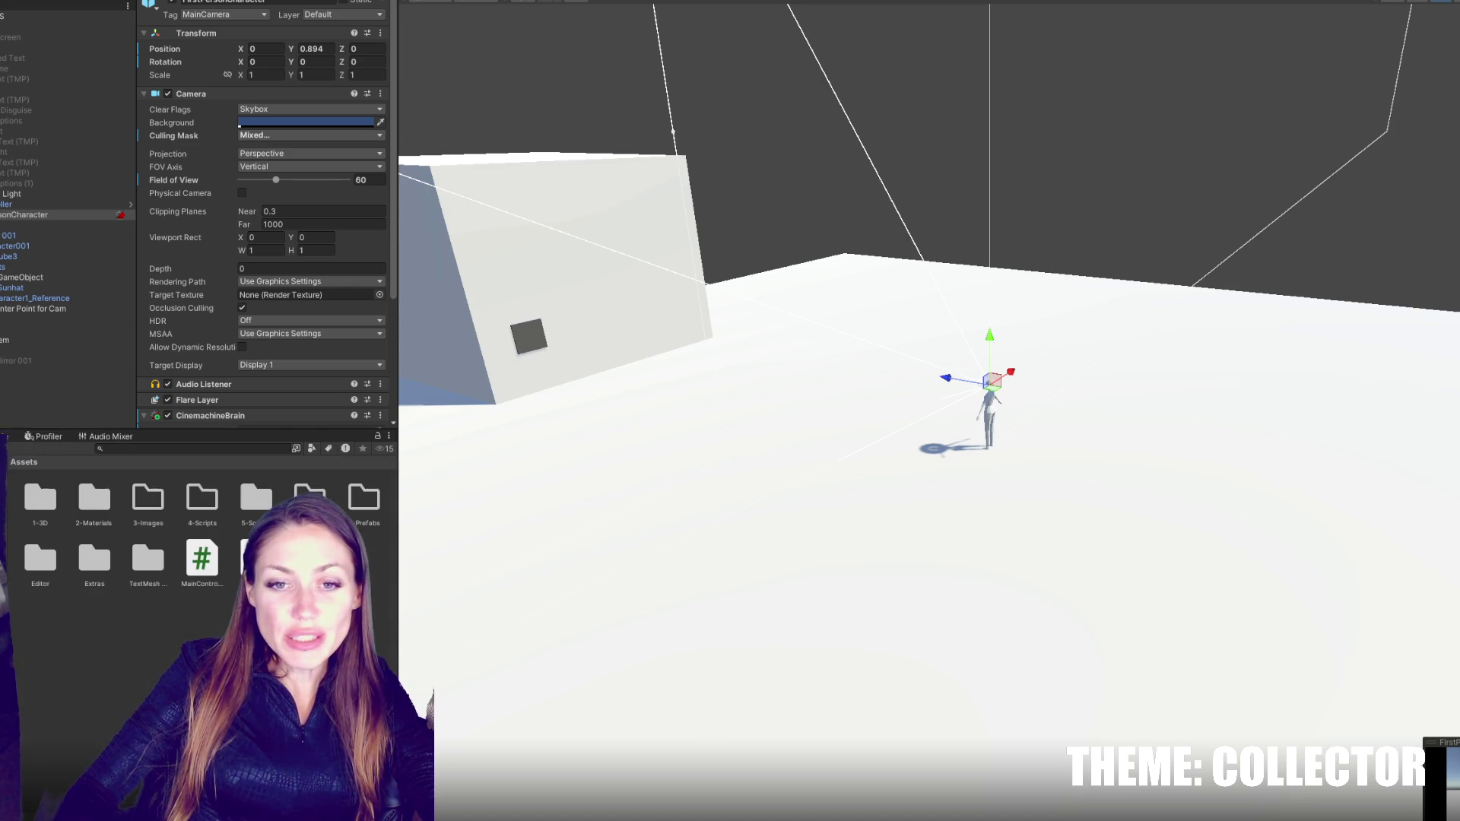
pyautogui.scroll(-5, 193, 290)
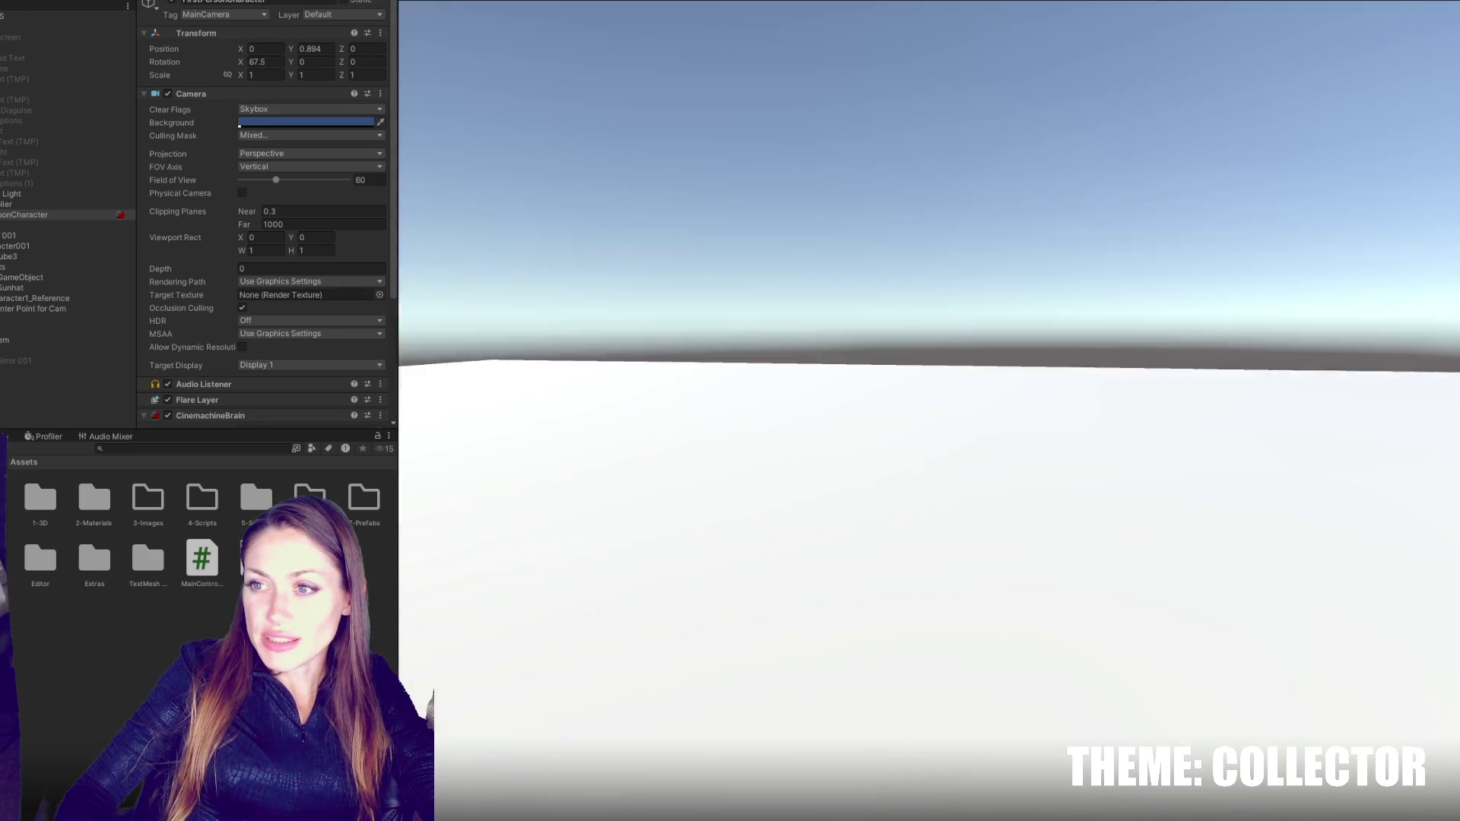
pyautogui.press('w')
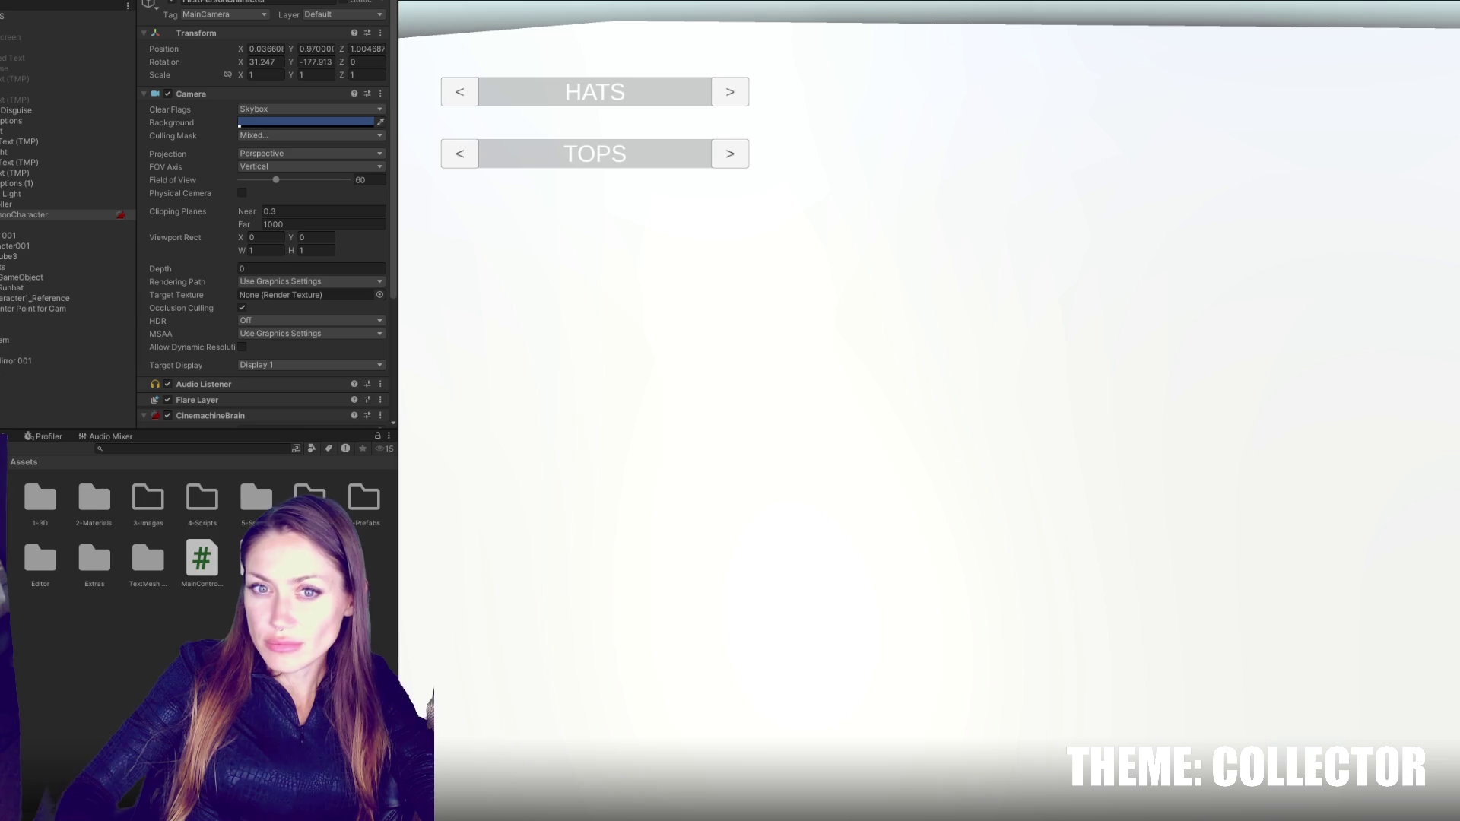
# - Inspect the main camera's Culling Mask layers, then stop the play test
pyautogui.click(329, 135)
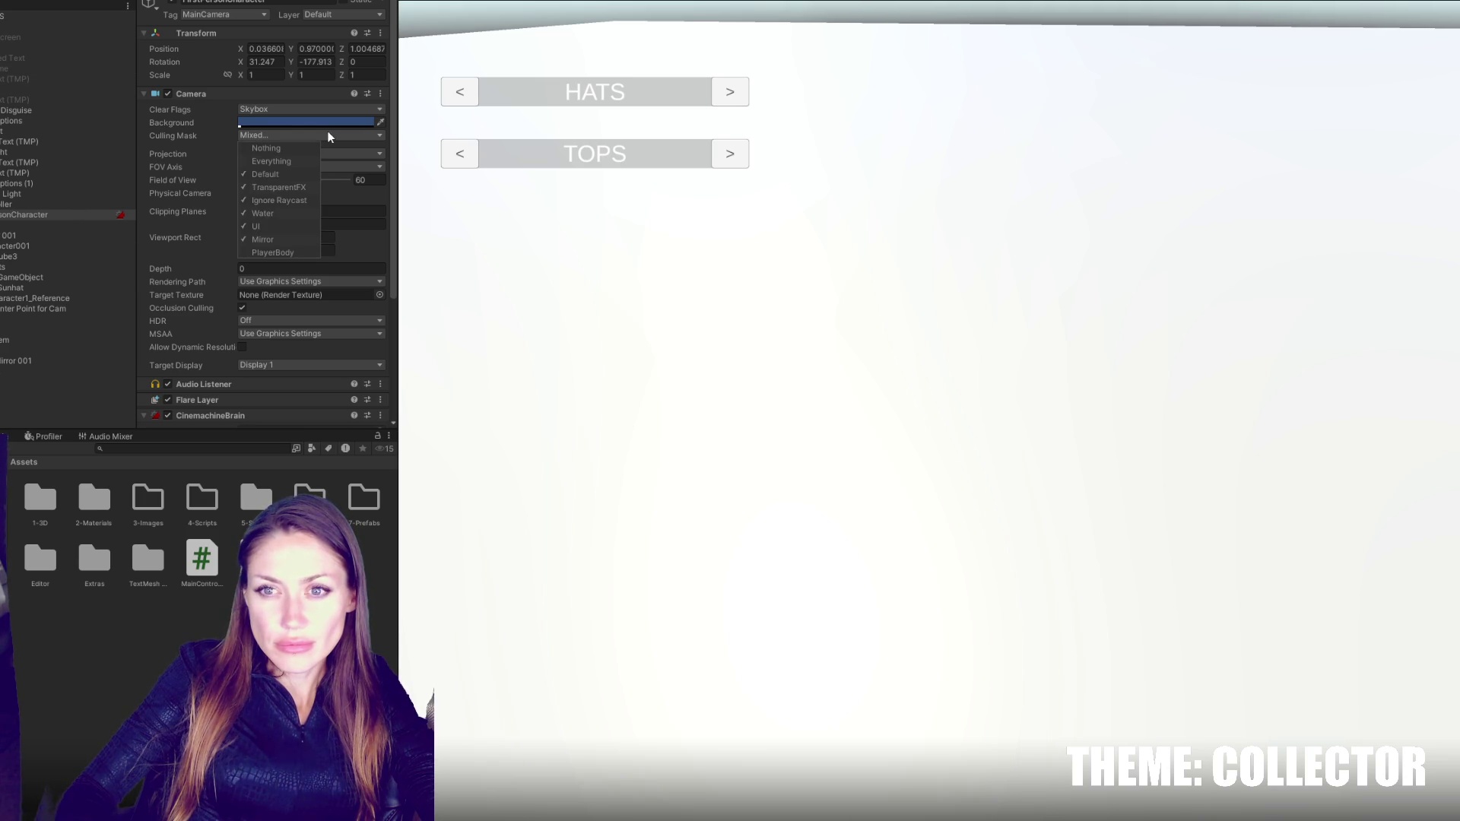
pyautogui.press('Escape')
pyautogui.hotkey('ctrl', 'p')
pyautogui.hotkey('alt', 'Tab')
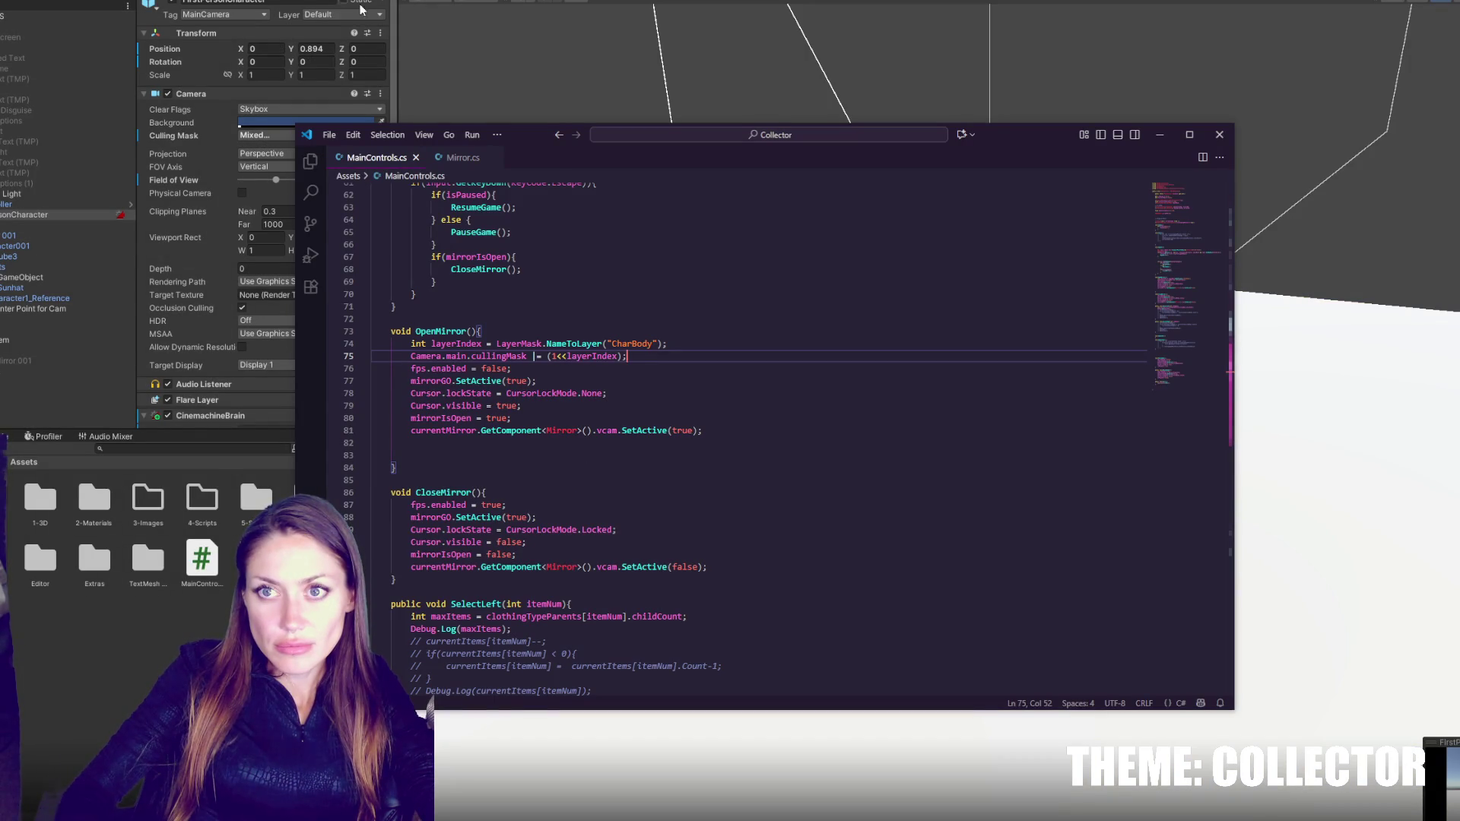
pyautogui.click(264, 139)
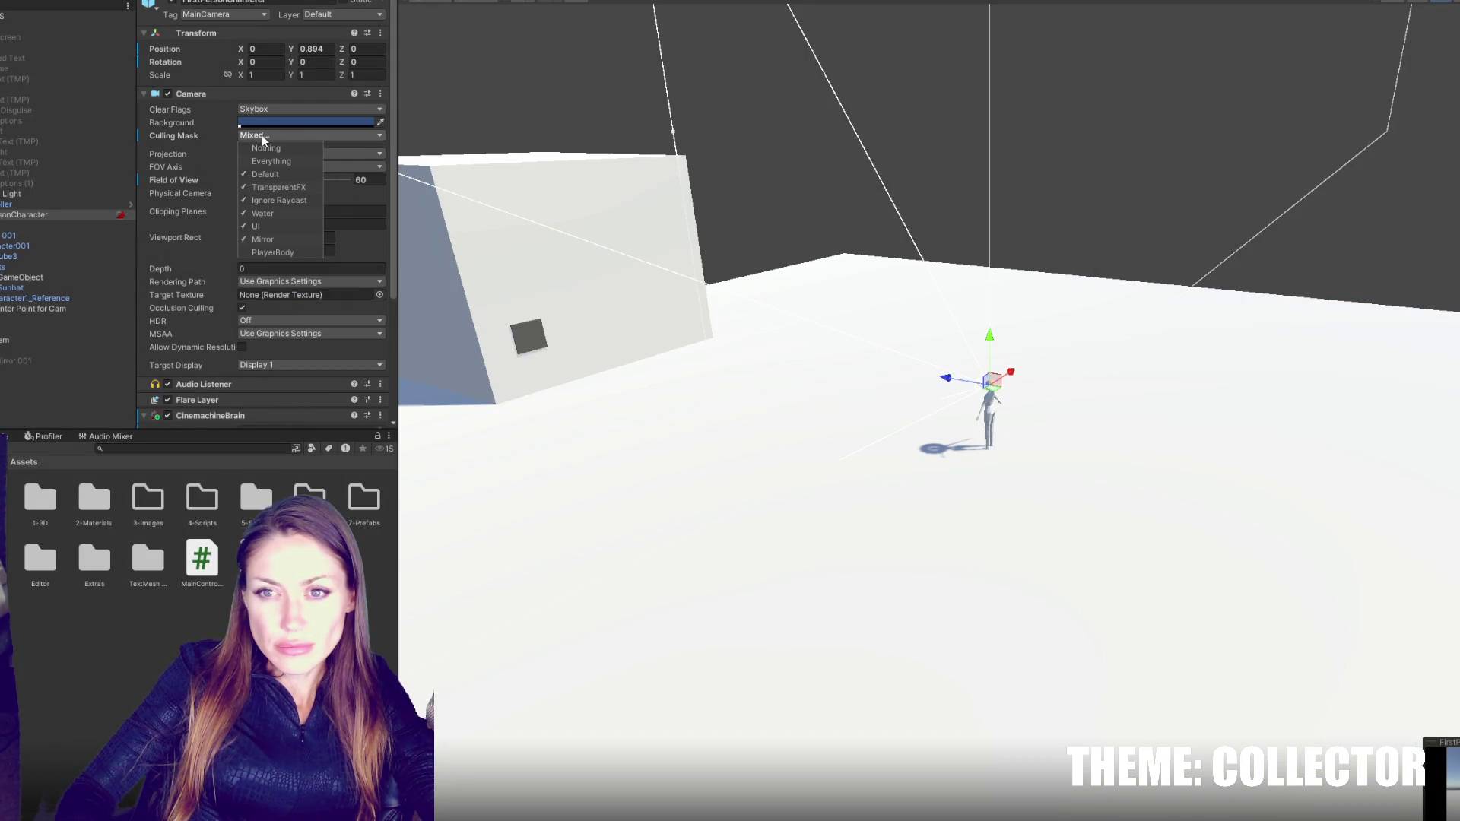
pyautogui.hotkey('alt', 'Tab')
# - Change the layer name "CharBody" to "PlayerBody" in OpenMirror
pyautogui.doubleClick(634, 344)
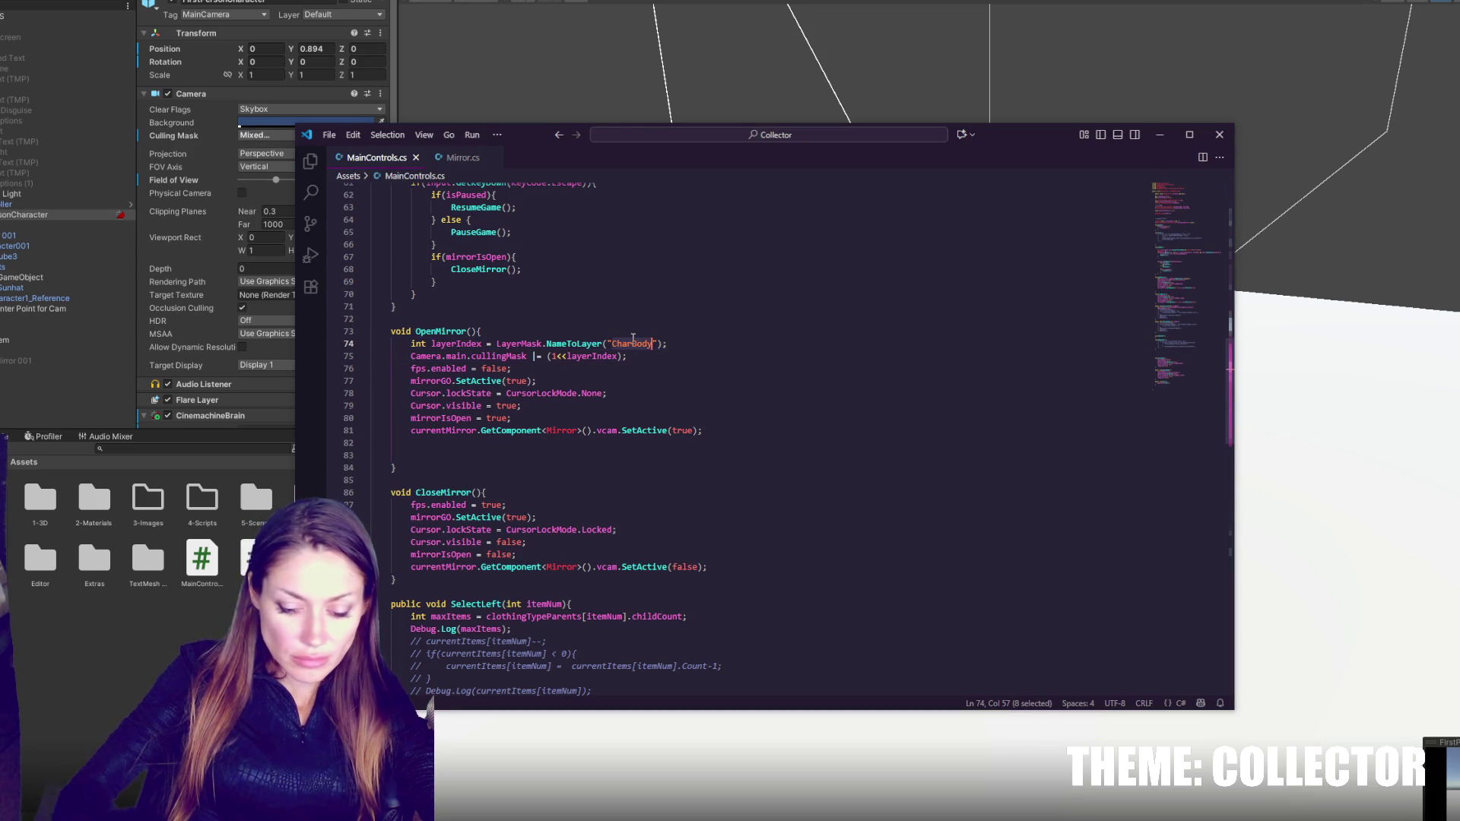
pyautogui.write('PlayerBody')
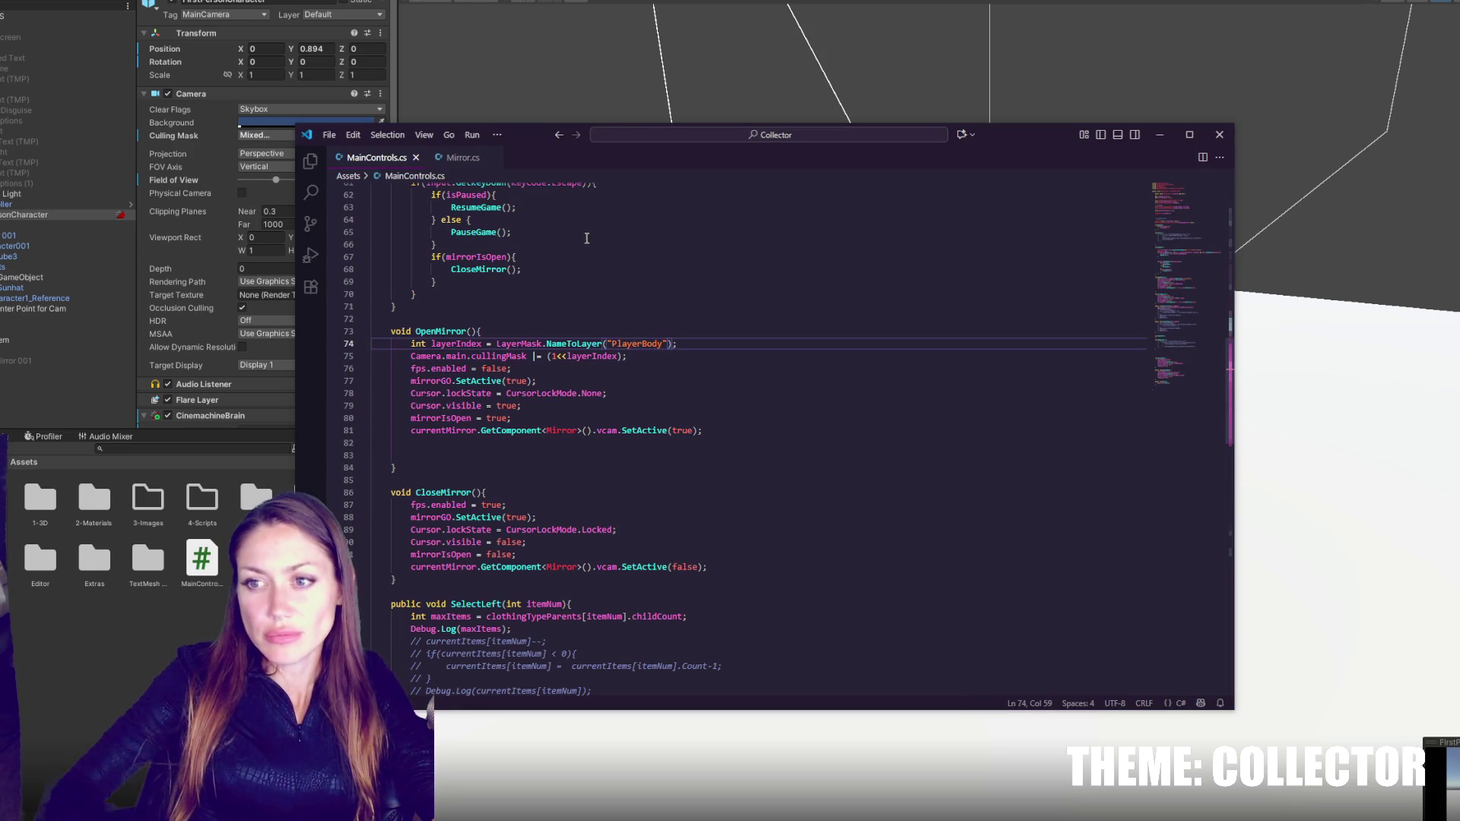
pyautogui.hotkey('alt', 'Tab')
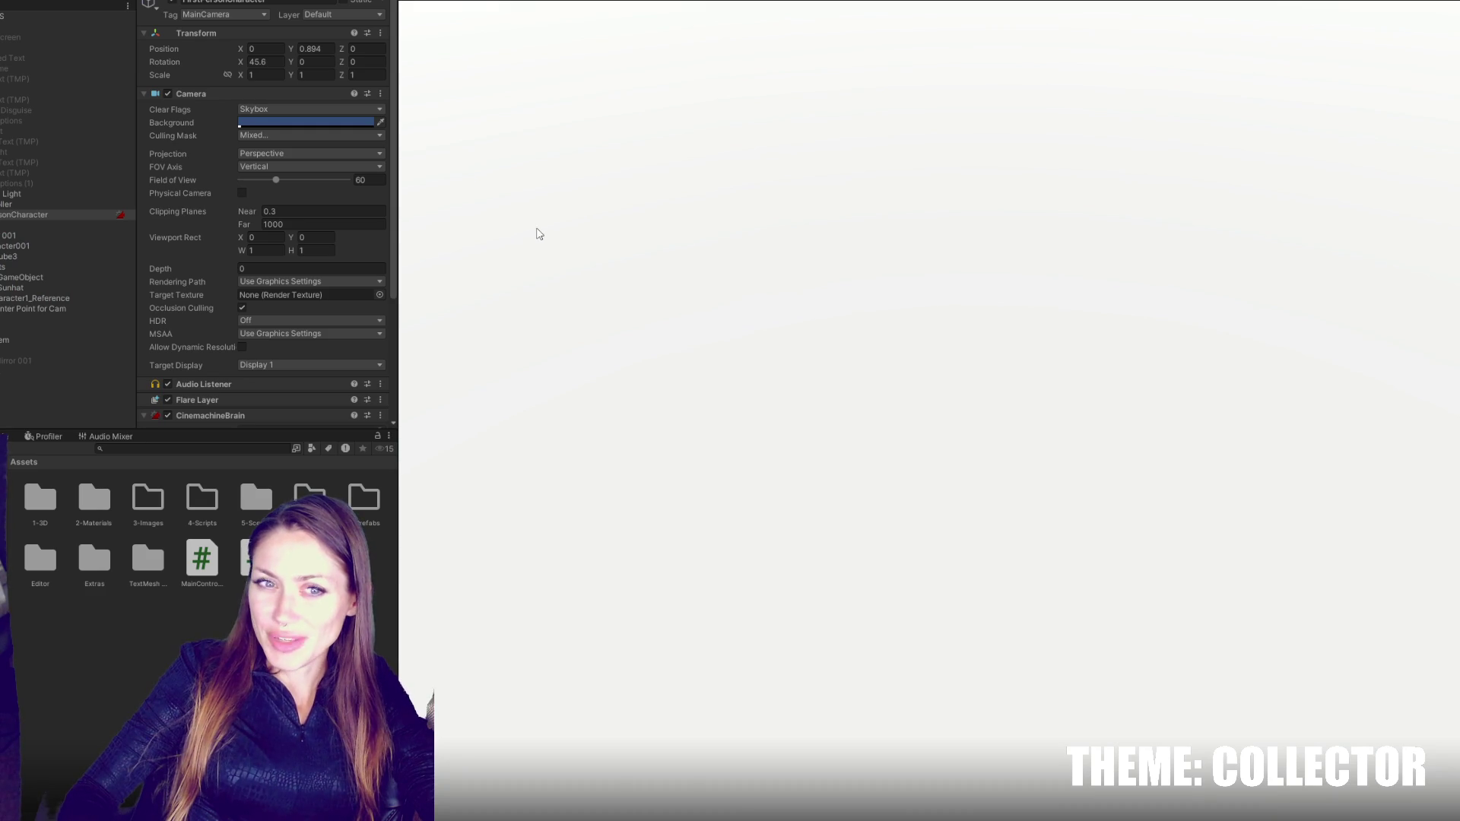
# - Play-test walking to the mirror, opening it with E and leaving with Escape
pyautogui.click(864, 121)
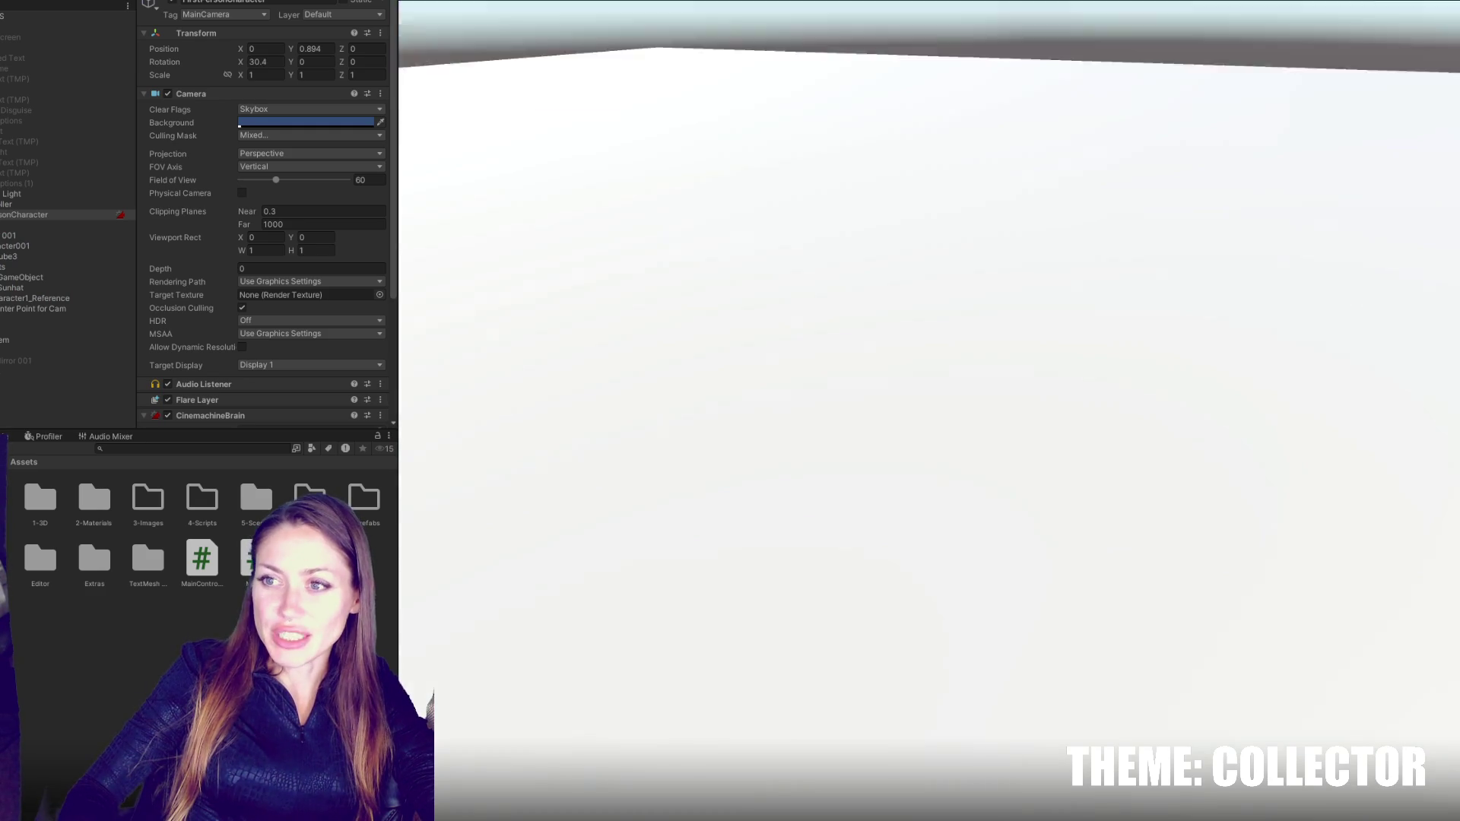
pyautogui.press('w')
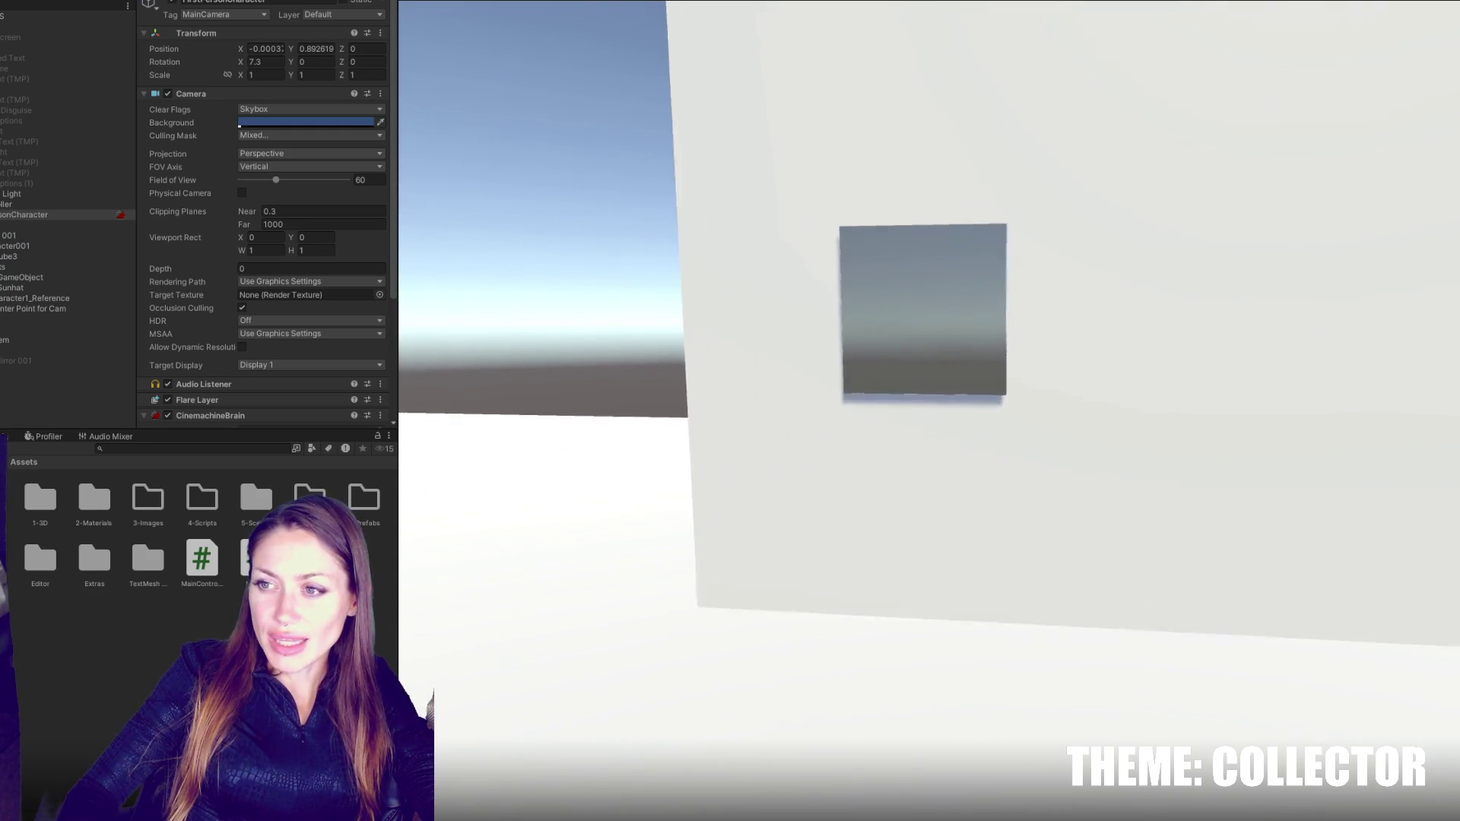
pyautogui.press('e')
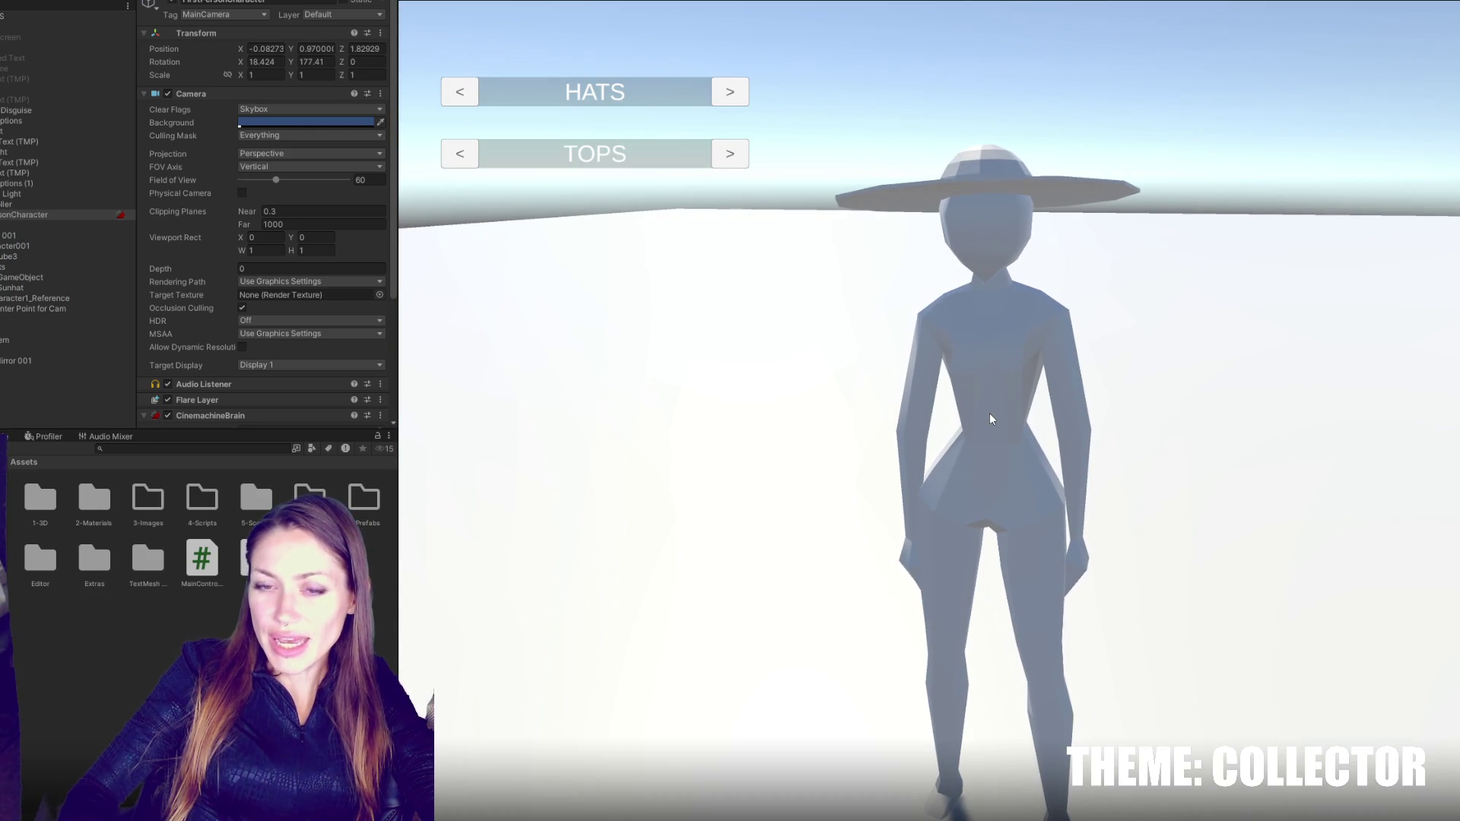
pyautogui.press('Escape')
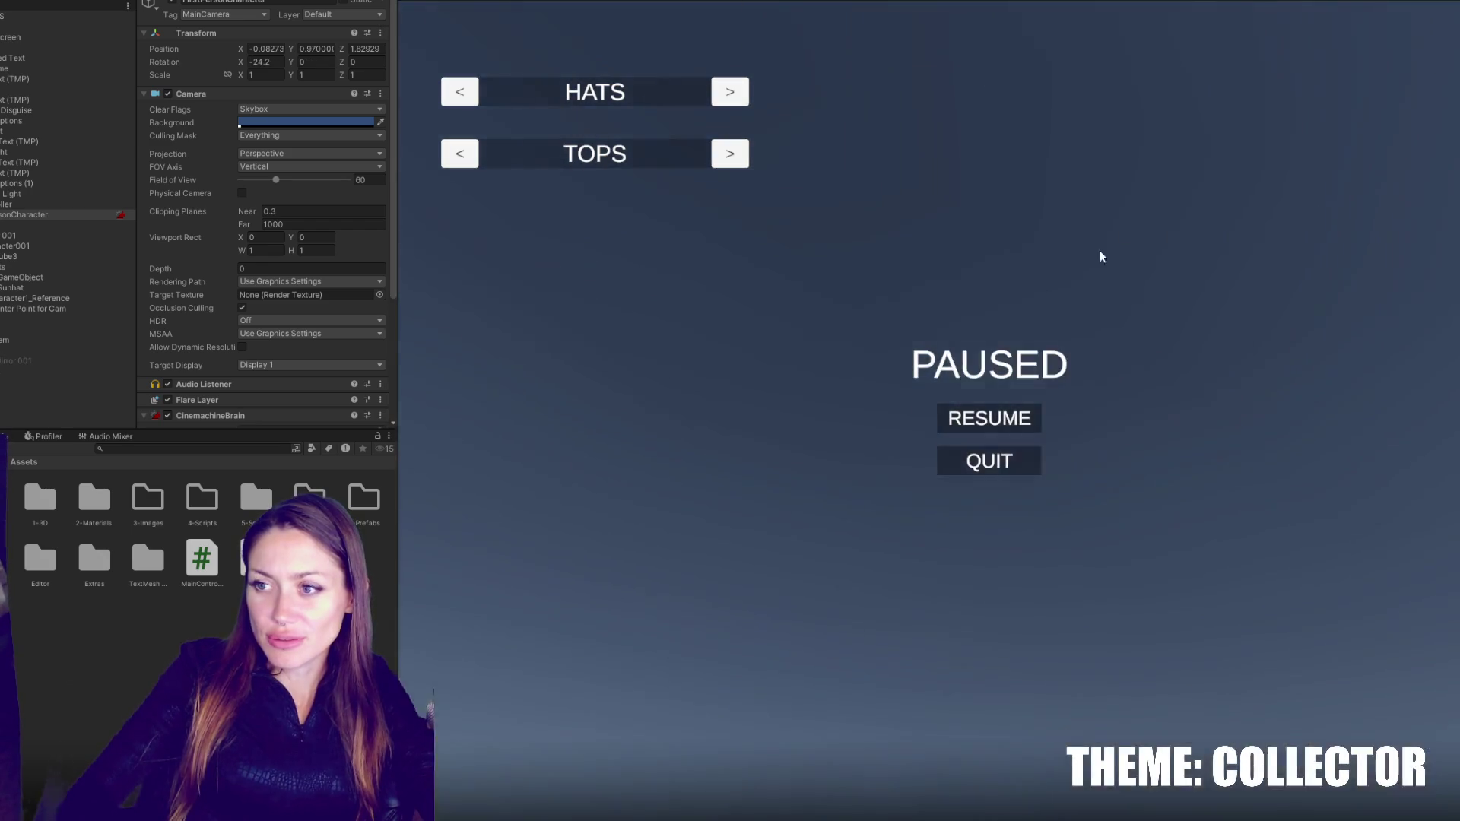
pyautogui.click(733, 16)
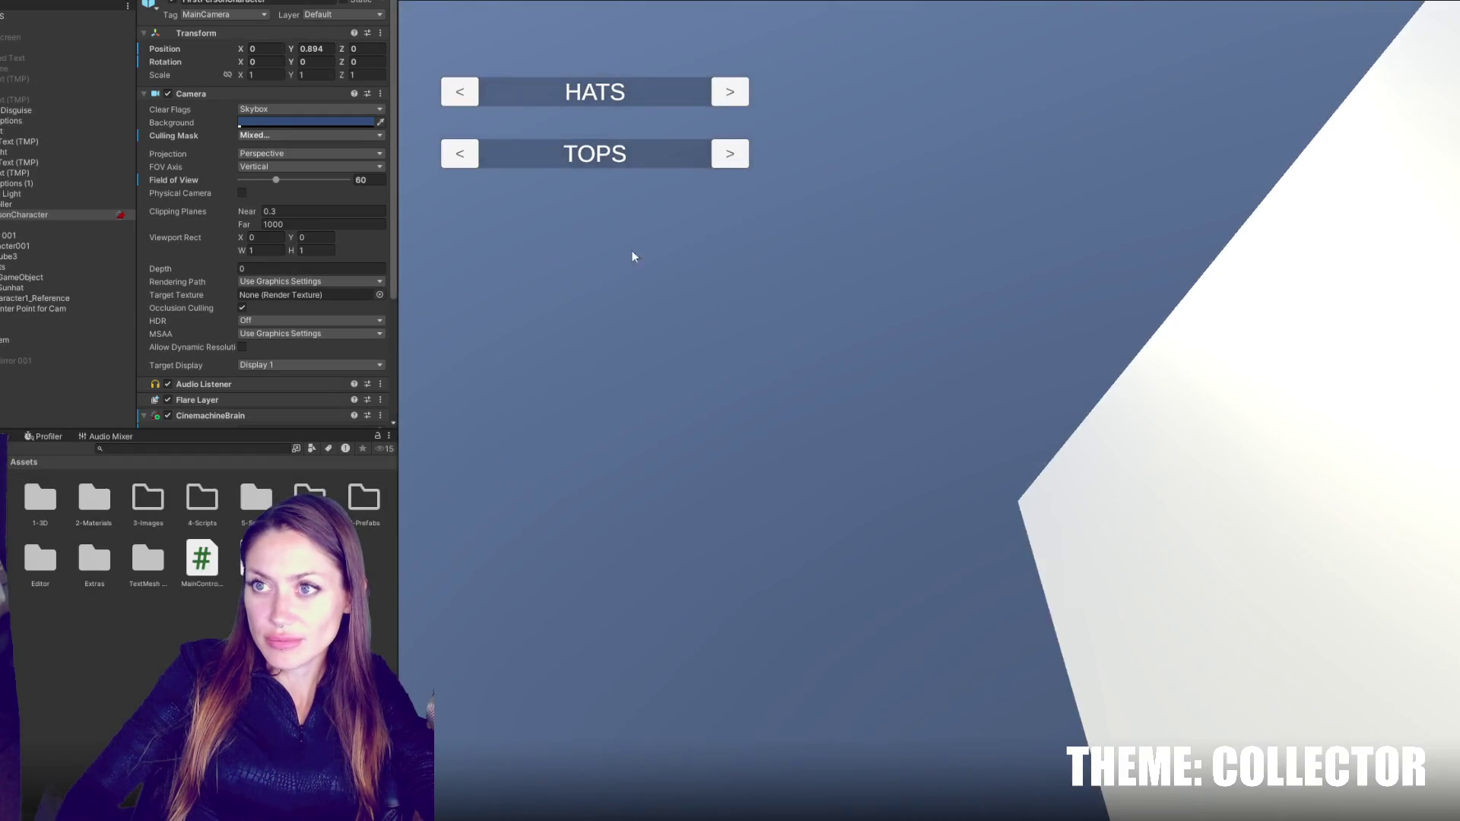
pyautogui.hotkey('alt', 'Tab')
pyautogui.scroll(15, 586, 327)
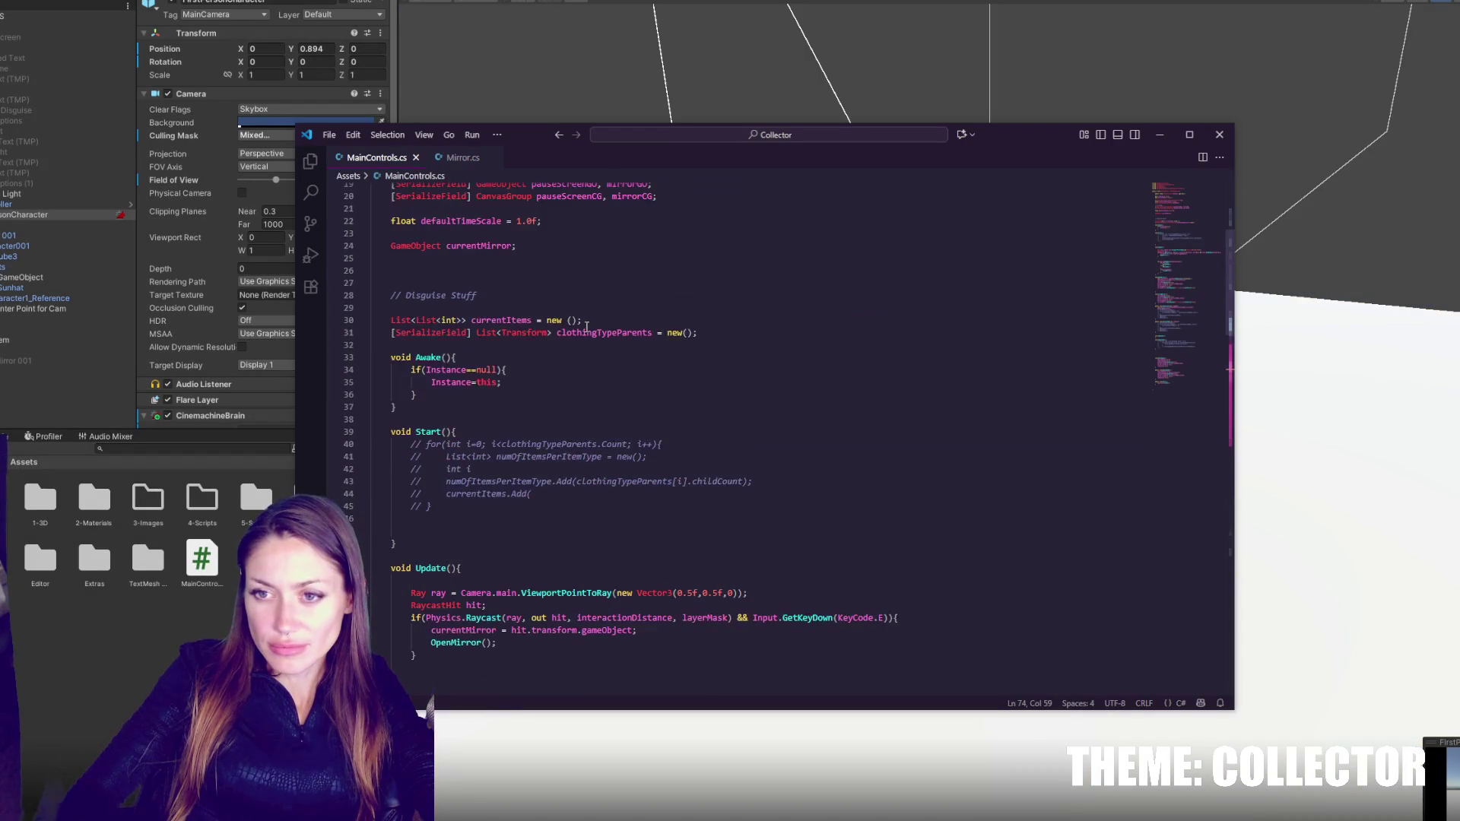
# - Review the Escape key check and isPaused if-else block in Update
pyautogui.scroll(-14, 587, 328)
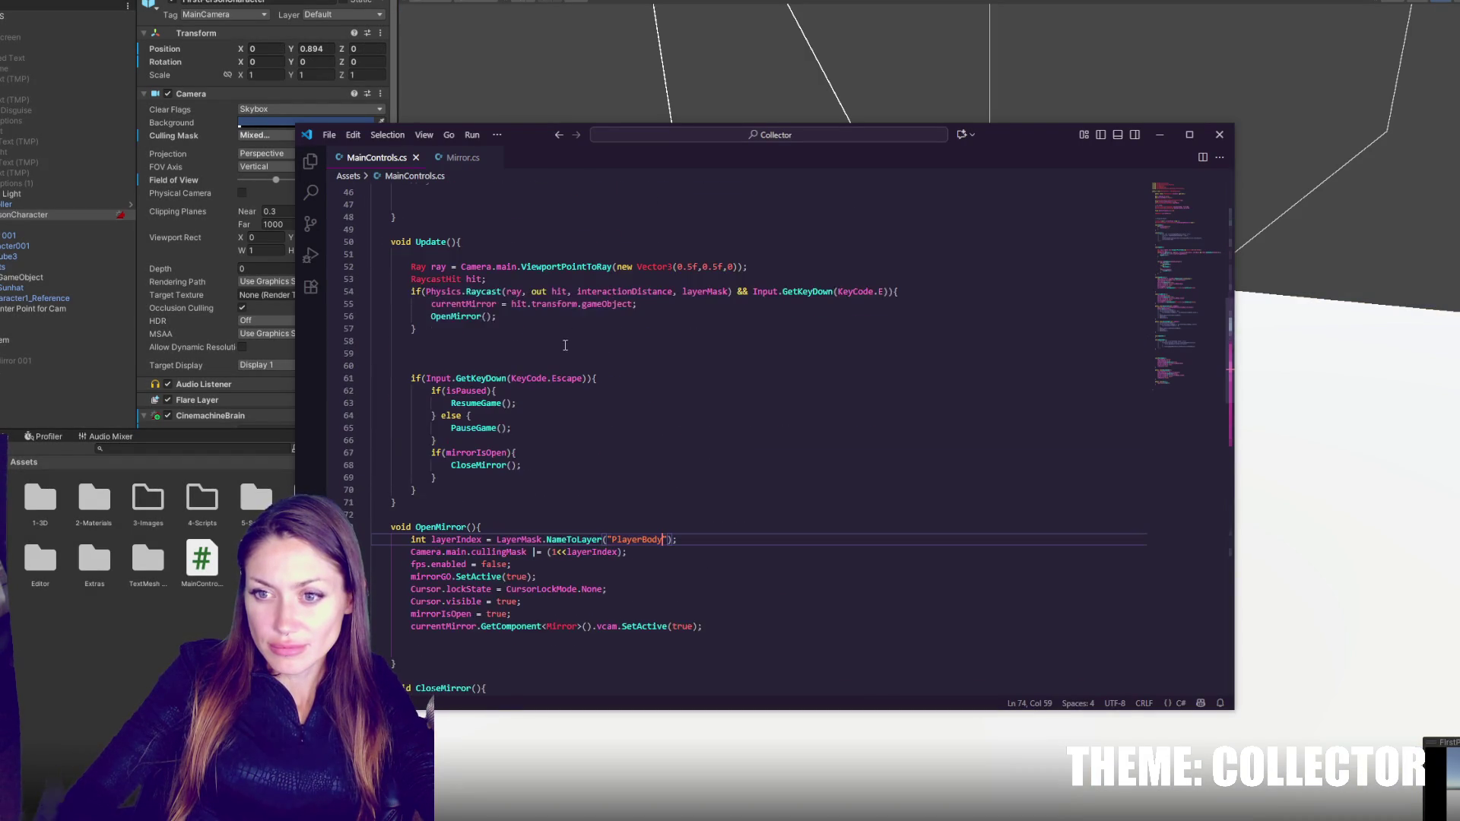
pyautogui.doubleClick(557, 380)
pyautogui.click(560, 407)
pyautogui.doubleClick(457, 390)
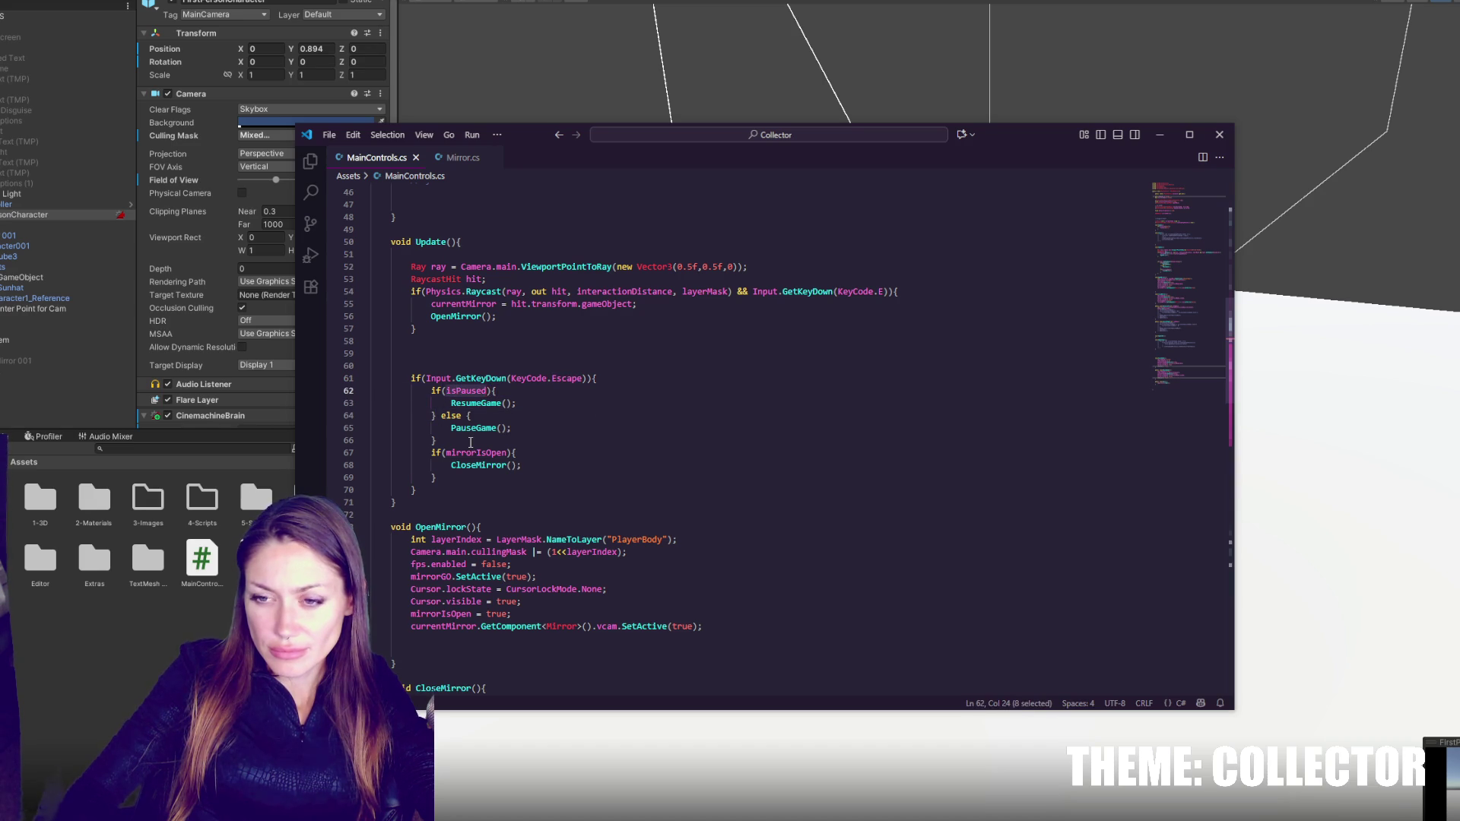
pyautogui.click(471, 442)
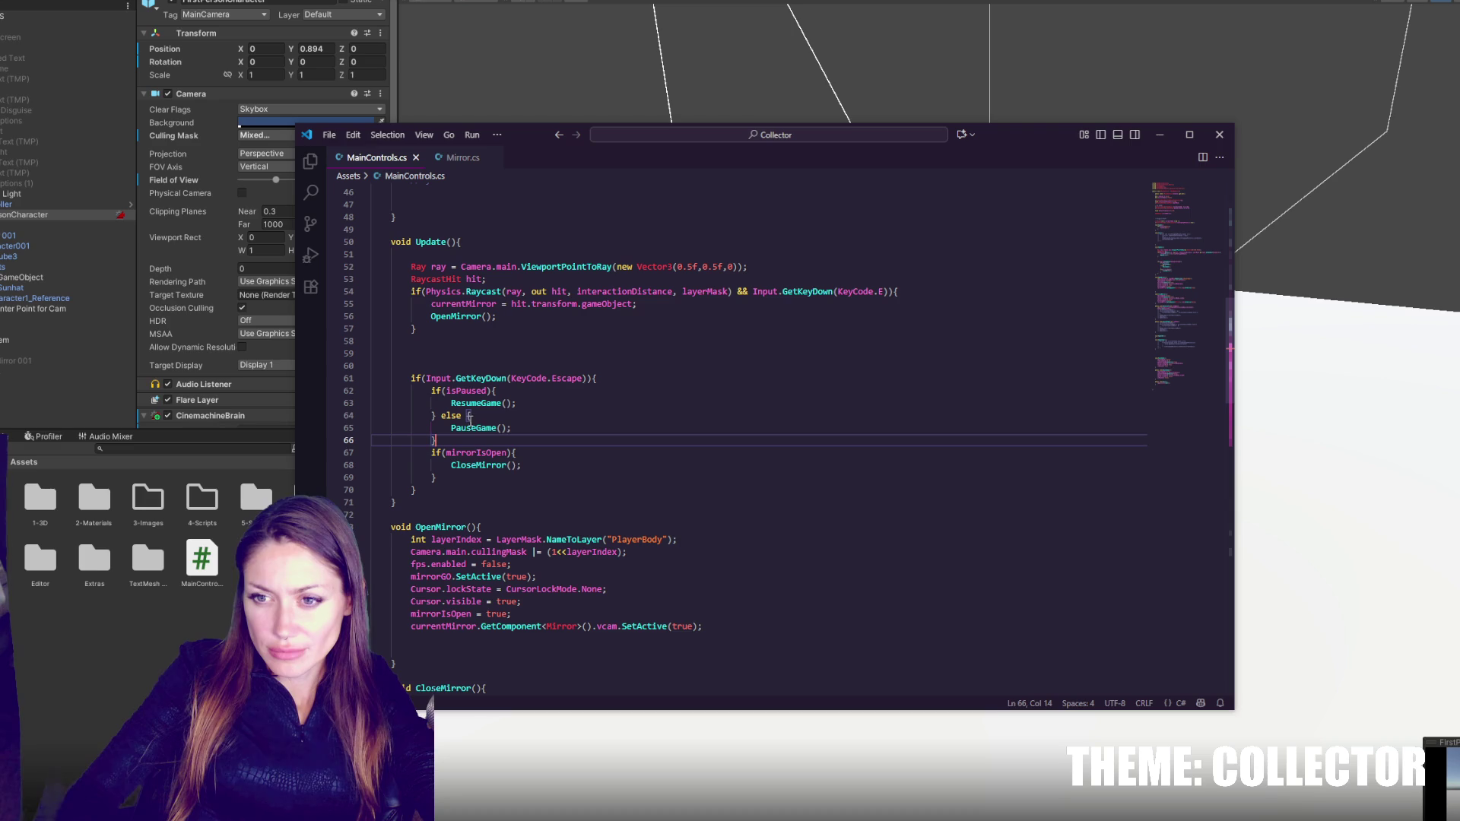
pyautogui.click(469, 417)
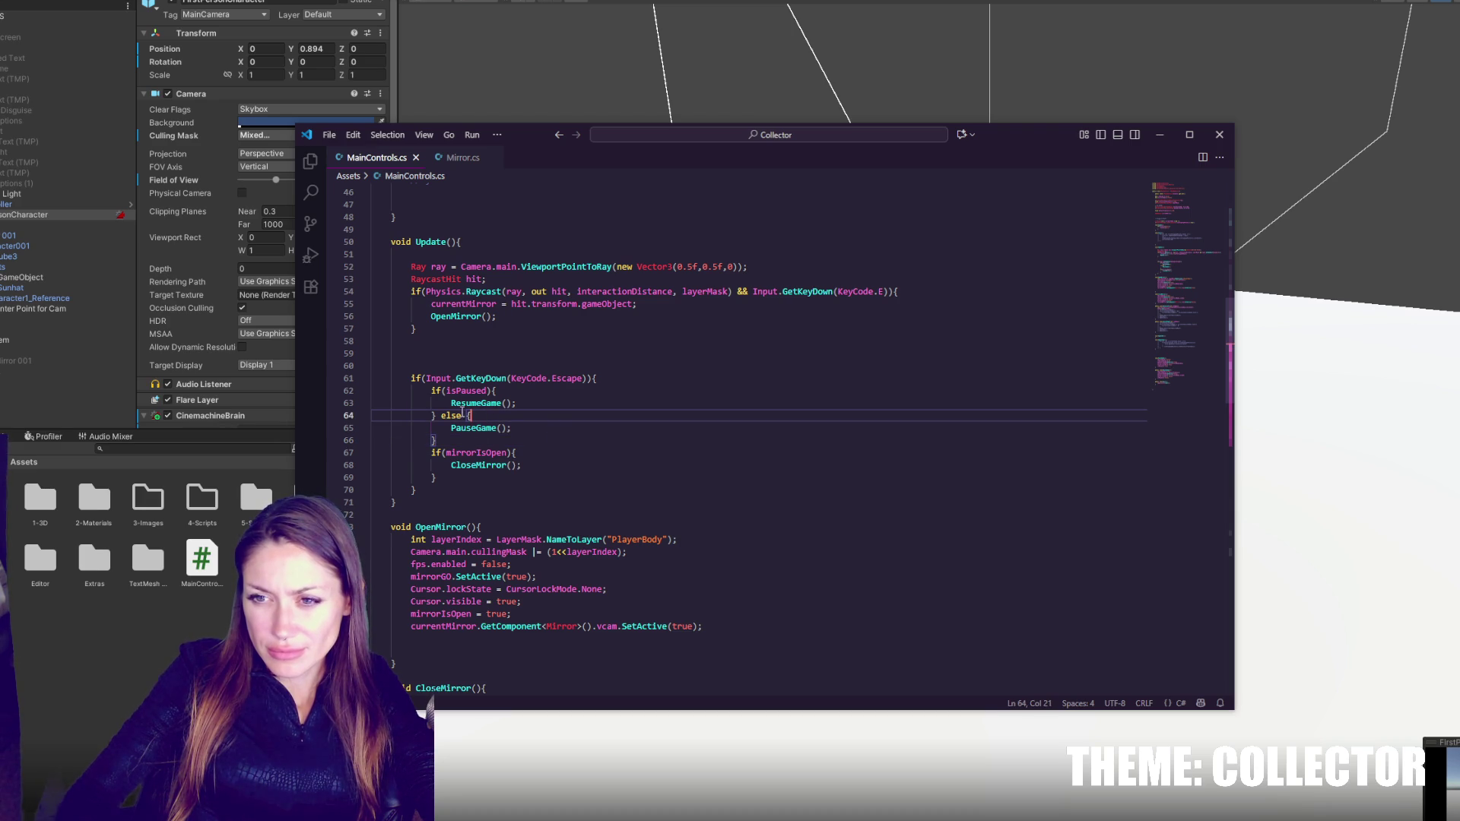
# - Negate the isPaused check, remove the ResumeGame else lines, and save
pyautogui.click(446, 390)
pyautogui.write('!')
pyautogui.moveTo(468, 417); pyautogui.dragTo(548, 396)
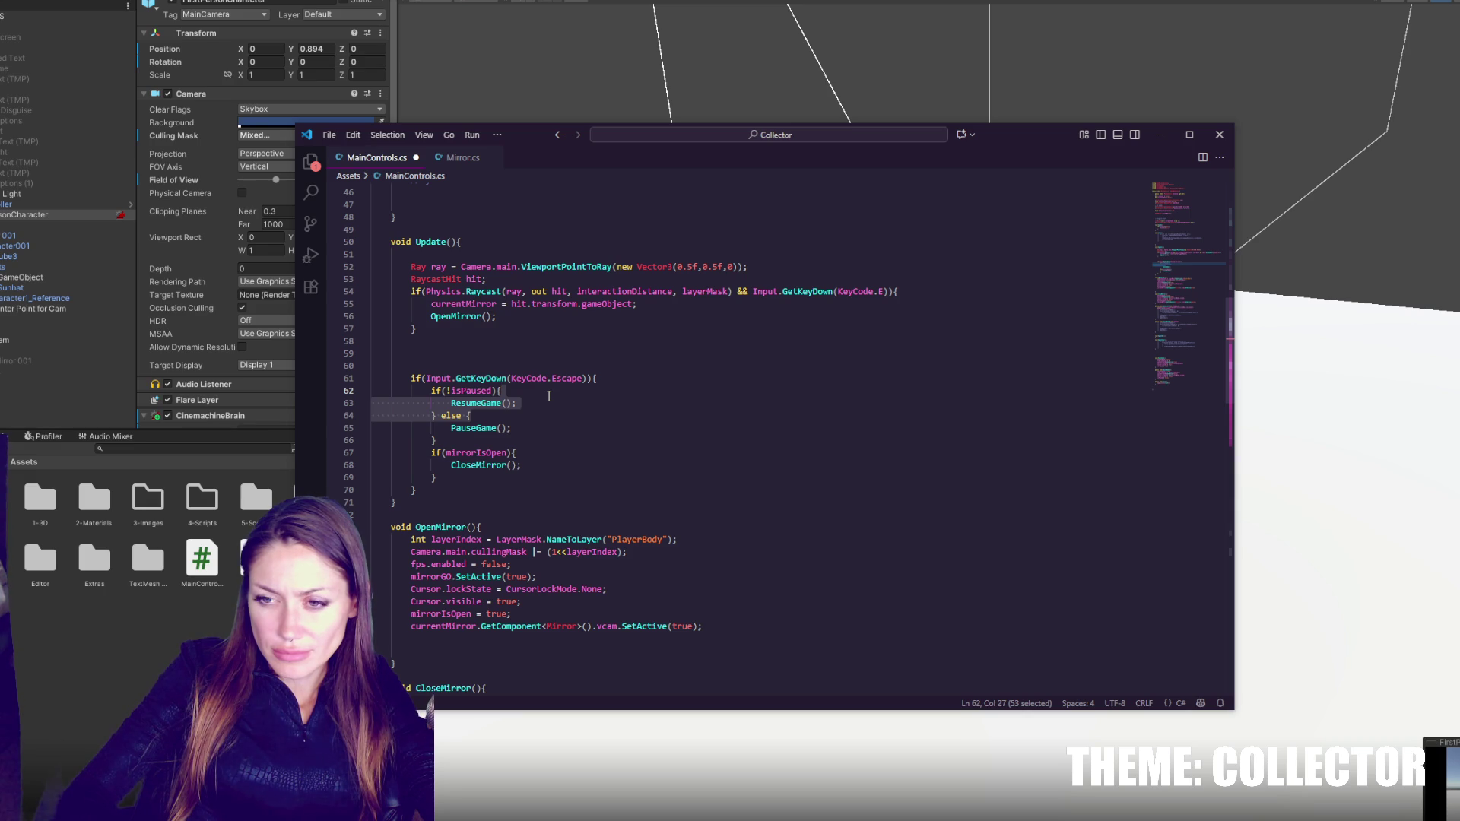
pyautogui.press('BackSpace')
pyautogui.hotkey('ctrl', 's')
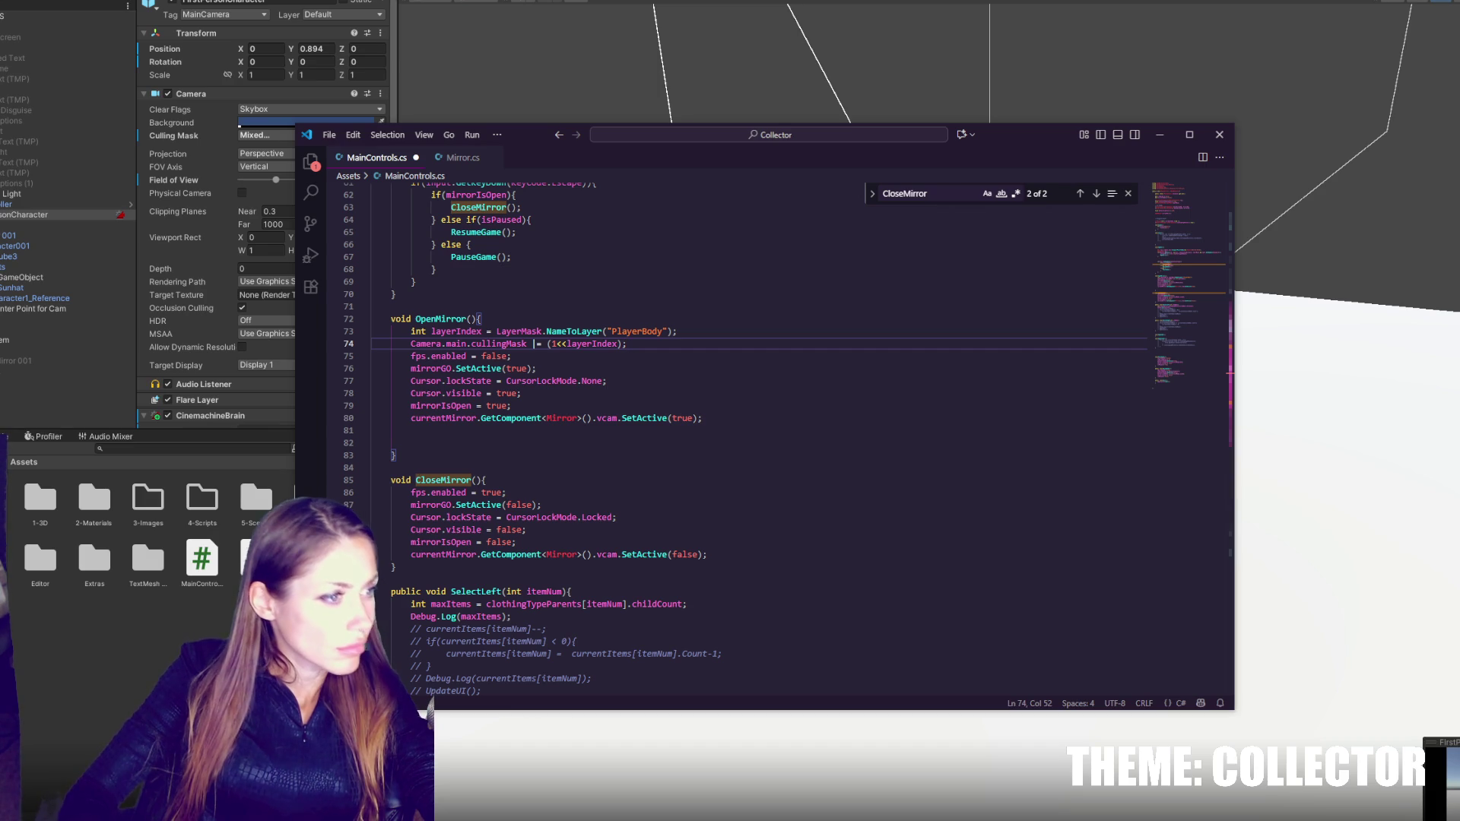
# - Copy the two layerIndex/cullingMask lines from OpenMirror into the body of CloseMirror
pyautogui.moveTo(533, 343); pyautogui.dragTo(693, 332)
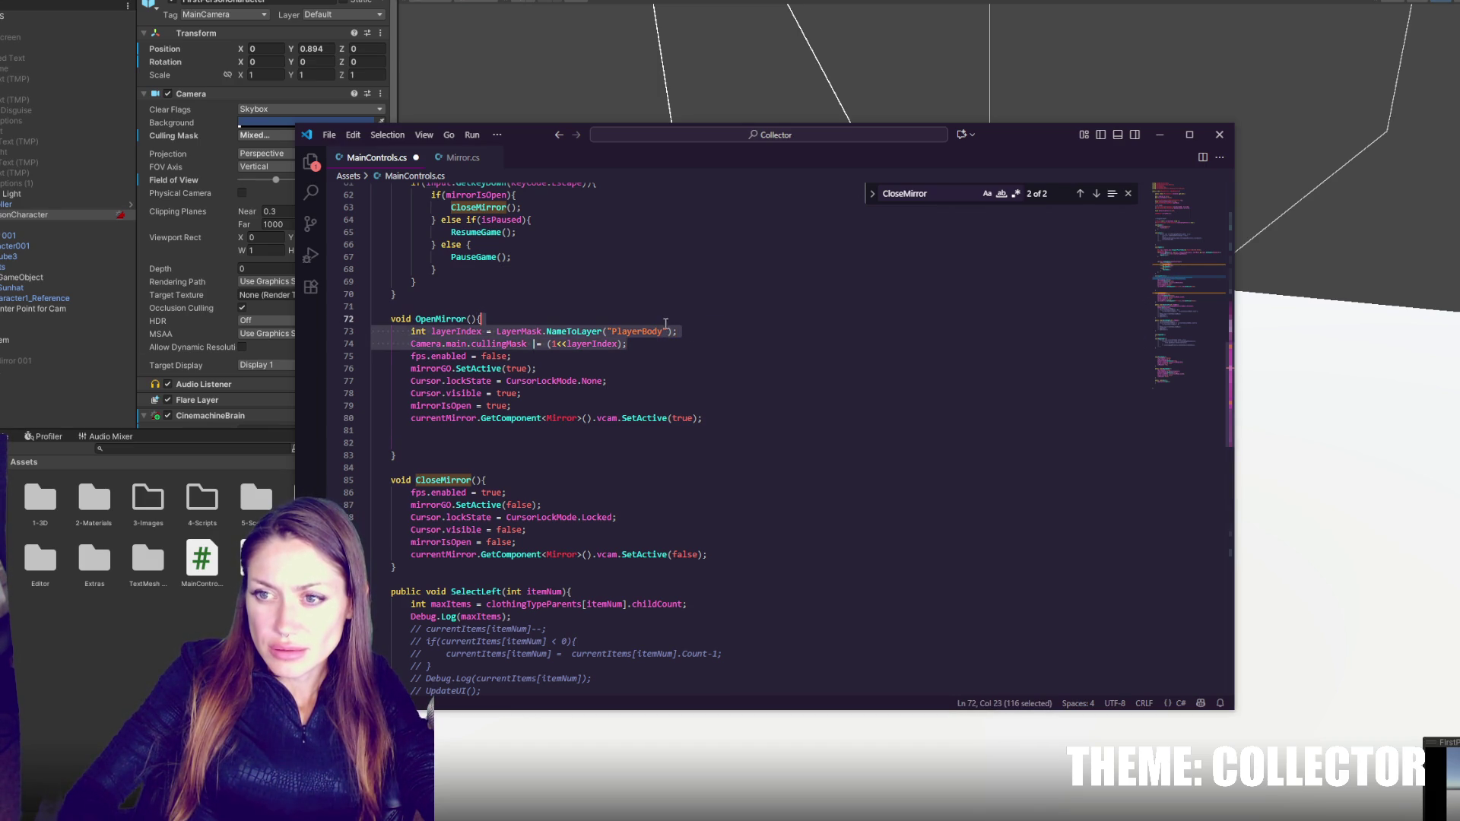
pyautogui.click(617, 479)
pyautogui.write('int layerIndex = LayerMask.NameToLayer("PlayerBody");         Camera.main.cullingMask |= (1<<layerIndex);')
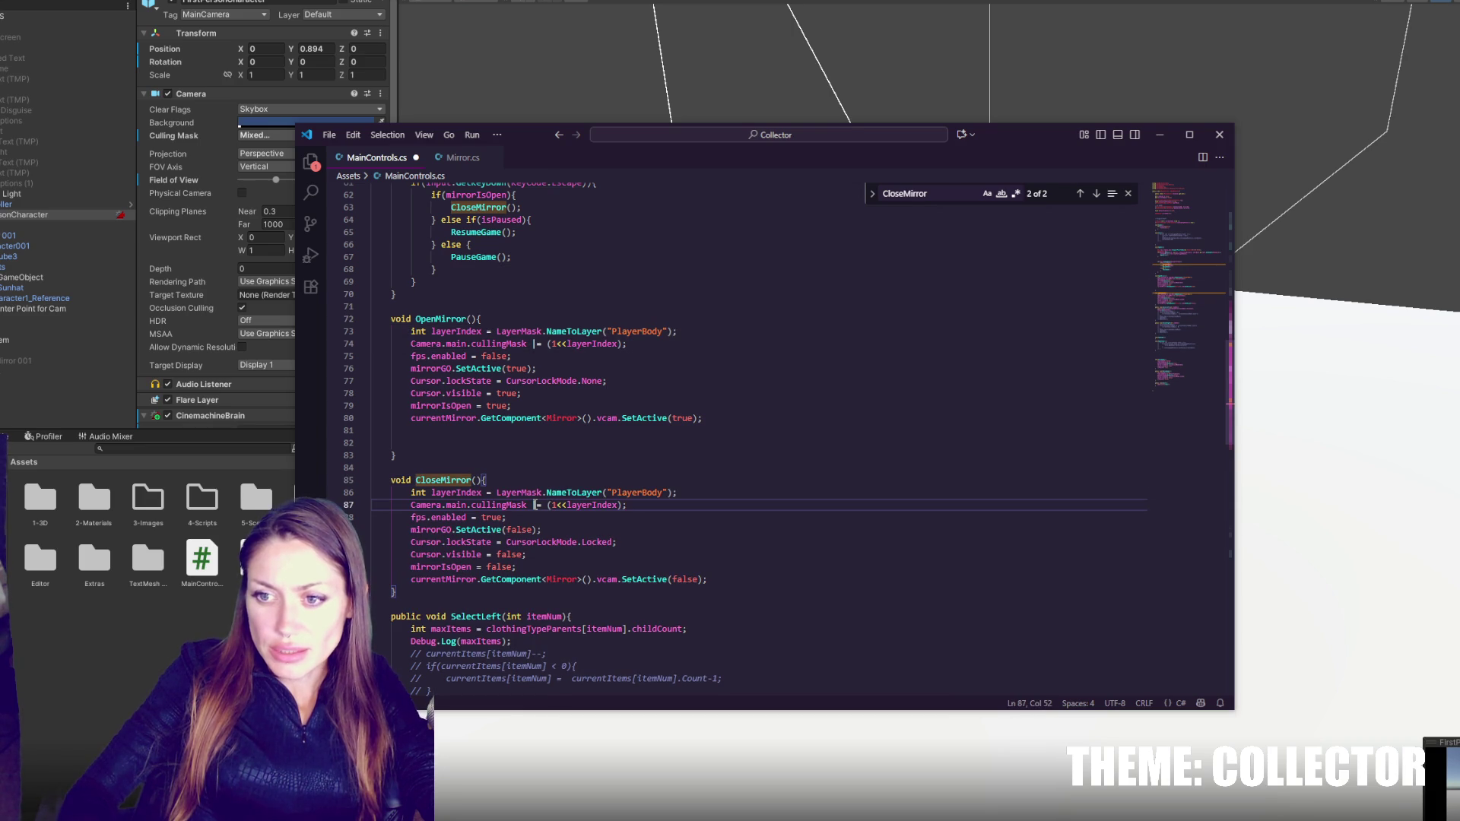
# - Change the pasted mask operator to &= ~ to remove PlayerBody, save, and switch to Unity
pyautogui.click(535, 505)
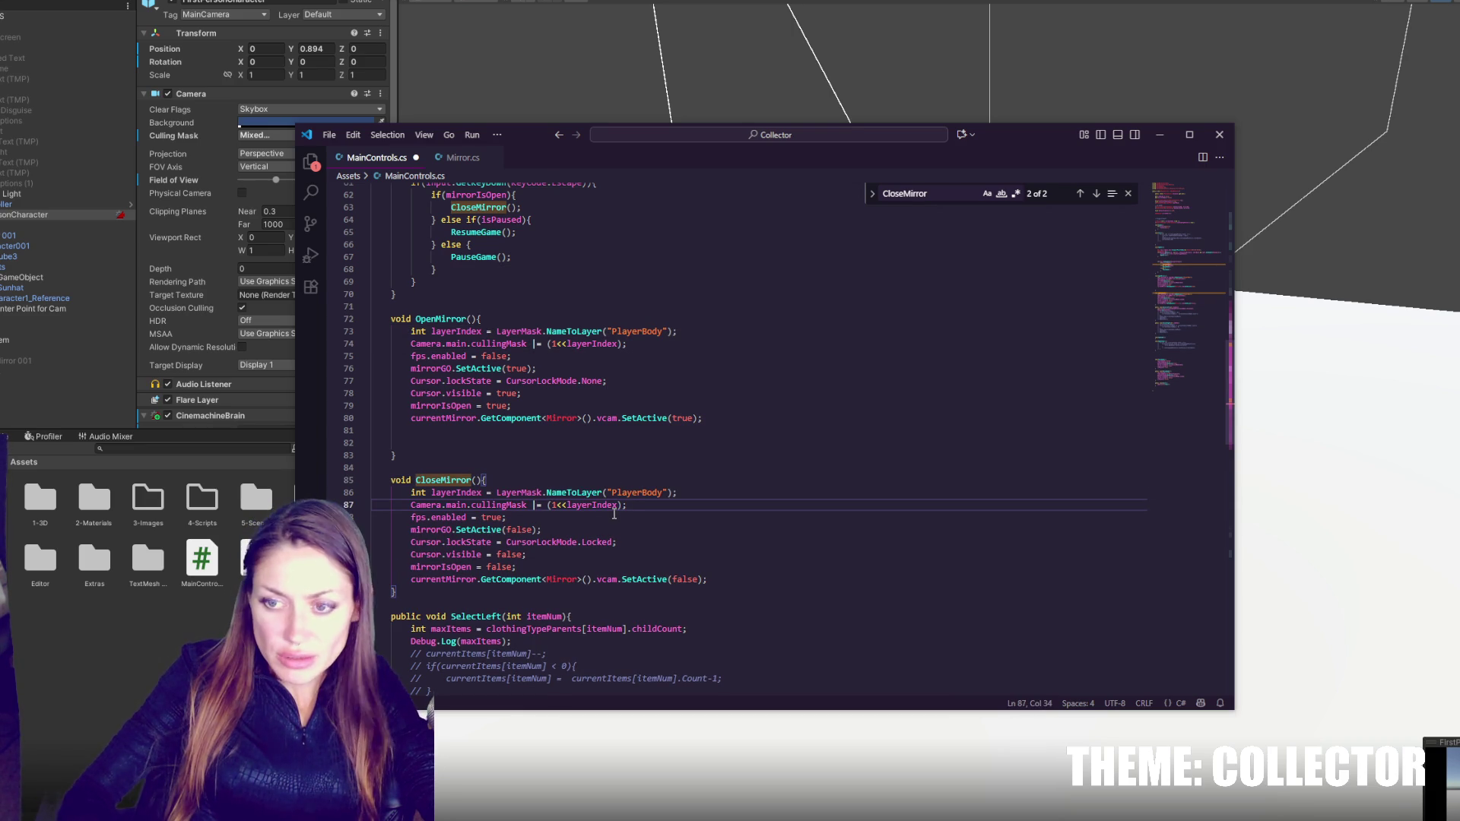
pyautogui.press('BackSpace')
pyautogui.write('&')
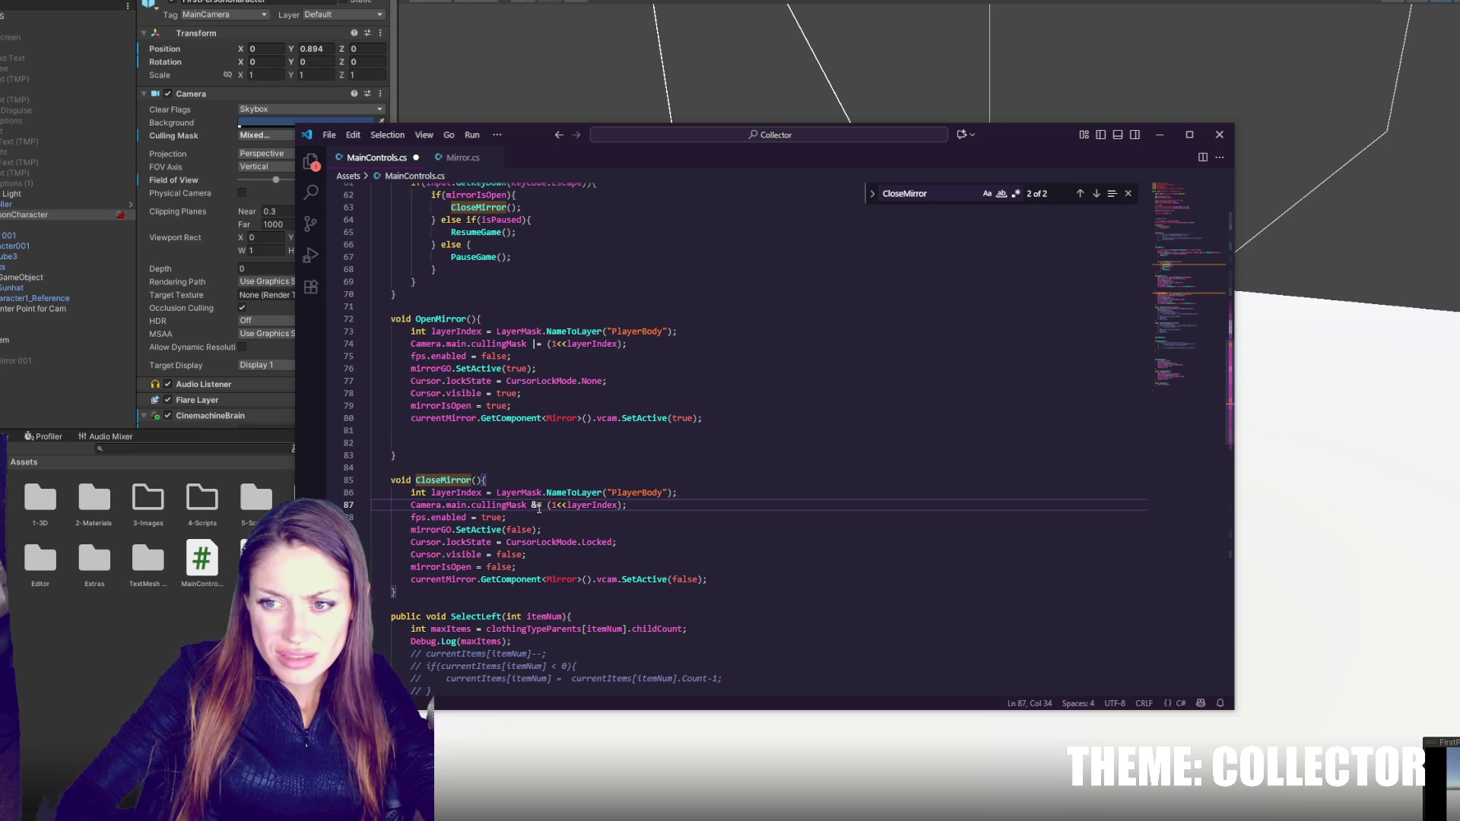
pyautogui.press('Escape')
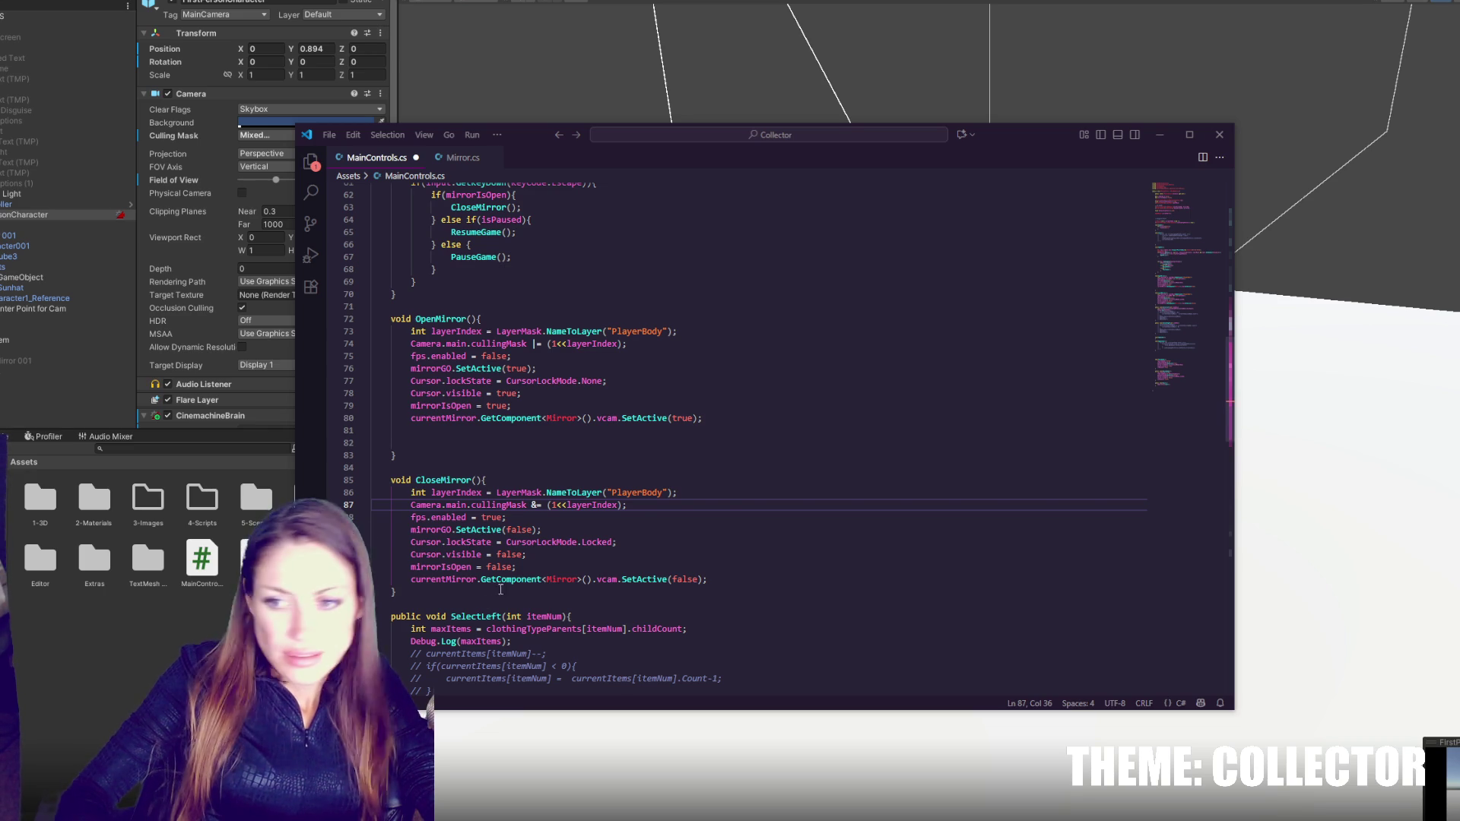
pyautogui.write('~')
pyautogui.hotkey('ctrl', 's')
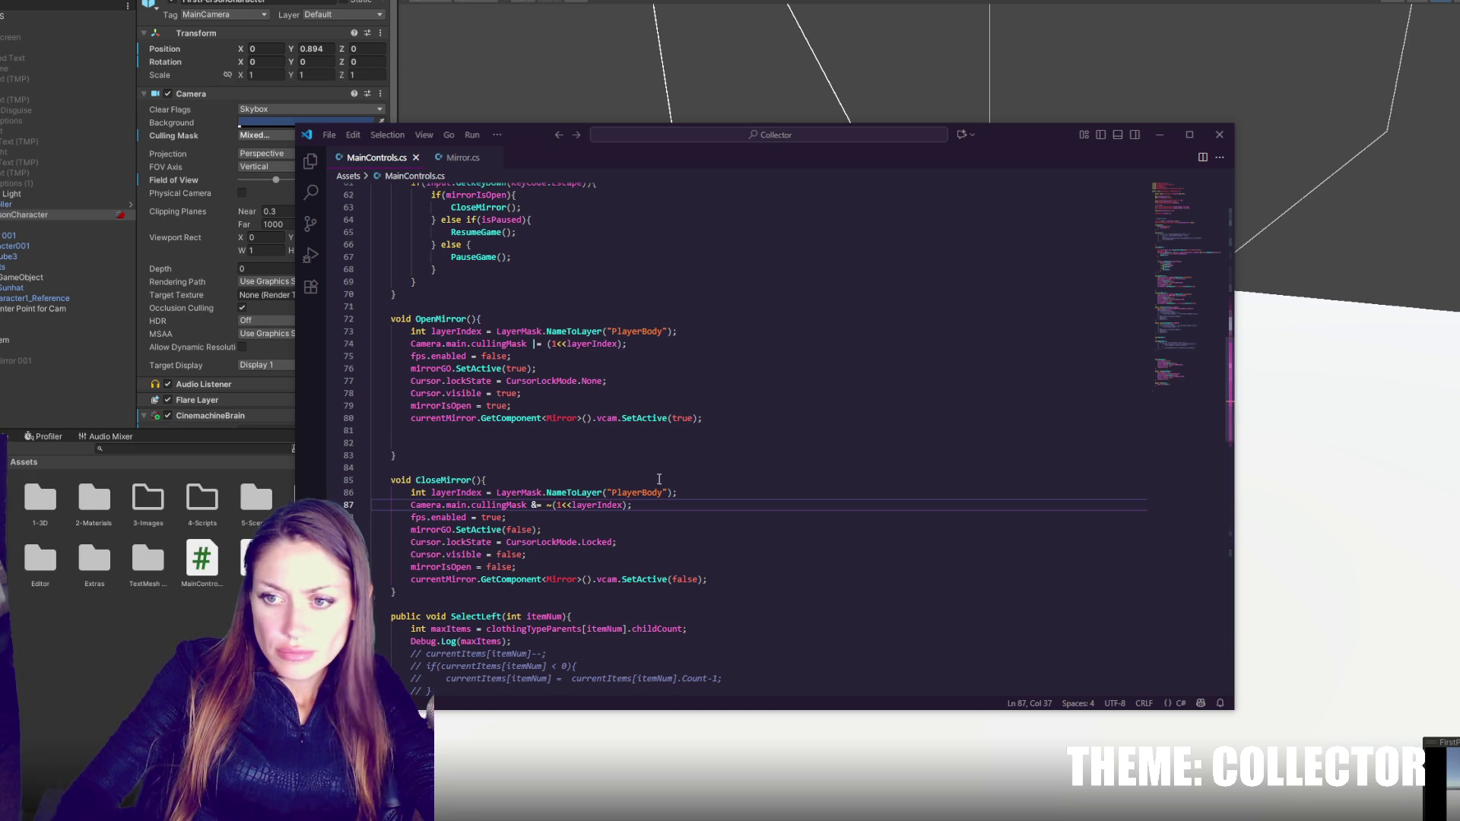
pyautogui.click(663, 507)
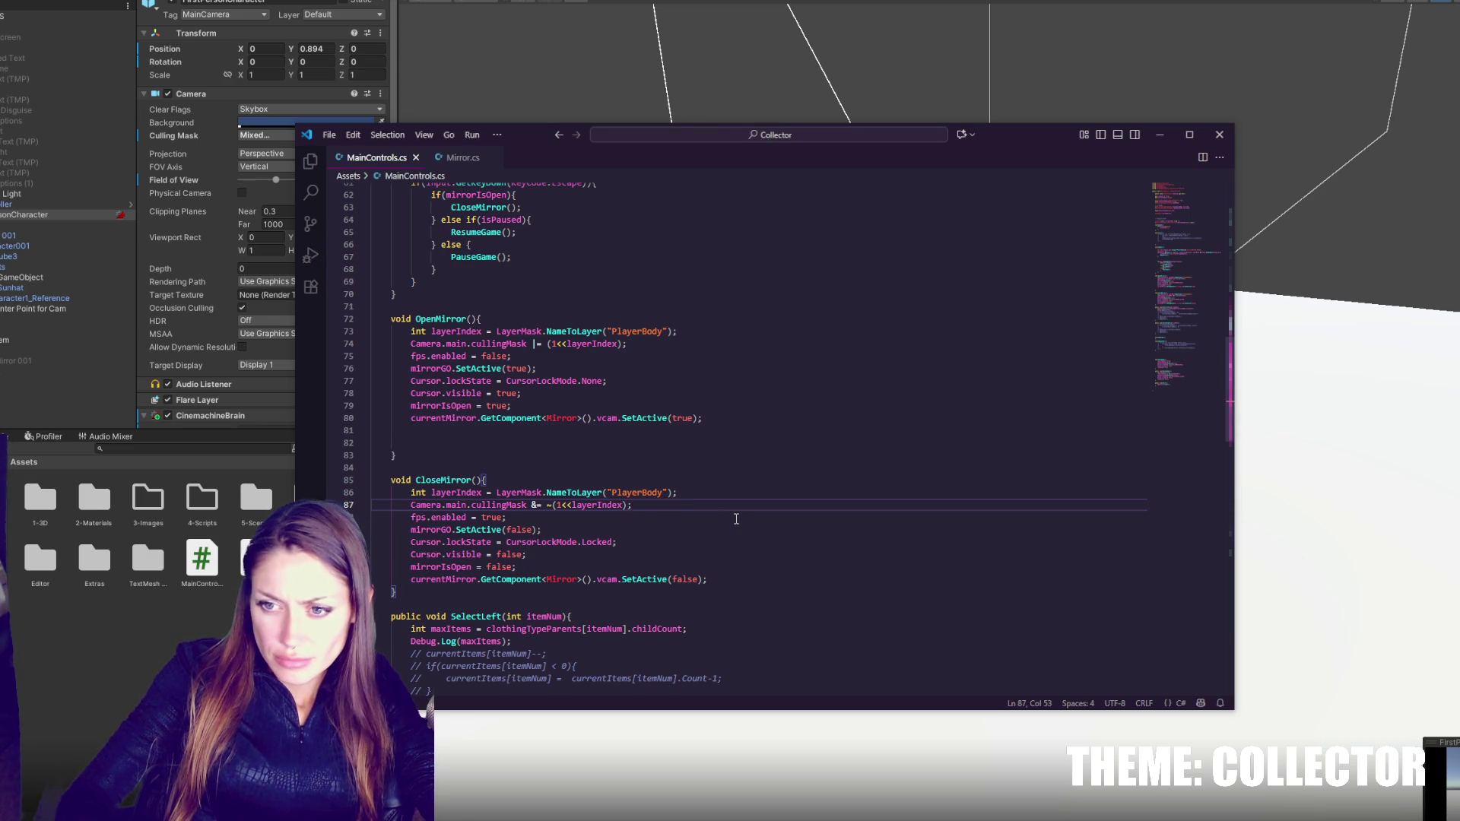
pyautogui.click(133, 637)
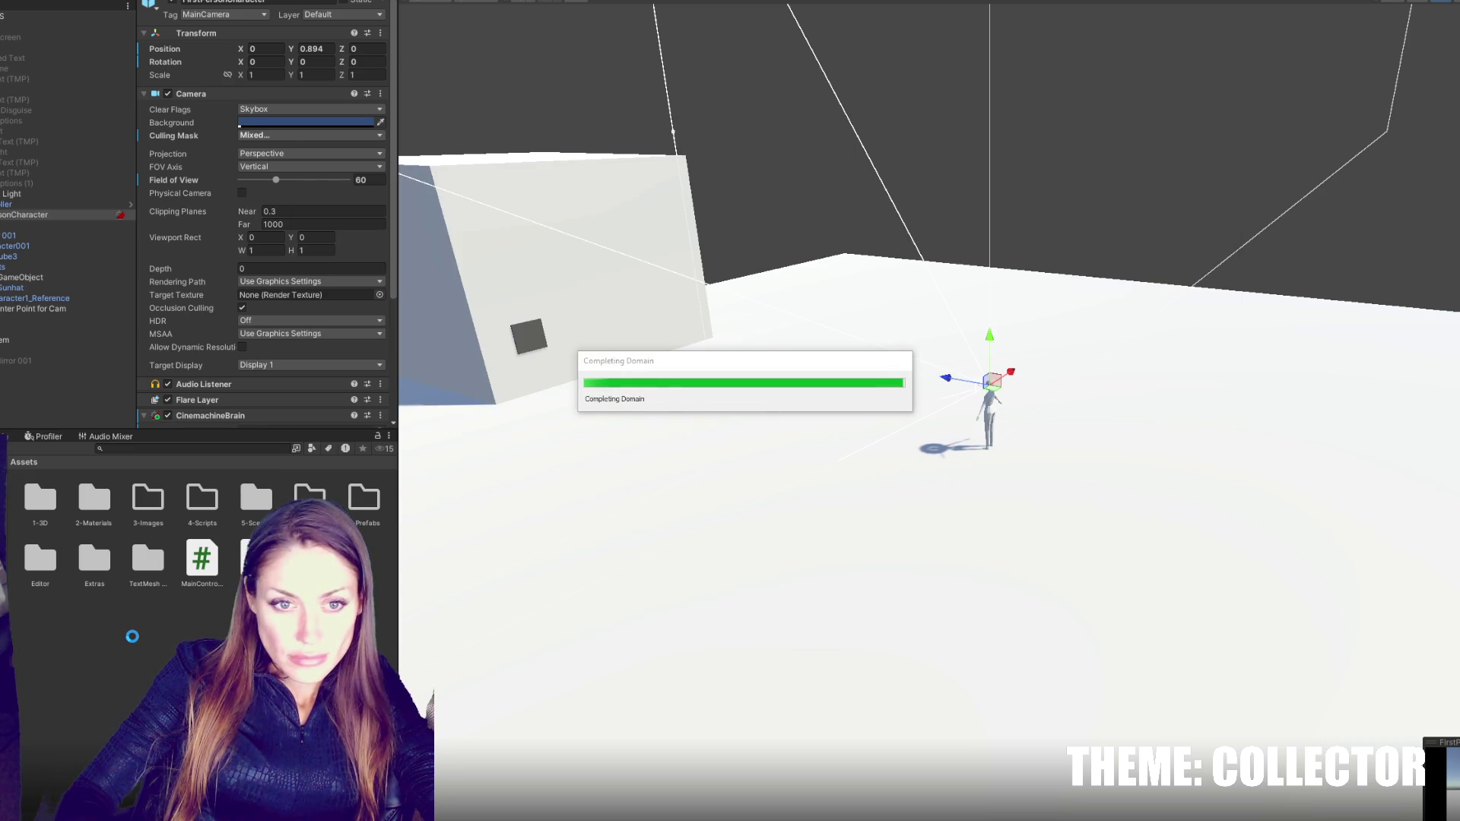
# - Show Unity's Console, then go back to the MainControls script in VS Code
pyautogui.click(9, 437)
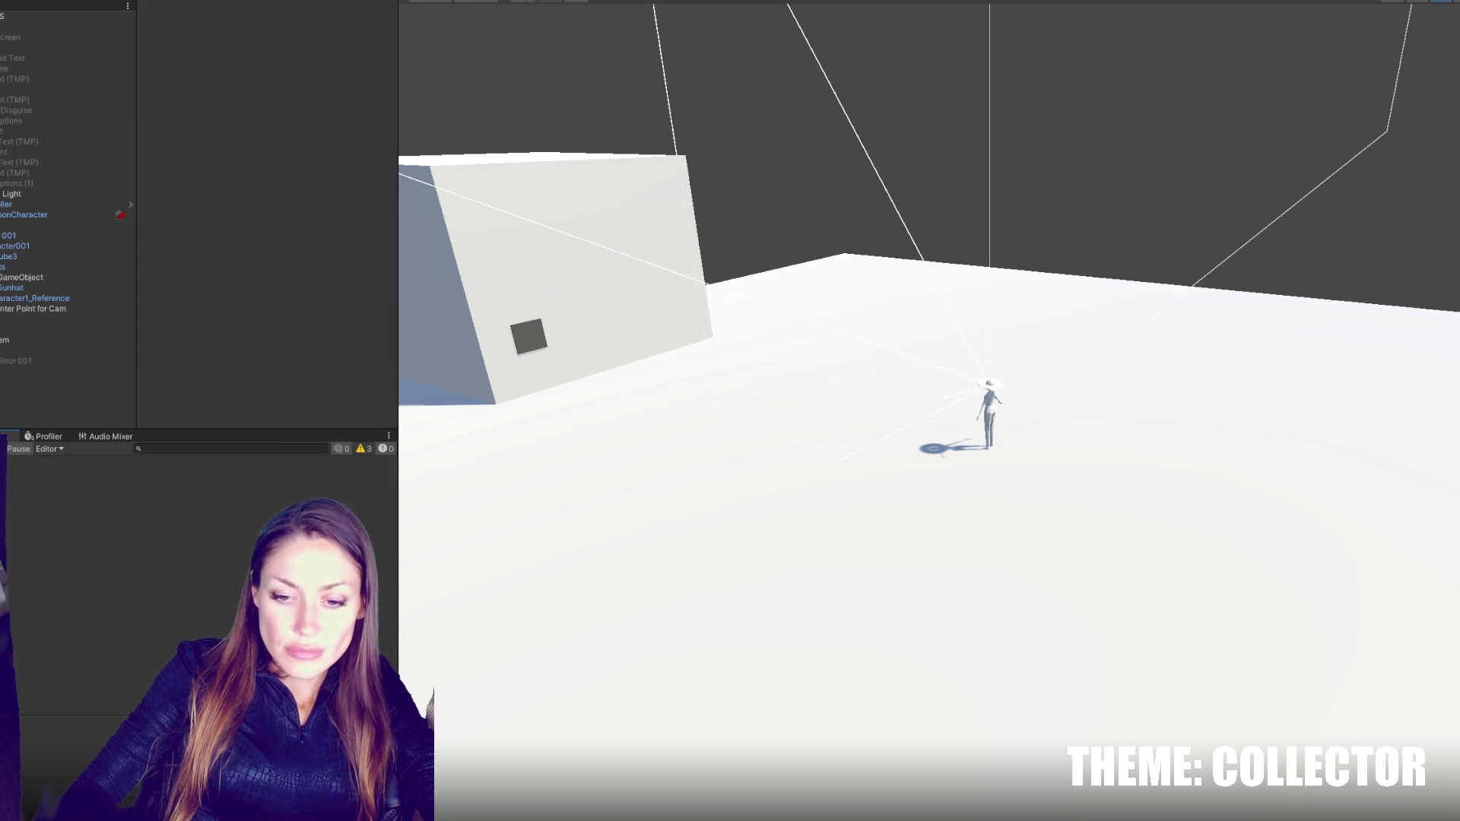
pyautogui.hotkey('alt', 'Tab')
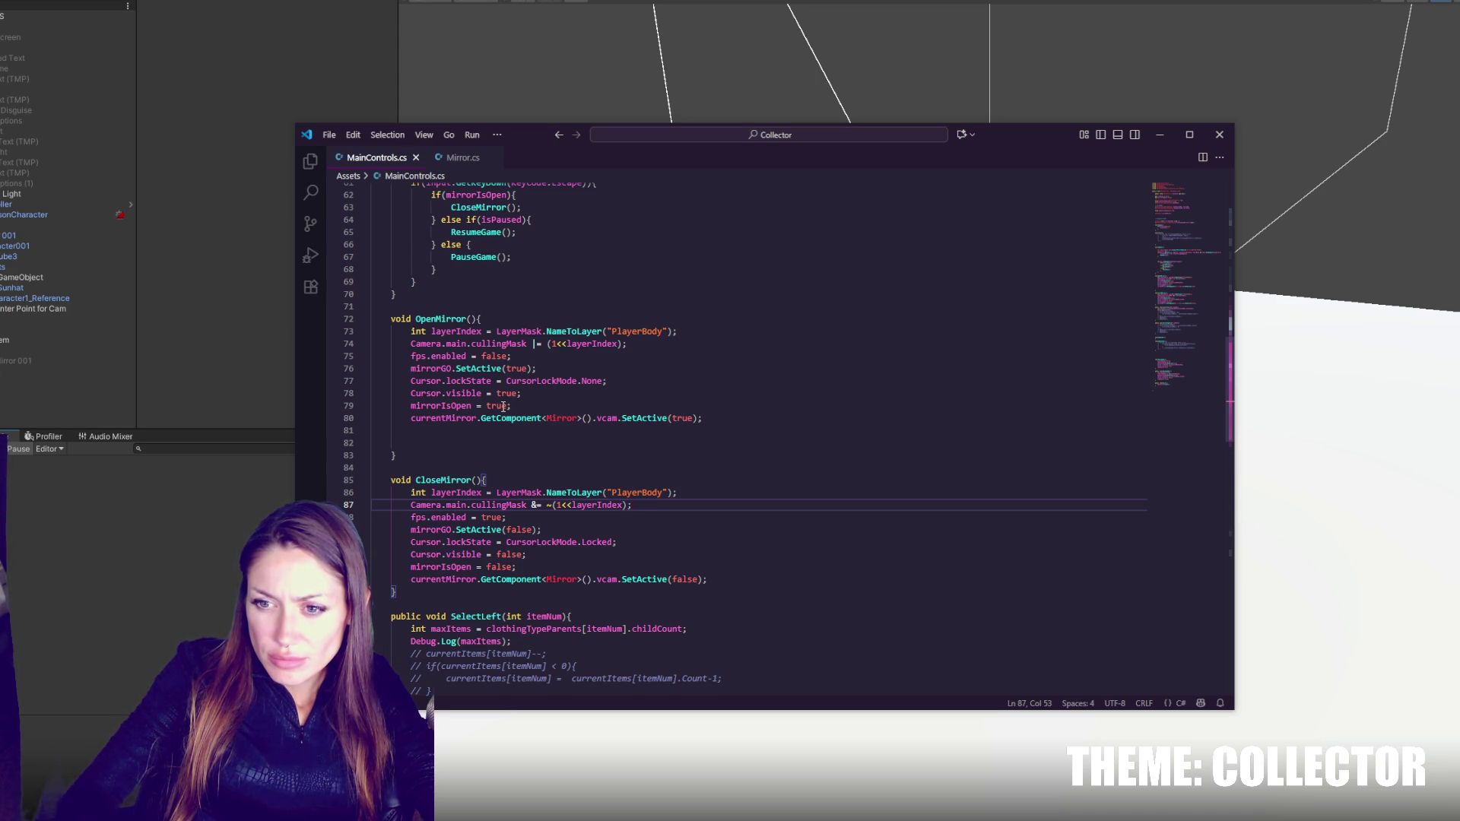
# - Put the caret on line 80 of OpenMirror, then switch to Unity to recompile
pyautogui.click(503, 418)
pyautogui.hotkey('alt', 'Tab')
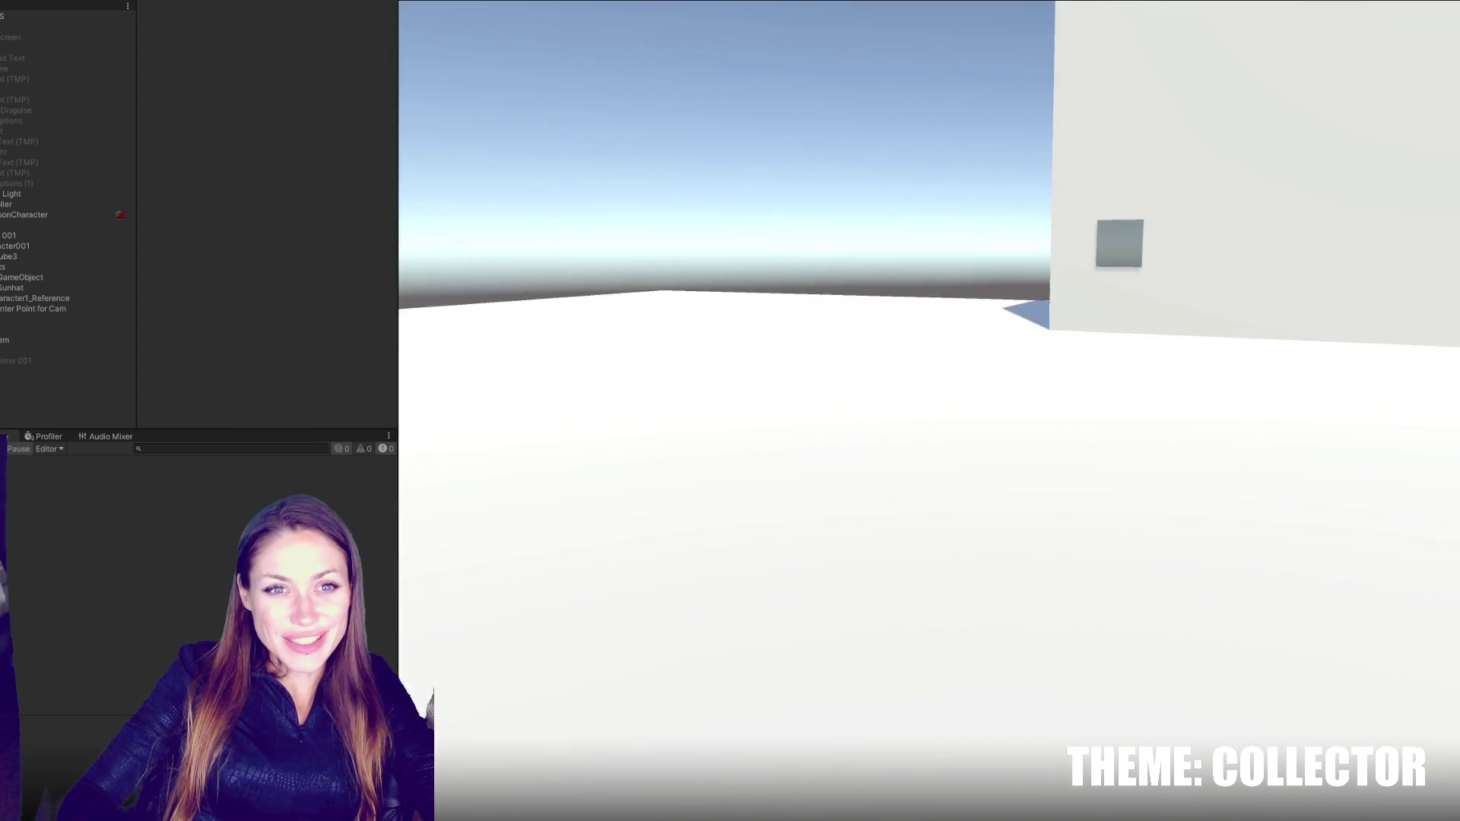
pyautogui.press('w')
pyautogui.press('w')
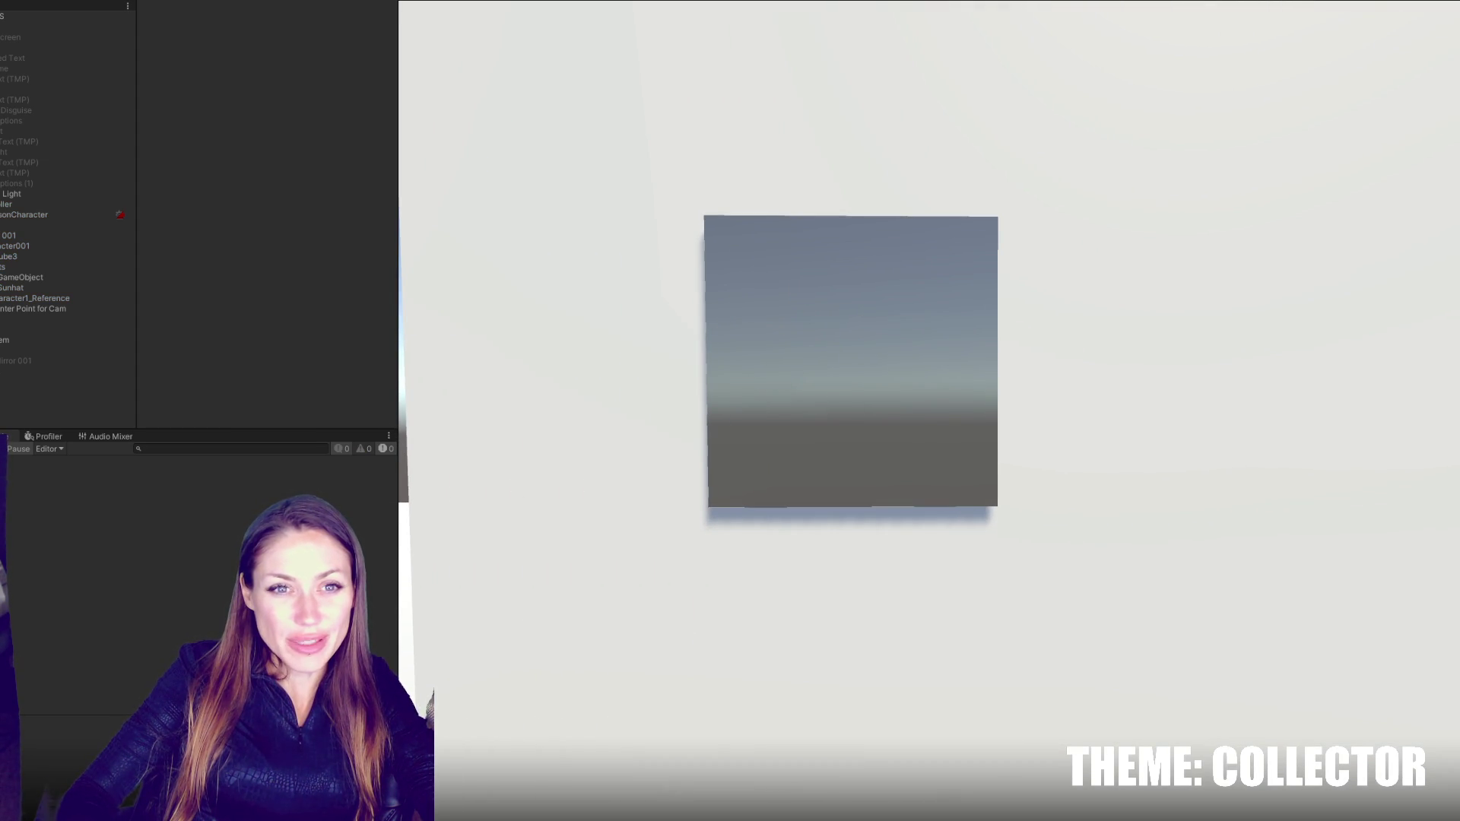
pyautogui.press('w')
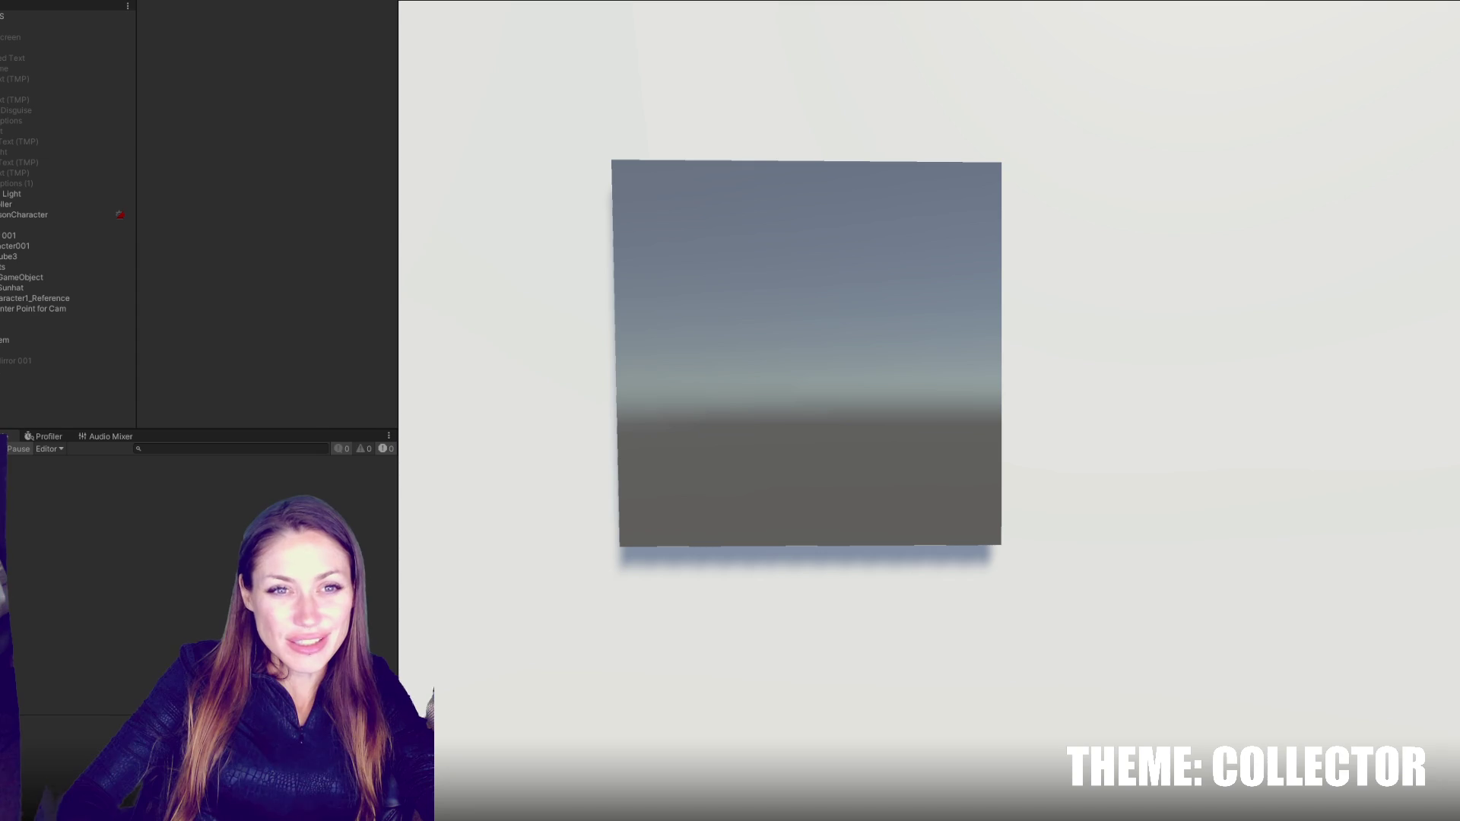
pyautogui.press('a')
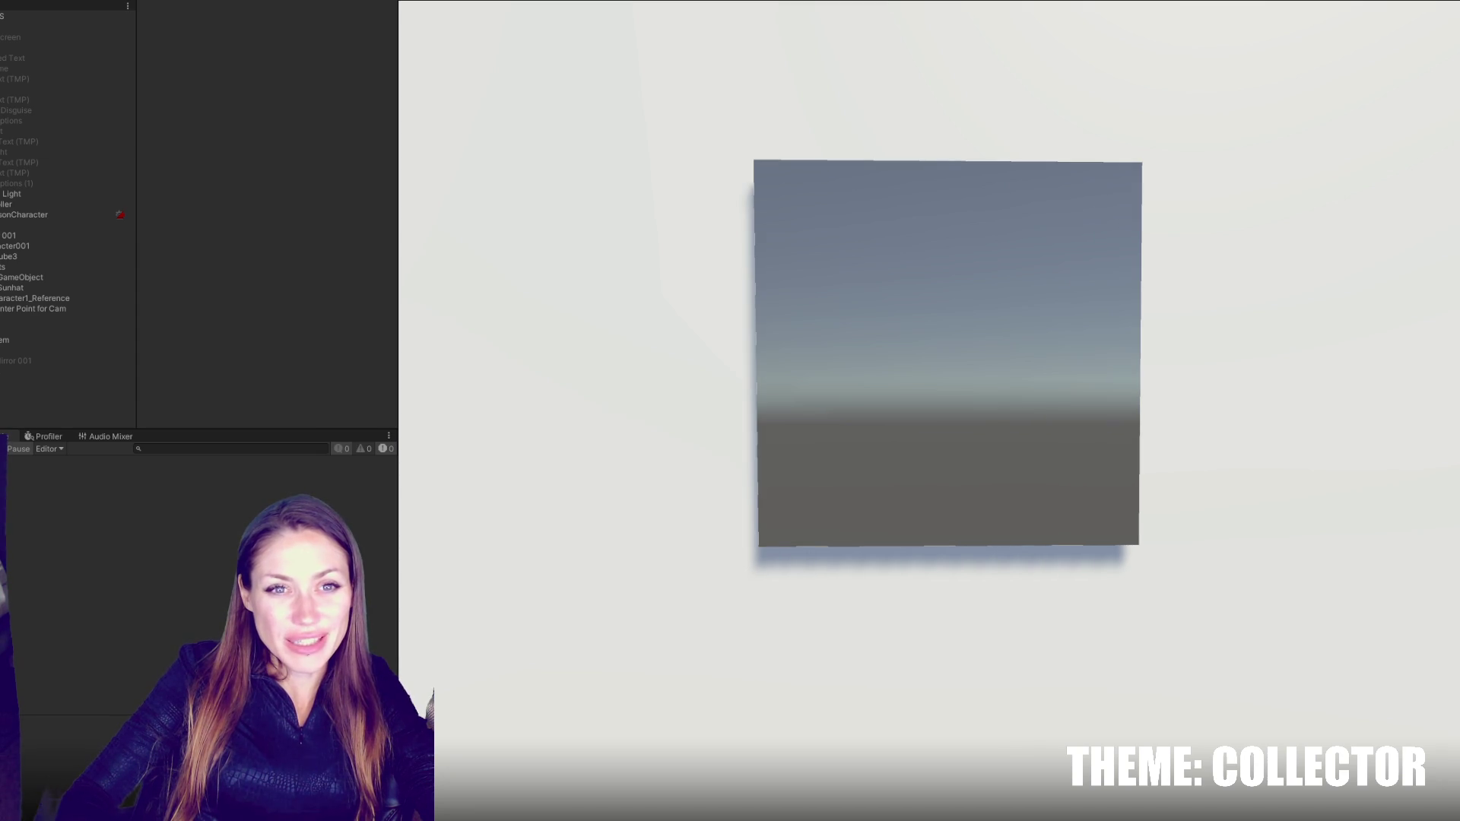
pyautogui.click(991, 418)
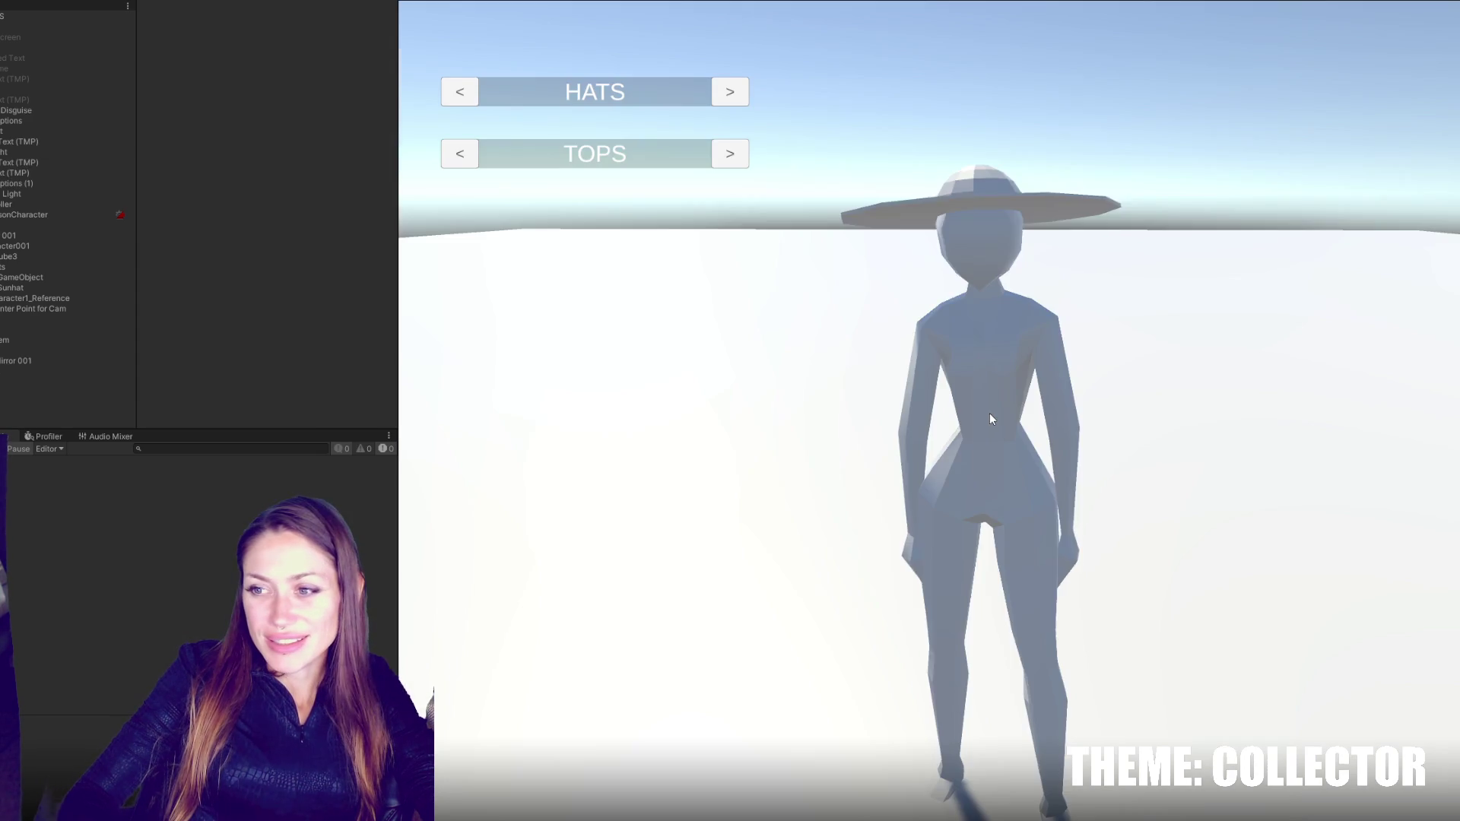
pyautogui.click(1110, 434)
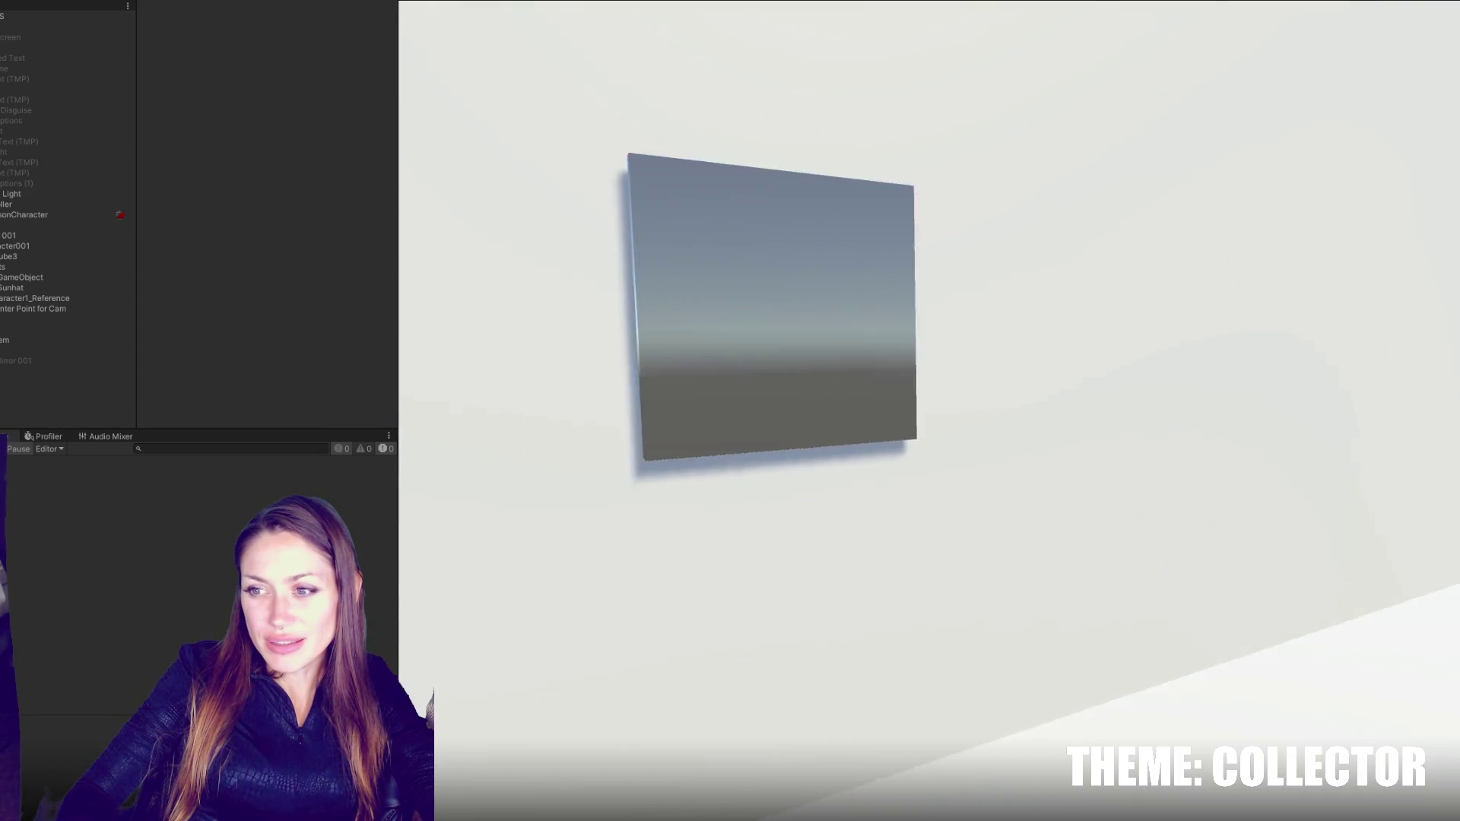
pyautogui.click(988, 413)
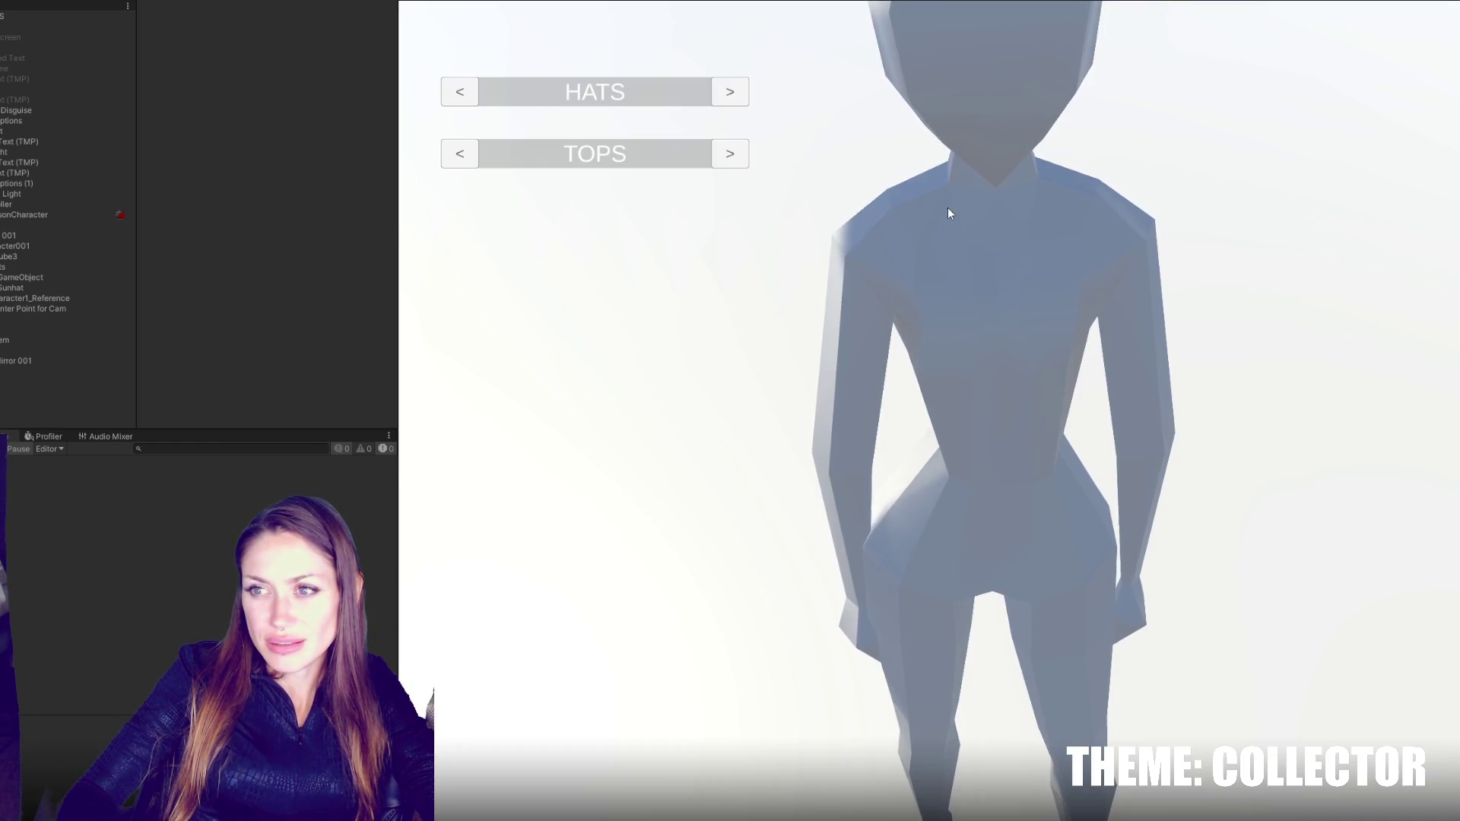
pyautogui.click(947, 207)
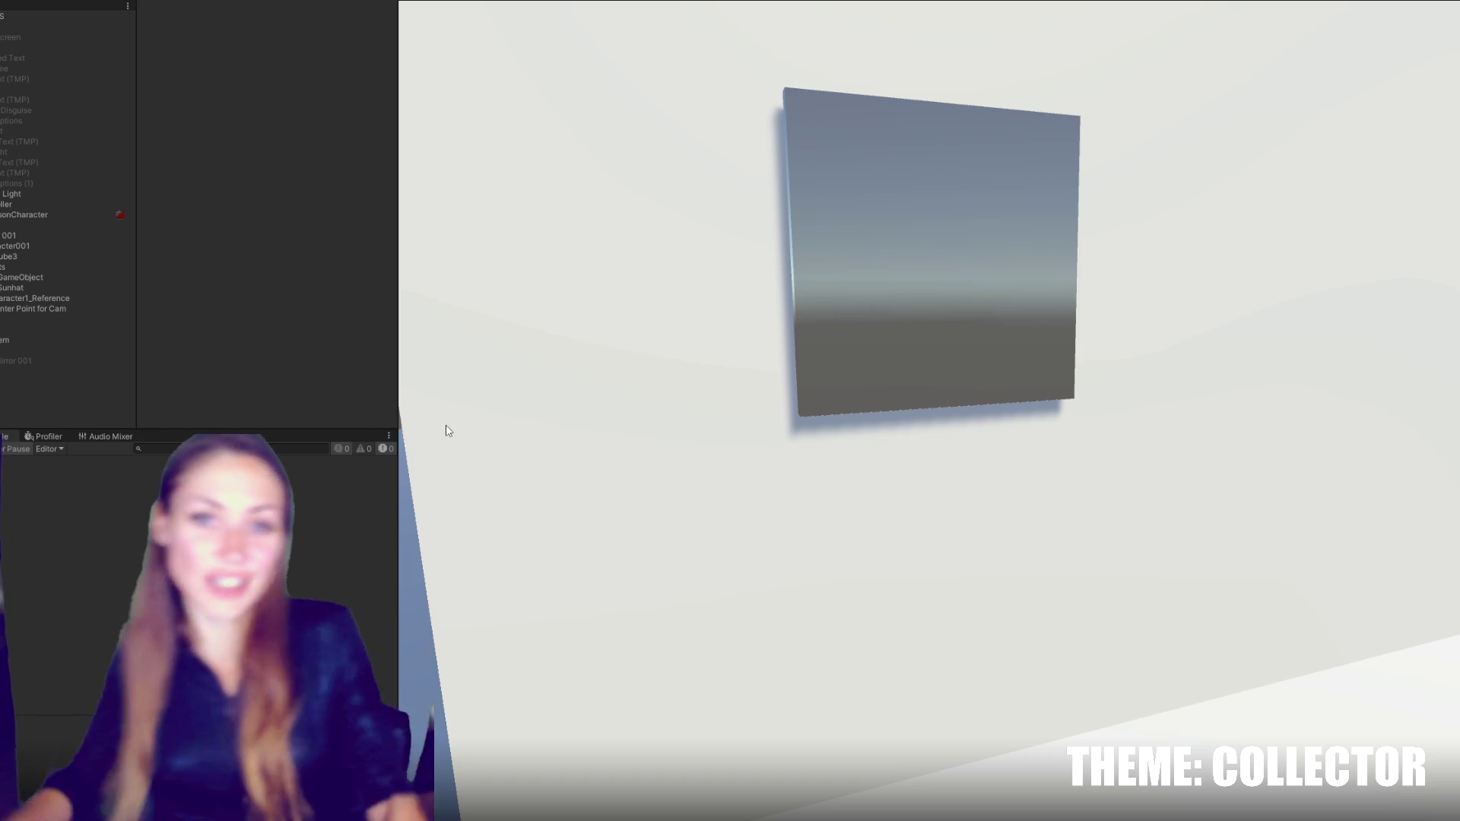
# - Leave Play mode and create a Cinemachine Mixing Camera under FPSController, above FirstPersonCharacter
pyautogui.moveTo(448, 432); pyautogui.dragTo(432, 297)
pyautogui.press('Escape')
pyautogui.hotkey('ctrl', 'p')
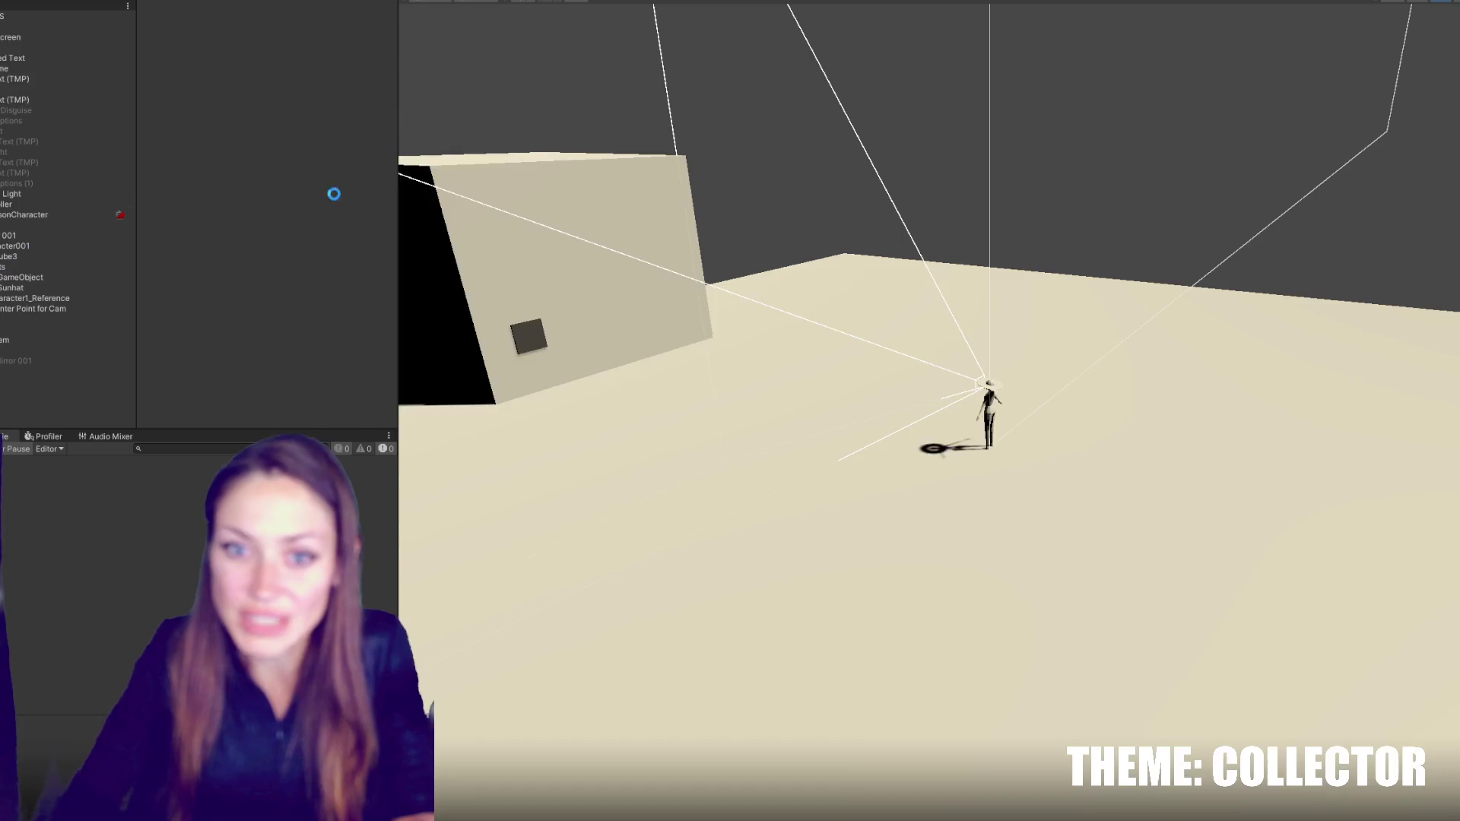
pyautogui.click(46, 205)
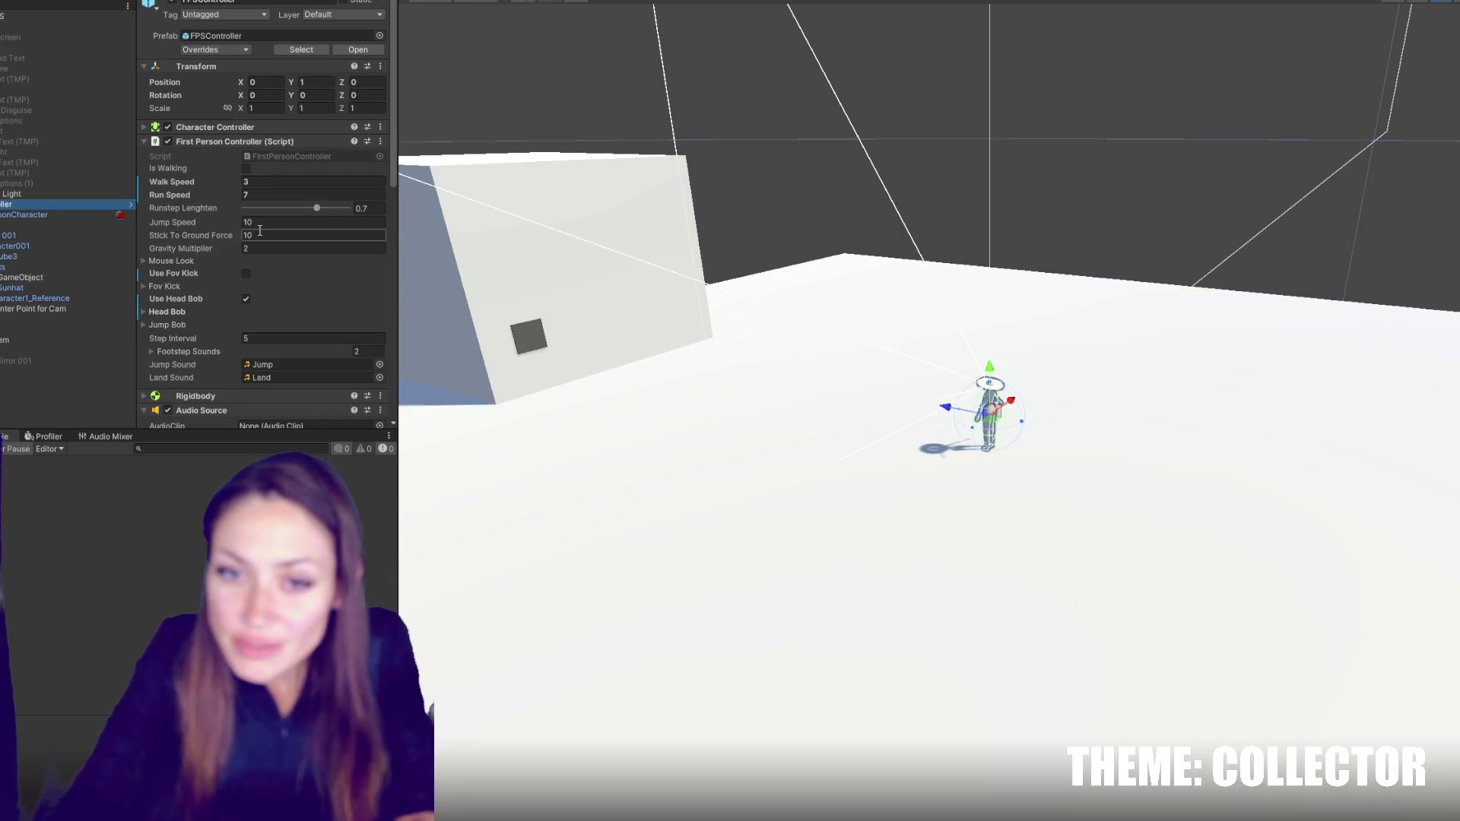
pyautogui.rightClick(2, 207)
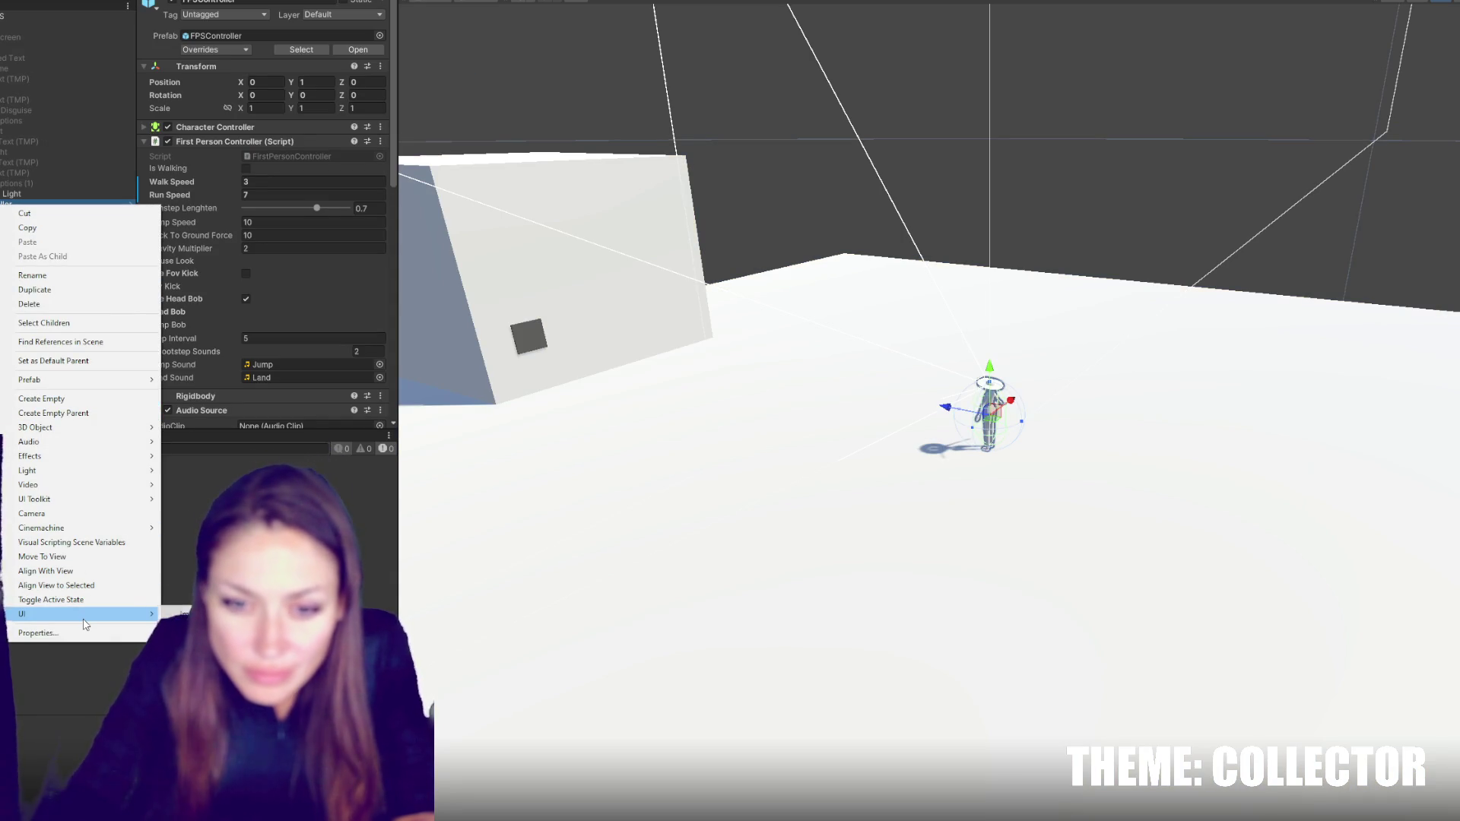
pyautogui.moveTo(101, 537)
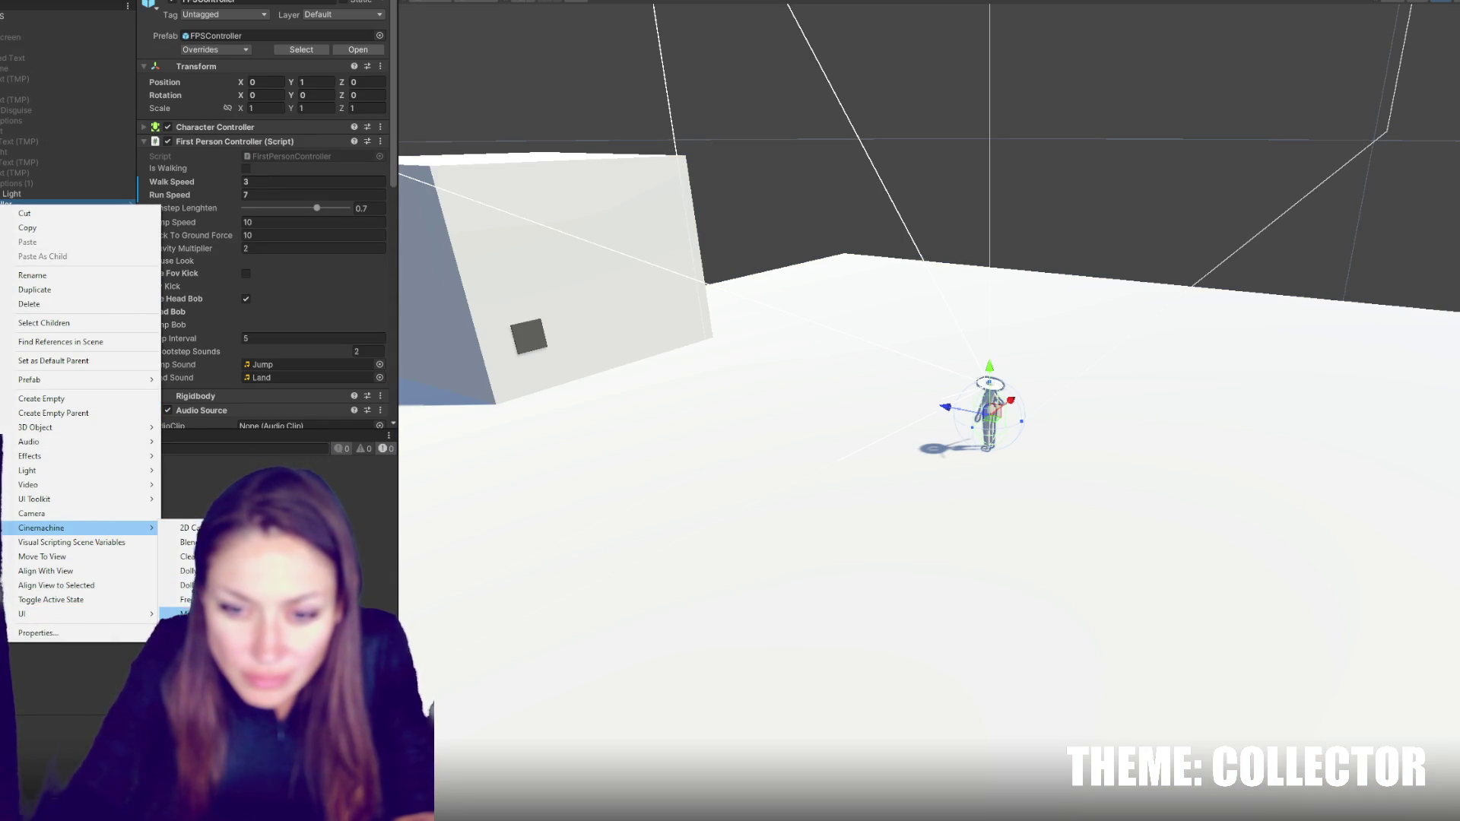
pyautogui.click(182, 612)
pyautogui.press('Return')
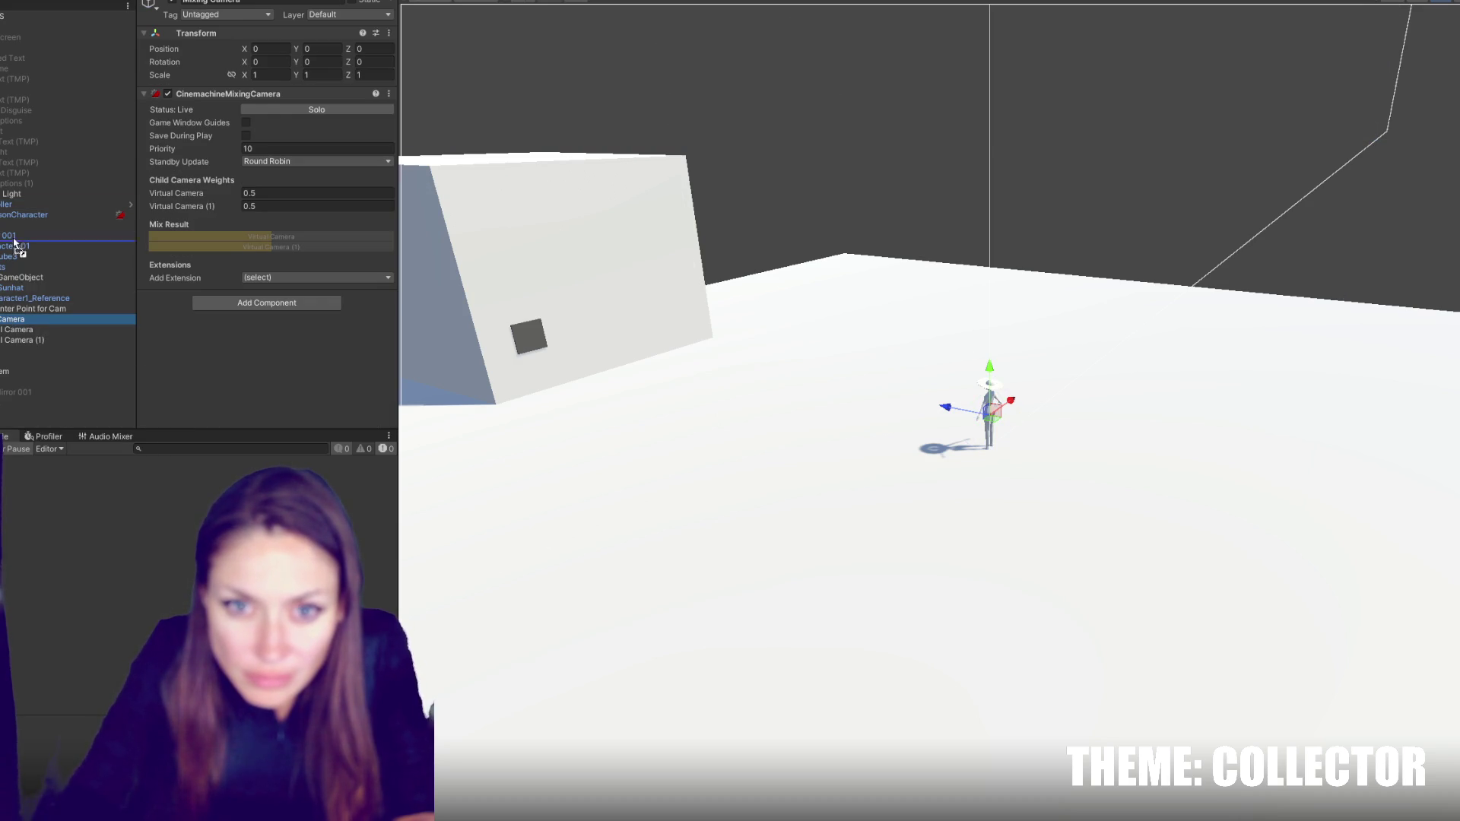
pyautogui.moveTo(15, 215); pyautogui.dragTo(17, 221)
# - Raise the Mixing Camera to Position Y 0.875 and test it in Play mode
pyautogui.click(26, 247)
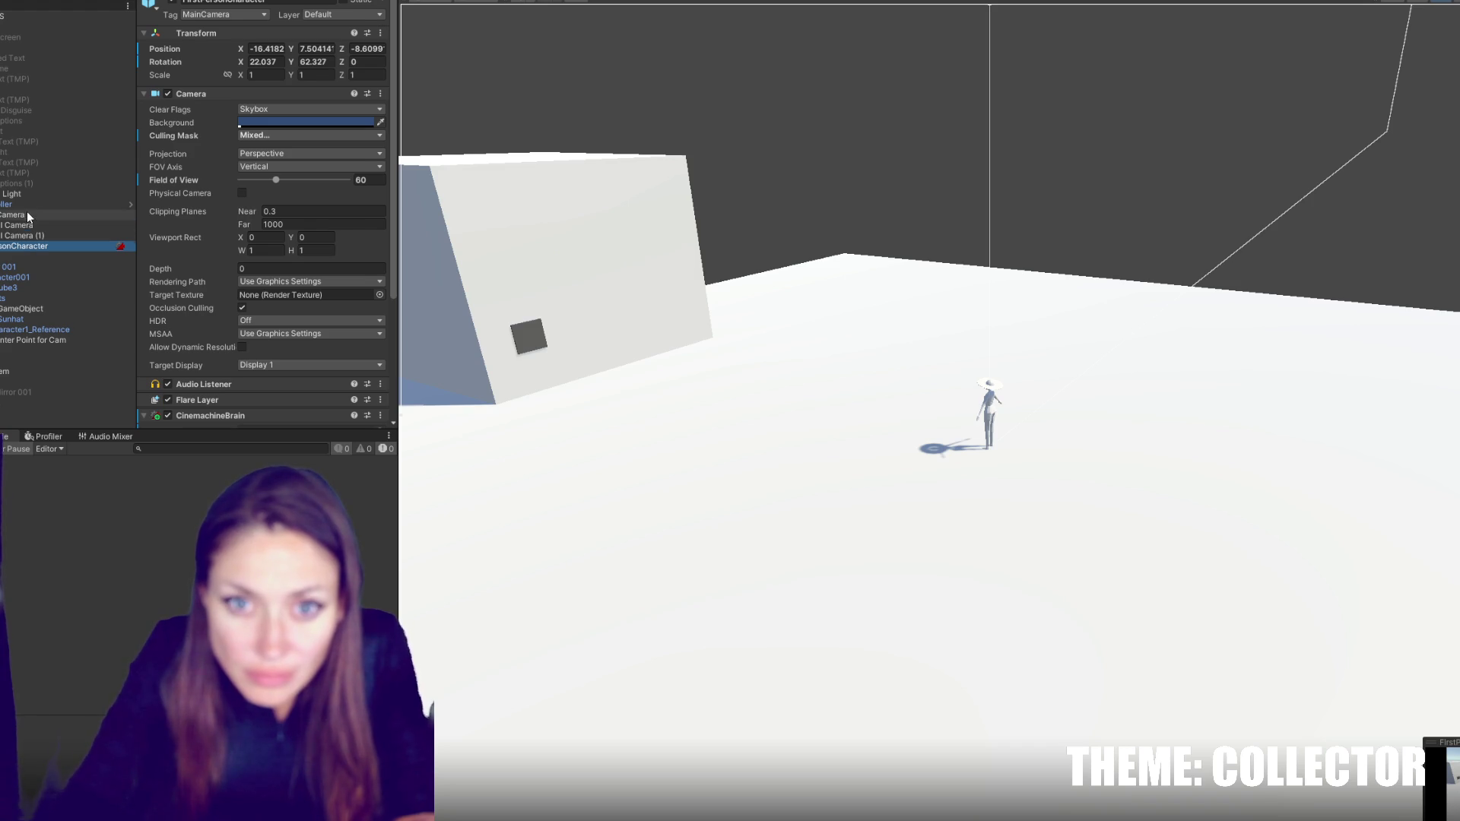
pyautogui.click(26, 212)
pyautogui.moveTo(990, 368); pyautogui.dragTo(998, 349)
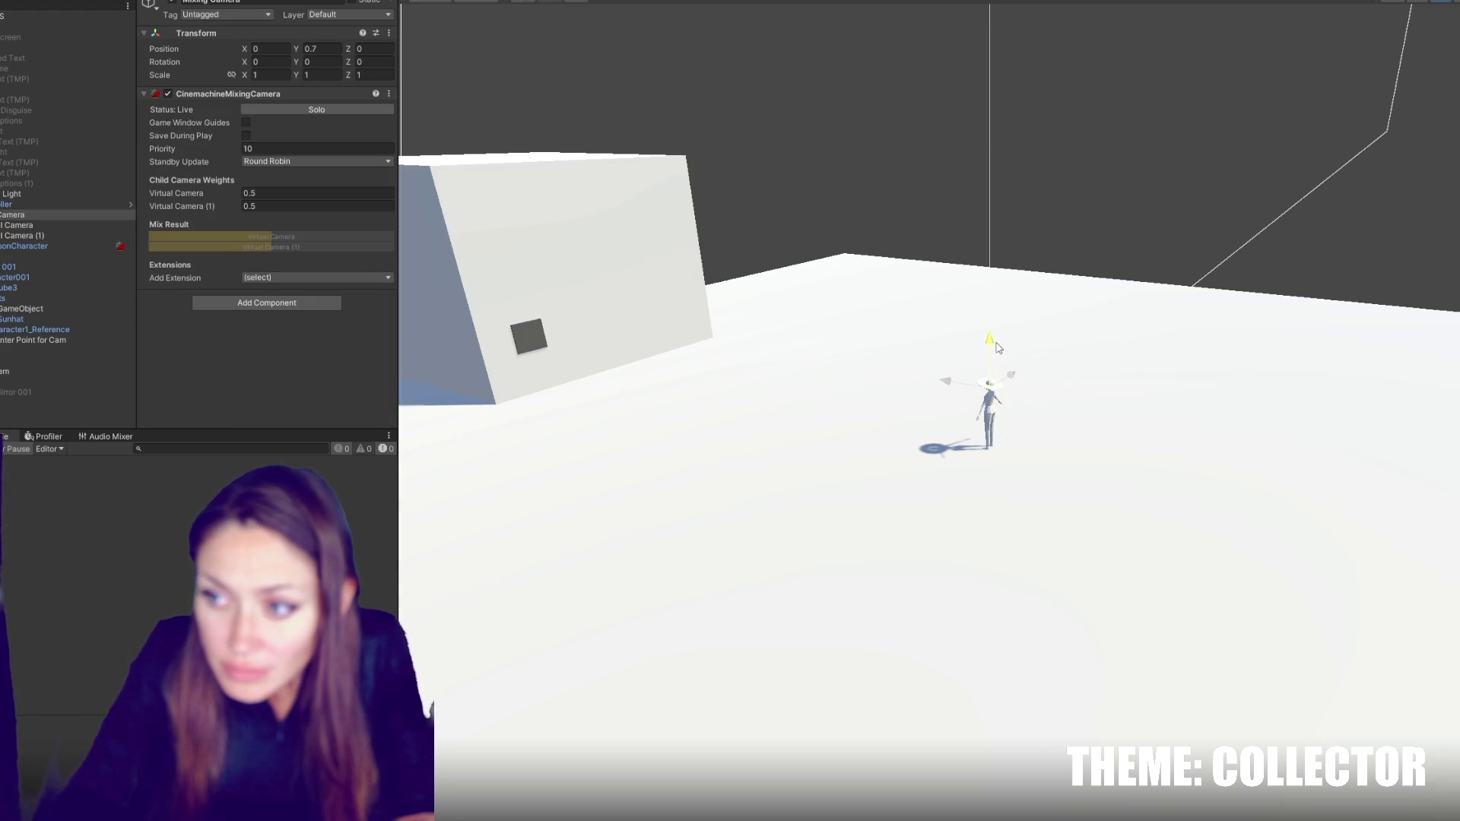
pyautogui.press('f')
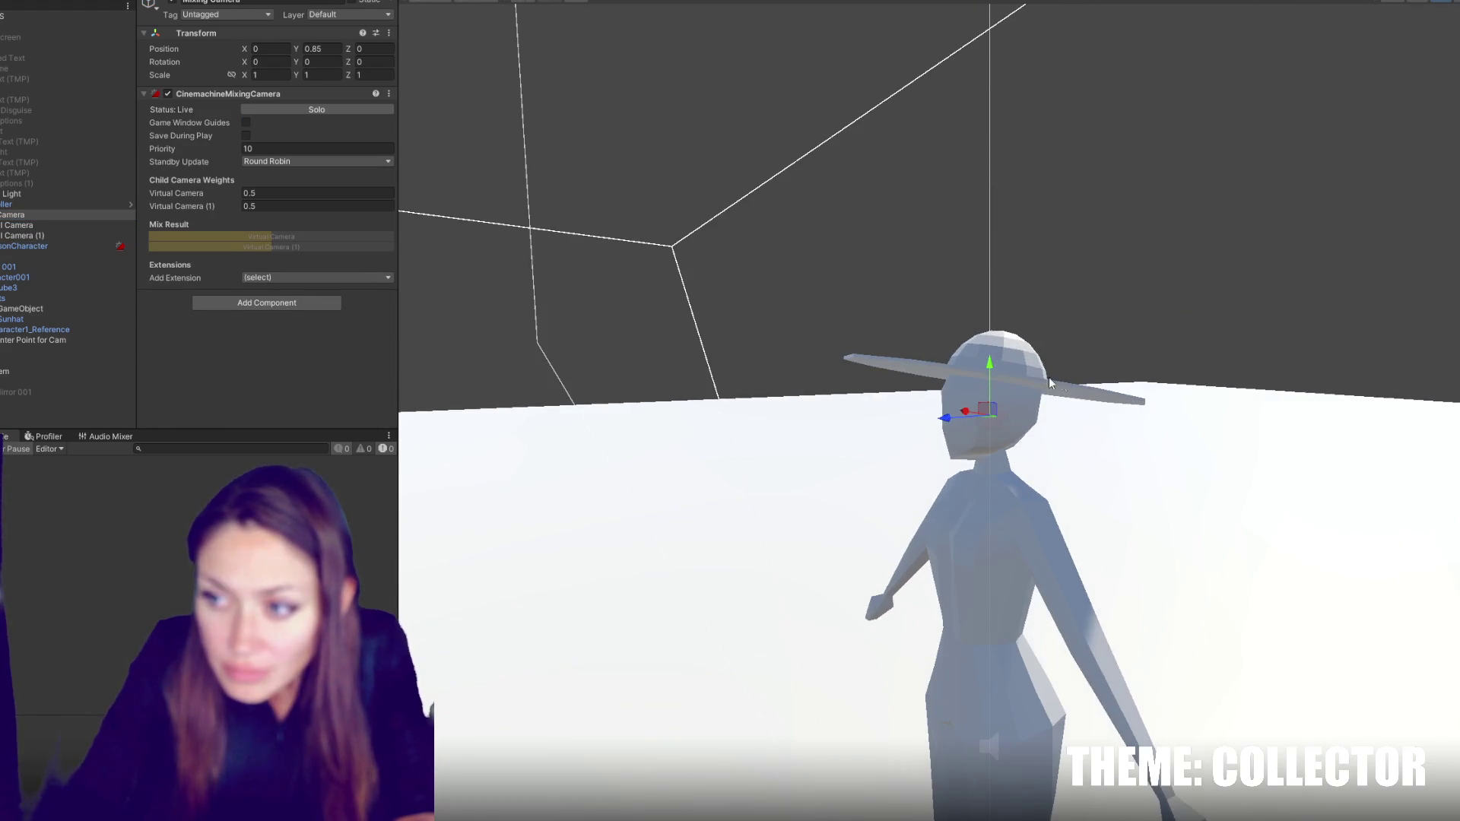
pyautogui.moveTo(996, 349); pyautogui.dragTo(612, 384)
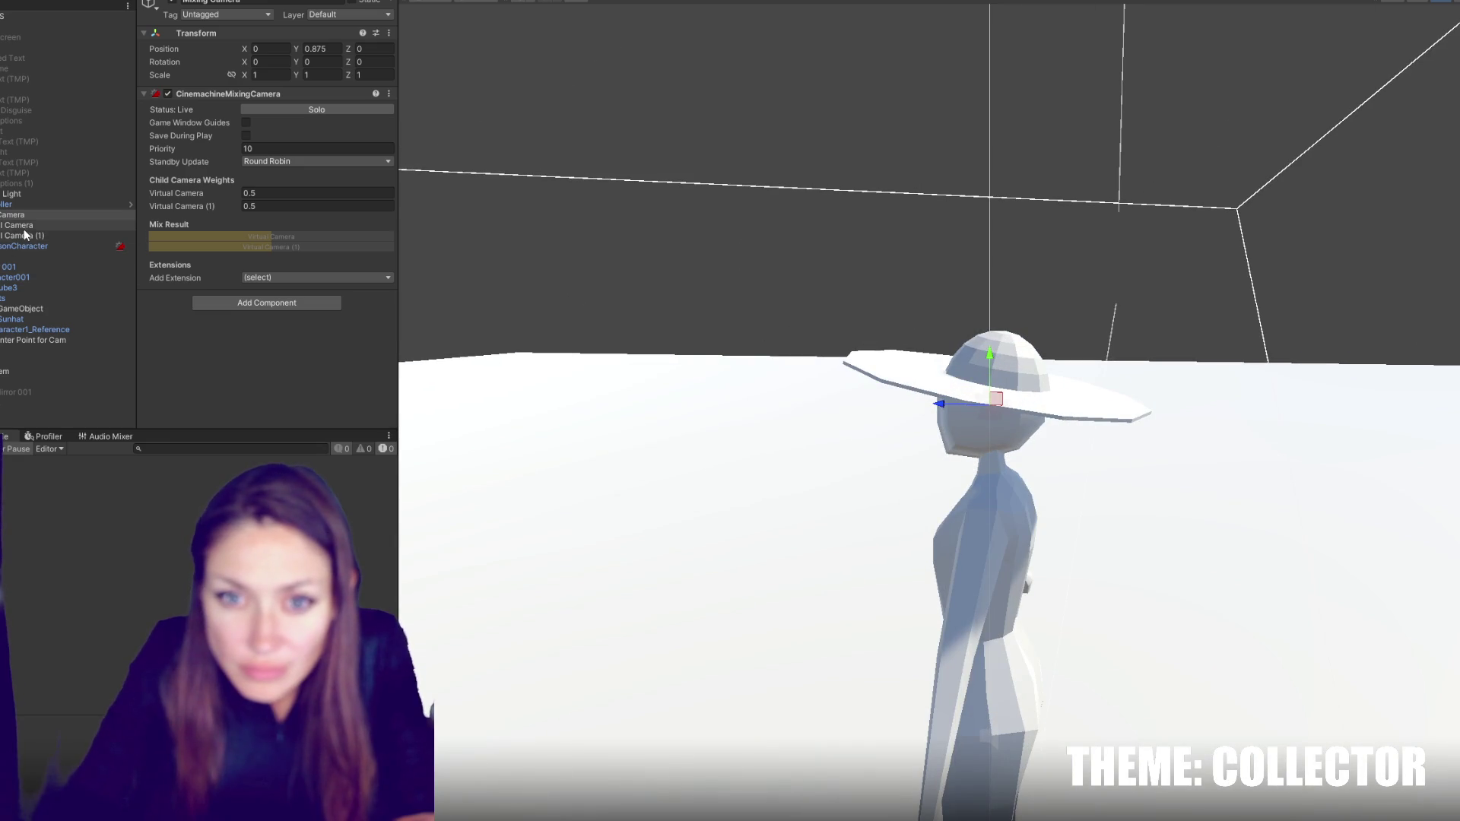
pyautogui.click(637, 6)
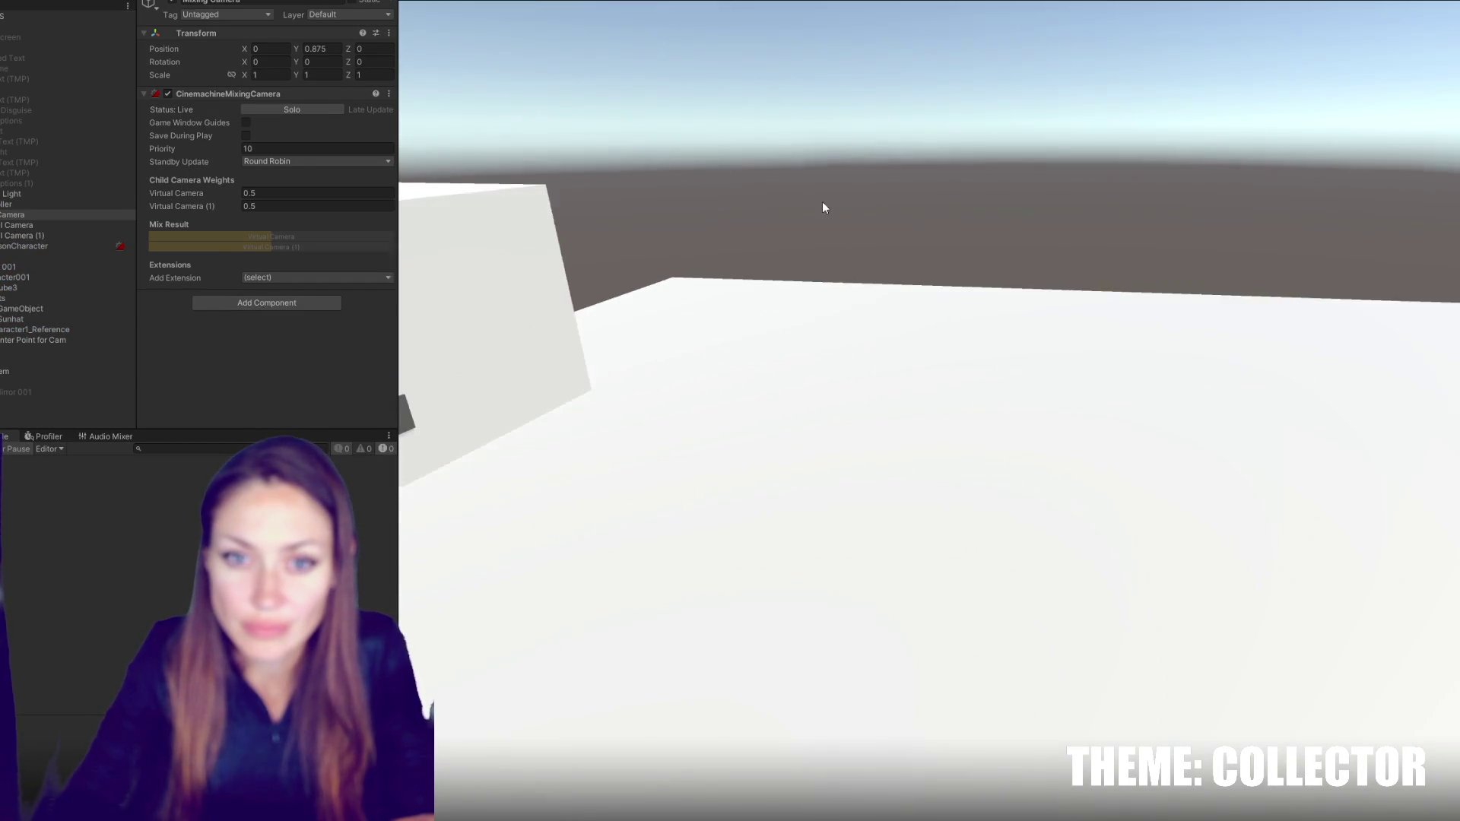
pyautogui.press('Escape')
pyautogui.click(637, 6)
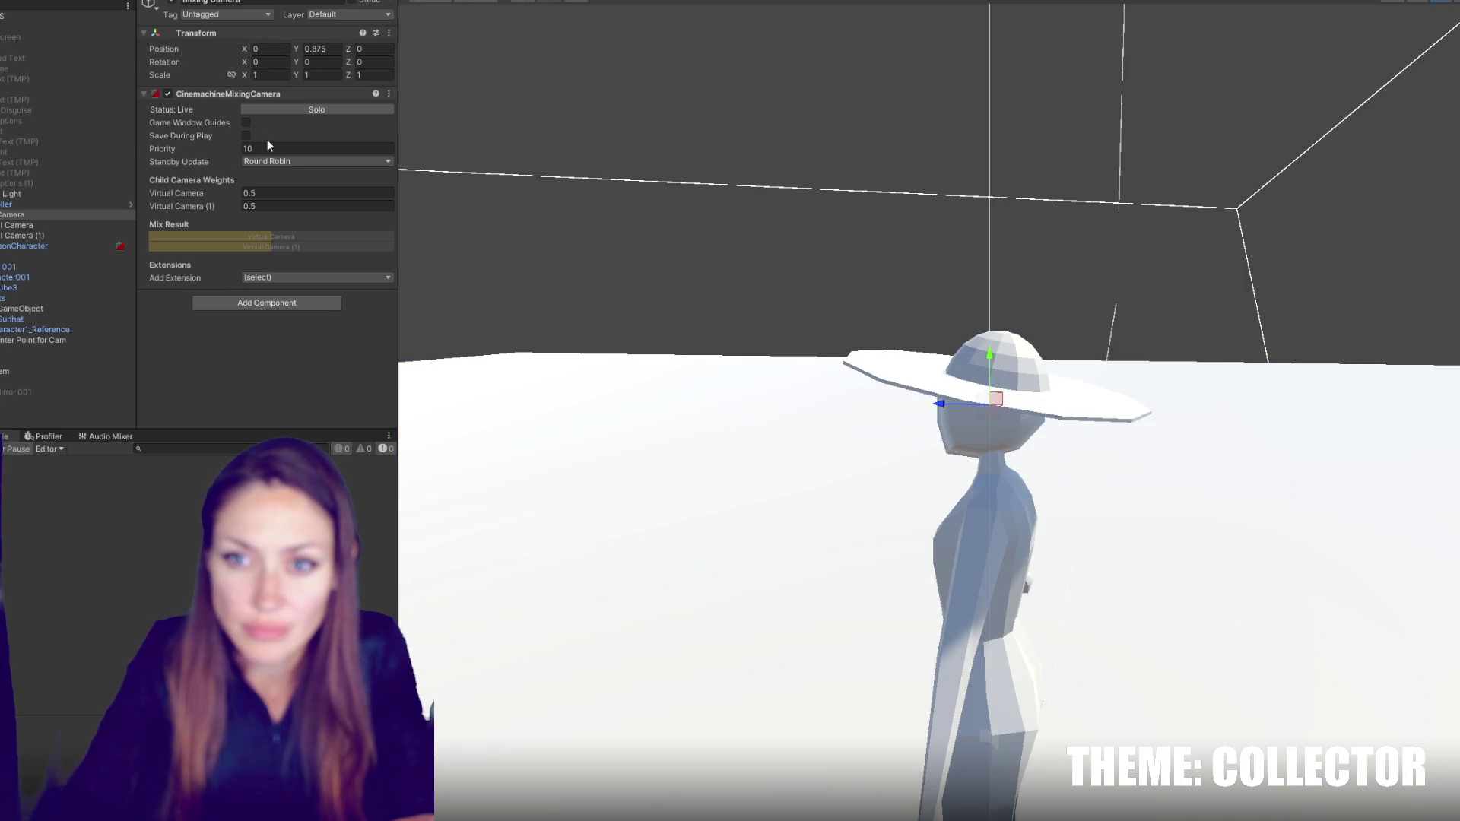
# - Select both child virtual cameras and set their Aim to Do nothing
pyautogui.click(22, 225)
pyautogui.keyDown('shift'); pyautogui.click(26, 236); pyautogui.keyUp('shift')
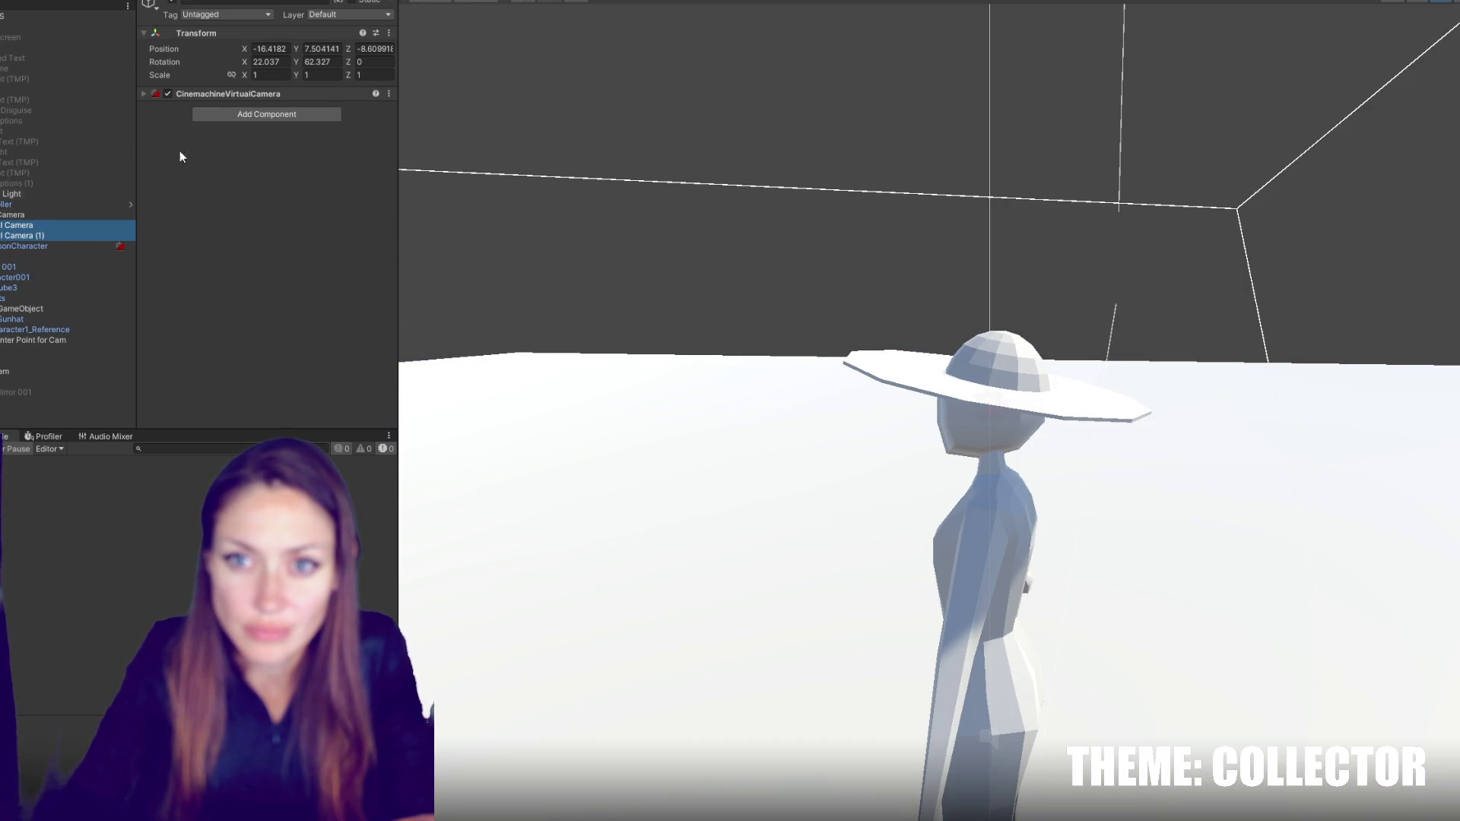
pyautogui.click(225, 94)
pyautogui.click(271, 226)
pyautogui.click(274, 241)
# - Zero the virtual cameras' position and rotation values
pyautogui.click(270, 48)
pyautogui.write('0')
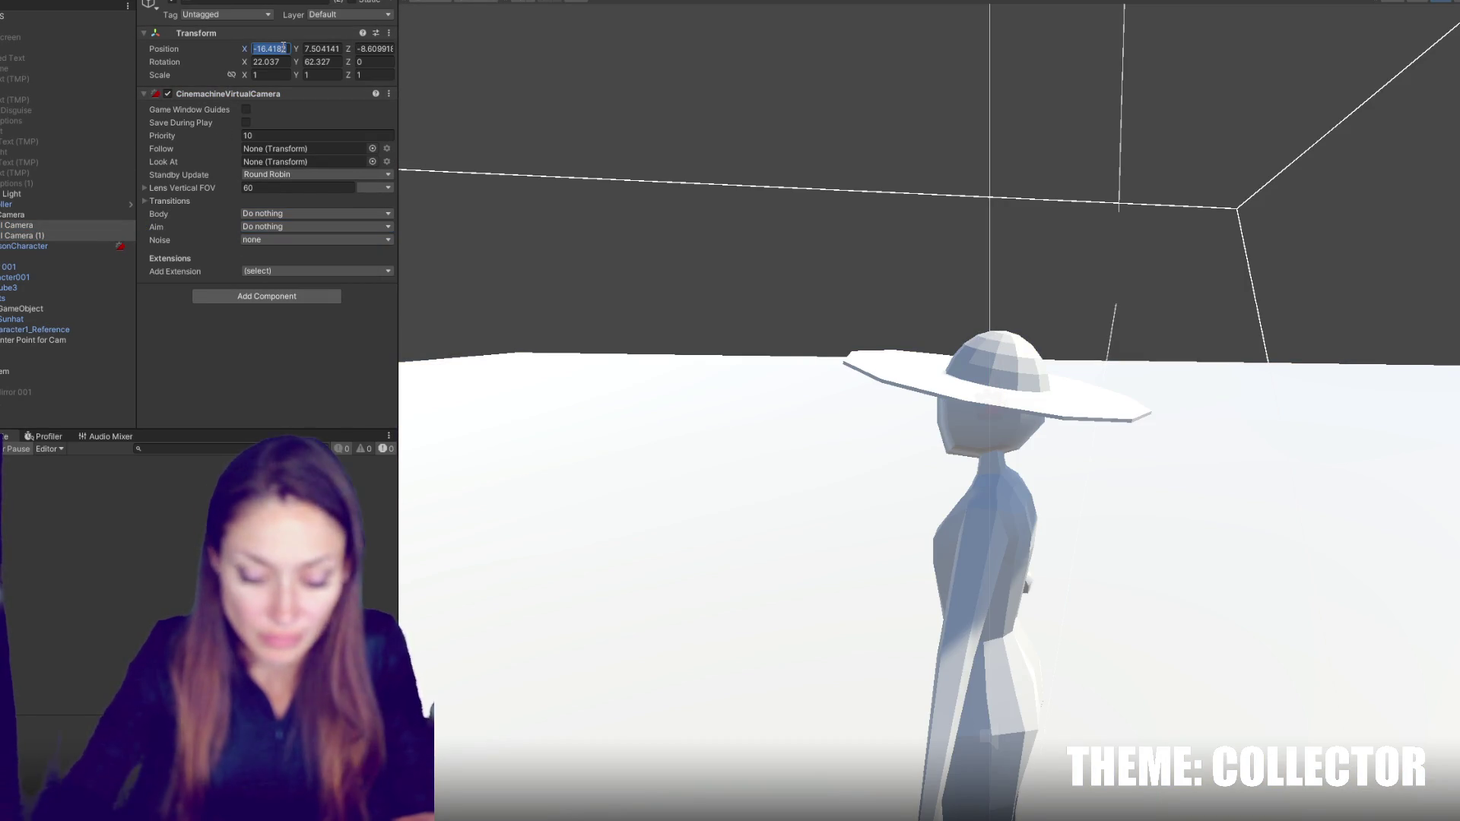
pyautogui.press('Tab')
pyautogui.write('0')
pyautogui.press('Tab')
pyautogui.write('0')
pyautogui.press('Tab')
pyautogui.press('Tab')
pyautogui.write('0')
pyautogui.click(270, 62)
pyautogui.write('0')
pyautogui.press('Return')
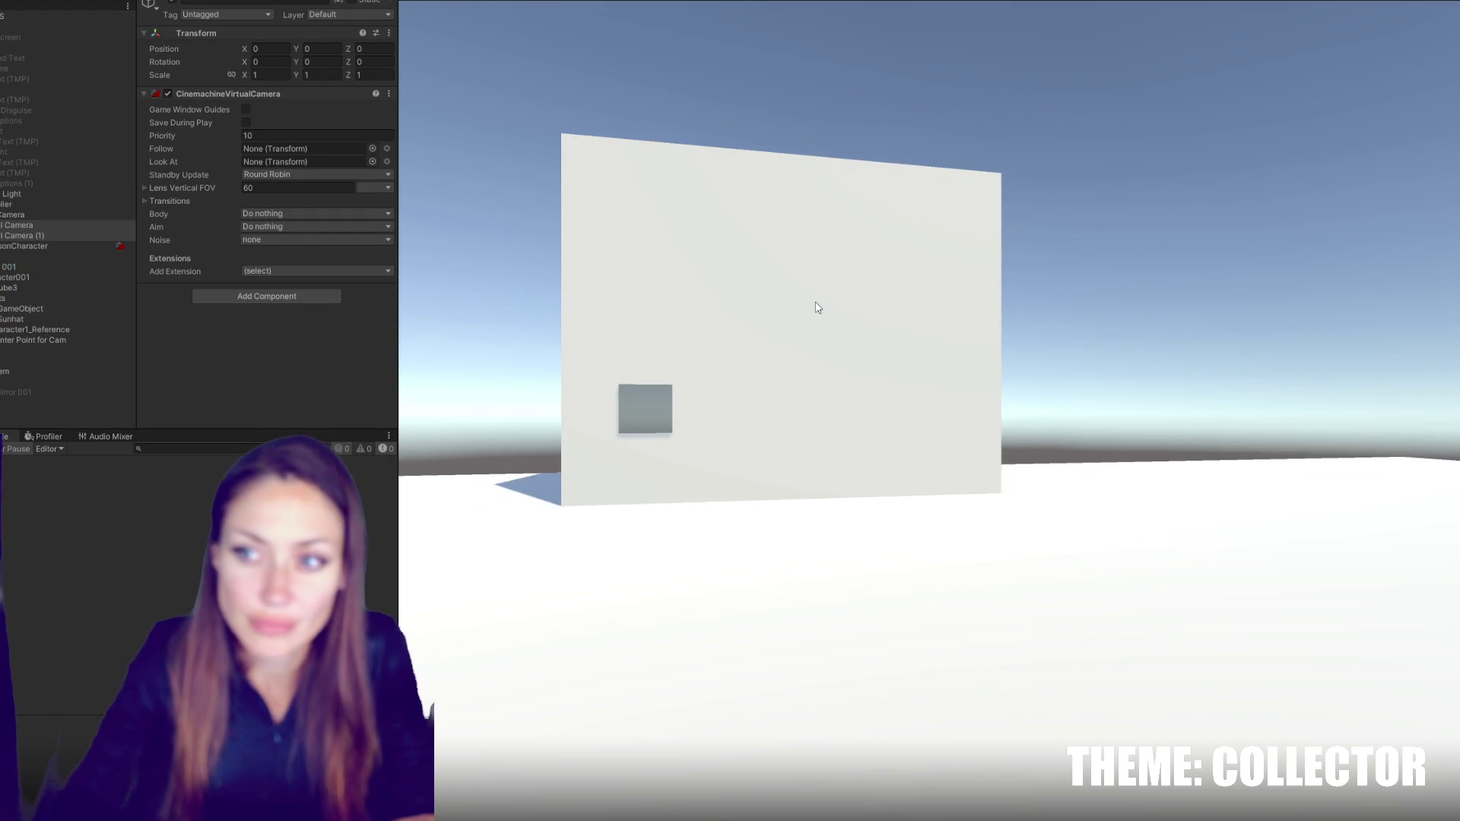
# - Stop Play mode and select the FPSController object
pyautogui.press('Escape')
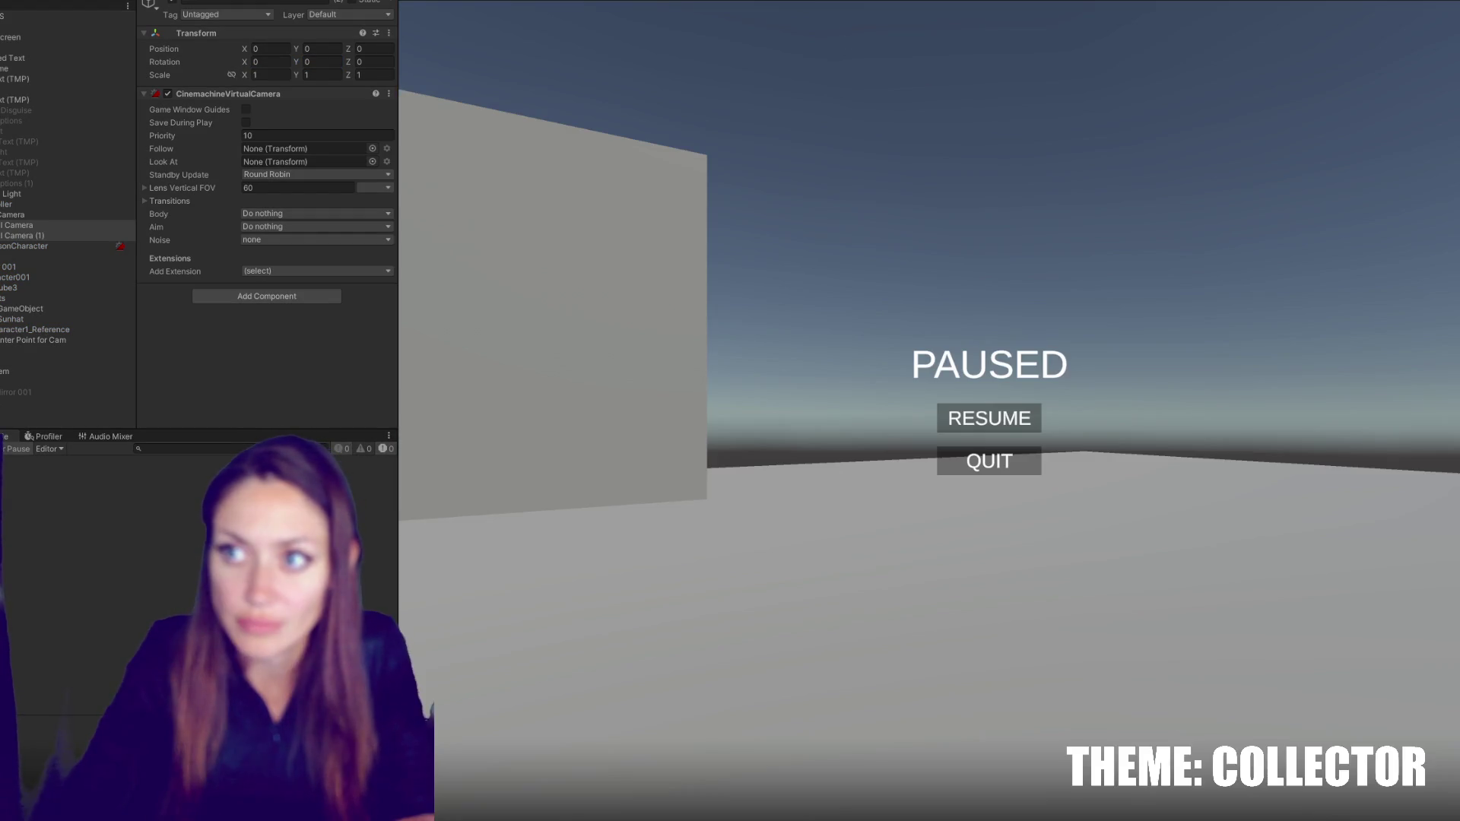
pyautogui.click(771, 3)
pyautogui.click(73, 204)
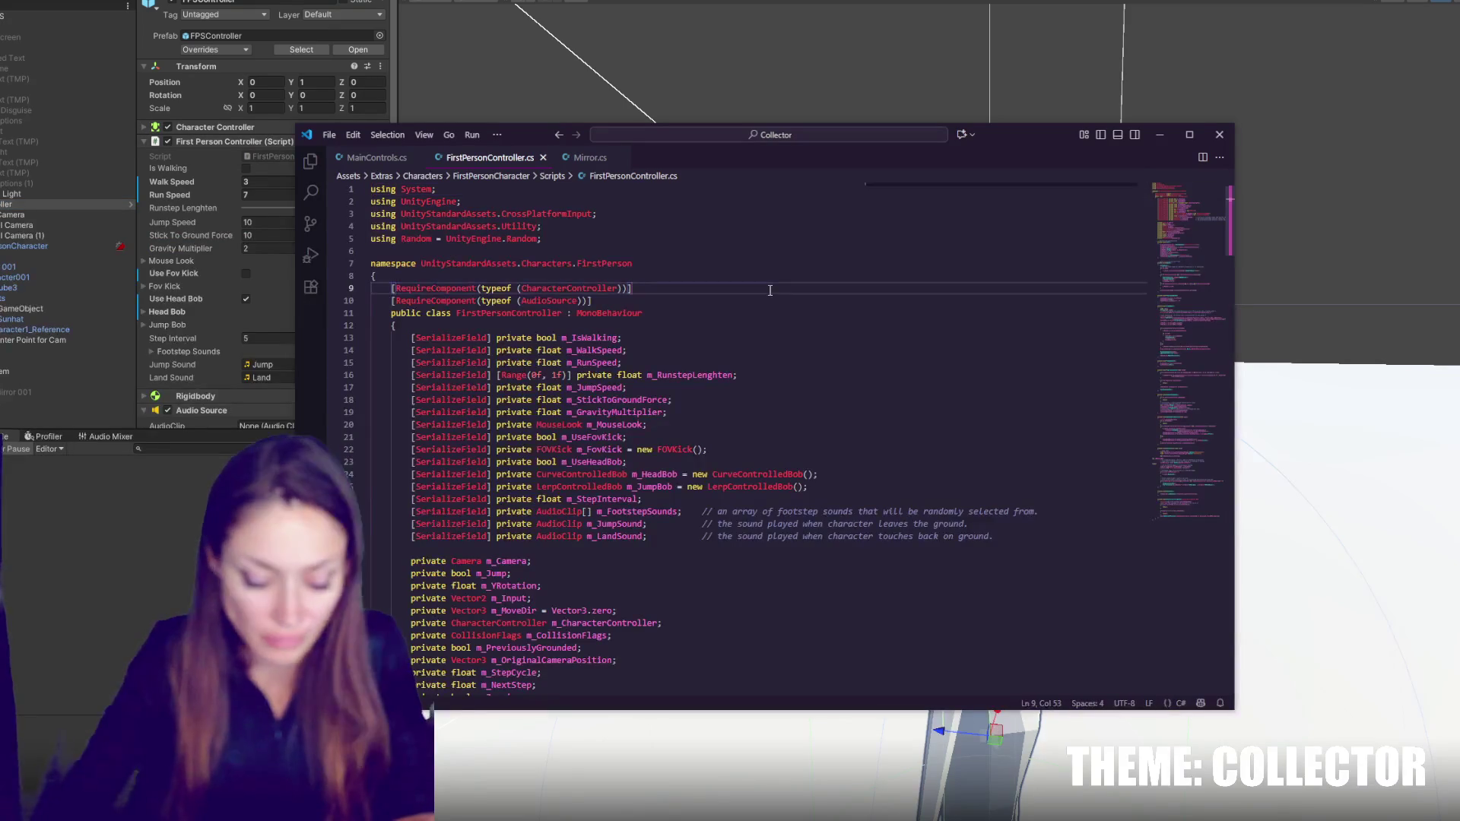
# - Search FirstPersonController.cs for 'cam' to find the m_Camera field and its uses
pyautogui.hotkey('ctrl', 'f')
pyautogui.write('cam')
pyautogui.scroll(-5, 765, 294)
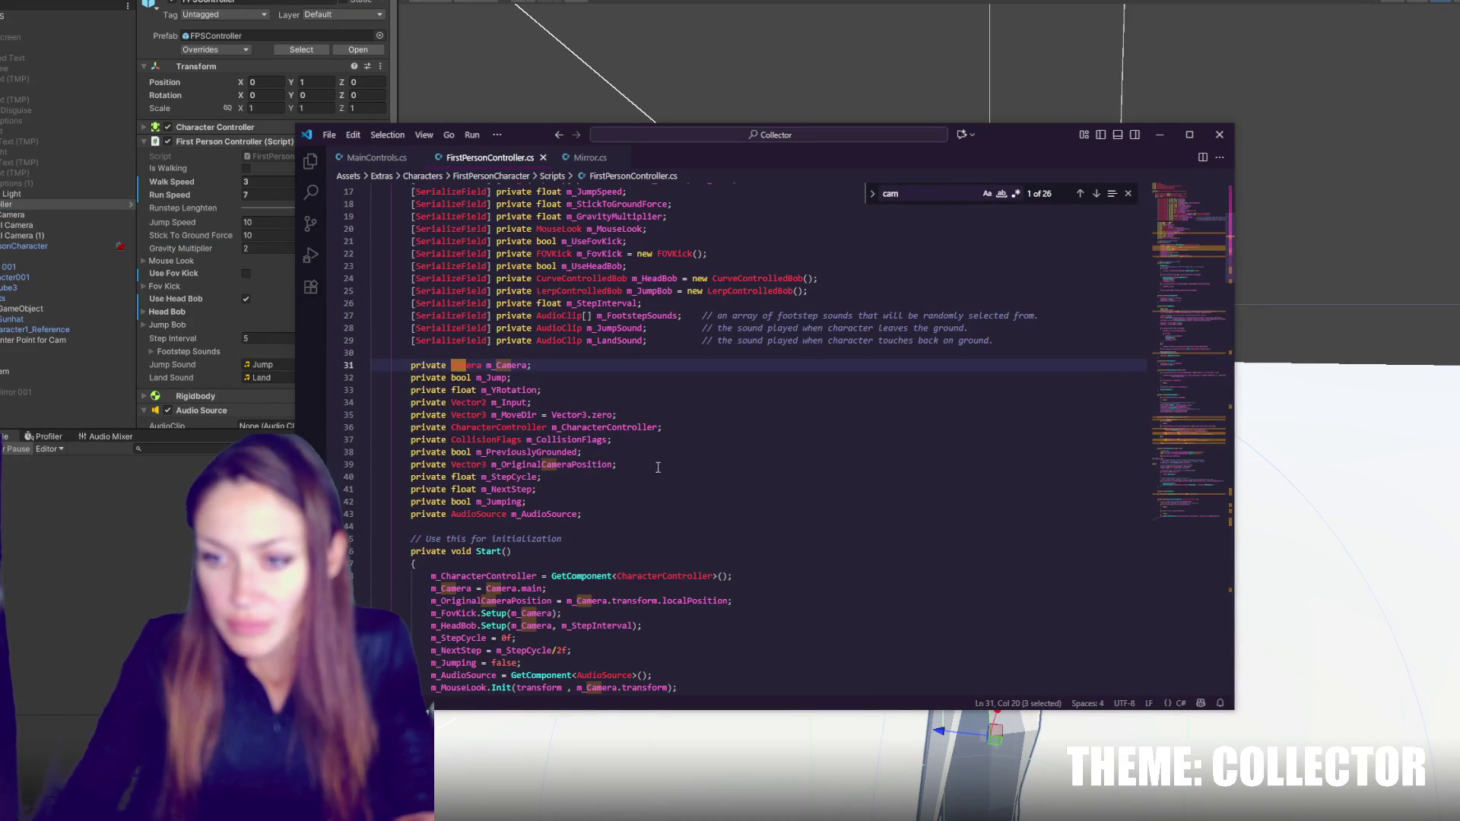
pyautogui.click(564, 369)
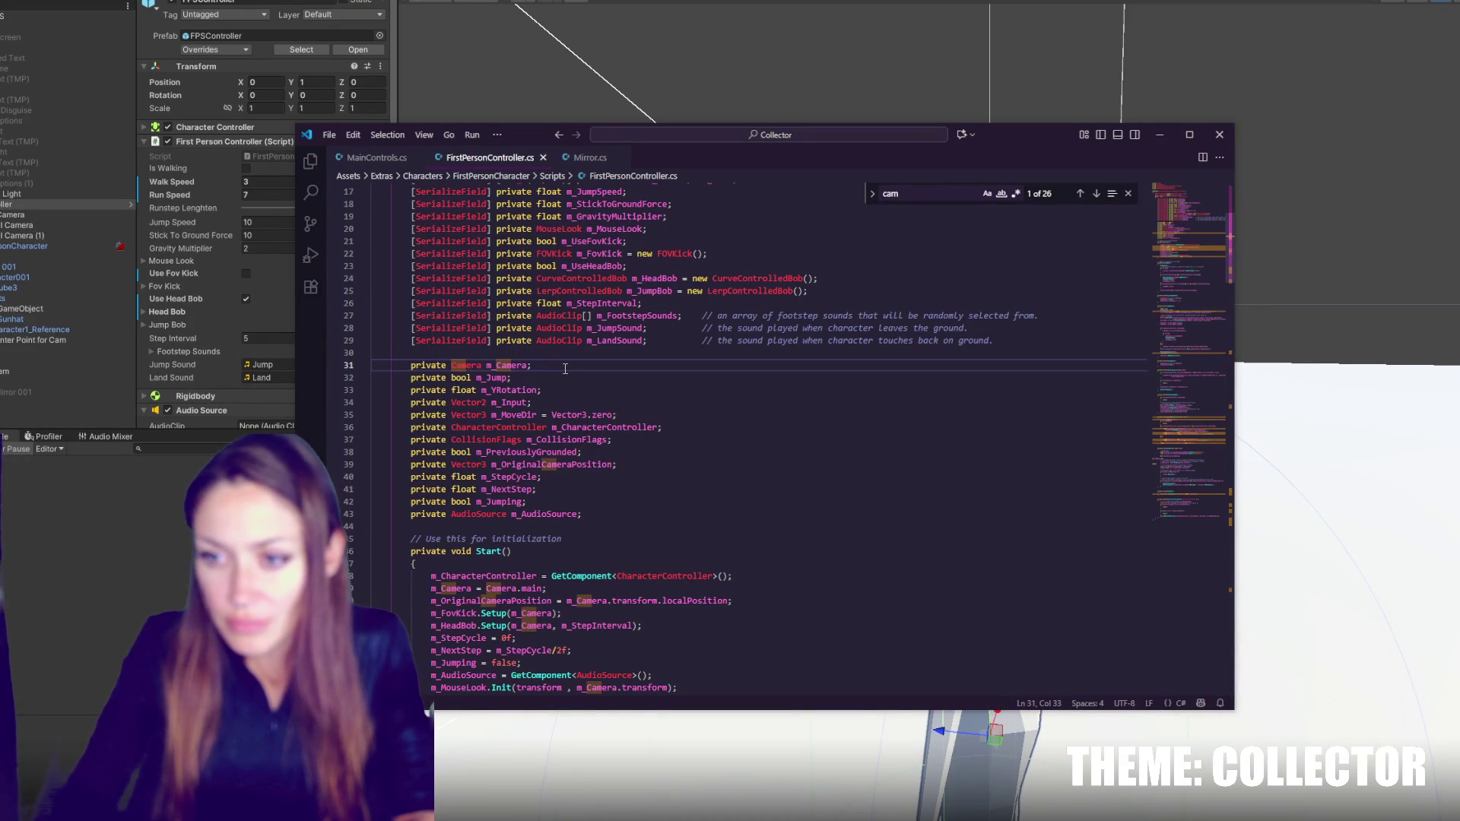
pyautogui.moveTo(574, 364); pyautogui.dragTo(585, 357)
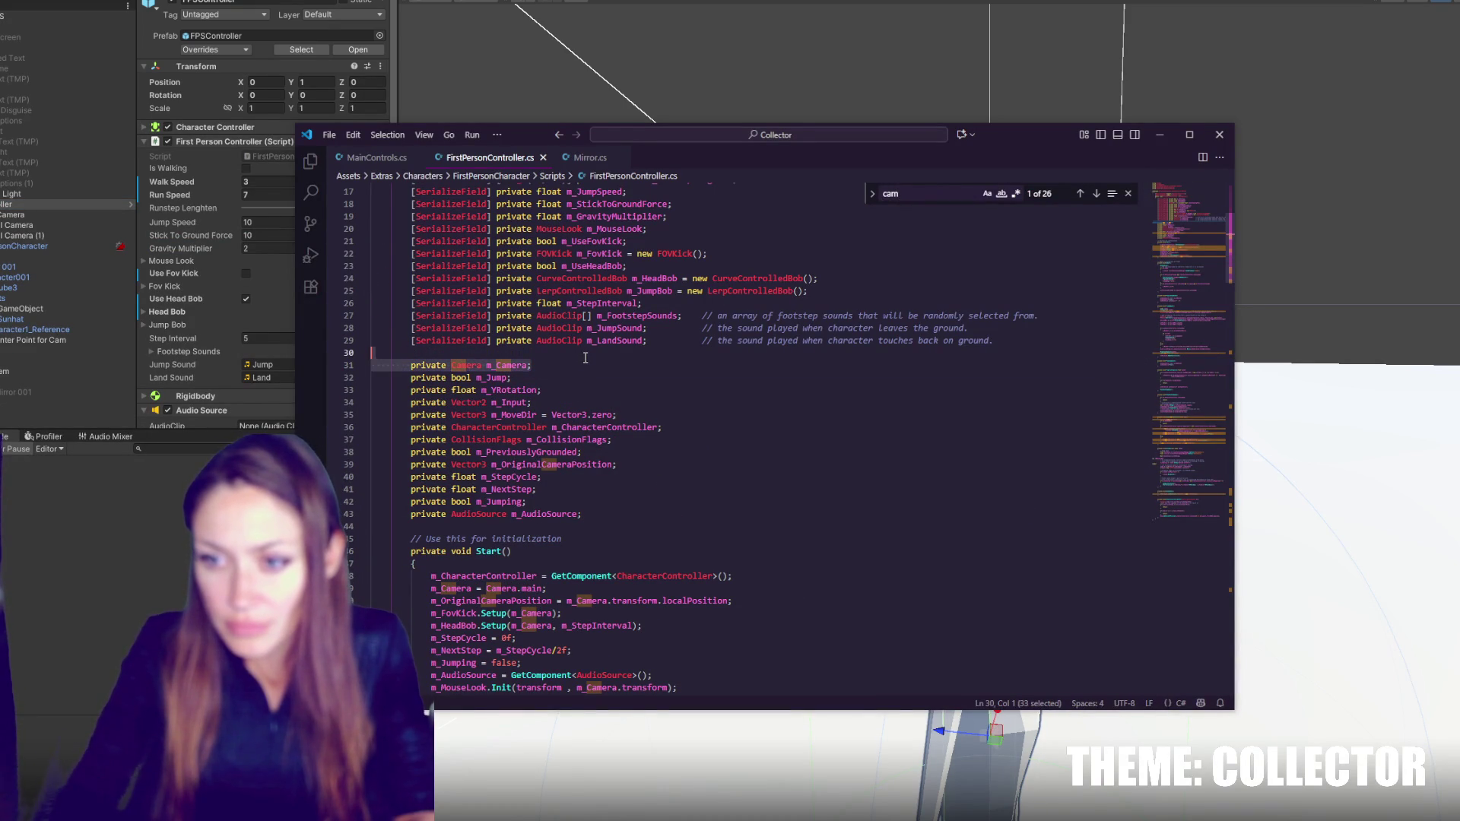
pyautogui.click(586, 361)
pyautogui.click(1096, 195)
pyautogui.click(1096, 195)
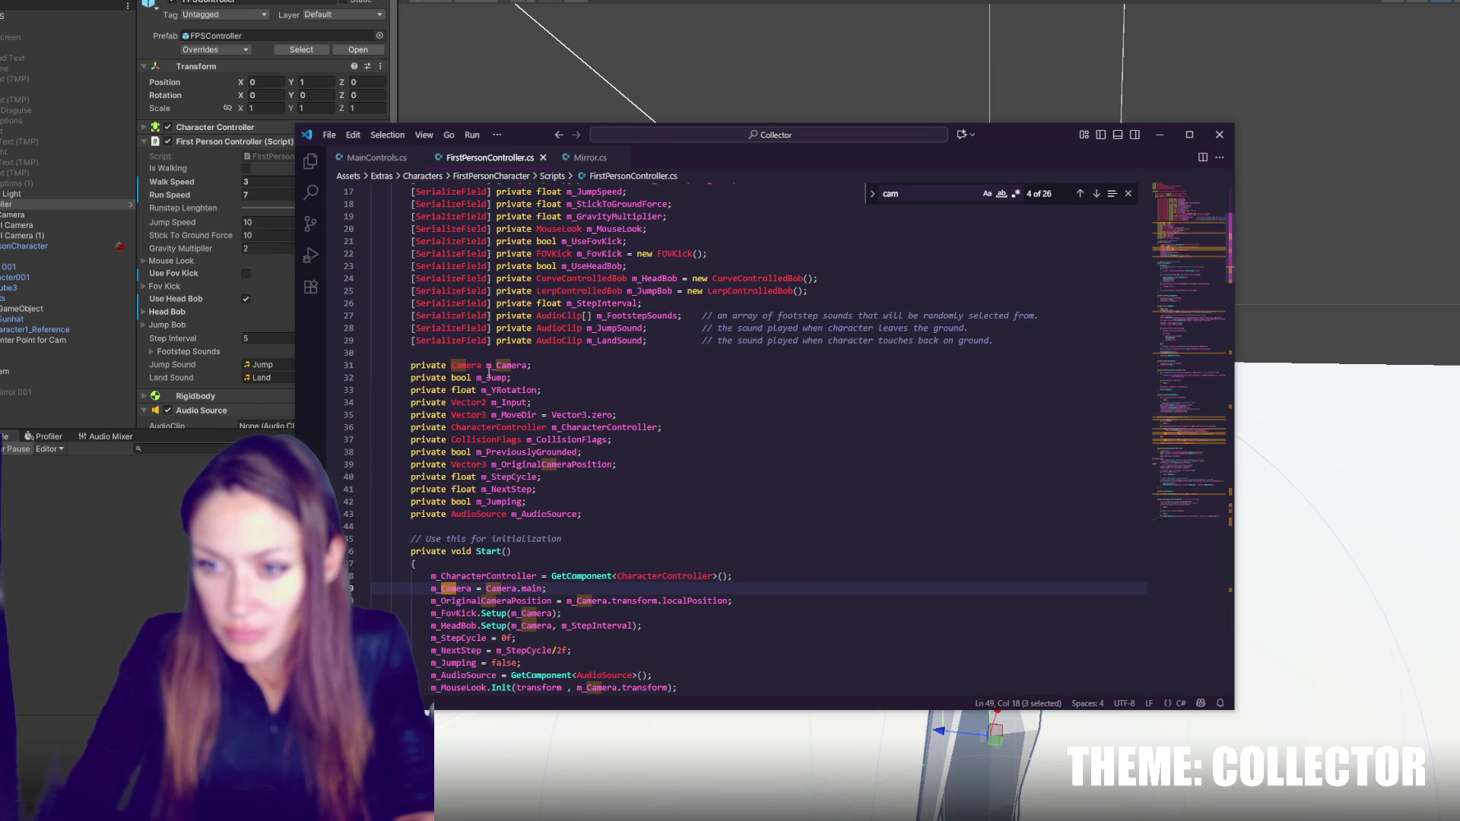
pyautogui.click(452, 366)
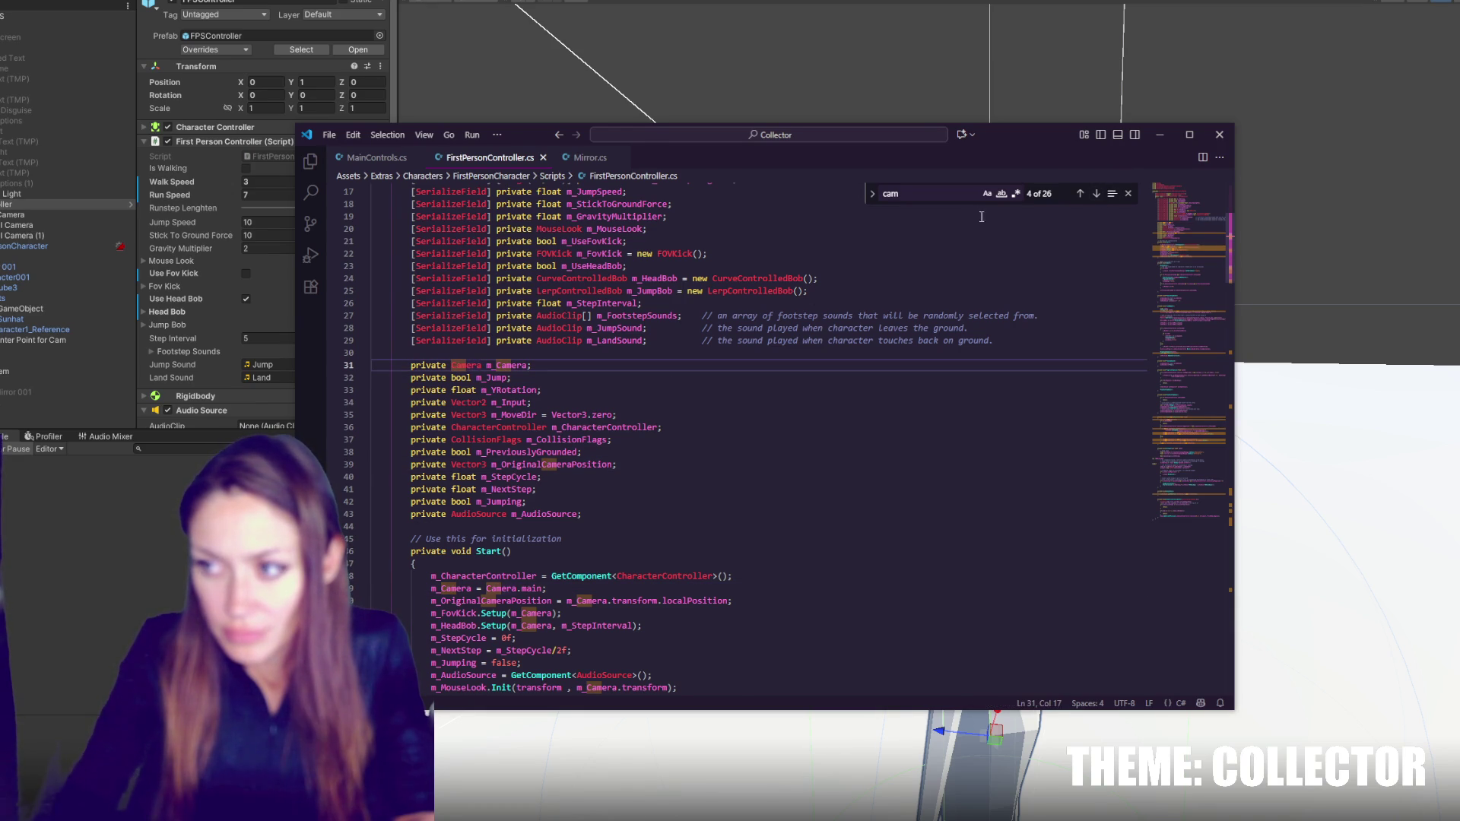
pyautogui.click(1195, 432)
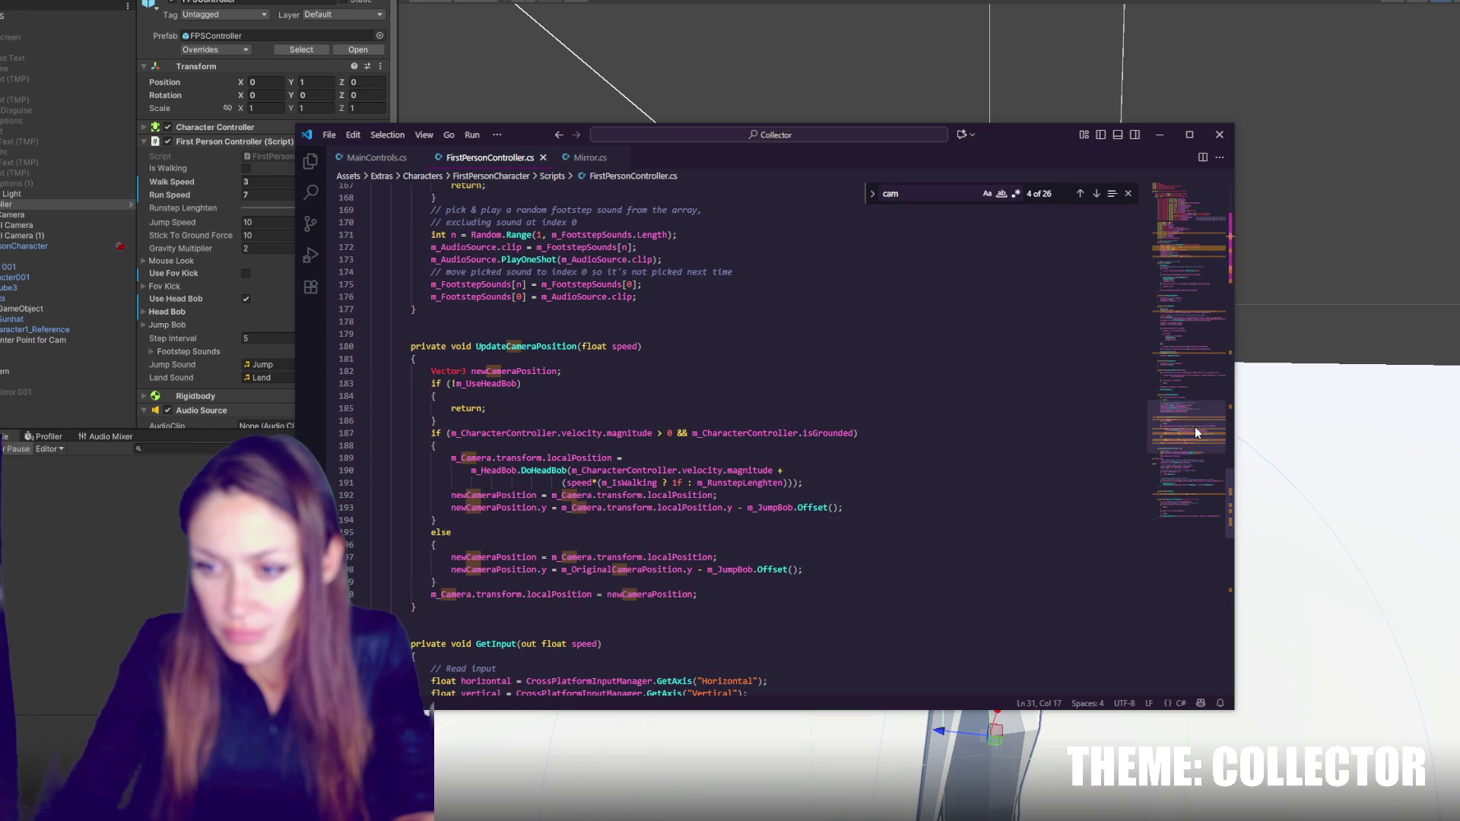
pyautogui.moveTo(1194, 429); pyautogui.dragTo(1186, 199)
# - Add 'using Cinemachine;' after the using statements, save, and go to the m_Camera field
pyautogui.click(712, 260)
pyautogui.press('Return')
pyautogui.write('us')
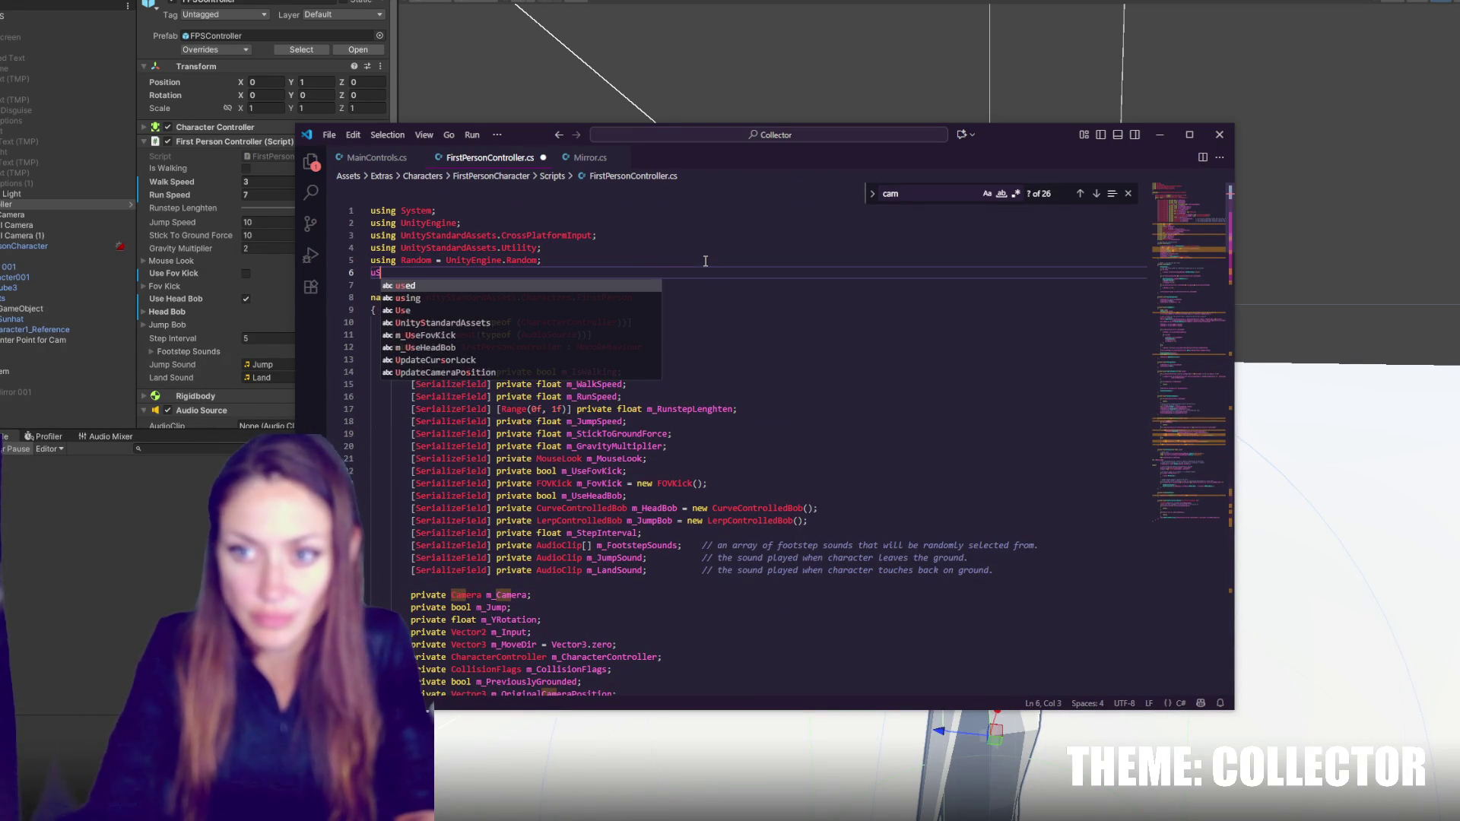
pyautogui.write('ing ')
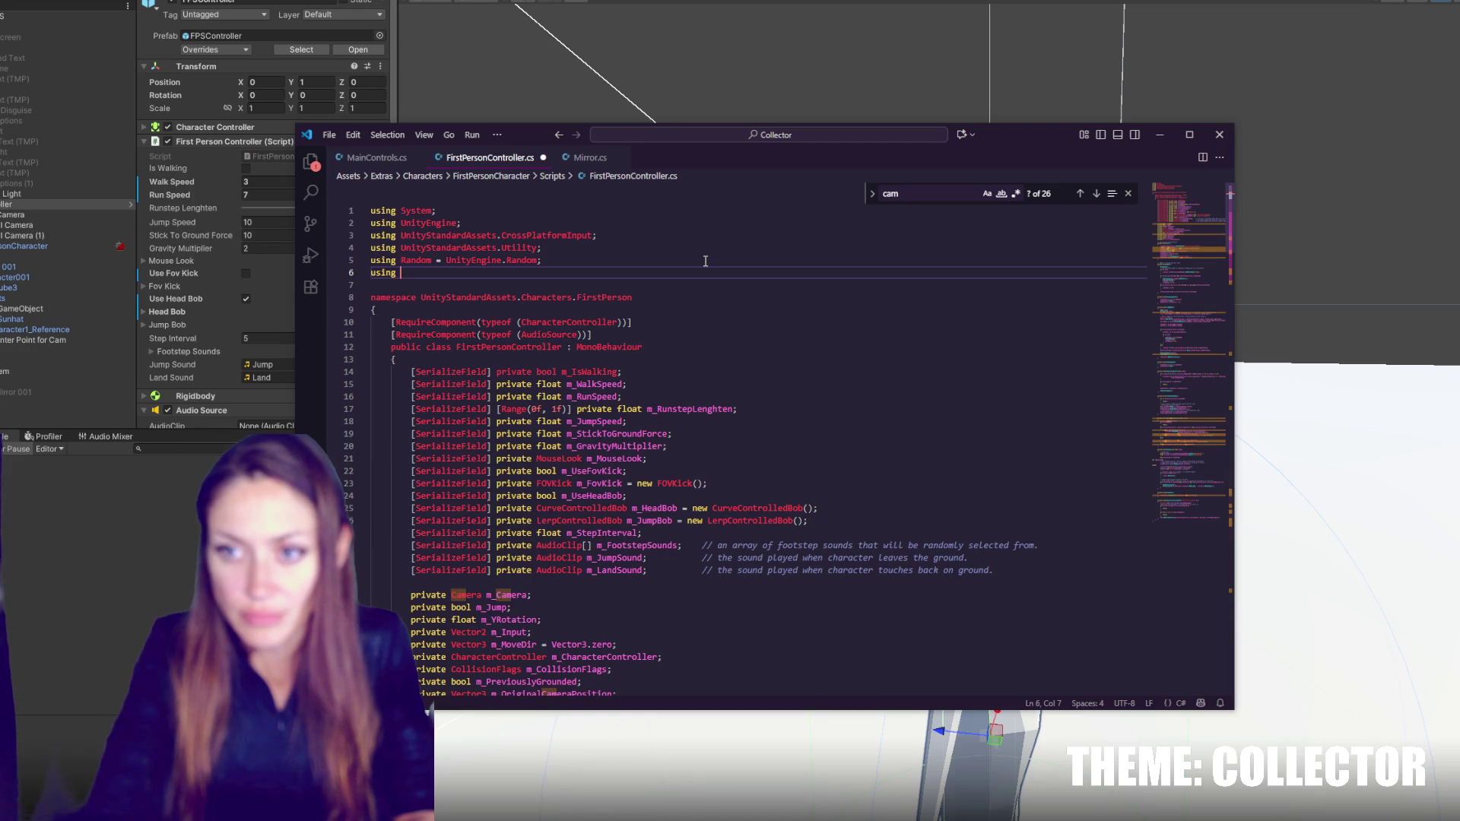
pyautogui.write('Cinemachine;')
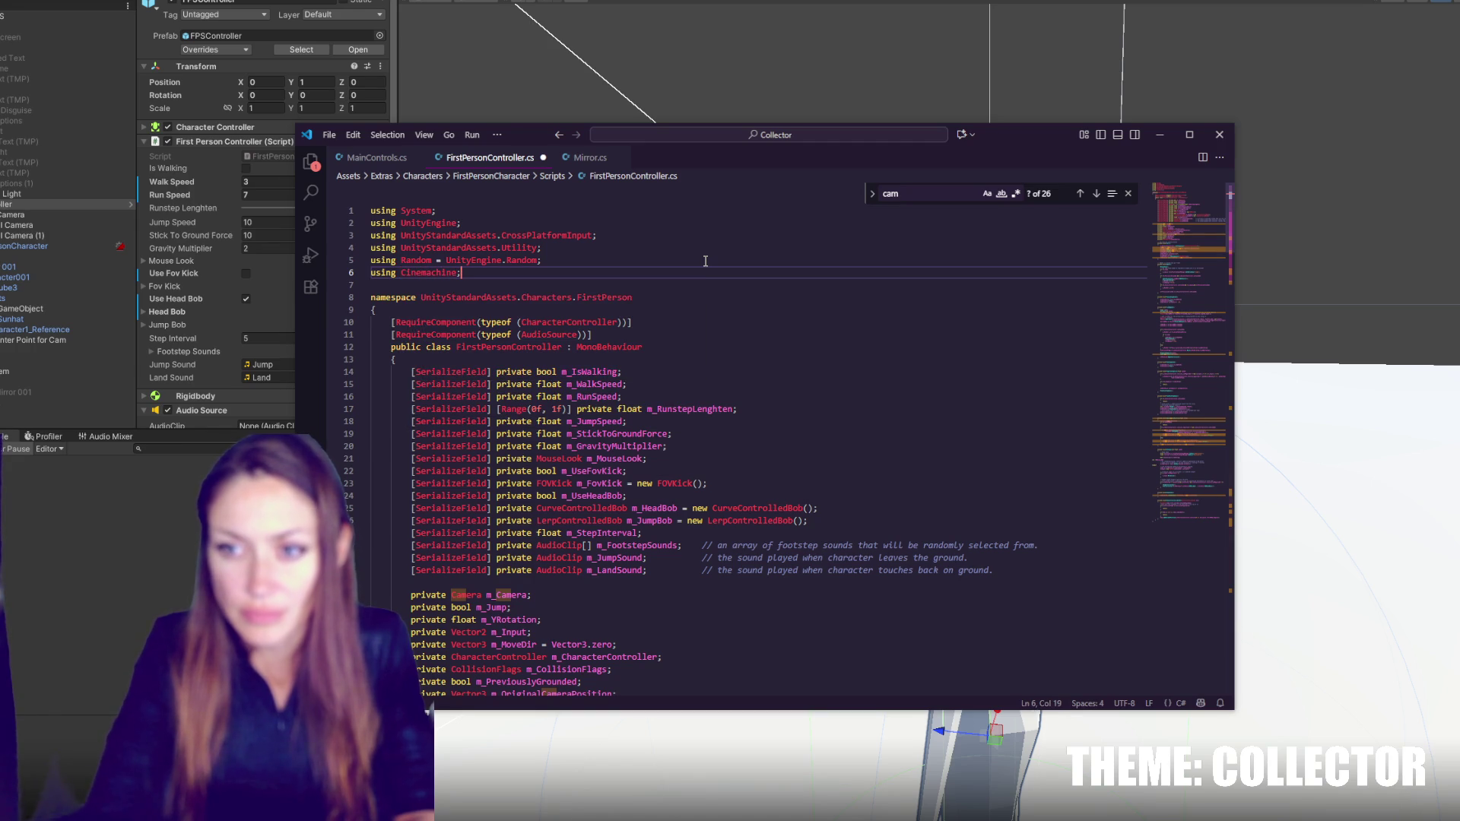
pyautogui.hotkey('ctrl', 's')
pyautogui.scroll(-8, 608, 281)
pyautogui.click(452, 268)
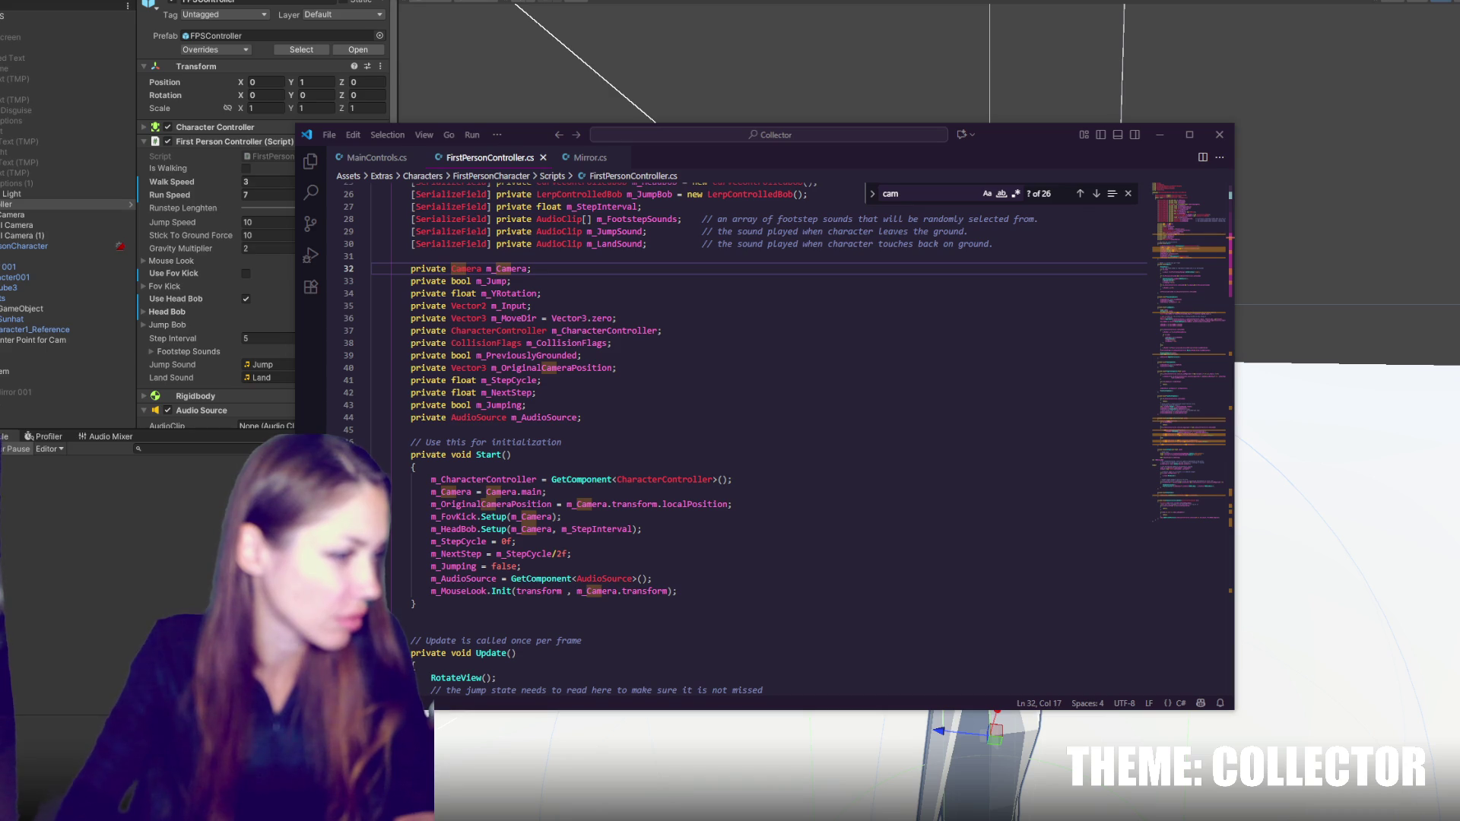
pyautogui.scroll(5, 646, 432)
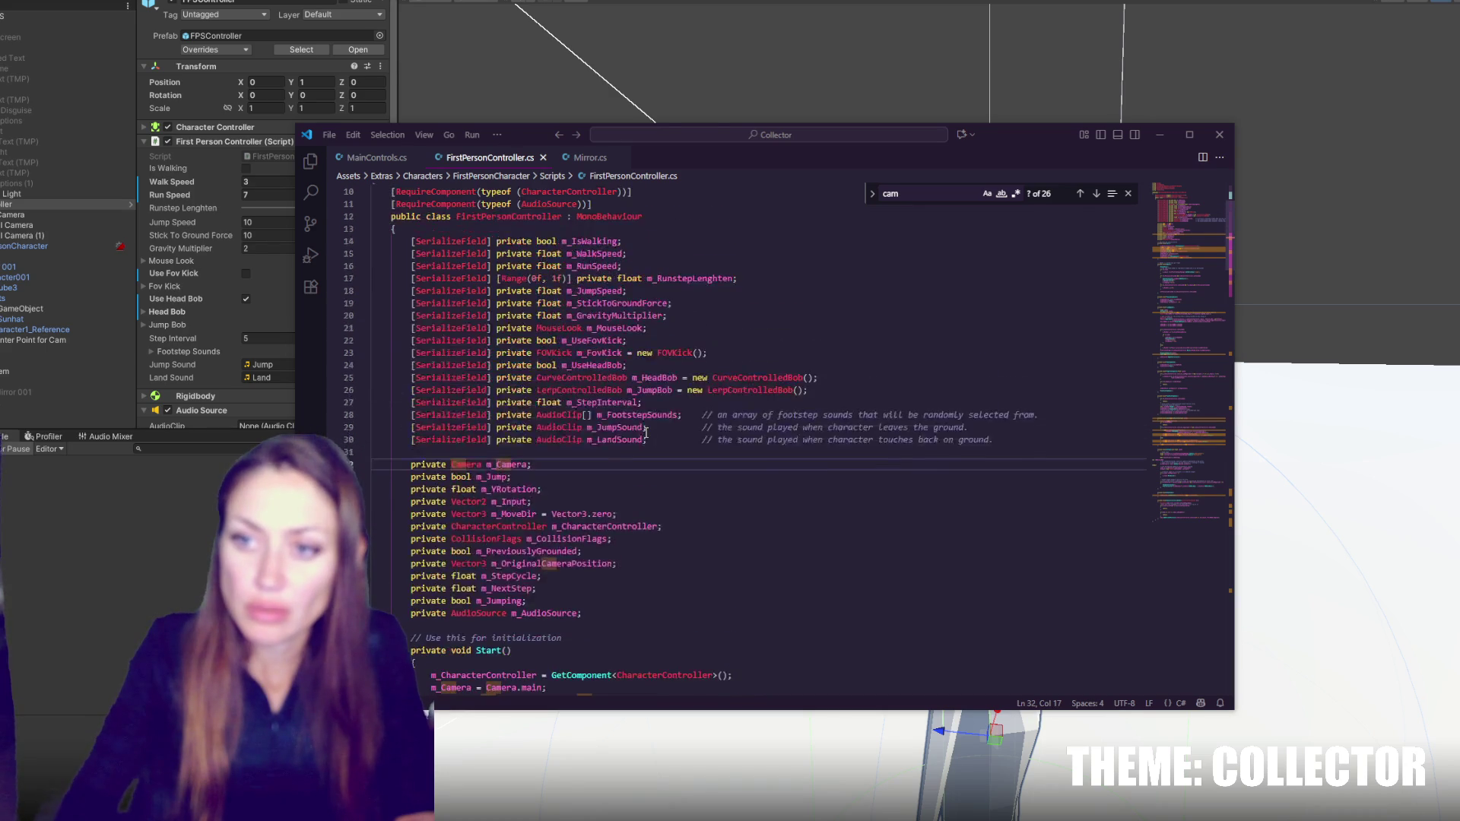
pyautogui.scroll(3, 646, 431)
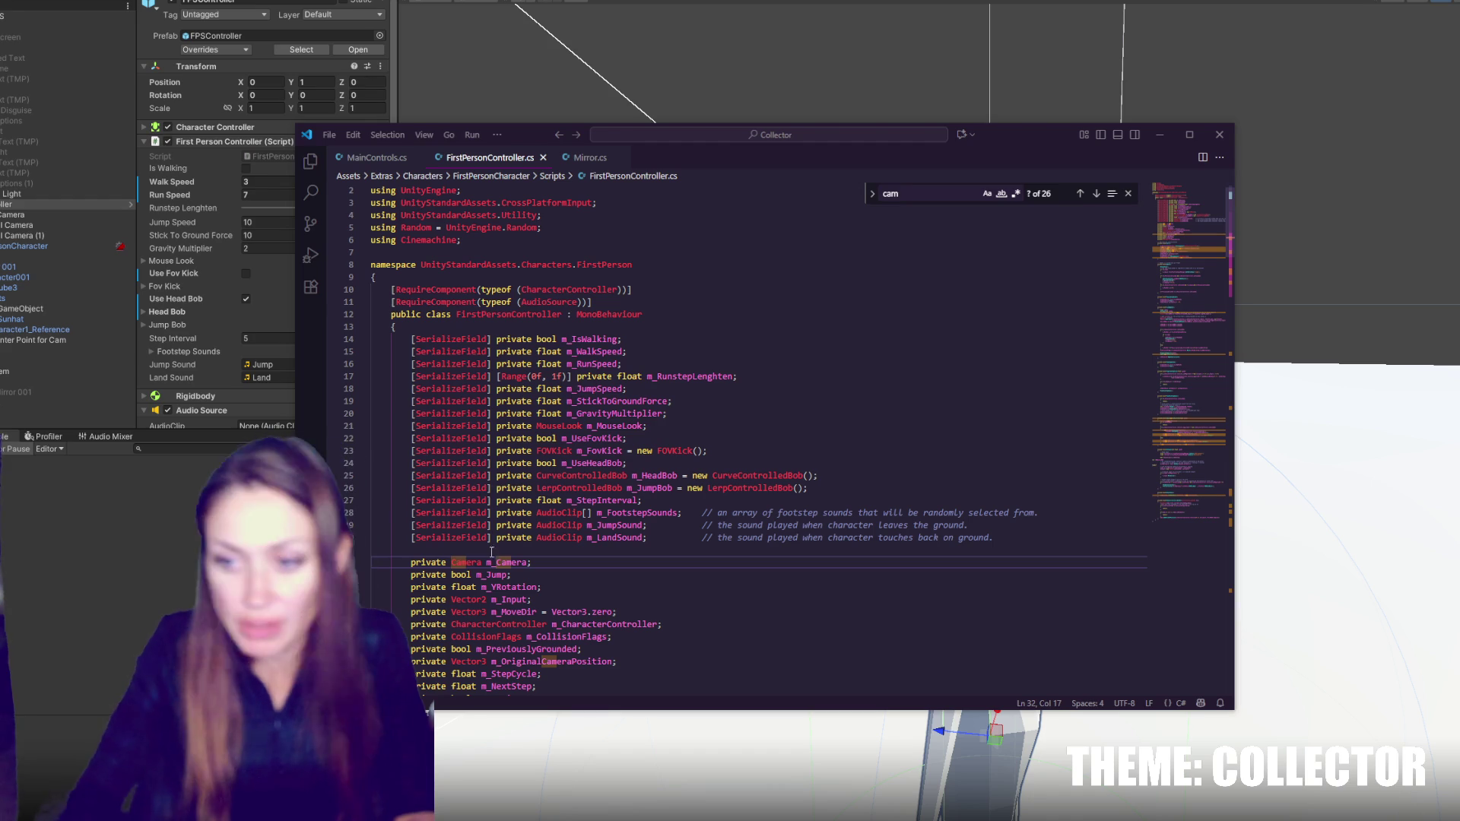
# - Change the m_Camera field's type from Camera to CinemachineMixingCamera and save
pyautogui.click(467, 561)
pyautogui.write('Cam')
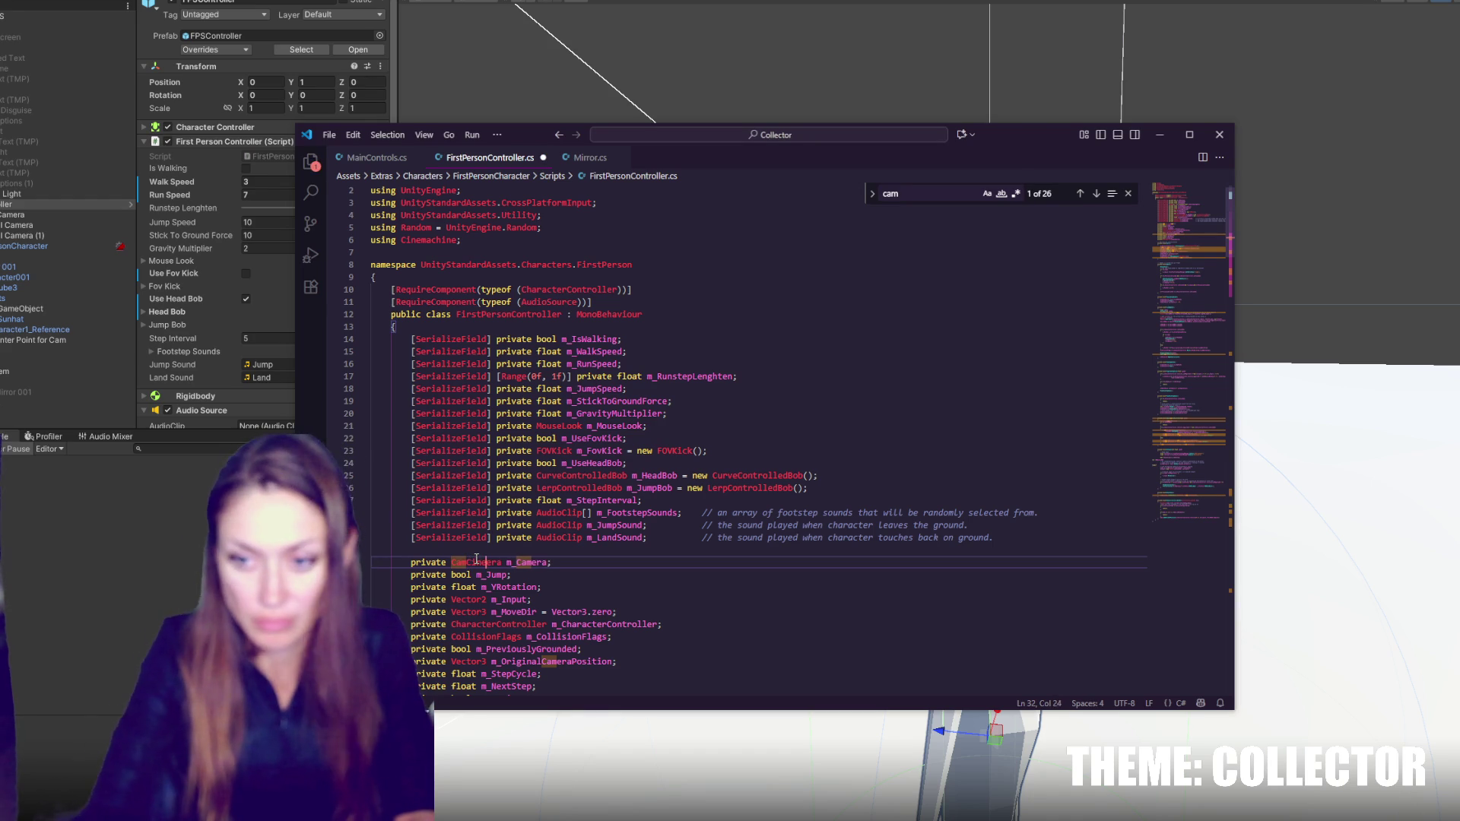
pyautogui.press('BackSpace')
pyautogui.press('BackSpace')
pyautogui.press('BackSpace')
pyautogui.write('C')
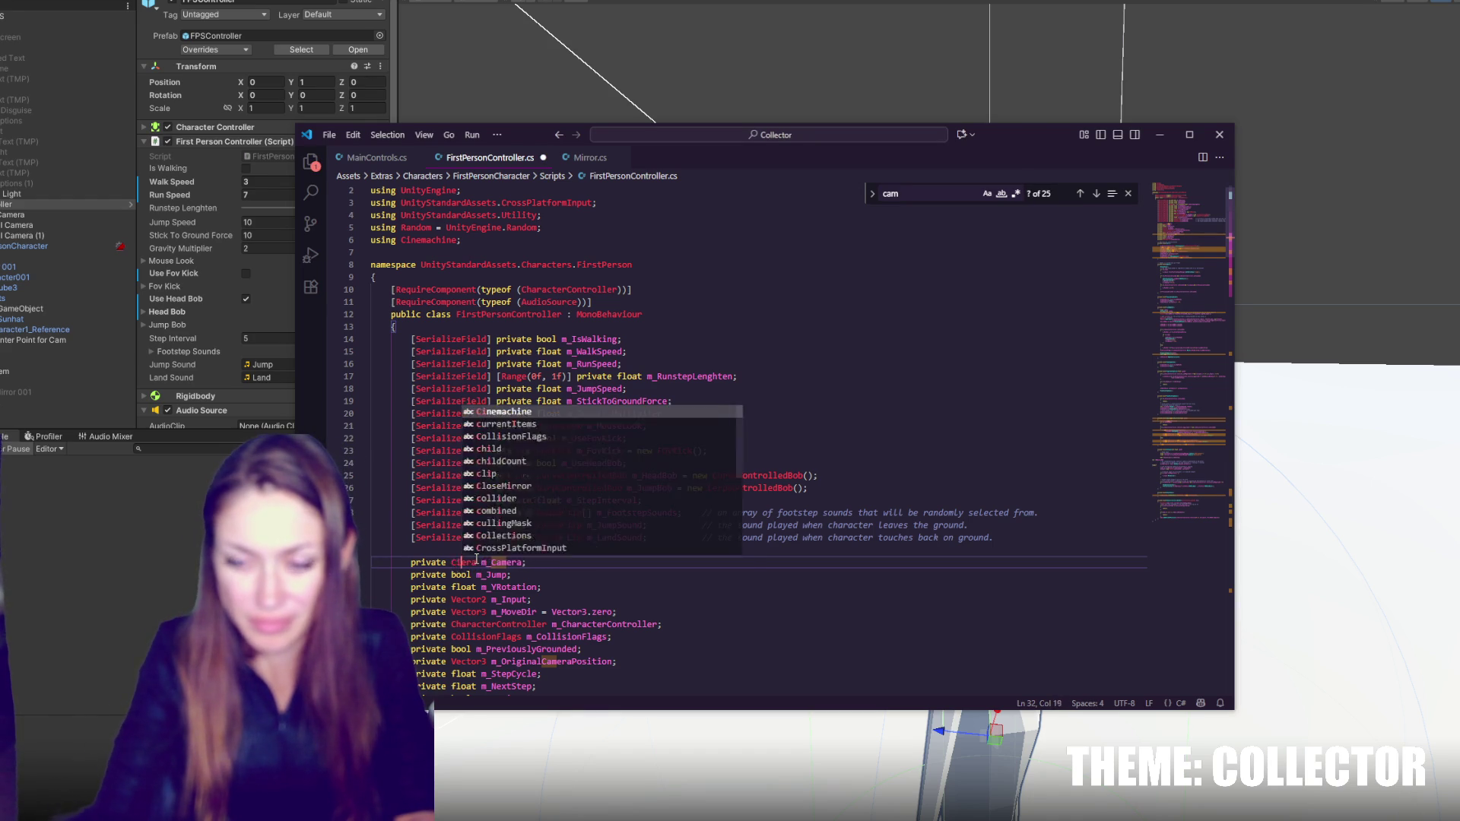
pyautogui.write('inemachineMixingCam')
pyautogui.hotkey('ctrl', 's')
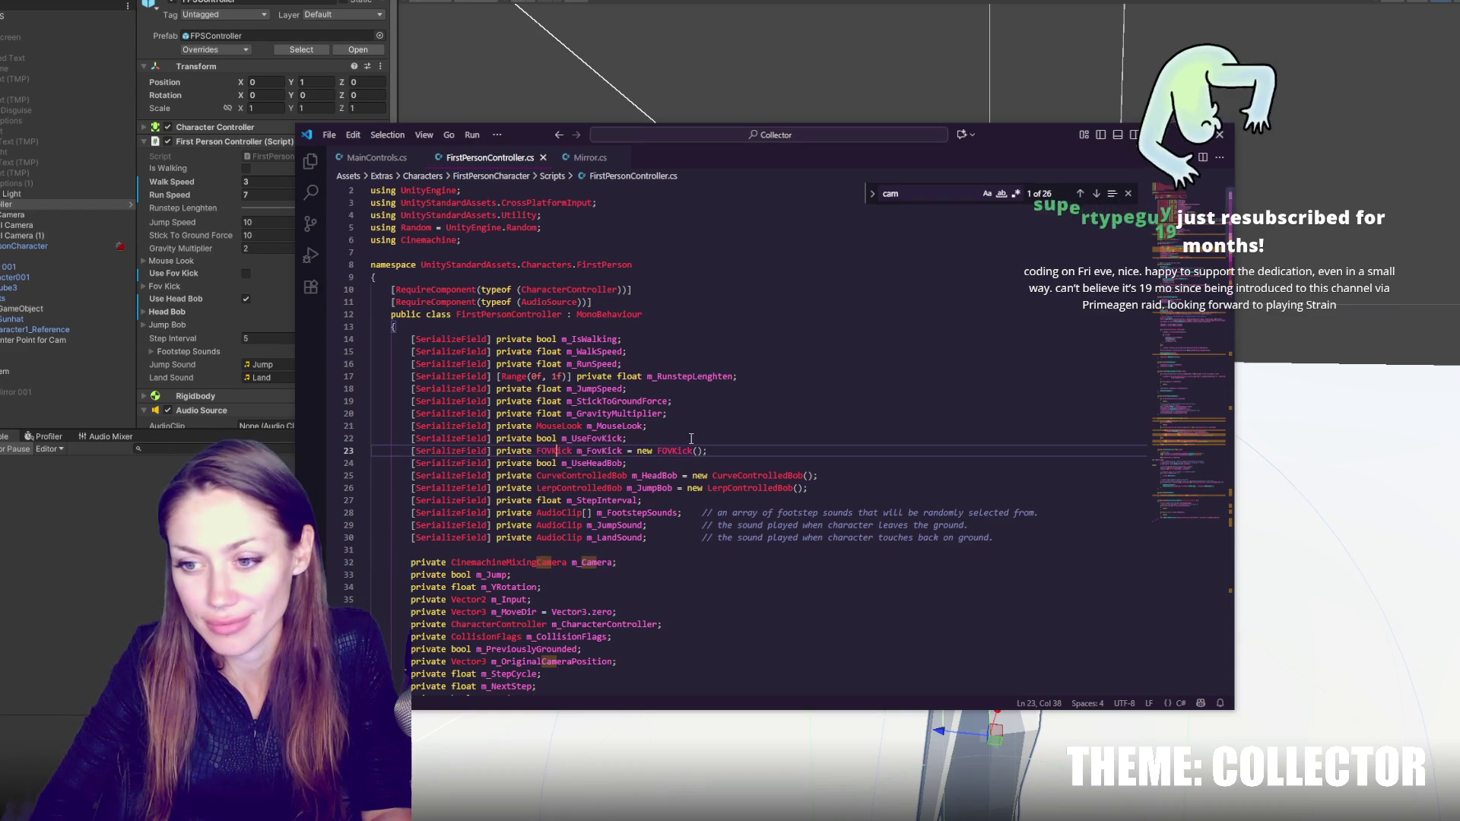
# - Search the file for every use of m_Camera, down to line 51
pyautogui.doubleClick(559, 562)
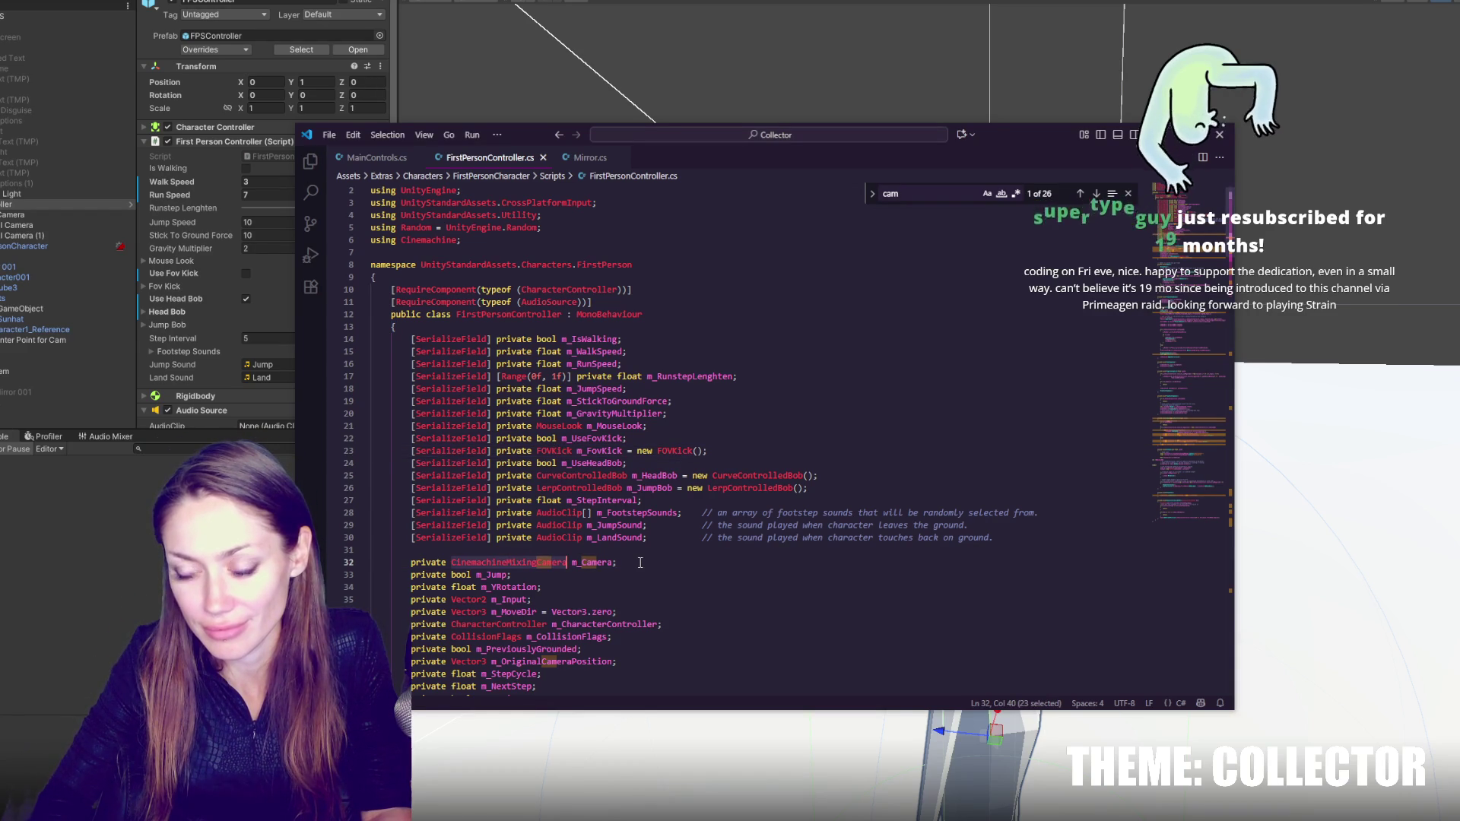
pyautogui.press('End')
pyautogui.doubleClick(593, 562)
pyautogui.hotkey('ctrl', 'f')
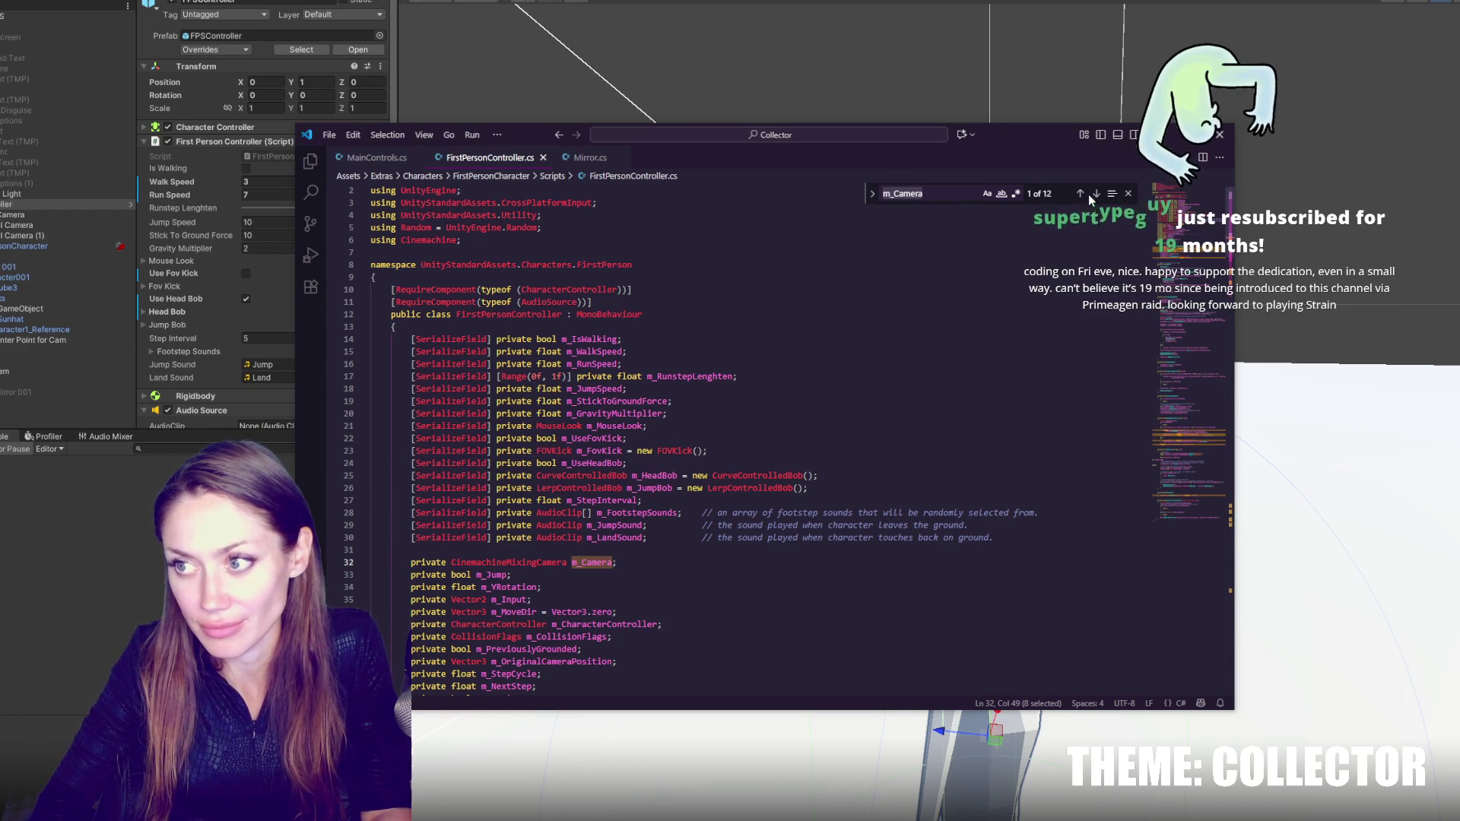
pyautogui.click(1096, 193)
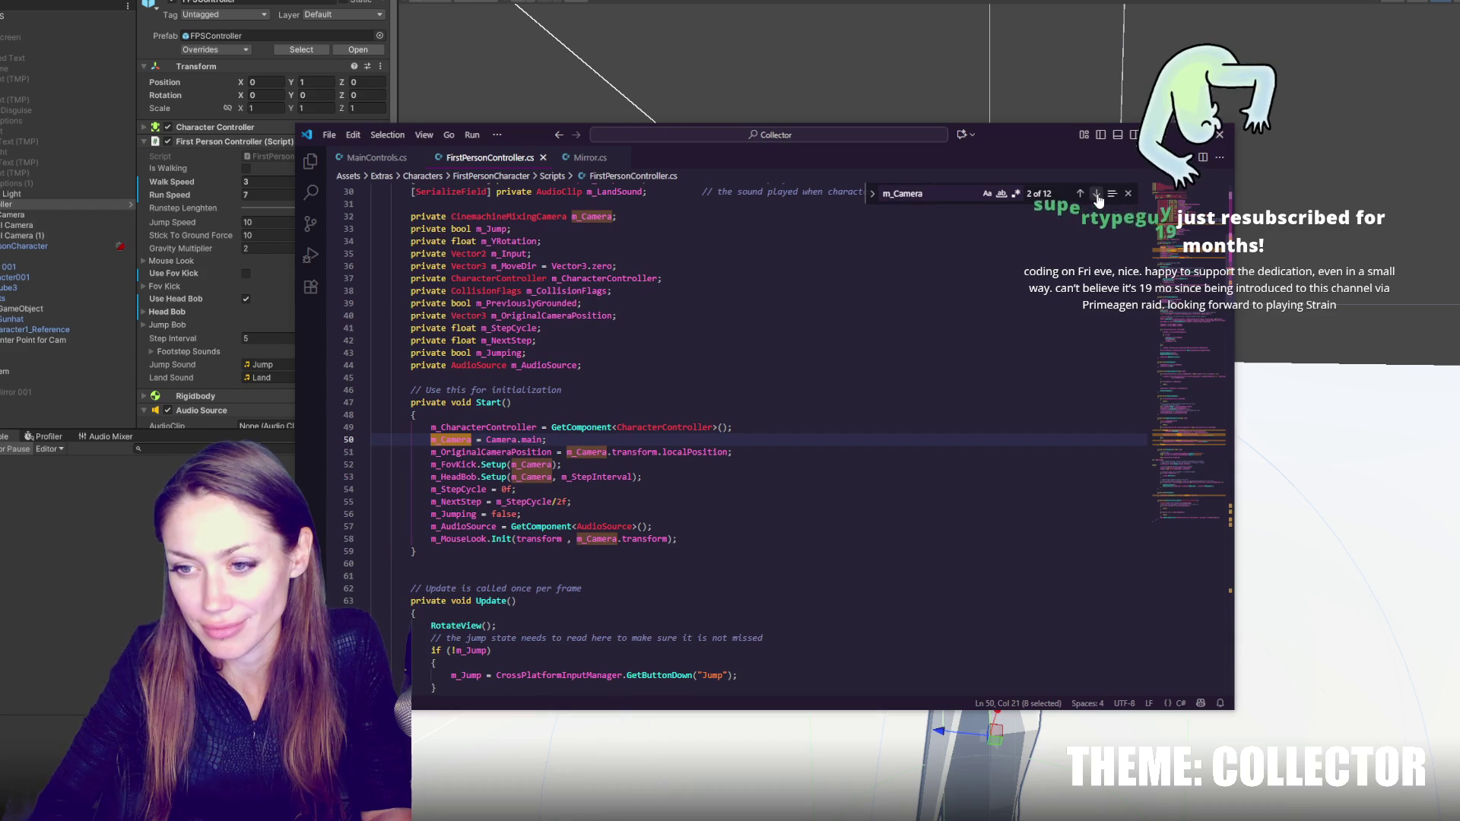
pyautogui.click(1096, 194)
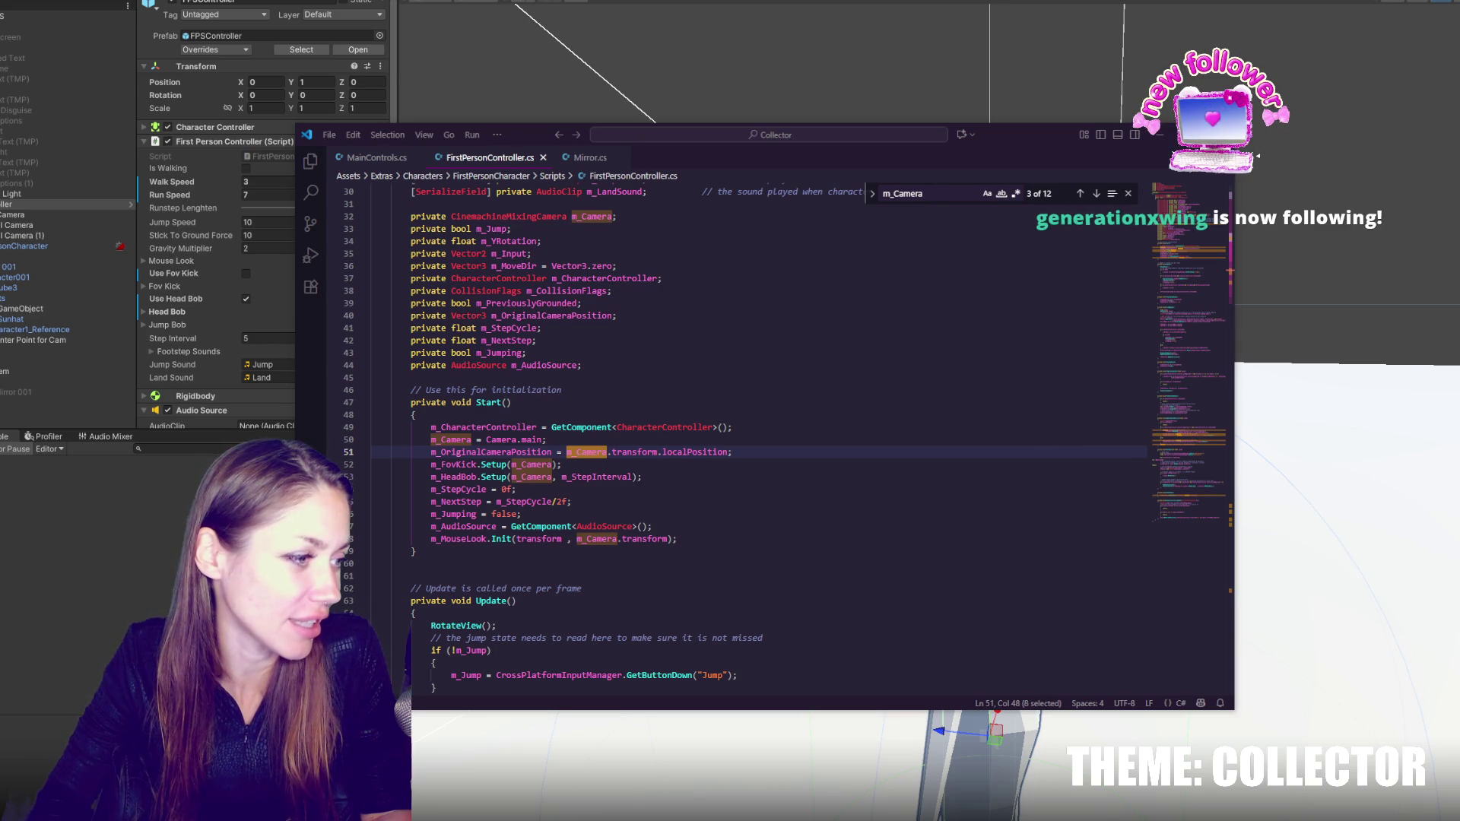
# - Make m_Camera [SerializeField], comment out its Camera.main assignment on line 50, save, and recompile
pyautogui.hotkey('alt', 'Tab')
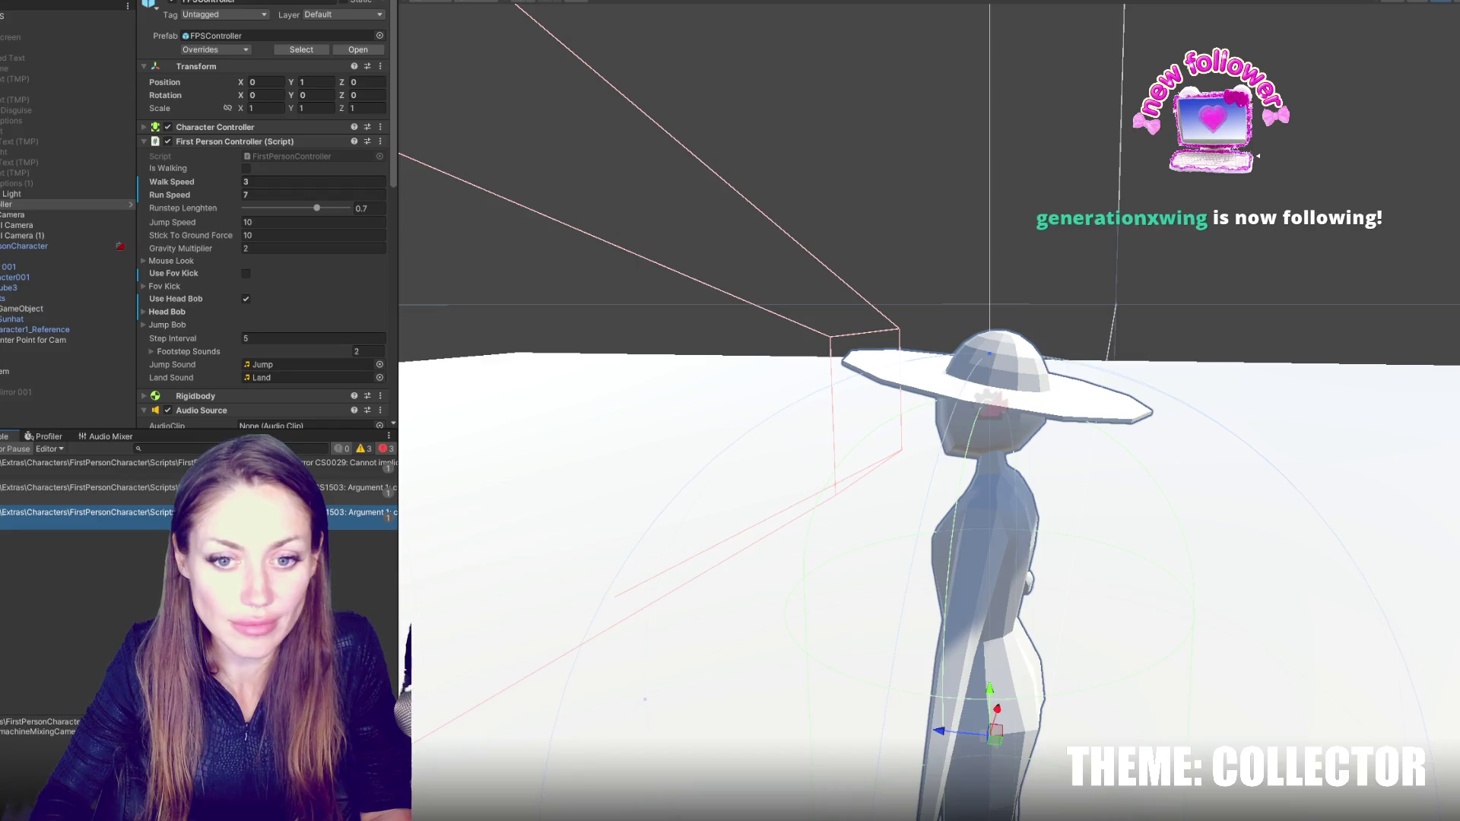
pyautogui.doubleClick(99, 463)
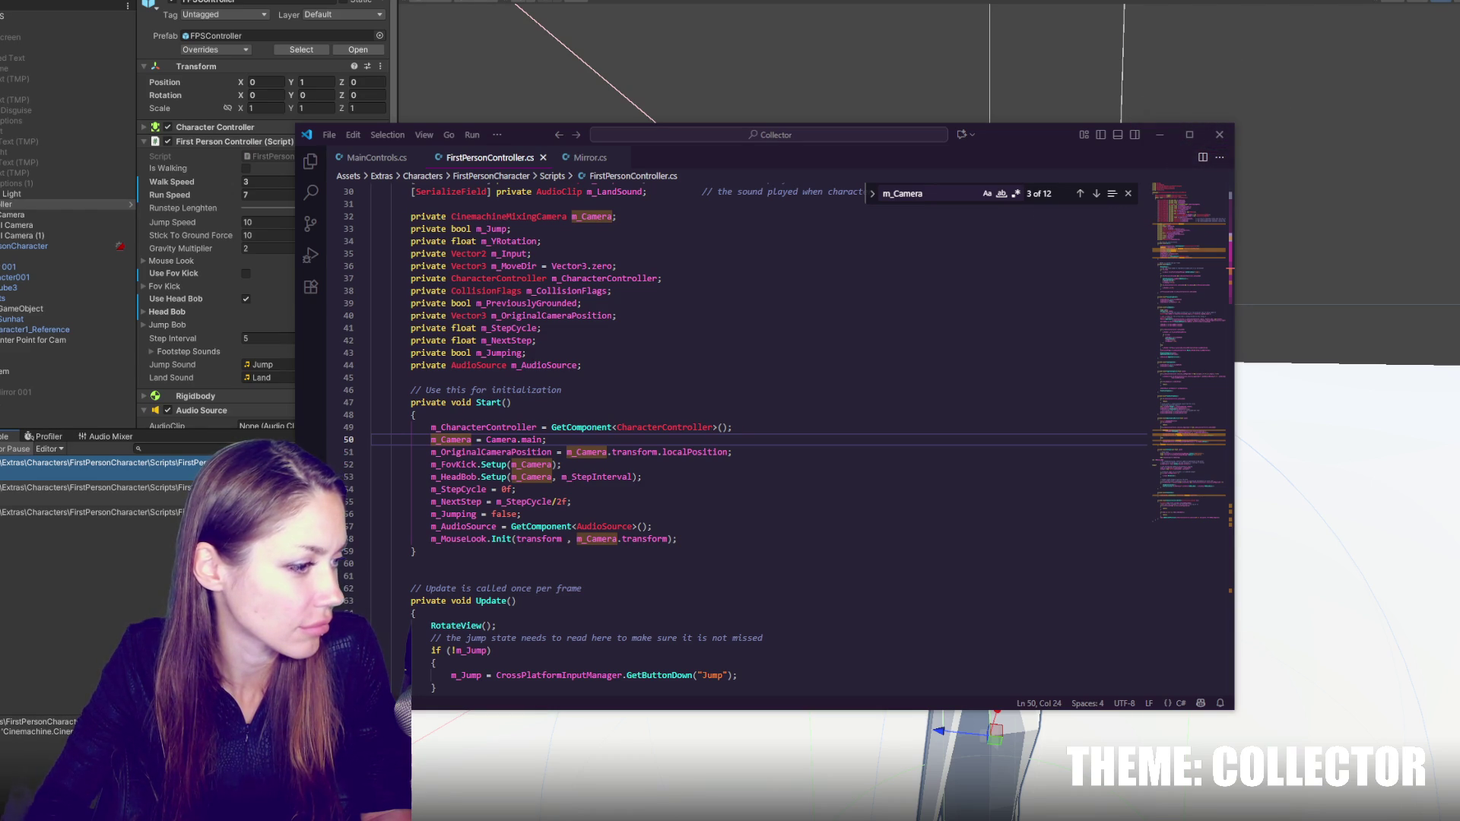
pyautogui.scroll(4, 598, 420)
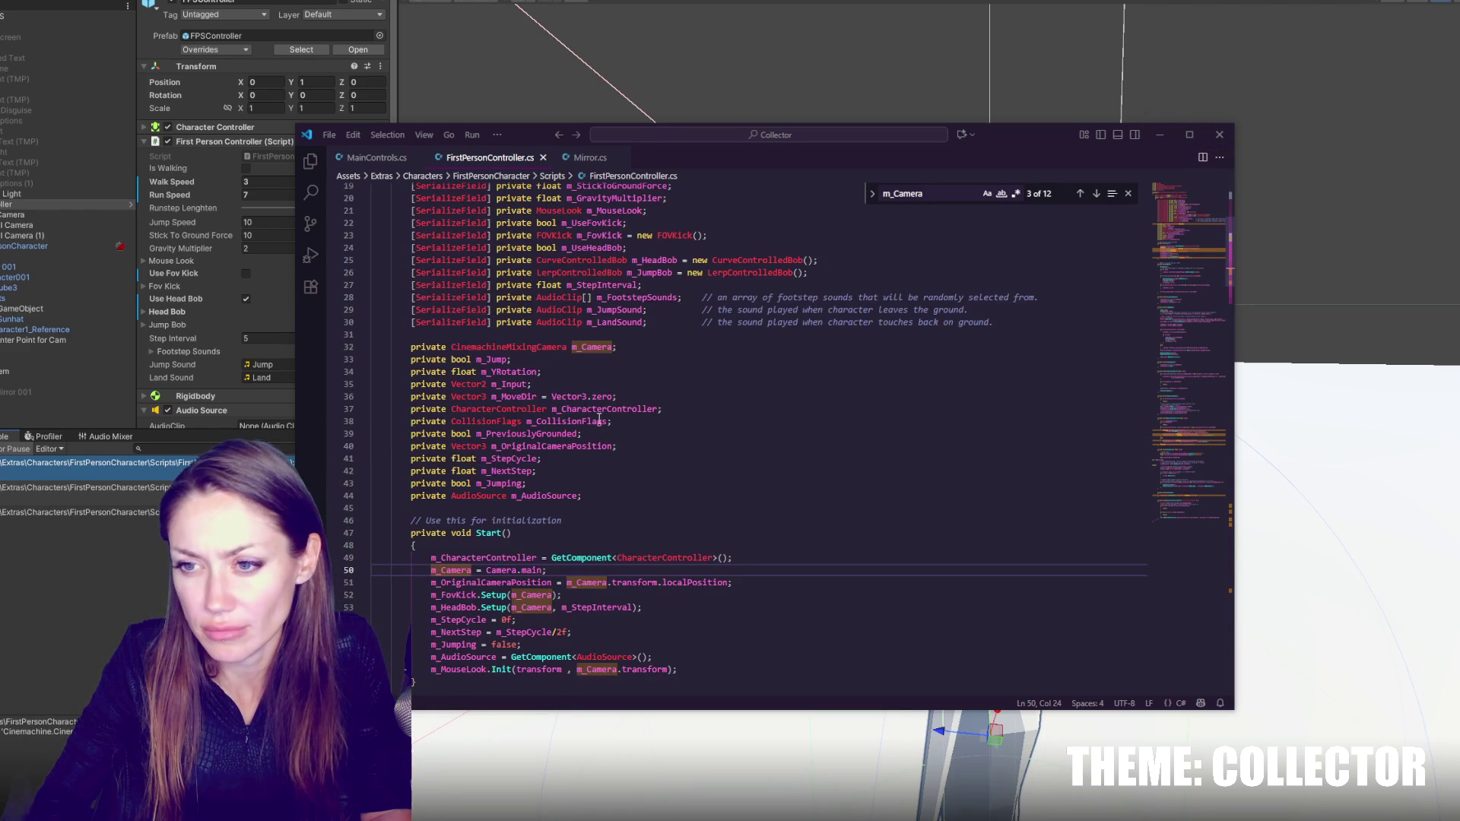
pyautogui.doubleClick(444, 352)
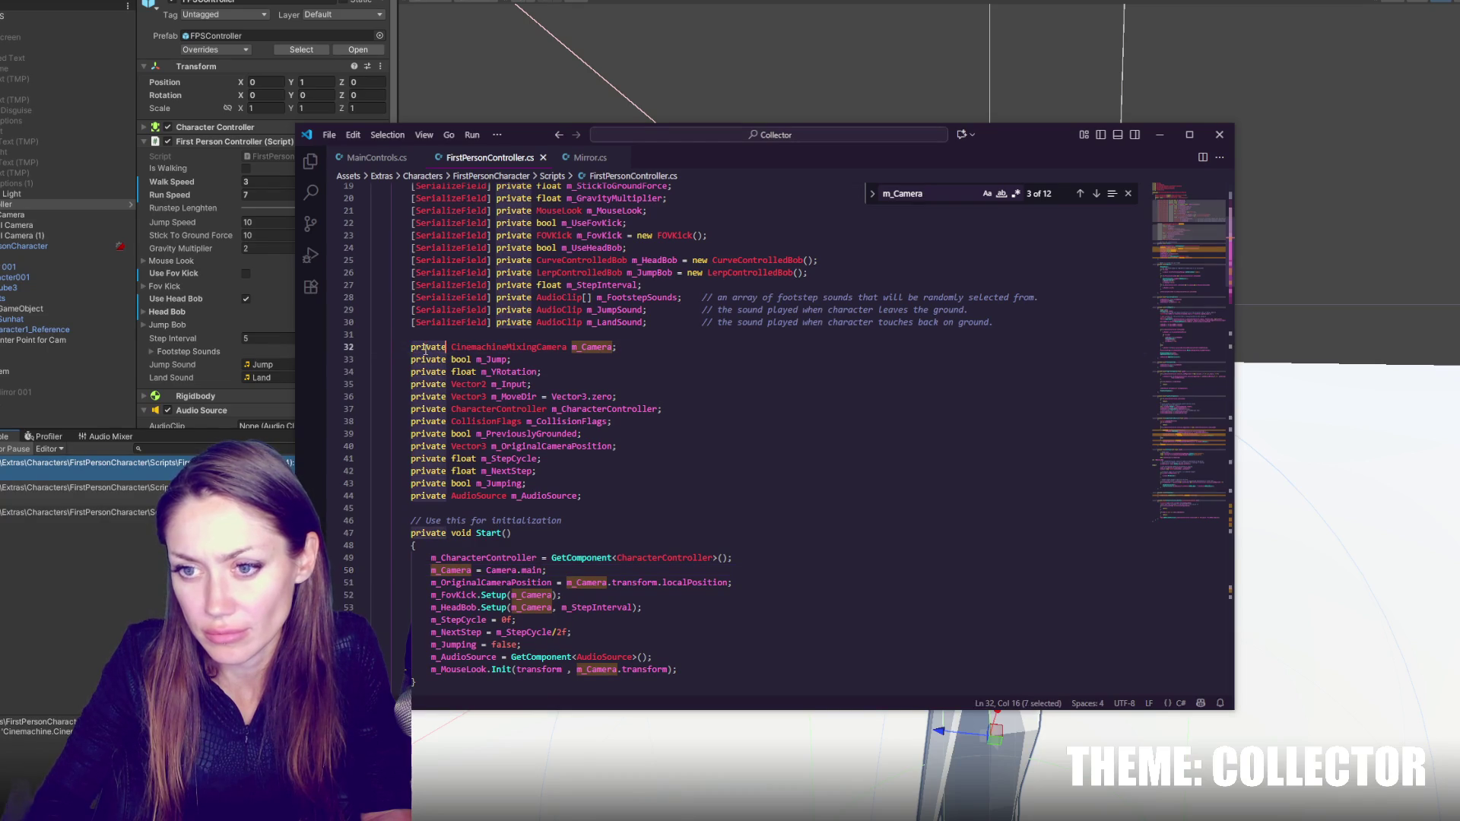
pyautogui.write('[Seria')
pyautogui.write('lizeField')
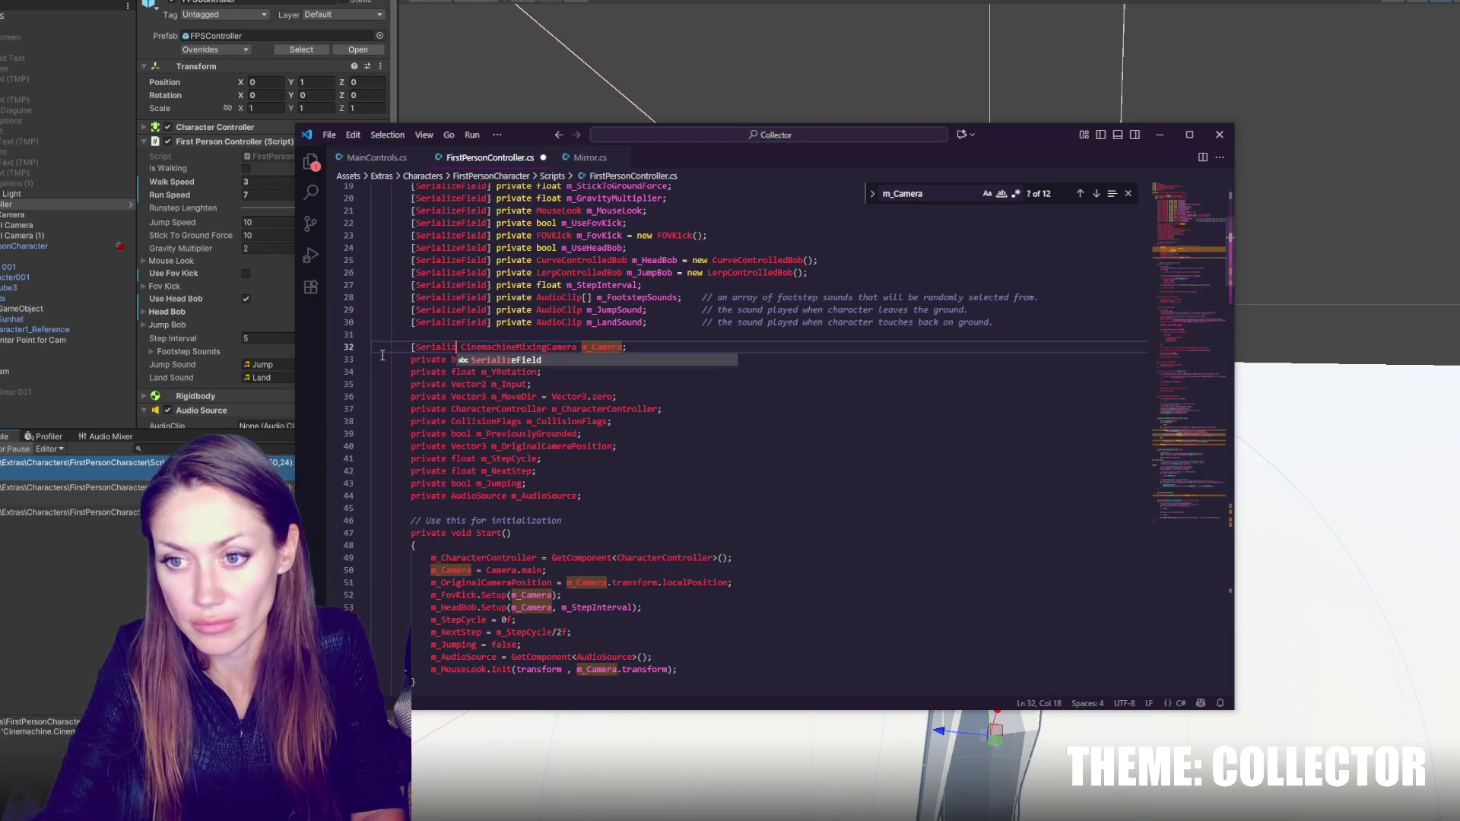
pyautogui.write(']')
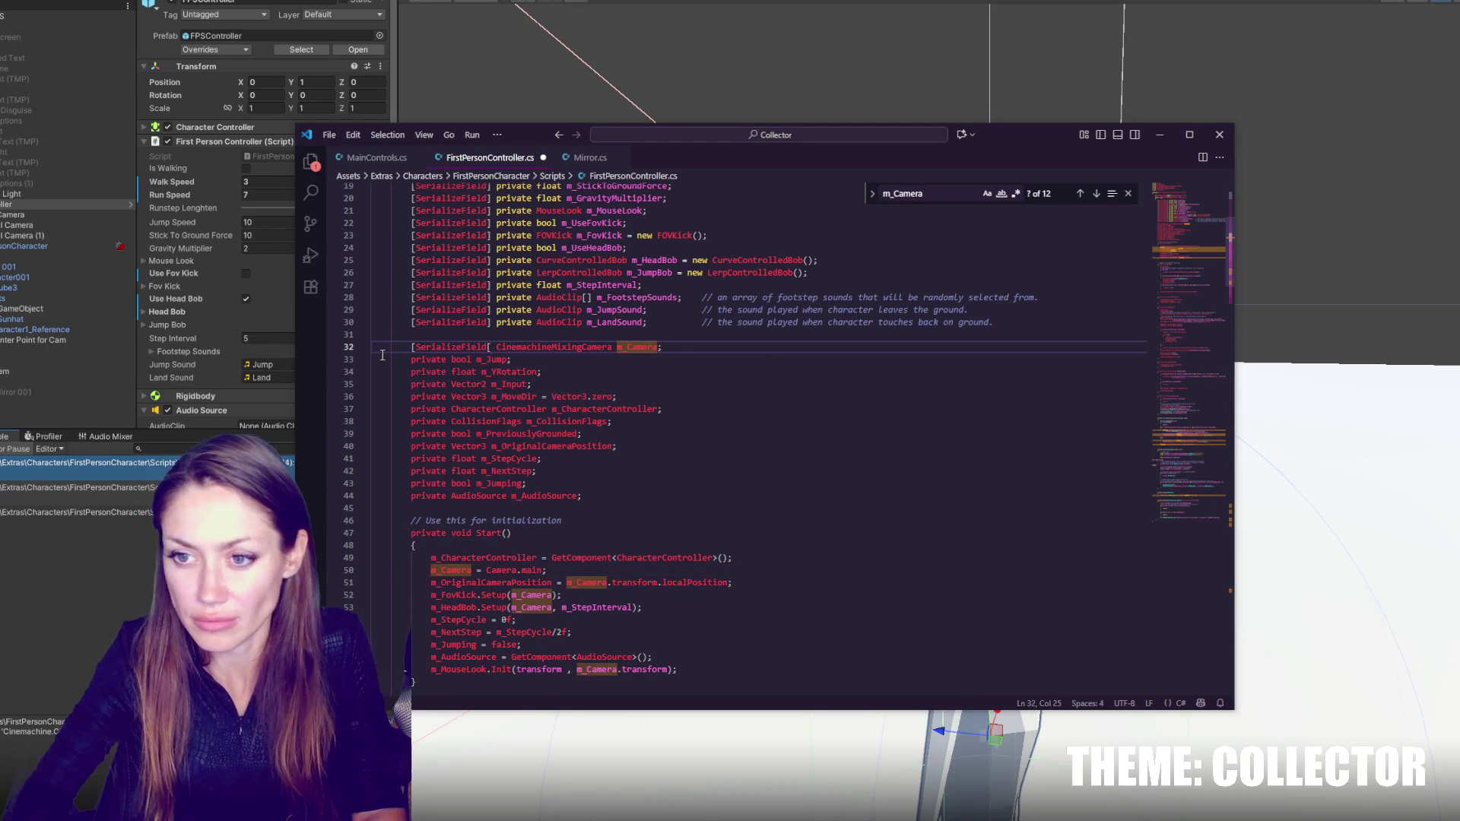
pyautogui.click(539, 571)
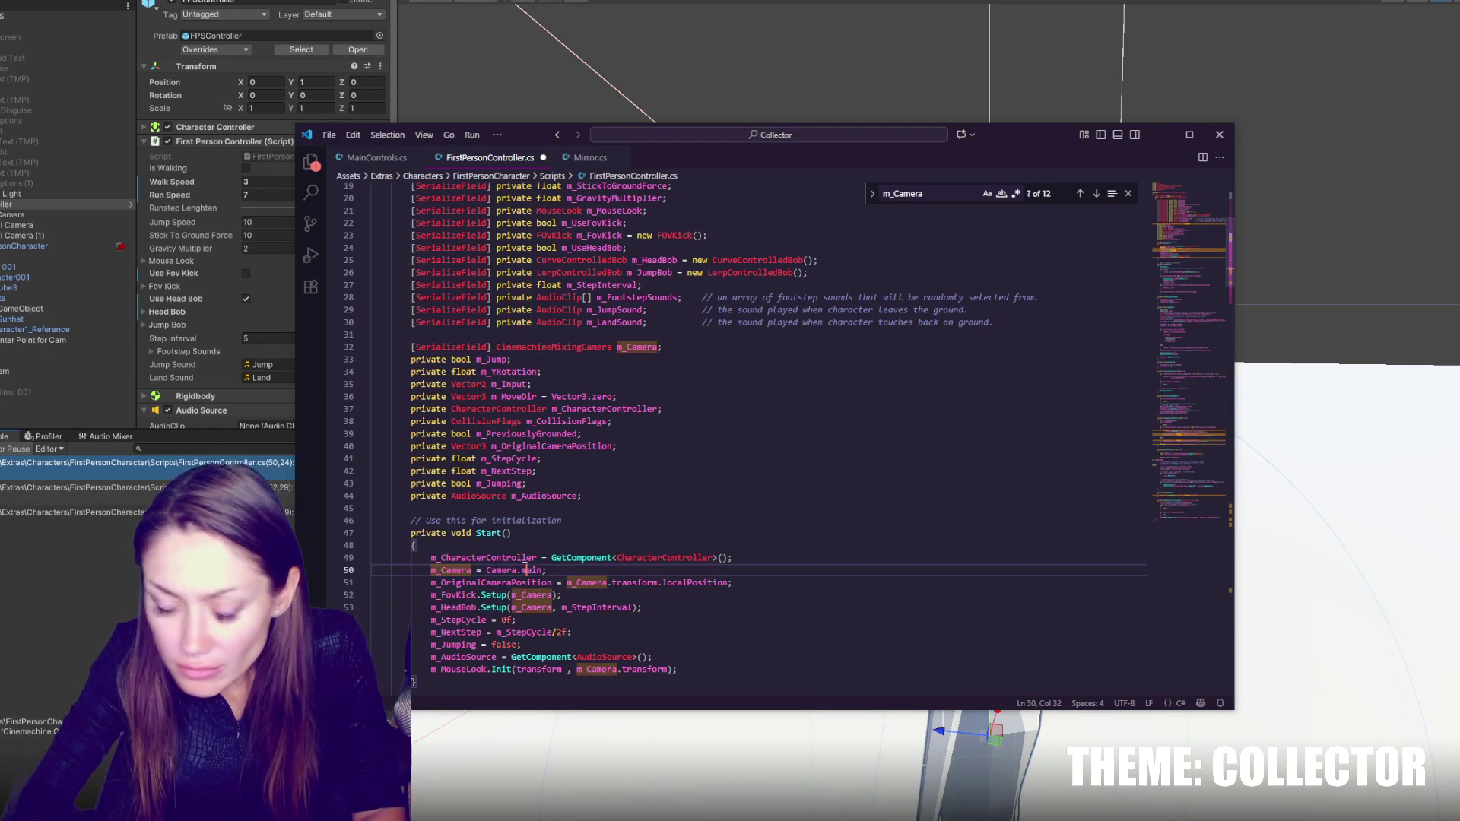
pyautogui.hotkey('ctrl', '/')
pyautogui.hotkey('ctrl', 's')
pyautogui.hotkey('alt', 'Tab')
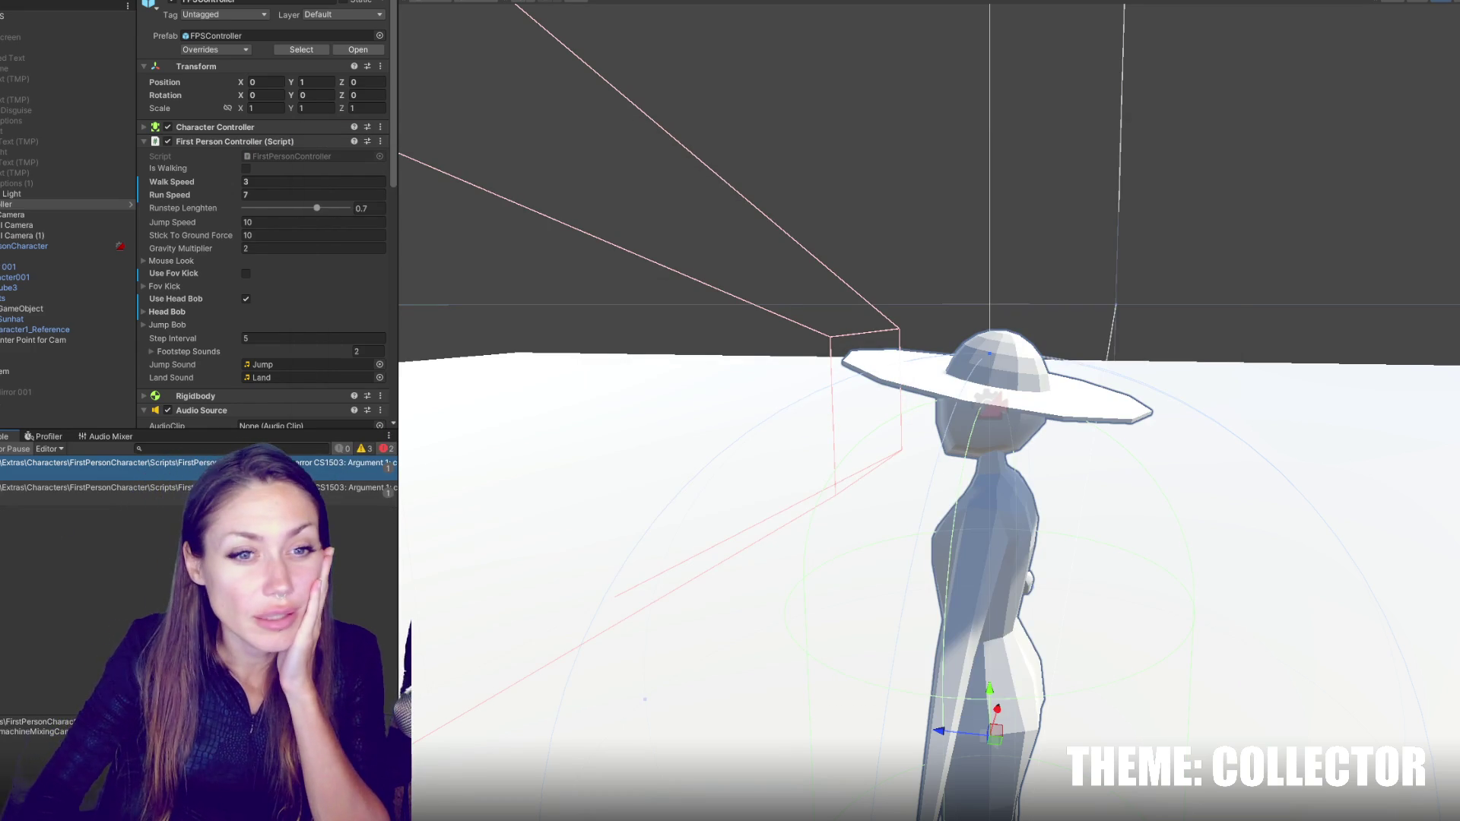
# - Inspect the Main Controls object, then open the second CS1503 error at line 53
pyautogui.click(107, 13)
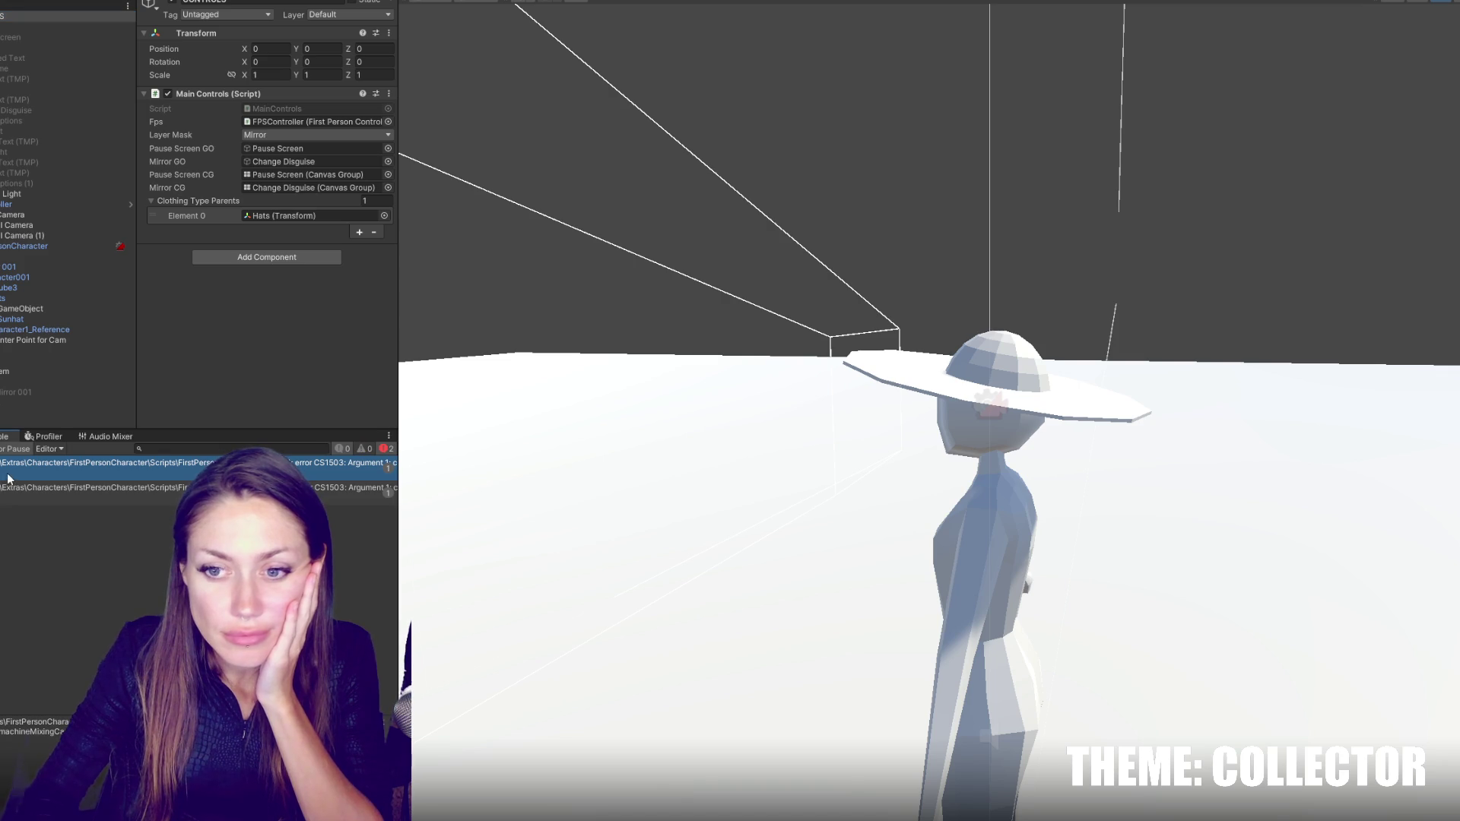
pyautogui.doubleClick(56, 487)
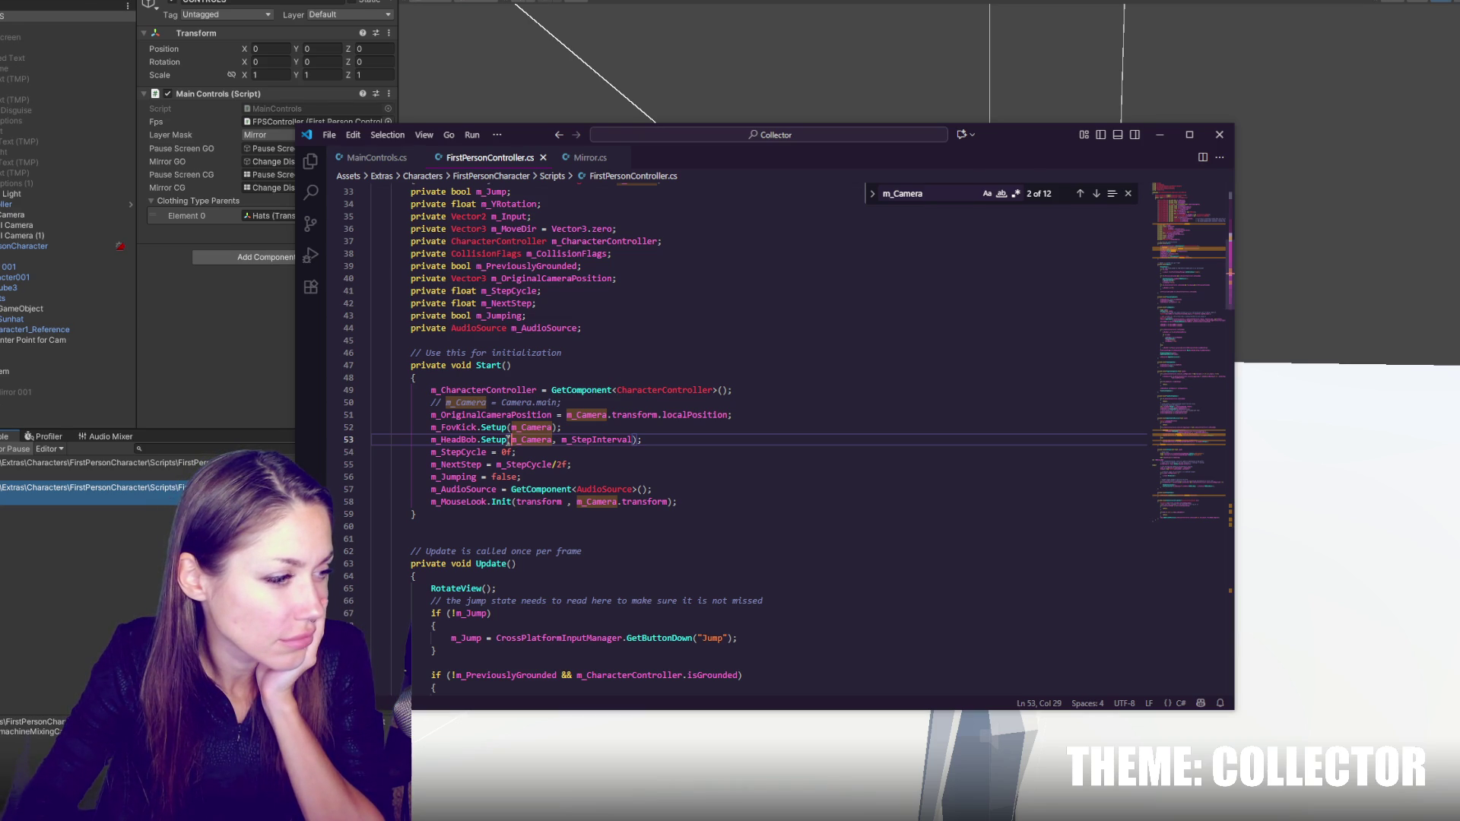
# - Comment out the FovKick and HeadBob Setup calls on lines 52–53
pyautogui.doubleClick(501, 440)
pyautogui.click(542, 439)
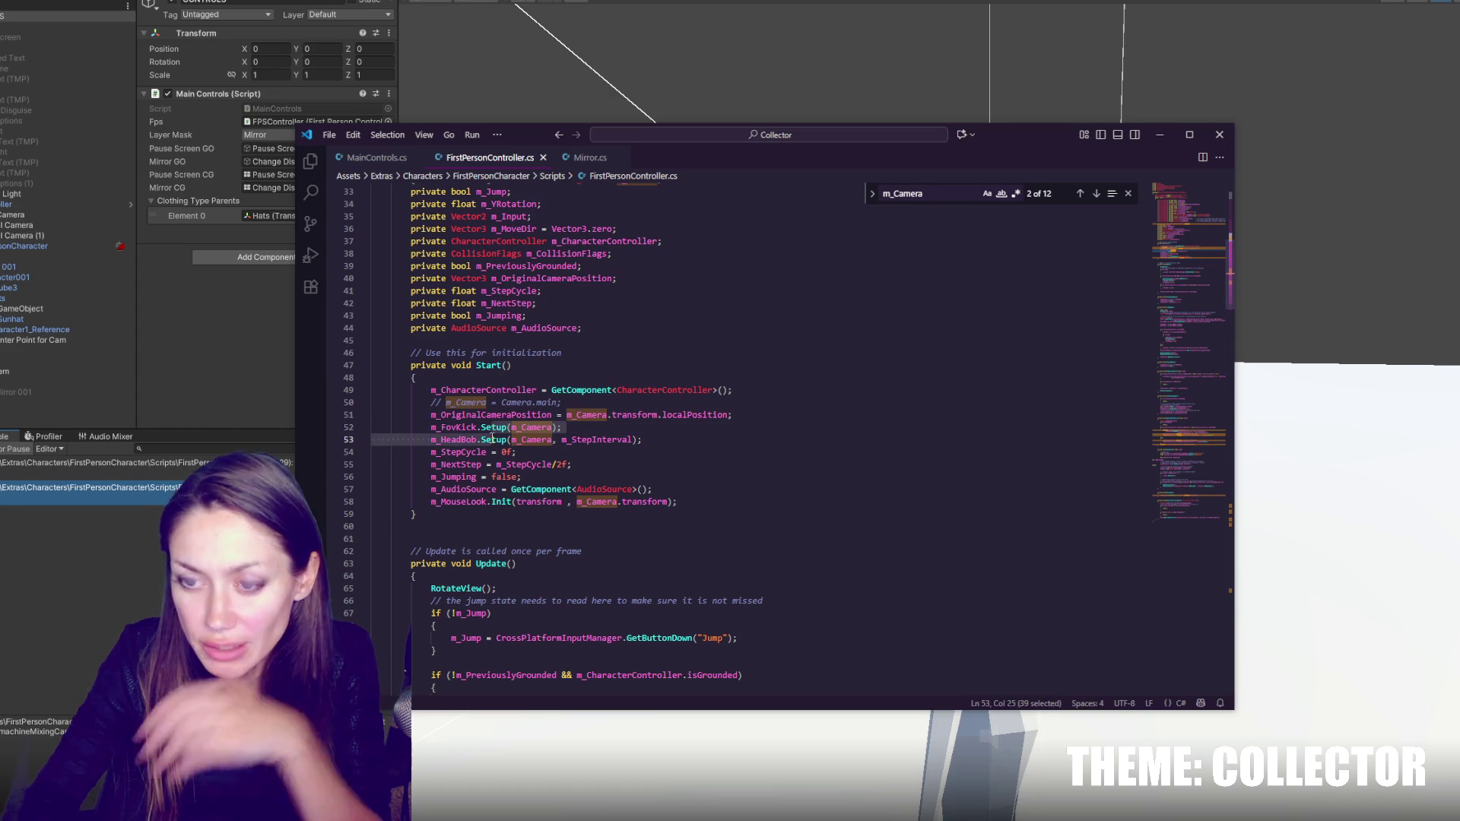
pyautogui.press('End')
pyautogui.hotkey('shift', 'Up')
pyautogui.hotkey('ctrl', '/')
# - Comment out the head-bob camera position statement on lines 190–192
pyautogui.doubleClick(477, 440)
pyautogui.hotkey('ctrl', 'f')
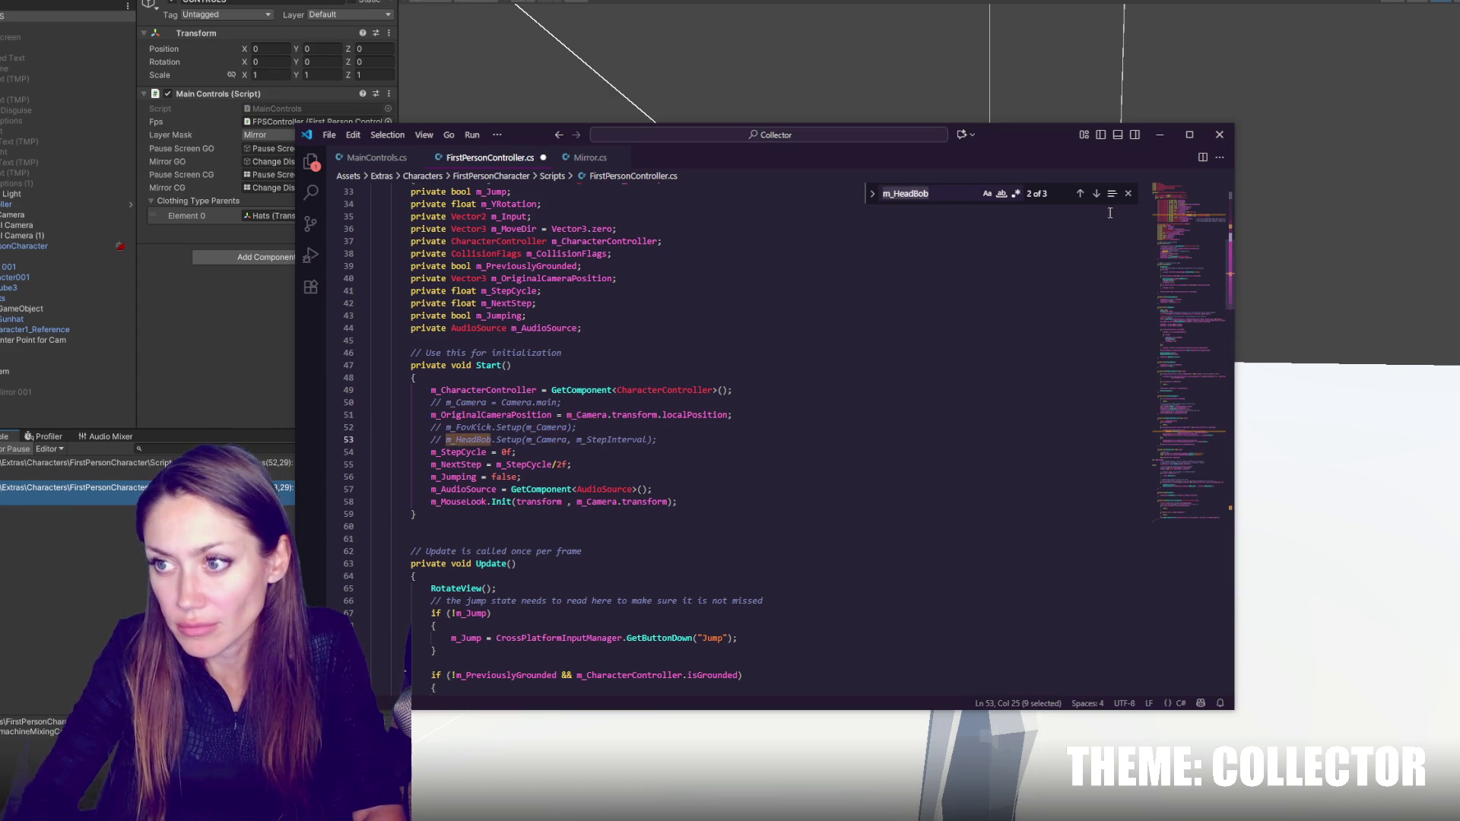
pyautogui.click(1096, 194)
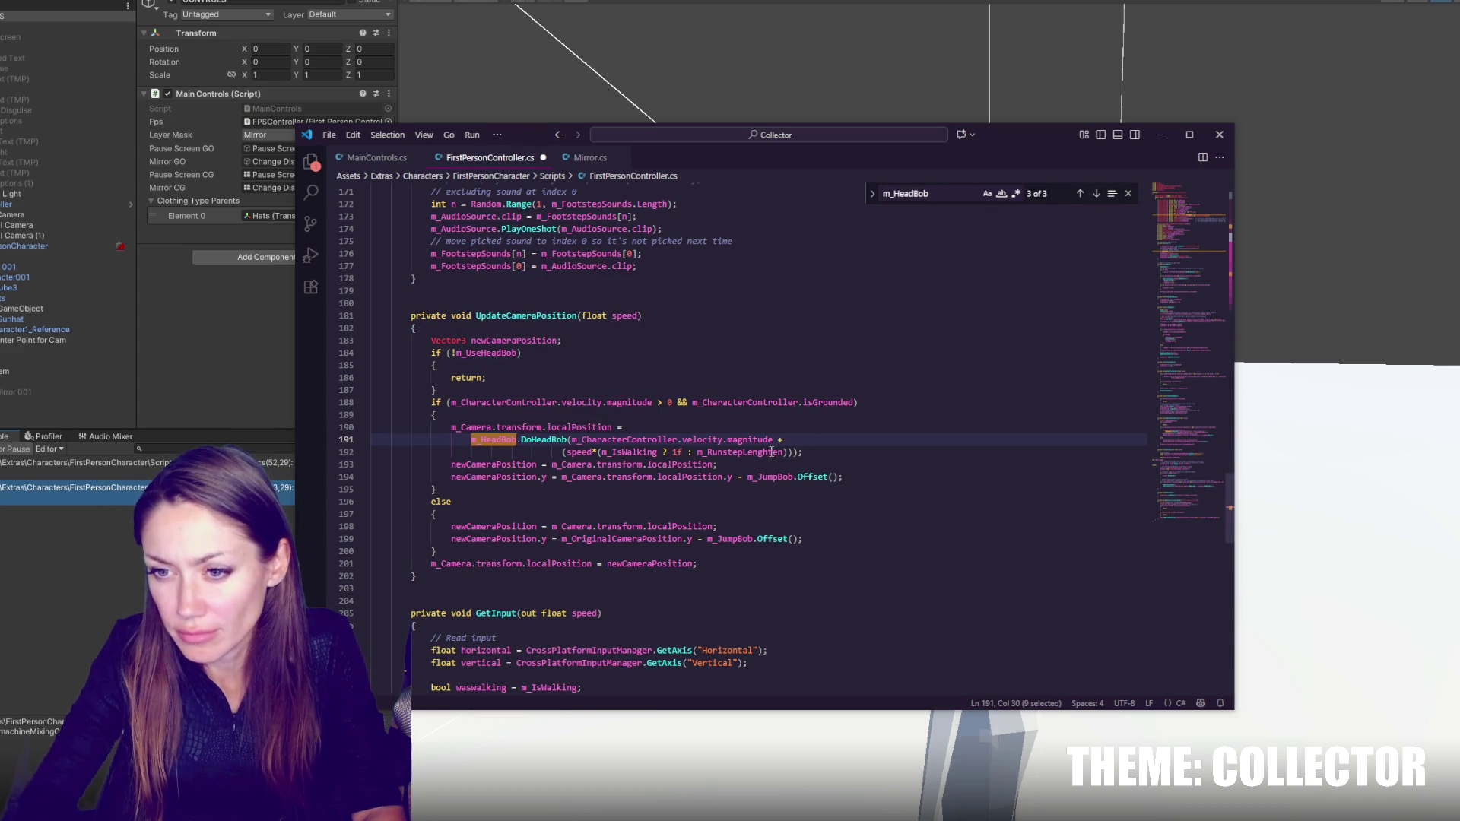
pyautogui.moveTo(495, 427)
pyautogui.mouseDown()
pyautogui.moveTo(601, 451)
pyautogui.moveTo(943, 454)
pyautogui.mouseUp()
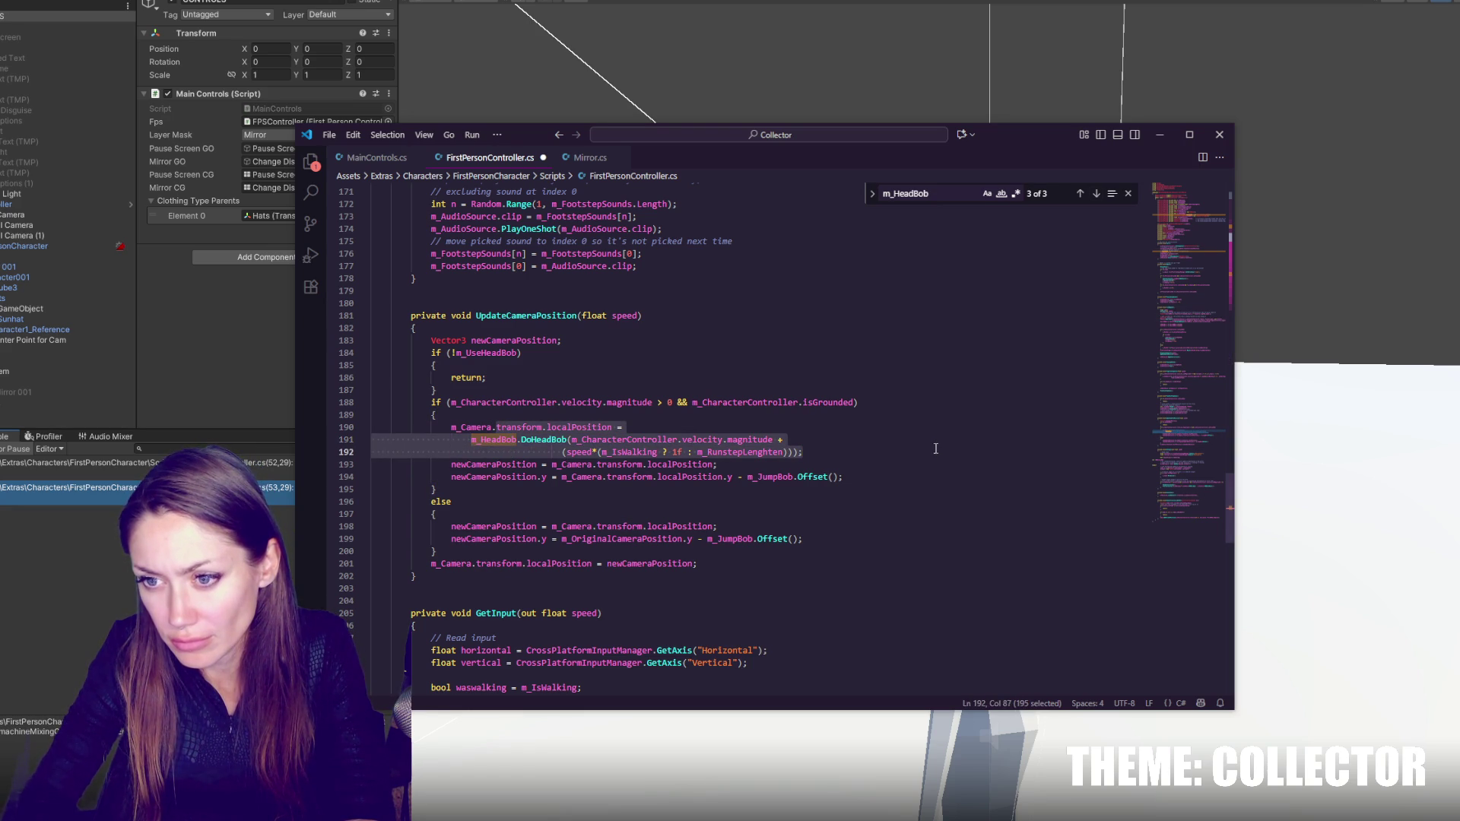
pyautogui.hotkey('ctrl', '/')
# - Comment out the m_HeadBob declaration on line 25 and the FOVKick declaration on line 23
pyautogui.click(1097, 194)
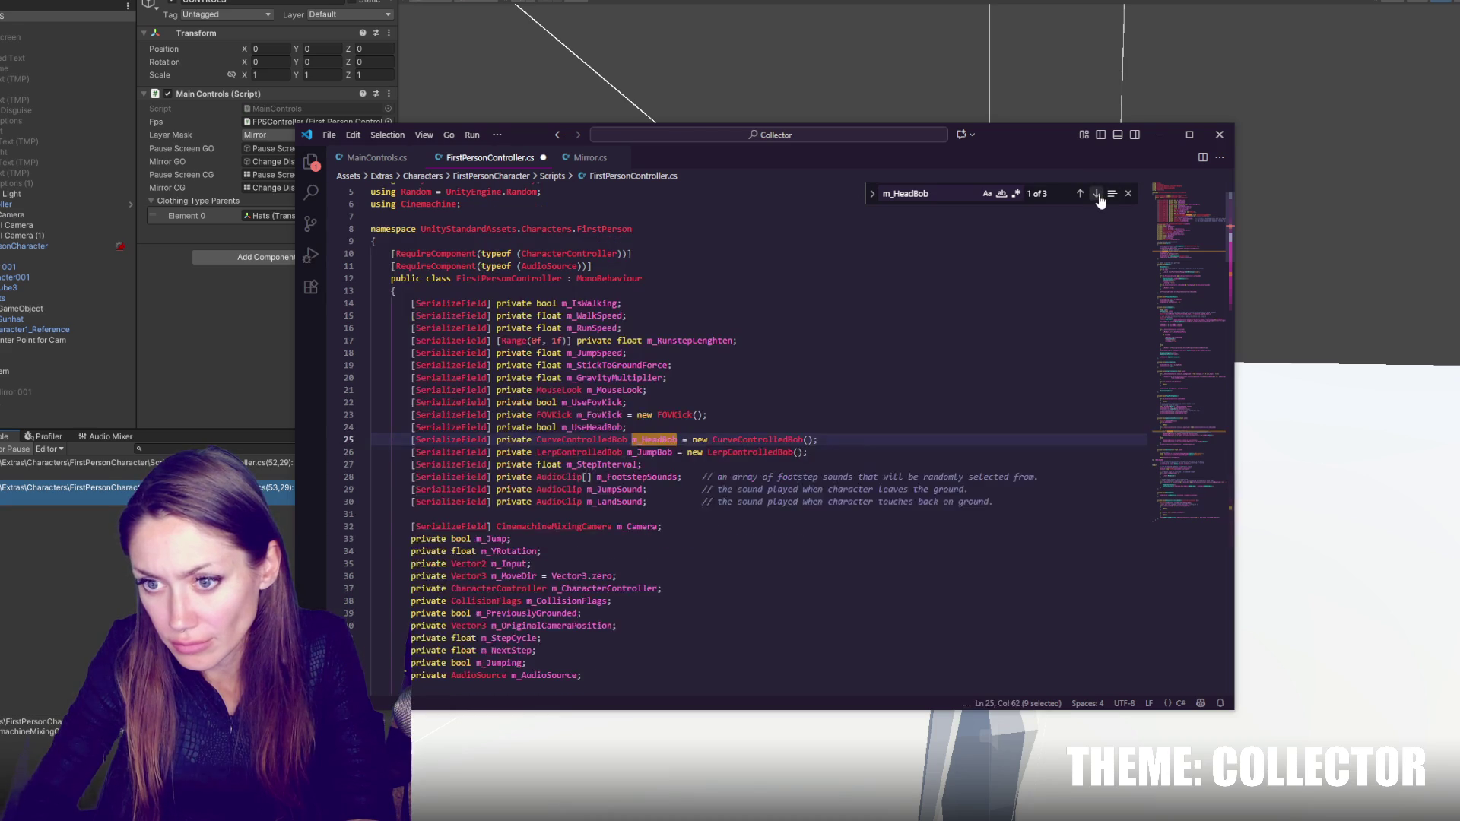
pyautogui.click(852, 442)
pyautogui.hotkey('ctrl', '/')
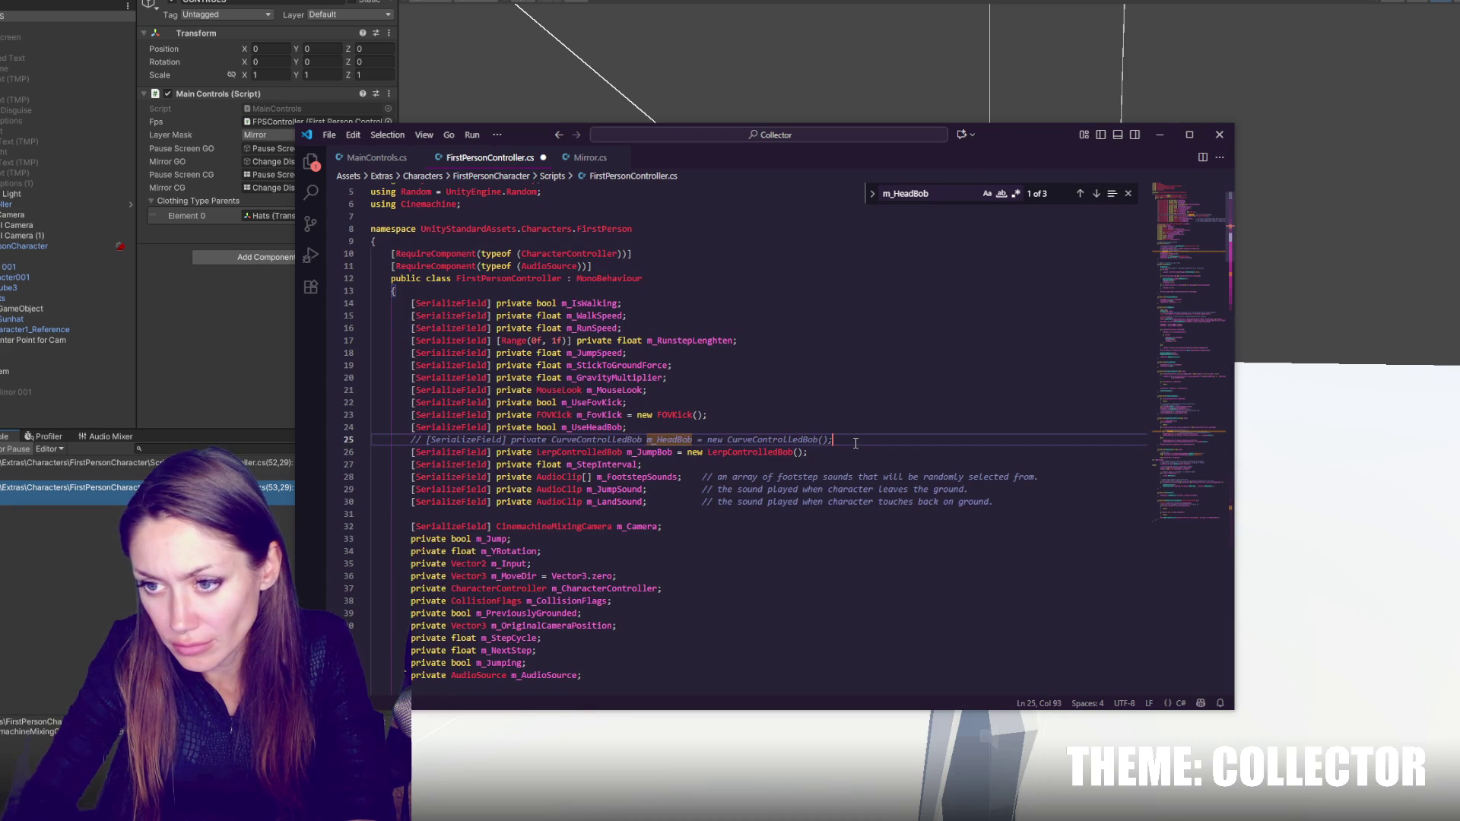
pyautogui.click(856, 412)
pyautogui.hotkey('ctrl', '/')
pyautogui.click(858, 402)
pyautogui.hotkey('ctrl', '/')
pyautogui.click(856, 424)
pyautogui.hotkey('ctrl', '/')
pyautogui.hotkey('ctrl', '/')
pyautogui.hotkey('ctrl', 'z')
# - Comment out the m_FovKick coroutine line 233, check the remaining matches, and return to Unity
pyautogui.click(1096, 195)
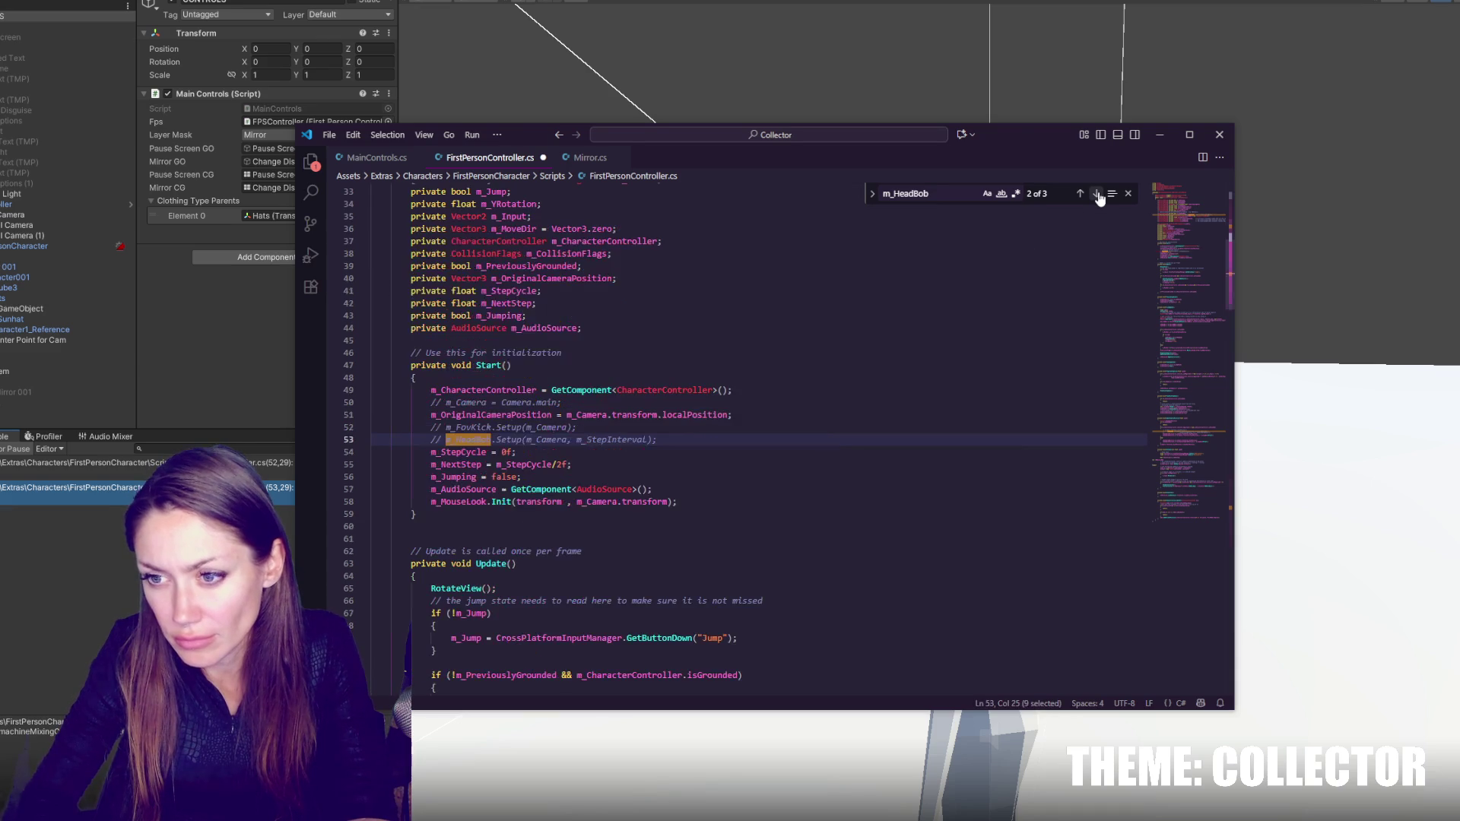
pyautogui.doubleClick(459, 427)
pyautogui.hotkey('ctrl', 'f')
pyautogui.click(1095, 195)
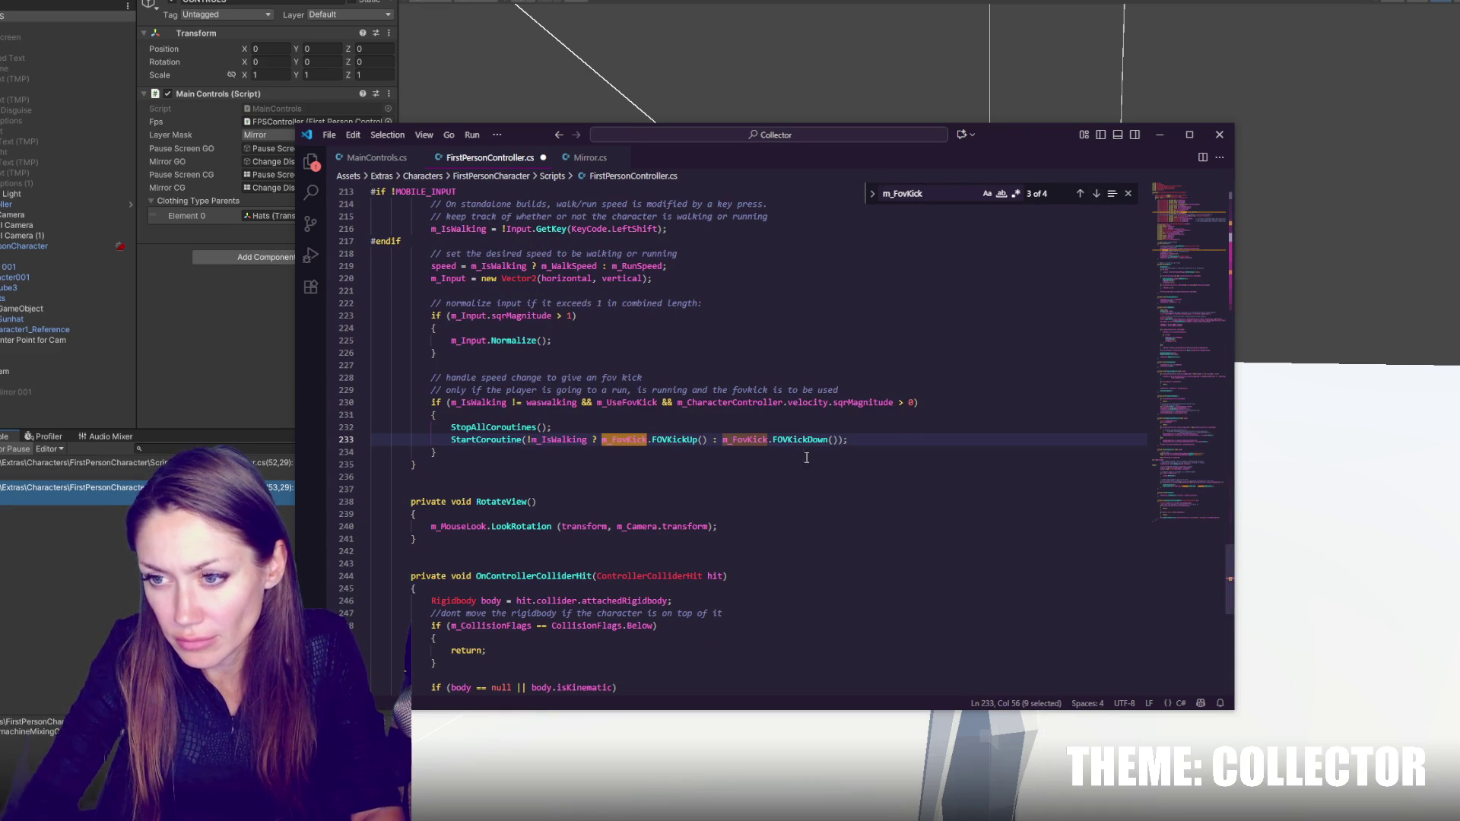
pyautogui.click(899, 435)
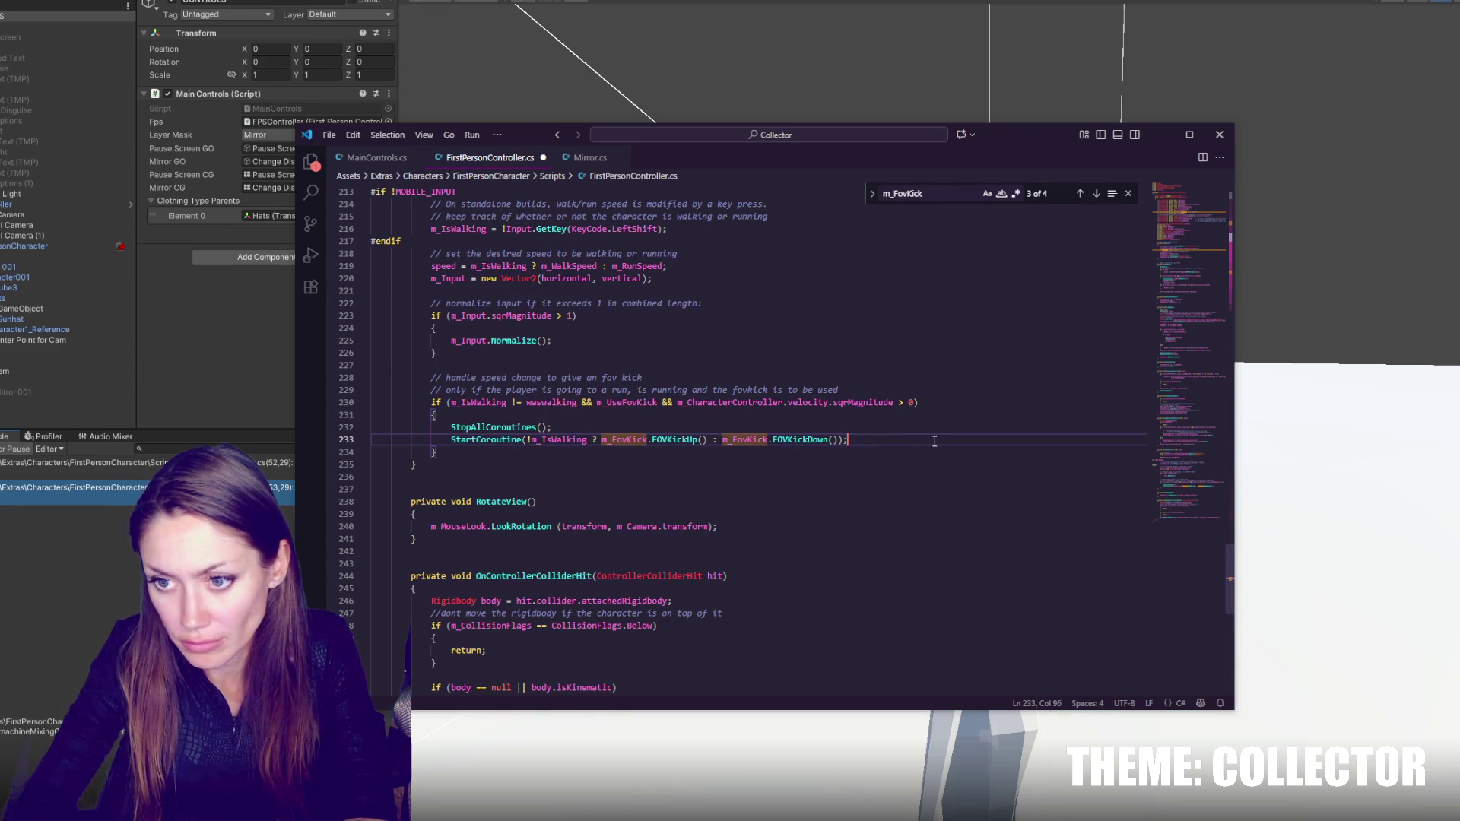
pyautogui.hotkey('ctrl', '/')
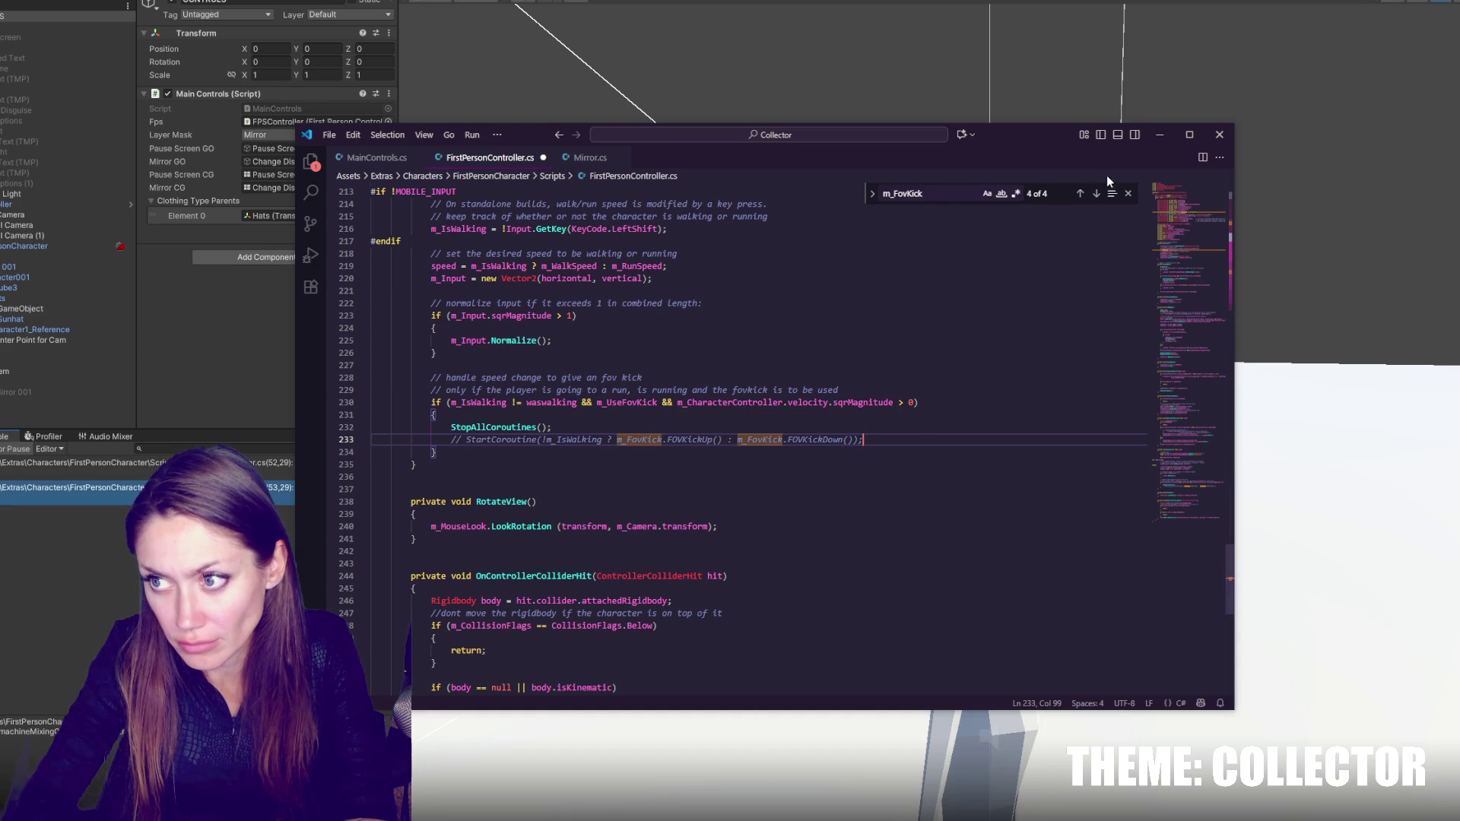
pyautogui.click(1101, 194)
pyautogui.click(1102, 195)
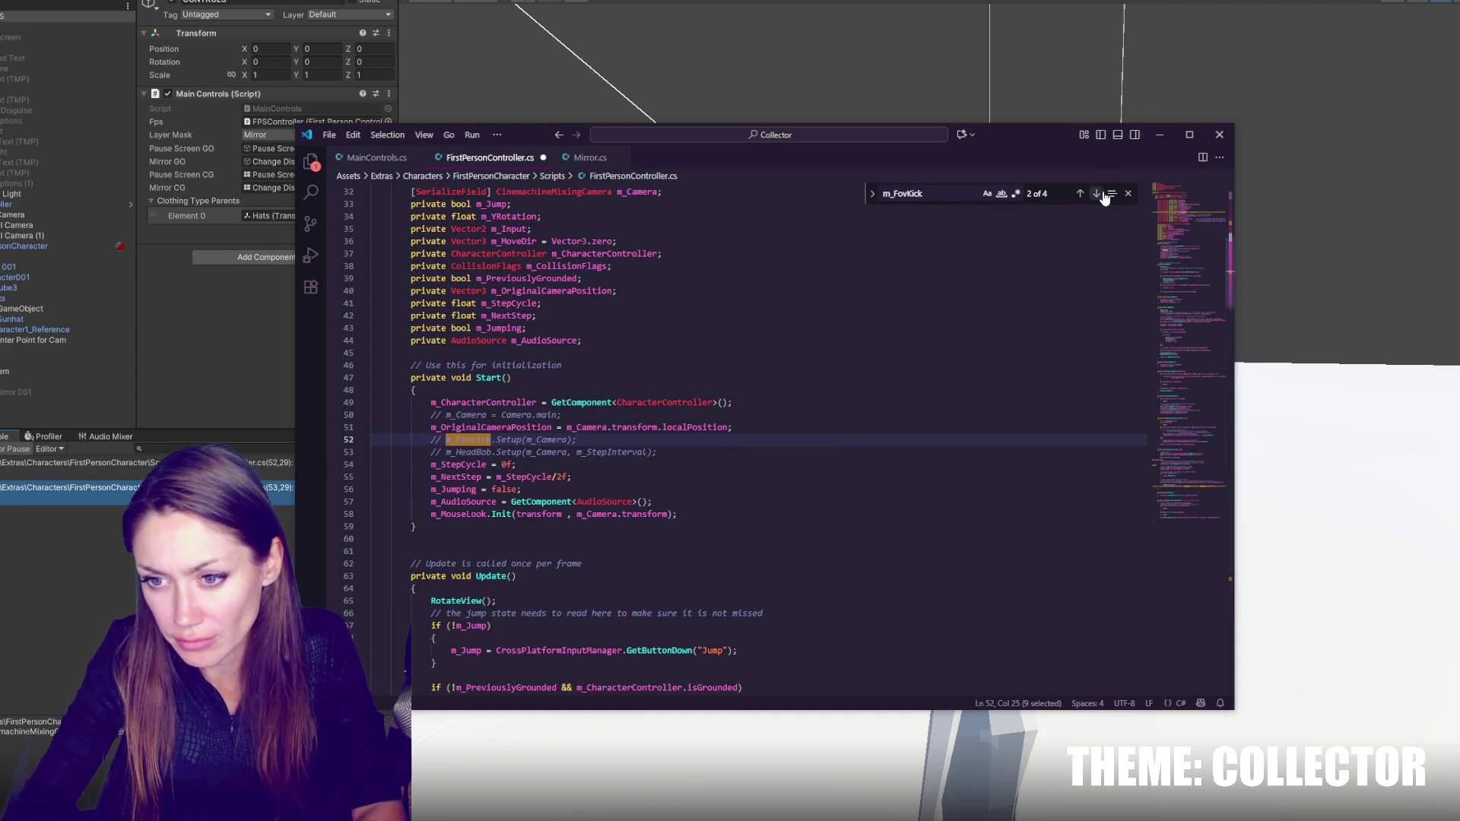
pyautogui.click(1101, 195)
pyautogui.hotkey('alt', 'Tab')
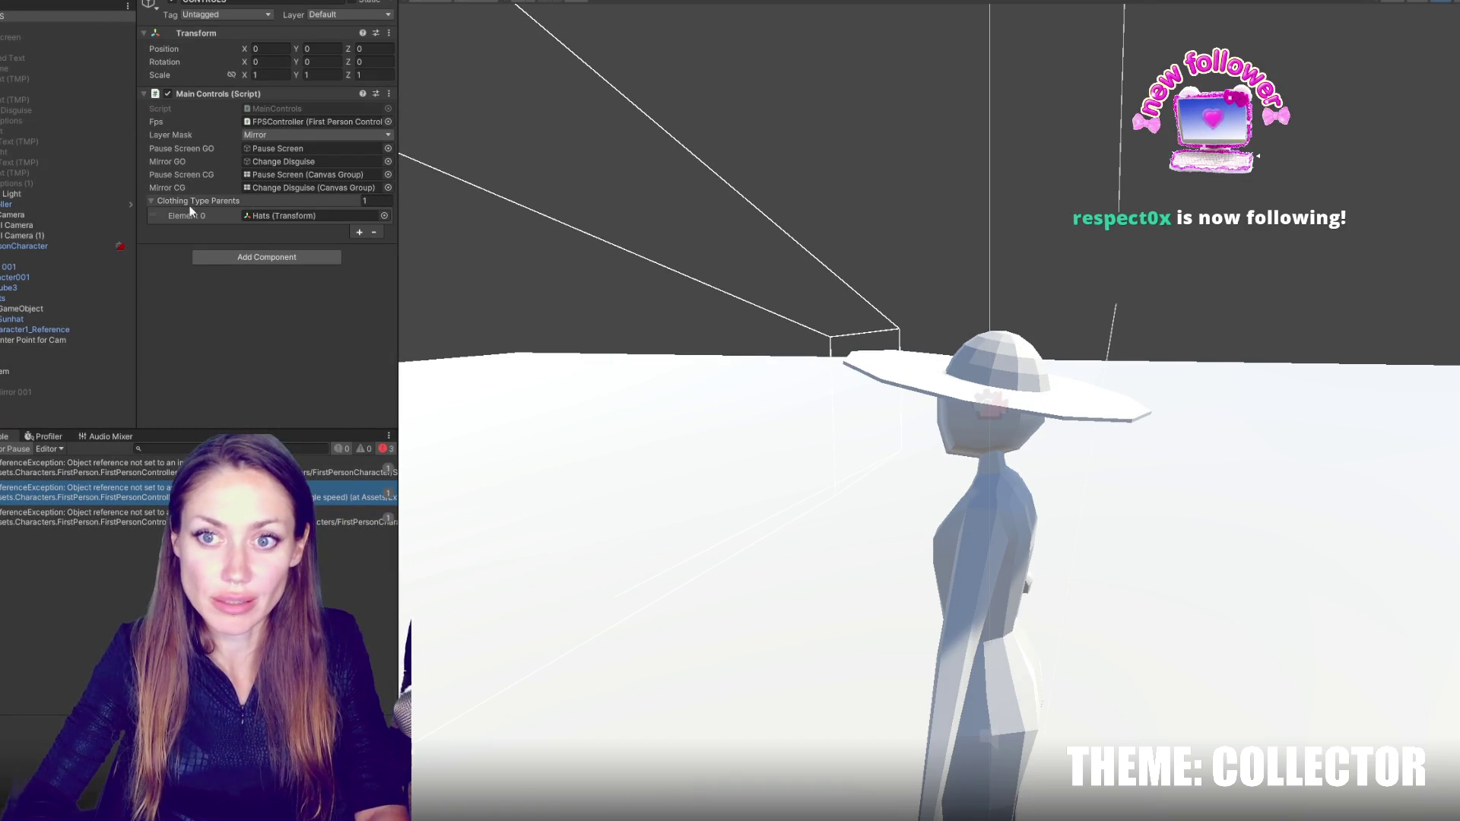
# - Drag the Mixing Camera into FPSController's Camera field
pyautogui.click(47, 204)
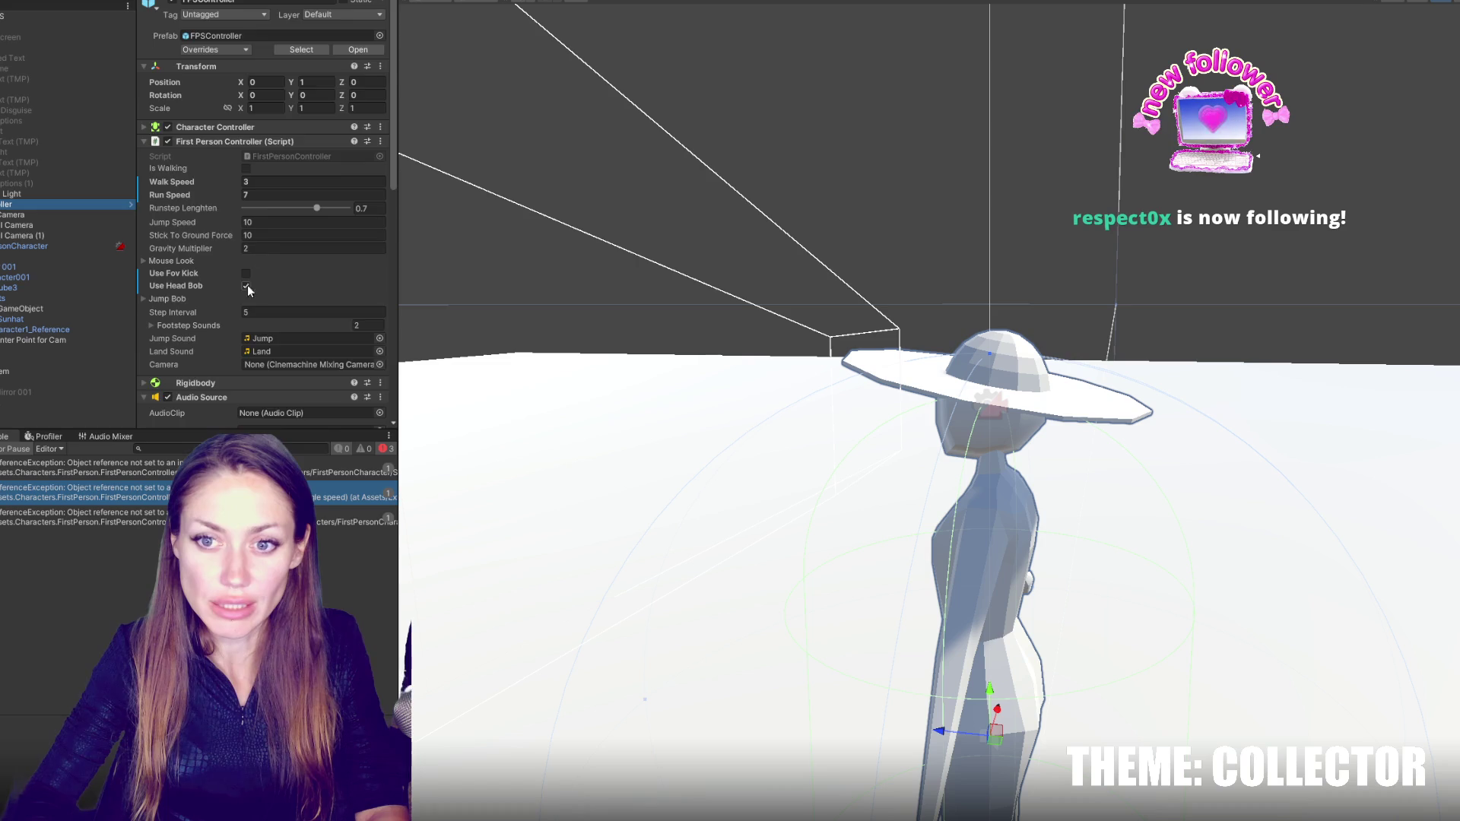
pyautogui.scroll(-5, 236, 281)
pyautogui.hotkey('ctrl', '5')
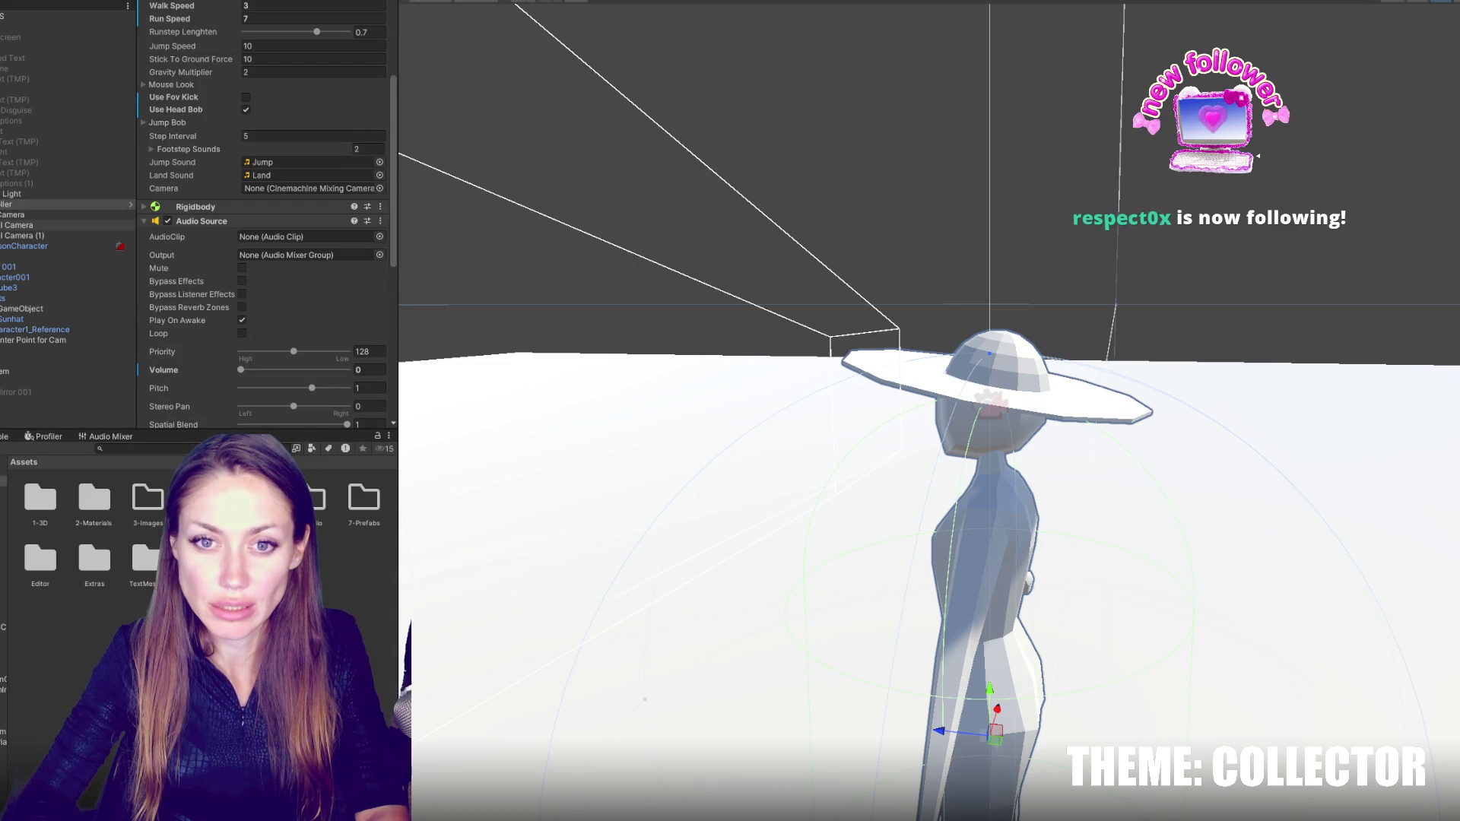
pyautogui.moveTo(22, 214); pyautogui.dragTo(272, 189)
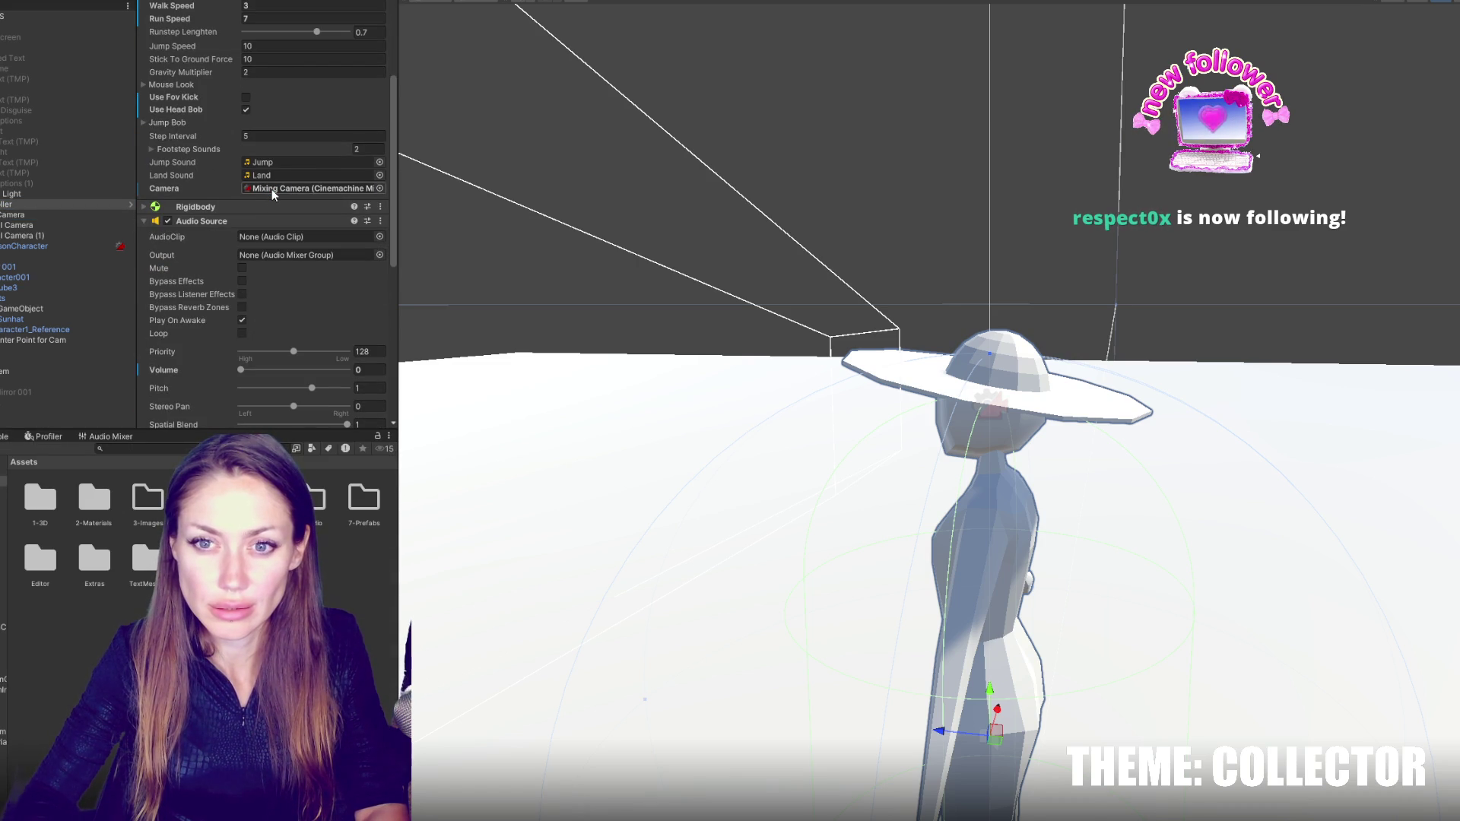
# - Play-test by walking up to the mirror's HATS/TOPS selector, then stop Play mode
pyautogui.click(731, 2)
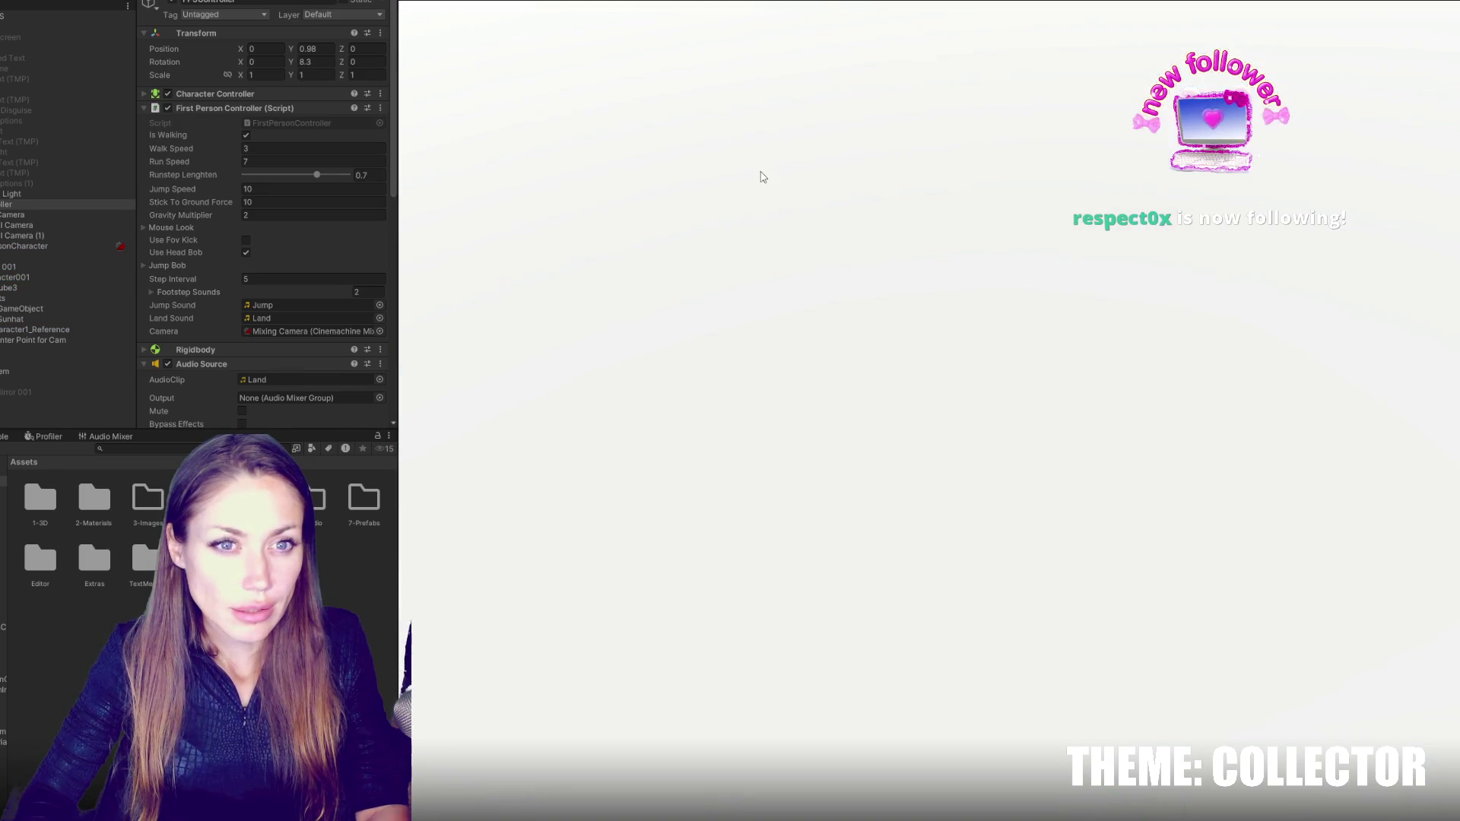
pyautogui.click(824, 234)
pyautogui.press('w')
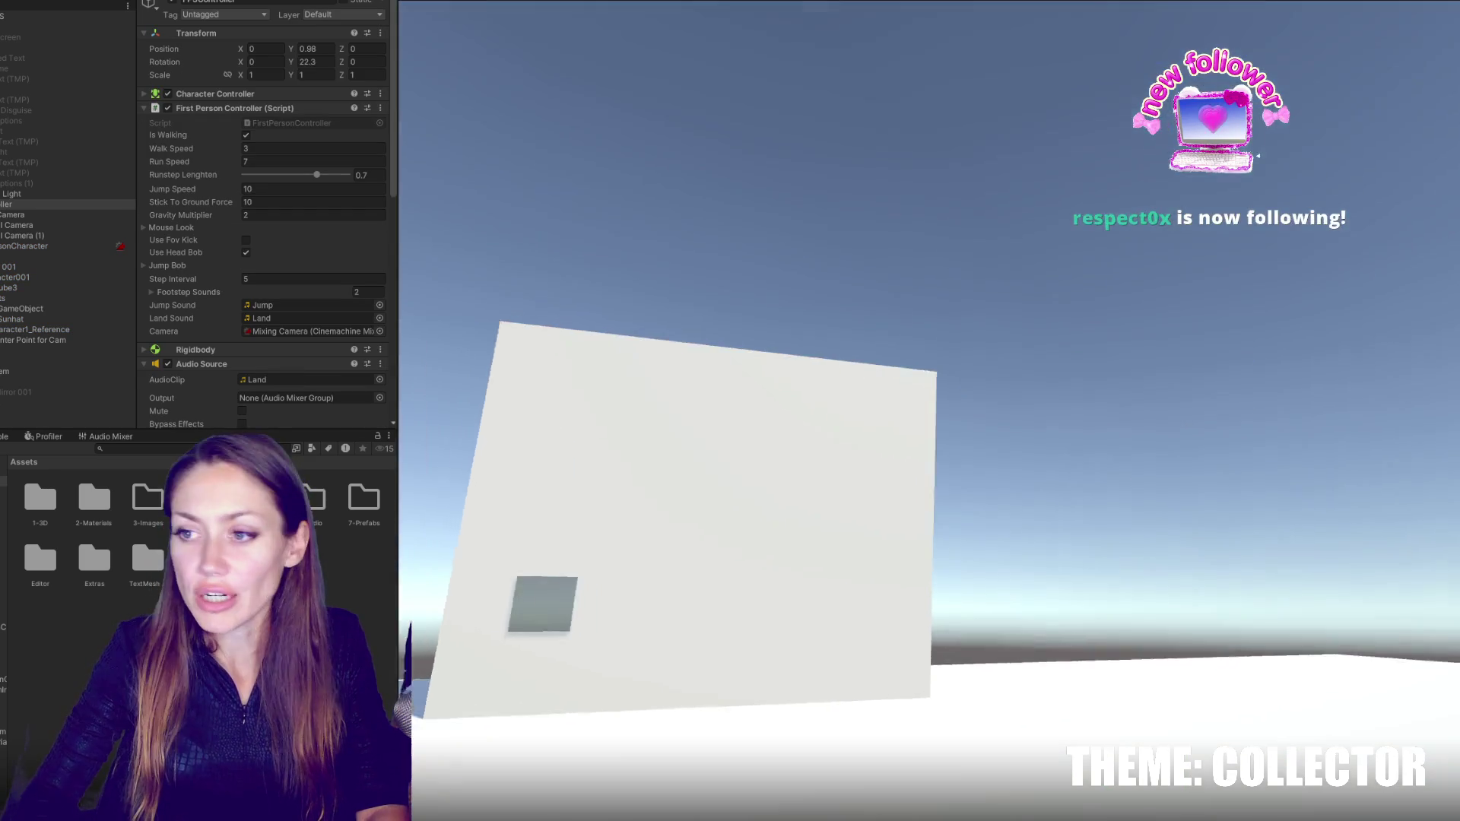
pyautogui.press('w')
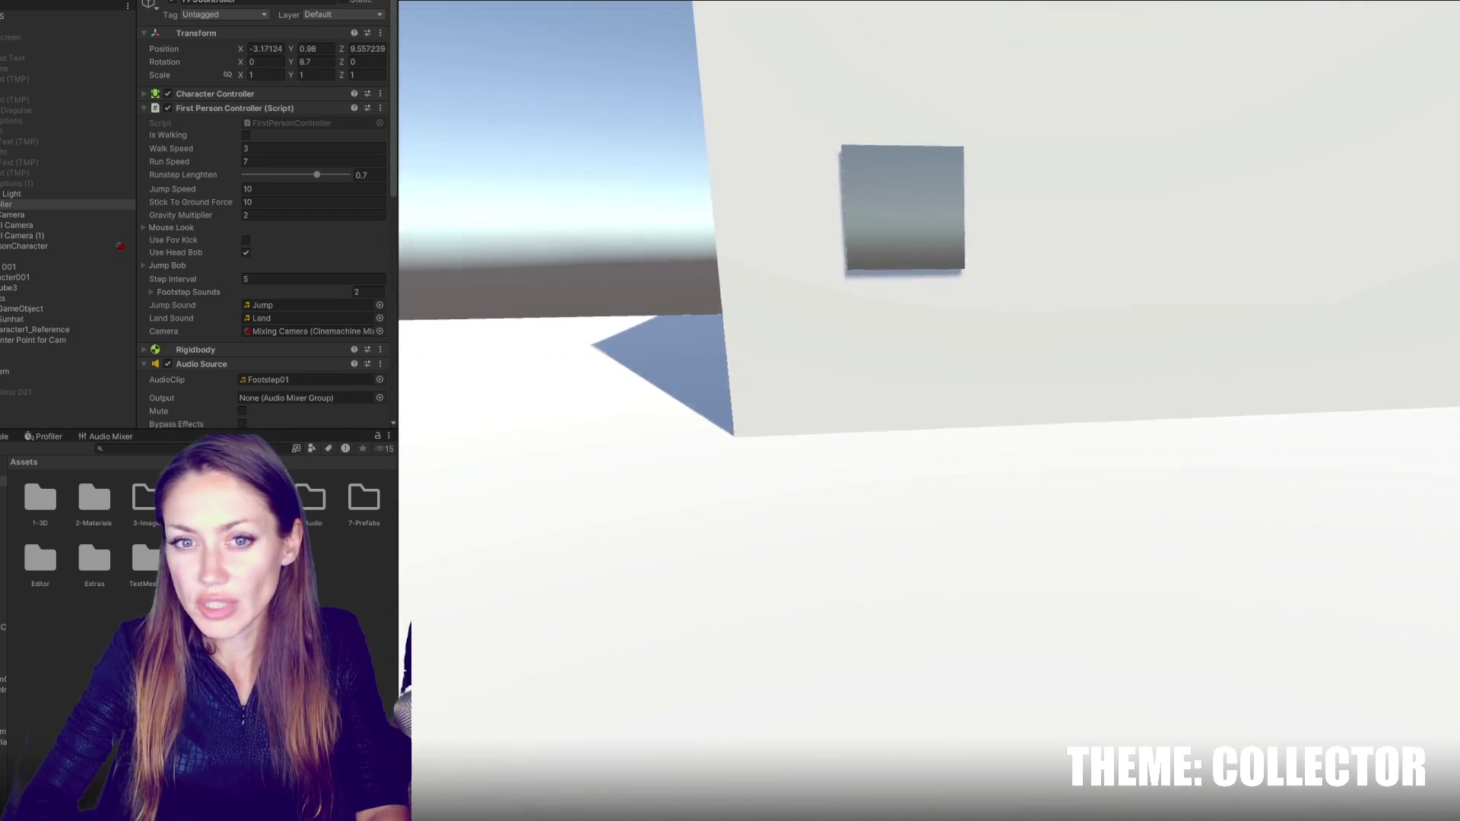
pyautogui.press('w')
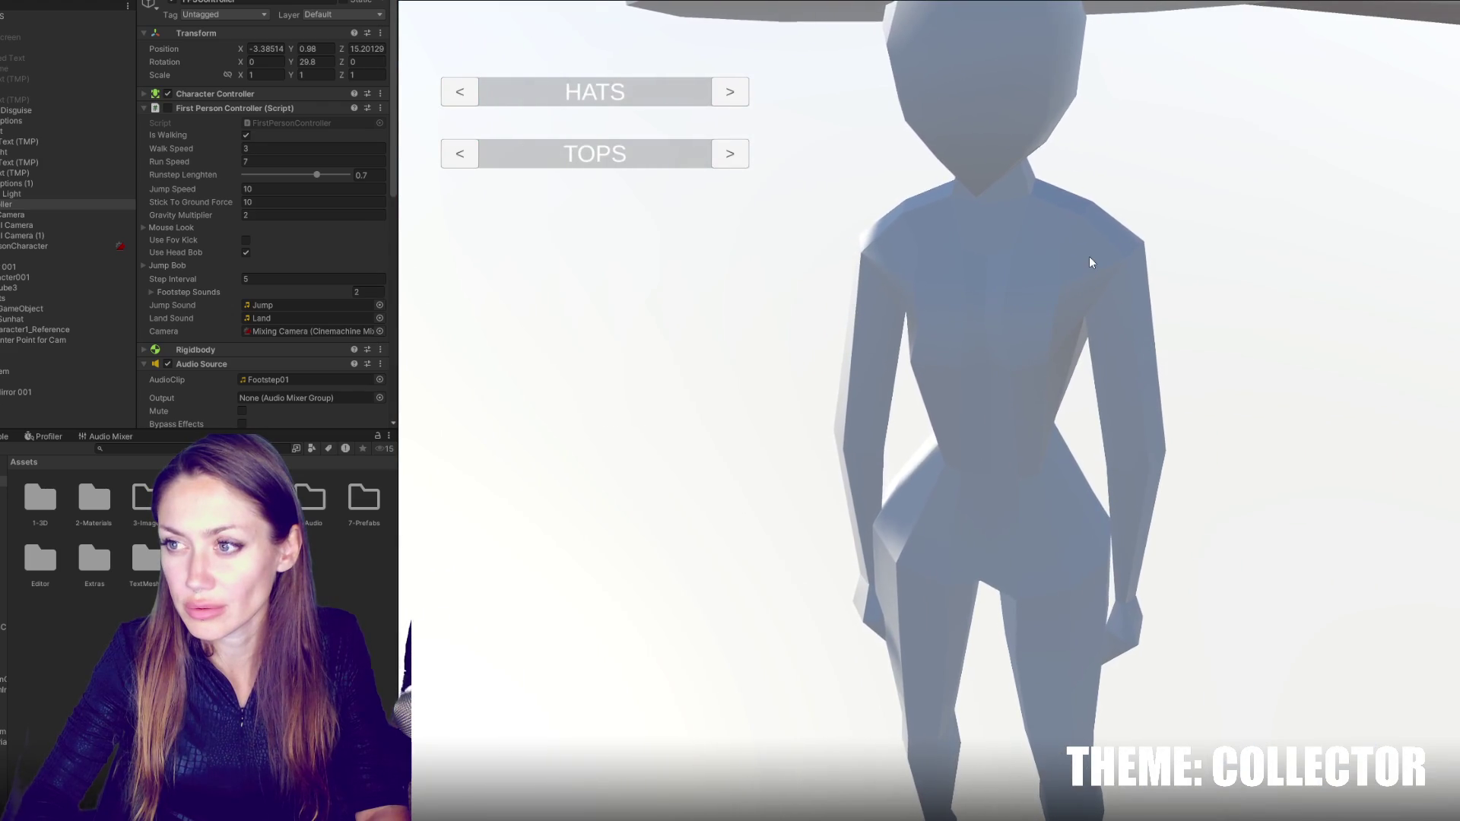
pyautogui.press('s')
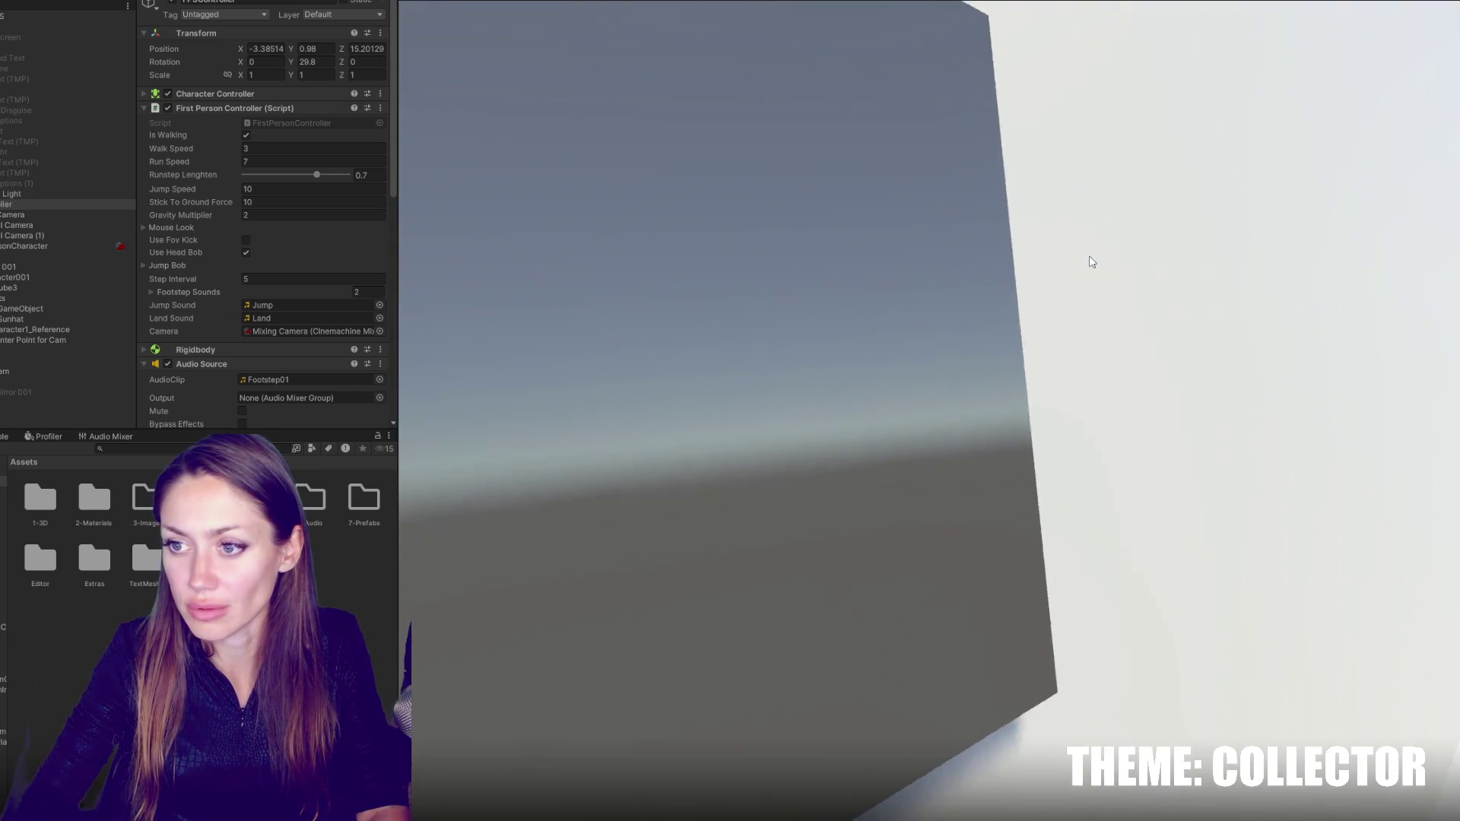
pyautogui.press('w')
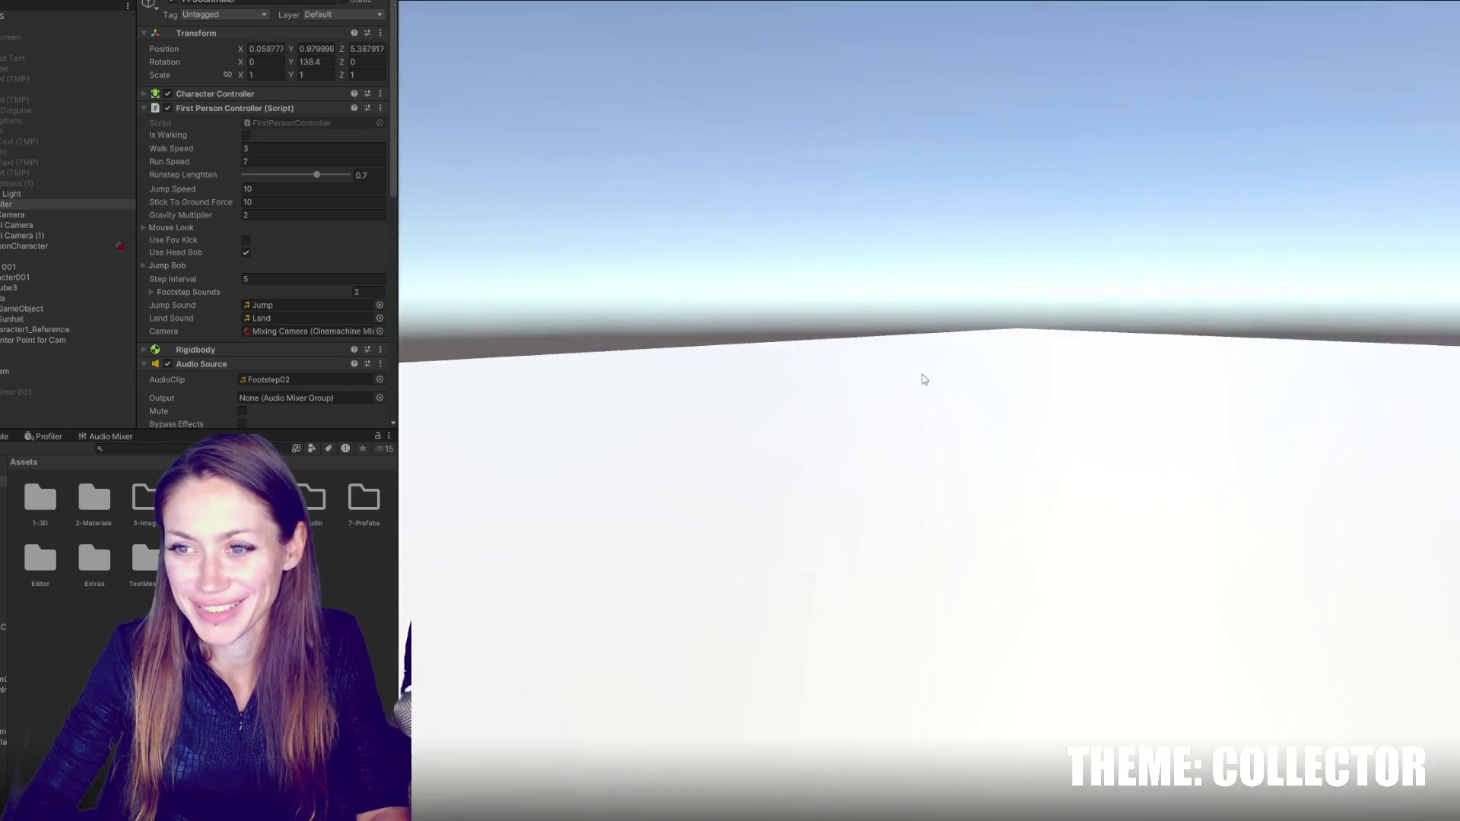
pyautogui.press('w')
pyautogui.press('Escape')
pyautogui.hotkey('ctrl', 'p')
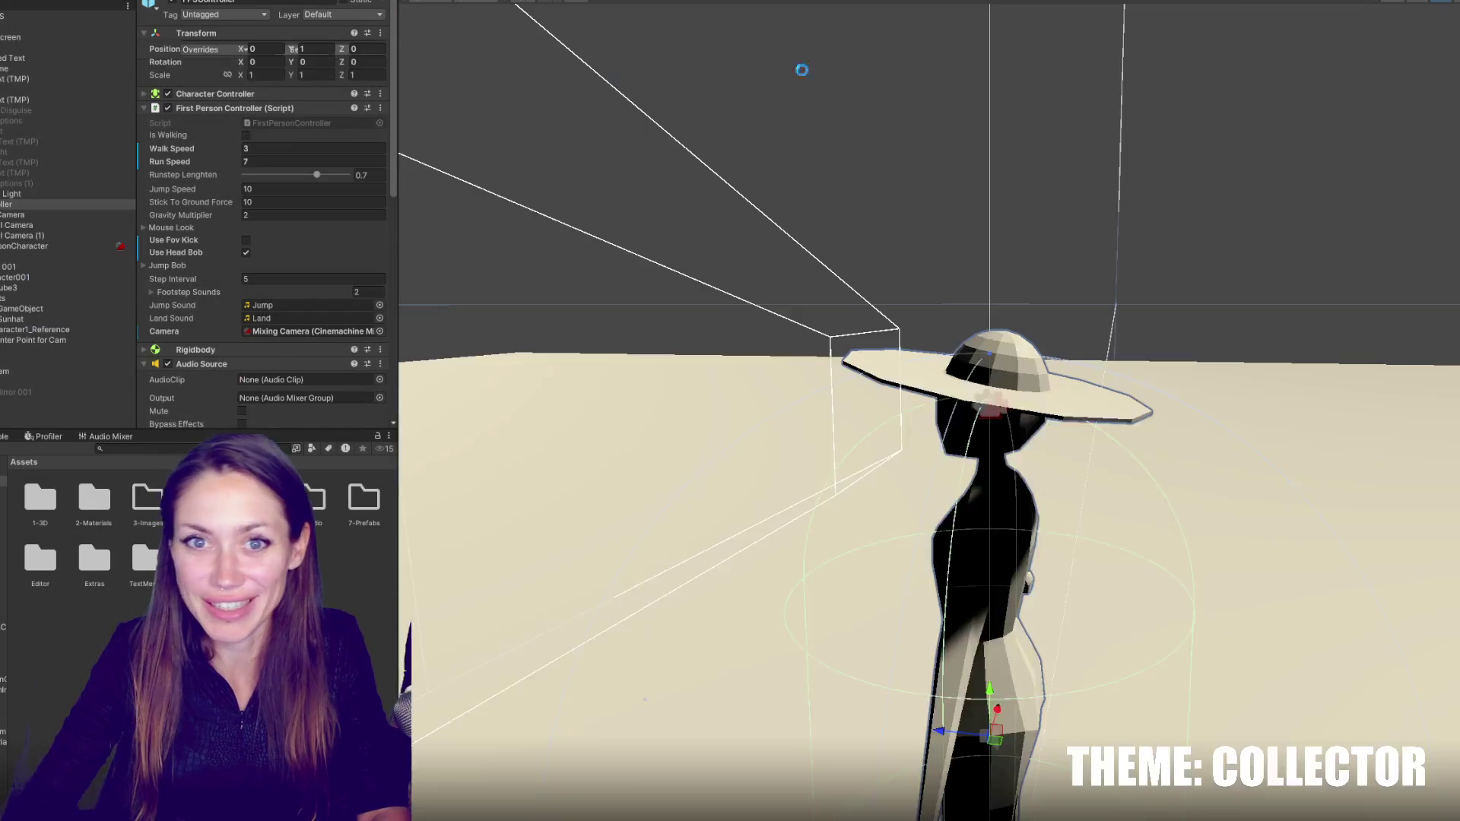
# - Collapse the Main Controls, First Person Controller and Audio Source components on FPSController
pyautogui.click(228, 93)
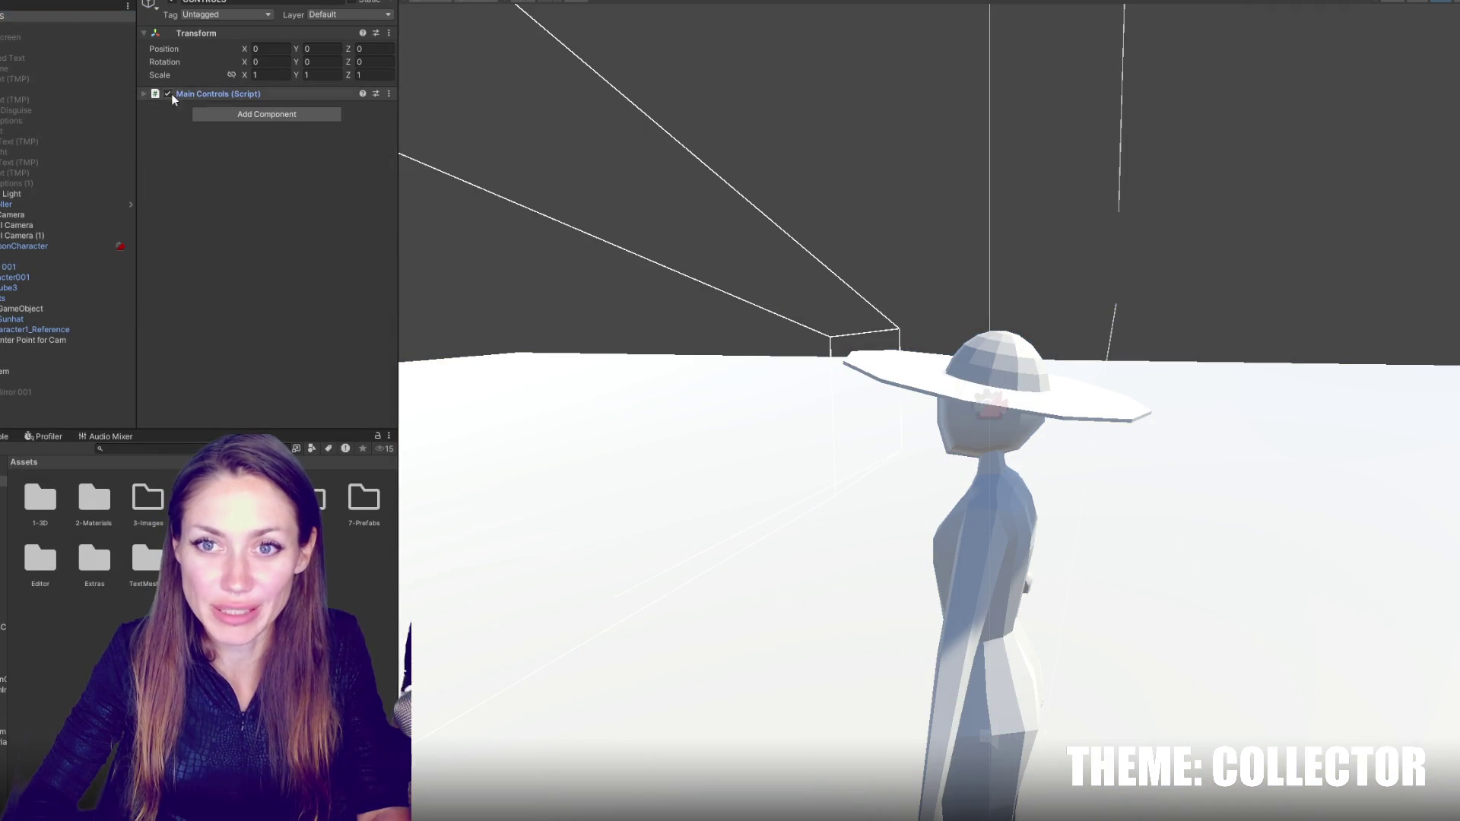
pyautogui.click(15, 183)
pyautogui.click(21, 203)
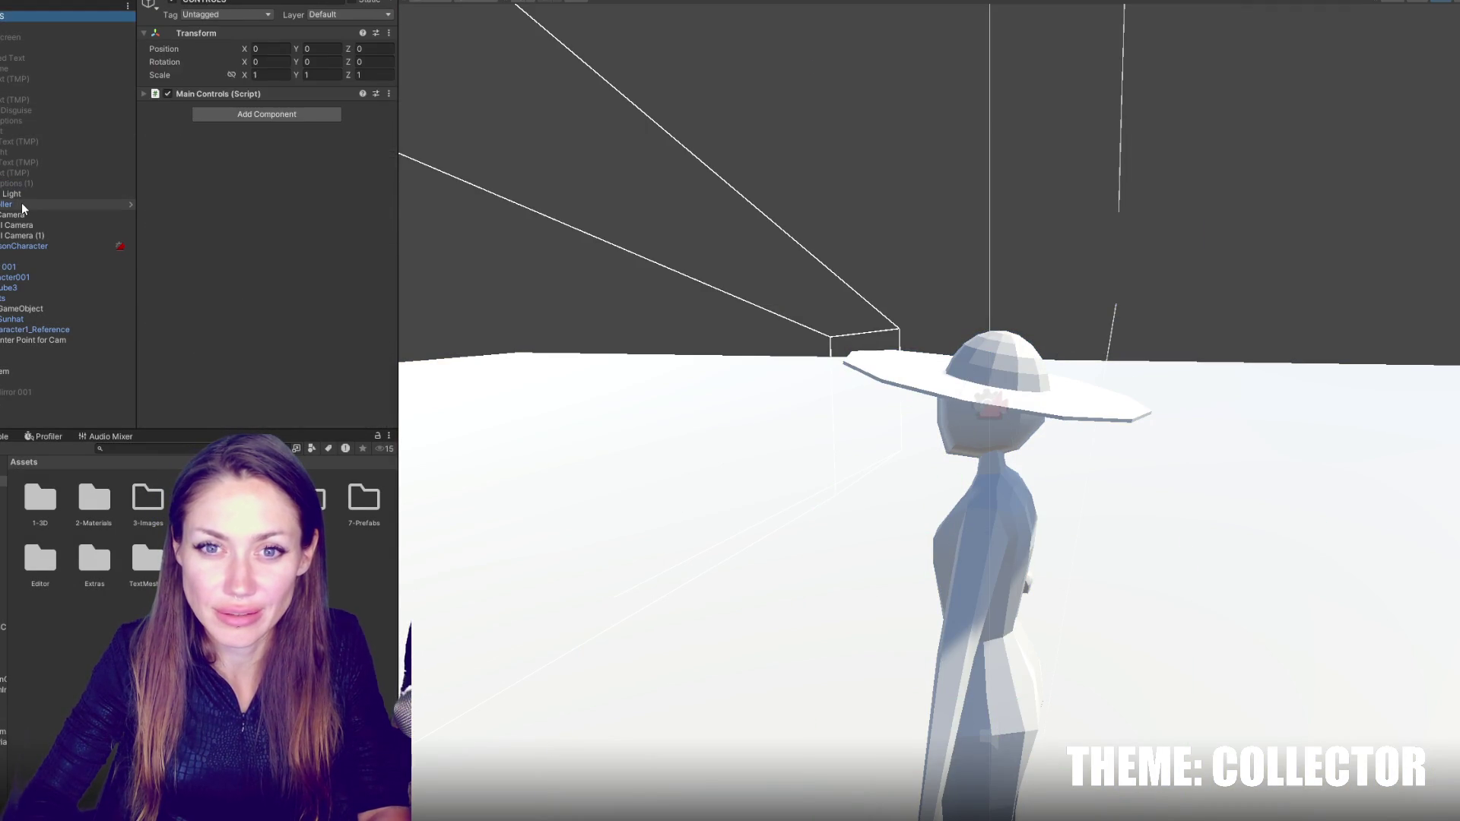
pyautogui.click(247, 195)
pyautogui.click(216, 143)
pyautogui.click(212, 171)
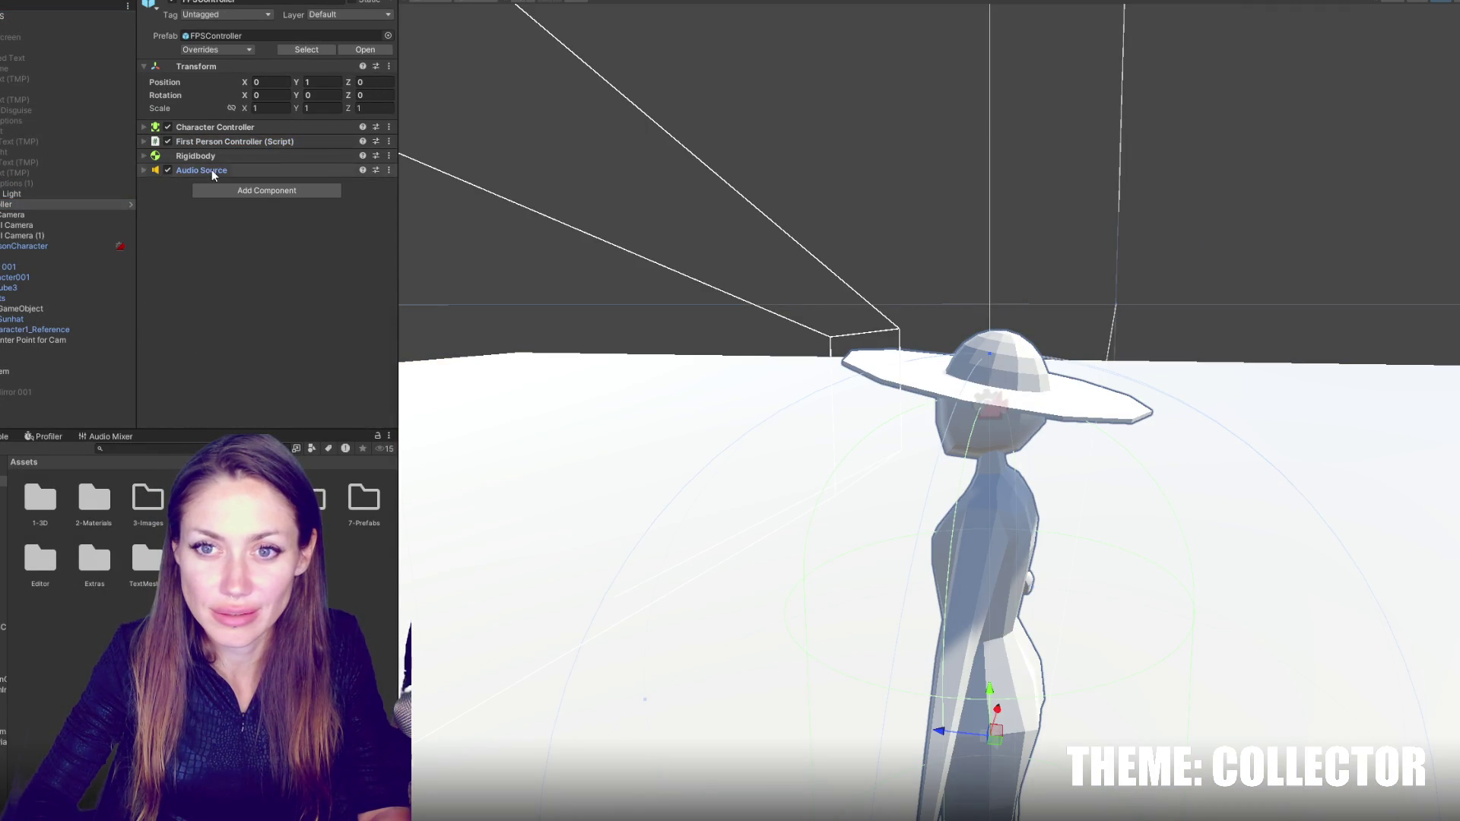
# - Select the FirstPersonCharacter camera, toggle its CinemachineBrain events, and begin creating a custom blends asset
pyautogui.click(83, 215)
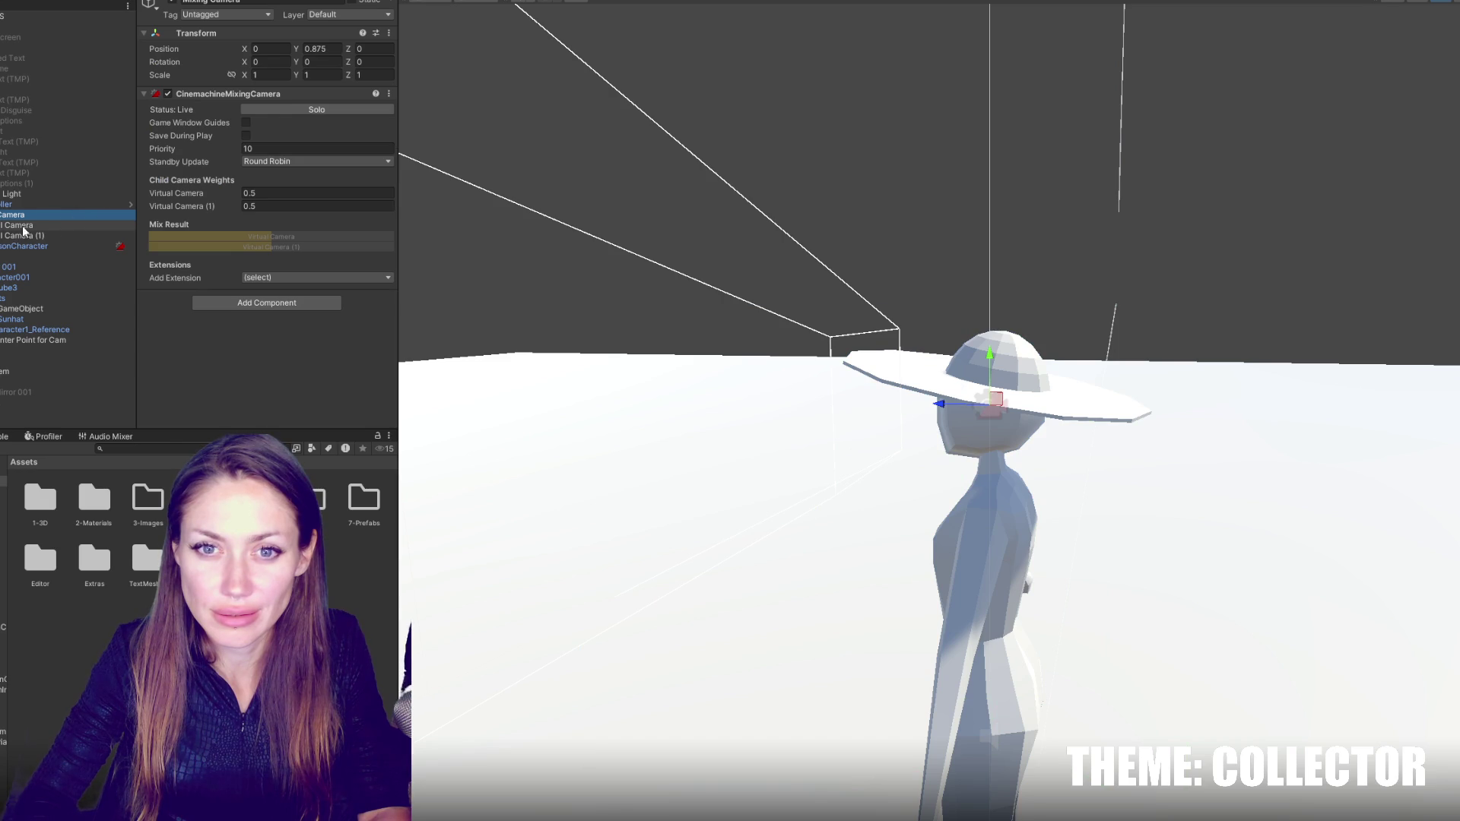
pyautogui.press('Left')
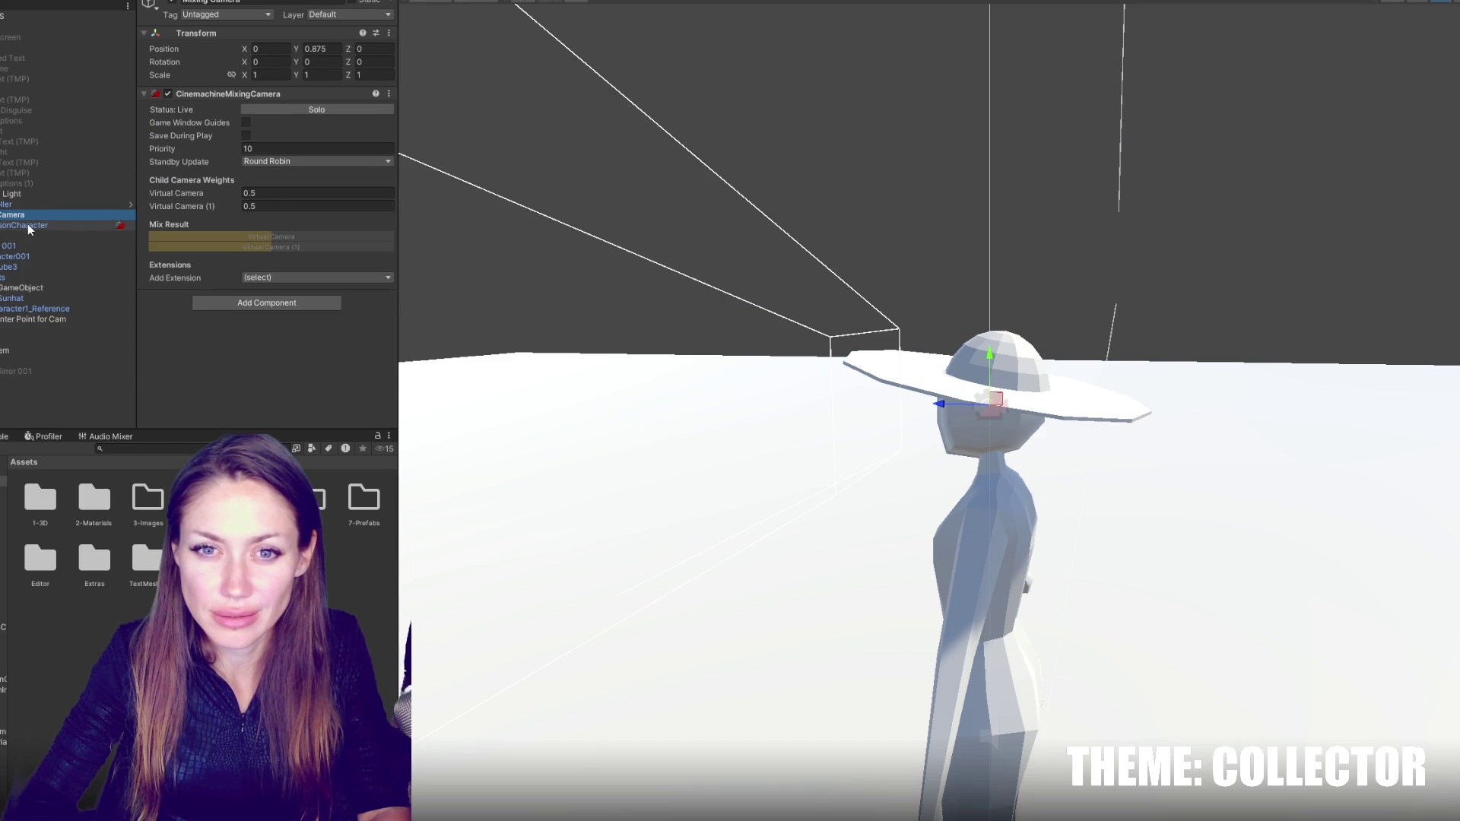
pyautogui.click(27, 223)
pyautogui.click(208, 91)
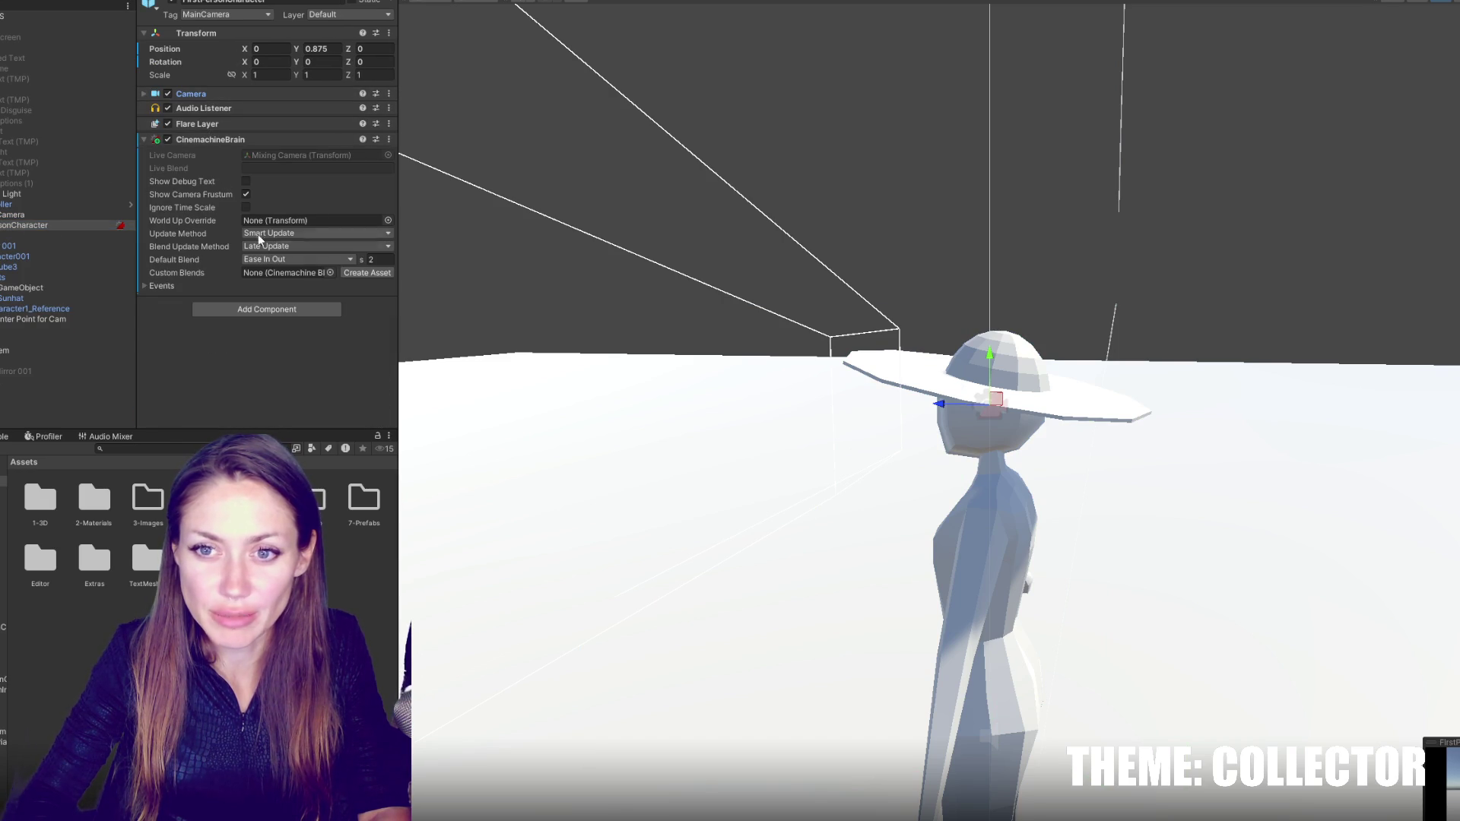
pyautogui.click(163, 286)
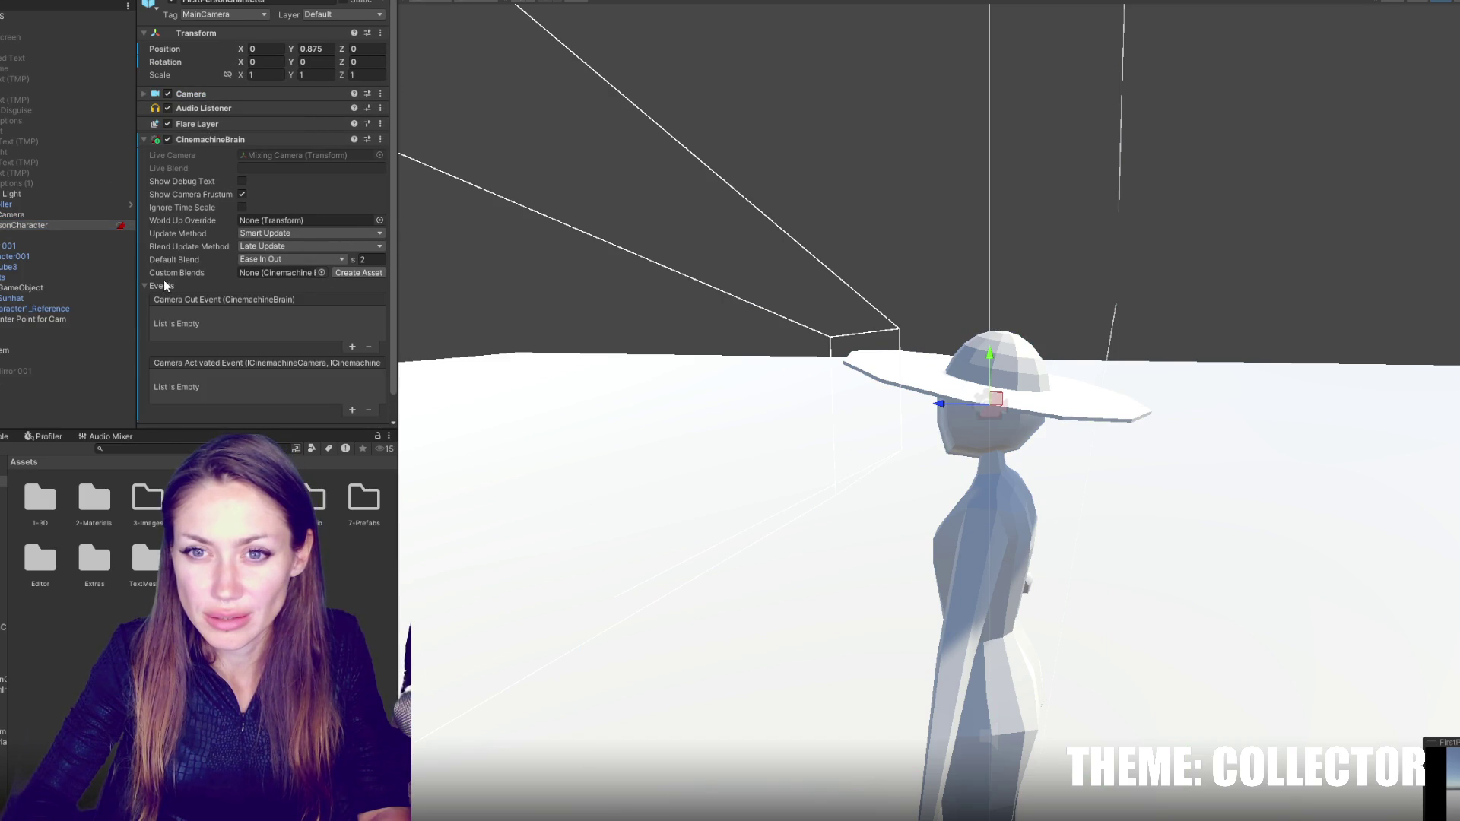
pyautogui.click(163, 286)
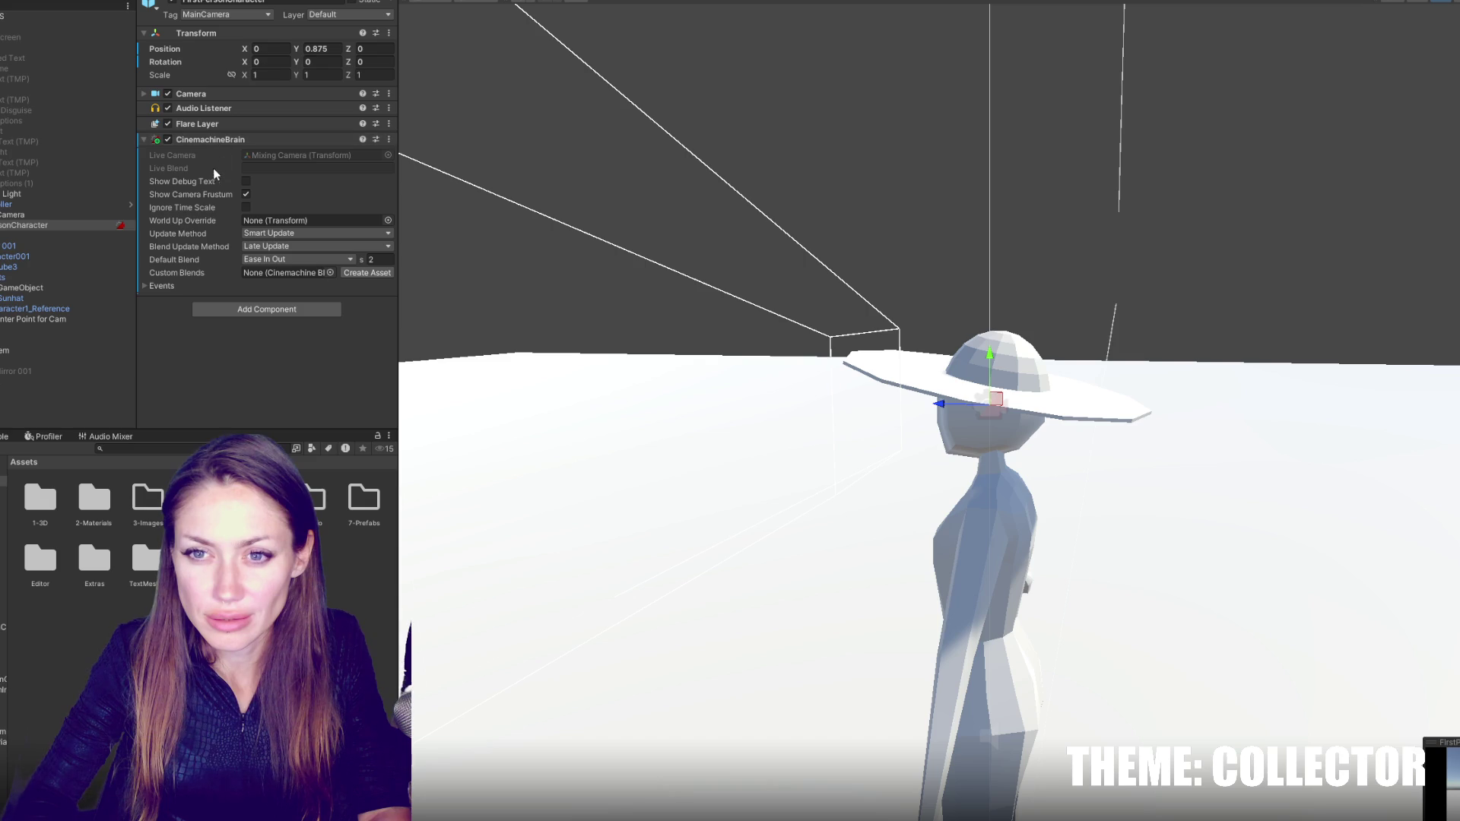
pyautogui.click(167, 286)
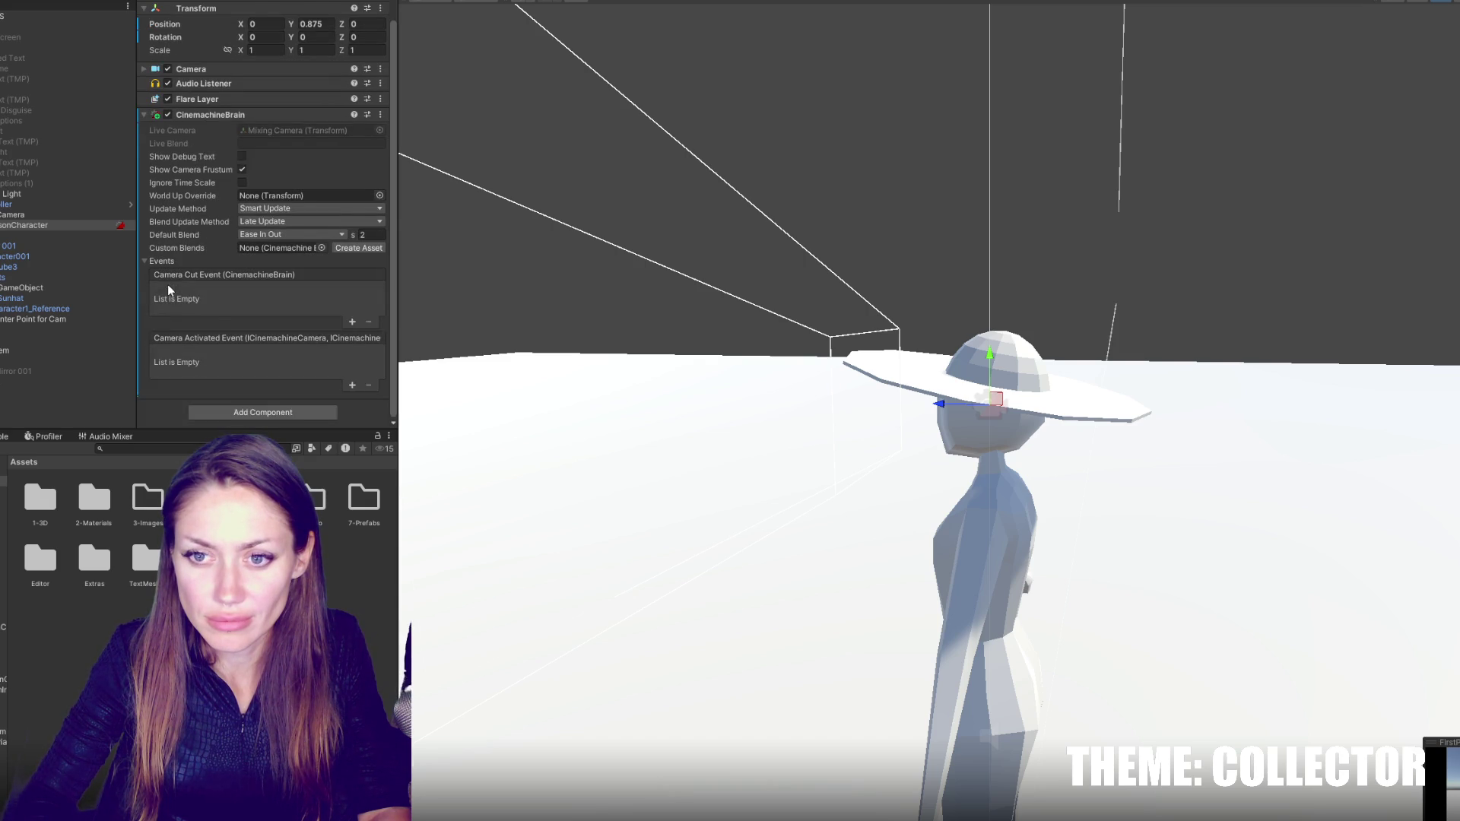
pyautogui.click(168, 286)
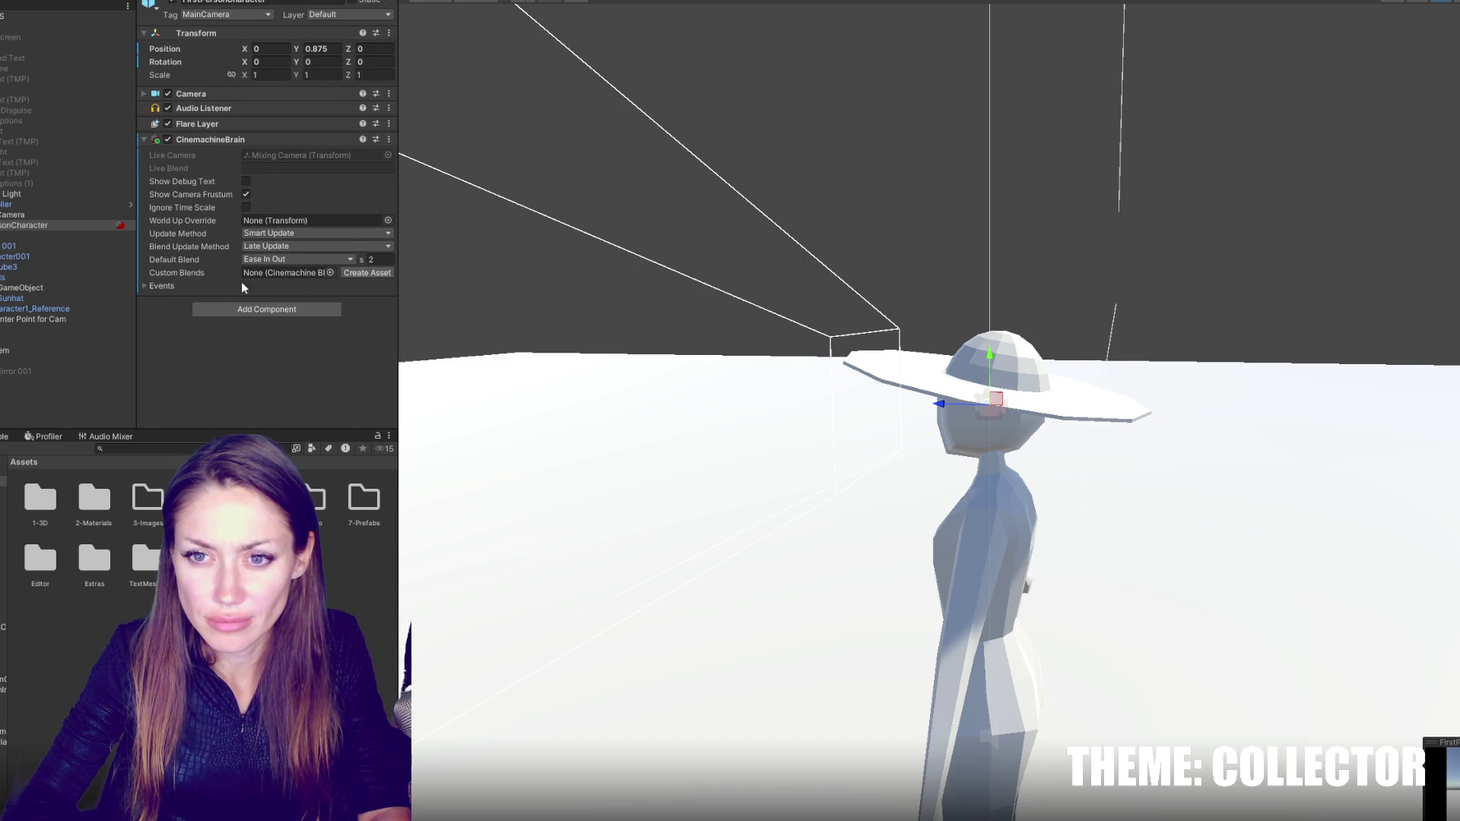
pyautogui.click(346, 273)
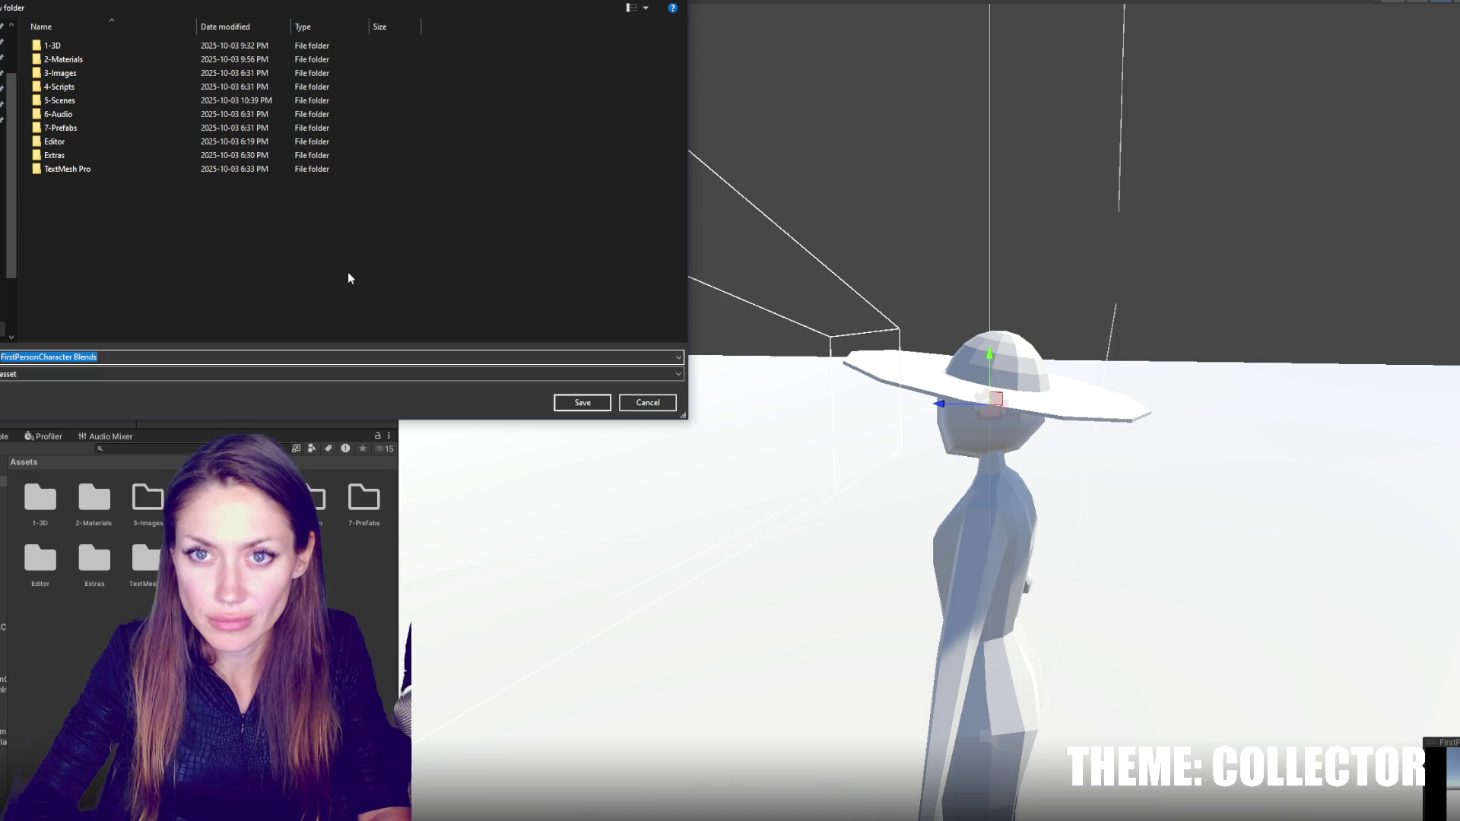
# - Save the blends asset as CinemachineBlends, add then undo a blend entry, and set Default Blend to Cut
pyautogui.write('Cinemachi')
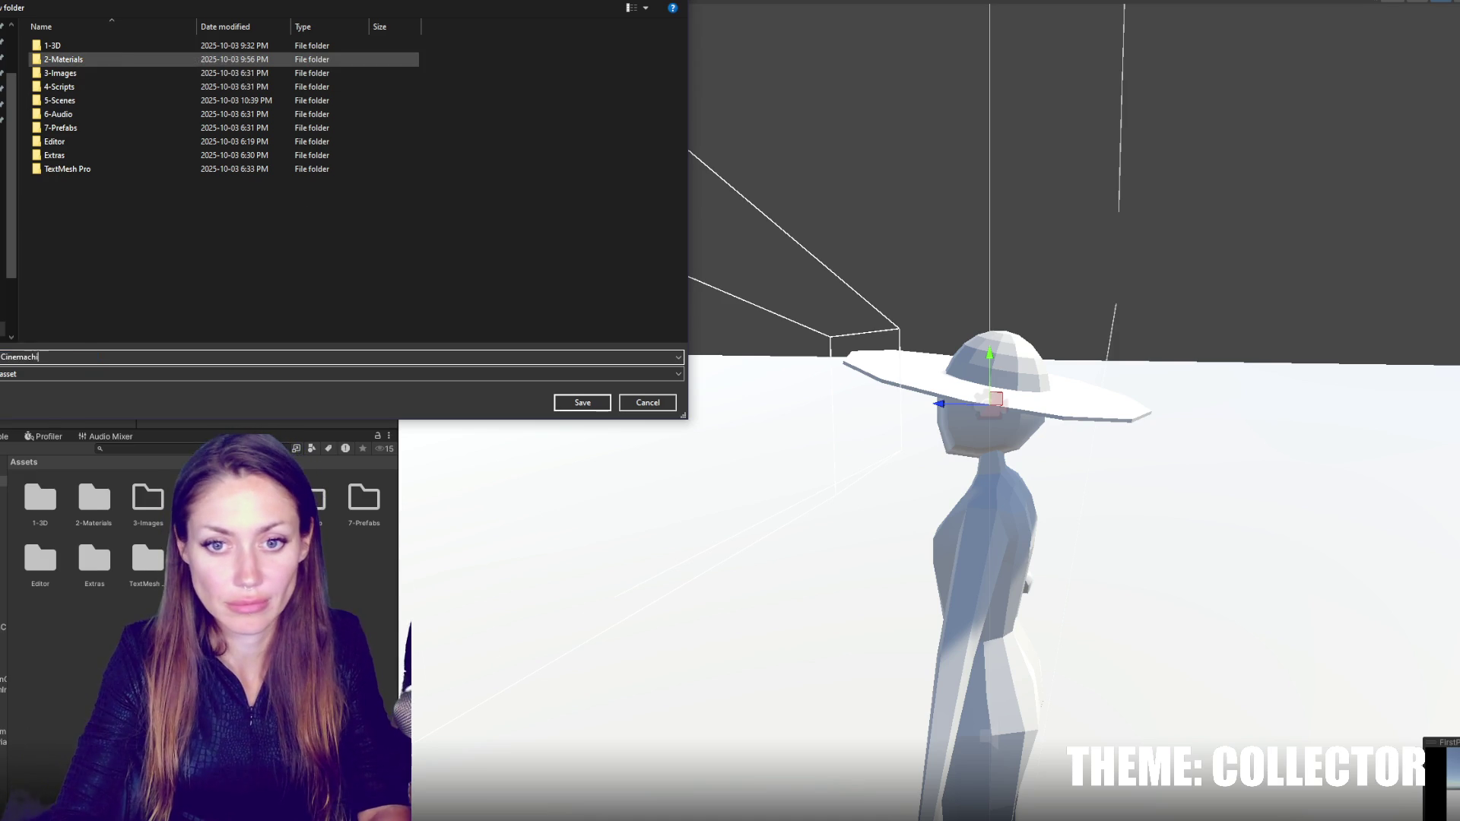
pyautogui.write('neBlends')
pyautogui.press('Return')
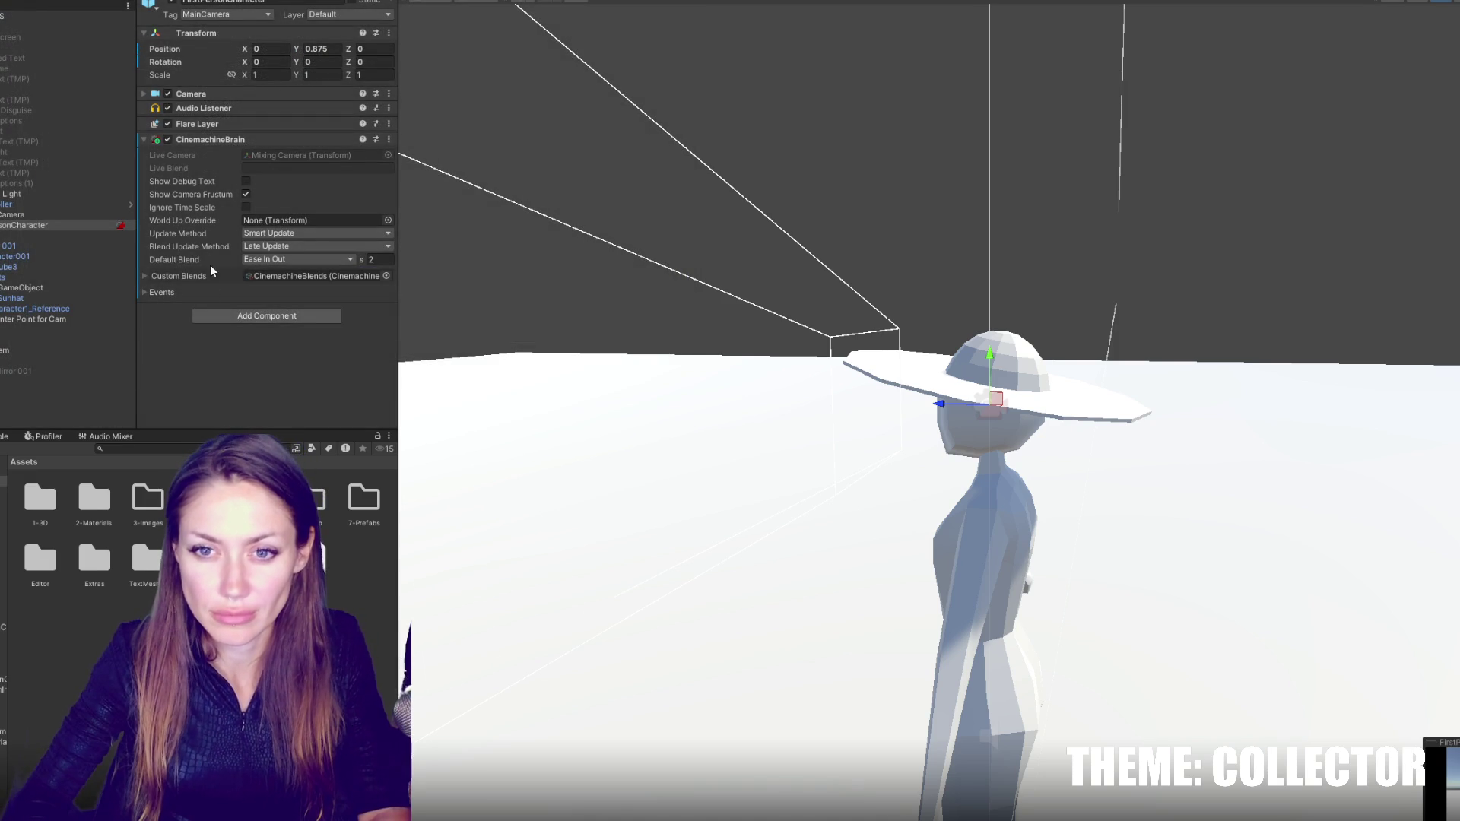
pyautogui.click(186, 280)
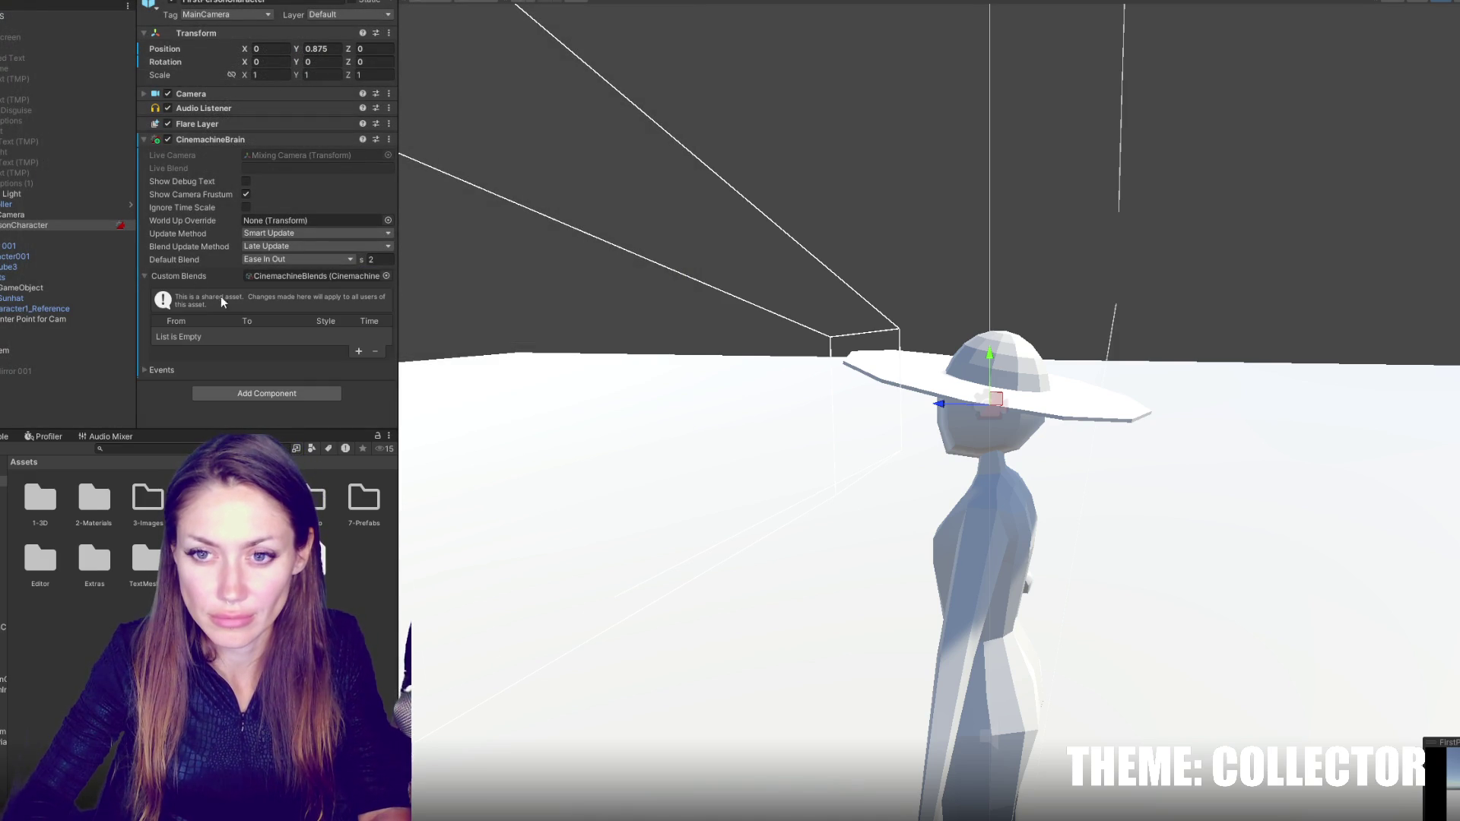
pyautogui.click(357, 354)
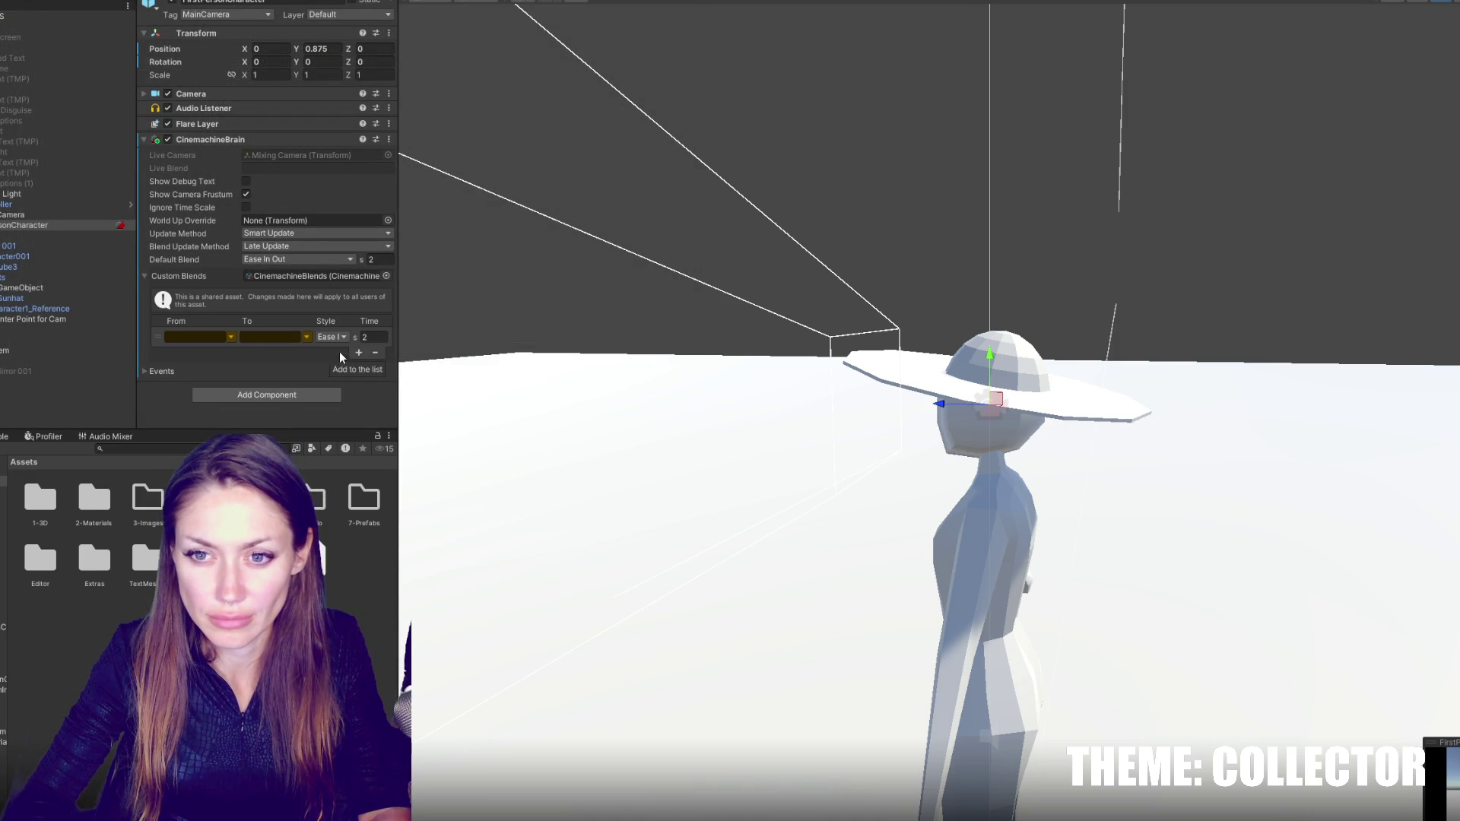
pyautogui.hotkey('ctrl', 'z')
pyautogui.click(307, 262)
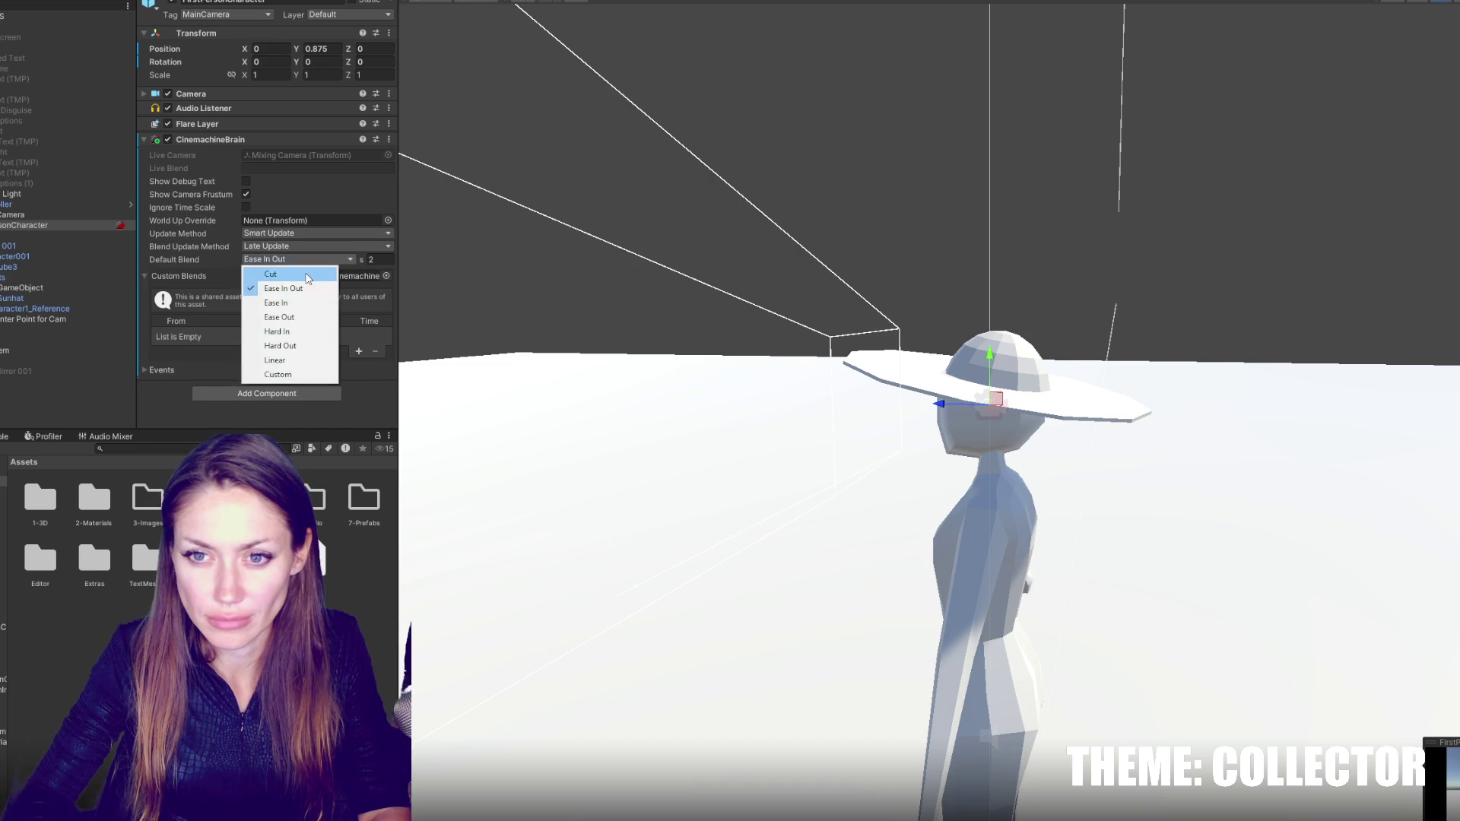
pyautogui.click(305, 272)
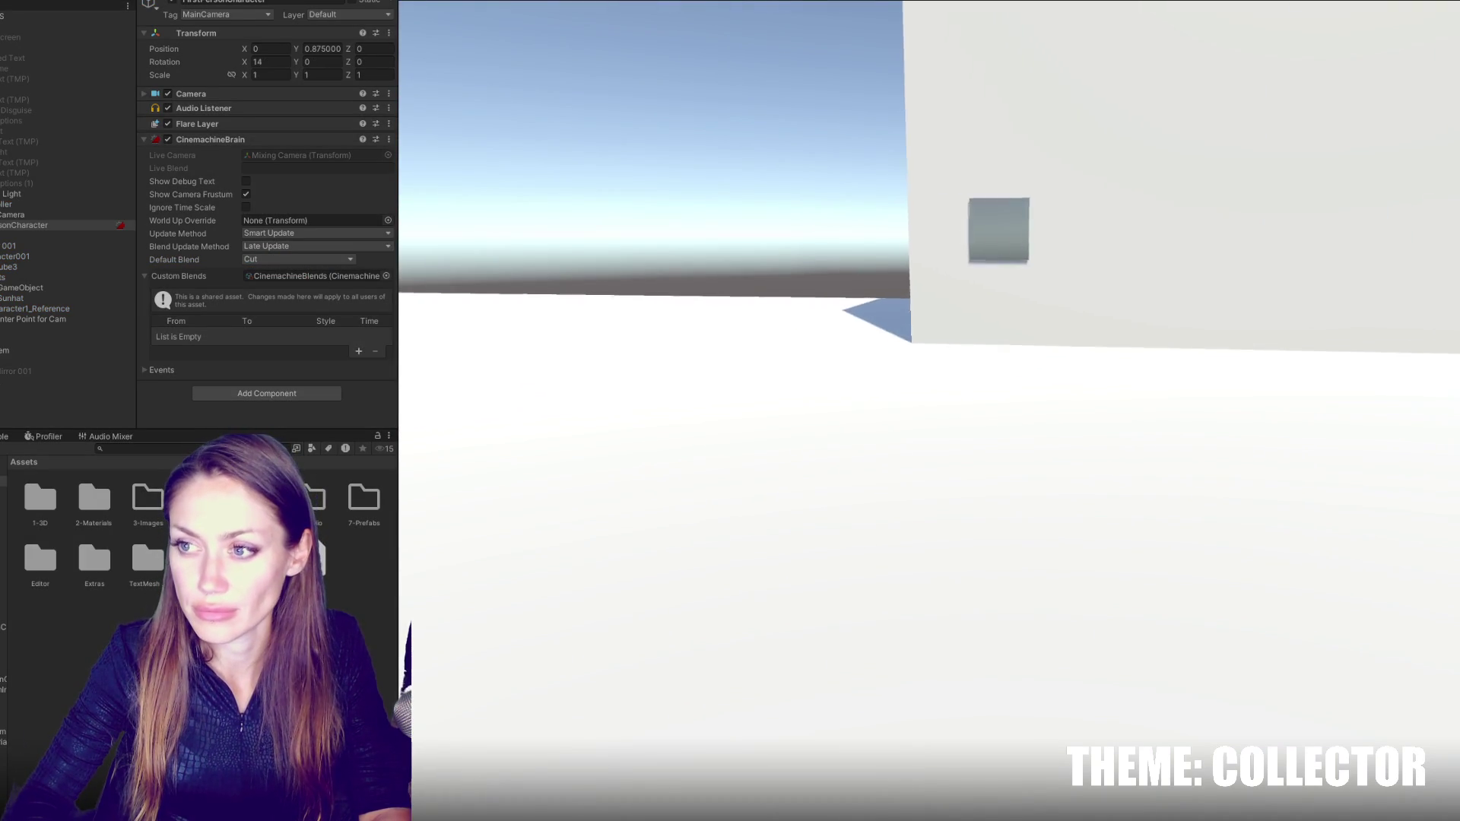
# - Walk the player to the mirror to trigger the closeup, then turn back toward open floor
pyautogui.press('w')
pyautogui.press('e')
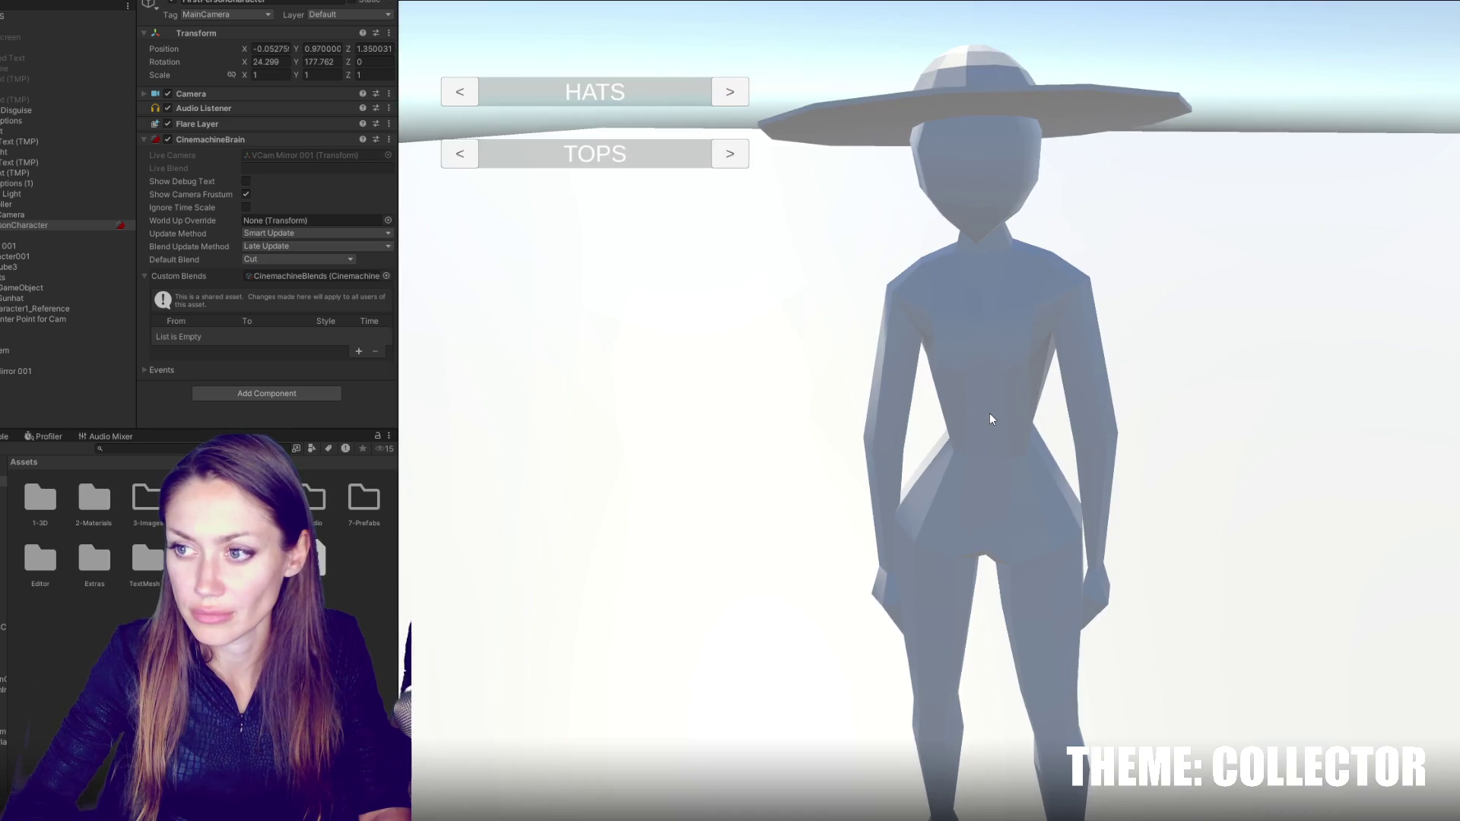
pyautogui.press('e')
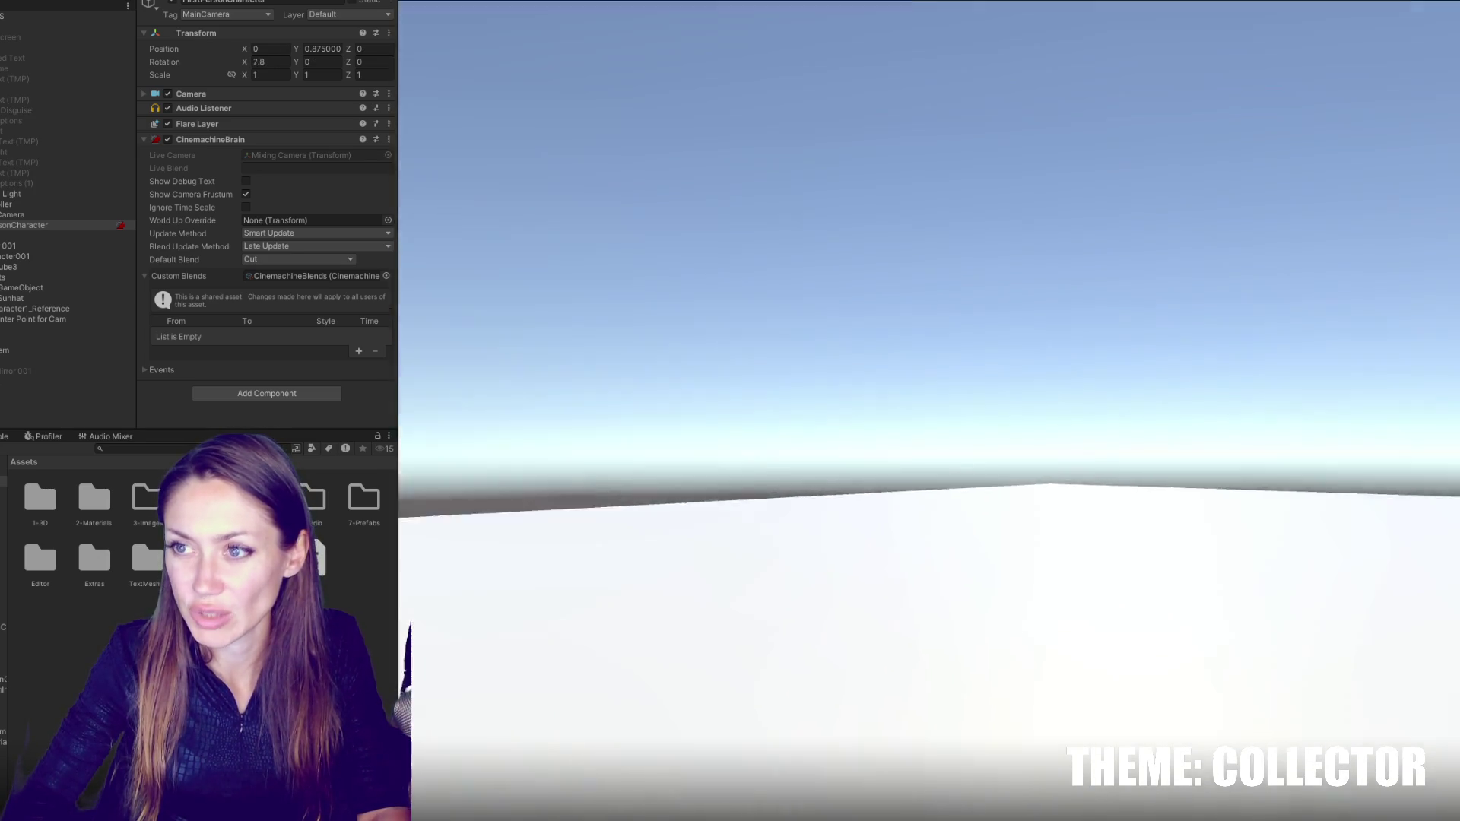
# - Exit Play mode and select both virtual cameras in the Hierarchy
pyautogui.press('Escape')
pyautogui.hotkey('ctrl', 'p')
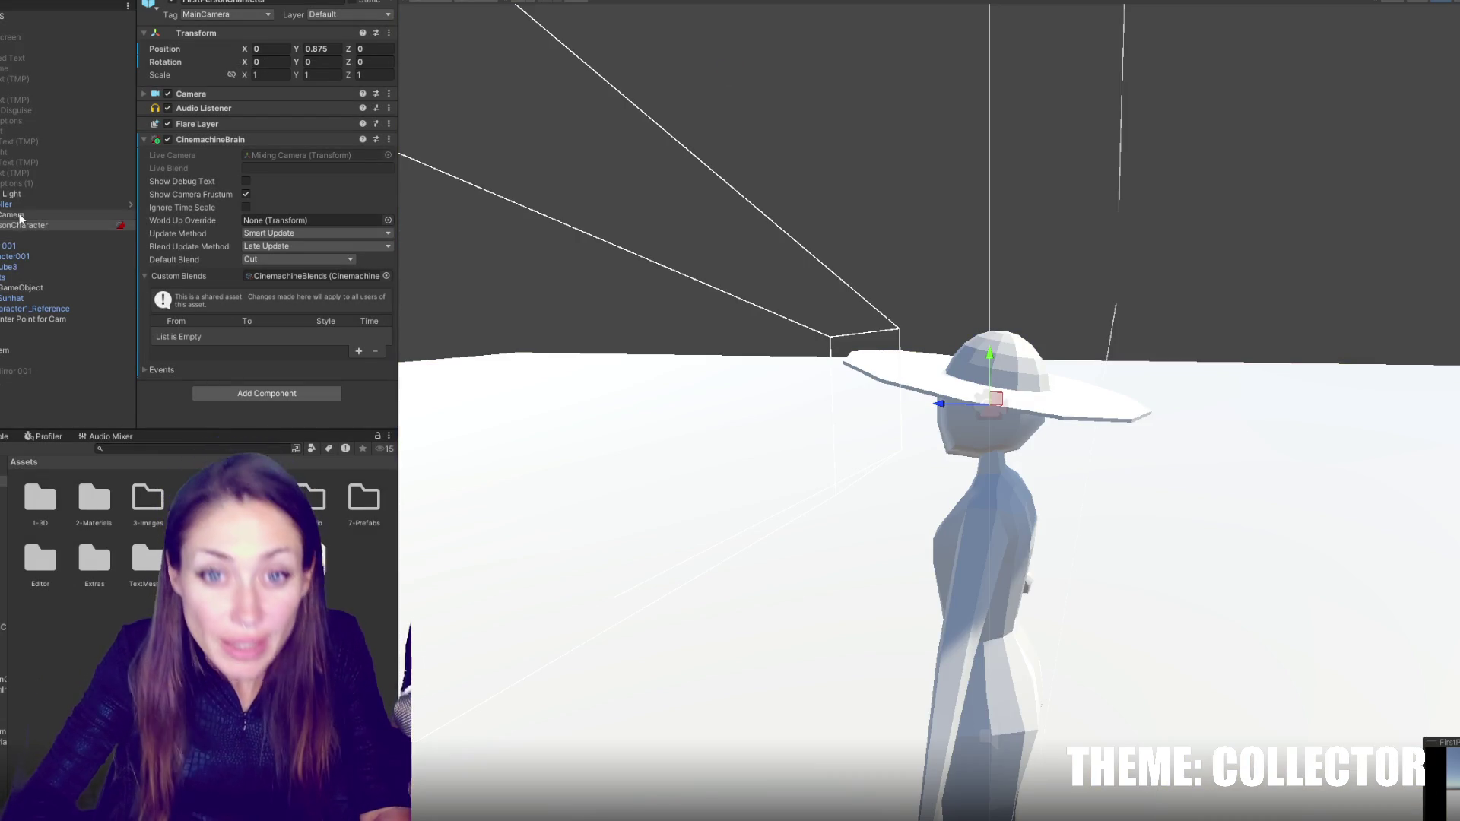
pyautogui.hotkey('shift', 'Up')
# - Add Basic Multi Channel Perlin noise to both virtual cameras
pyautogui.click(281, 240)
pyautogui.click(281, 241)
pyautogui.click(281, 241)
pyautogui.click(304, 263)
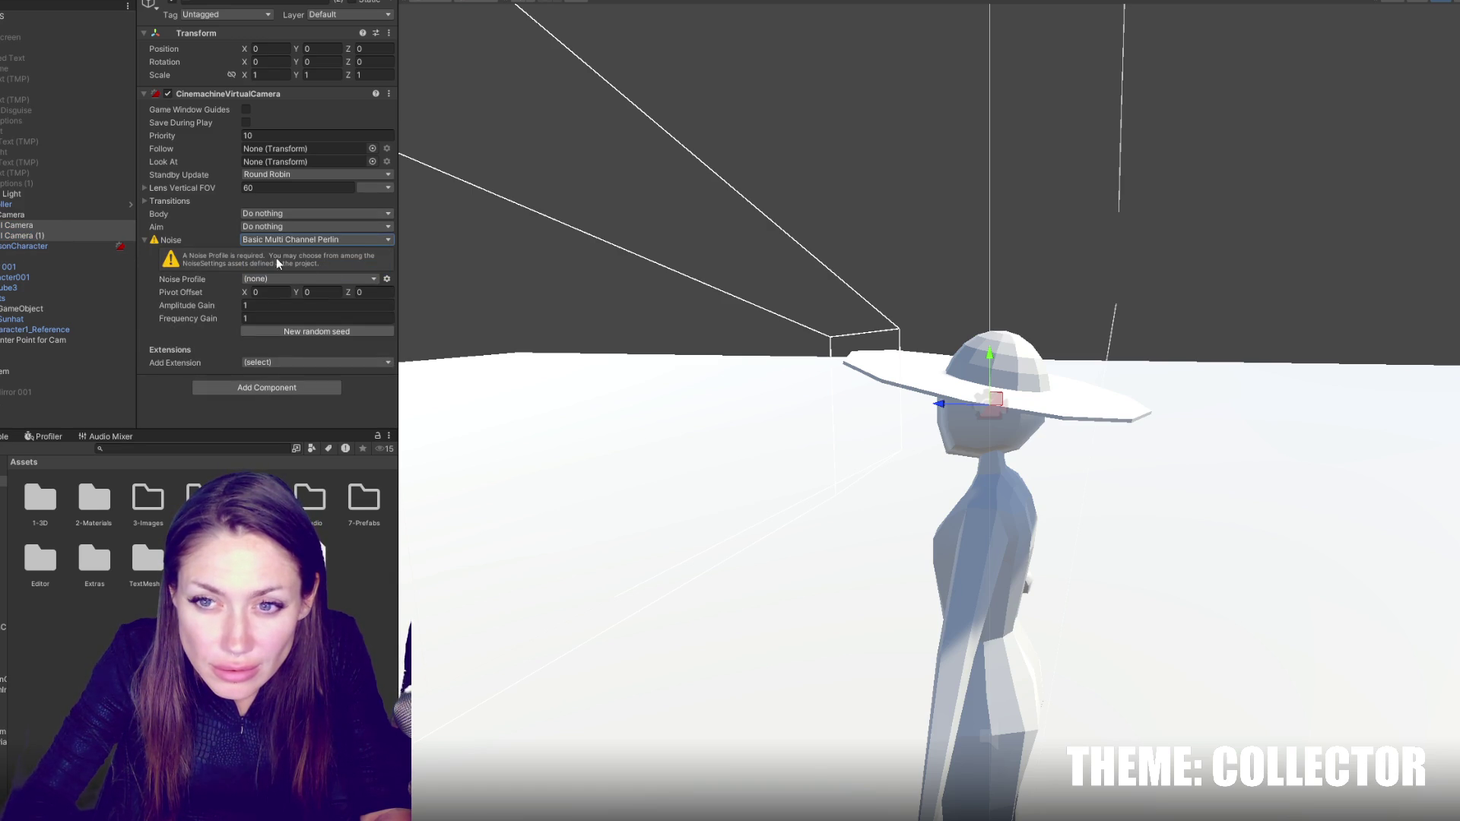
# - Assign Handheld_normal_mild to the first camera and Handheld_tele_mild to the second
pyautogui.click(376, 281)
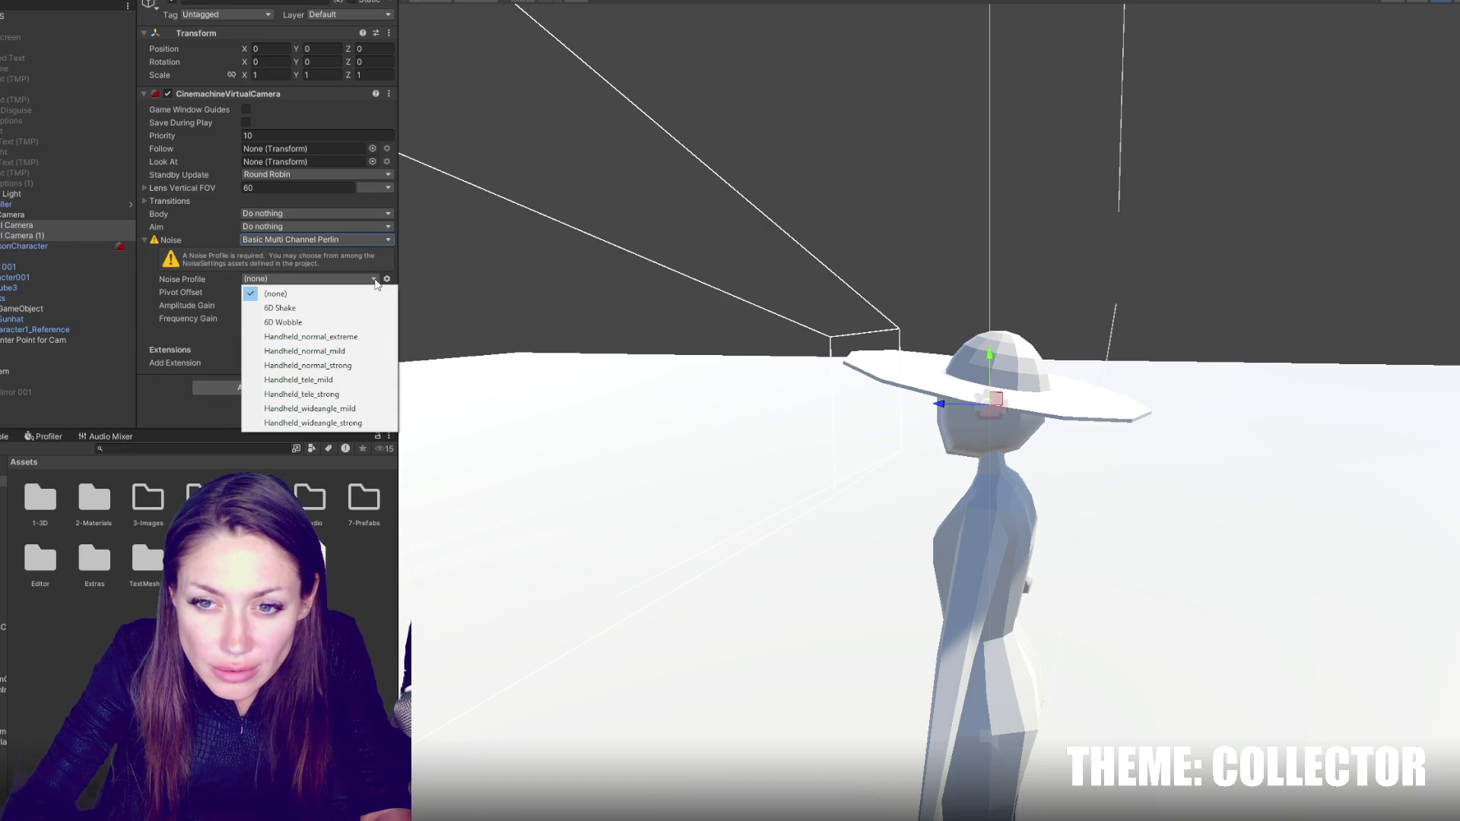
pyautogui.click(46, 226)
pyautogui.click(333, 292)
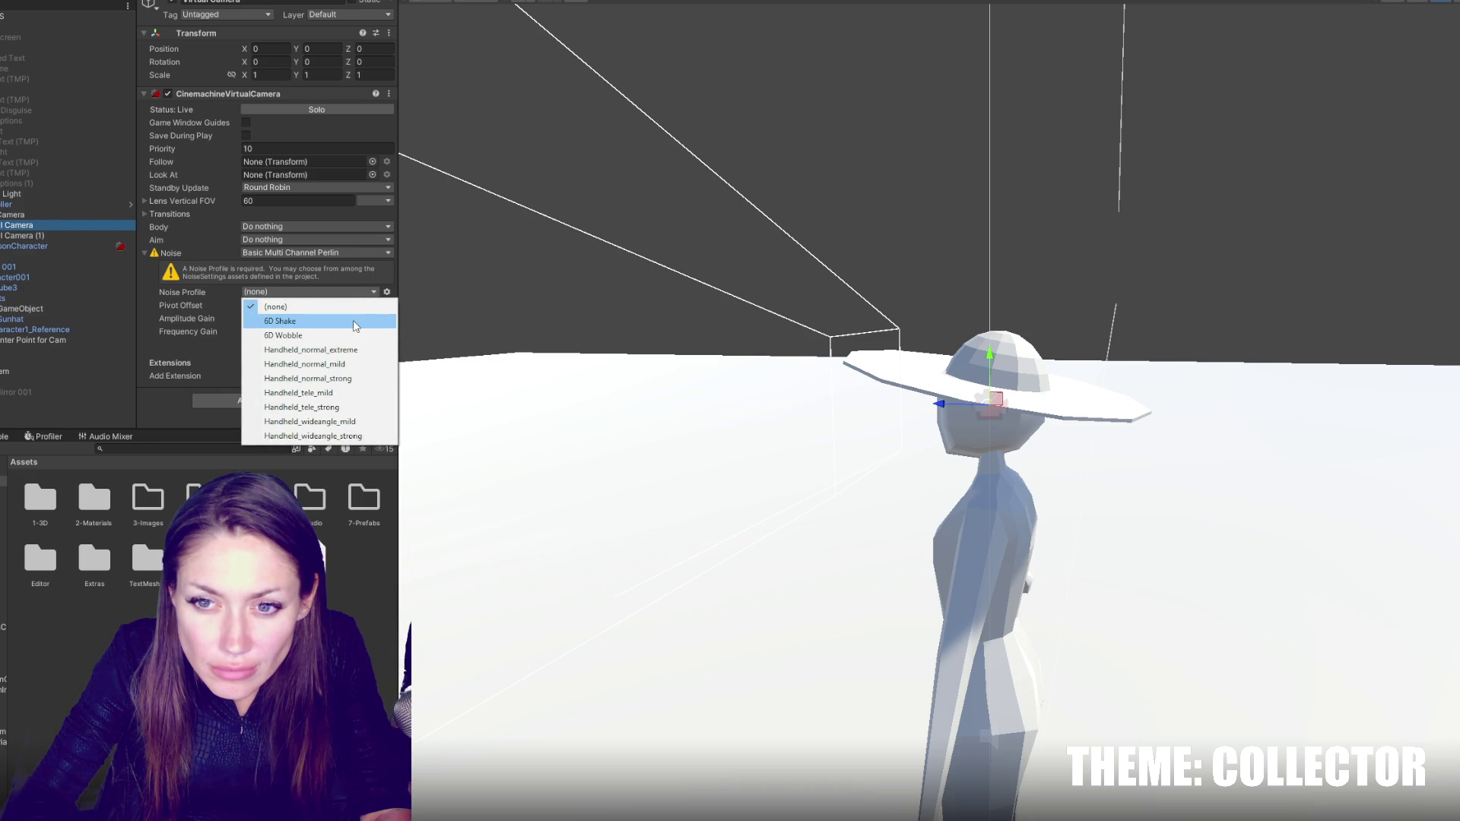
pyautogui.click(358, 364)
pyautogui.click(118, 237)
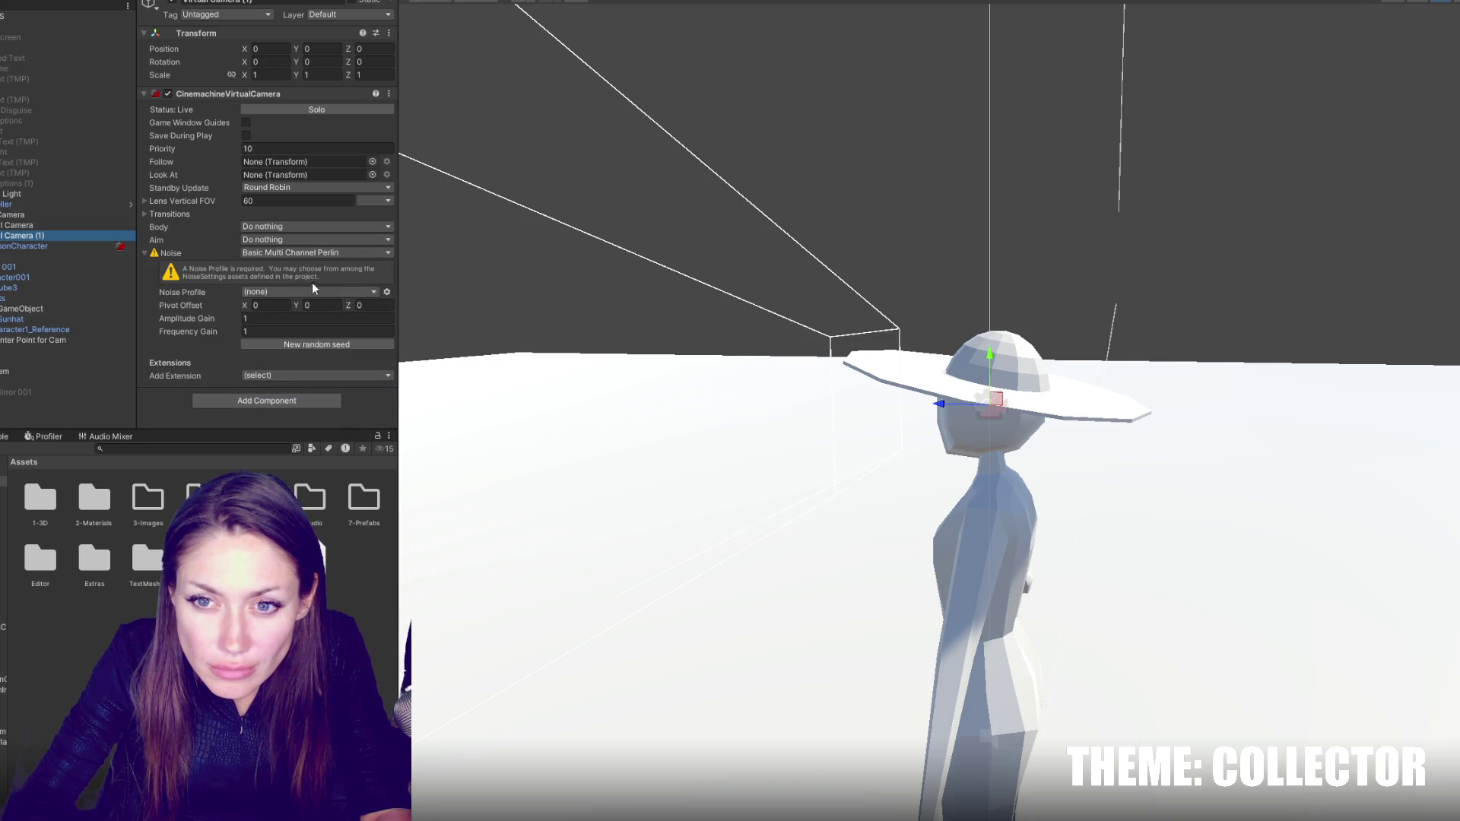
pyautogui.click(314, 292)
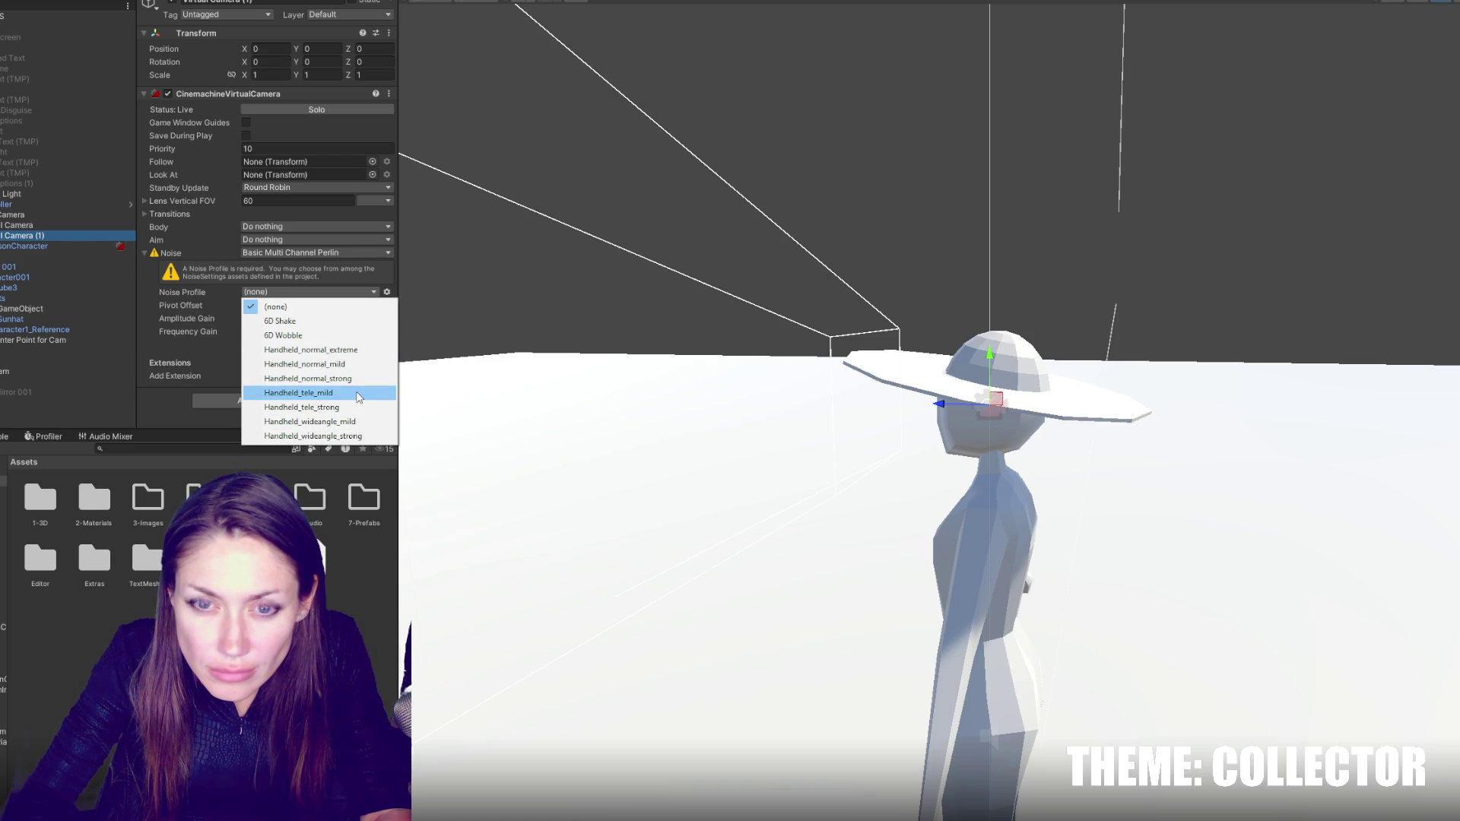
pyautogui.click(358, 394)
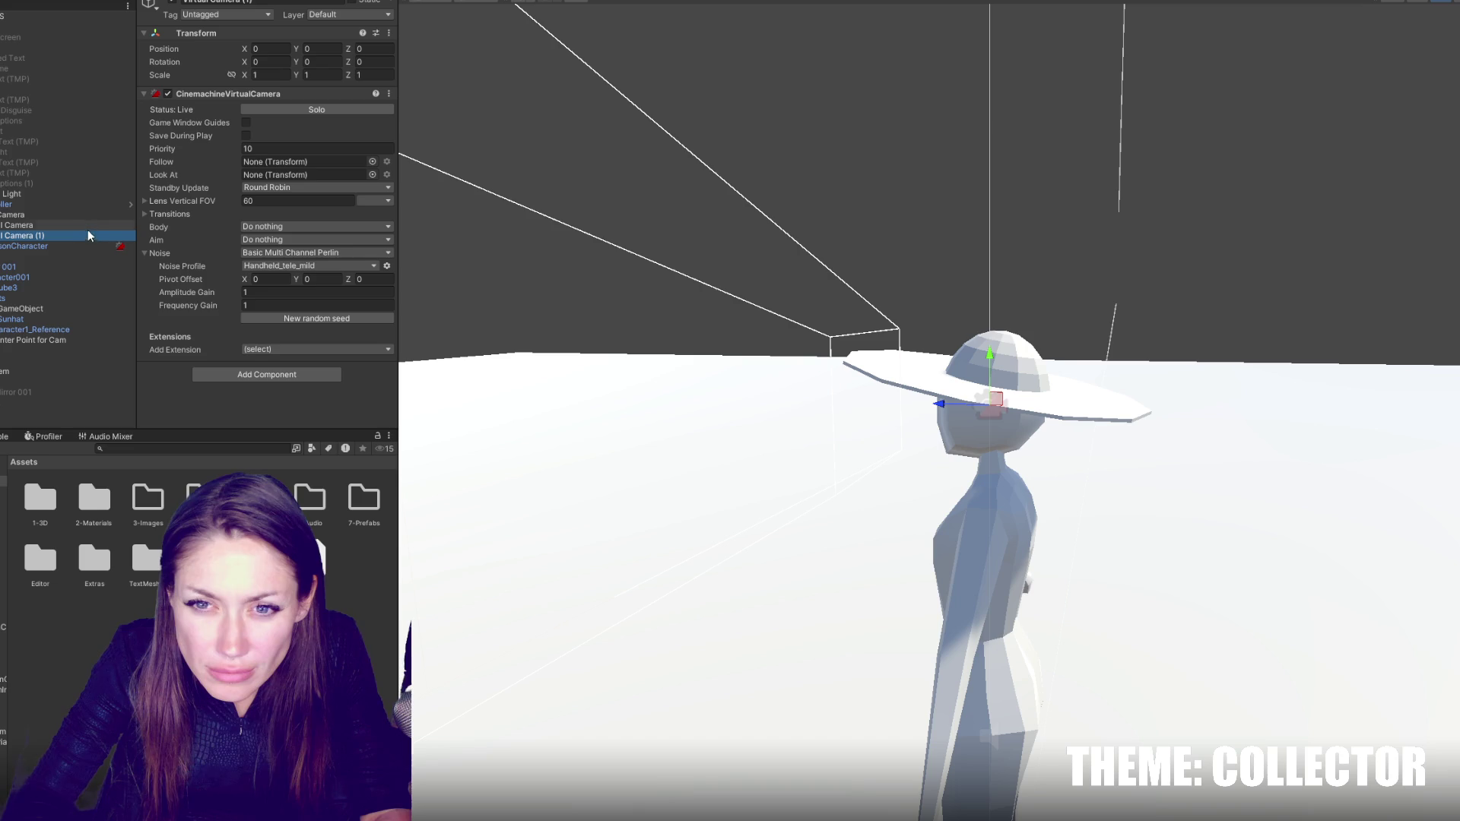
# - Set the second camera's amplitude gain to 0.3, the first's amplitude and frequency to 0.1, then play
pyautogui.click(277, 291)
pyautogui.write('.3')
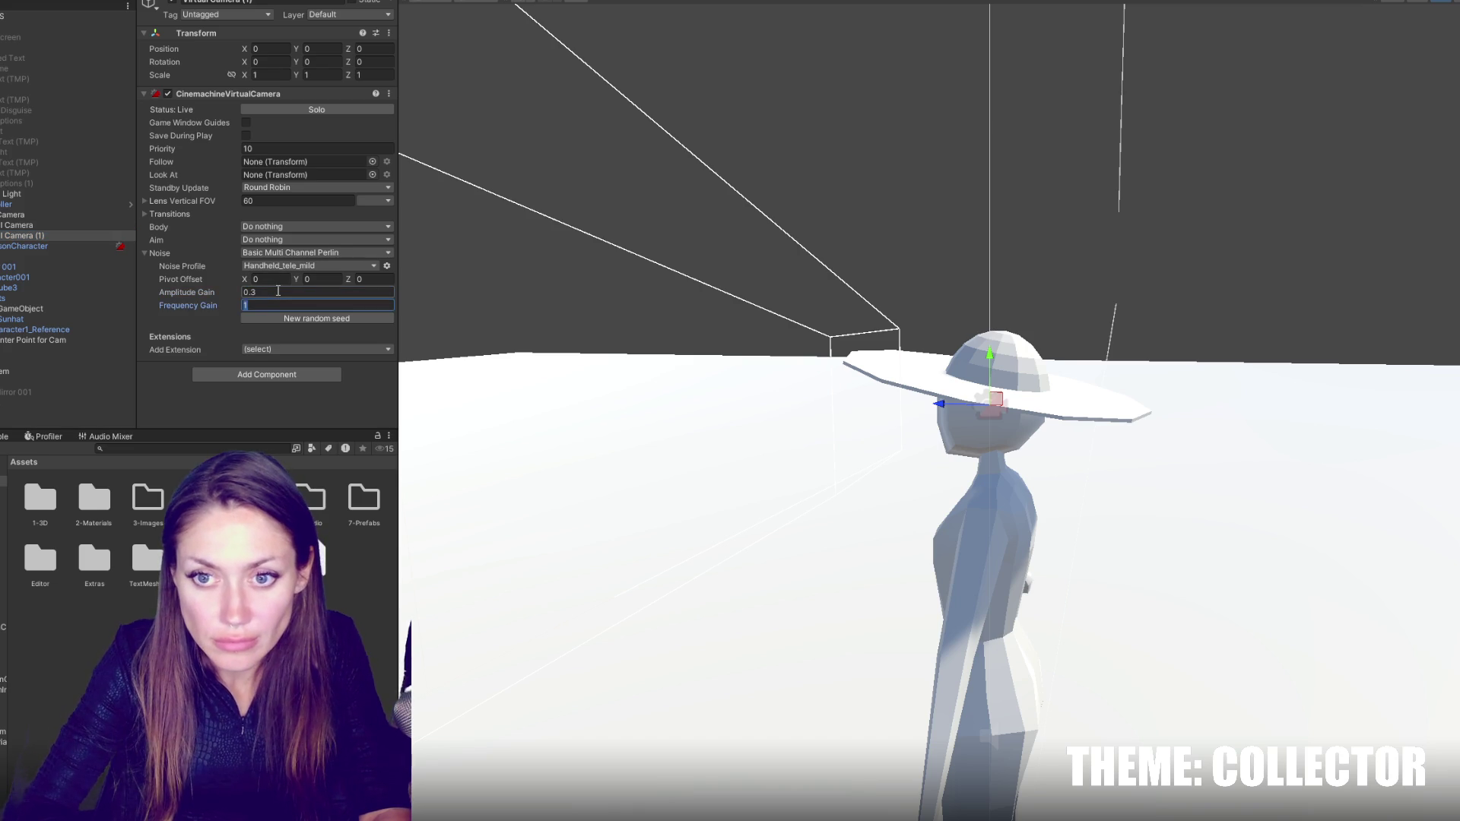
pyautogui.click(91, 225)
pyautogui.click(292, 294)
pyautogui.write('0.1')
pyautogui.press('Tab')
pyautogui.write('0.1')
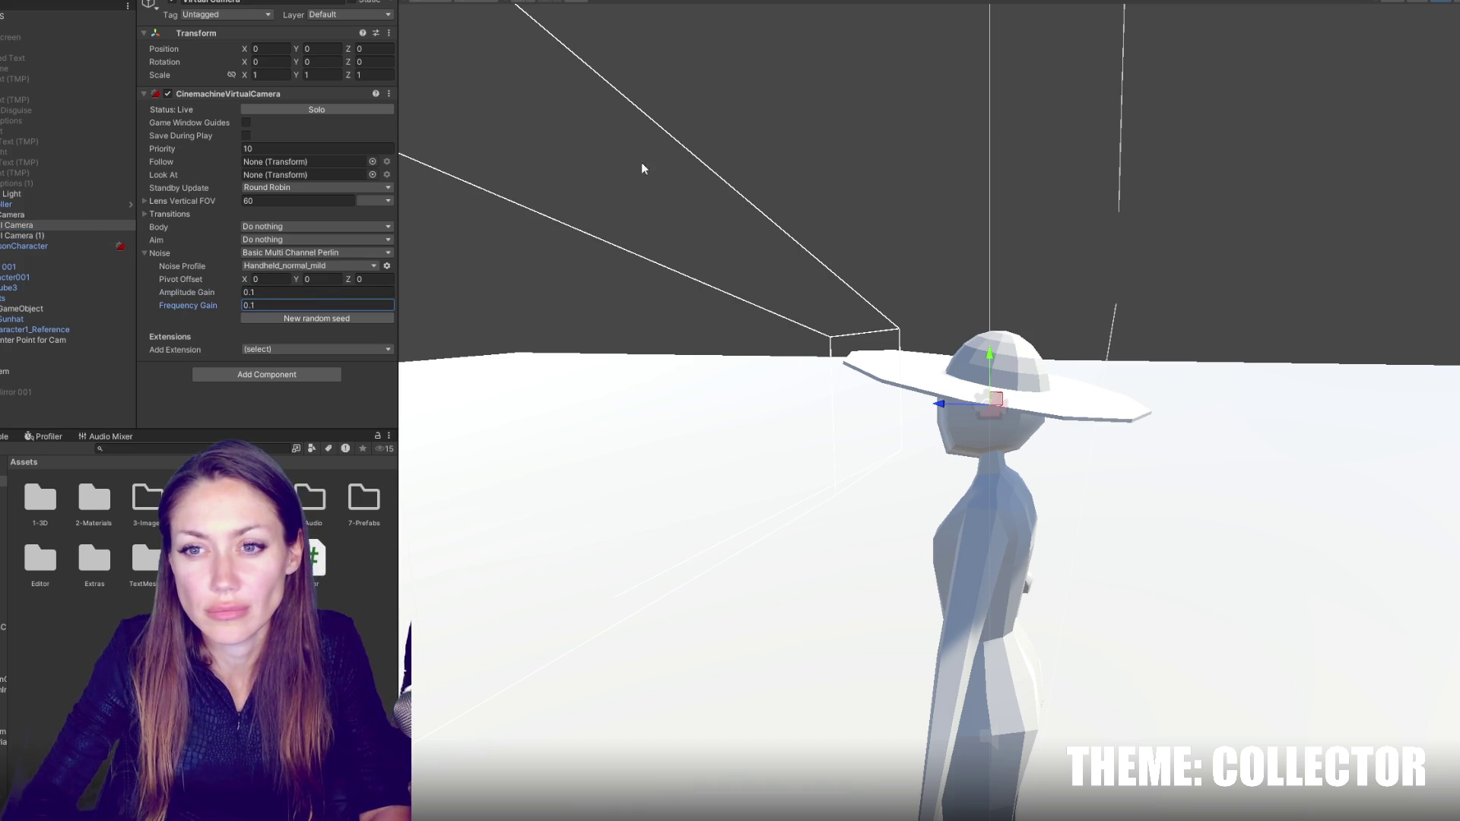
pyautogui.hotkey('ctrl', 'p')
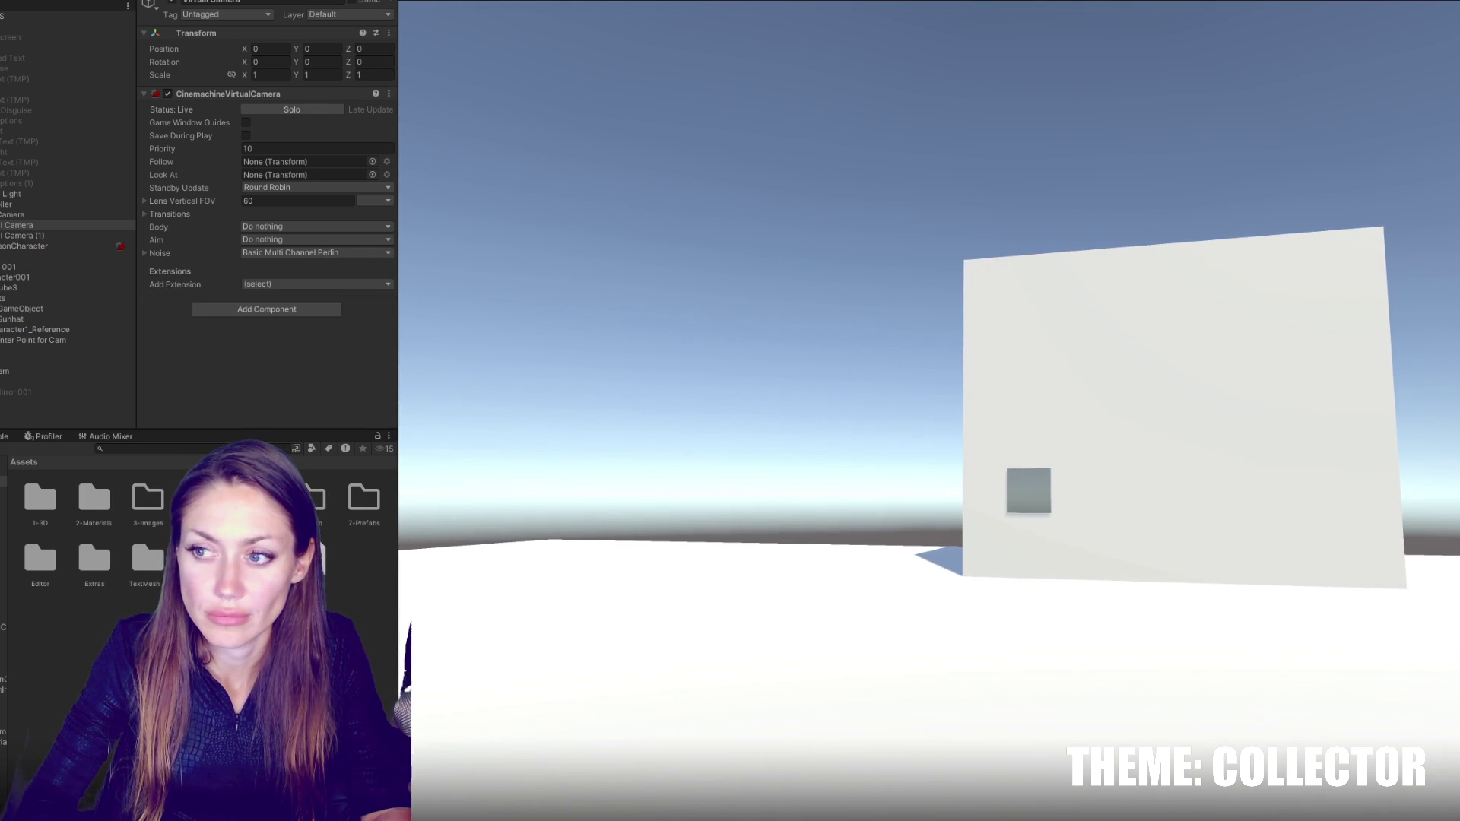
# - Stop Play mode and set the first virtual camera's frequency gain to 0.3
pyautogui.hotkey('ctrl', 'p')
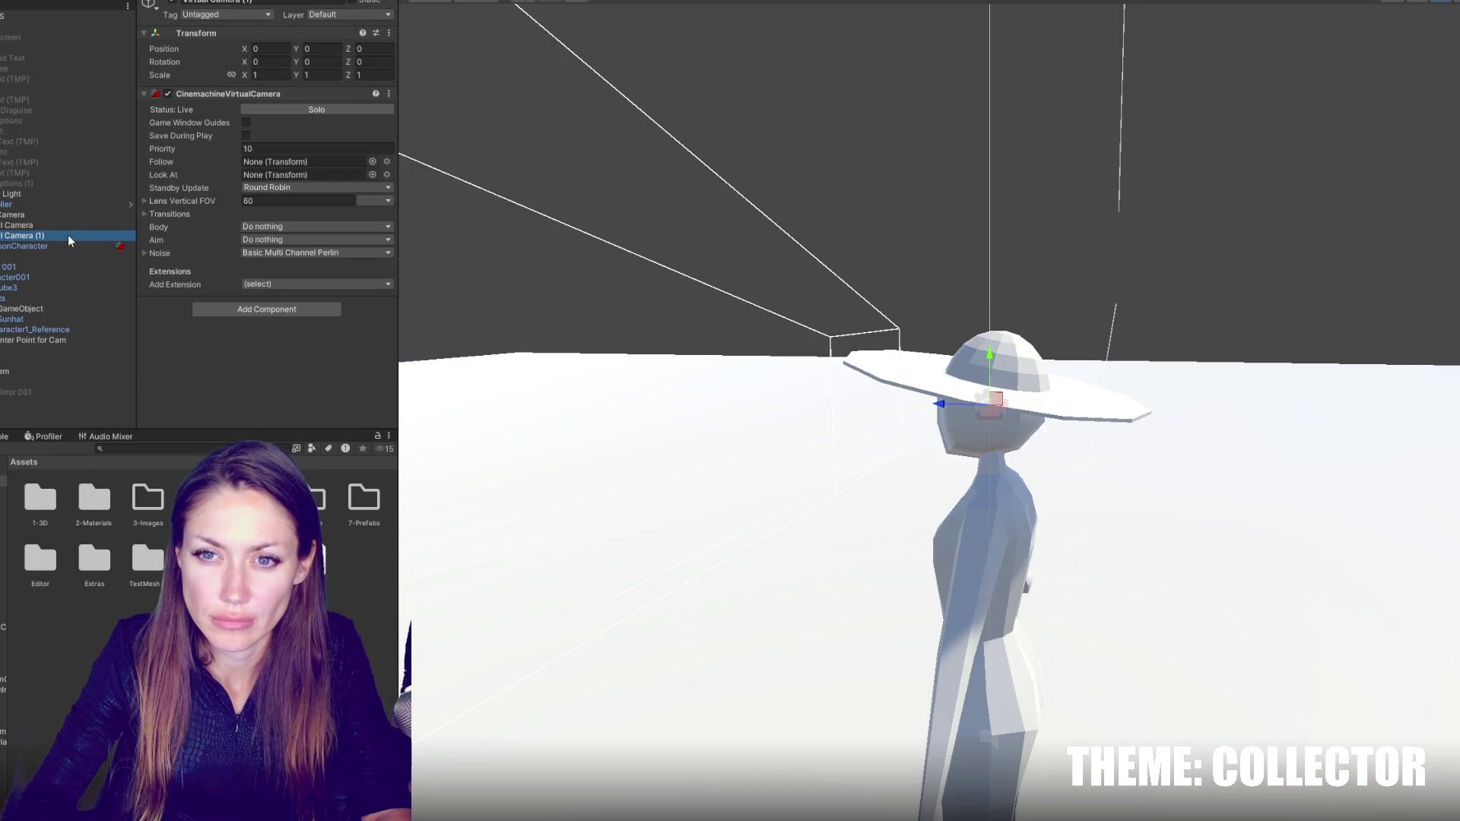
pyautogui.press('Up')
pyautogui.click(161, 254)
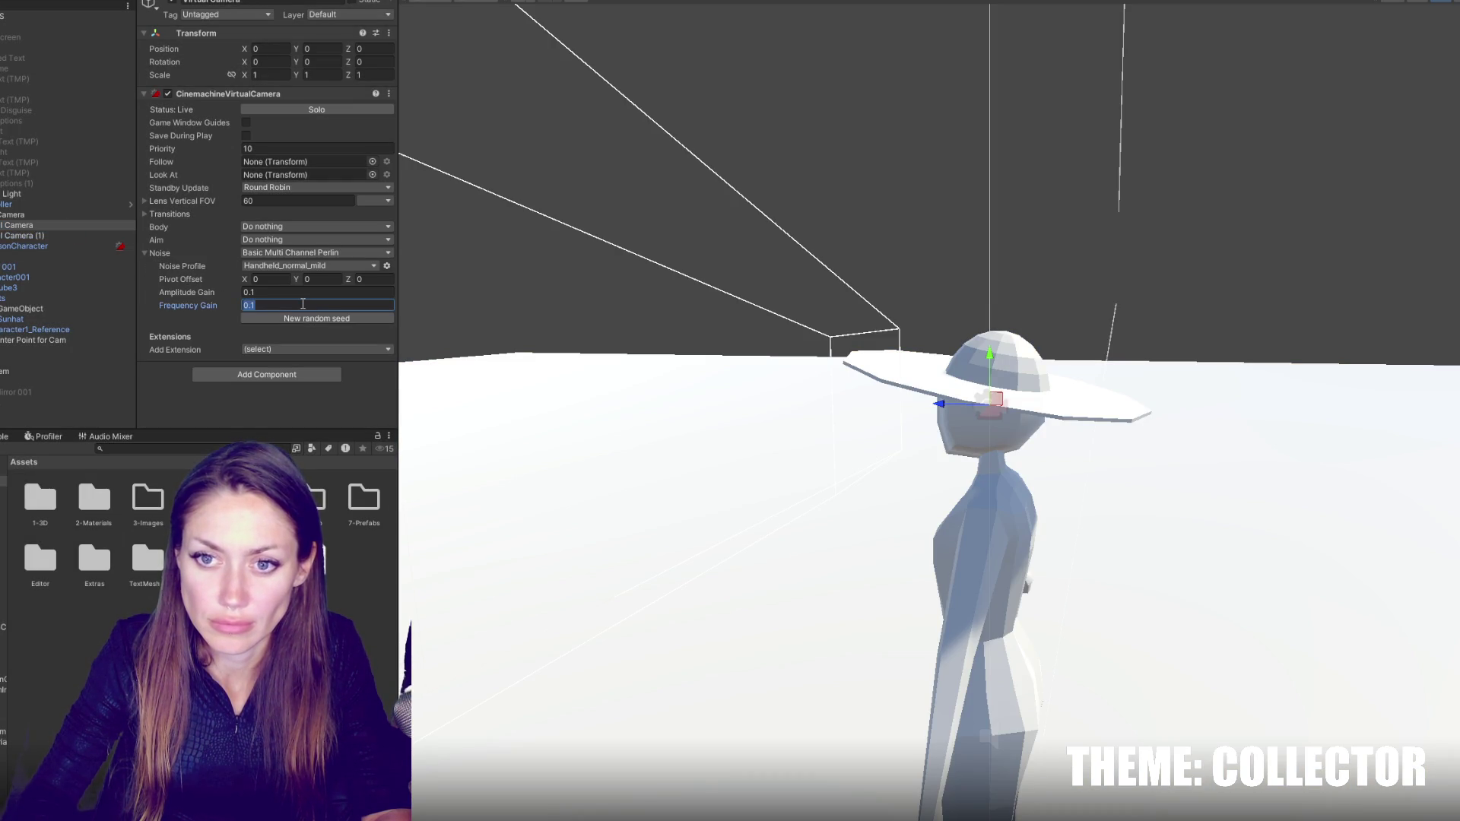
pyautogui.write('0.3')
pyautogui.press('Tab')
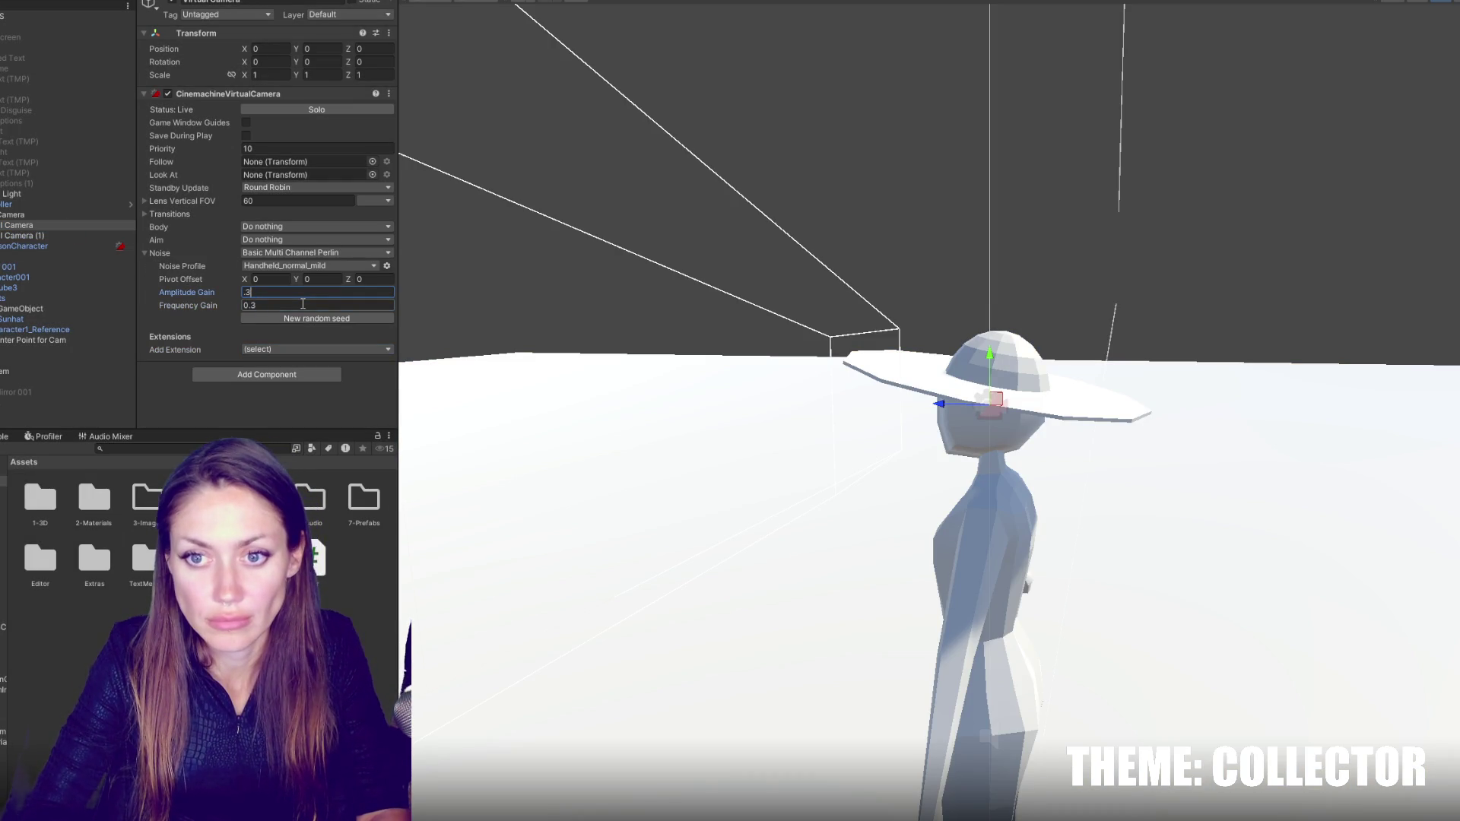
# - Give the second camera 0.6 amplitude and frequency gains, playtest with the console shown, then stop
pyautogui.click(23, 236)
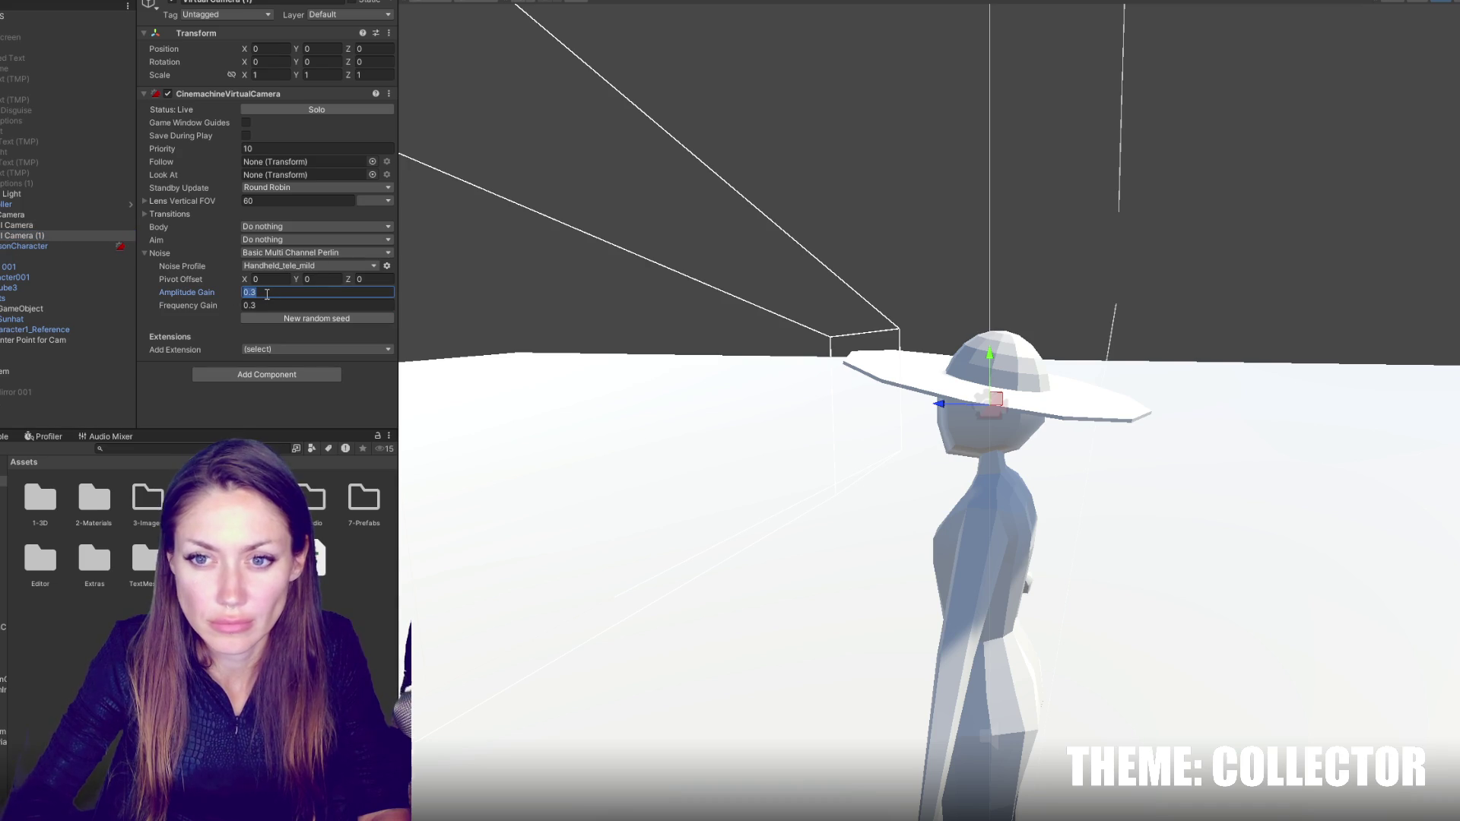
pyautogui.write('0.6')
pyautogui.press('Tab')
pyautogui.write('.6')
pyautogui.press('Return')
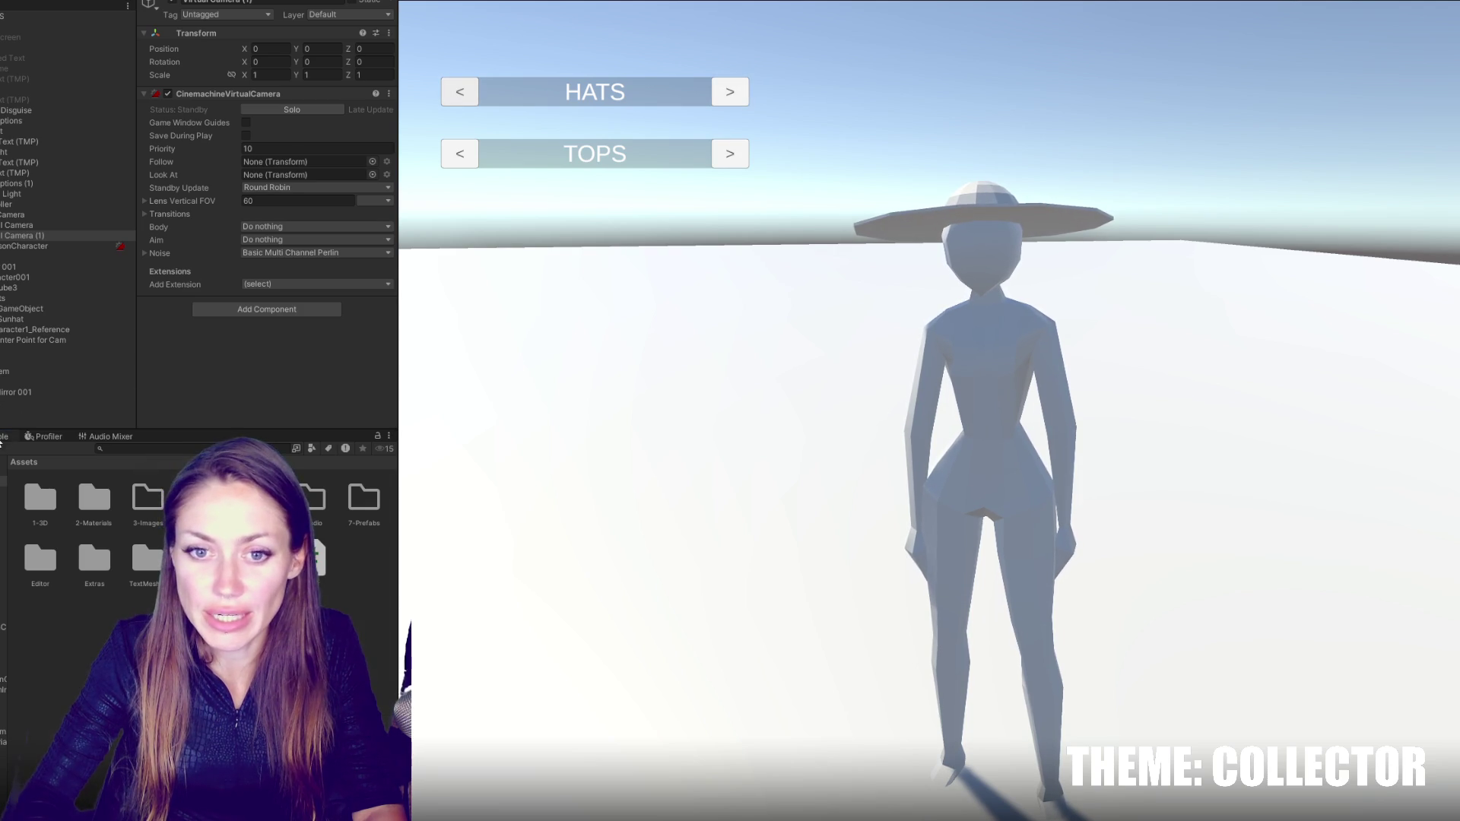
pyautogui.click(1, 439)
pyautogui.hotkey('ctrl', 'p')
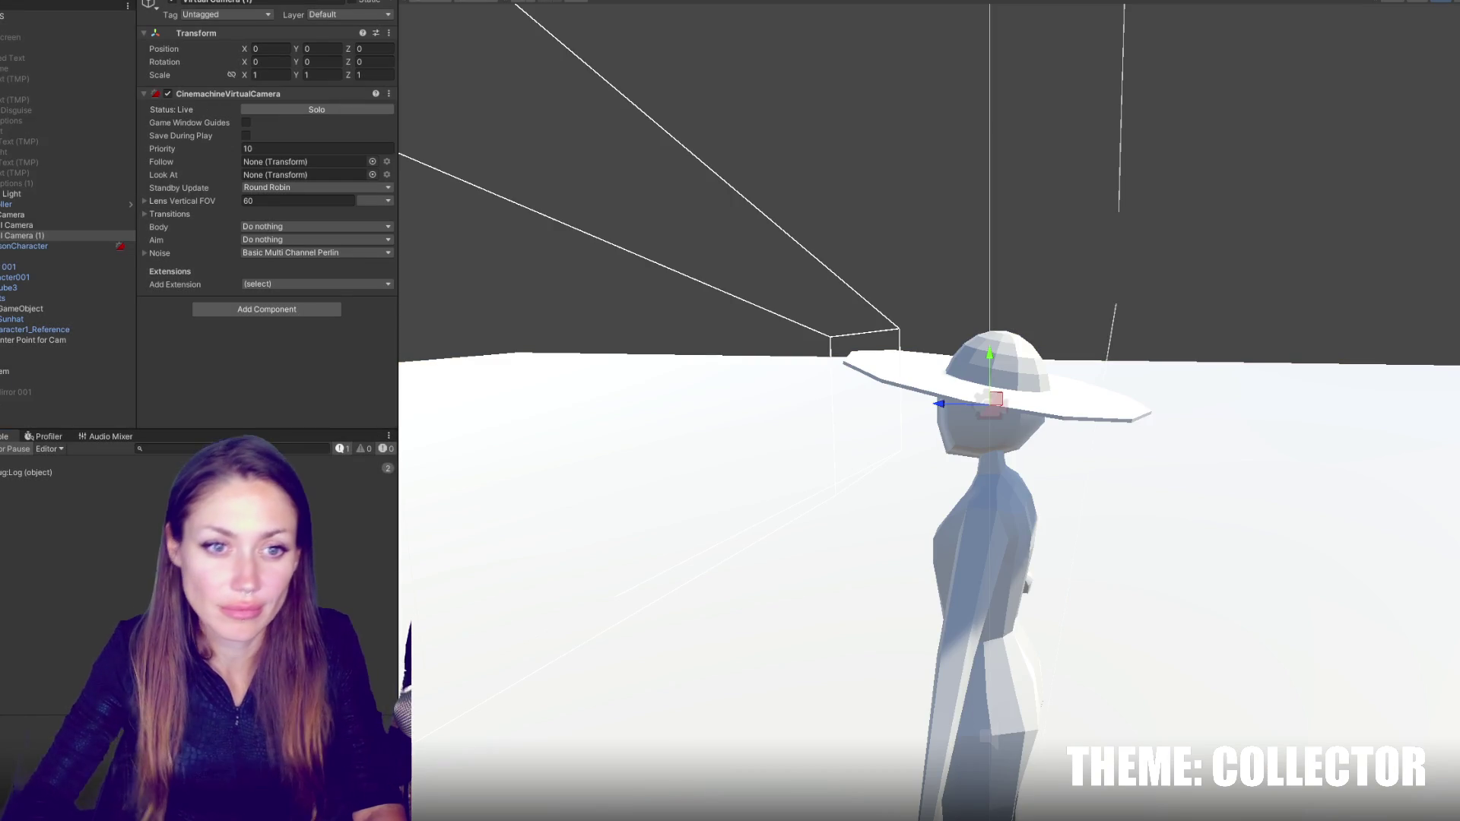
# - Switch to Visual Studio Code and close the FirstPersonController.cs file
pyautogui.hotkey('alt', 'Tab')
pyautogui.click(585, 563)
pyautogui.click(544, 158)
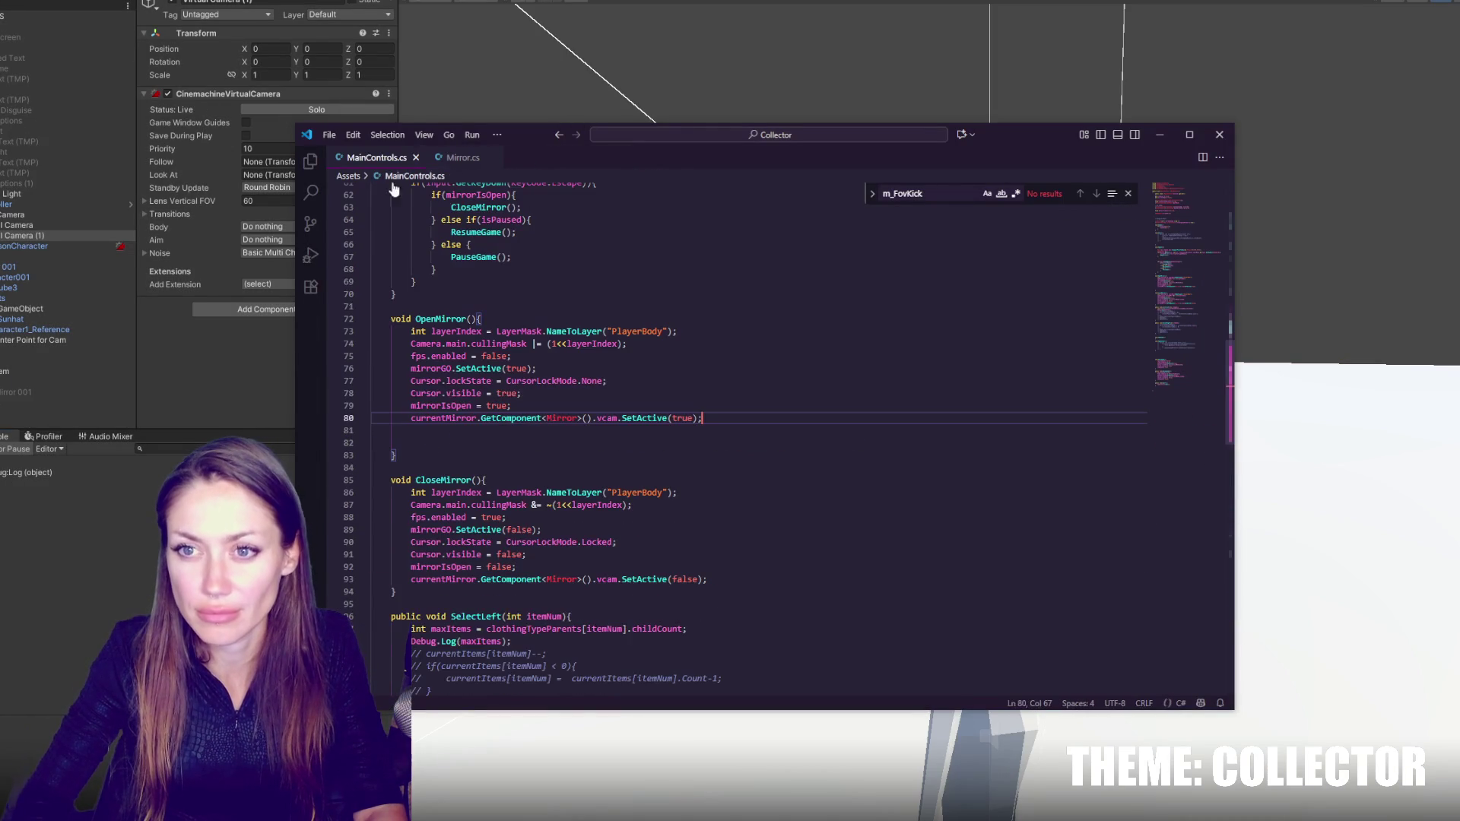
# - Uncomment the SelectLeft method body, lines 99–105
pyautogui.scroll(-5, 564, 516)
pyautogui.moveTo(538, 458)
pyautogui.mouseDown()
pyautogui.moveTo(578, 481)
pyautogui.moveTo(550, 537)
pyautogui.mouseUp()
pyautogui.hotkey('ctrl', '/')
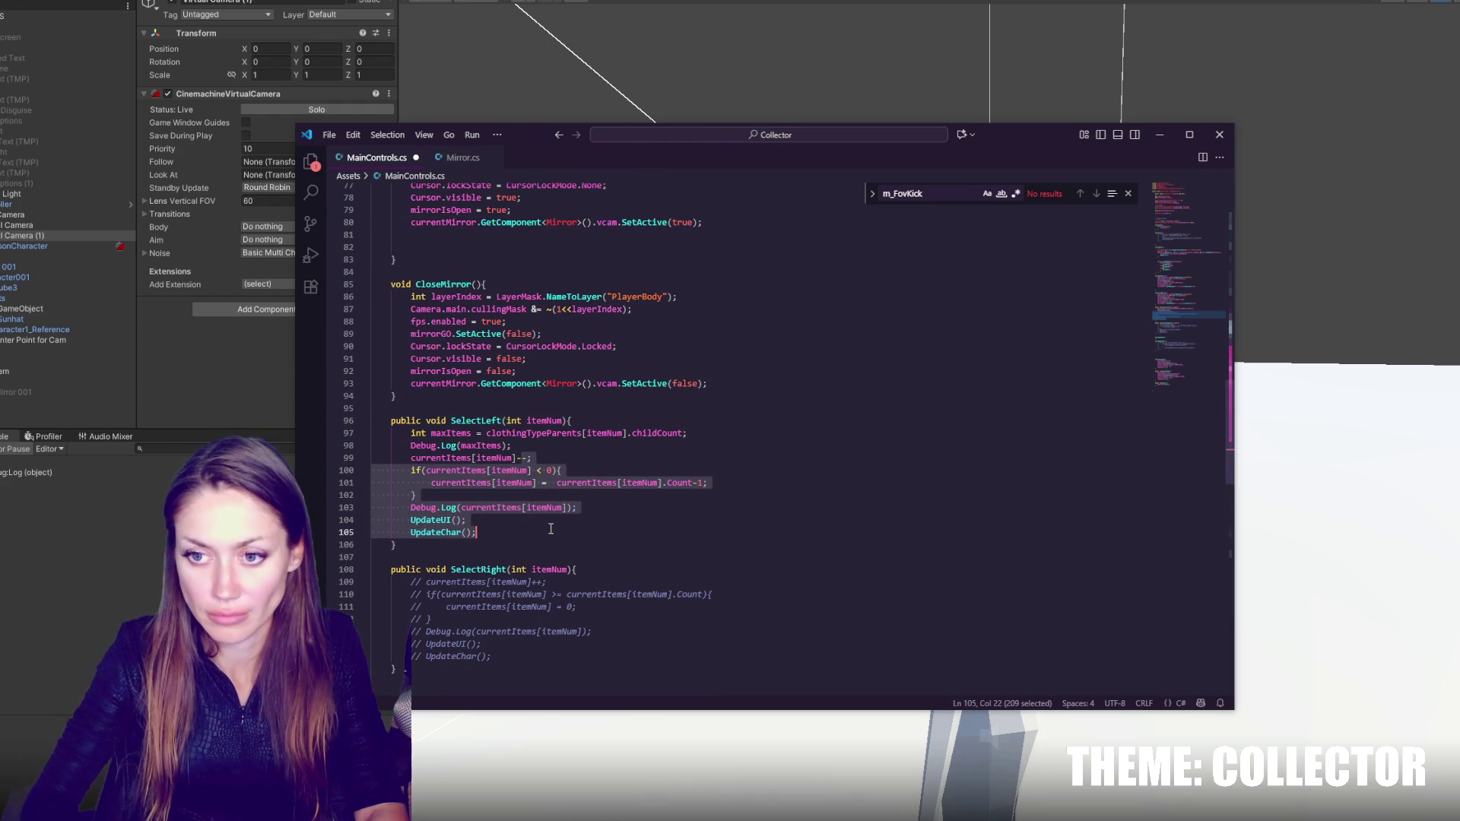
pyautogui.click(550, 528)
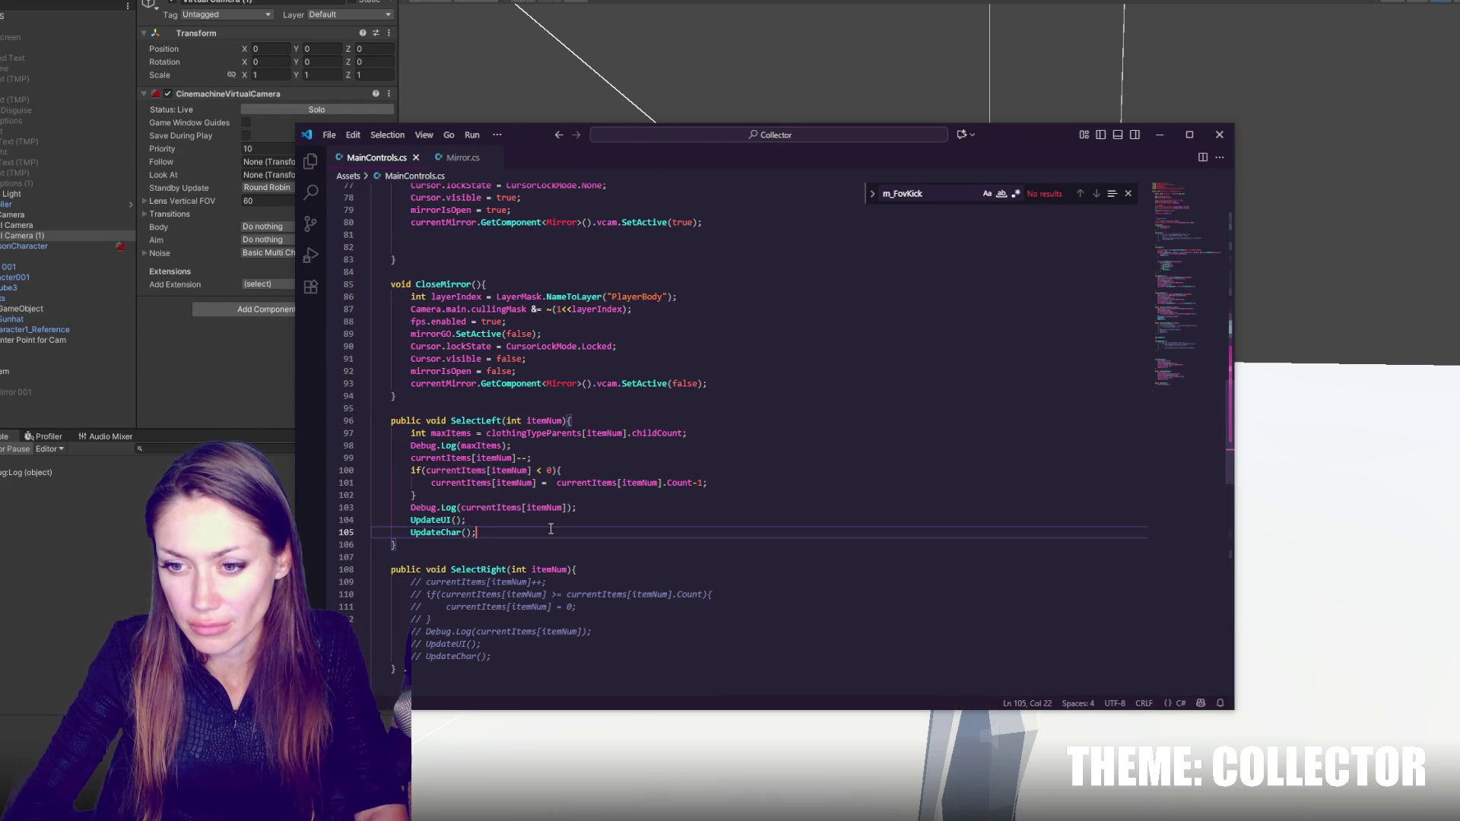
# - Review how currentItems, clothingTypeParents and child are used in UpdateChar
pyautogui.scroll(-4, 562, 501)
pyautogui.scroll(-3, 513, 423)
pyautogui.moveTo(506, 494); pyautogui.dragTo(512, 554)
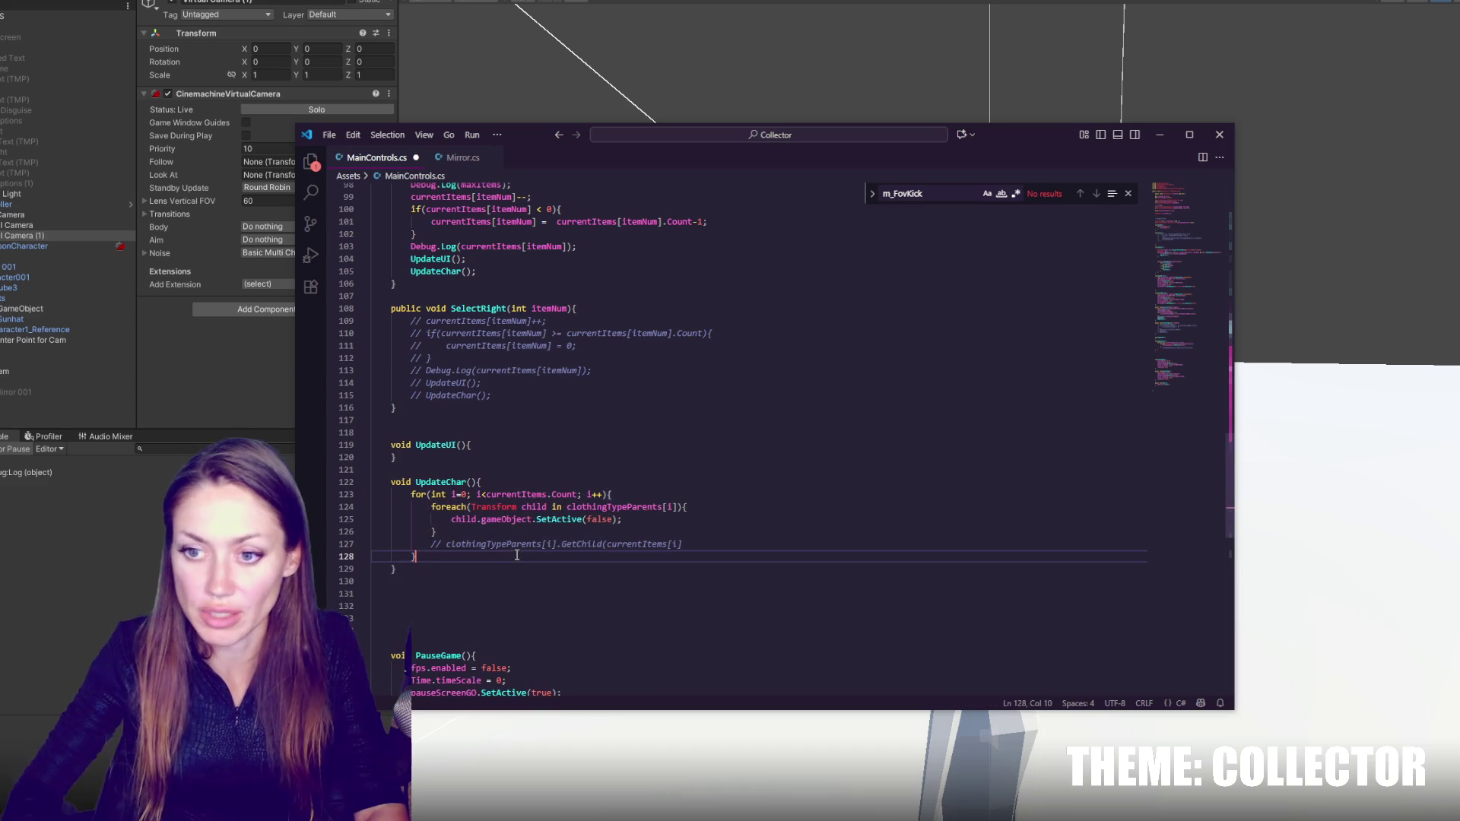
pyautogui.doubleClick(523, 494)
pyautogui.click(631, 516)
pyautogui.click(548, 543)
pyautogui.click(637, 527)
pyautogui.doubleClick(614, 507)
pyautogui.click(701, 508)
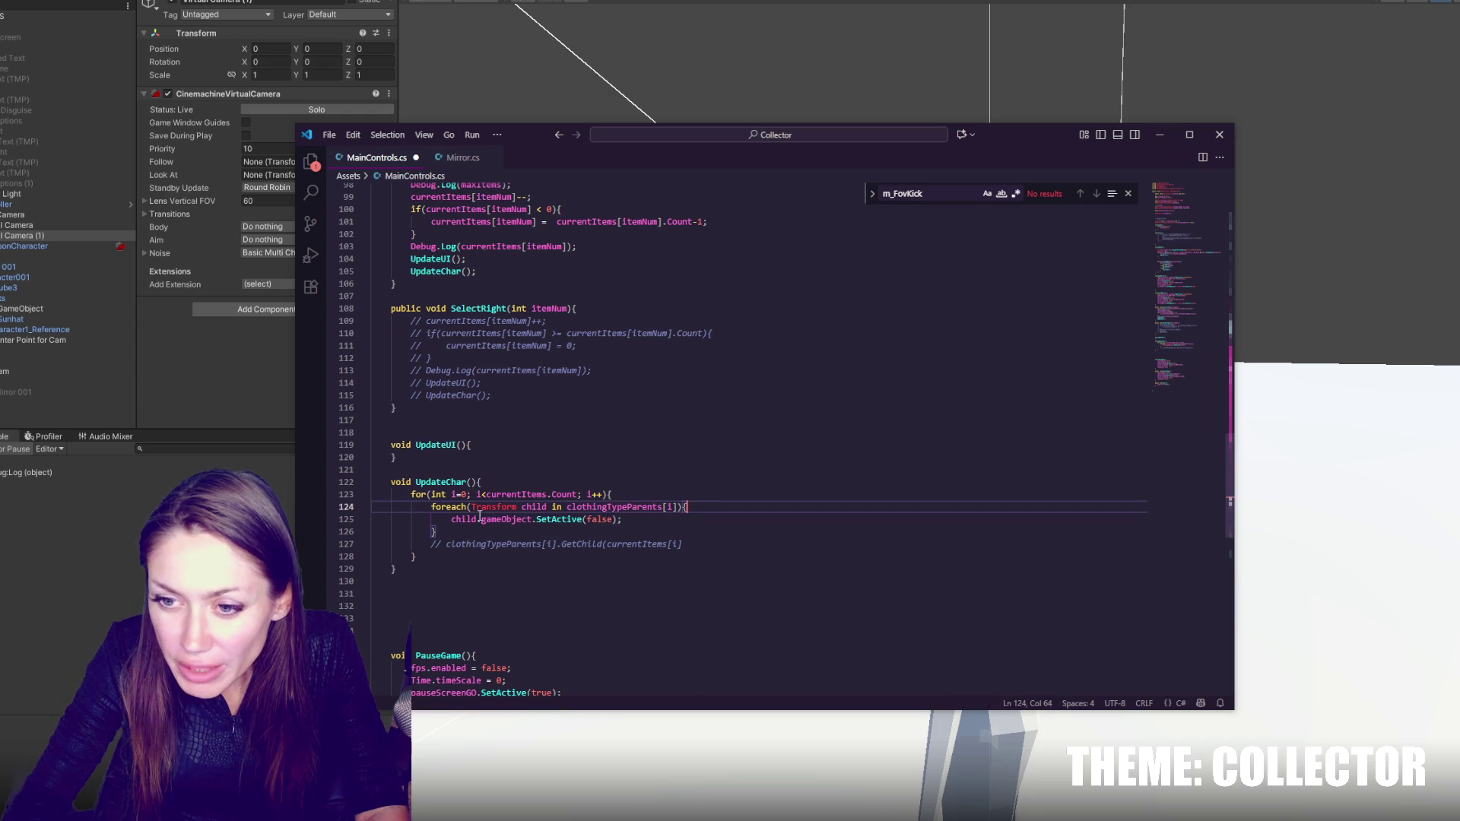
pyautogui.doubleClick(463, 520)
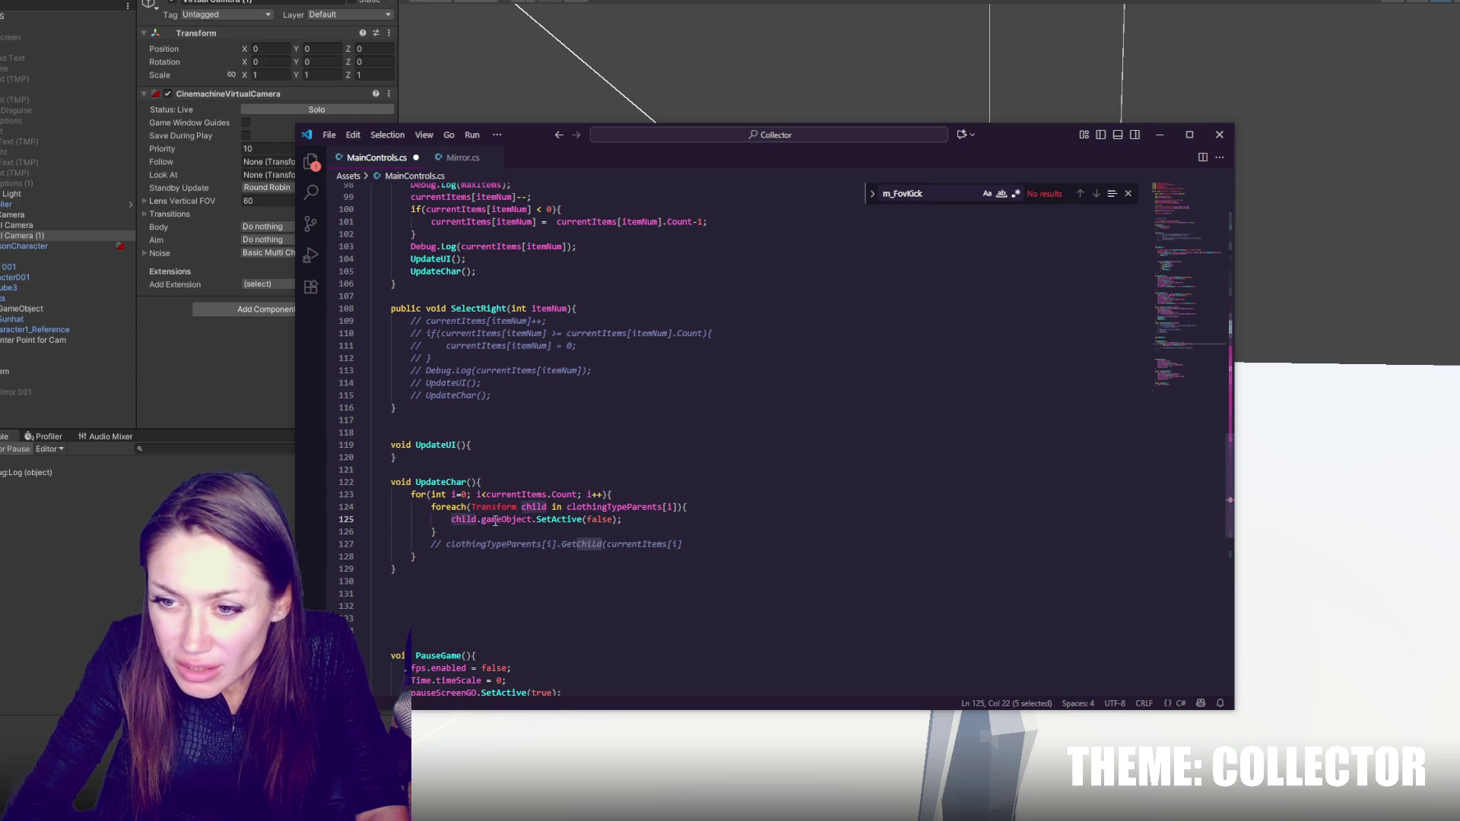
# - Uncomment the GetChild(currentItems[i]) line, close it with ');', and return to Unity
pyautogui.click(697, 545)
pyautogui.hotkey('ctrl', '/')
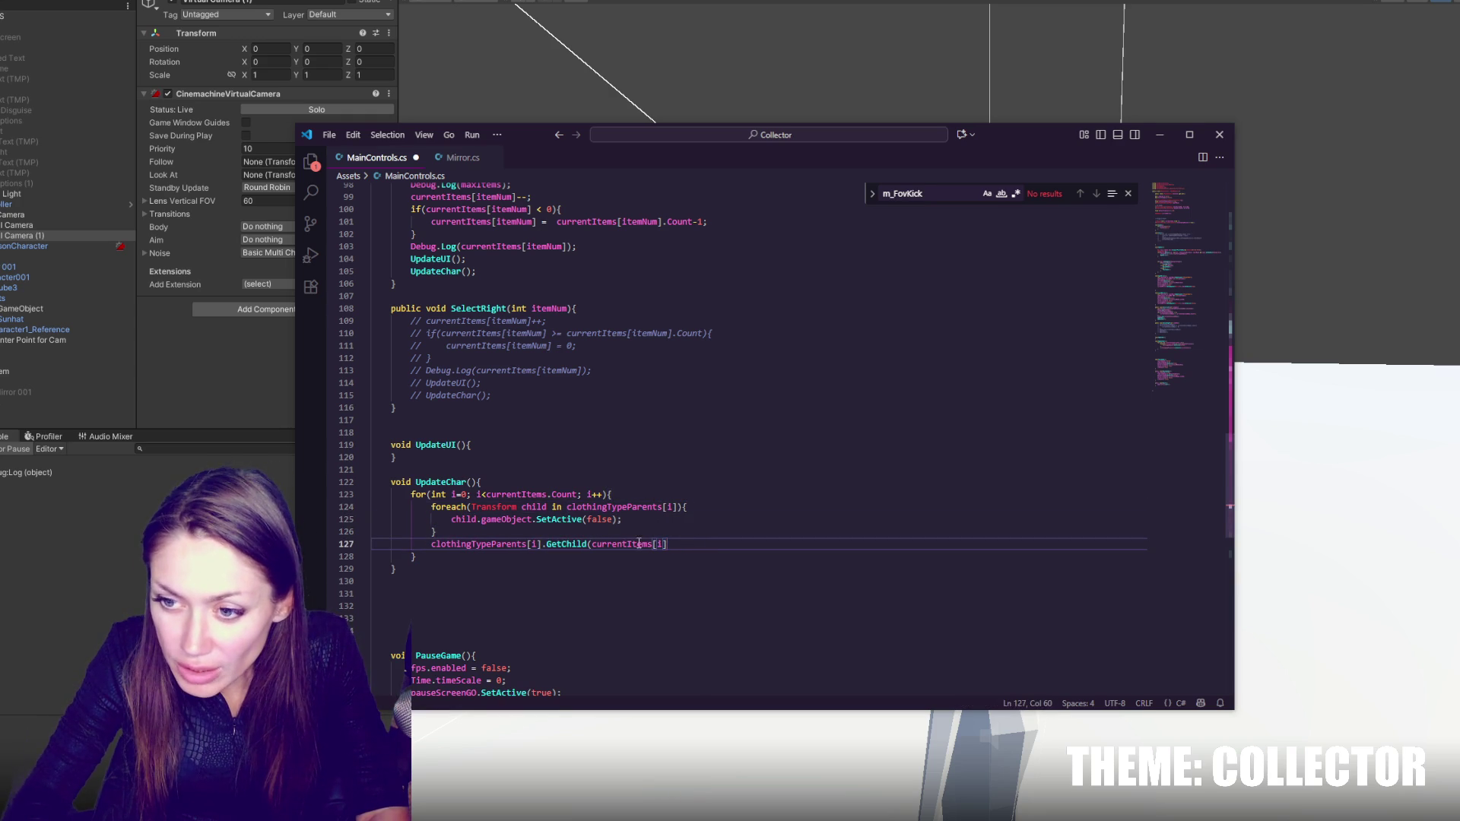
pyautogui.doubleClick(633, 543)
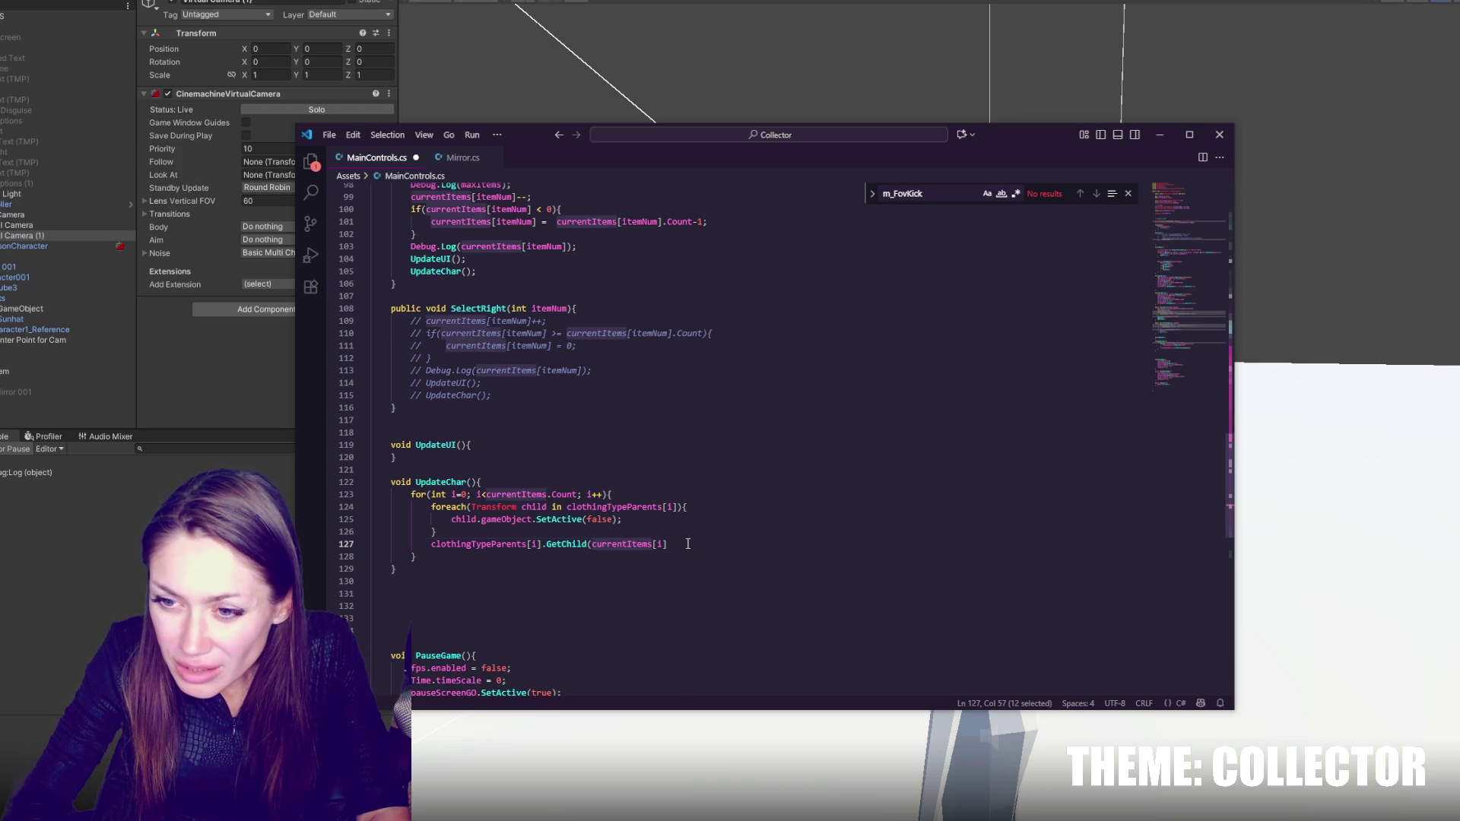
pyautogui.click(688, 544)
pyautogui.write(');')
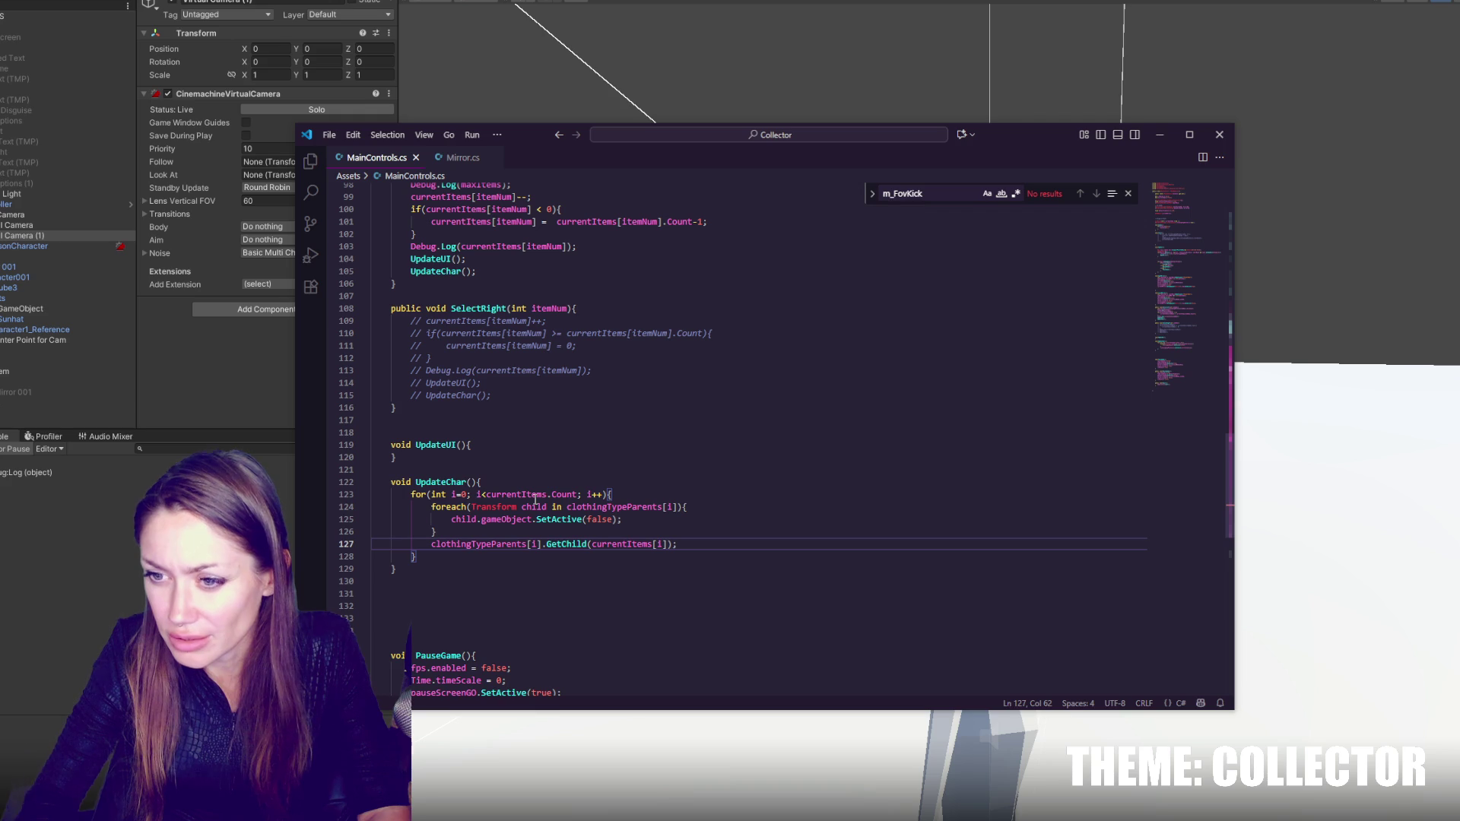
pyautogui.hotkey('alt', 'Tab')
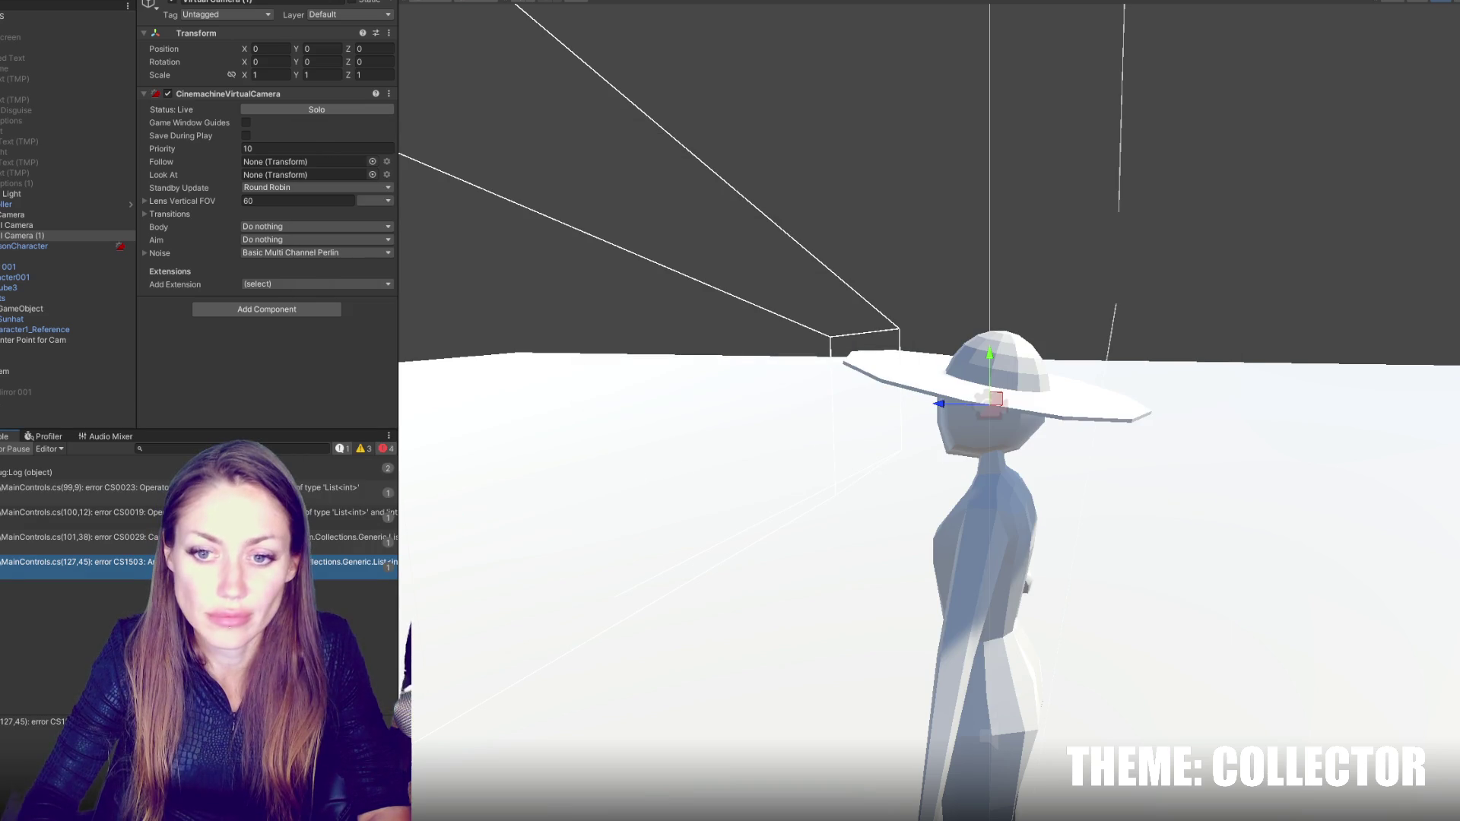
# - Jump from the Console's CS0023 error to line 99 and add a blank line after the decrement
pyautogui.doubleClick(68, 469)
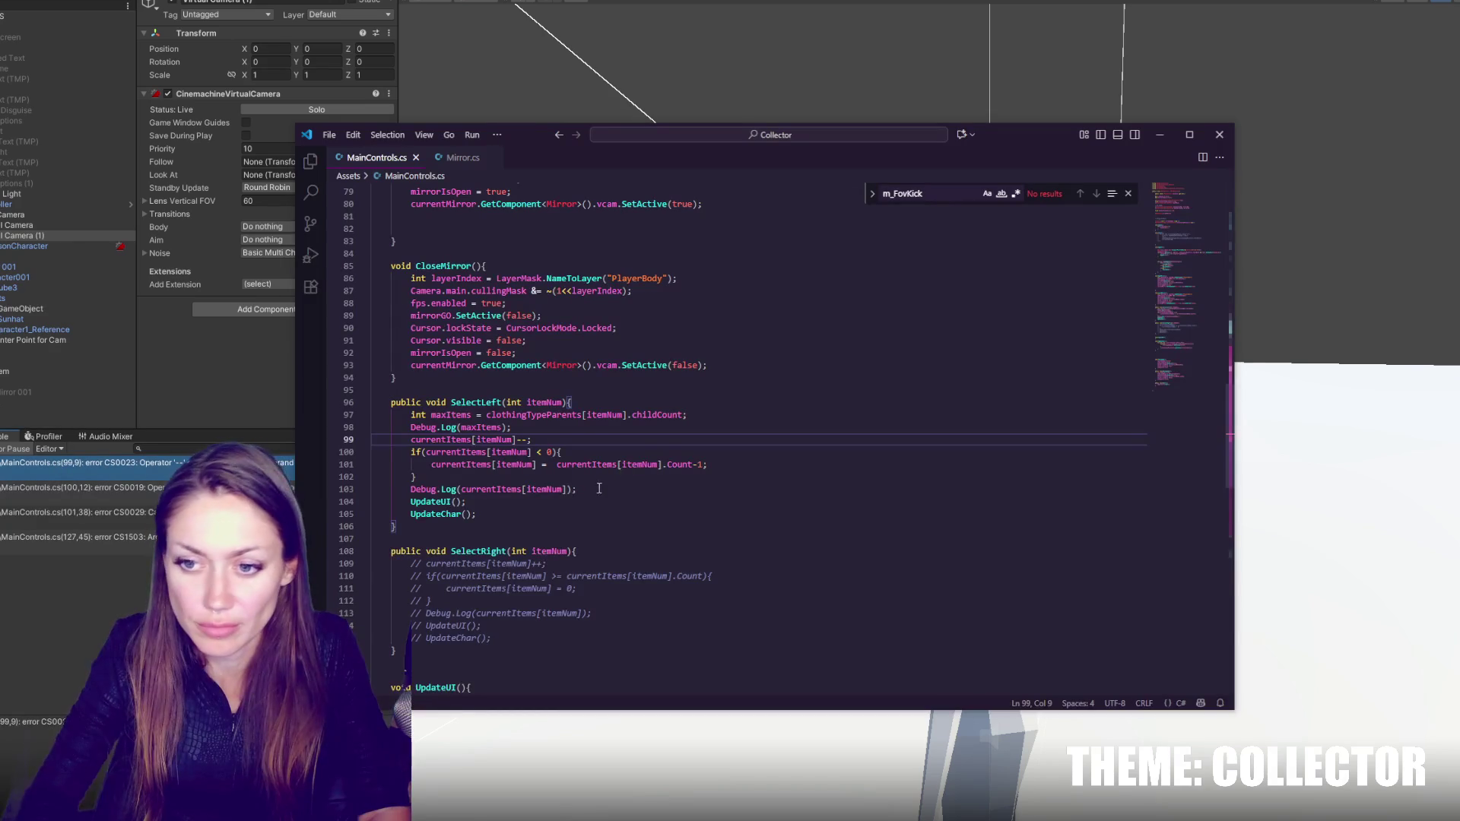
pyautogui.click(570, 439)
pyautogui.press('Left')
pyautogui.press('Left')
pyautogui.press('Left')
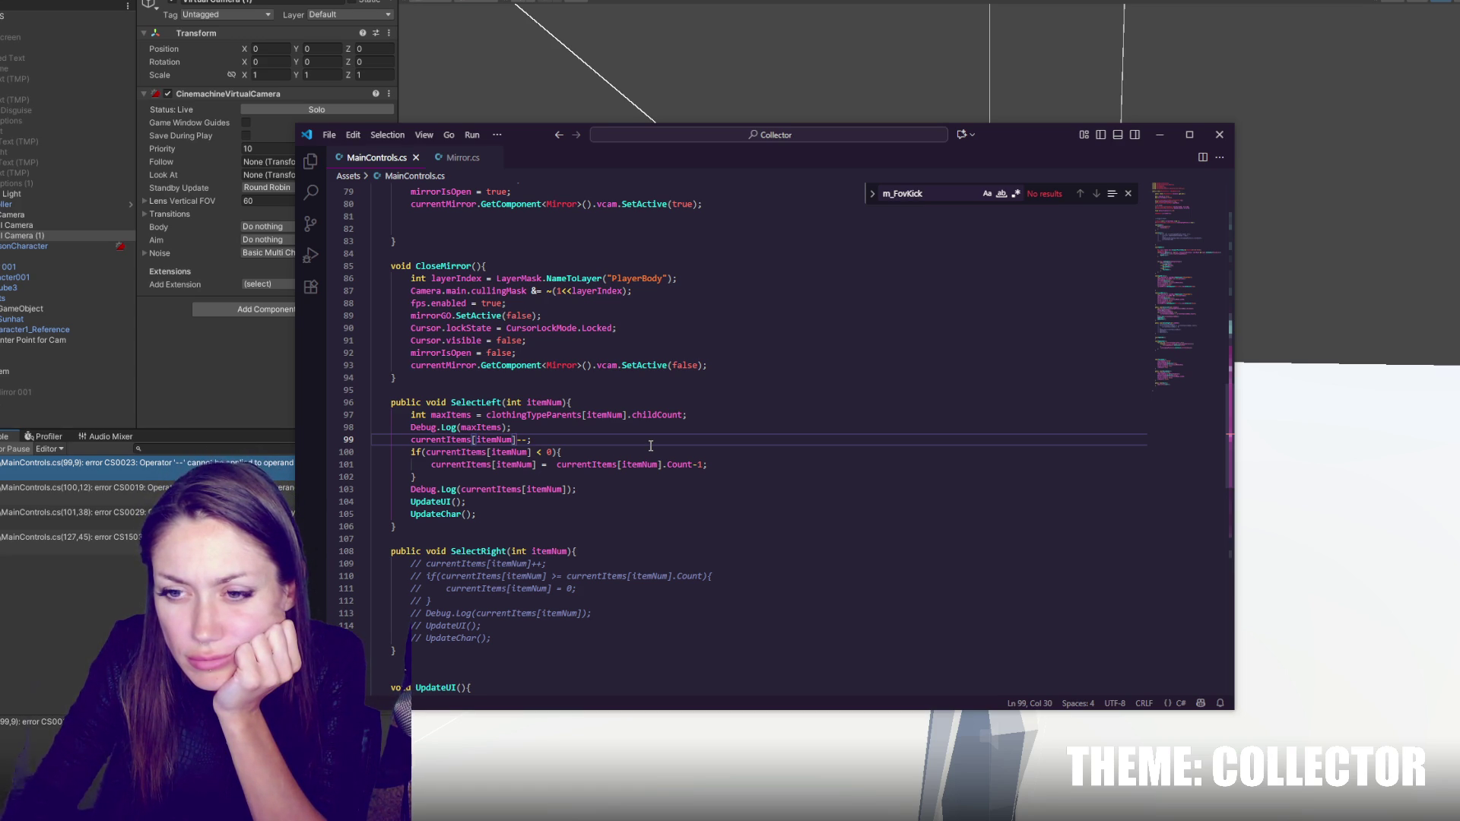
pyautogui.press('End')
pyautogui.press('Return')
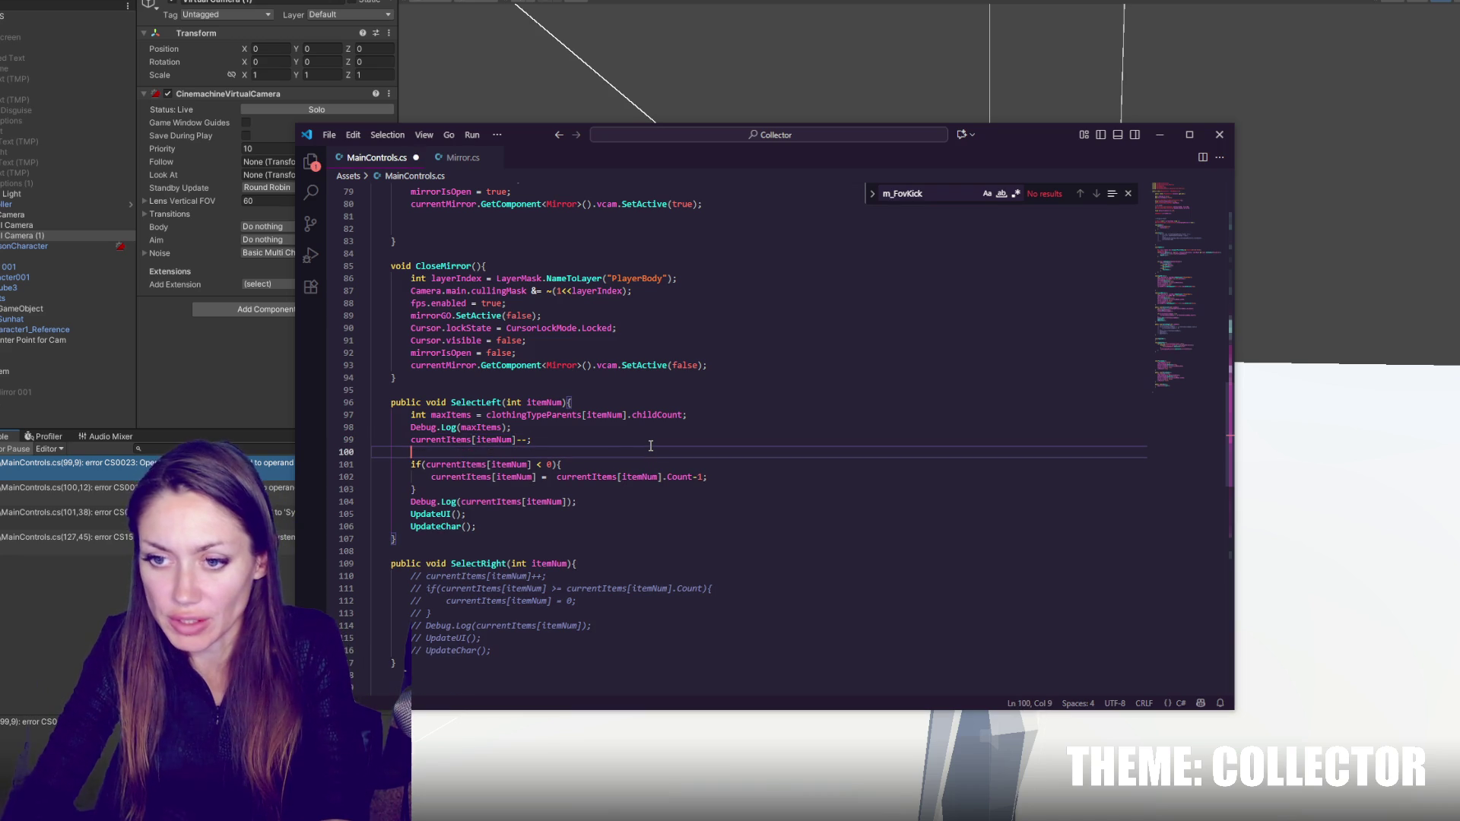
# - Declare int currentItemForThisGroup initialised from the current item reference on line 99
pyautogui.write('int curre')
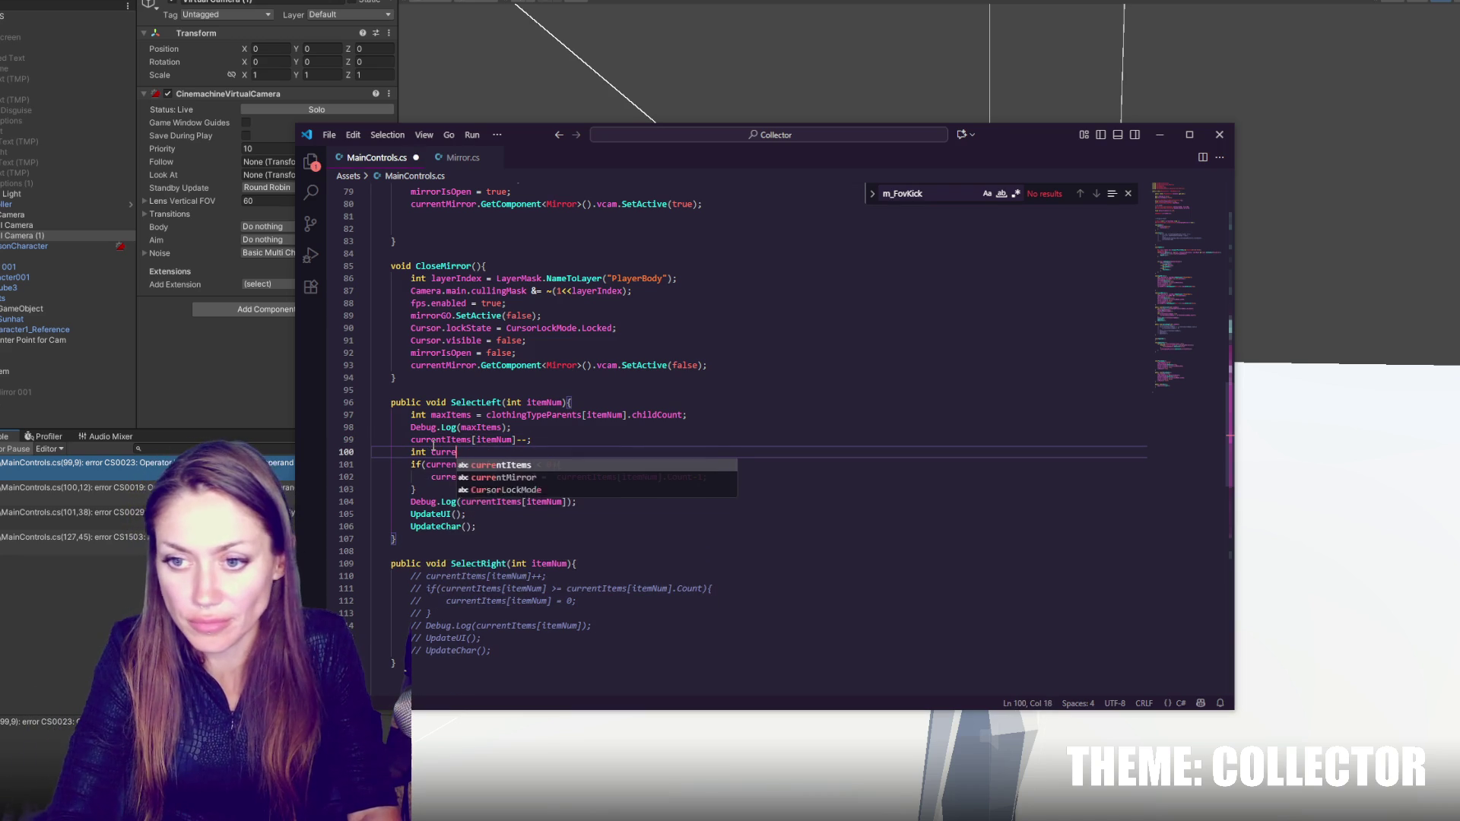
pyautogui.write('ntI')
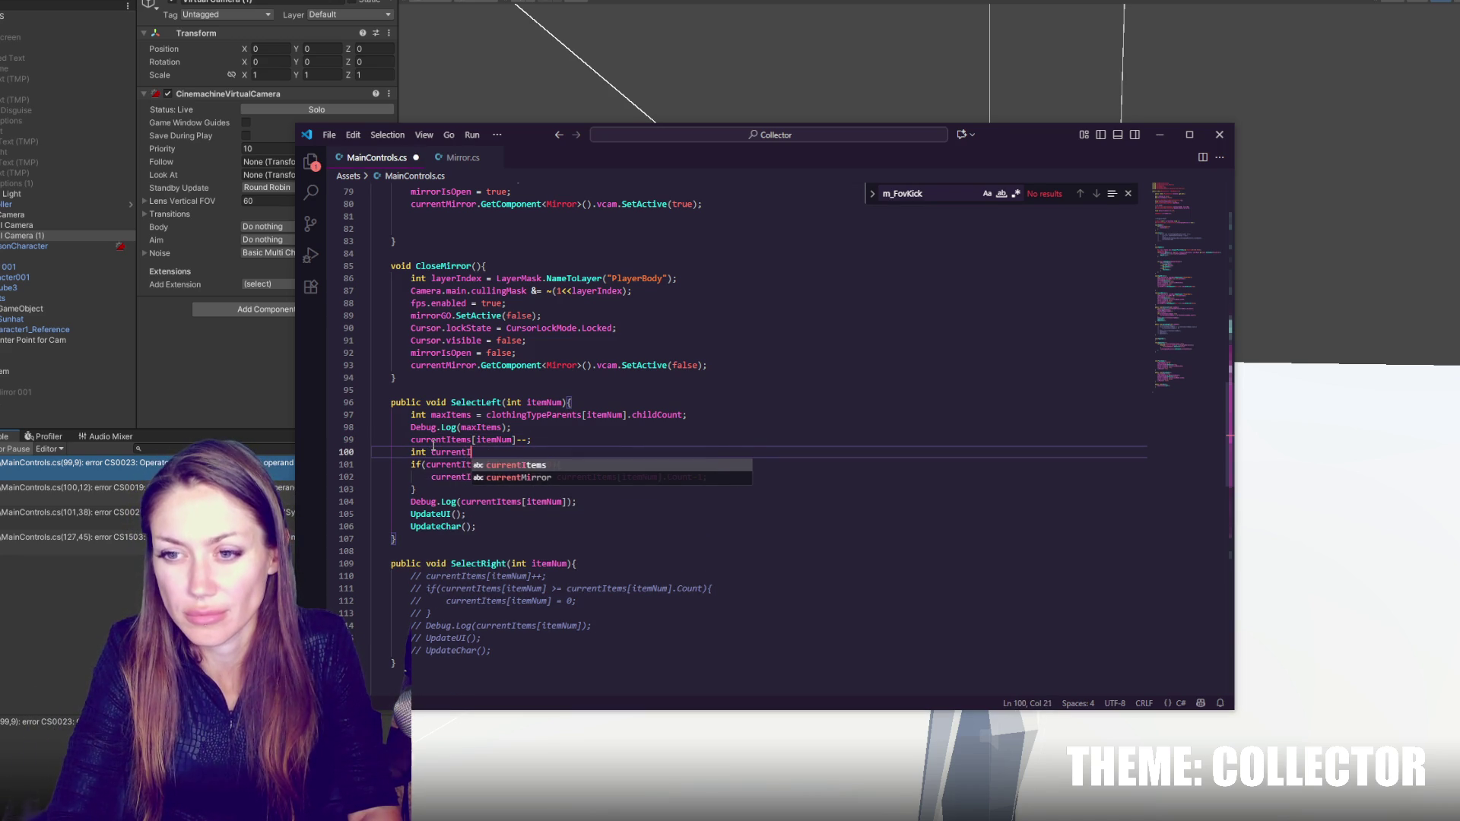
pyautogui.write('temForThisGroup =')
pyautogui.moveTo(411, 439); pyautogui.dragTo(516, 439)
pyautogui.hotkey('ctrl', 'c')
pyautogui.click(578, 453)
pyautogui.hotkey('ctrl', 'v')
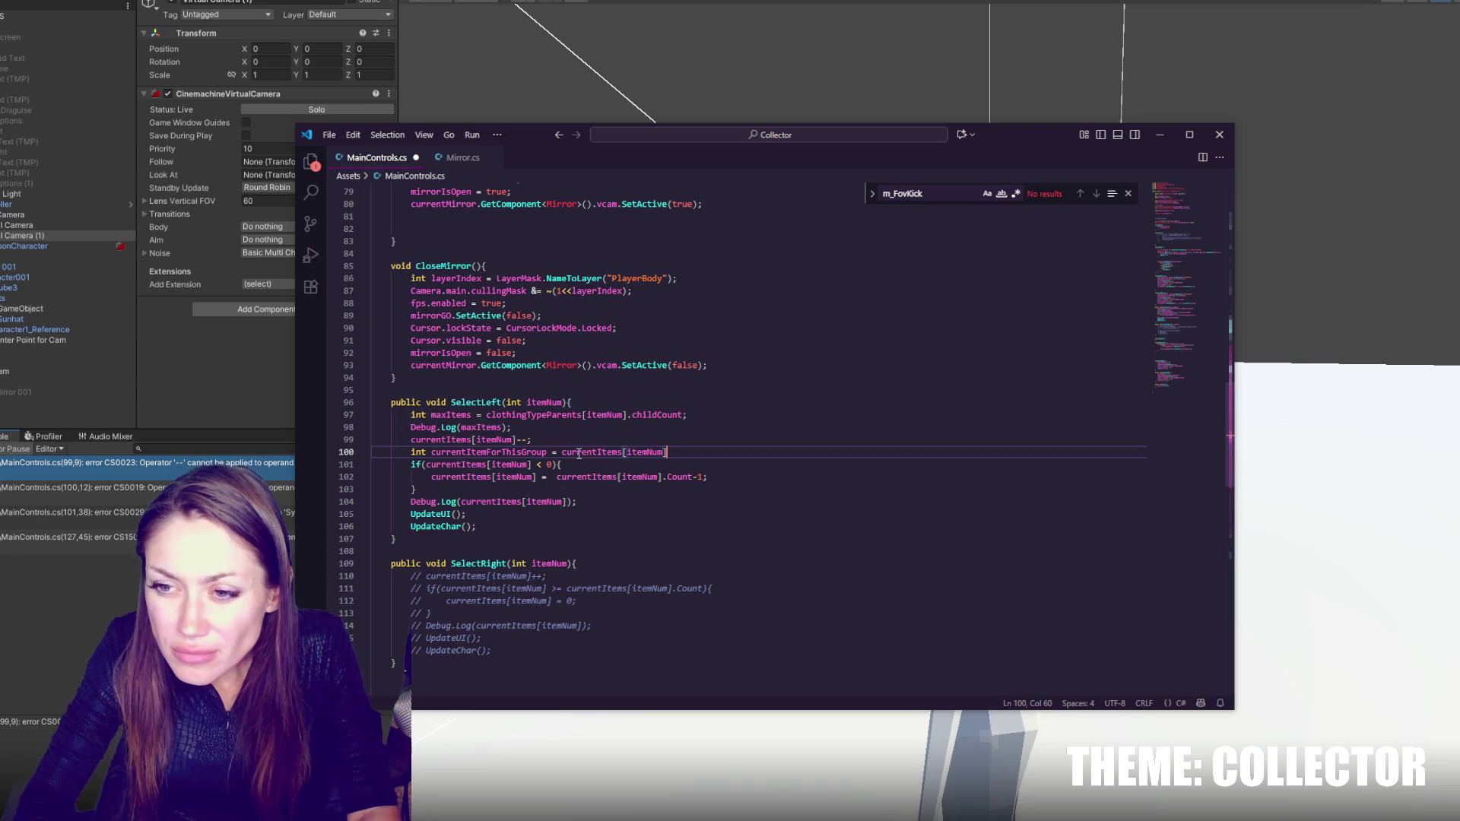
pyautogui.write(';')
# - Add a 'currentItemForThisGroup --;' line below the new declaration
pyautogui.click(582, 441)
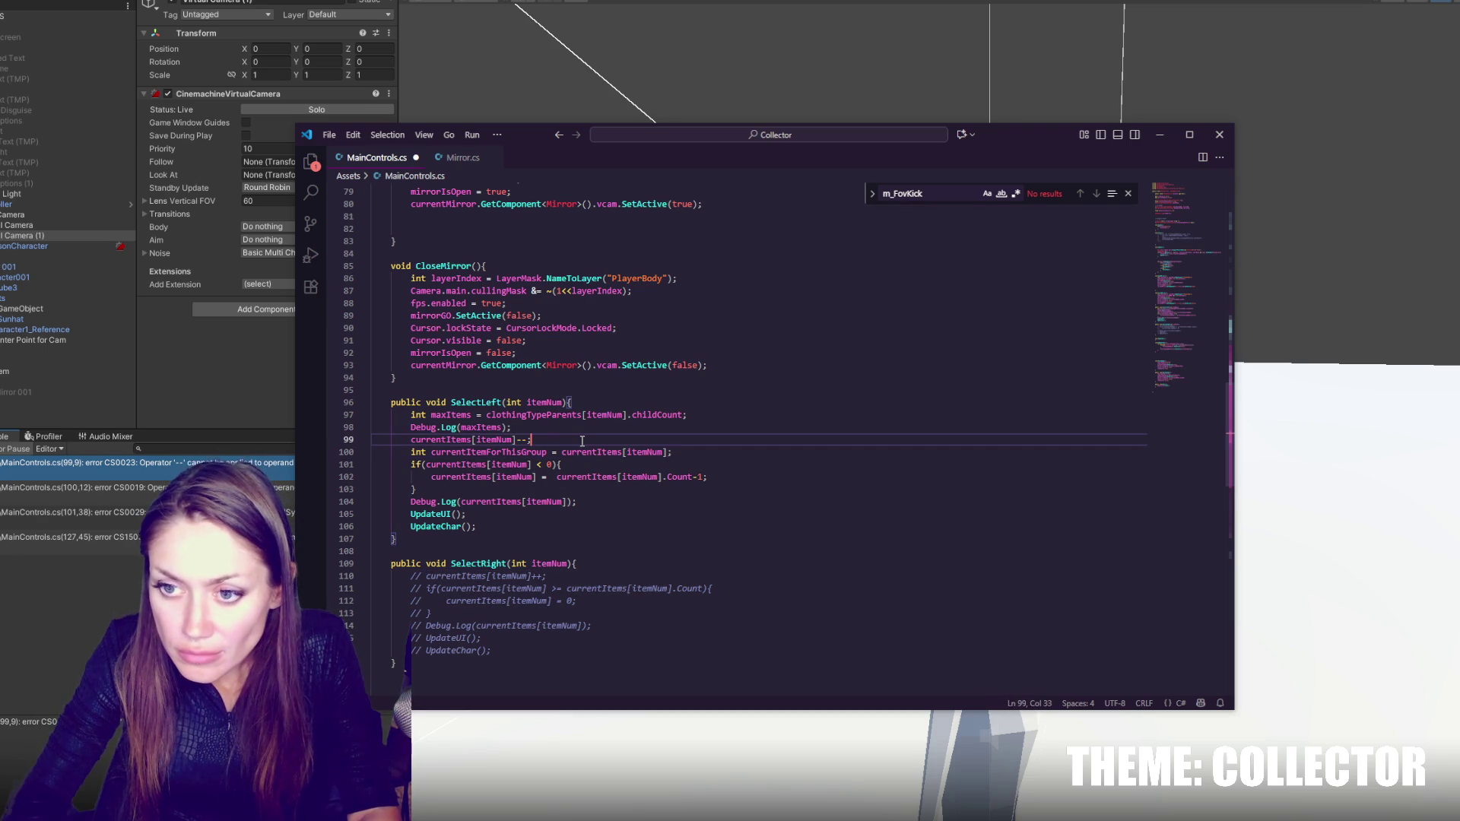
pyautogui.click(734, 454)
pyautogui.press('Return')
pyautogui.write('currentItemForThisGroup --;')
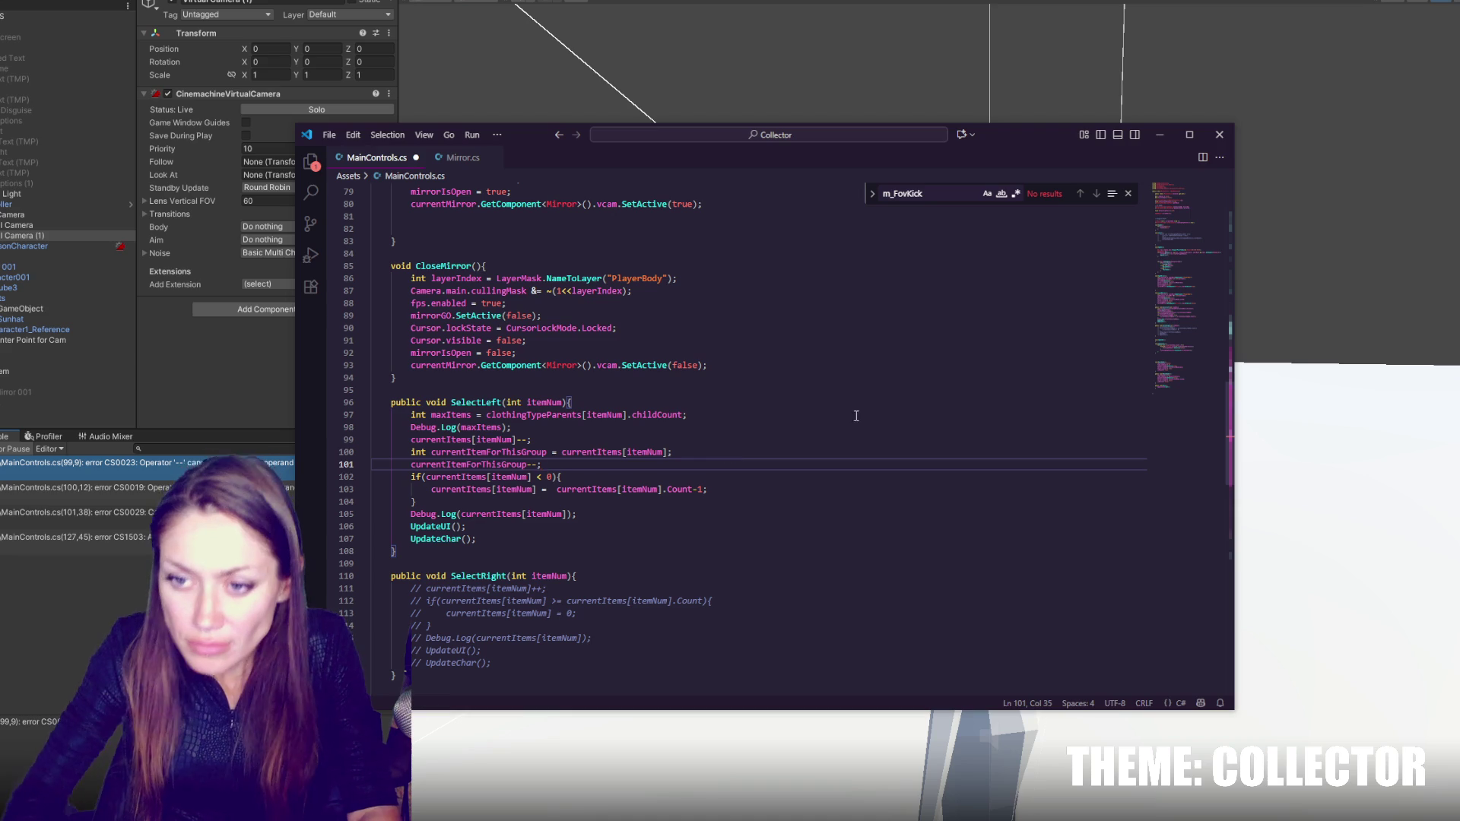
# - Replace the current item references in the if condition and line 103 with currentItemForThisGroup
pyautogui.doubleClick(471, 465)
pyautogui.hotkey('ctrl', 'c')
pyautogui.moveTo(426, 477); pyautogui.dragTo(536, 477)
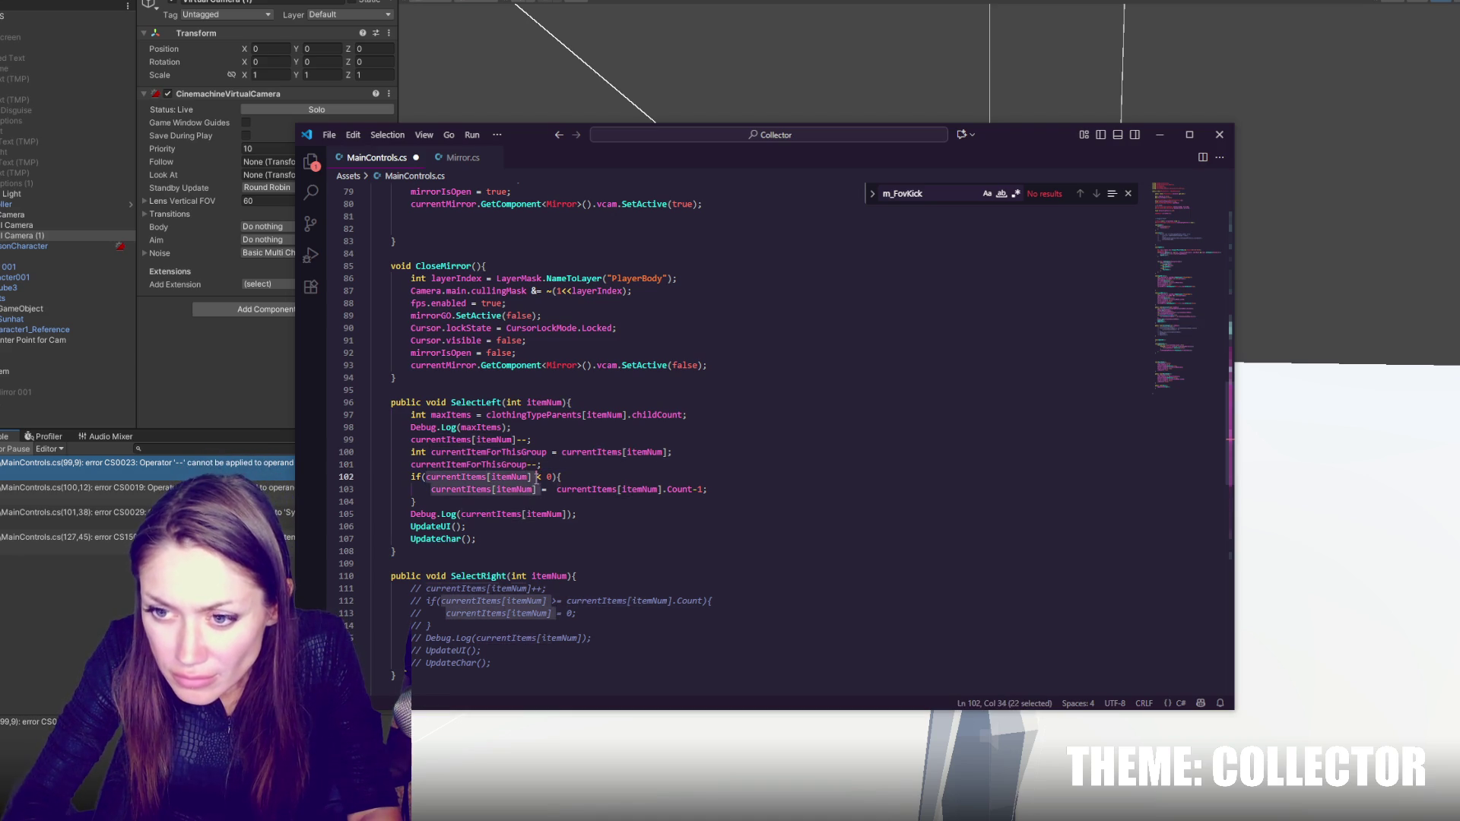
pyautogui.hotkey('ctrl', 'v')
pyautogui.click(430, 489)
pyautogui.moveTo(430, 489); pyautogui.dragTo(669, 489)
pyautogui.hotkey('ctrl', 'v')
pyautogui.hotkey('ctrl', 'v')
# - Replace the count expression on line 103 with maxItems so it wraps to maxItems-1
pyautogui.doubleClick(659, 415)
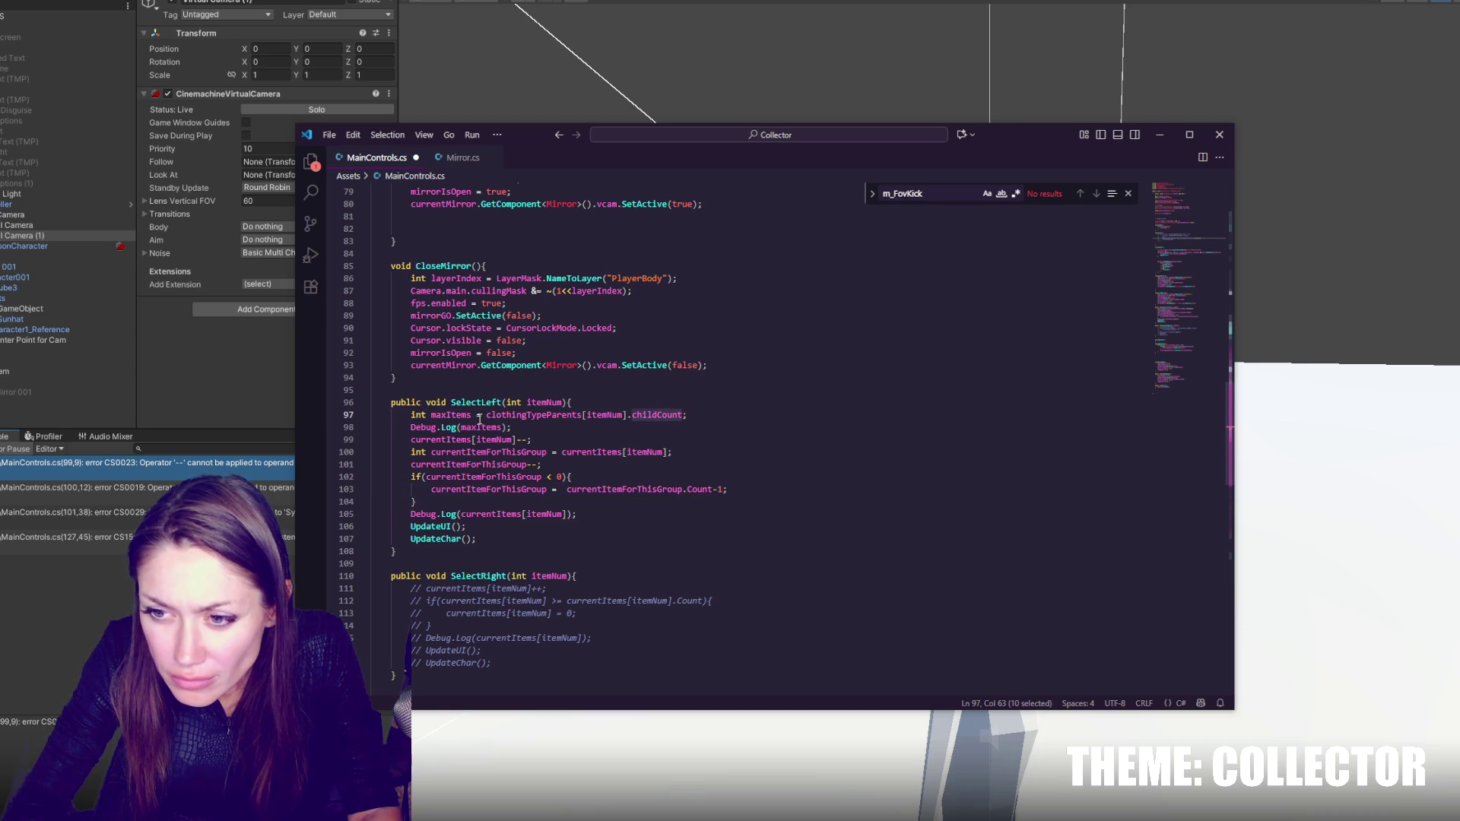
pyautogui.click(464, 414)
pyautogui.moveTo(567, 489); pyautogui.dragTo(713, 492)
pyautogui.hotkey('ctrl', 'v')
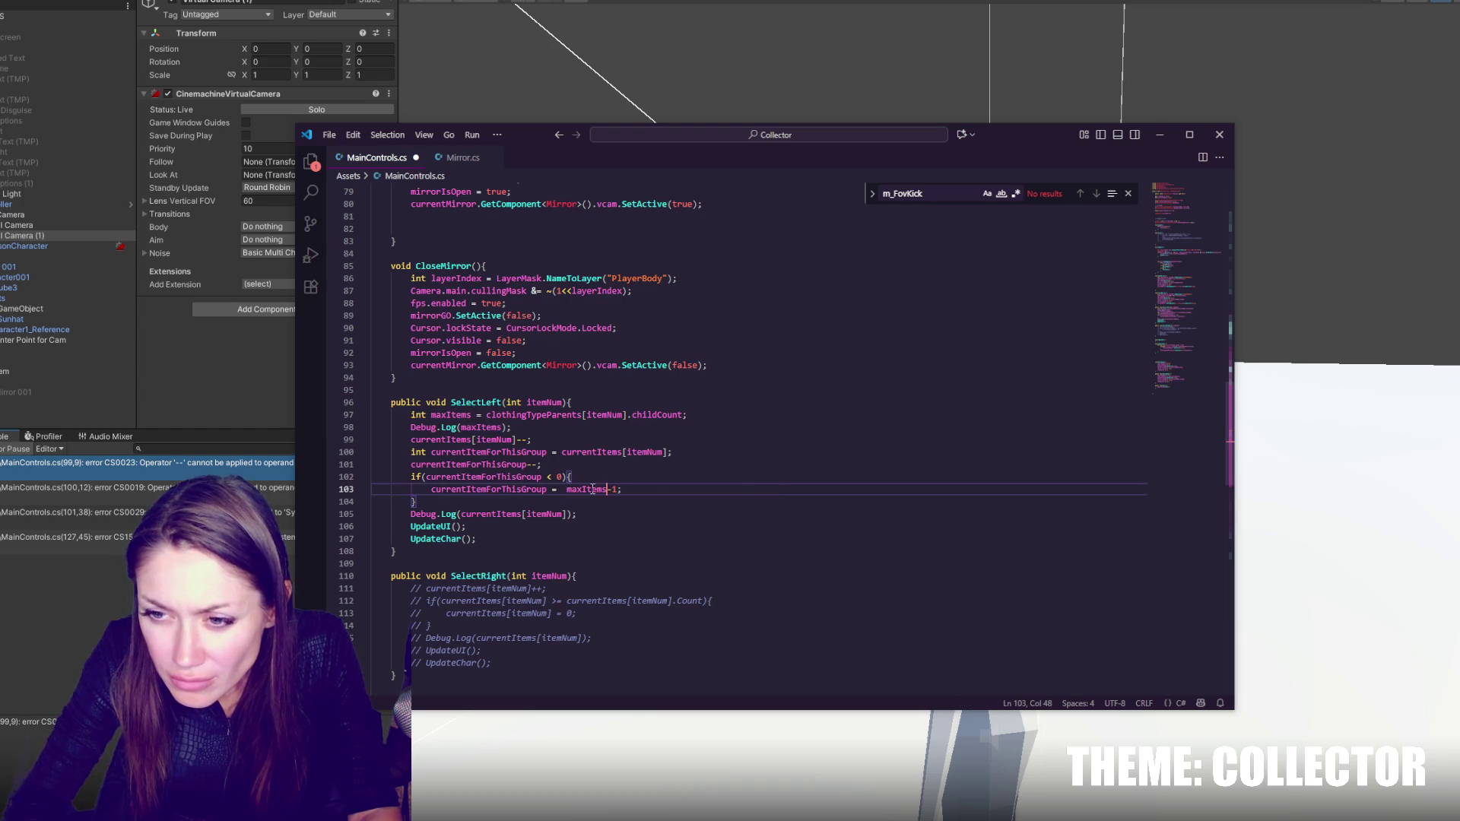
# - Delete the old debug and decrement lines from SelectLeft
pyautogui.doubleClick(471, 464)
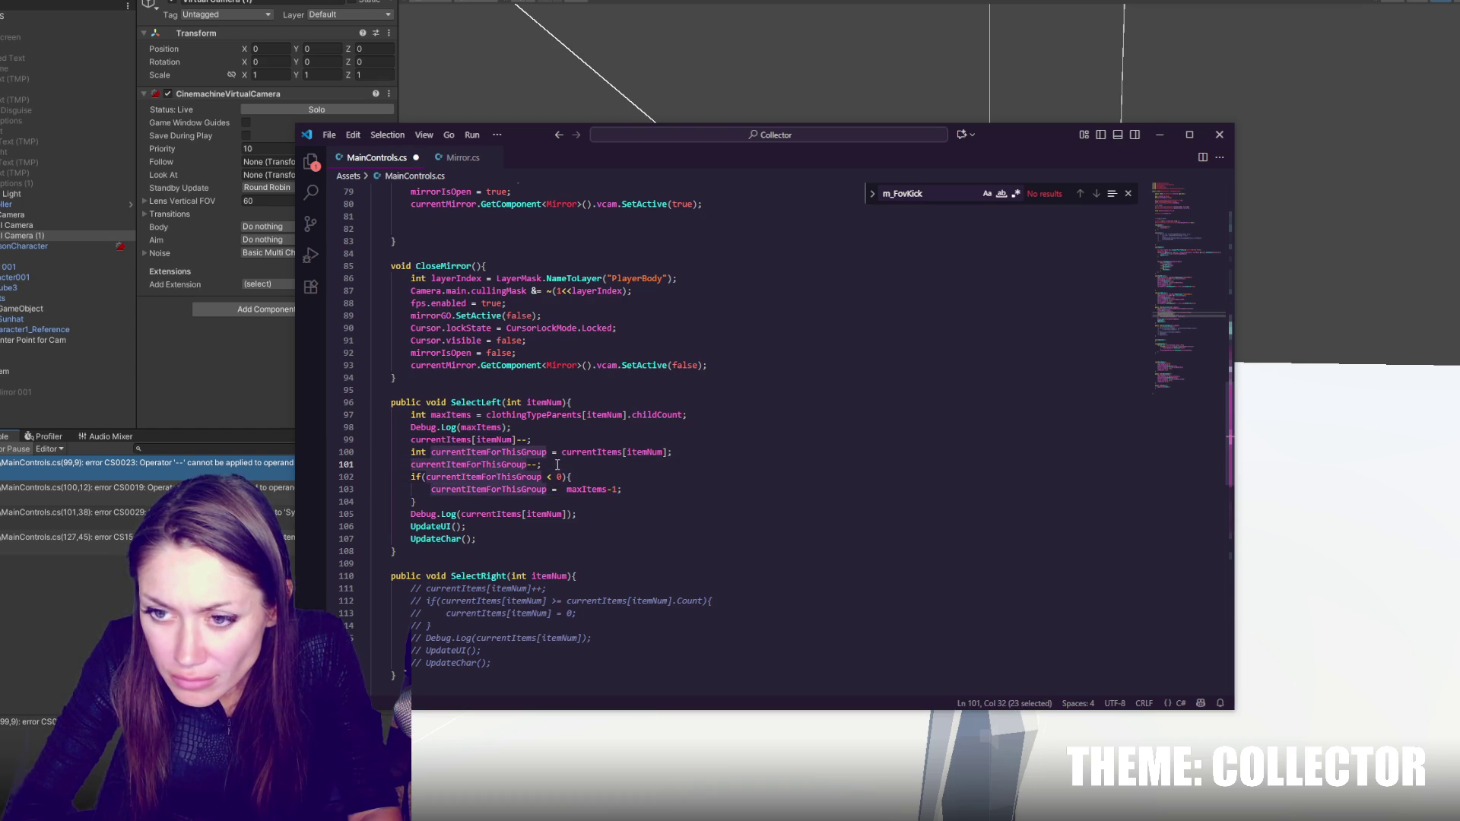
pyautogui.click(549, 441)
pyautogui.keyDown('shift'); pyautogui.click(704, 417); pyautogui.keyUp('shift')
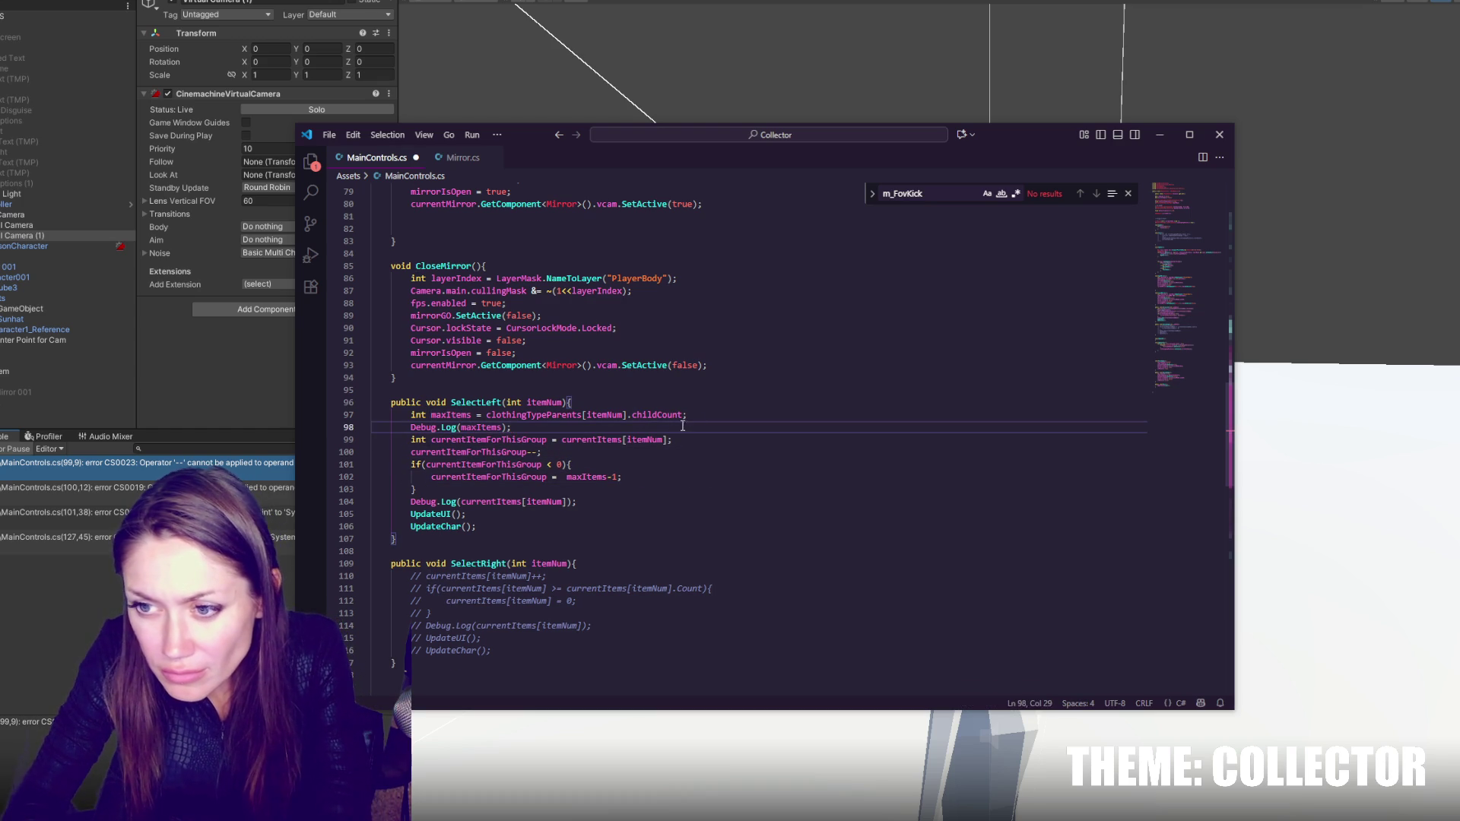
pyautogui.press('BackSpace')
# - Add 'currentItems[itemNum] = currentItemForThisGroup;' after the if block
pyautogui.doubleClick(489, 428)
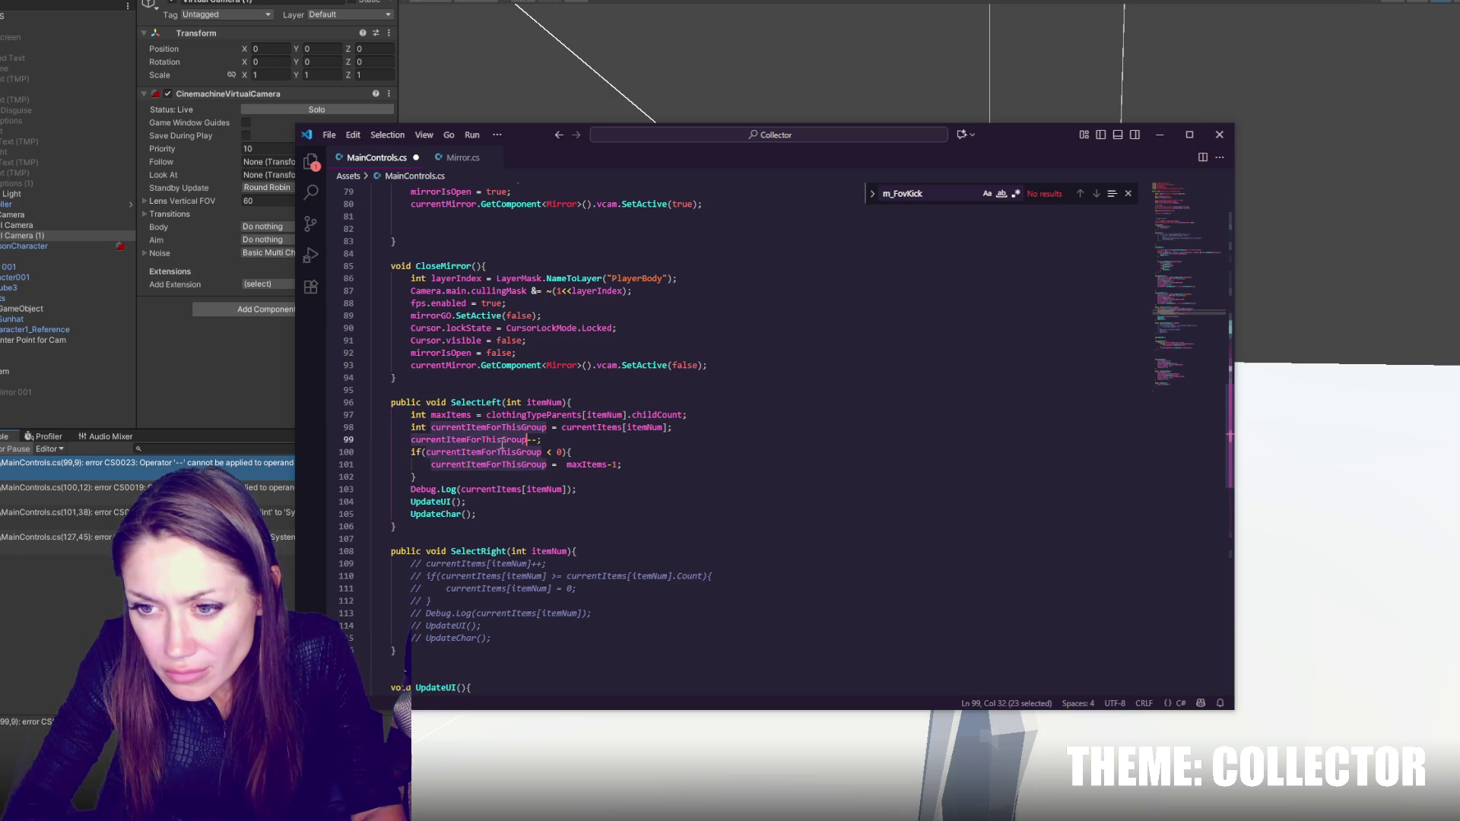
pyautogui.click(581, 478)
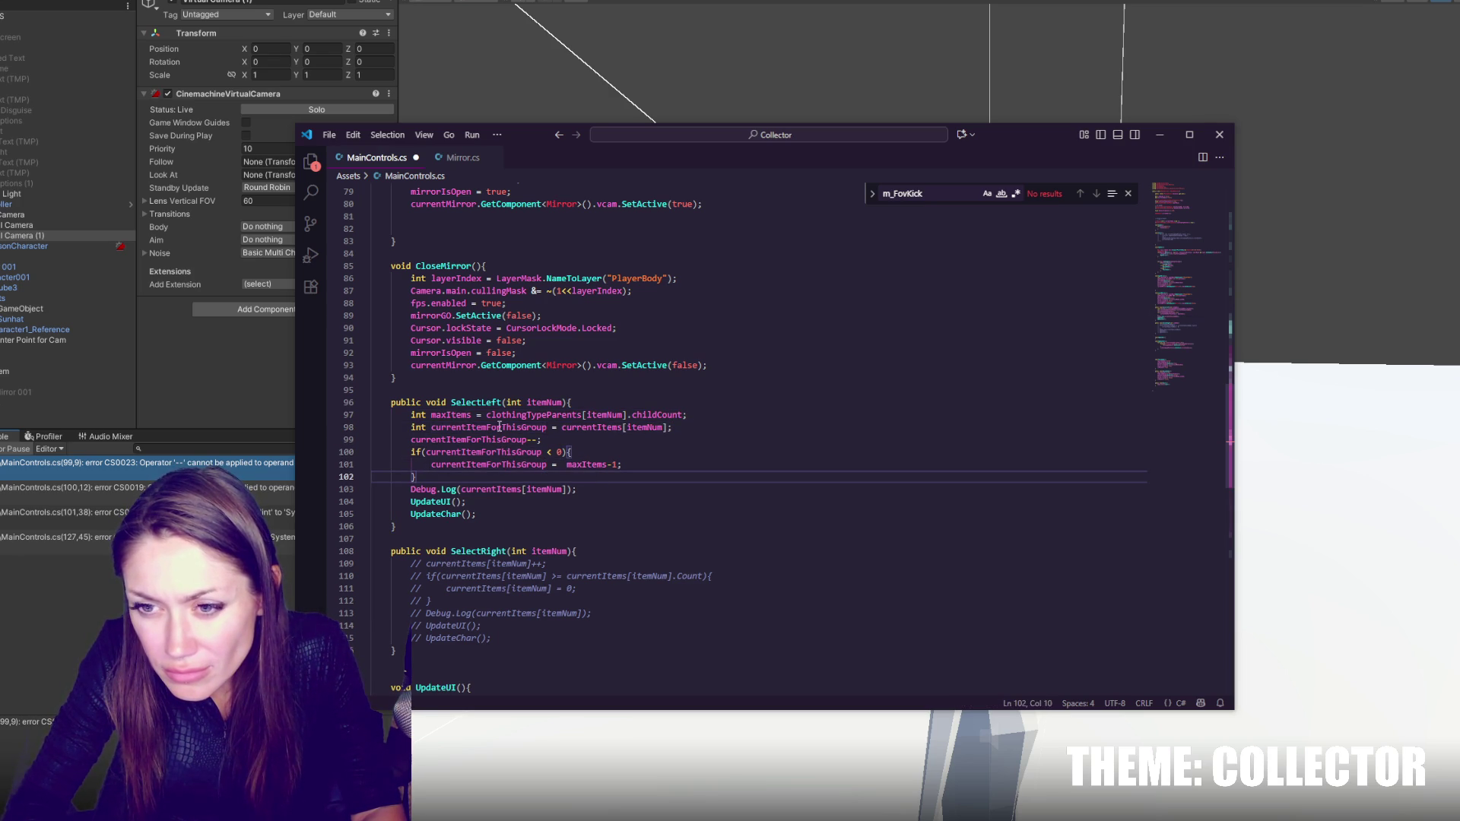
pyautogui.click(581, 428)
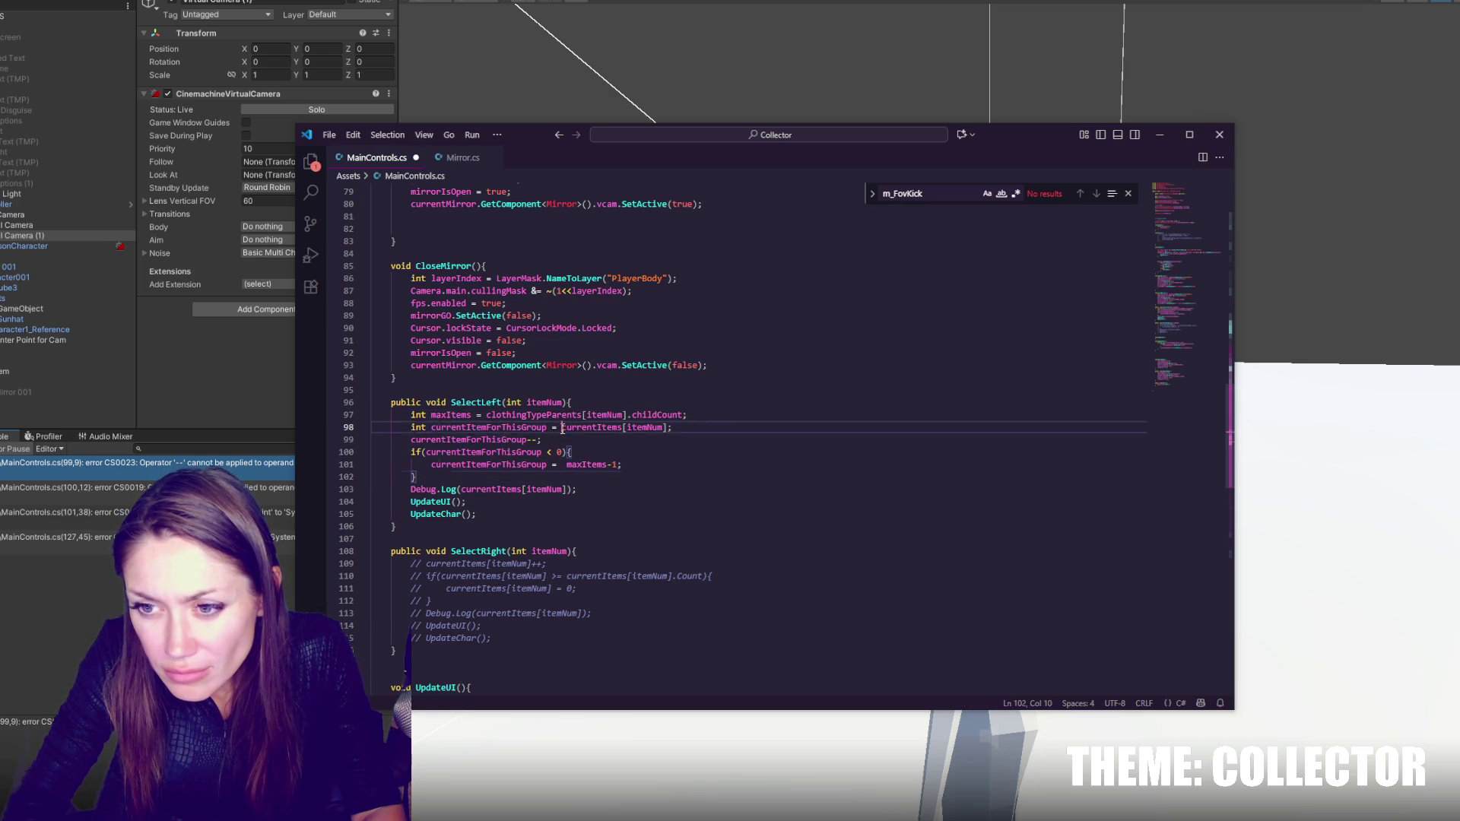
pyautogui.click(481, 478)
pyautogui.press('Return')
pyautogui.write('currentItems[itemNum] =')
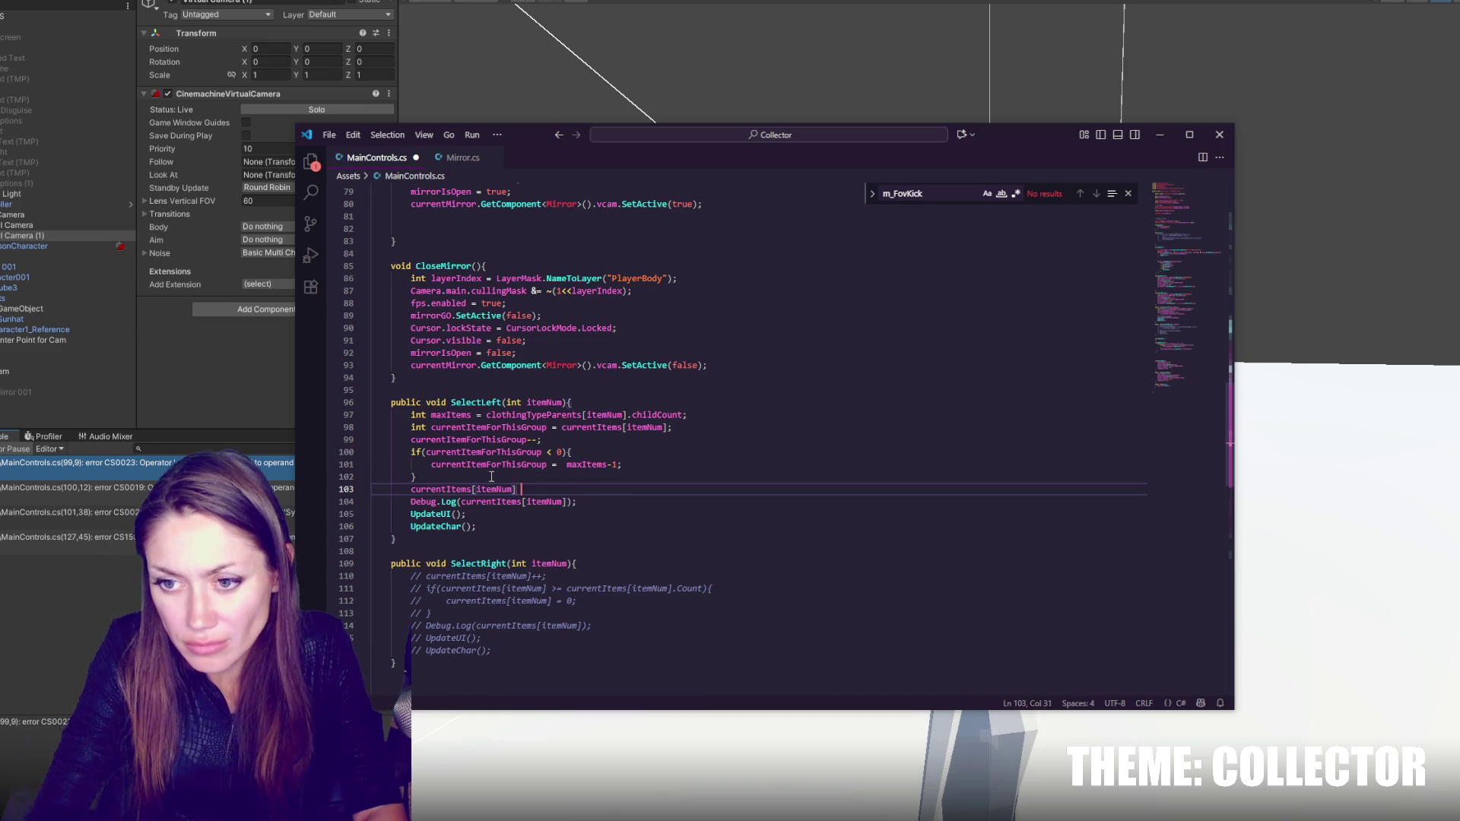
pyautogui.doubleClick(491, 465)
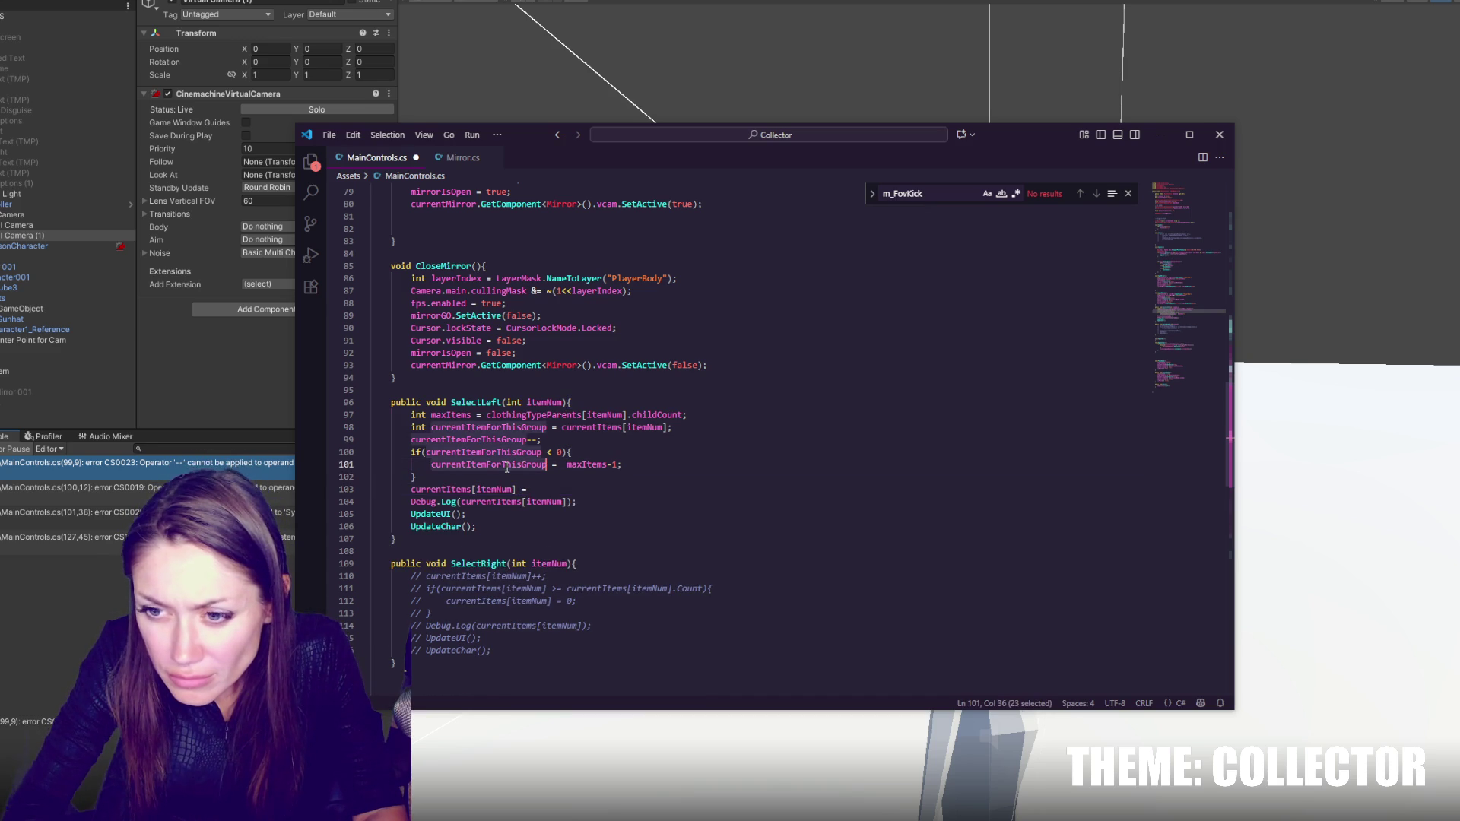
pyautogui.hotkey('ctrl', 'c')
pyautogui.press('Down')
pyautogui.press('Down')
pyautogui.hotkey('ctrl', 'v')
pyautogui.write(';')
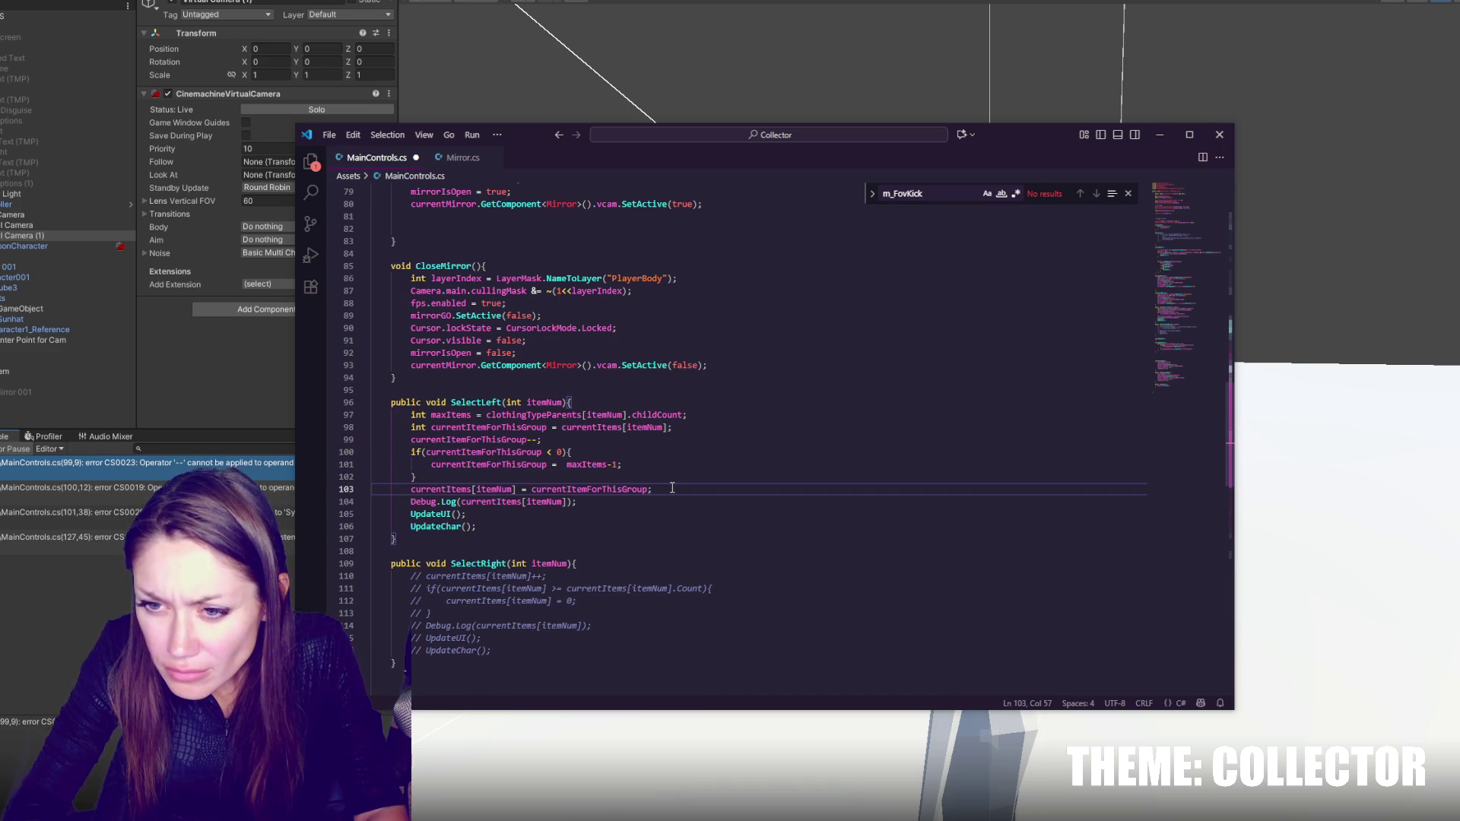
# - Save MainControls.cs and return to Unity to recompile
pyautogui.hotkey('ctrl', 's')
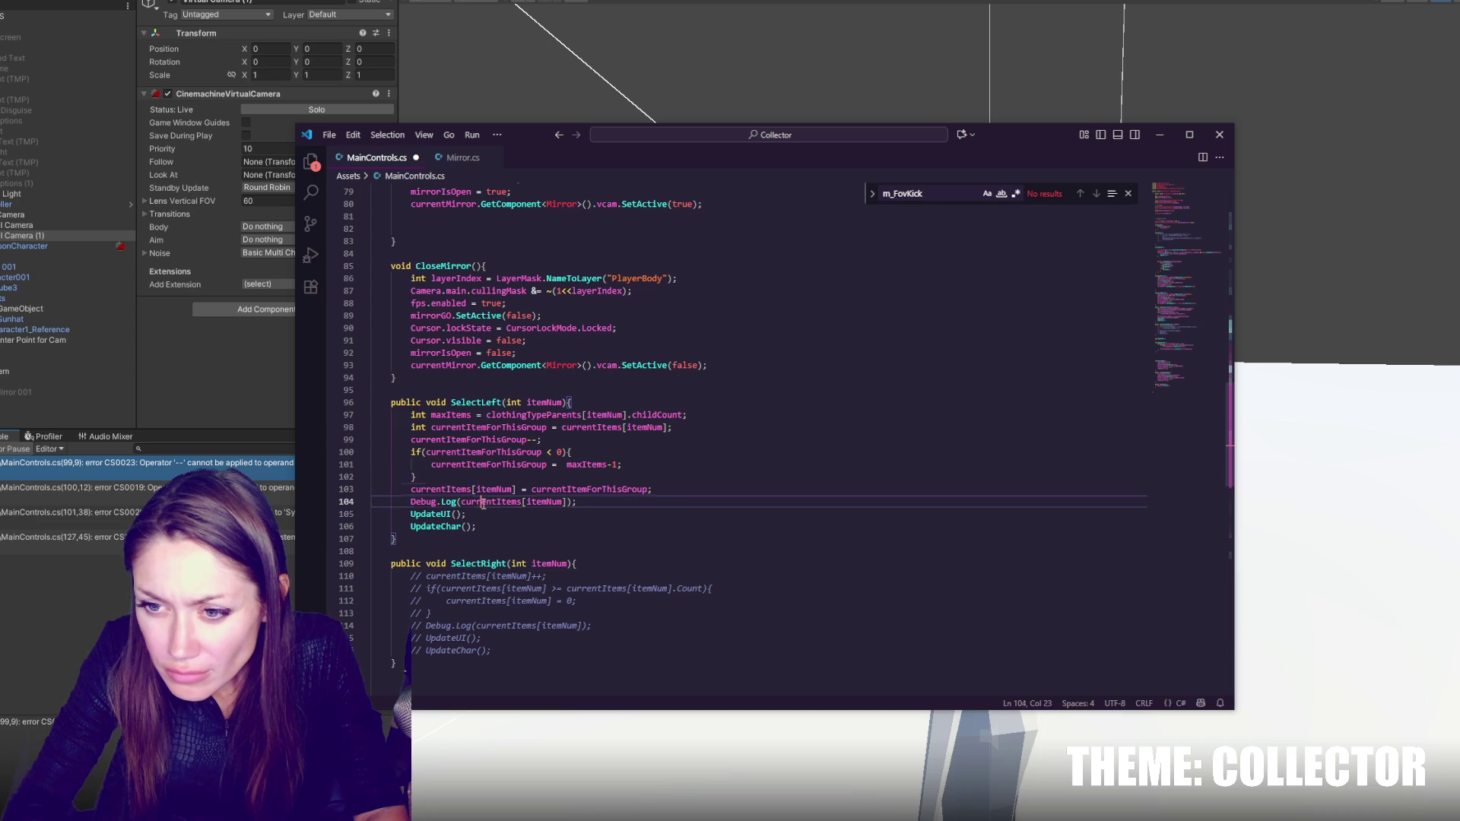
pyautogui.click(626, 500)
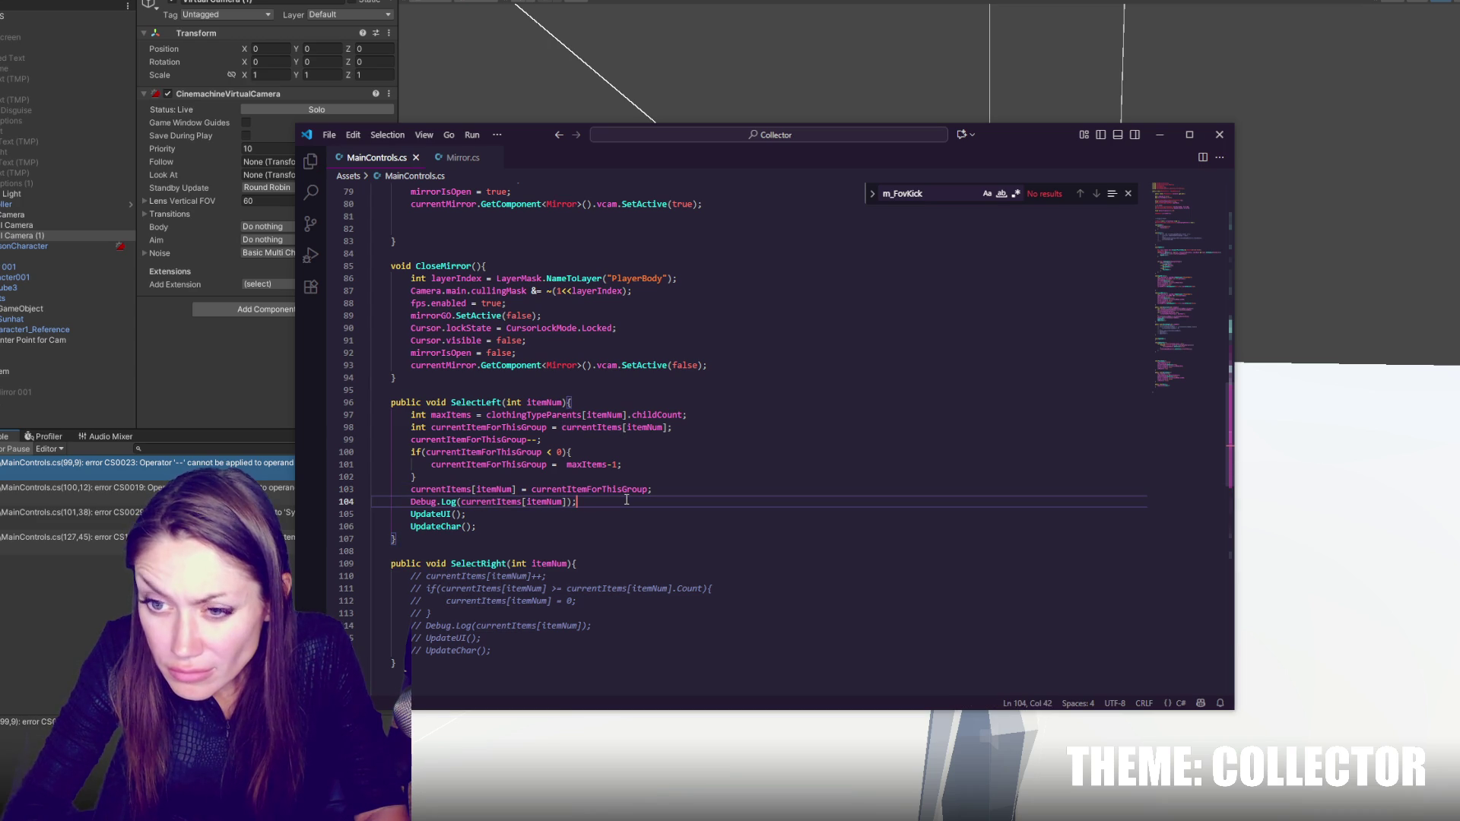
pyautogui.scroll(-5, 636, 496)
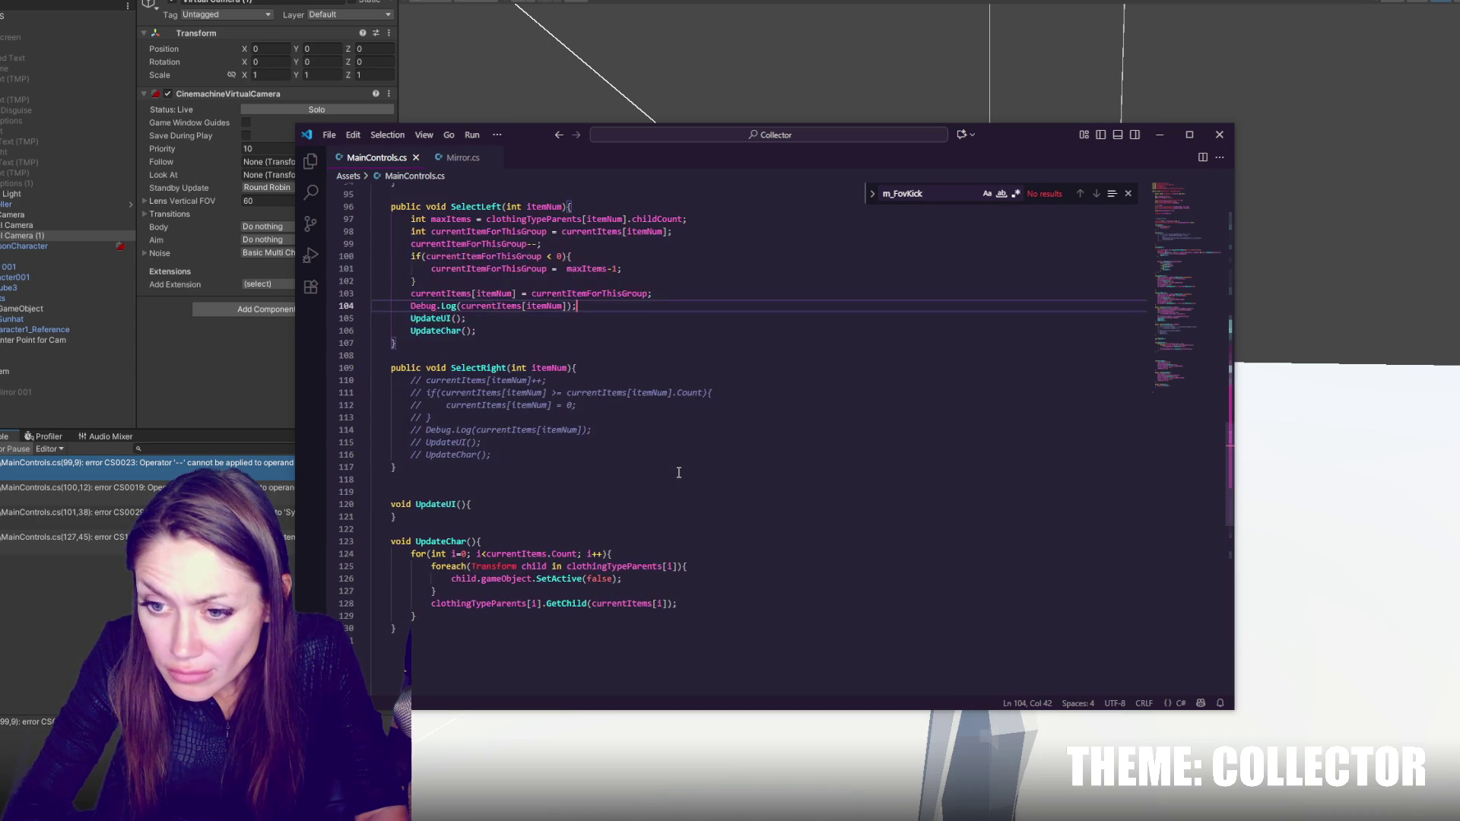
pyautogui.hotkey('alt', 'Tab')
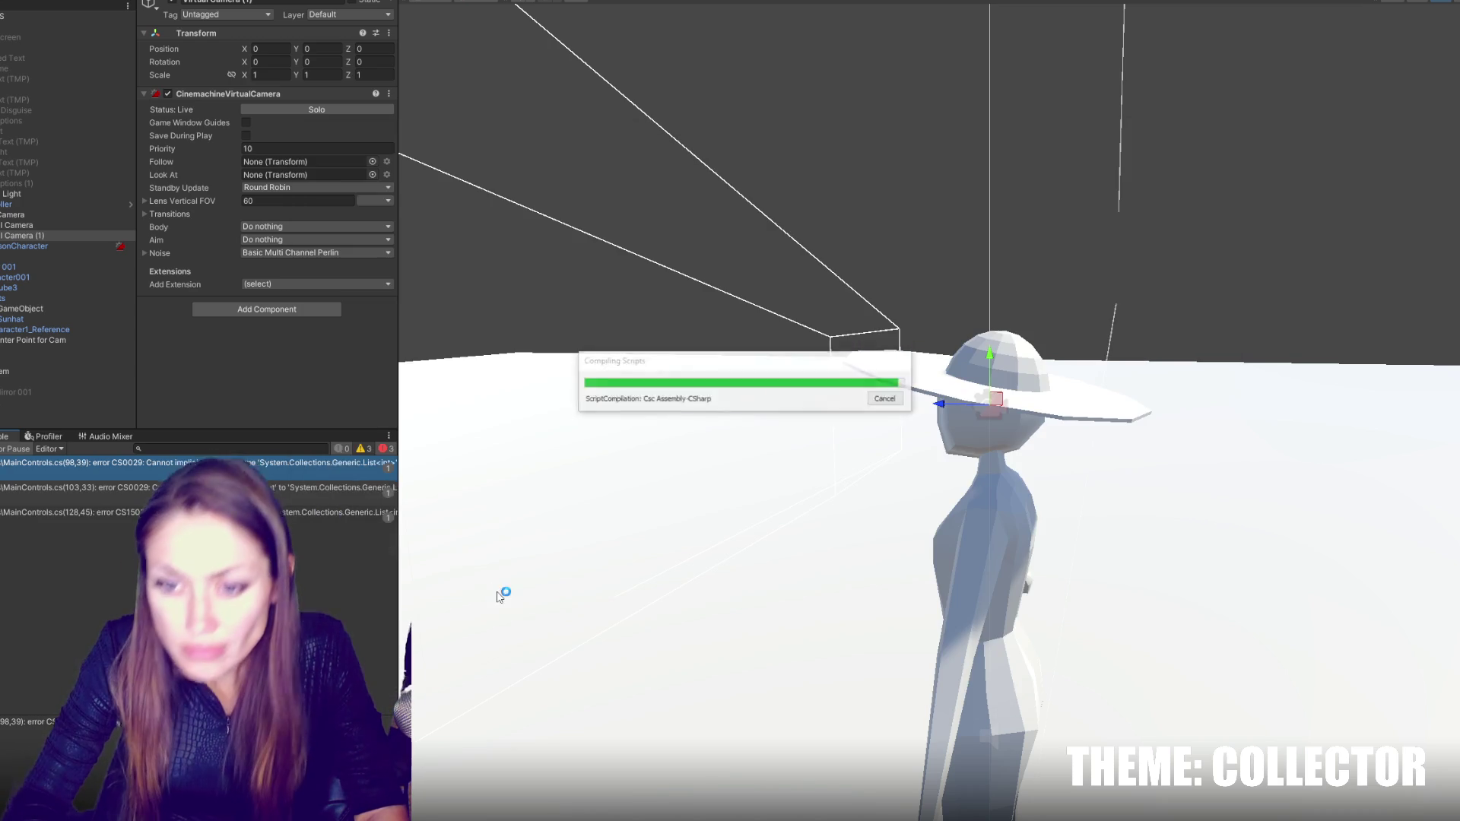
# - From the first console error, remove the extra nested 'List' and '>' in the line-30 currentItems declaration and save
pyautogui.doubleClick(116, 467)
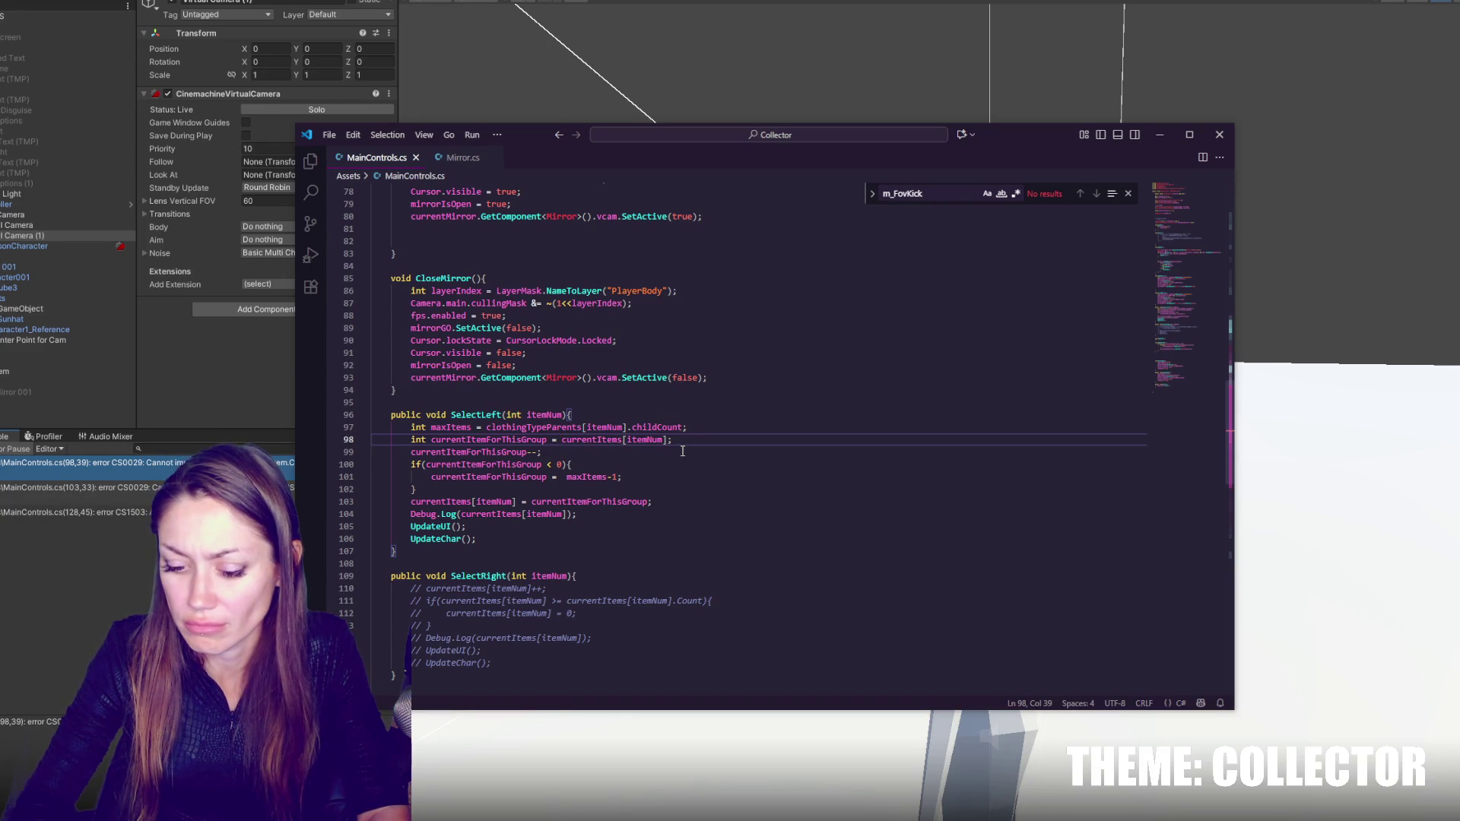
pyautogui.click(669, 439)
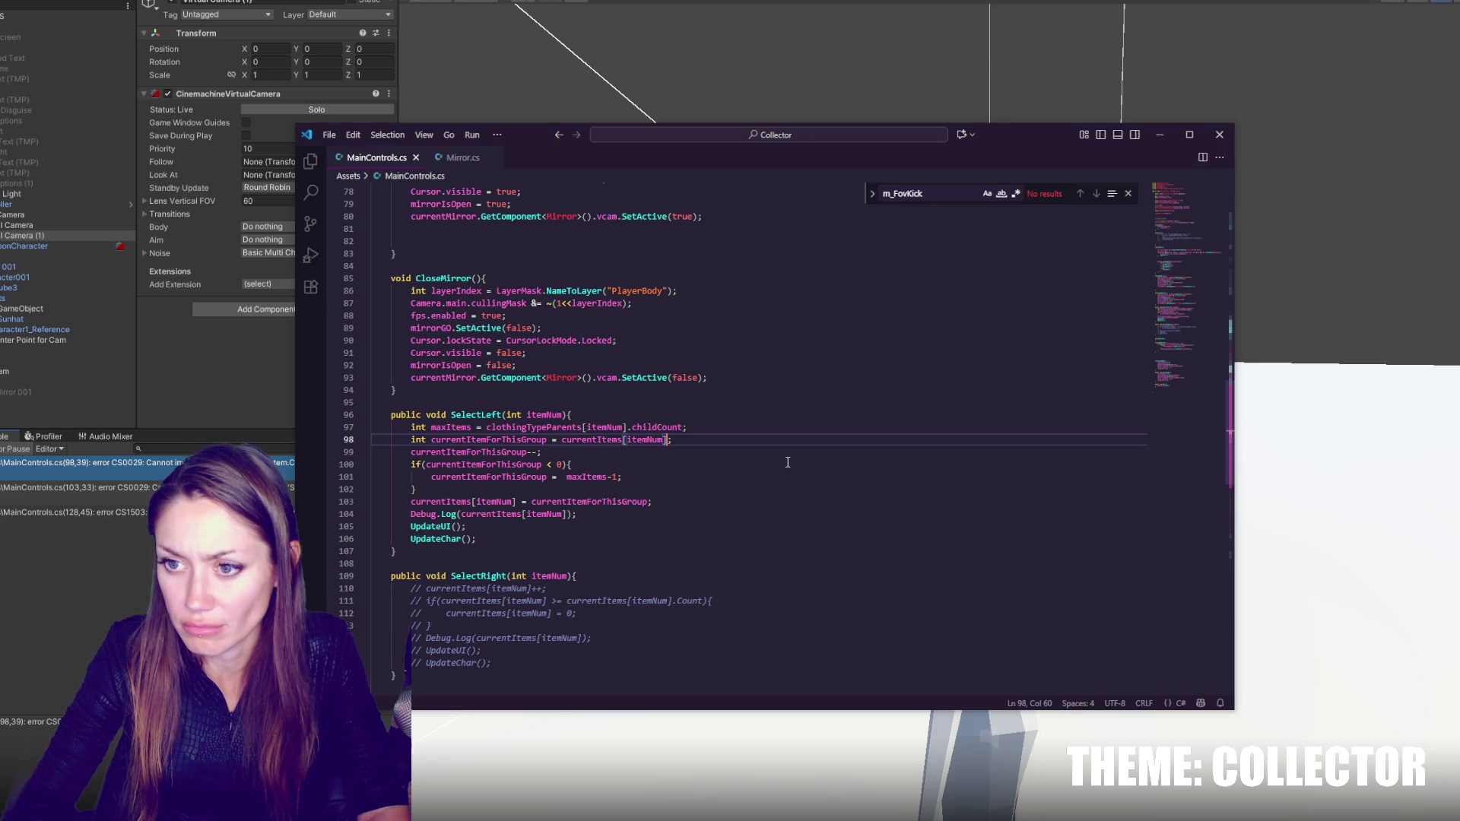
pyautogui.scroll(18, 788, 462)
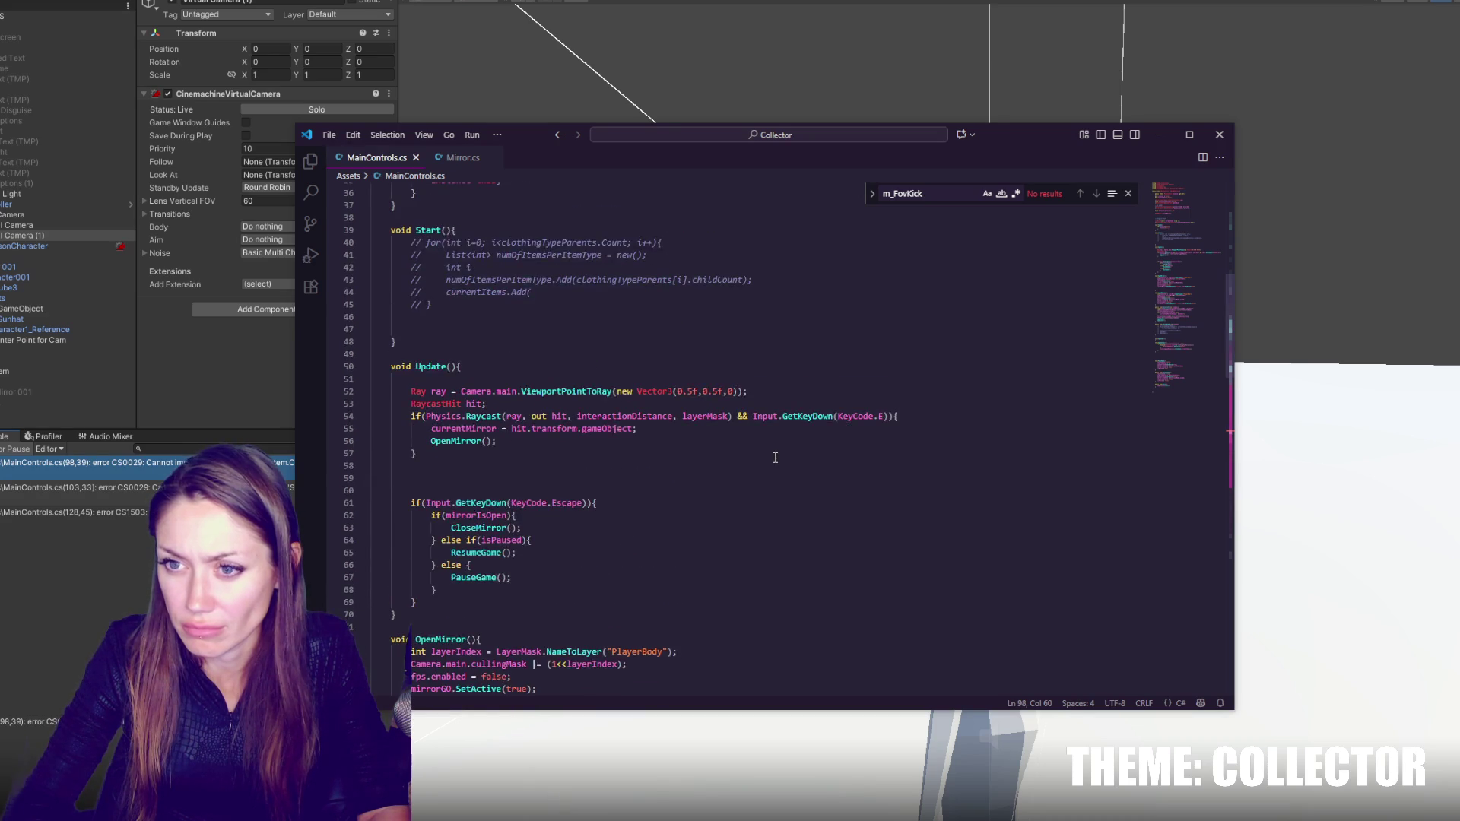
pyautogui.scroll(4, 775, 457)
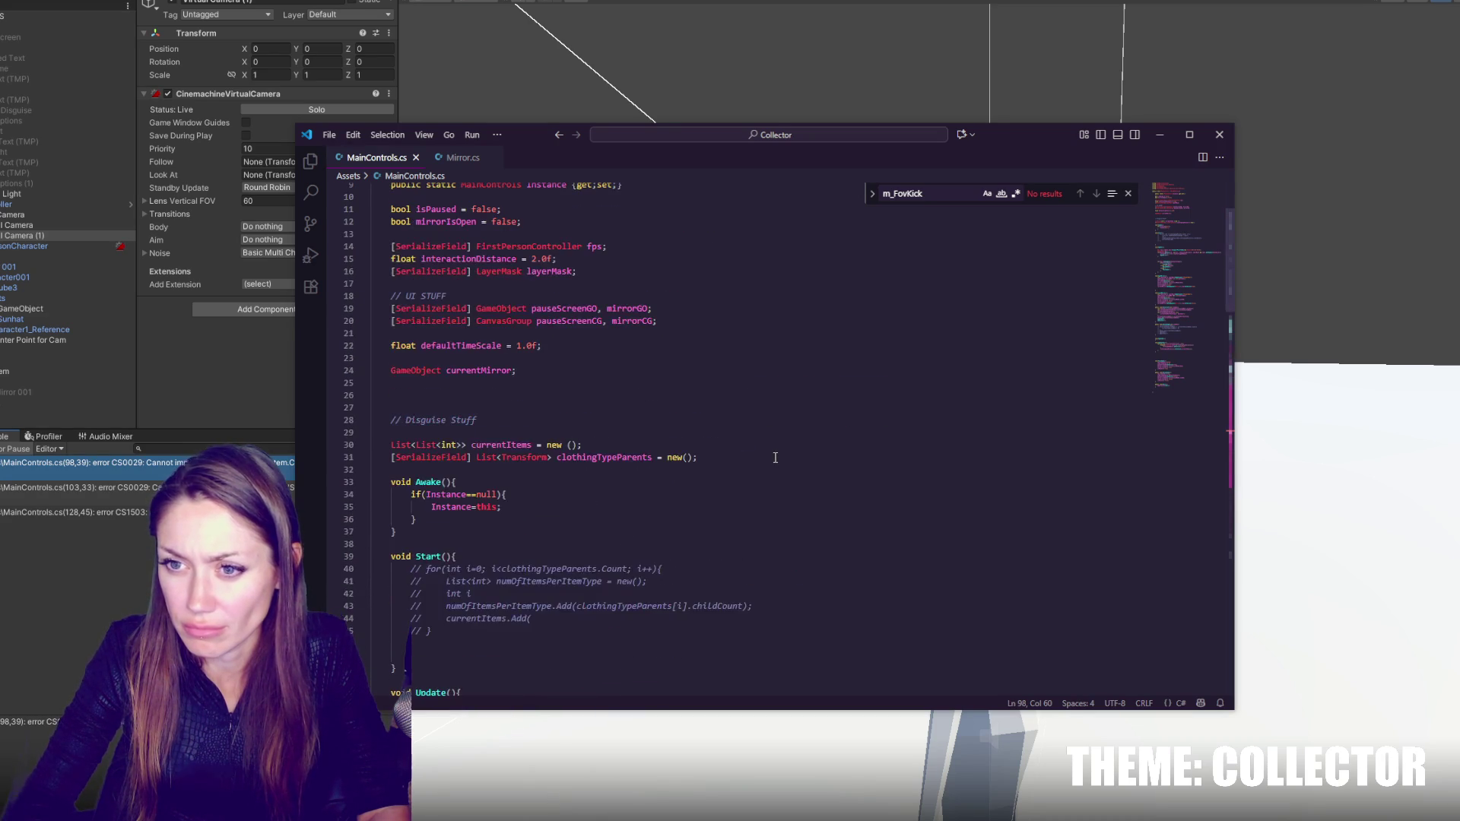
pyautogui.doubleClick(403, 445)
pyautogui.press('Delete')
pyautogui.click(450, 444)
pyautogui.press('BackSpace')
pyautogui.press('BackSpace')
pyautogui.scroll(-5, 685, 484)
pyautogui.hotkey('ctrl', 's')
# - Delete the commented-out clothing loop inside Start()
pyautogui.doubleClick(475, 248)
pyautogui.scroll(-20, 606, 304)
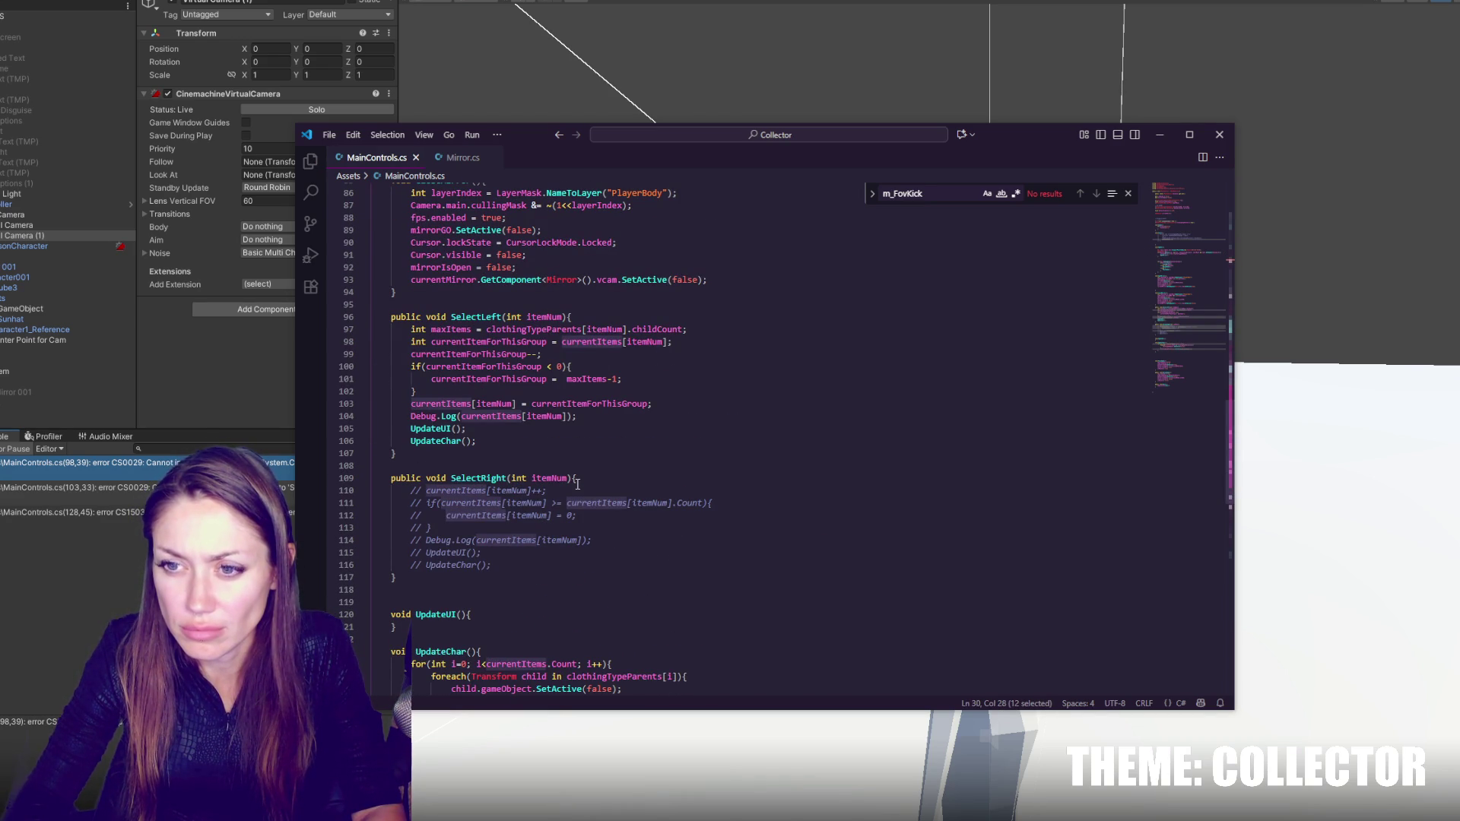
pyautogui.scroll(15, 784, 419)
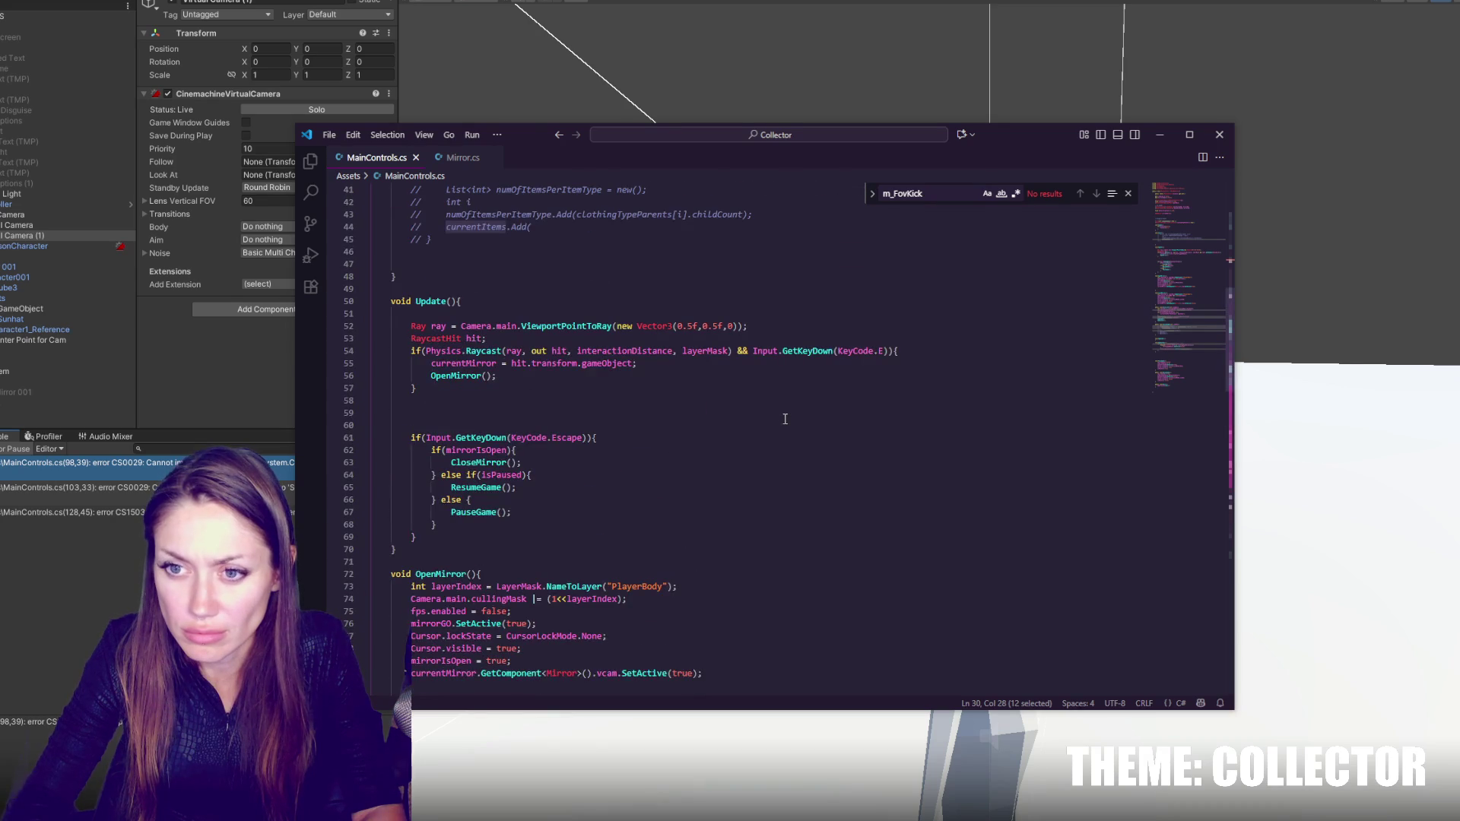
pyautogui.scroll(5, 785, 419)
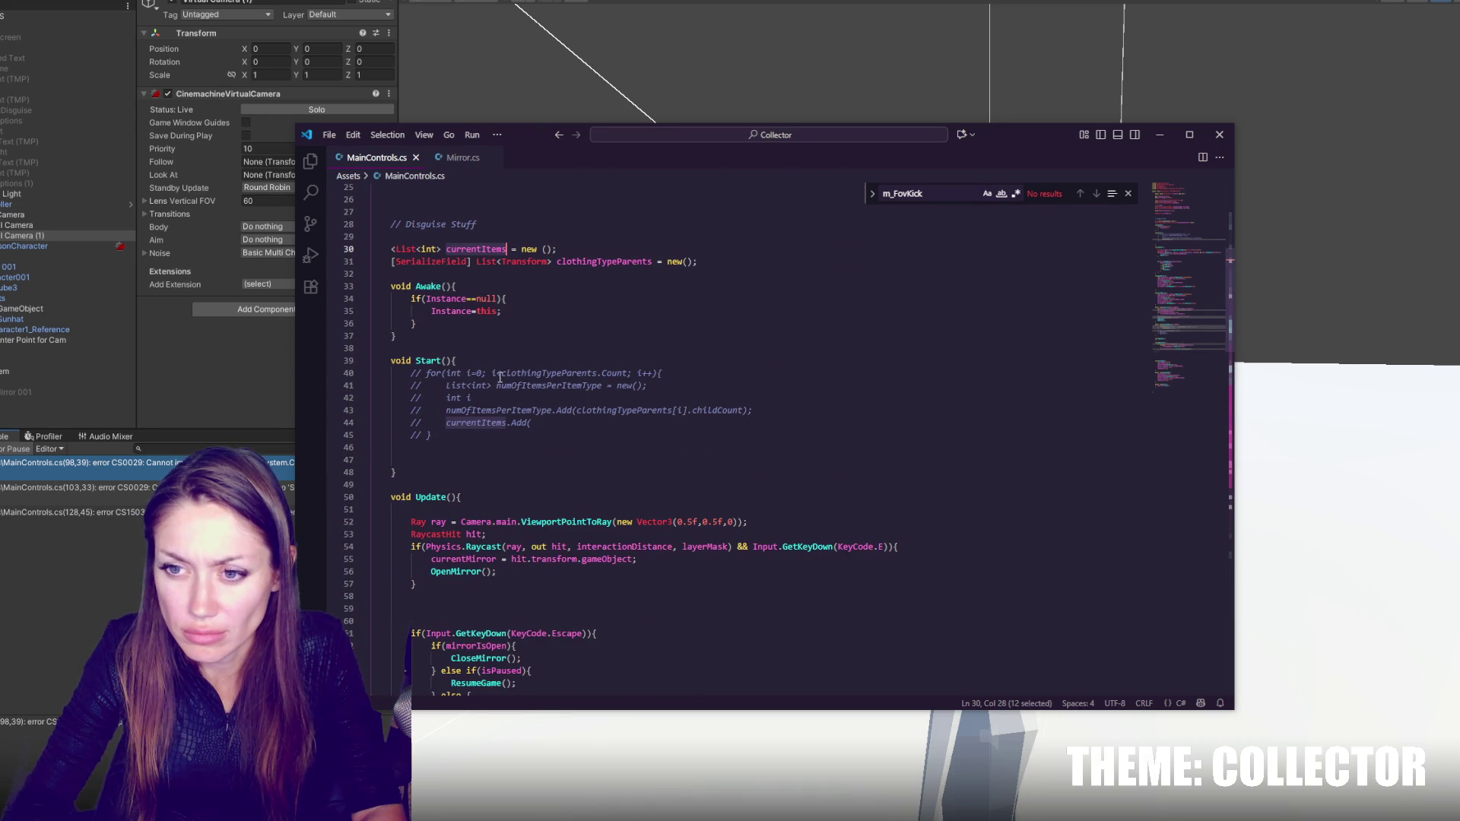
pyautogui.moveTo(520, 361); pyautogui.dragTo(554, 448)
pyautogui.press('BackSpace')
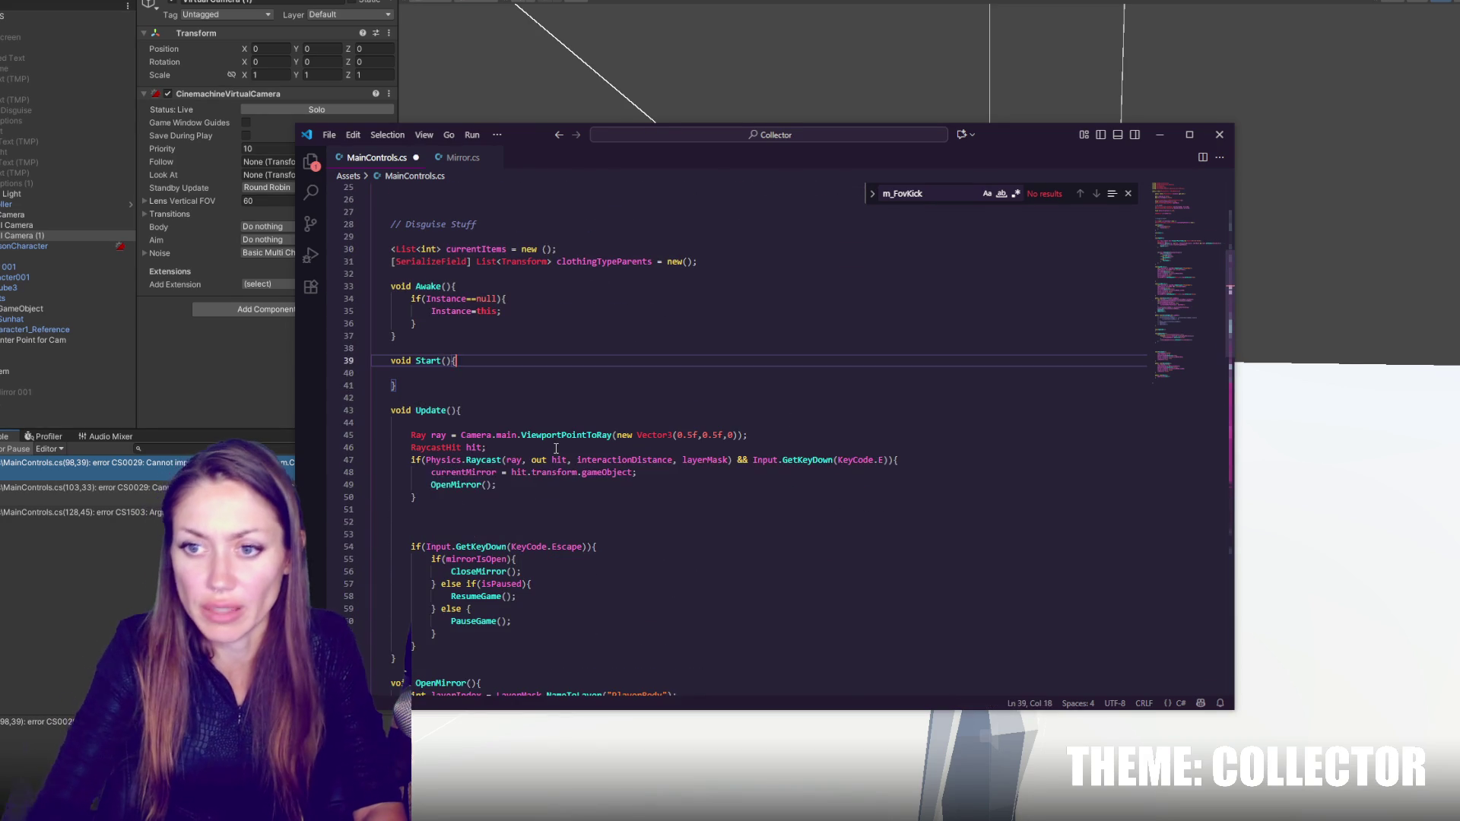
# - Remove the stray angle bracket on line 30 and the extra empty line in Start()
pyautogui.press('Return')
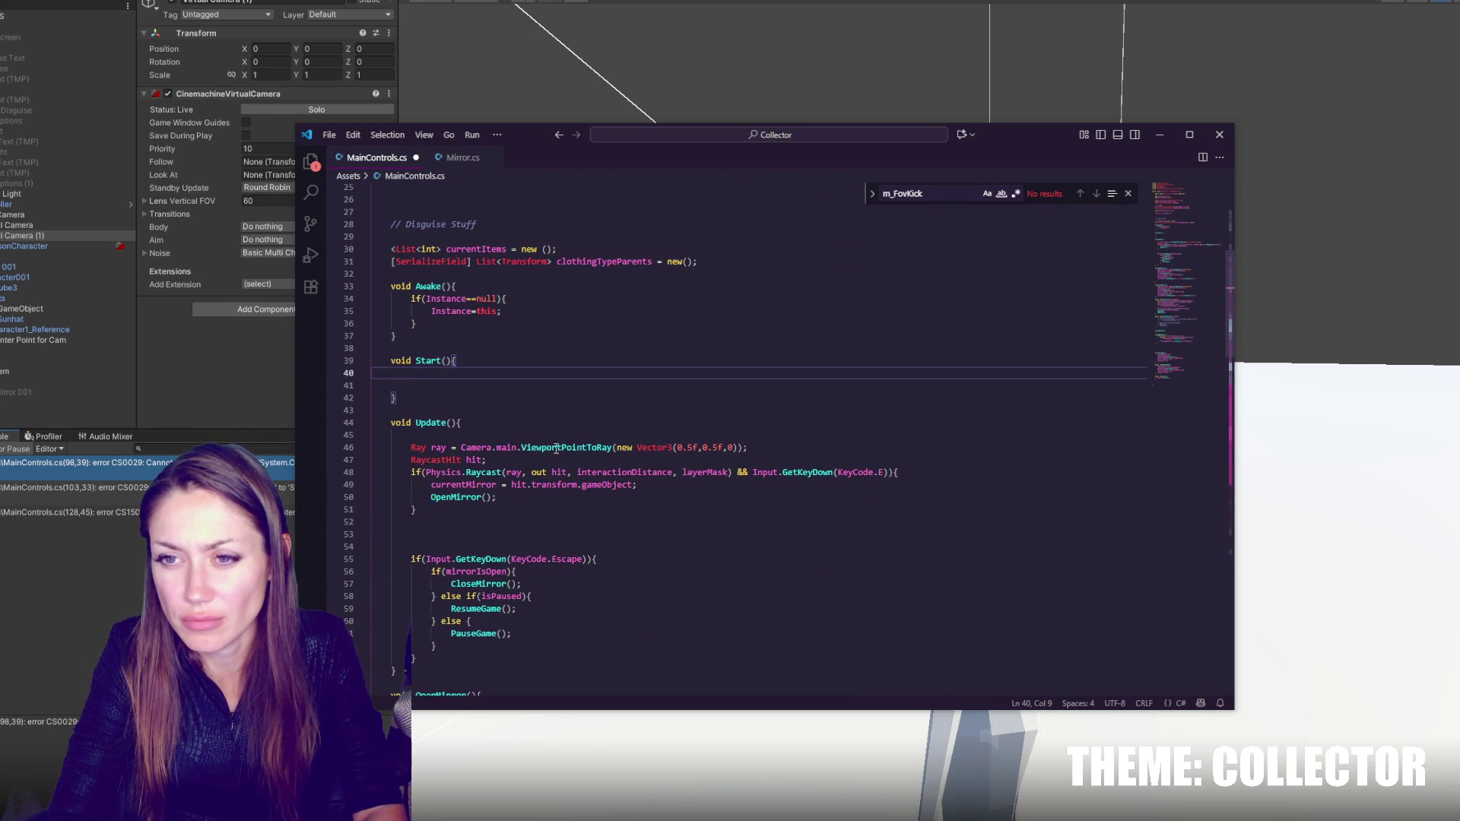
pyautogui.click(395, 249)
pyautogui.press('BackSpace')
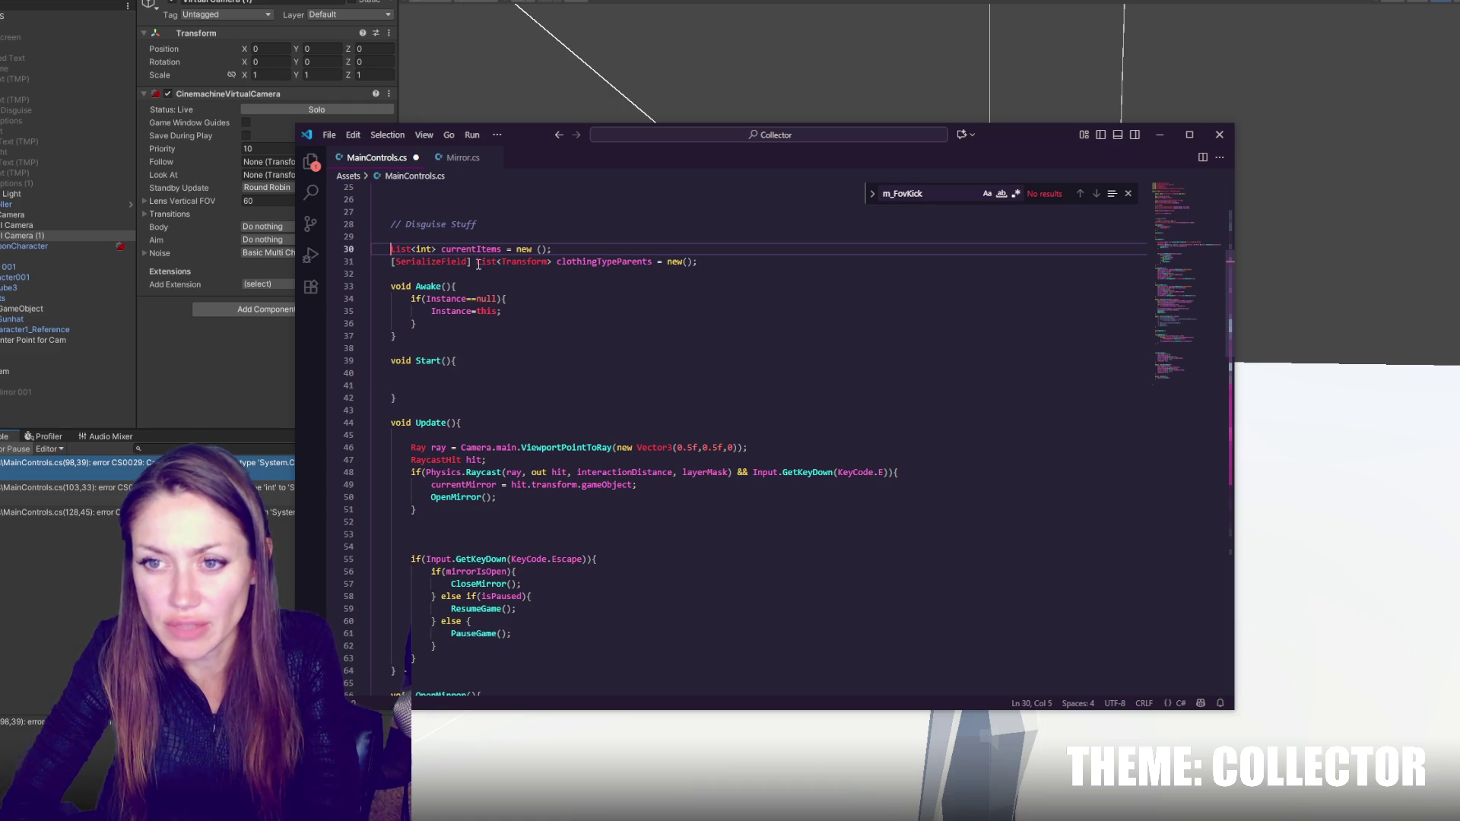
pyautogui.click(439, 381)
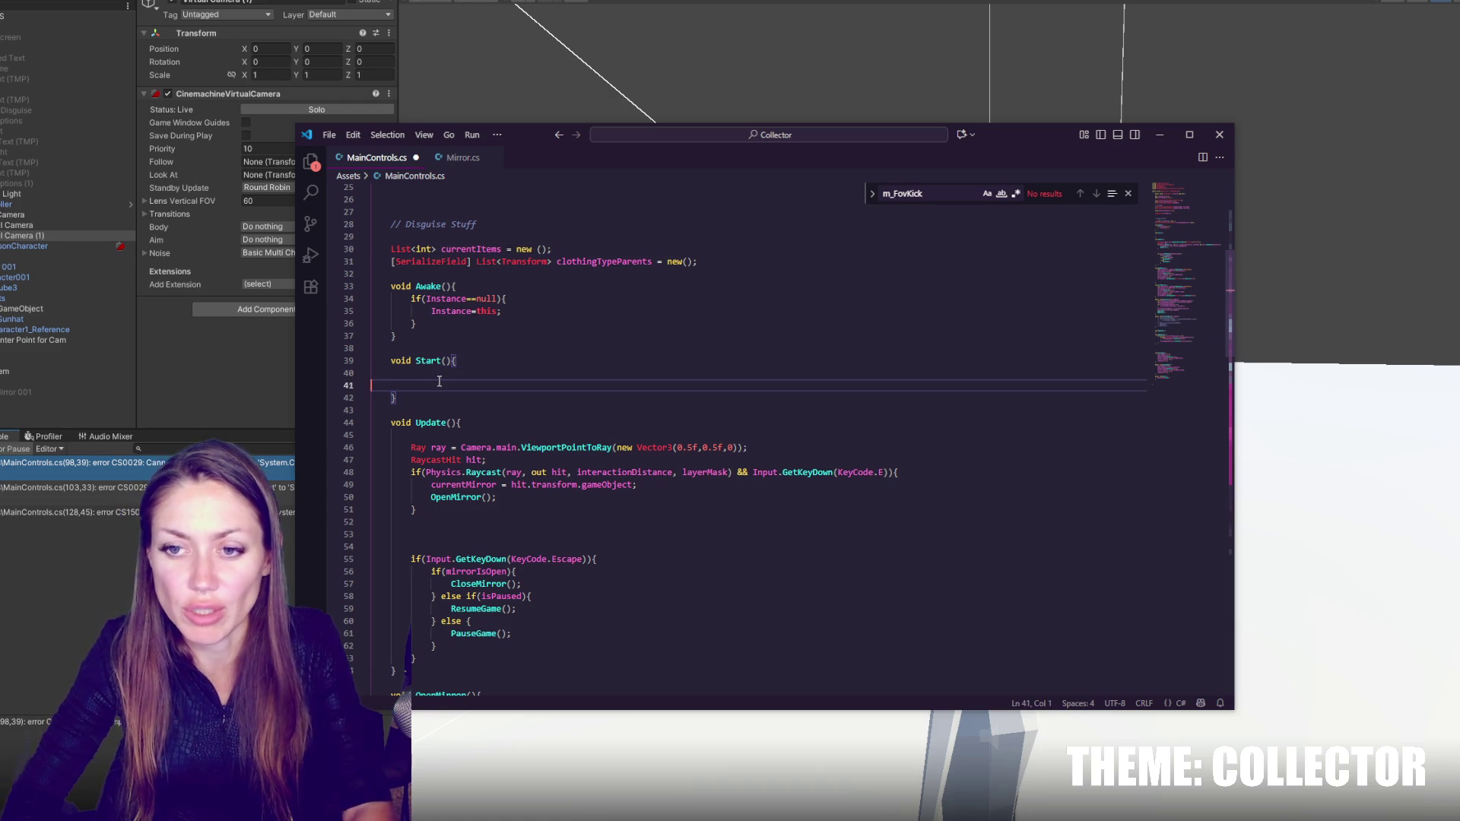
pyautogui.press('BackSpace')
pyautogui.click(535, 274)
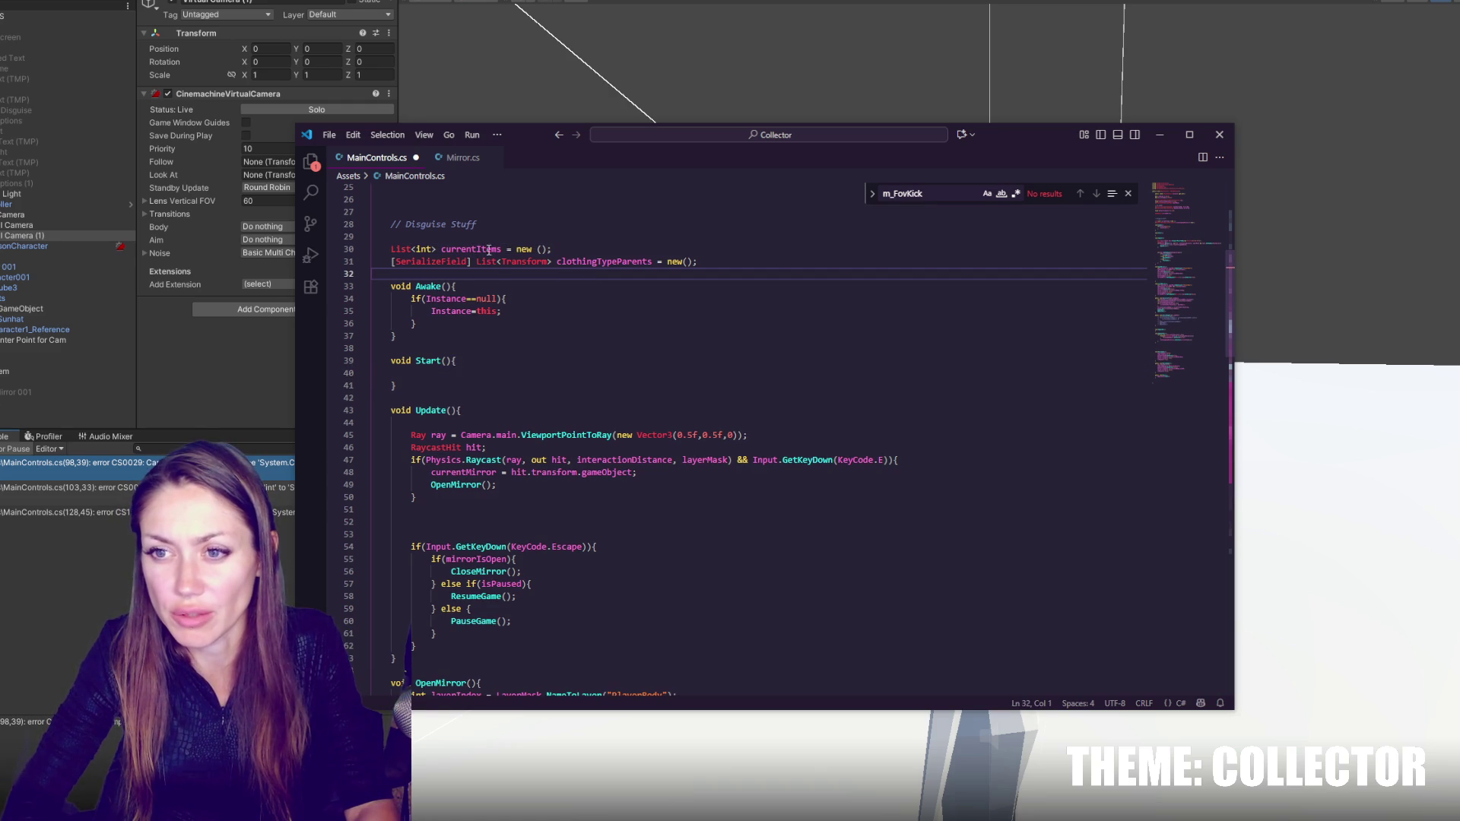
pyautogui.click(436, 374)
pyautogui.doubleClick(452, 250)
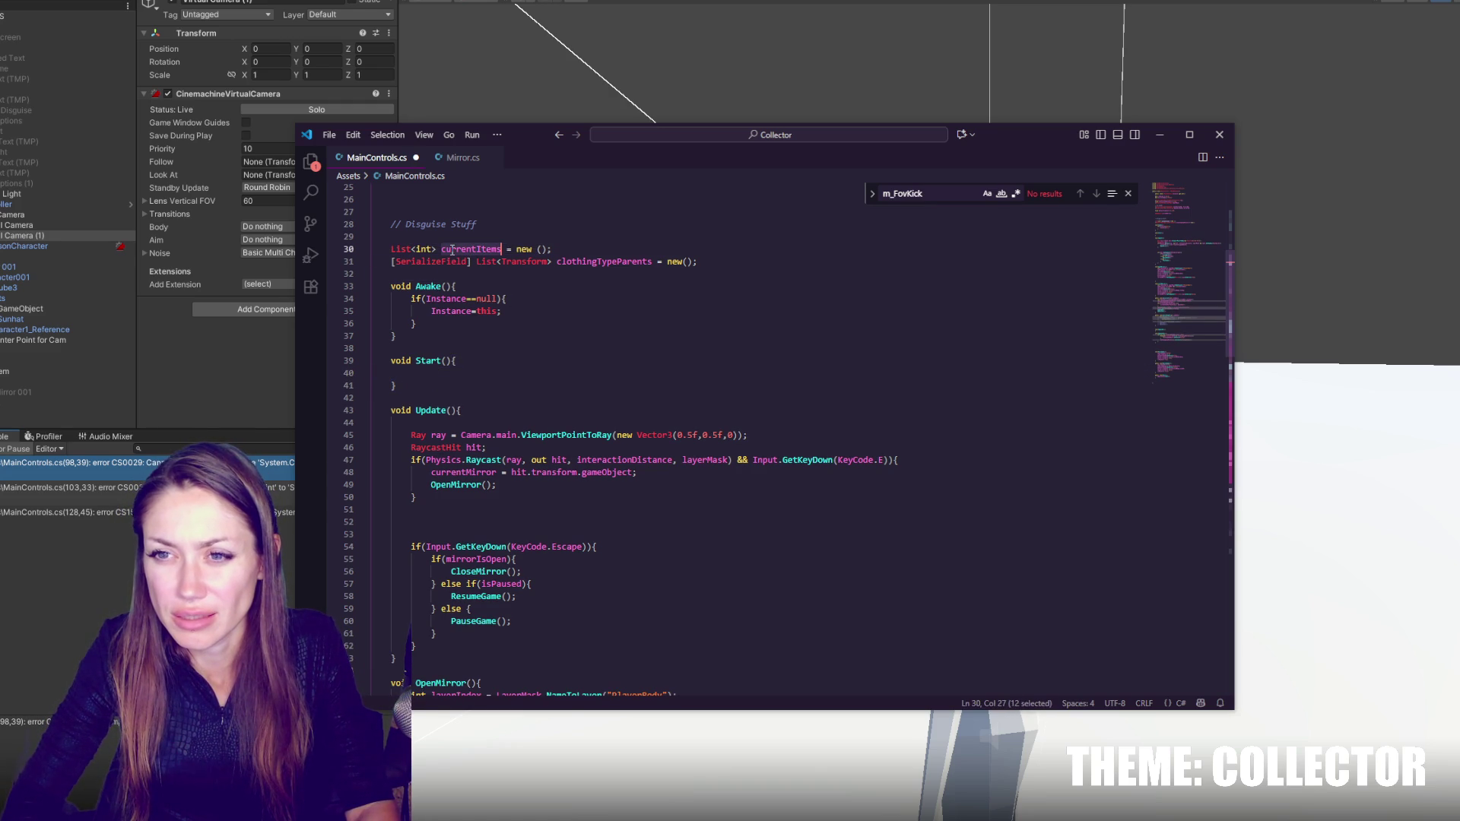
pyautogui.click(431, 374)
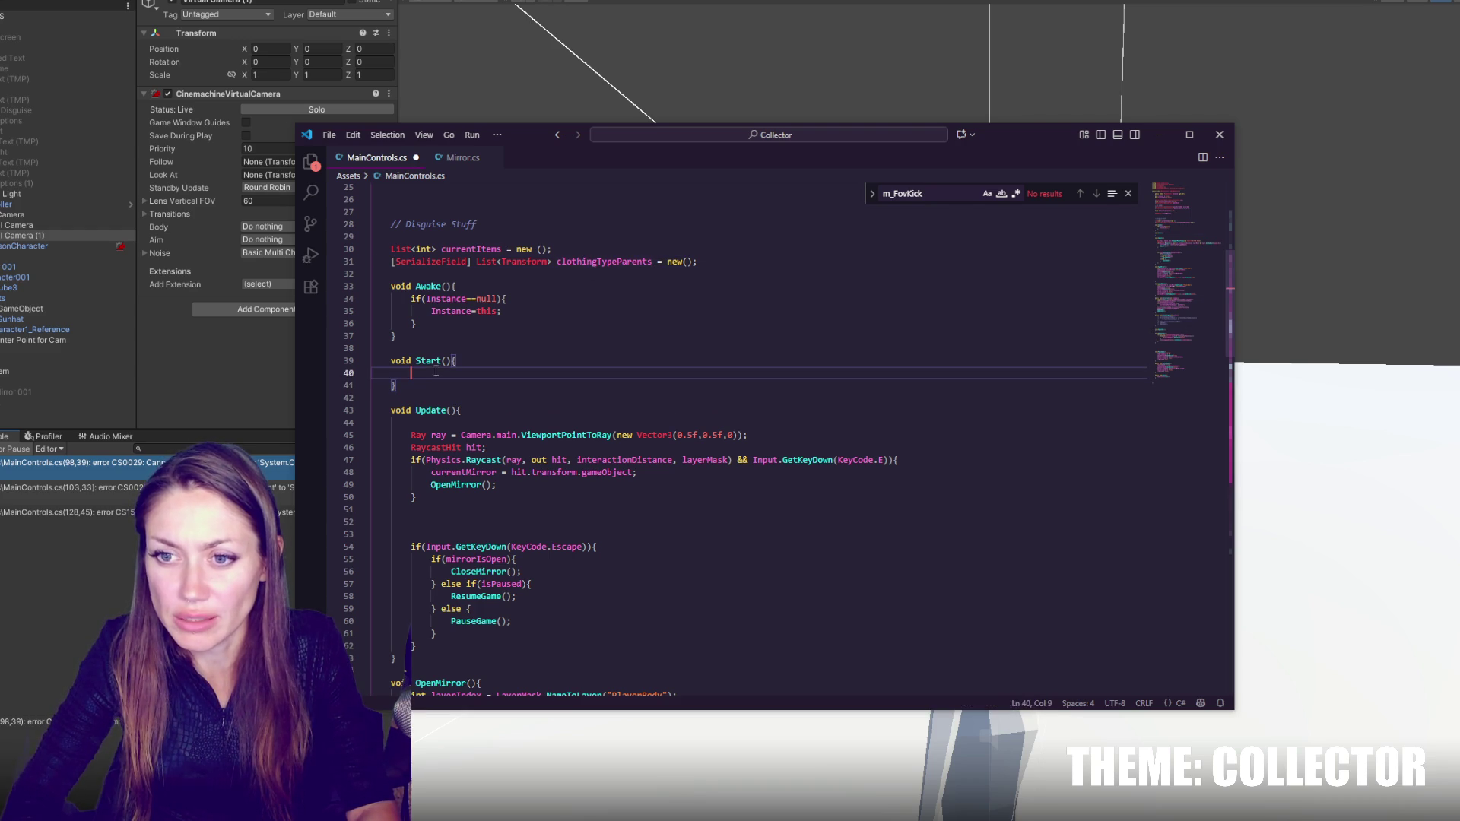
# - Write foreach(Transform t in clothingTypeParents) calling currentItems.Add(0) in Start(), and save
pyautogui.write('foreac')
pyautogui.press('Tab')
pyautogui.press('Tab')
pyautogui.hotkey('ctrl', 'z')
pyautogui.hotkey('ctrl', 'BackSpace')
pyautogui.write('foreach(')
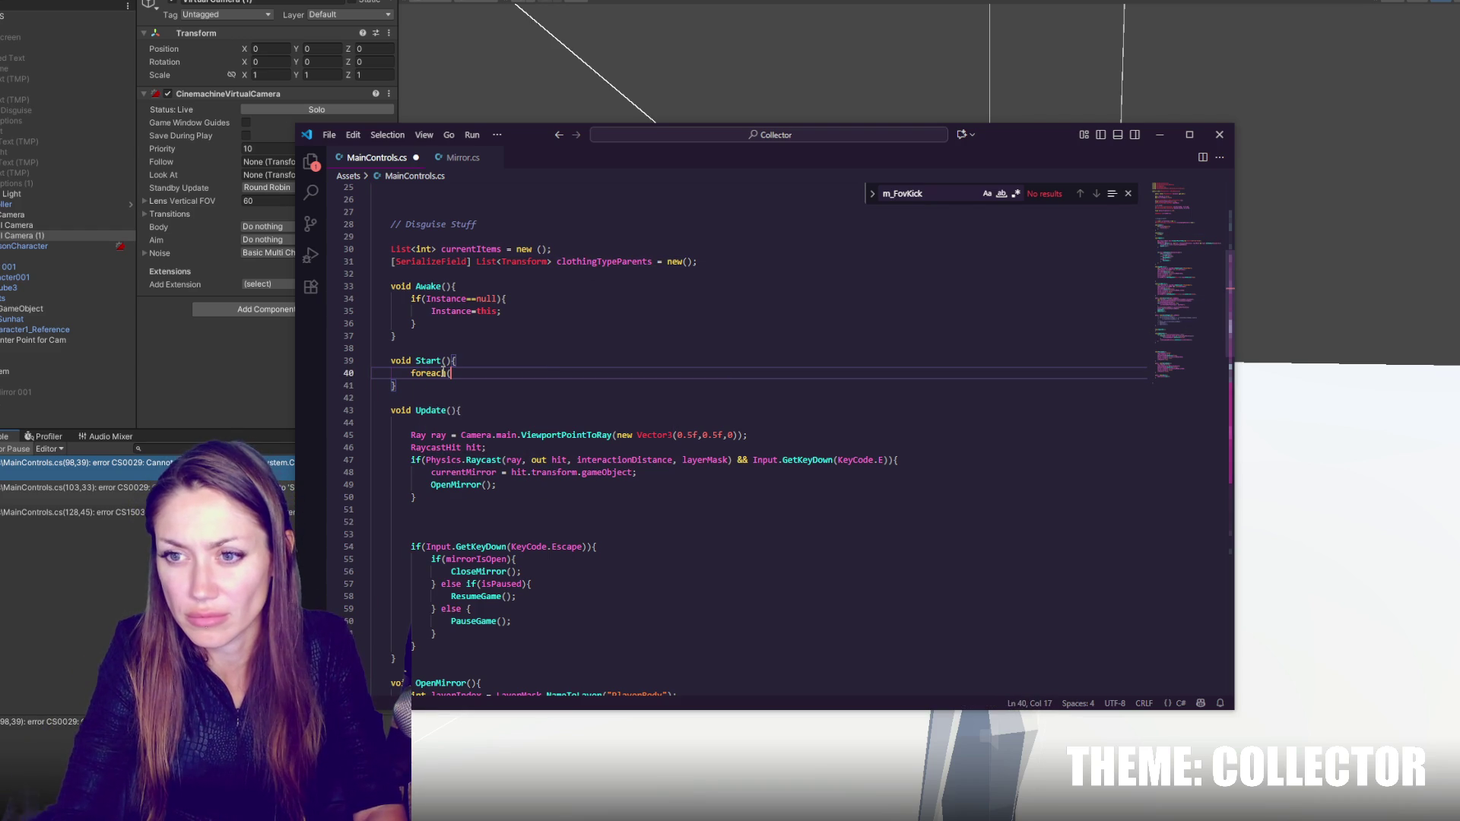
pyautogui.write('Transform')
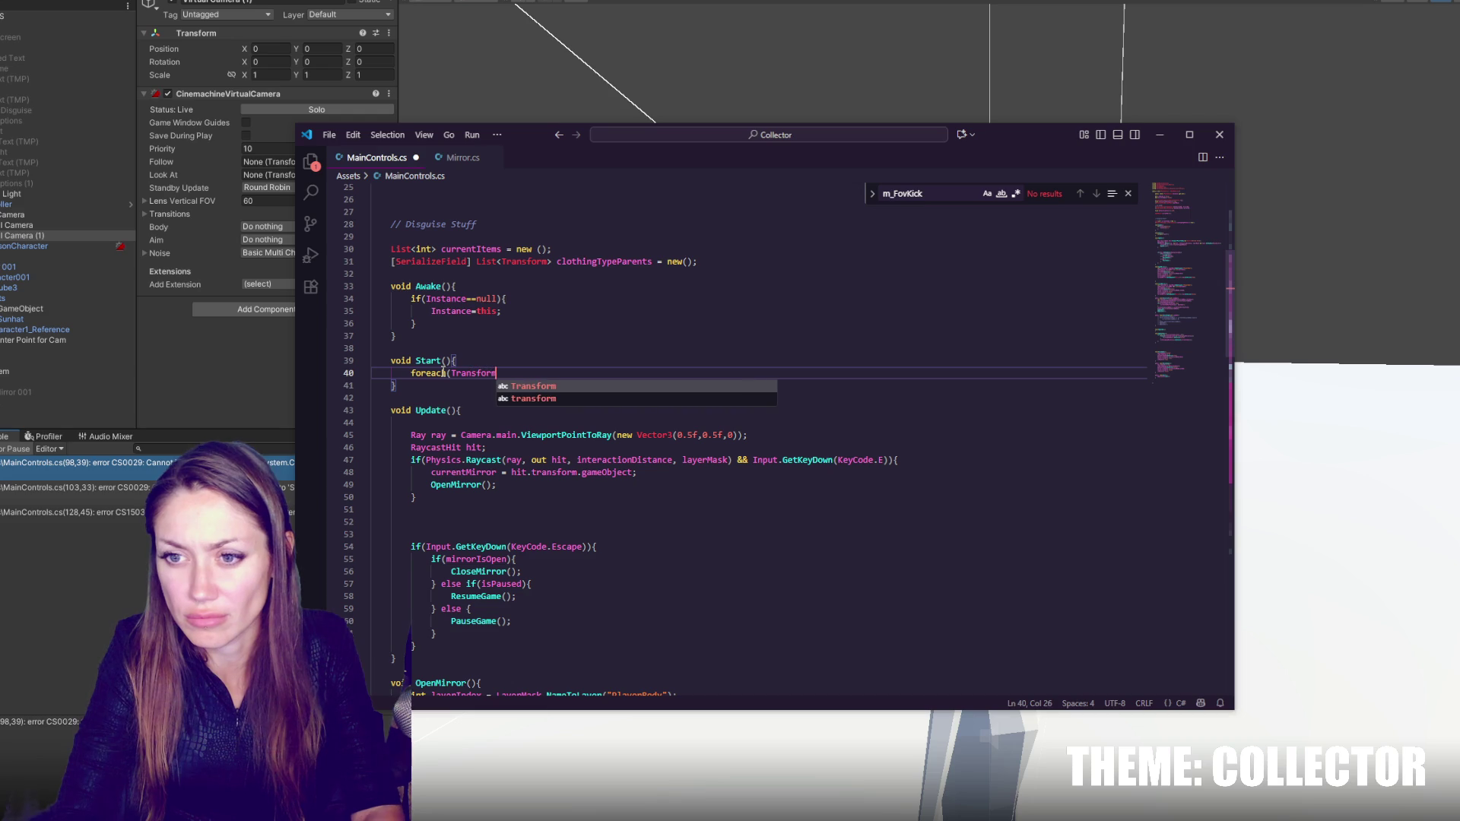
pyautogui.write(' t in clothingTypeParents){')
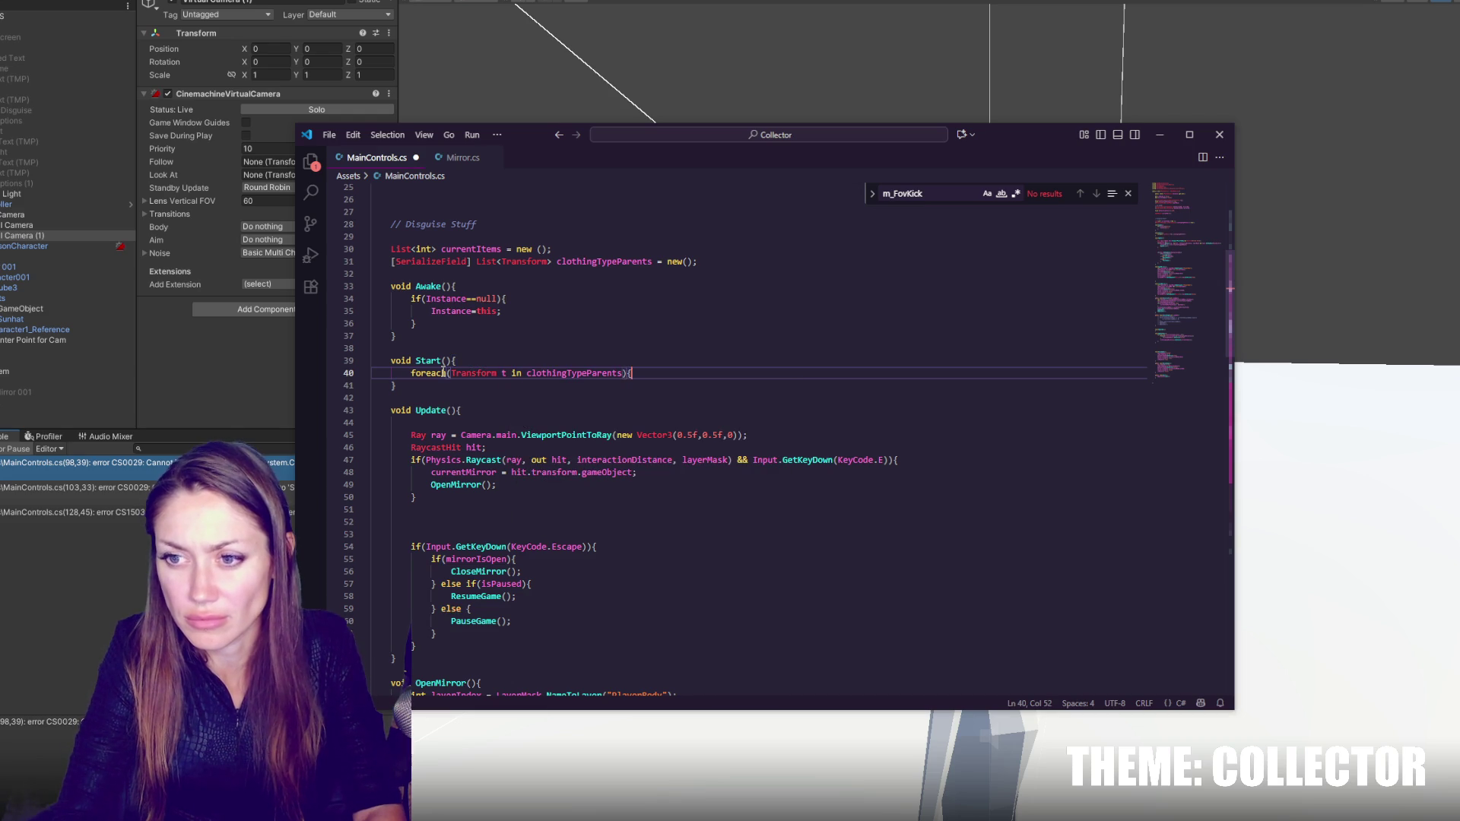
pyautogui.press('Return')
pyautogui.write('curre')
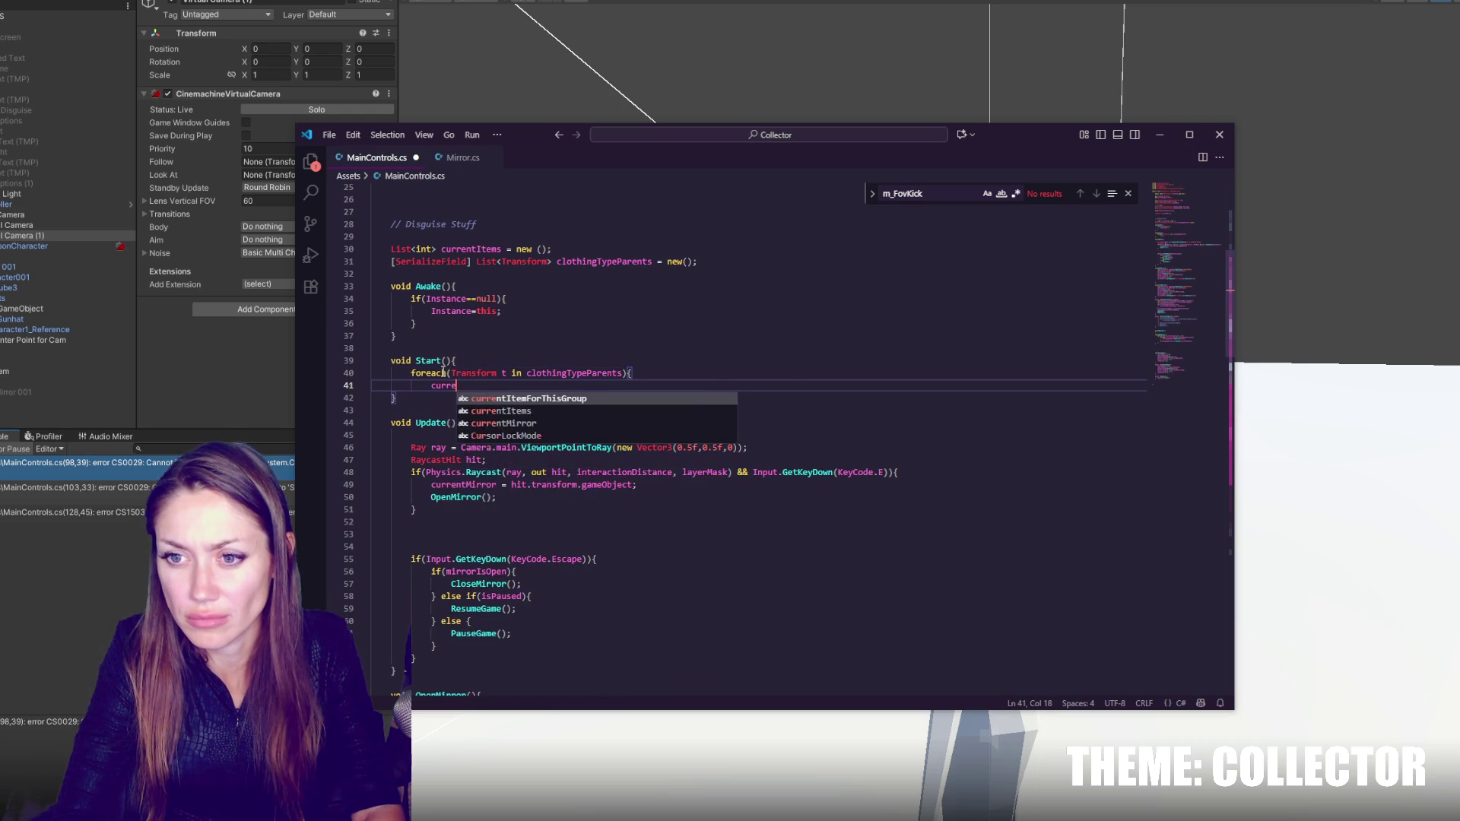
pyautogui.write('ntItems.Add(0);')
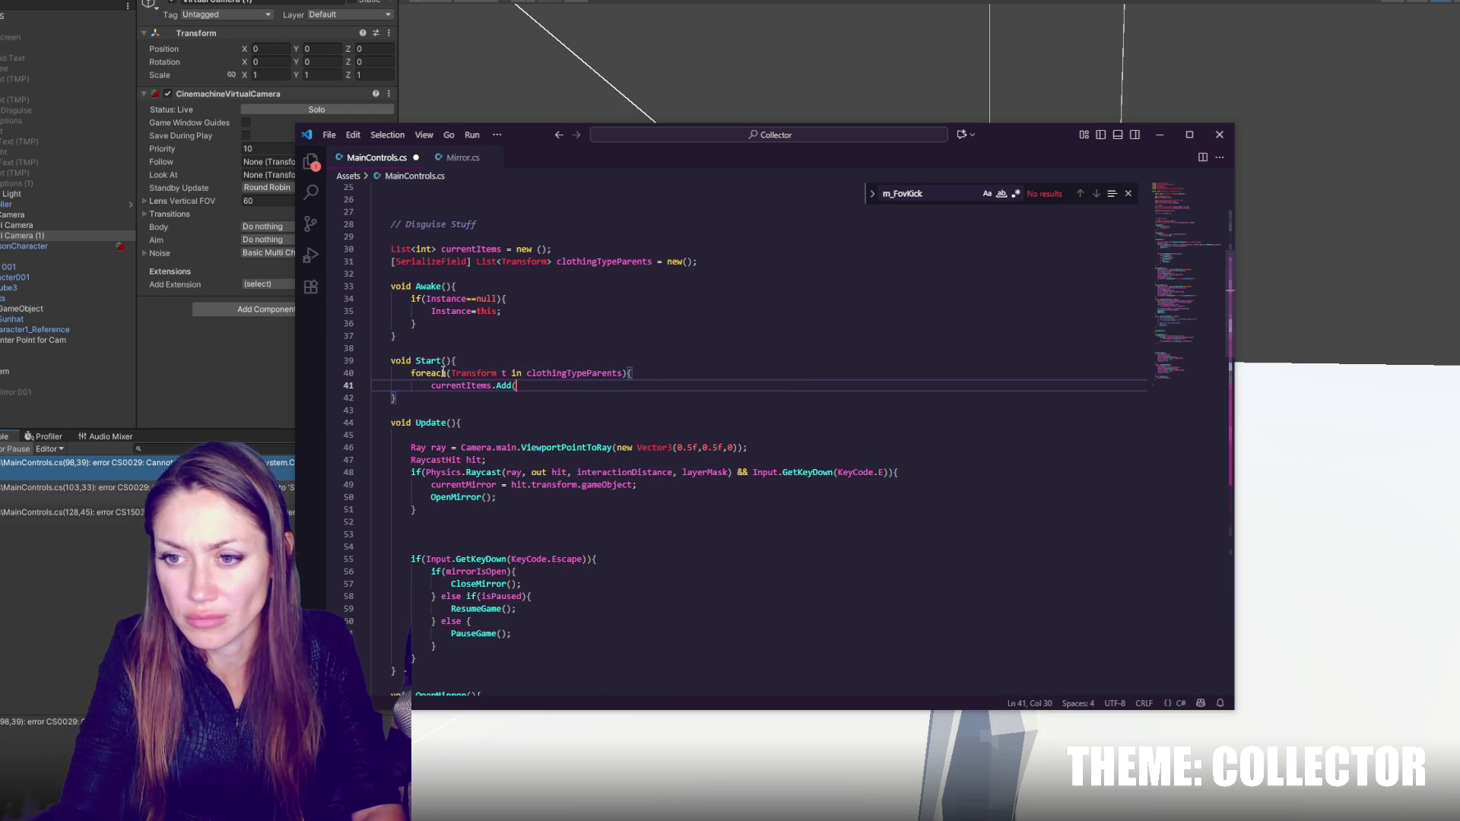
pyautogui.hotkey('ctrl', 's')
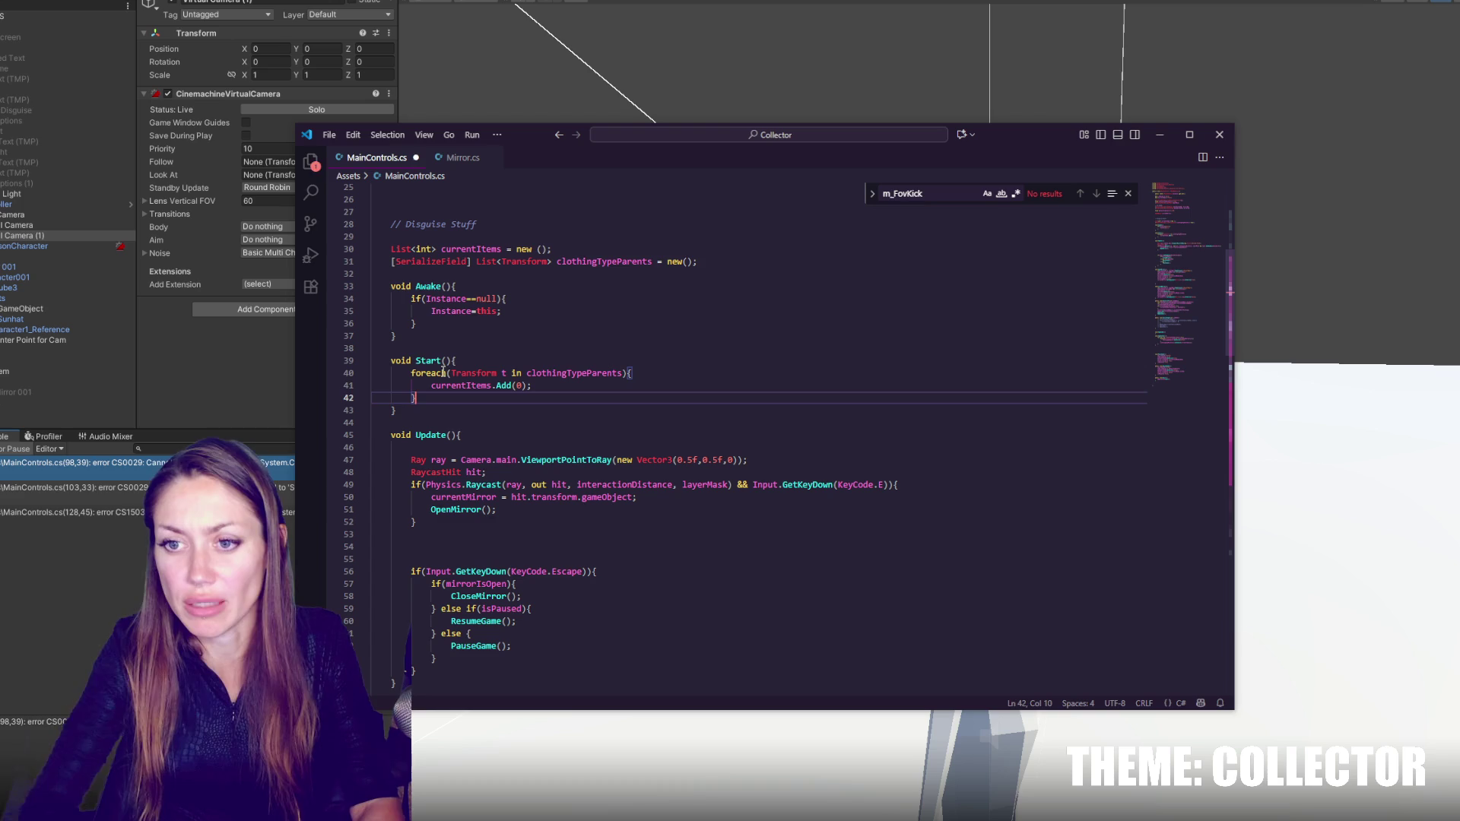
# - Add the comment '// add a current Items index at place' above the loop, then return to Unity
pyautogui.click(485, 363)
pyautogui.press('Return')
pyautogui.write('// add a current Items index at the')
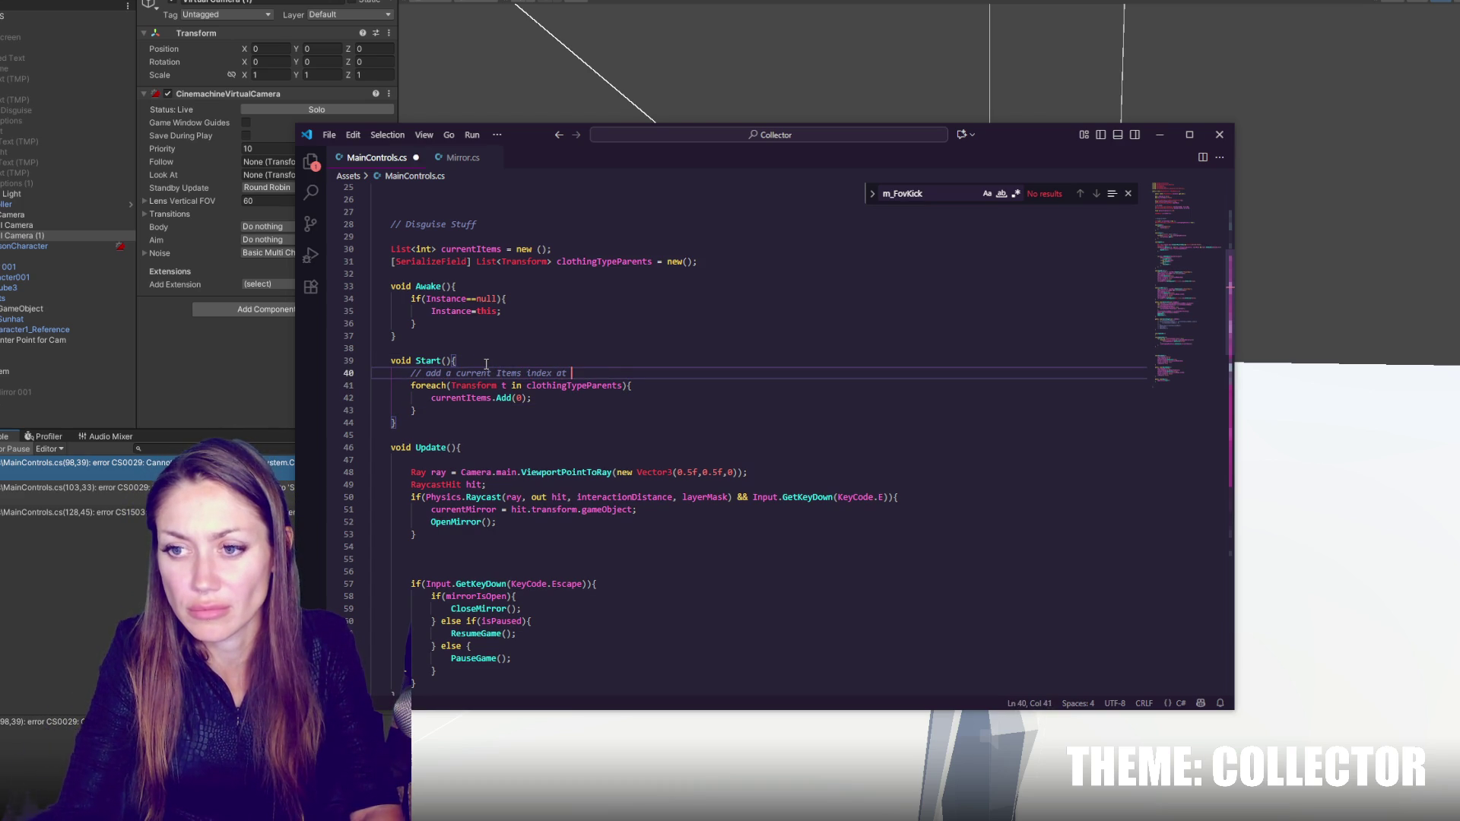
pyautogui.press('BackSpace')
pyautogui.press('BackSpace')
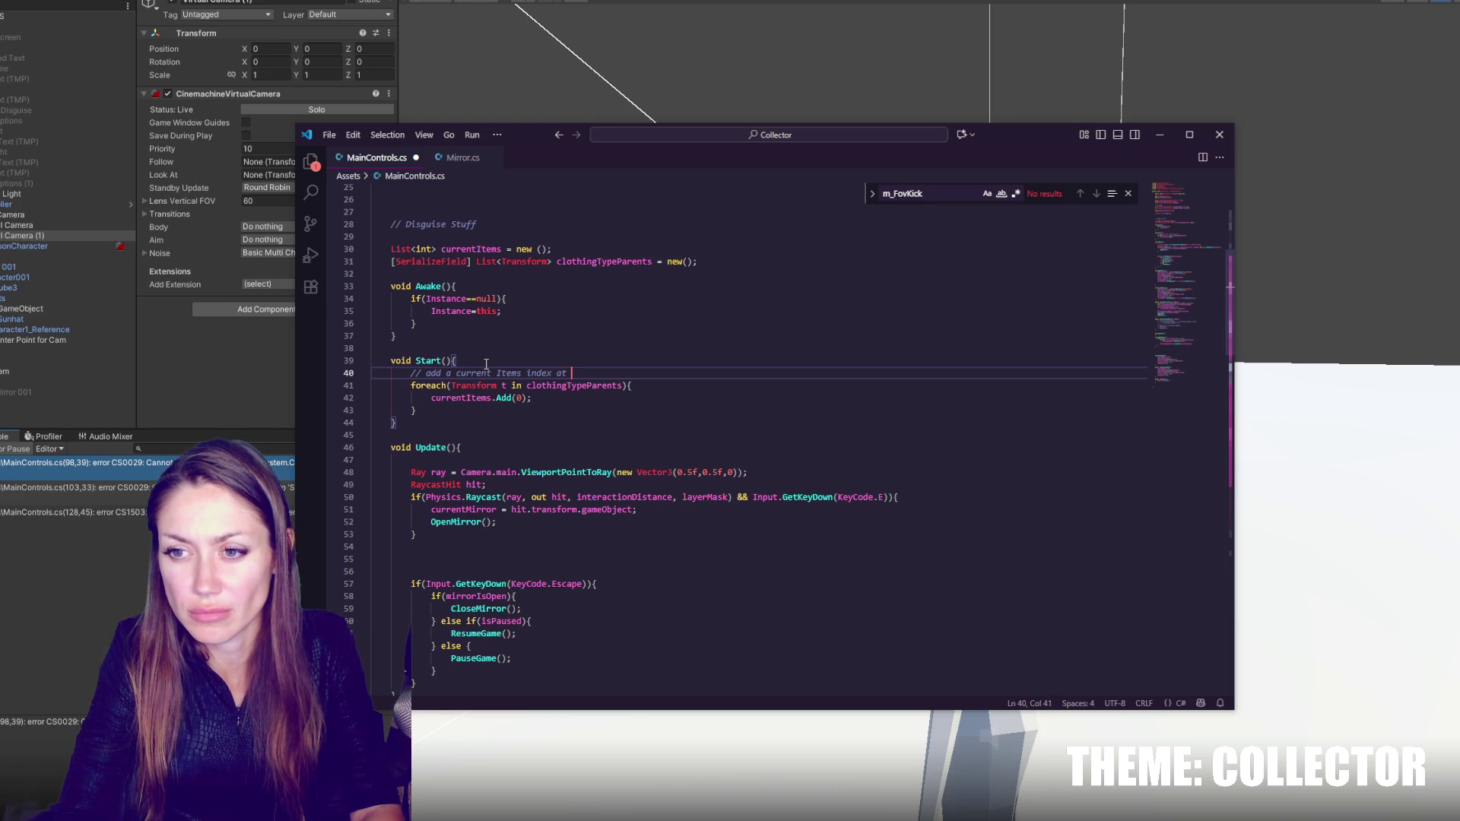
pyautogui.write('place zero')
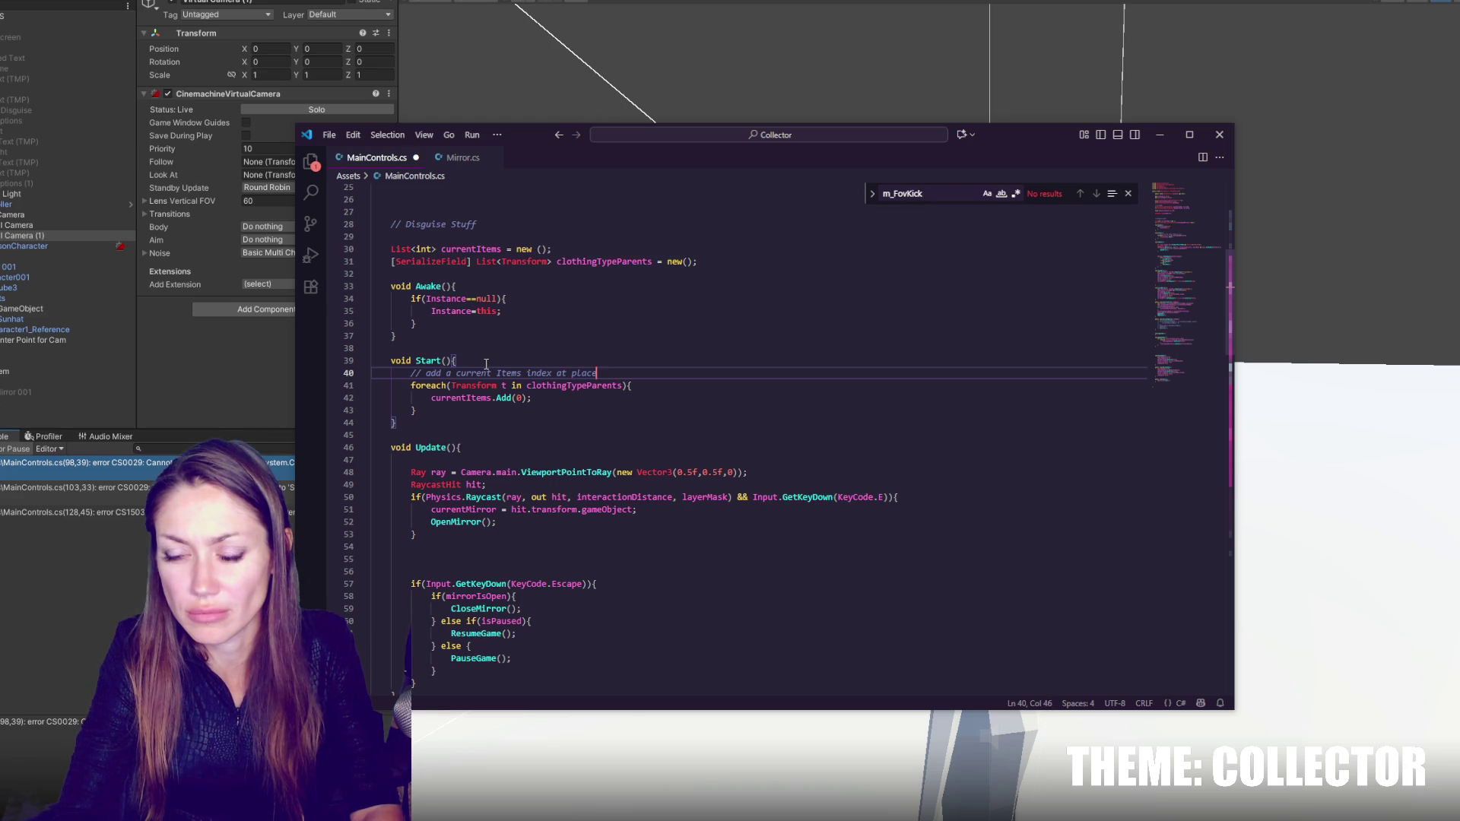
pyautogui.click(332, 536)
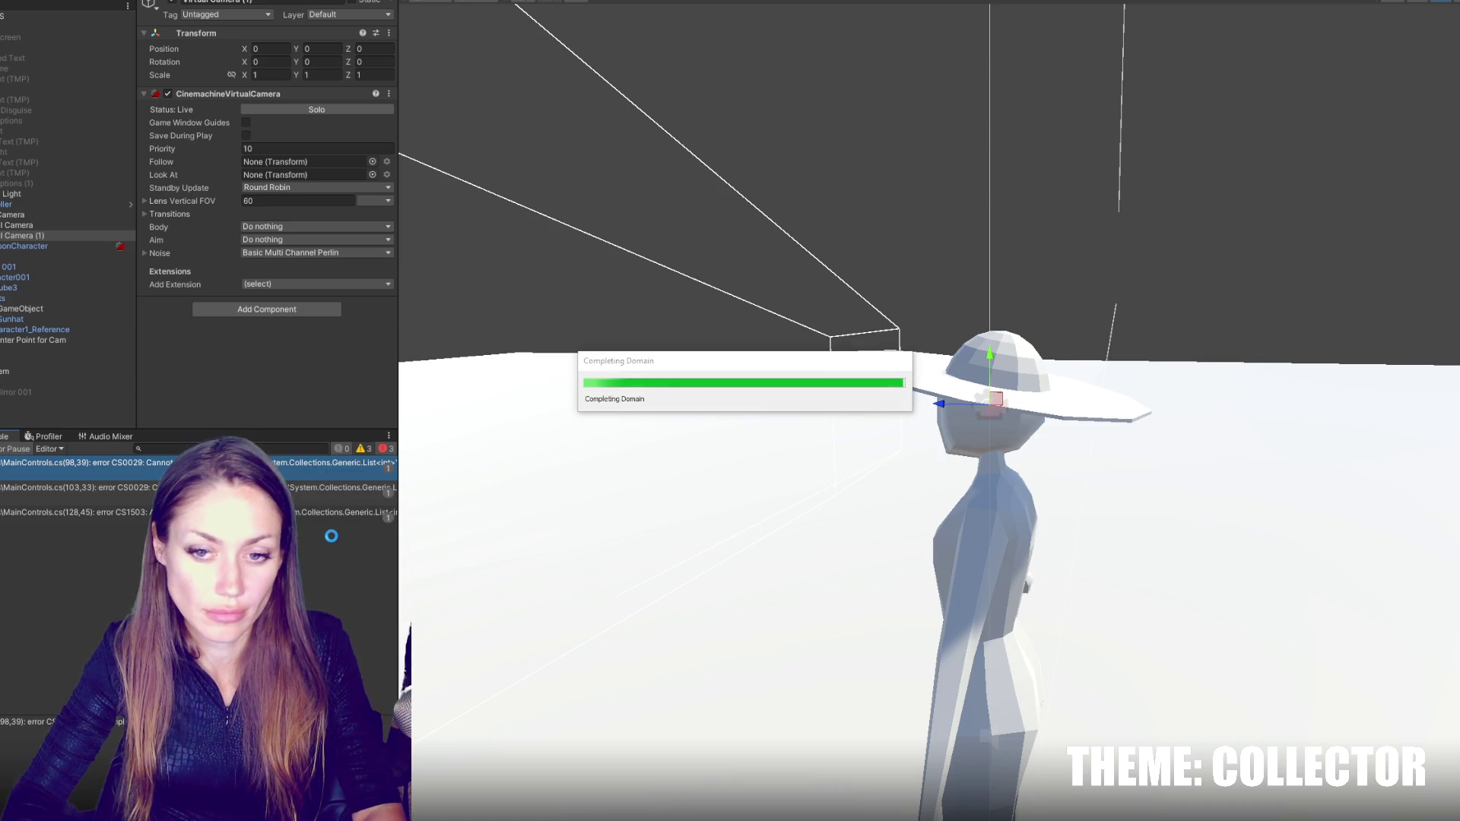
# - Review how SelectLeft uses clothingTypeParents and currentItemForThisGroup, then go back to Unity
pyautogui.hotkey('alt', 'Tab')
pyautogui.click(548, 394)
pyautogui.scroll(-20, 495, 398)
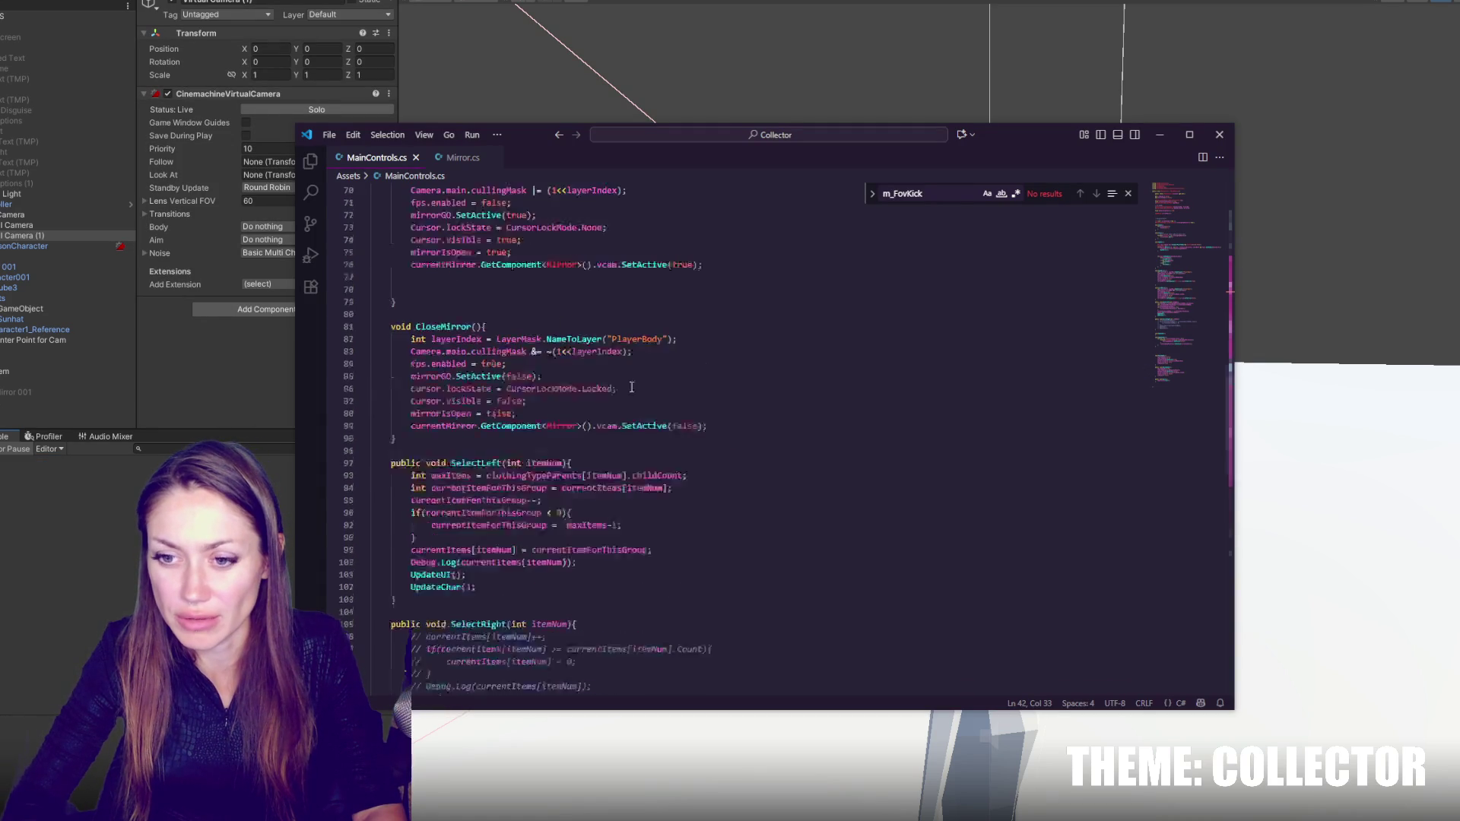
pyautogui.scroll(6, 634, 394)
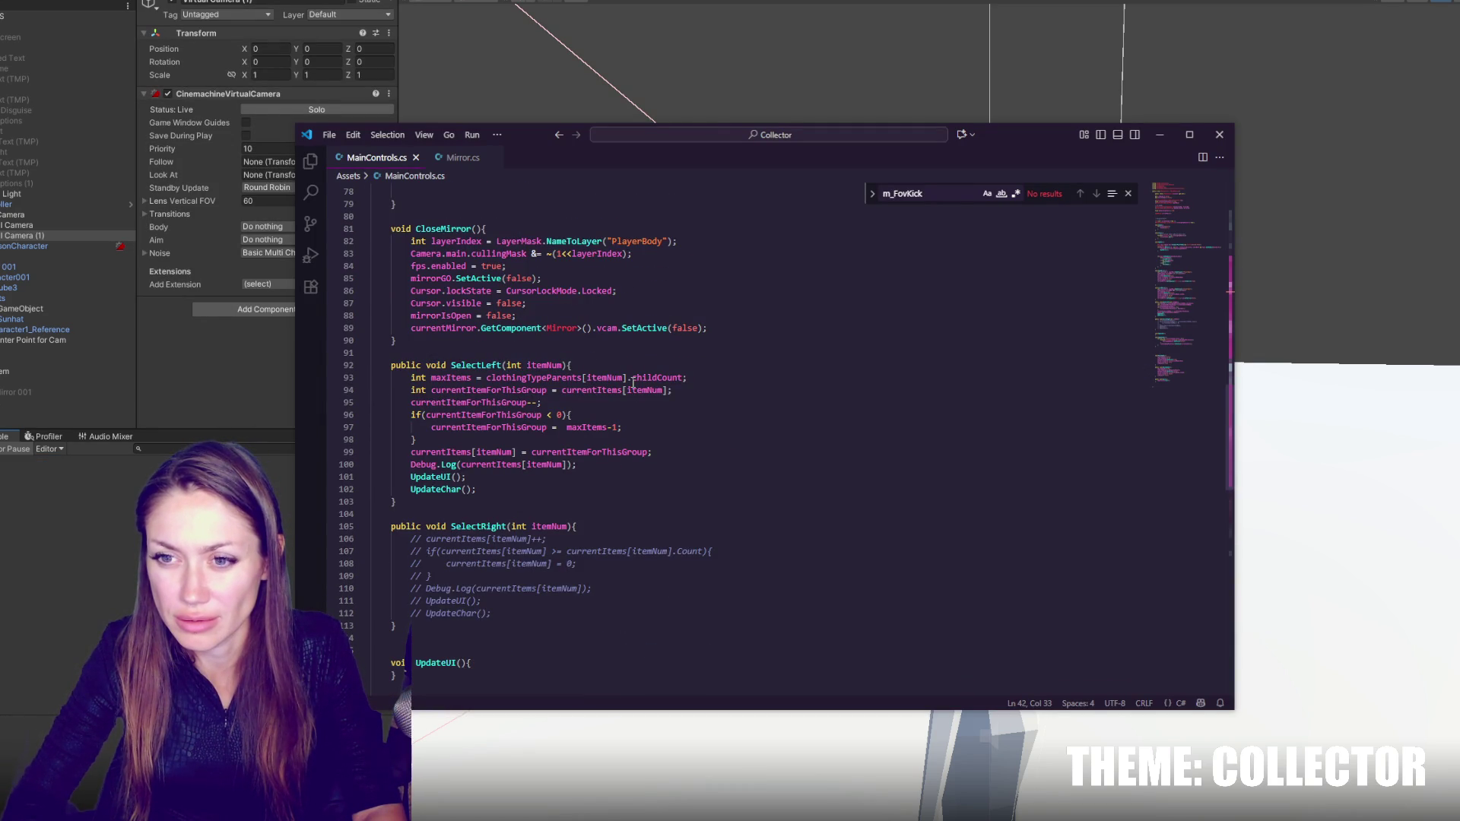
pyautogui.doubleClick(514, 378)
pyautogui.click(707, 376)
pyautogui.doubleClick(517, 390)
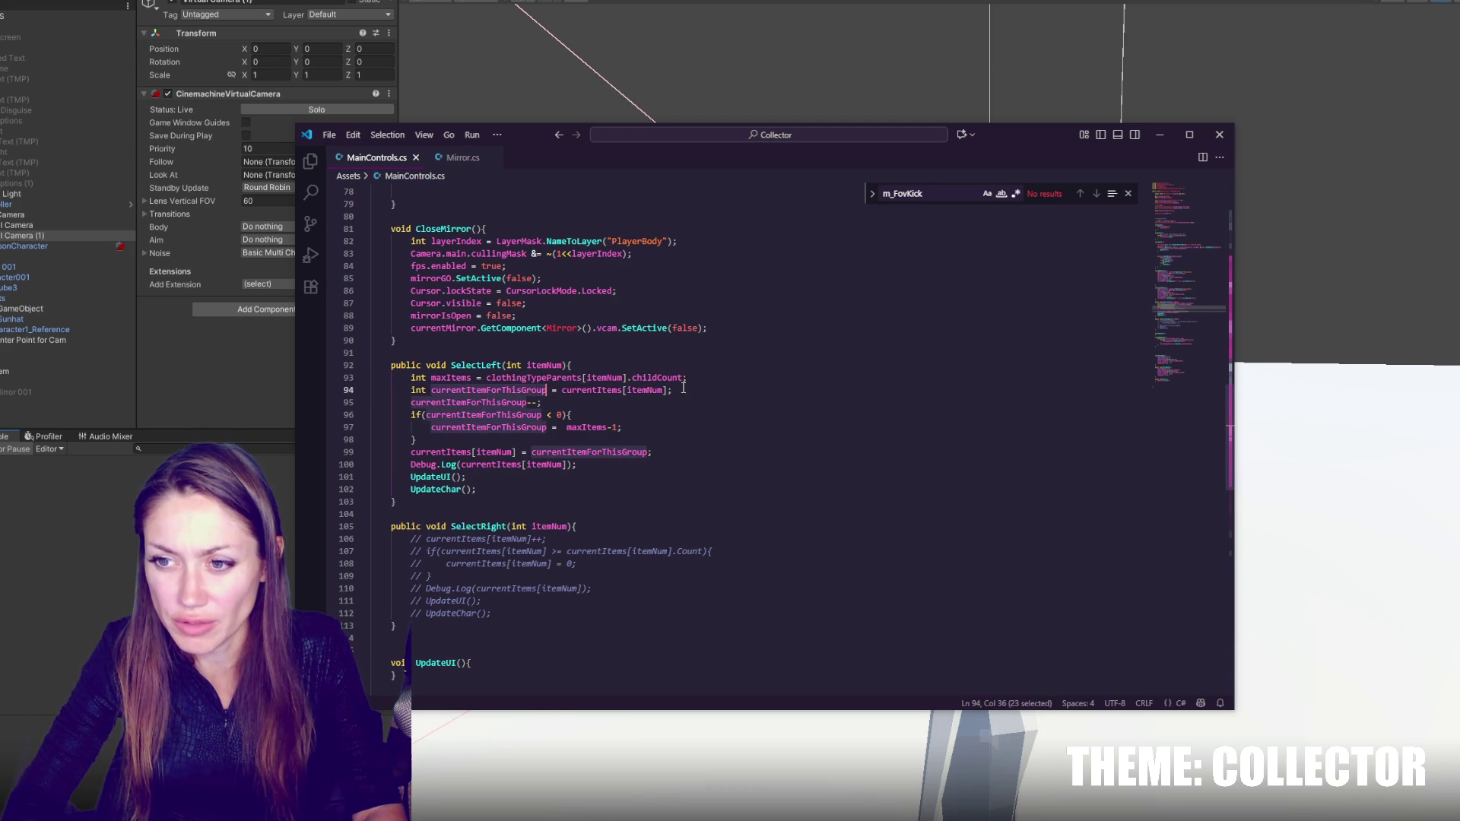
pyautogui.click(744, 390)
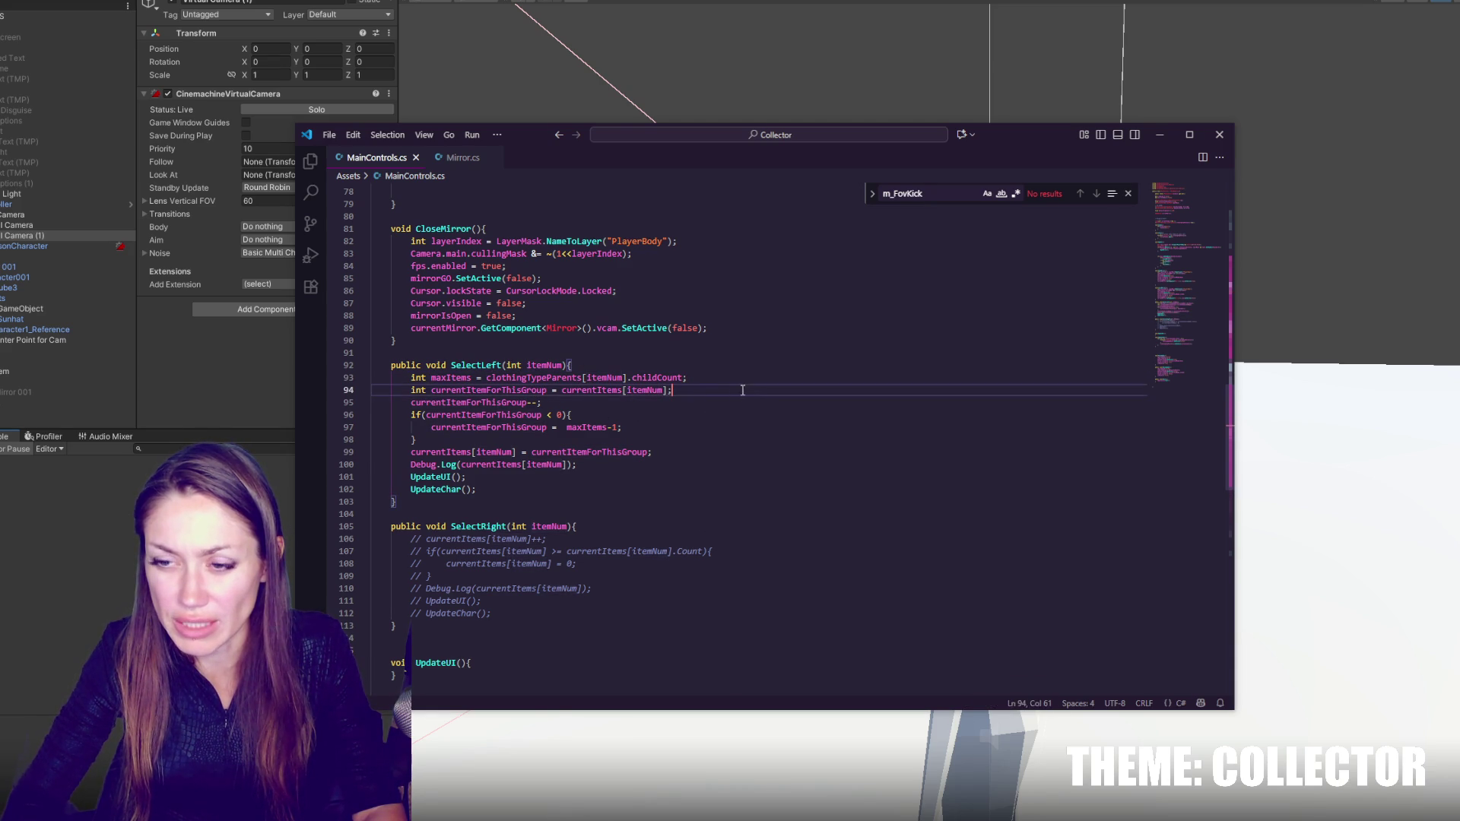
pyautogui.click(607, 464)
pyautogui.scroll(-5, 649, 387)
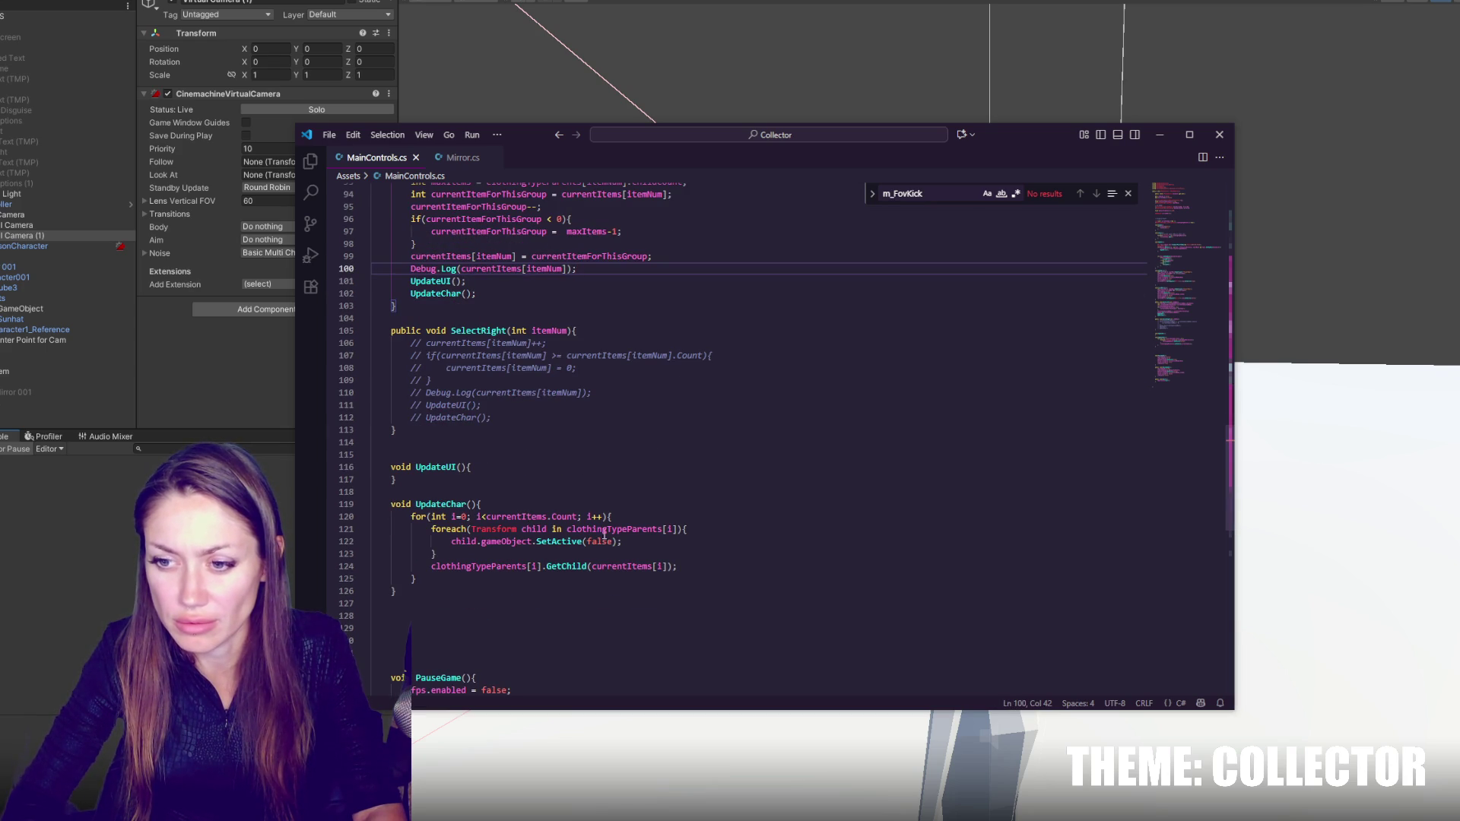
pyautogui.hotkey('alt', 'Tab')
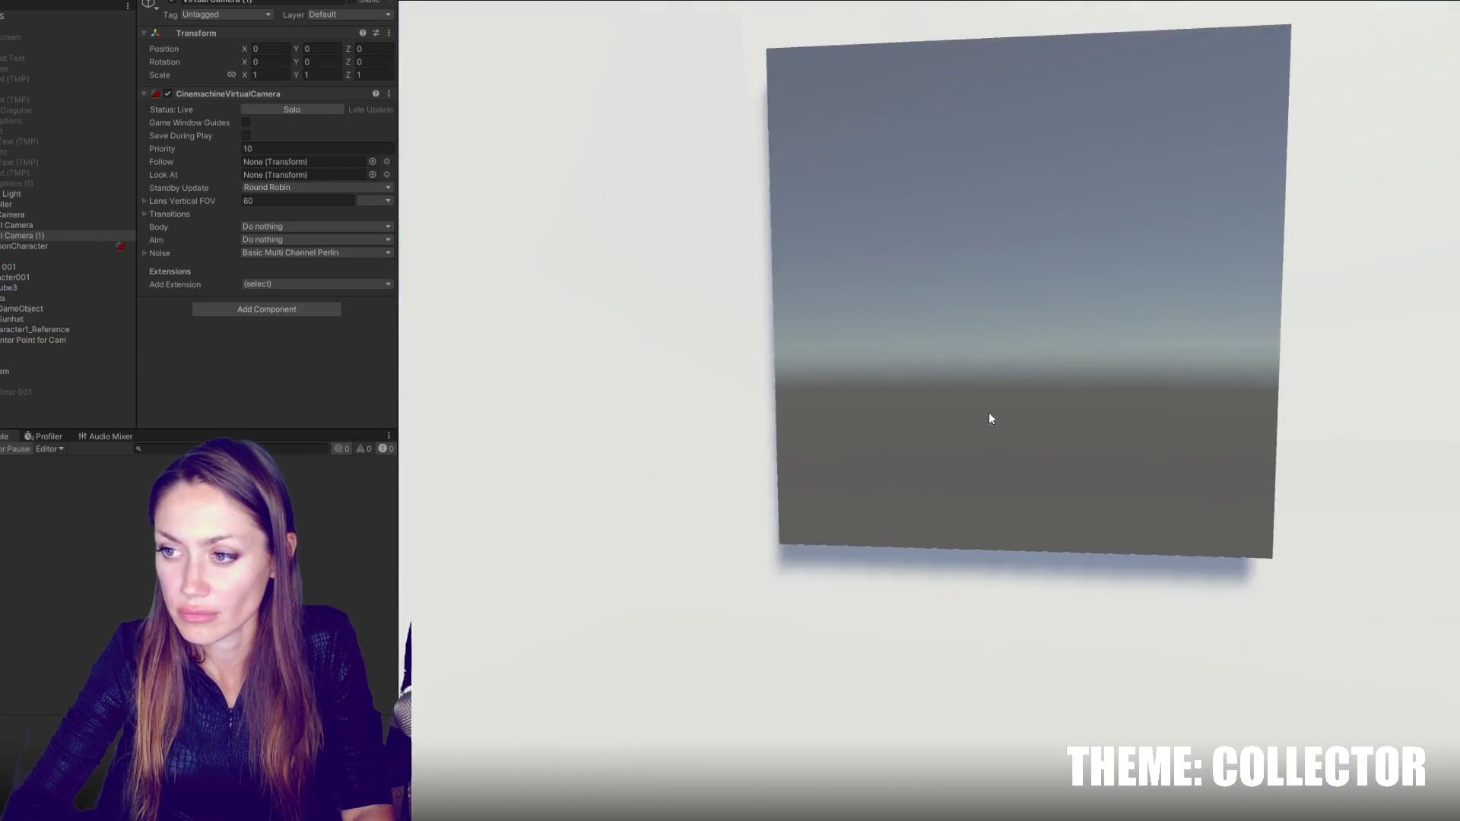
# - Open the mirror's selector, step HATS backward five times to remove the hat, then stop play
pyautogui.click(988, 412)
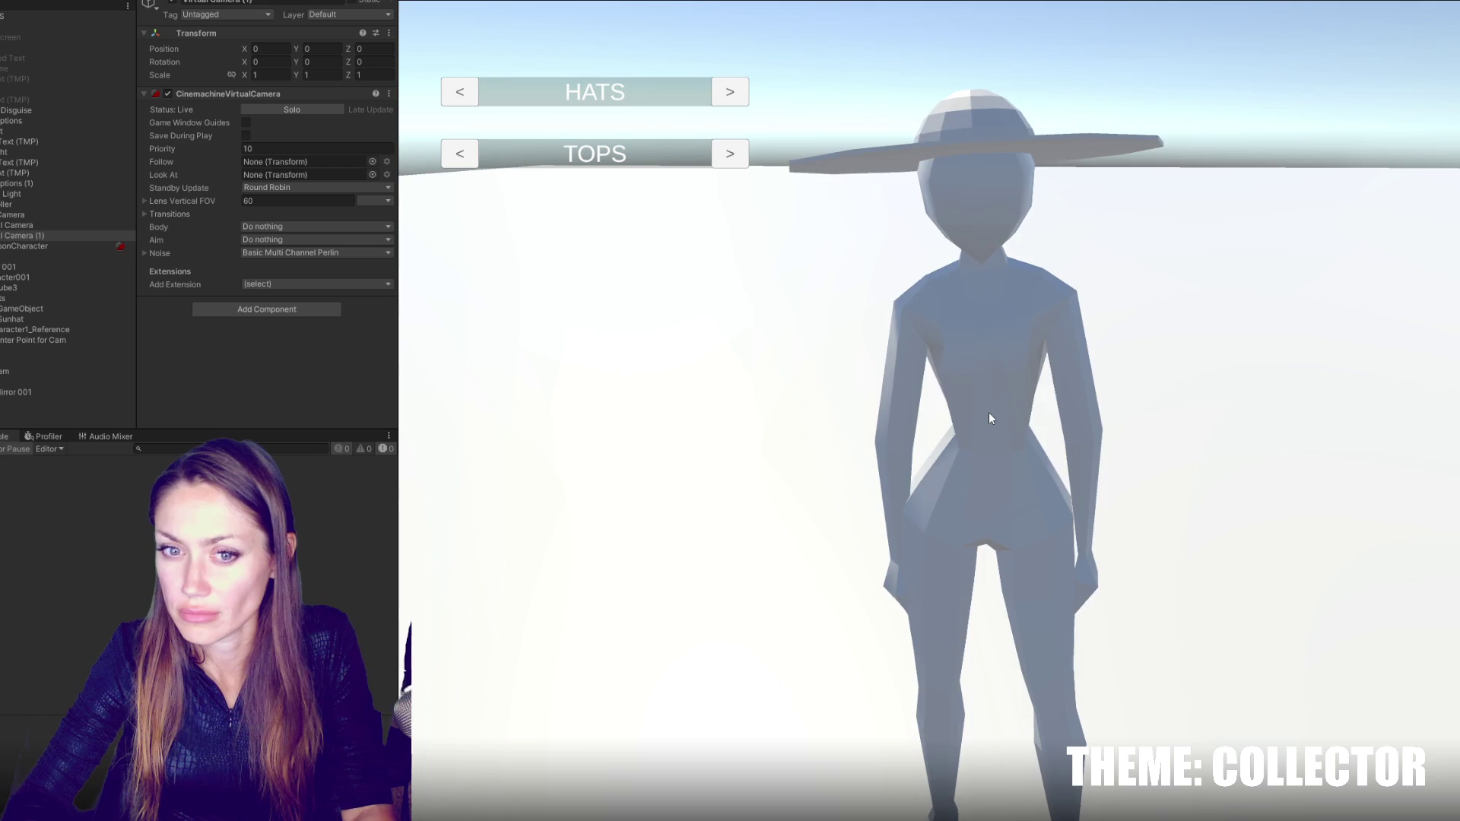
pyautogui.click(459, 93)
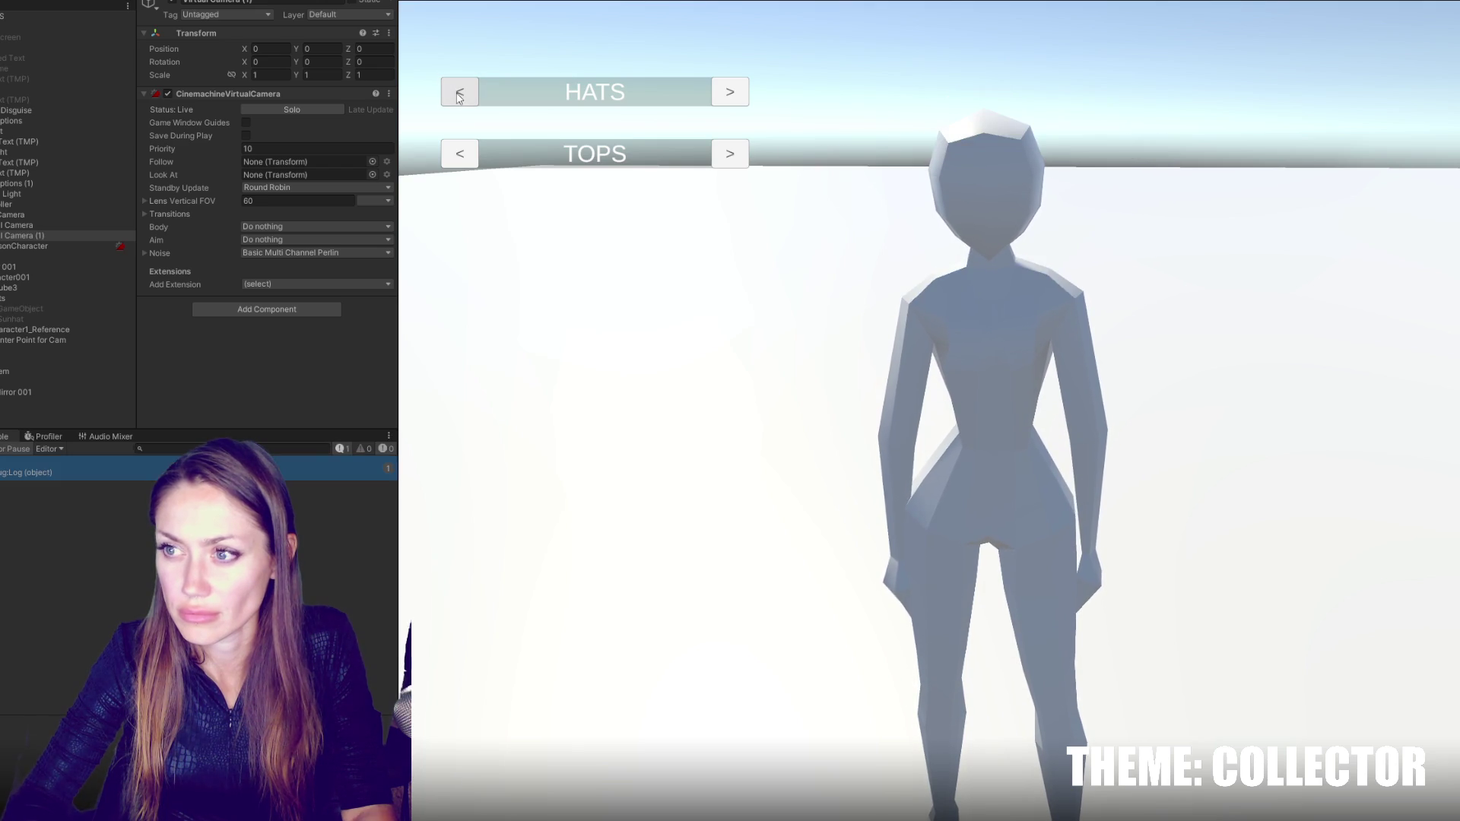
pyautogui.click(459, 93)
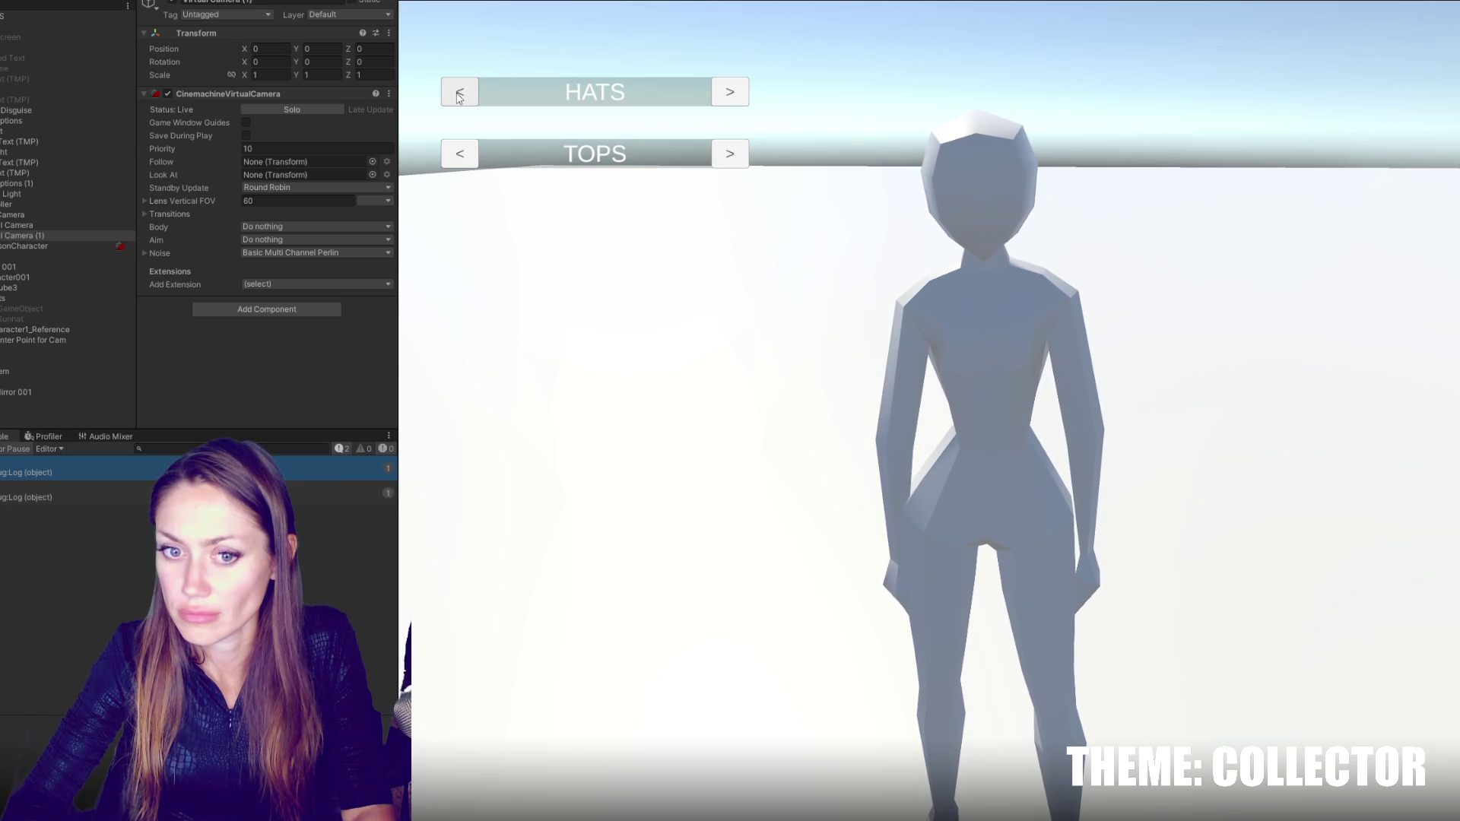
pyautogui.click(460, 93)
pyautogui.click(459, 93)
pyautogui.click(459, 93)
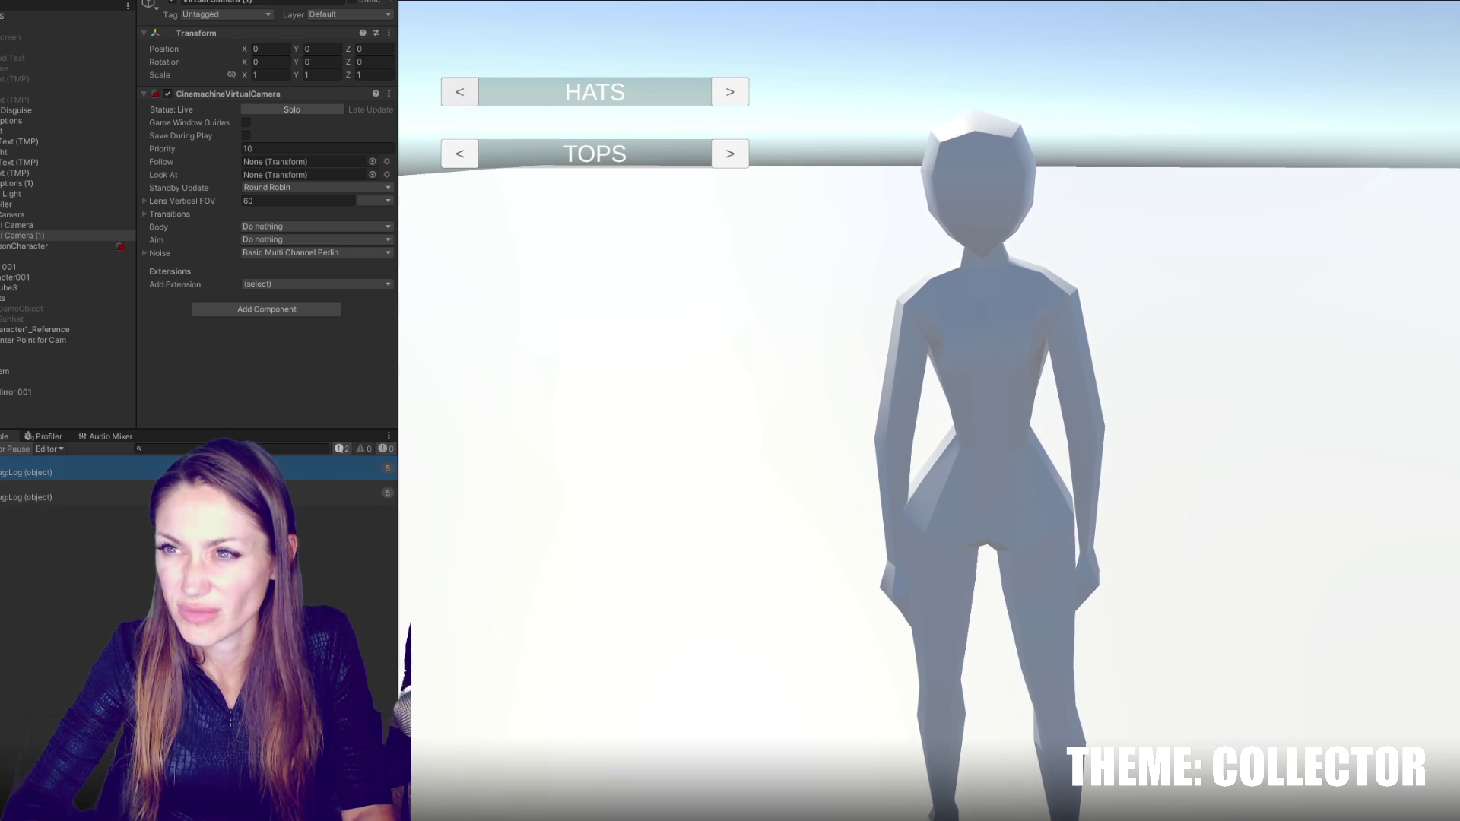
pyautogui.hotkey('ctrl', 'p')
pyautogui.hotkey('alt', 'Tab')
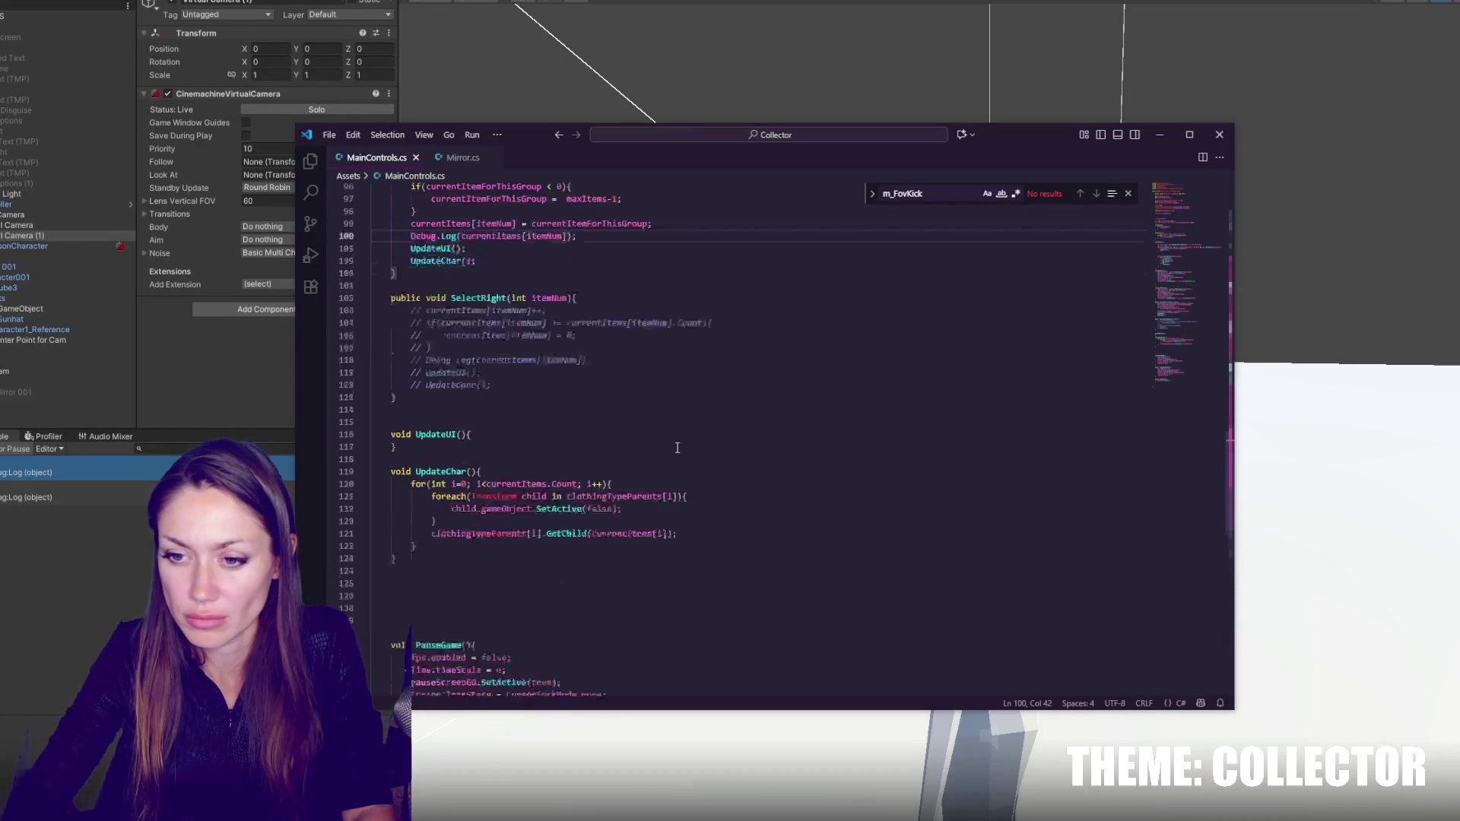
pyautogui.scroll(5, 723, 486)
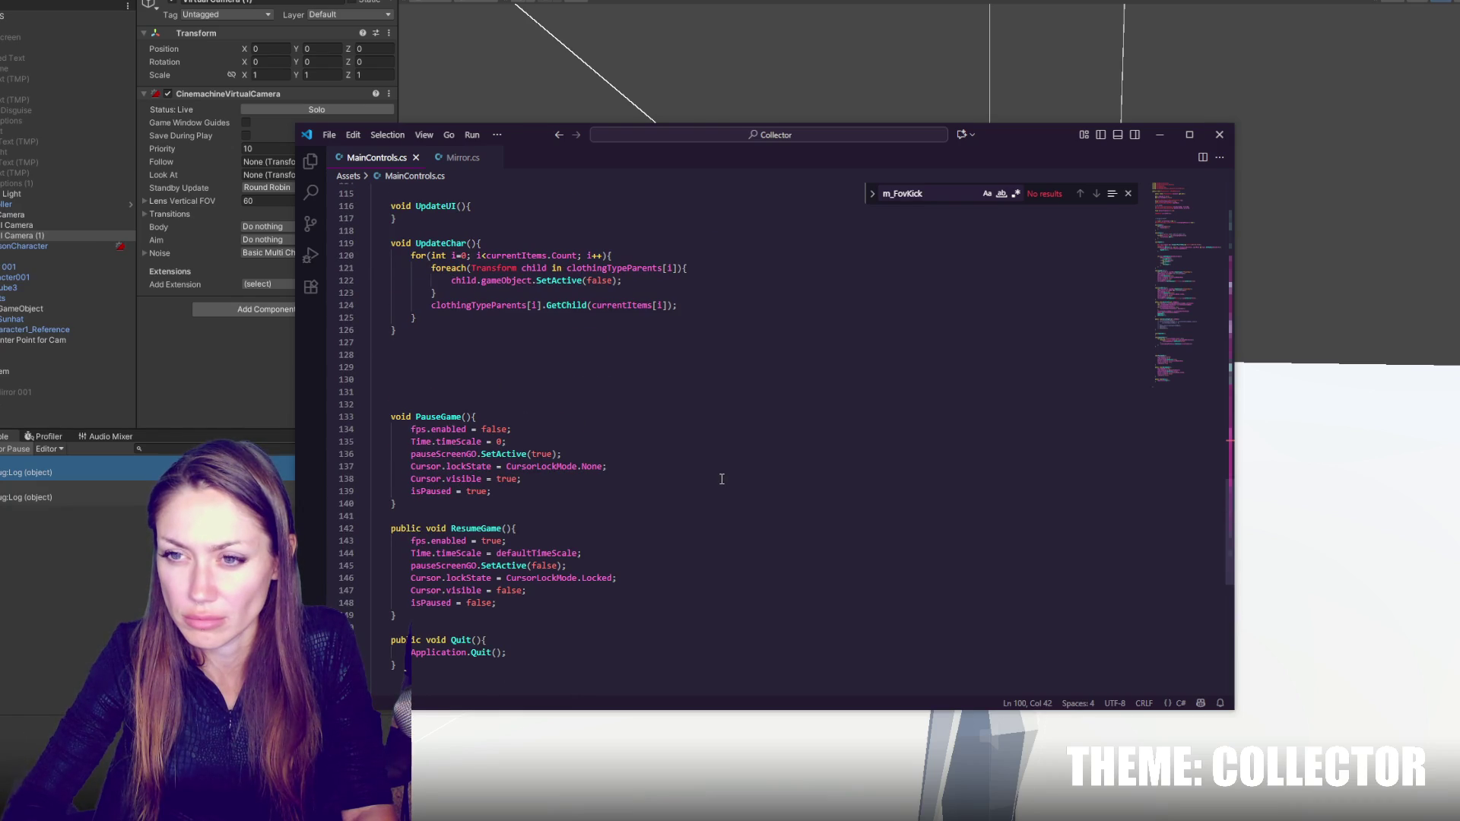
pyautogui.scroll(5, 722, 479)
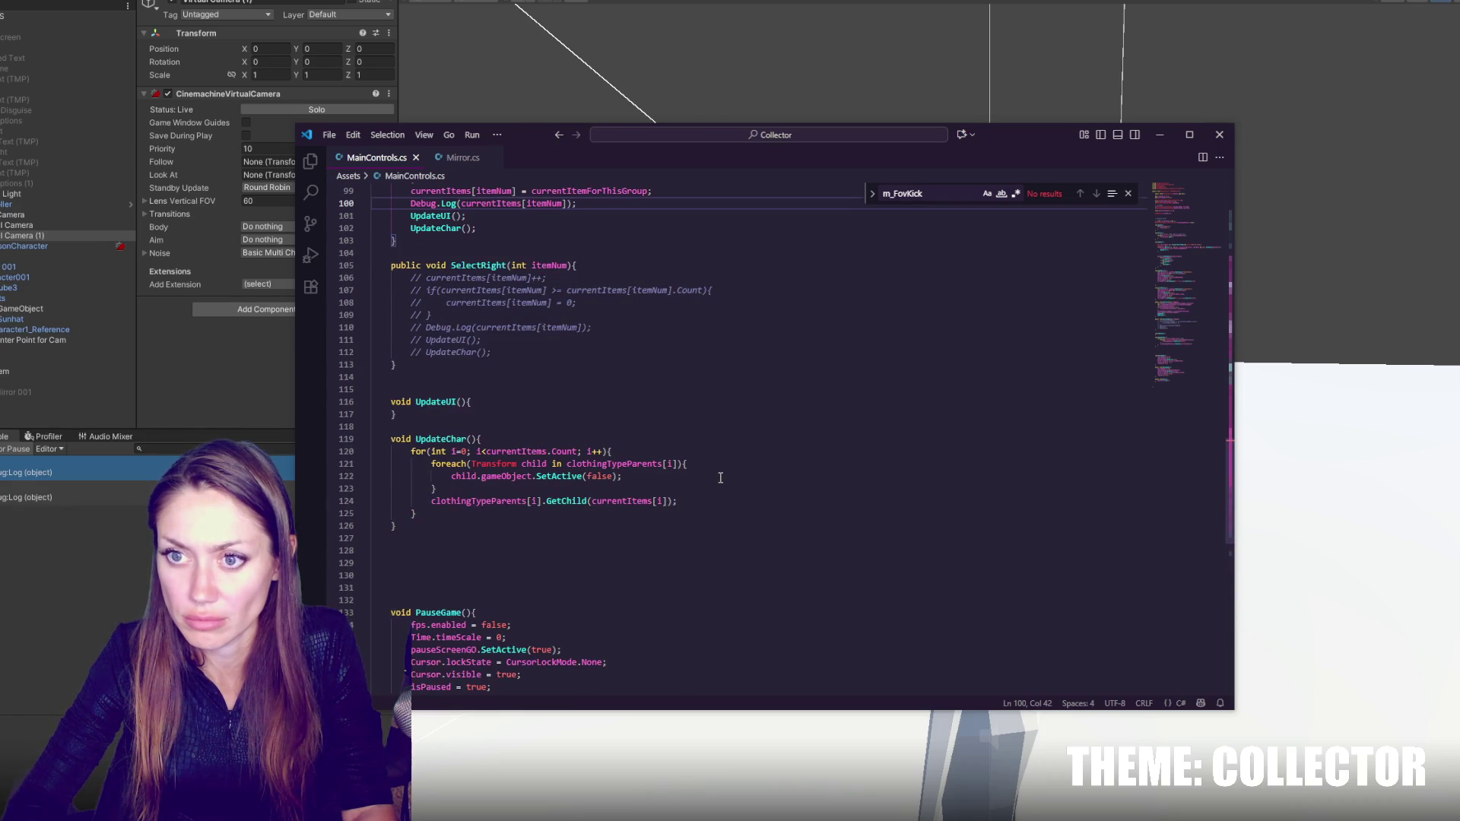
pyautogui.scroll(4, 720, 478)
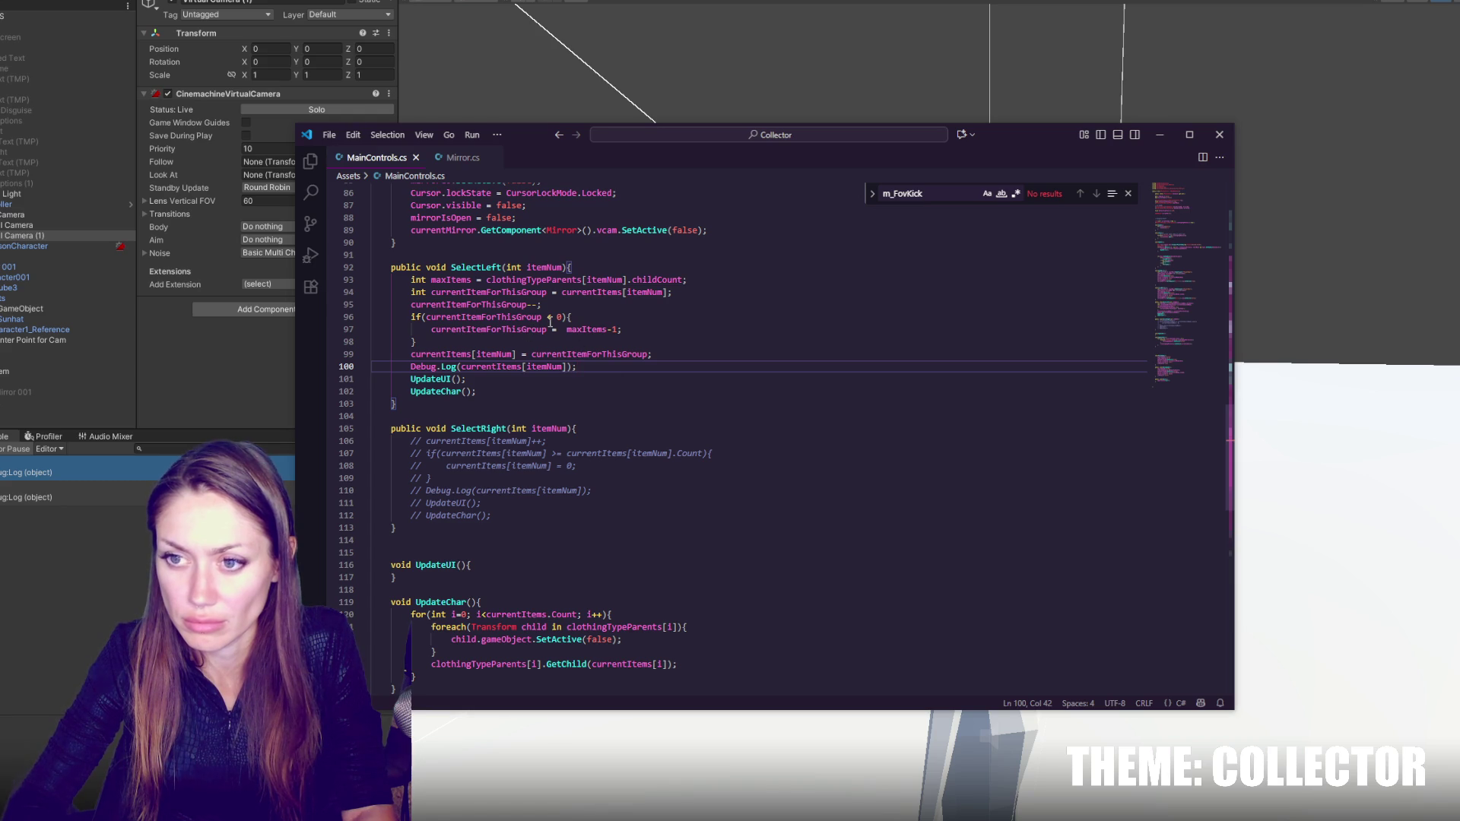
pyautogui.click(548, 317)
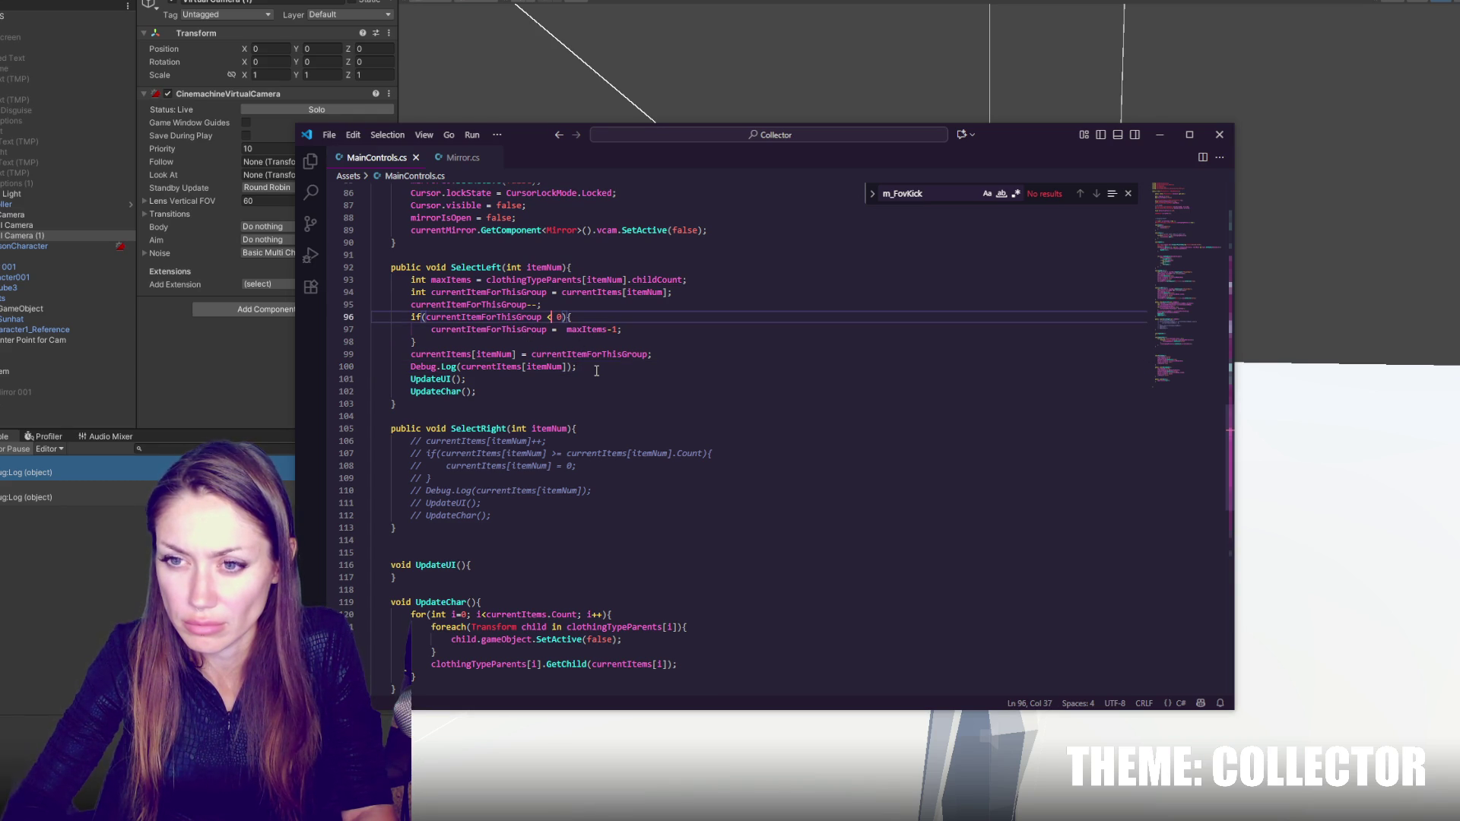
pyautogui.doubleClick(587, 329)
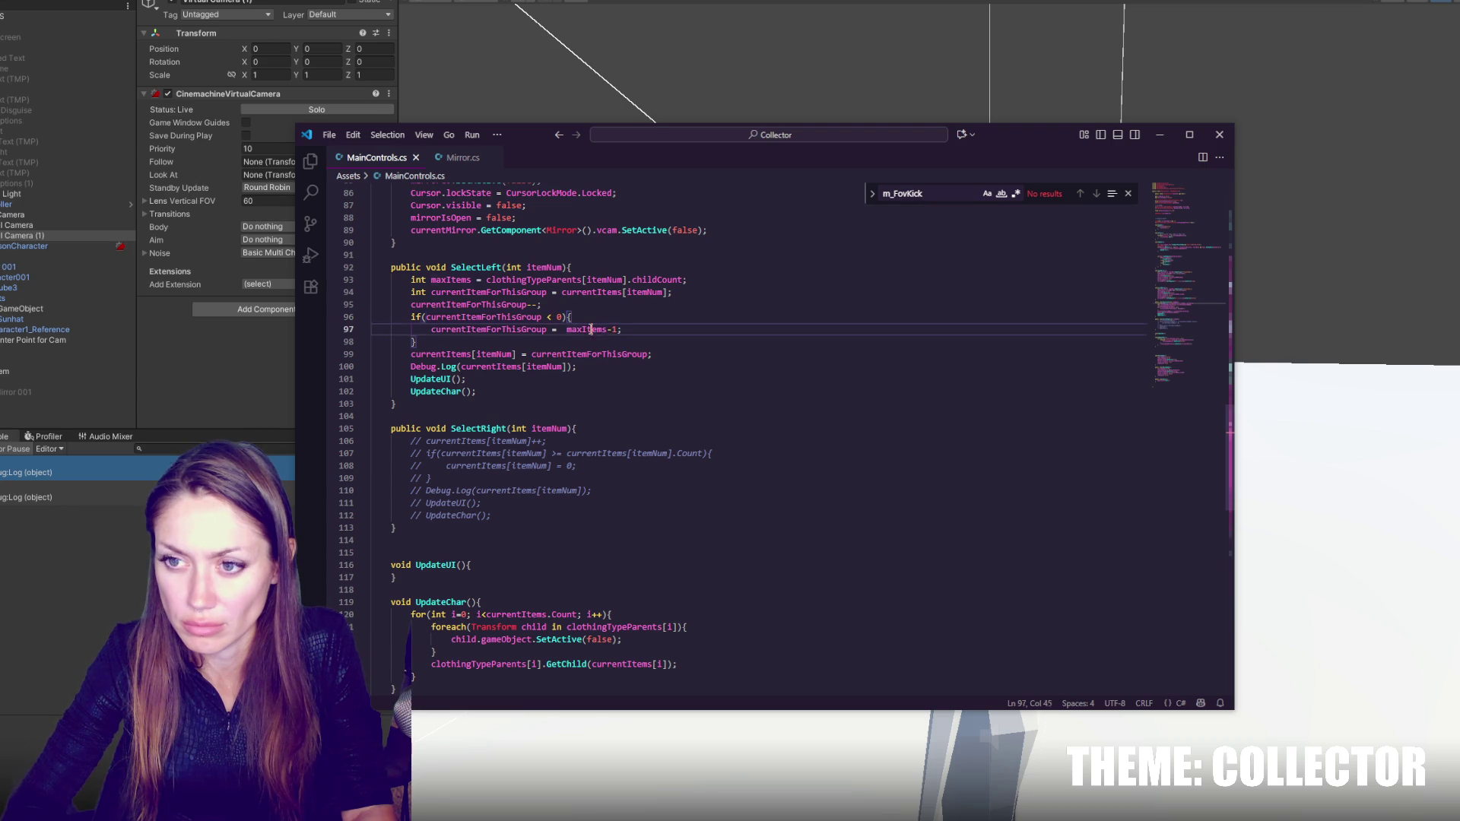
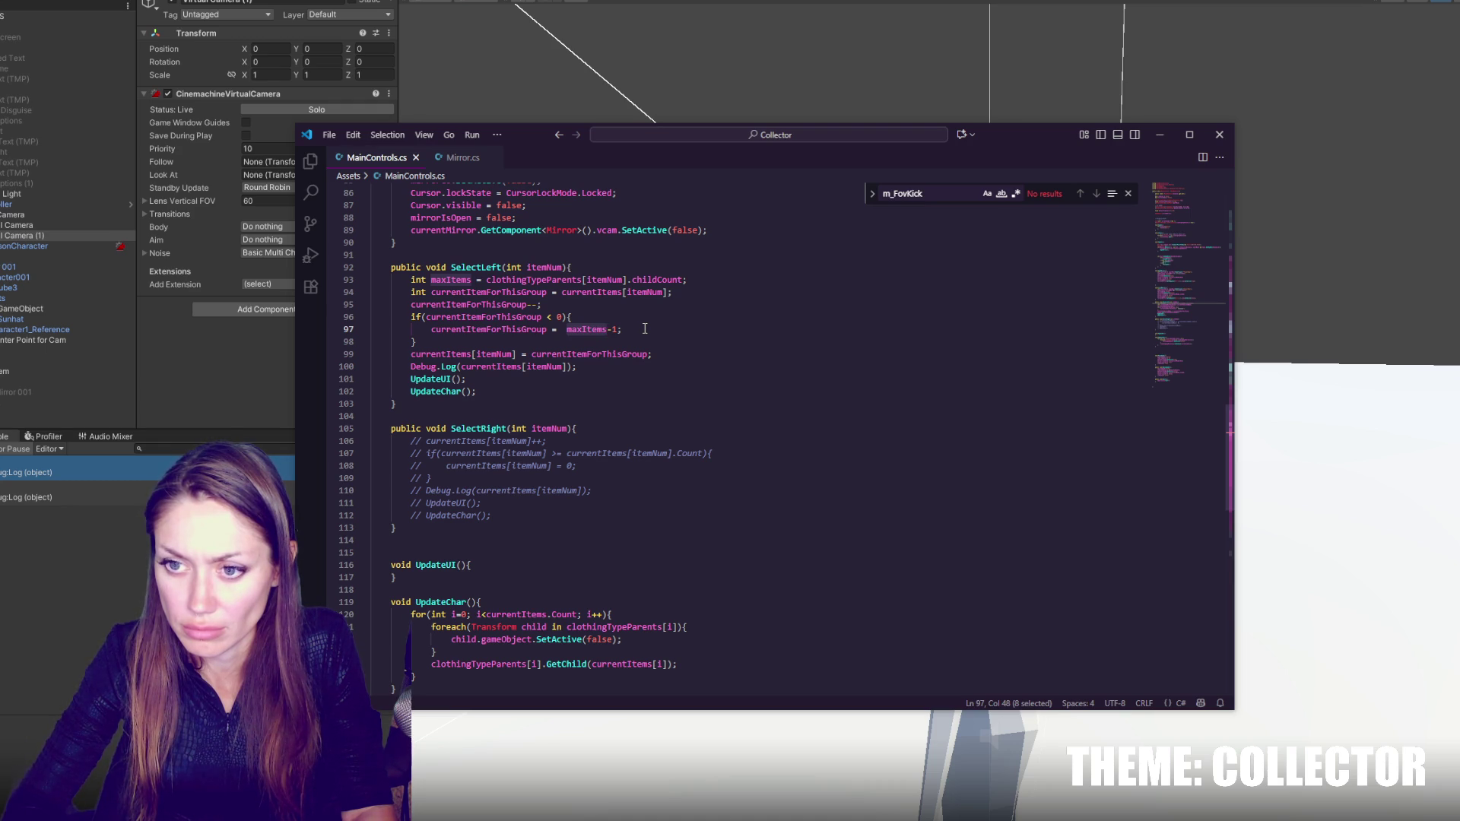
# - Highlight currentItemForThisGroup on line 99, then bring the running Unity game forward
pyautogui.doubleClick(597, 354)
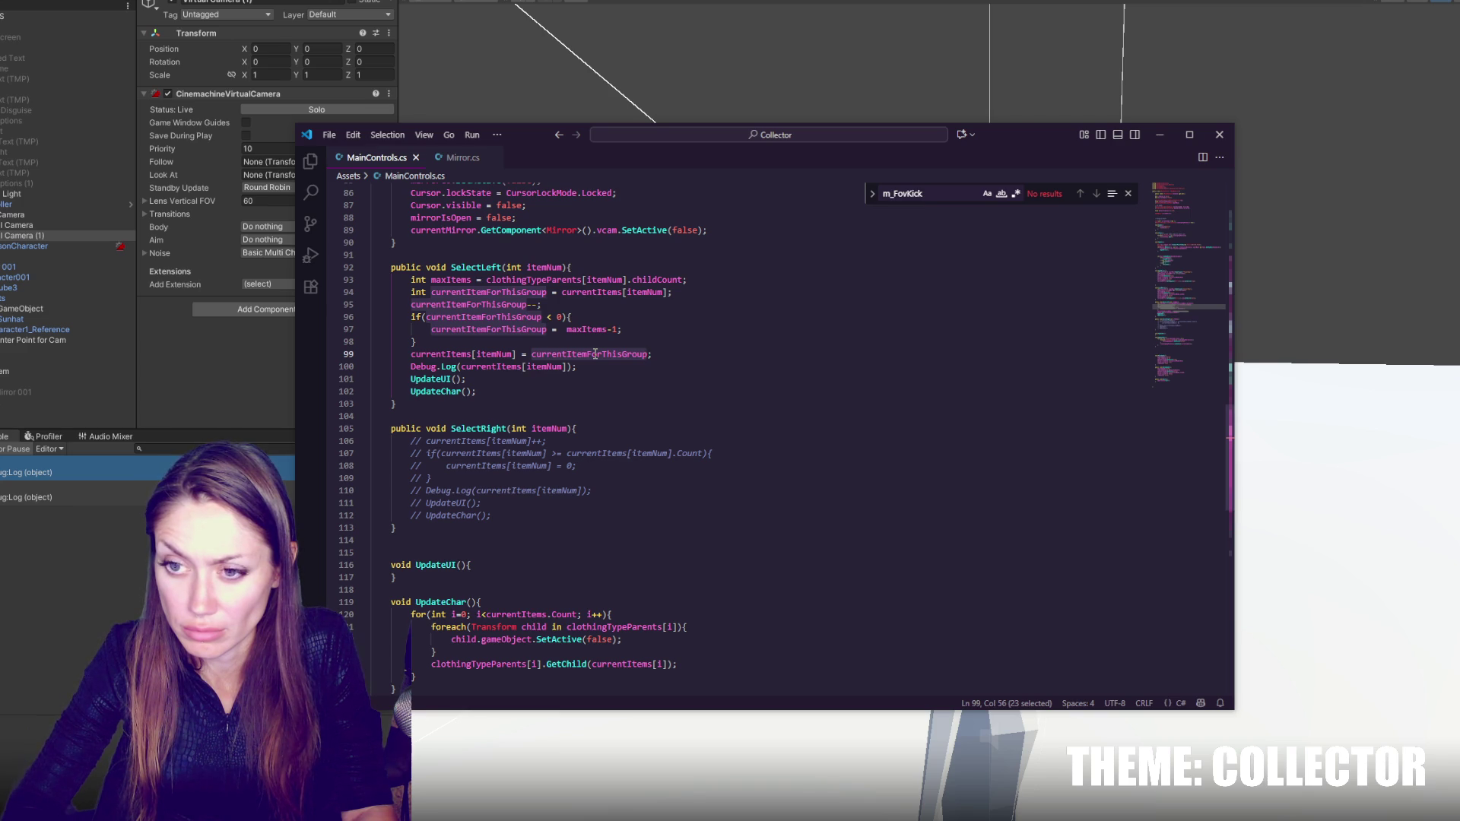
pyautogui.click(117, 572)
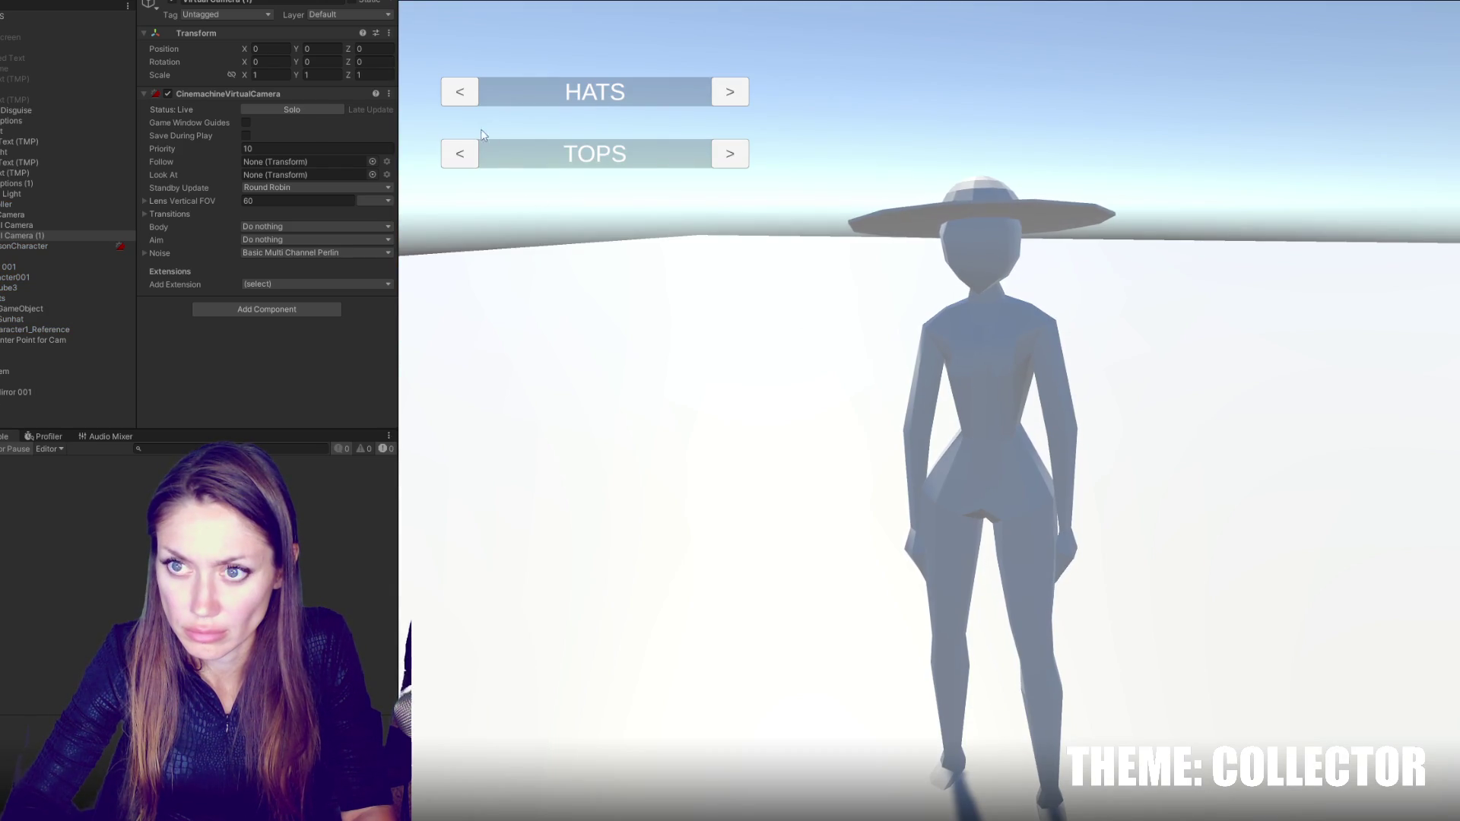
# - Step back three hats to remove the sun hat, then select currentItems on line 124 in VS Code
pyautogui.click(454, 97)
pyautogui.click(452, 103)
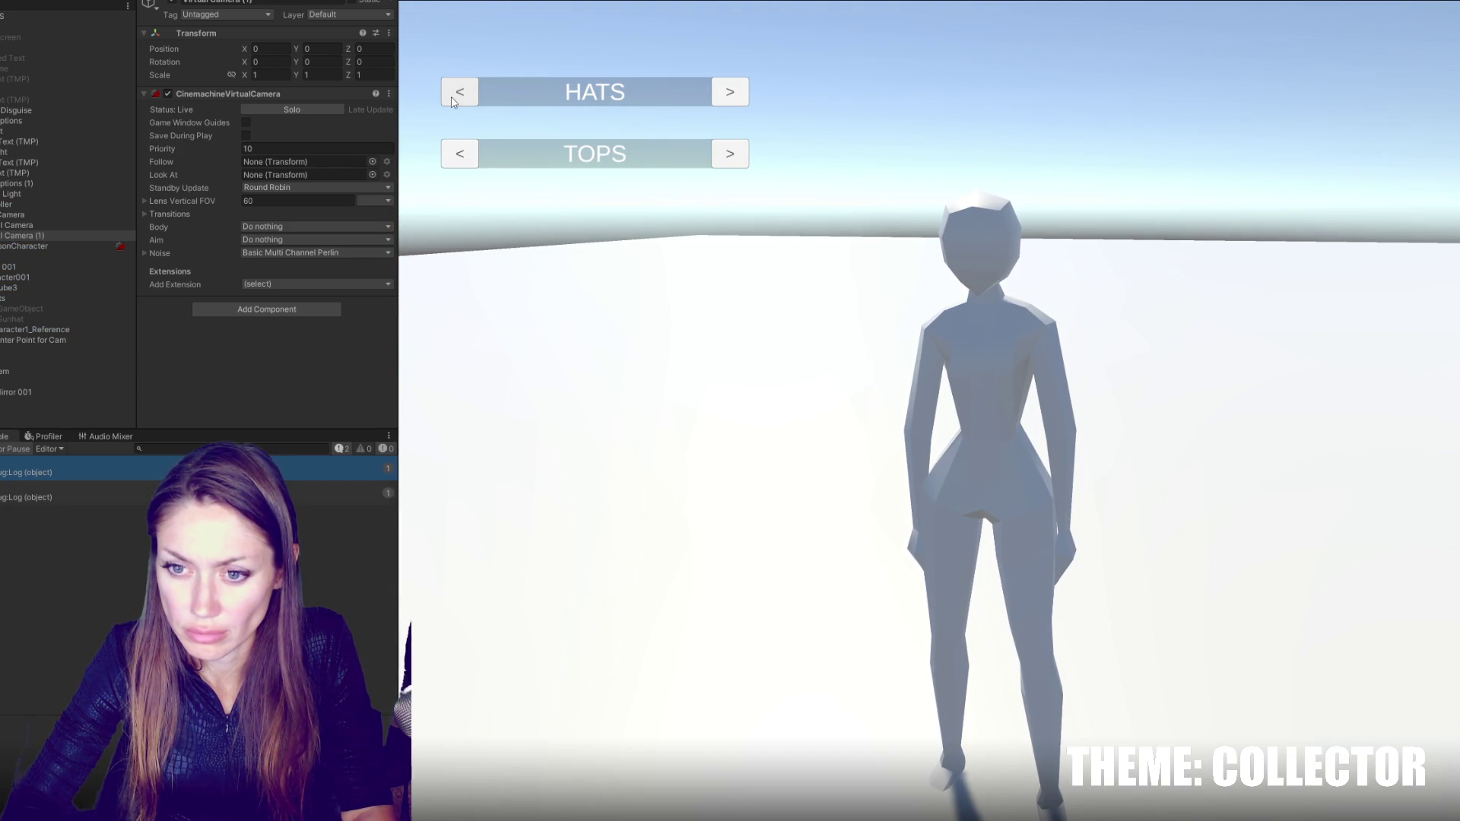
pyautogui.click(452, 103)
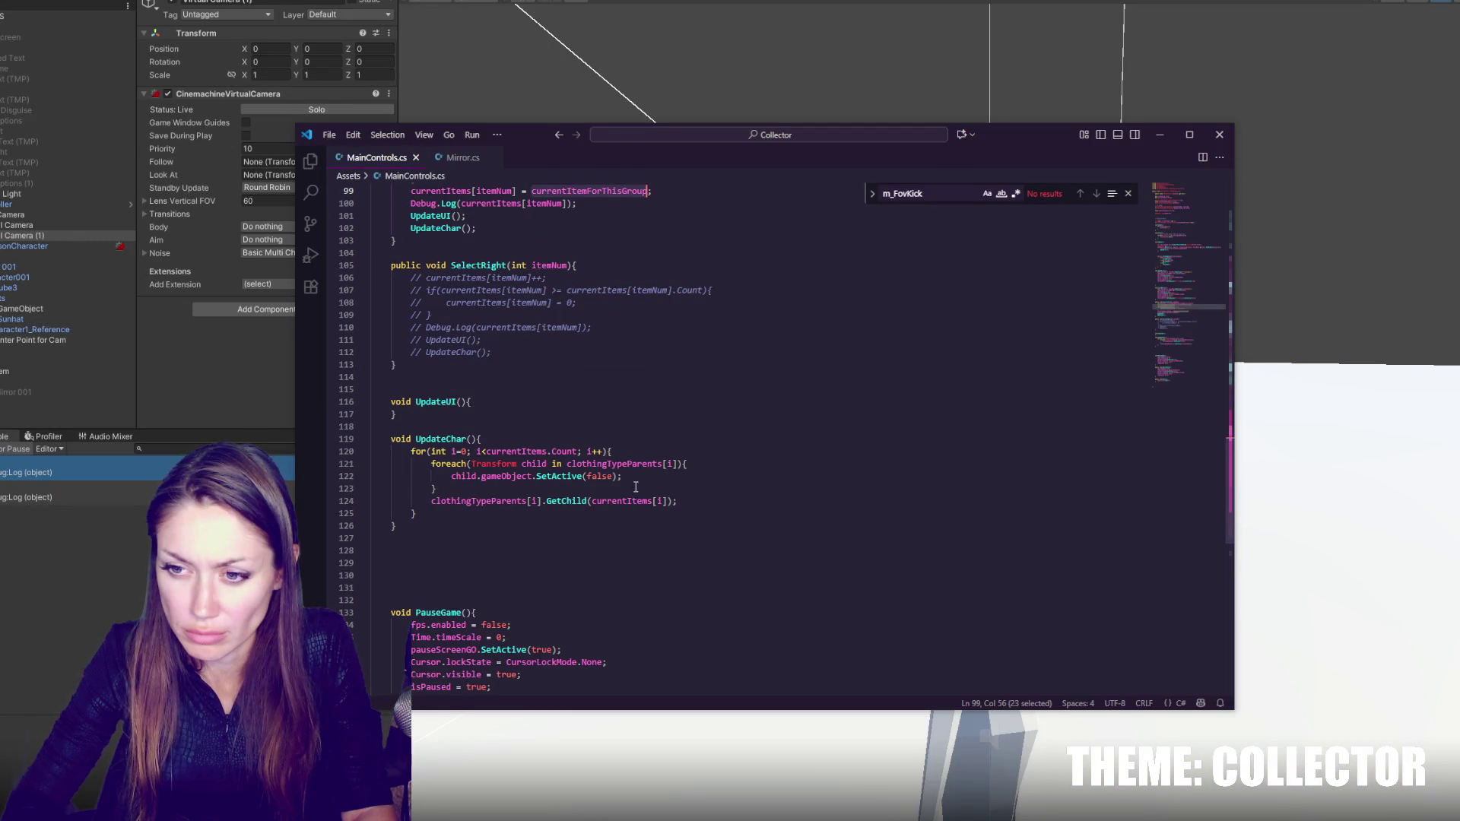
pyautogui.doubleClick(629, 501)
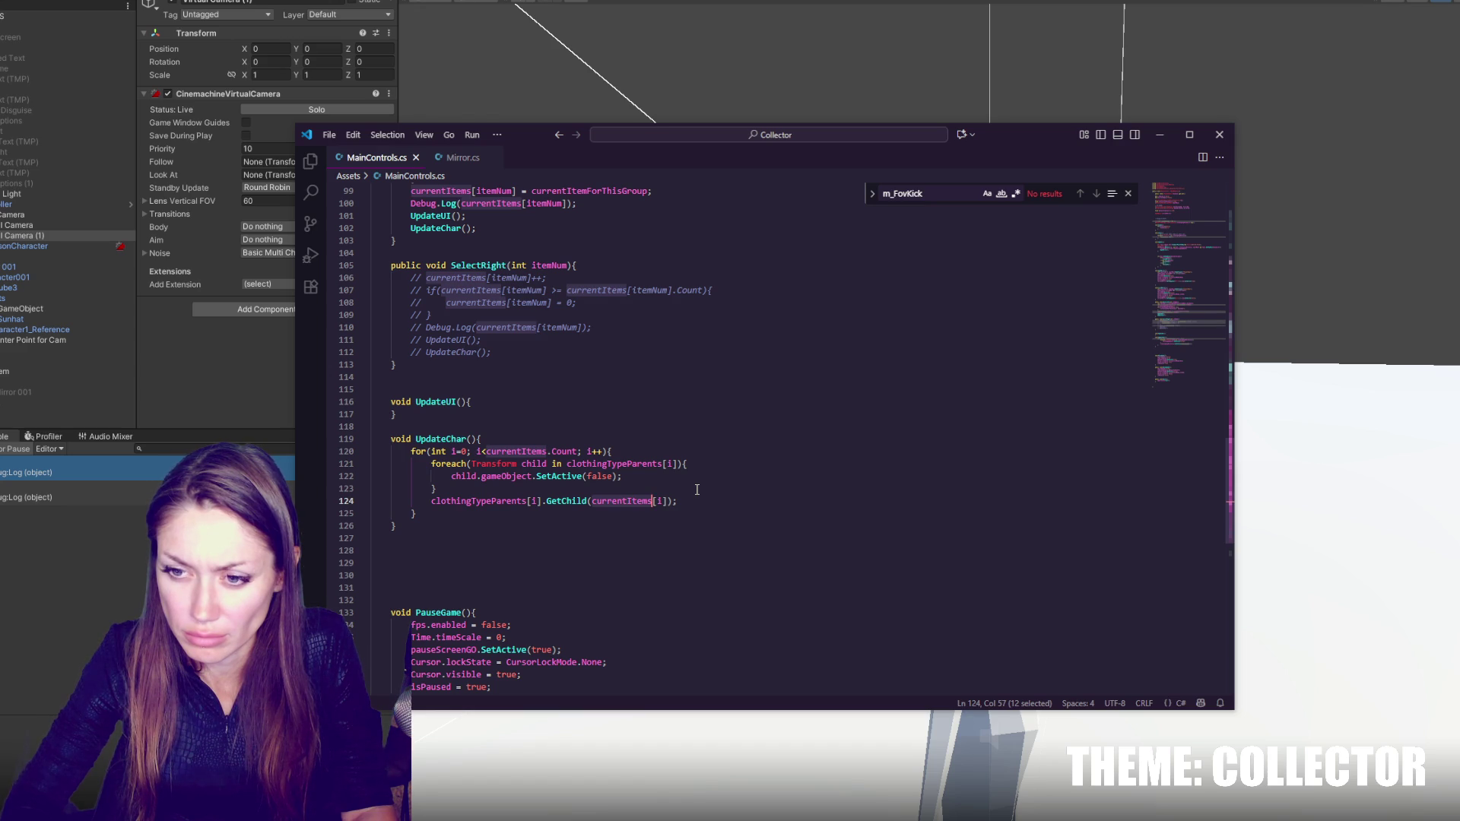
# - Append .gameObject.SetActive(true) to GetChild(currentItems[i]) on line 124, save, and return to Unity
pyautogui.click(689, 496)
pyautogui.press('Left')
pyautogui.write('.')
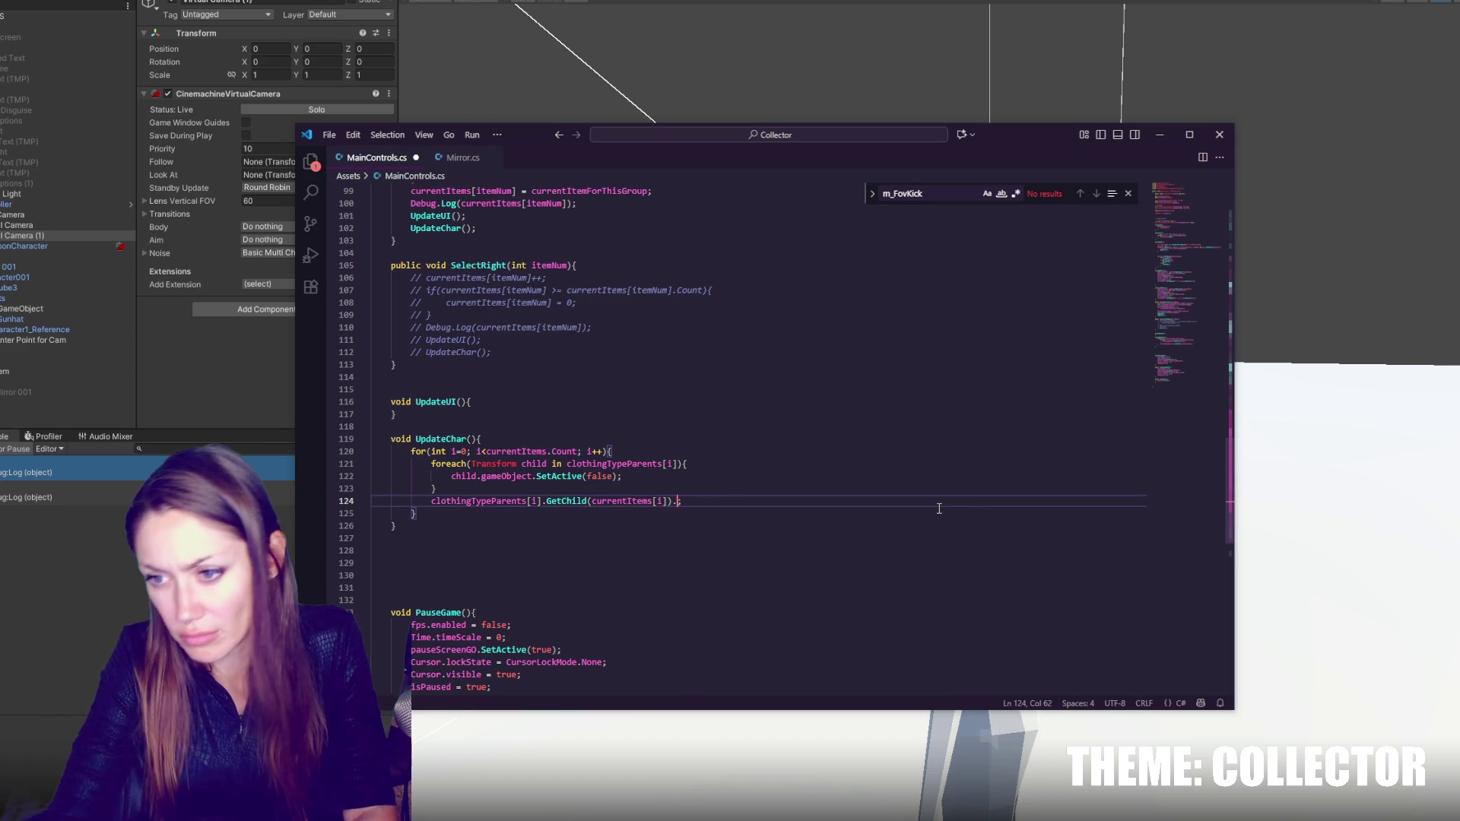
pyautogui.write('Get')
pyautogui.press('BackSpace')
pyautogui.press('BackSpace')
pyautogui.press('BackSpace')
pyautogui.write('gameOb')
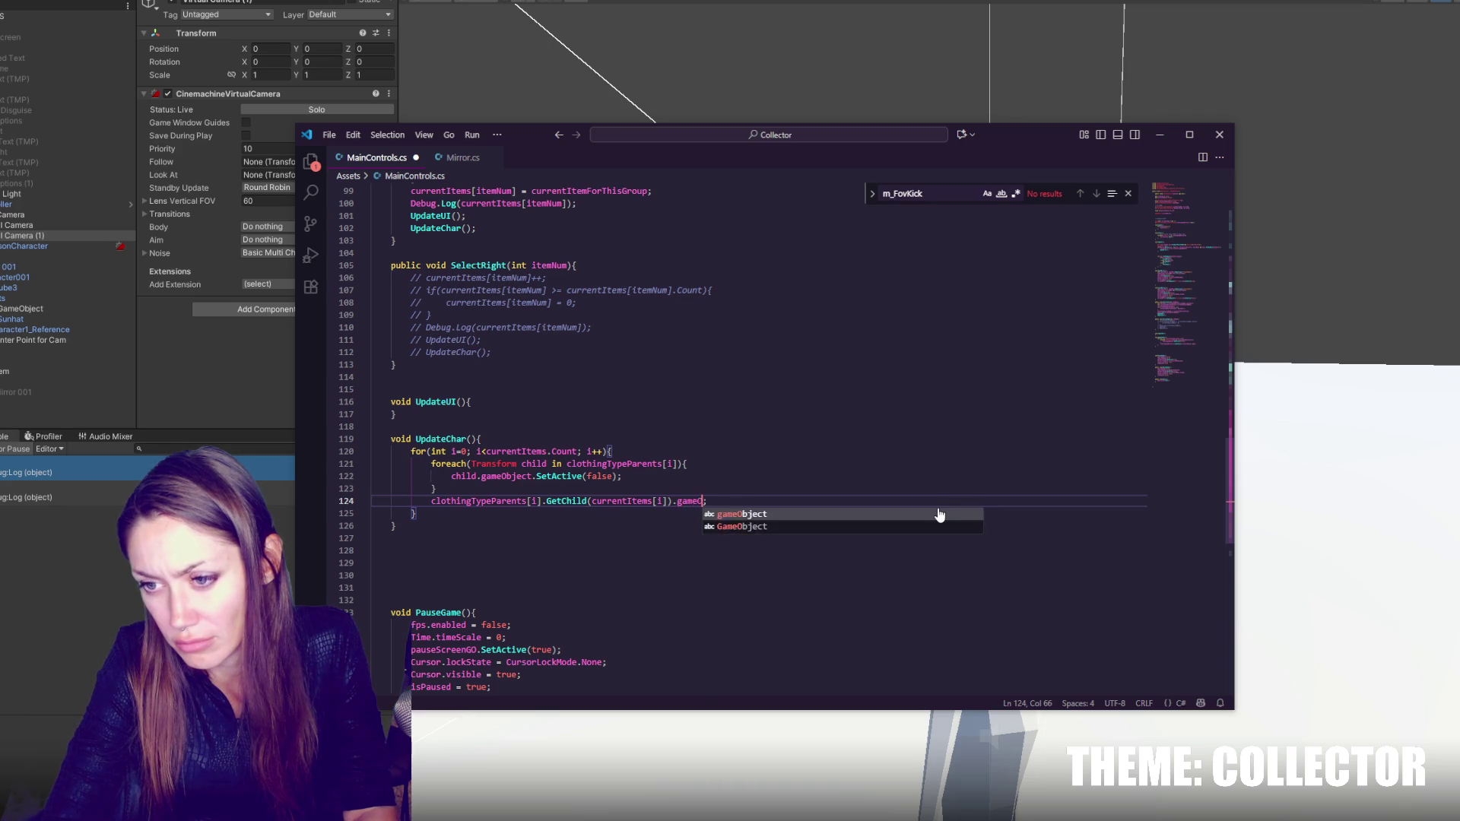
pyautogui.write('ject.SetActive')
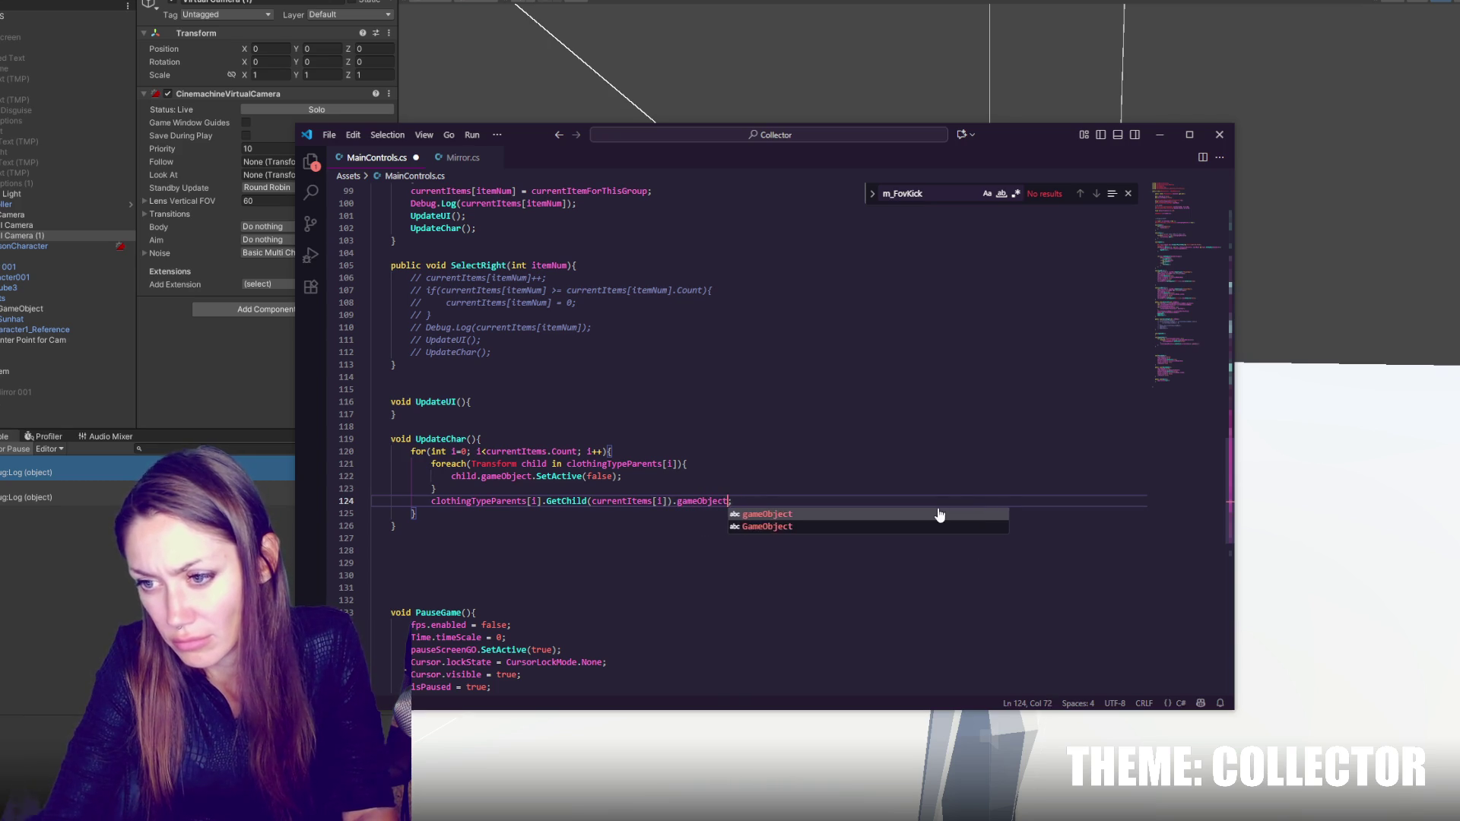
pyautogui.write('(true)')
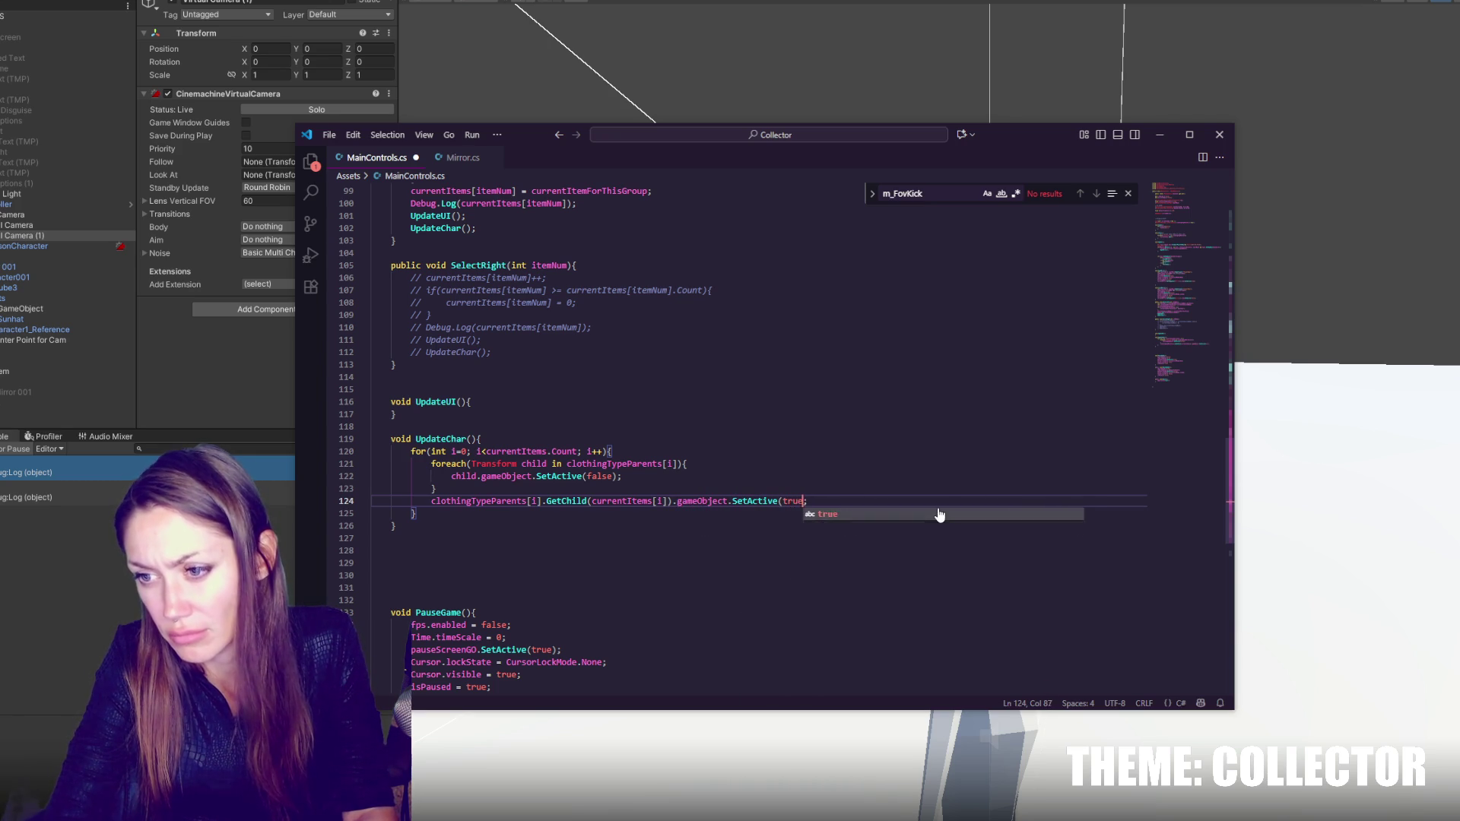
pyautogui.hotkey('ctrl', 's')
pyautogui.hotkey('alt', 'Tab')
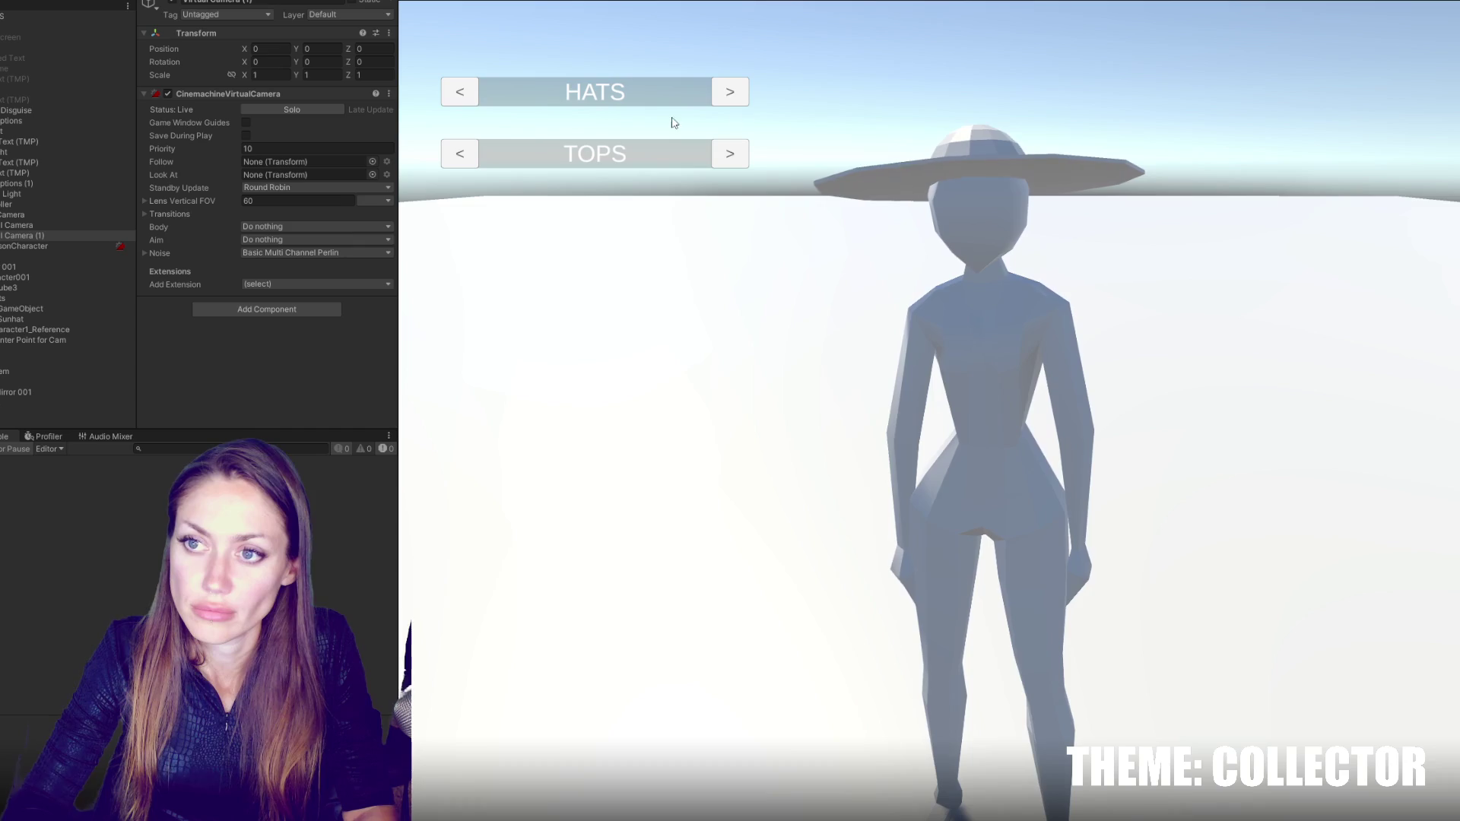
# - Cycle back six times through the hats to toggle the sun hat, stop Play mode, and return to VS Code
pyautogui.click(469, 96)
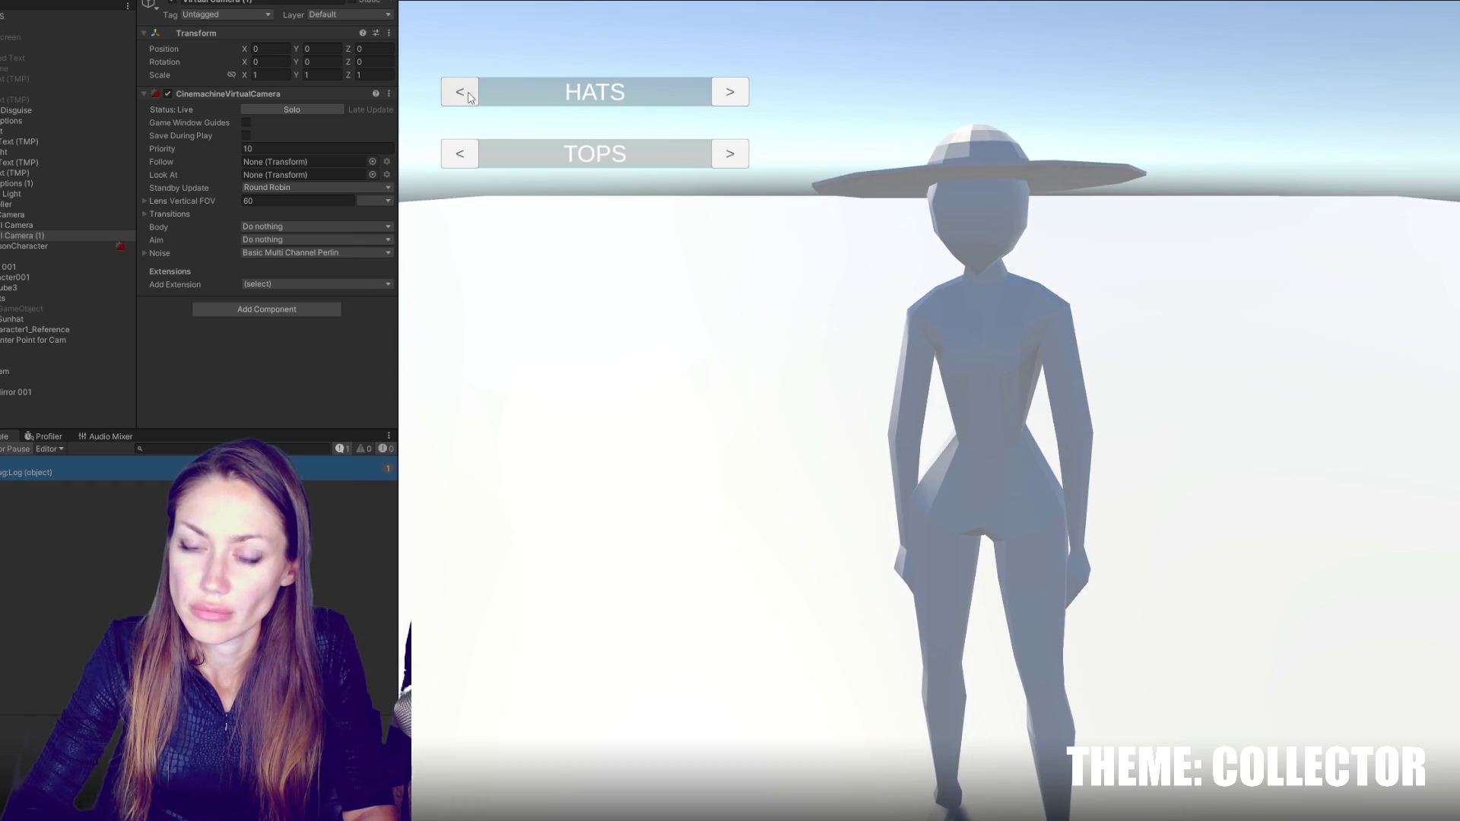
pyautogui.click(470, 96)
pyautogui.click(468, 93)
pyautogui.click(467, 93)
pyautogui.click(468, 93)
pyautogui.click(468, 93)
pyautogui.hotkey('ctrl', 'p')
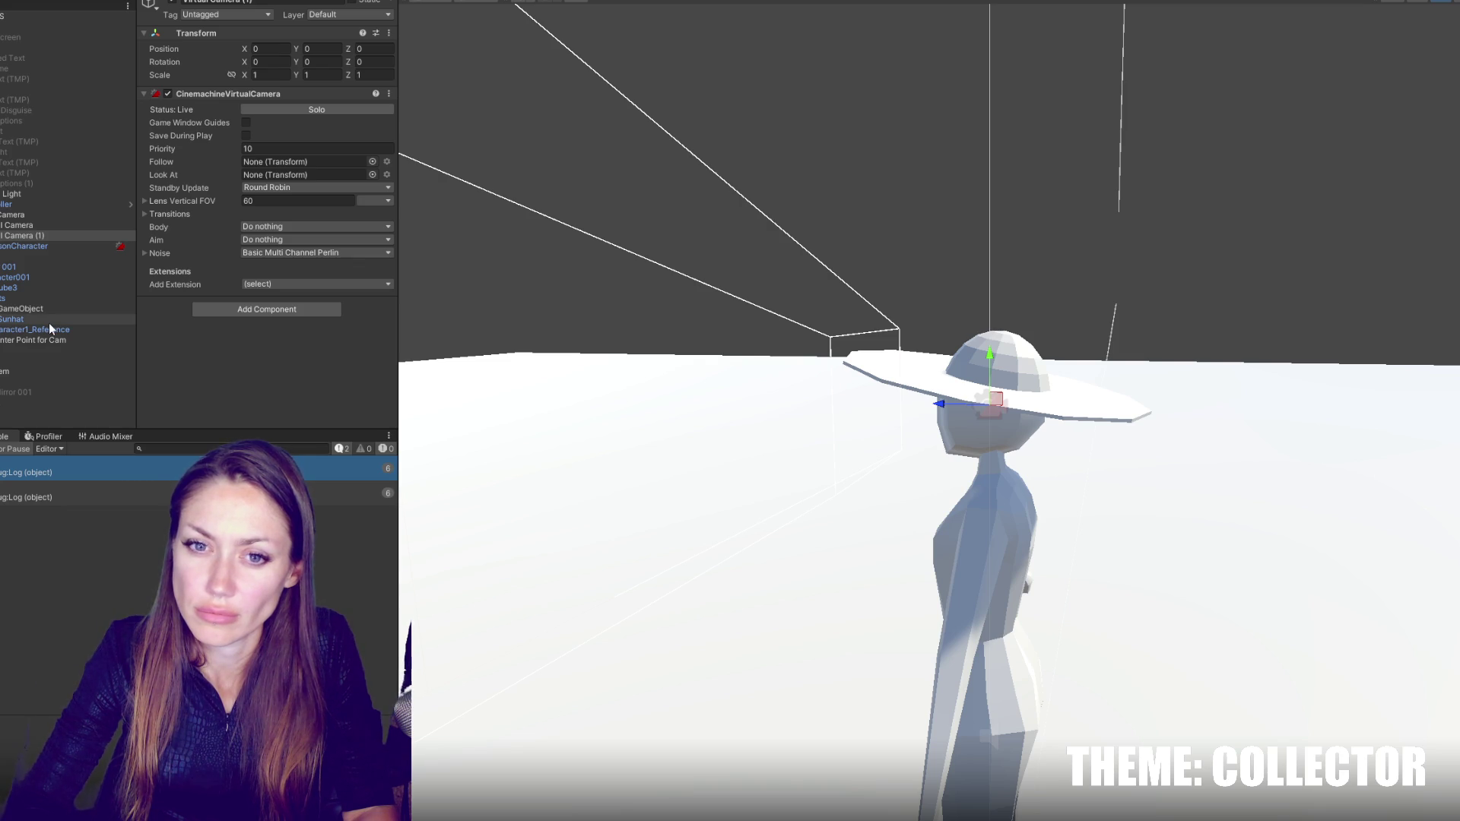
pyautogui.hotkey('alt', 'Tab')
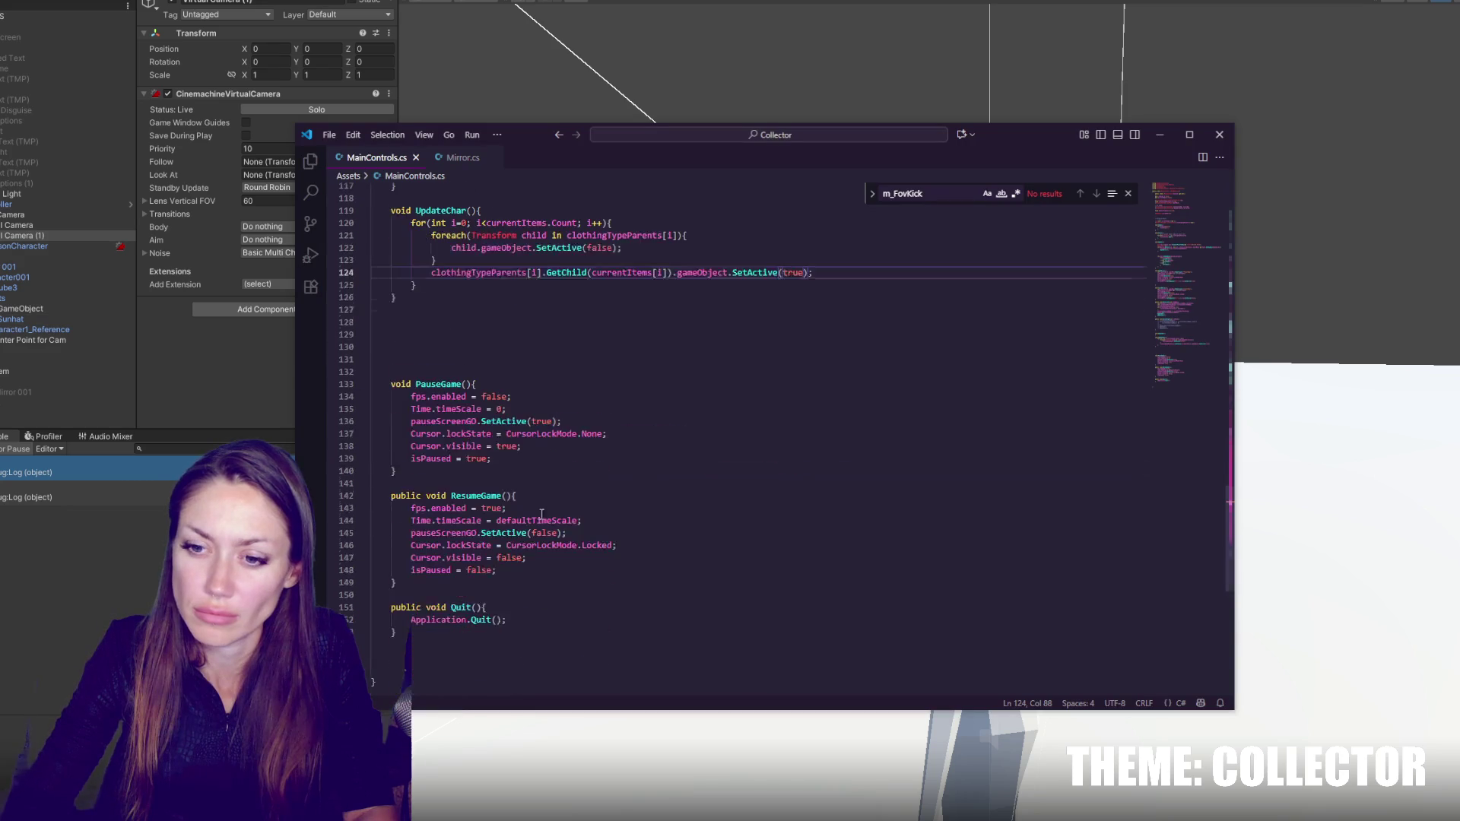
# - Add an UpdateChar(); call at the end of OpenMirror and save the script
pyautogui.scroll(-5, 536, 504)
pyautogui.scroll(10, 482, 399)
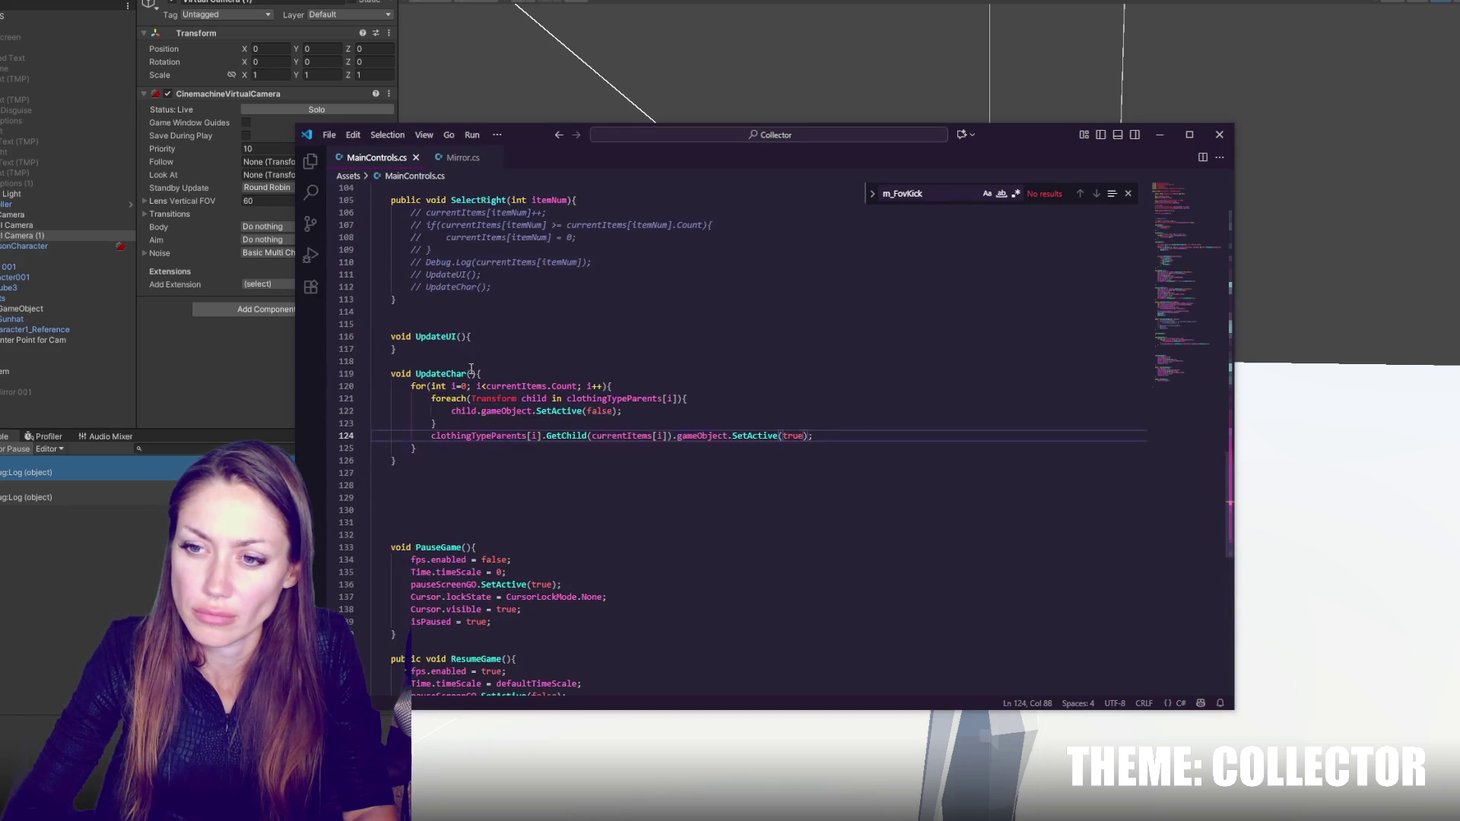
pyautogui.doubleClick(447, 504)
pyautogui.hotkey('ctrl', 'c')
pyautogui.scroll(10, 501, 456)
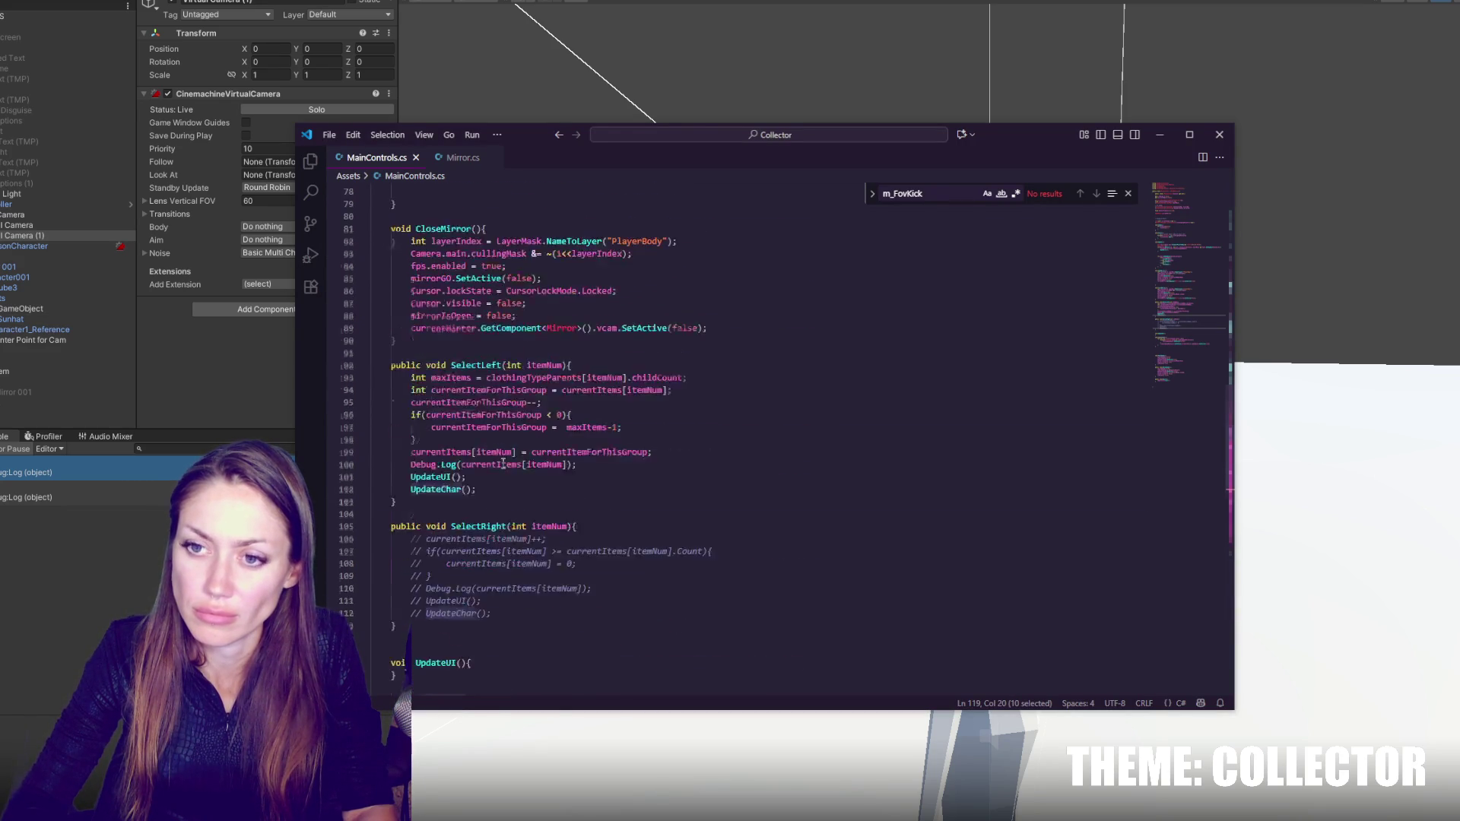
pyautogui.click(459, 372)
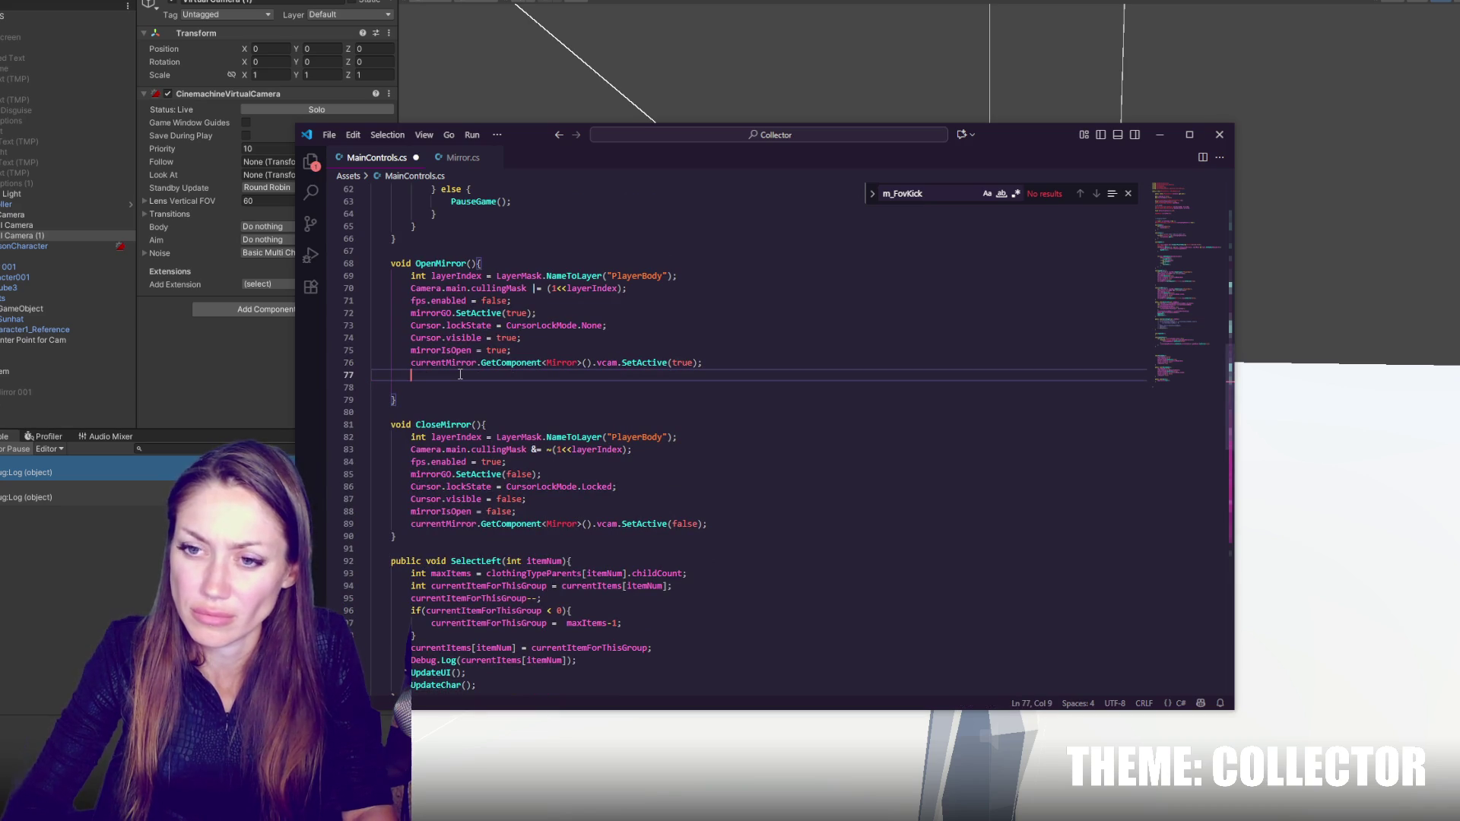
pyautogui.hotkey('ctrl', 'v')
pyautogui.write('();')
pyautogui.hotkey('ctrl', 's')
# - Replace SelectRight's commented-out body with the copied SelectLeft code
pyautogui.scroll(-5, 486, 381)
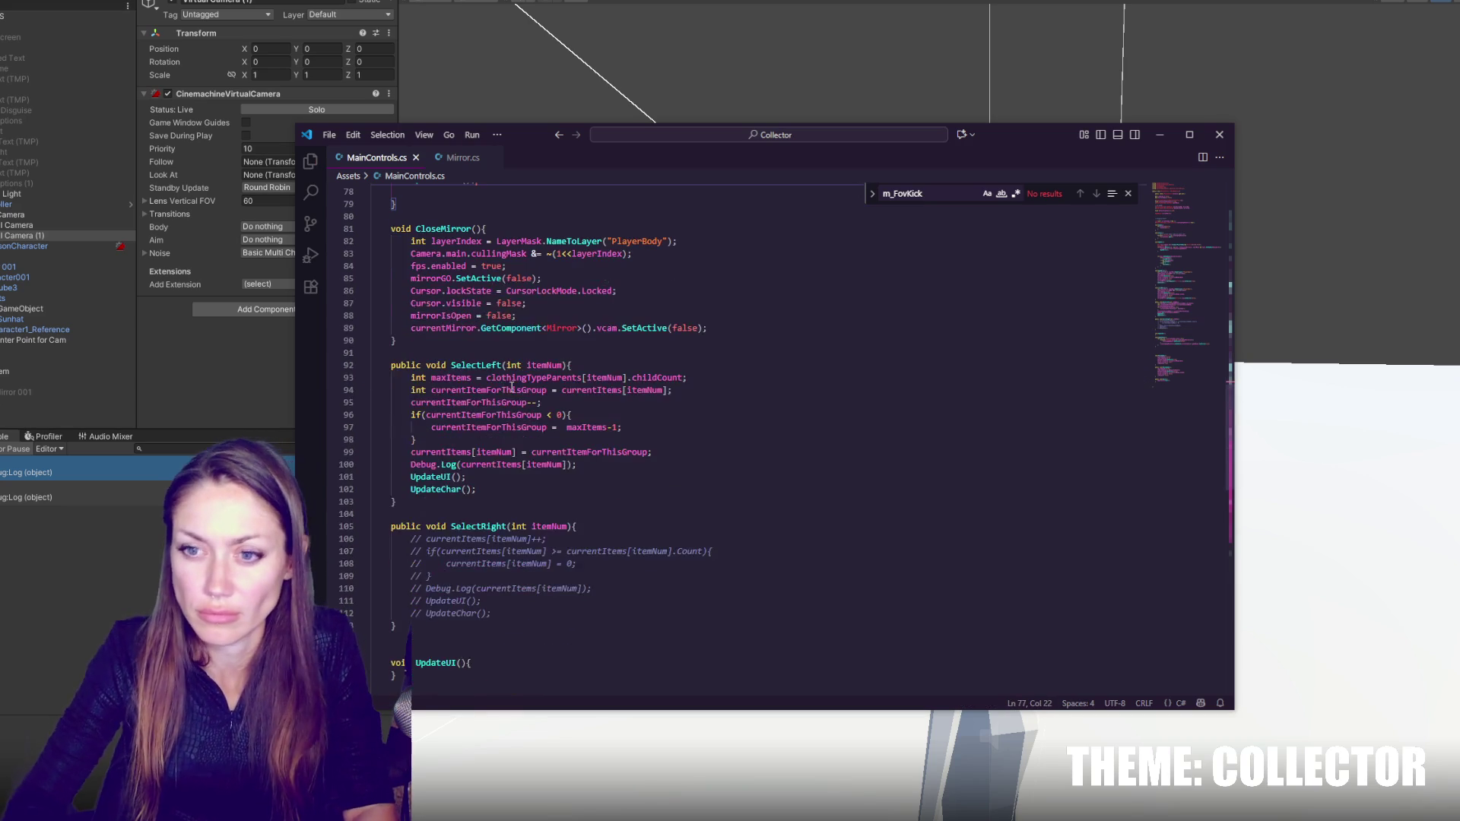
pyautogui.scroll(-5, 524, 395)
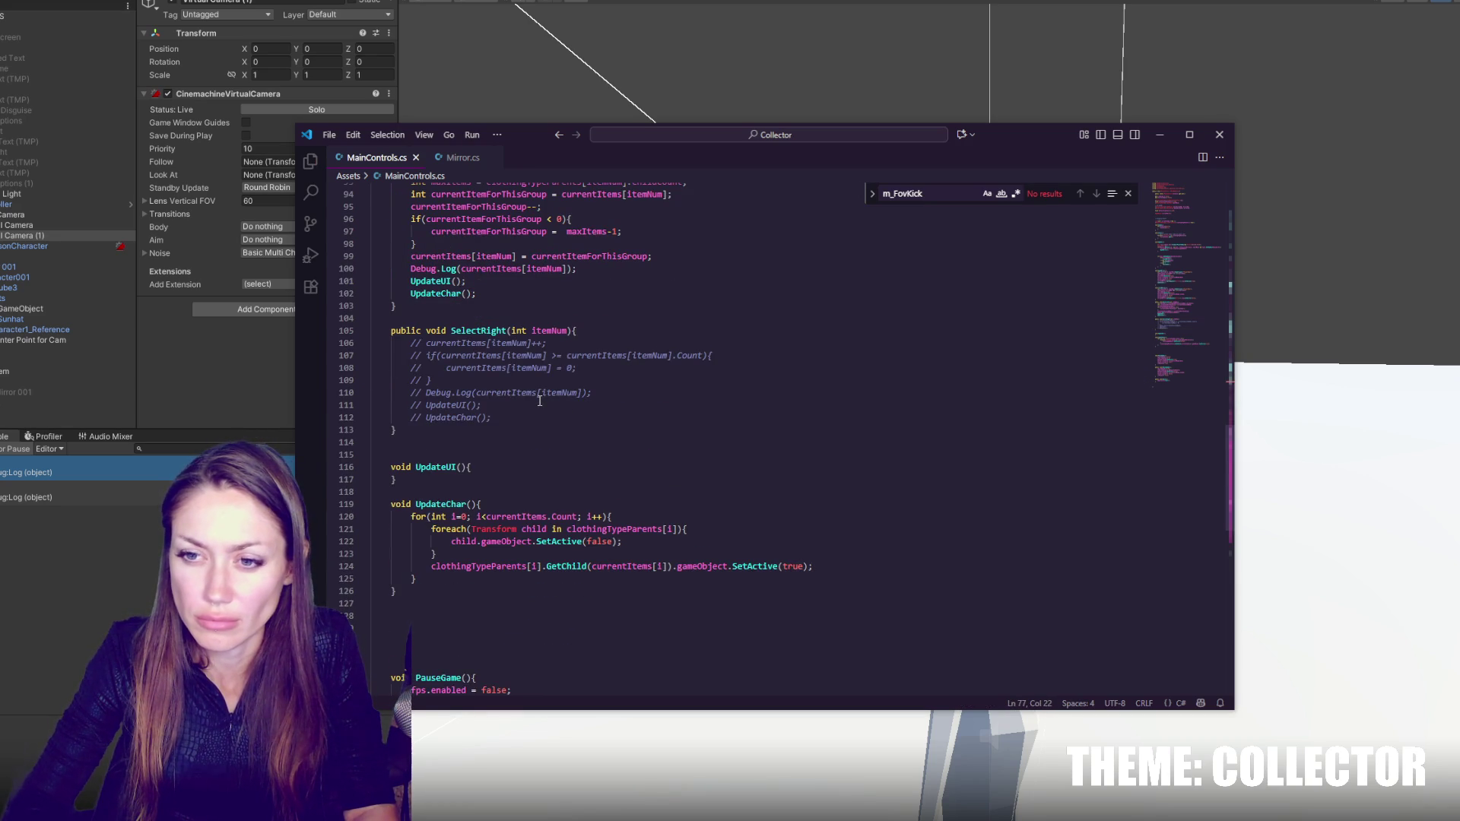
pyautogui.scroll(4, 540, 401)
pyautogui.moveTo(574, 299)
pyautogui.mouseDown()
pyautogui.moveTo(597, 345)
pyautogui.moveTo(603, 423)
pyautogui.mouseUp()
pyautogui.hotkey('ctrl', 'c')
pyautogui.moveTo(558, 540); pyautogui.dragTo(615, 467)
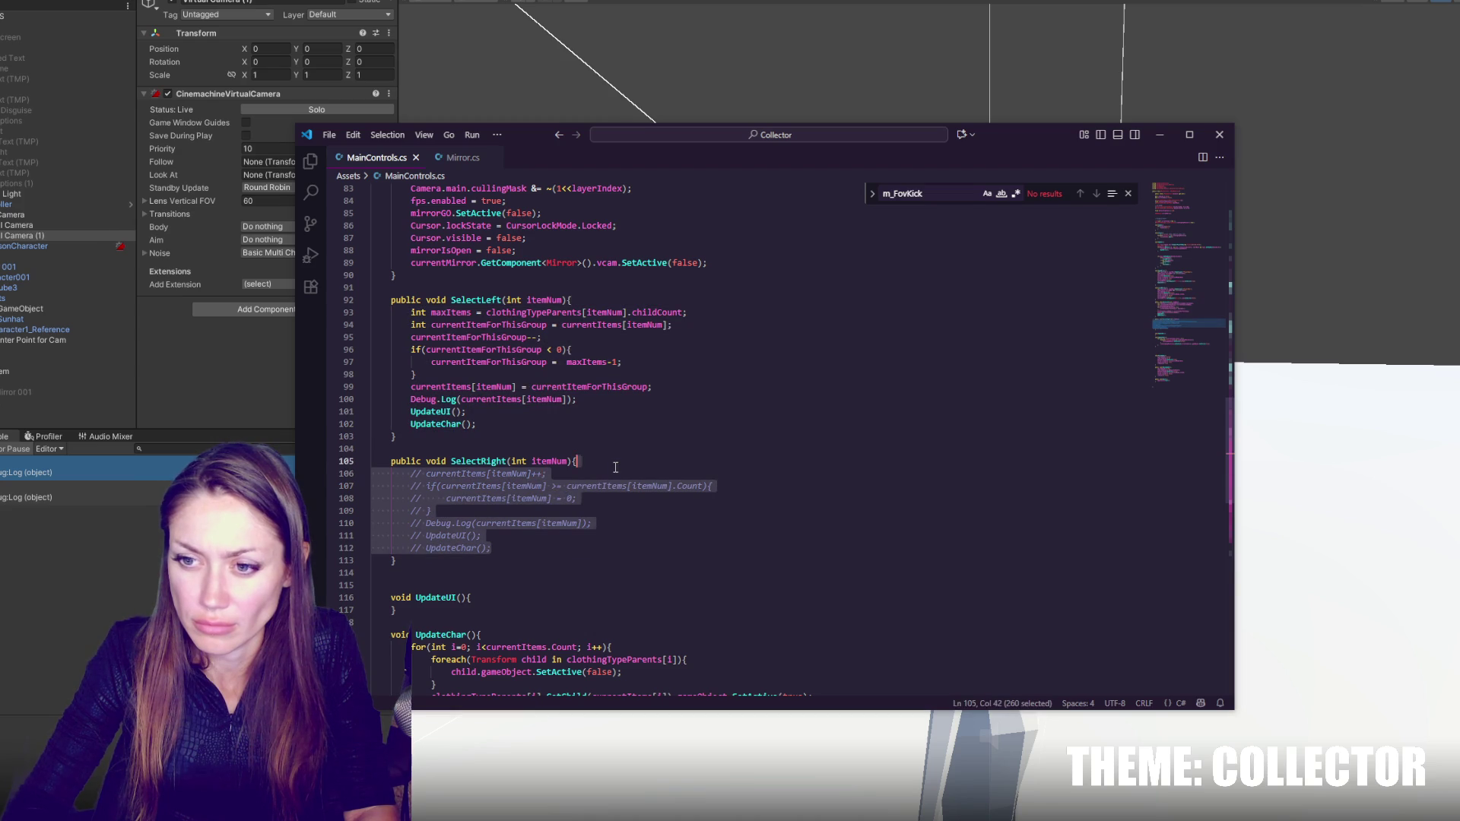
pyautogui.hotkey('ctrl', 'v')
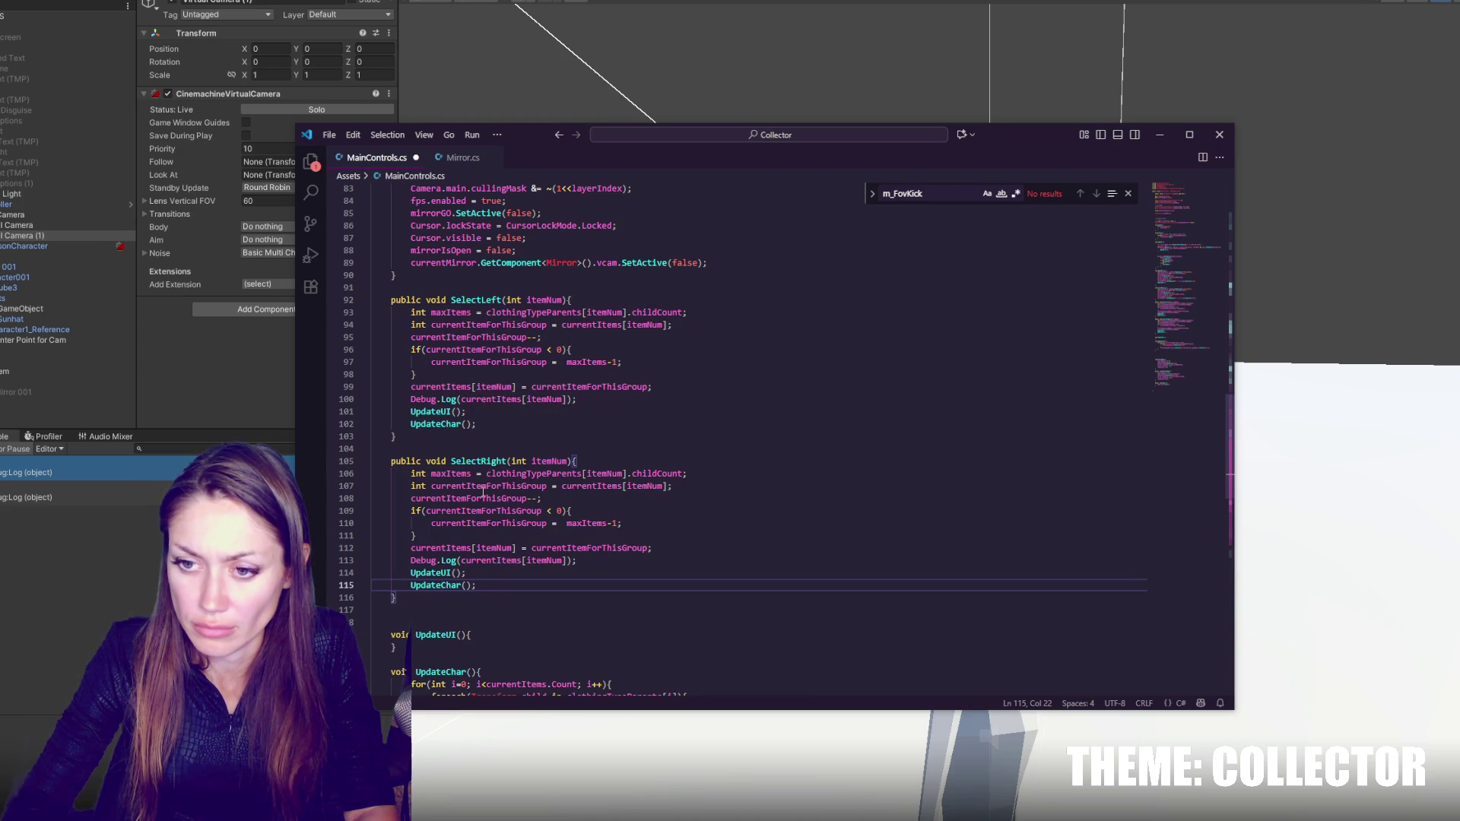
# - Make SelectRight increment with ++, check >= maxItems, and wrap back to 0
pyautogui.click(540, 498)
pyautogui.press('BackSpace')
pyautogui.press('BackSpace')
pyautogui.write('++')
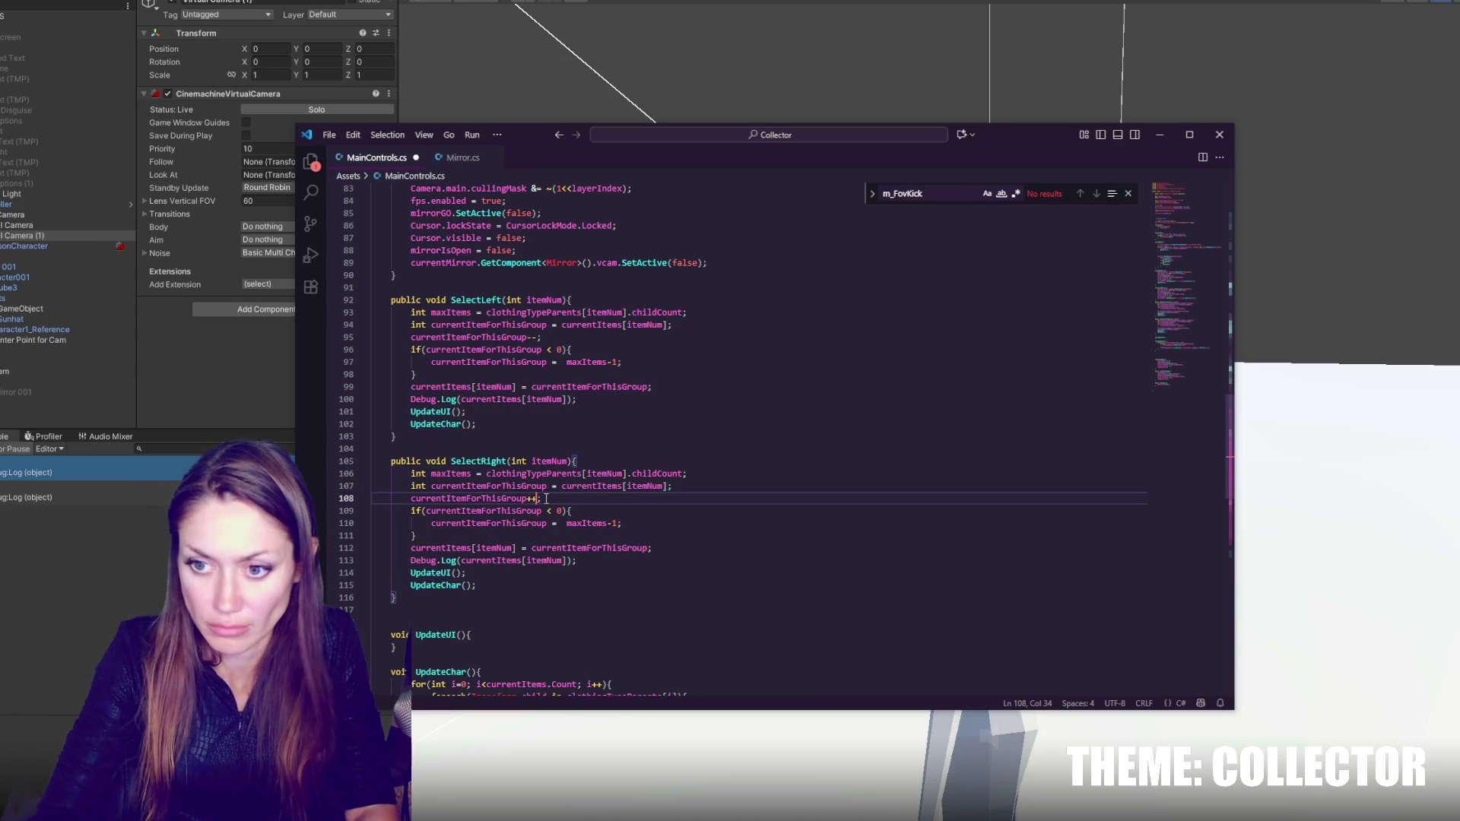
pyautogui.click(553, 510)
pyautogui.press('BackSpace')
pyautogui.write('>')
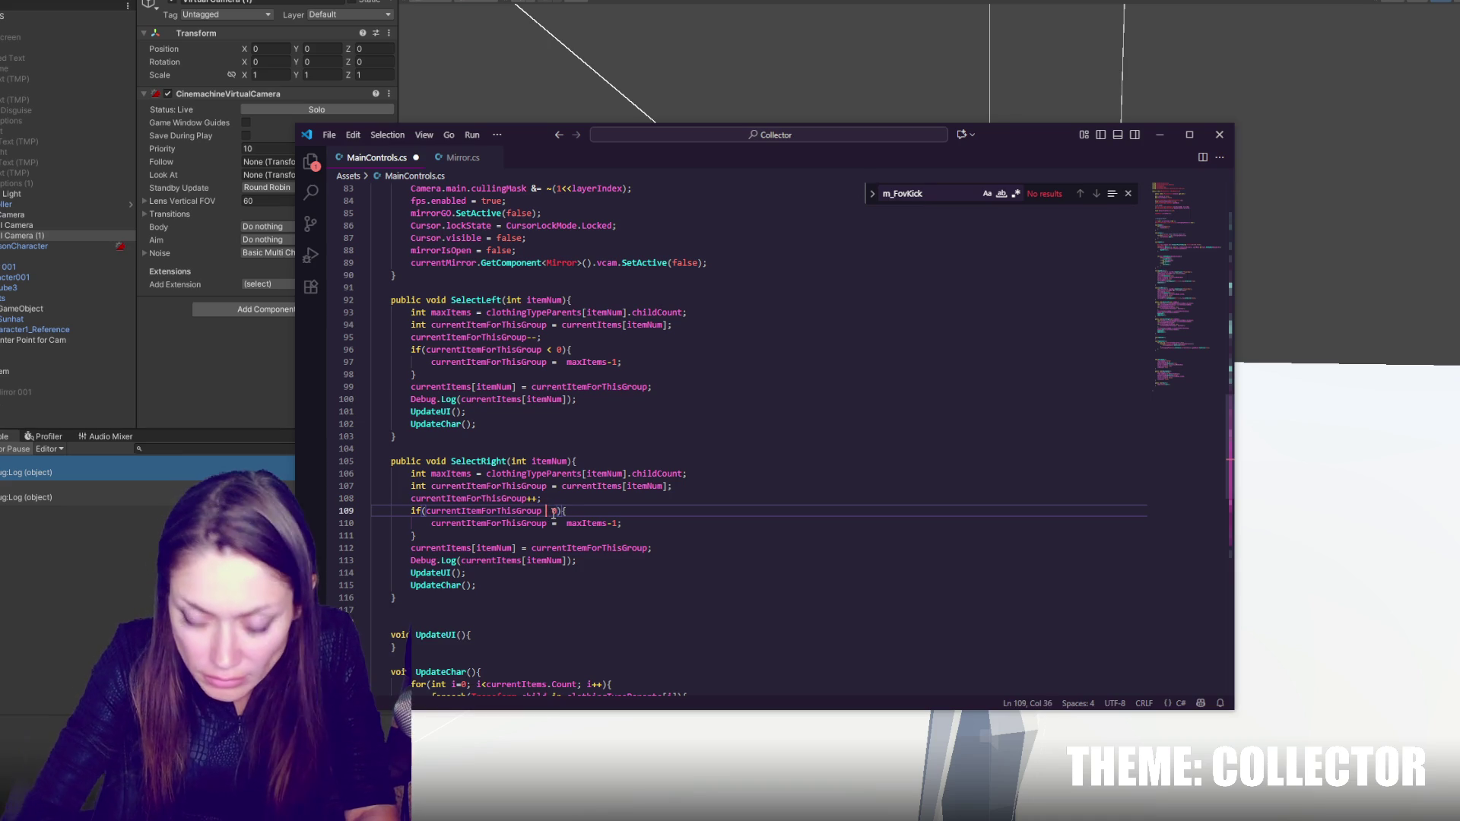
pyautogui.click(557, 510)
pyautogui.press('Delete')
pyautogui.write('maxItems')
pyautogui.write('=')
pyautogui.moveTo(618, 523); pyautogui.dragTo(566, 524)
pyautogui.write('0')
# - Delete the Debug.Log lines from SelectRight and SelectLeft and save MainControls.cs
pyautogui.click(616, 566)
pyautogui.moveTo(641, 568); pyautogui.dragTo(654, 549)
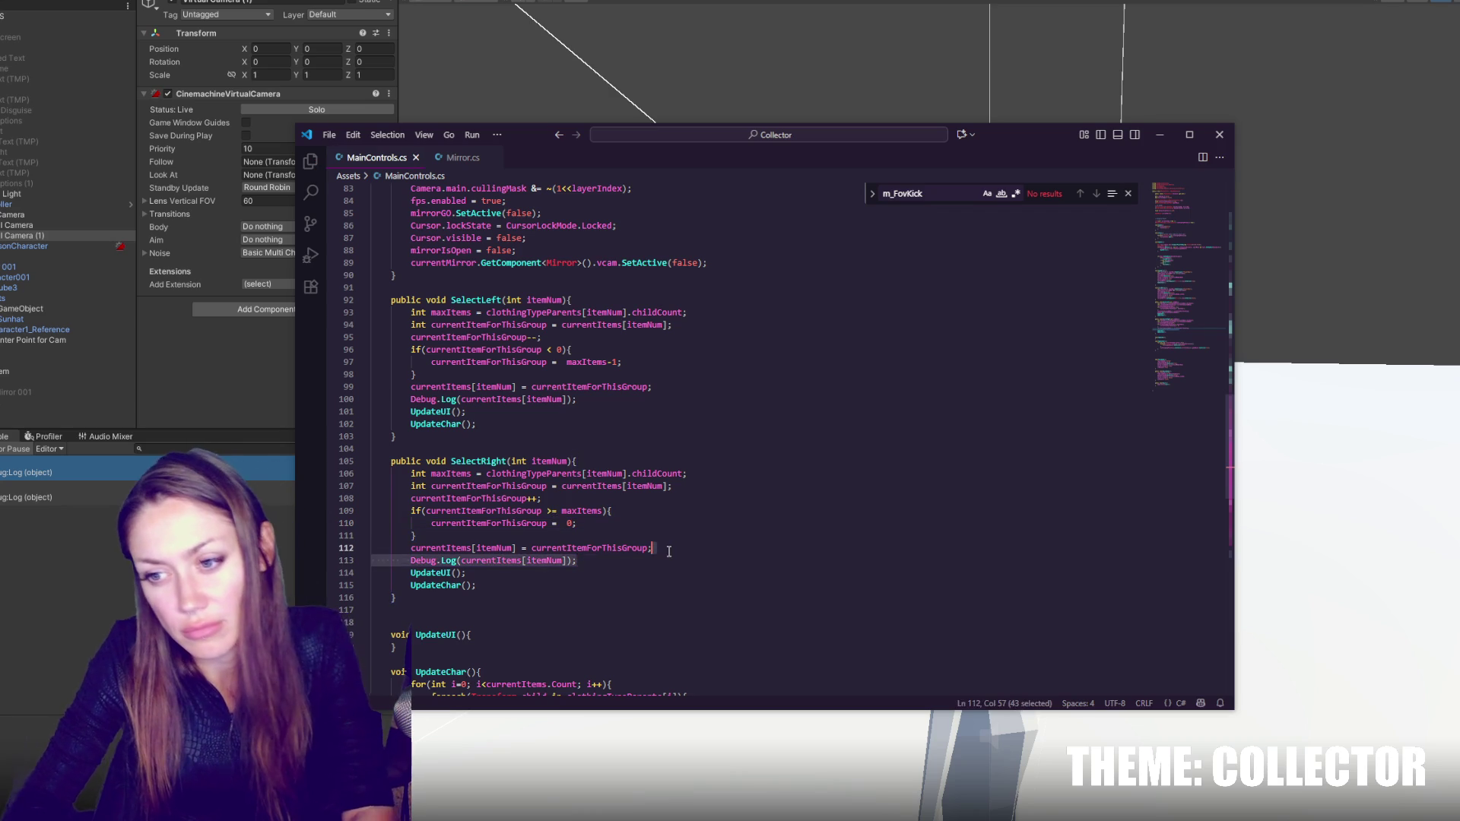
pyautogui.press('BackSpace')
pyautogui.moveTo(655, 400); pyautogui.dragTo(665, 391)
pyautogui.press('BackSpace')
pyautogui.hotkey('ctrl', 's')
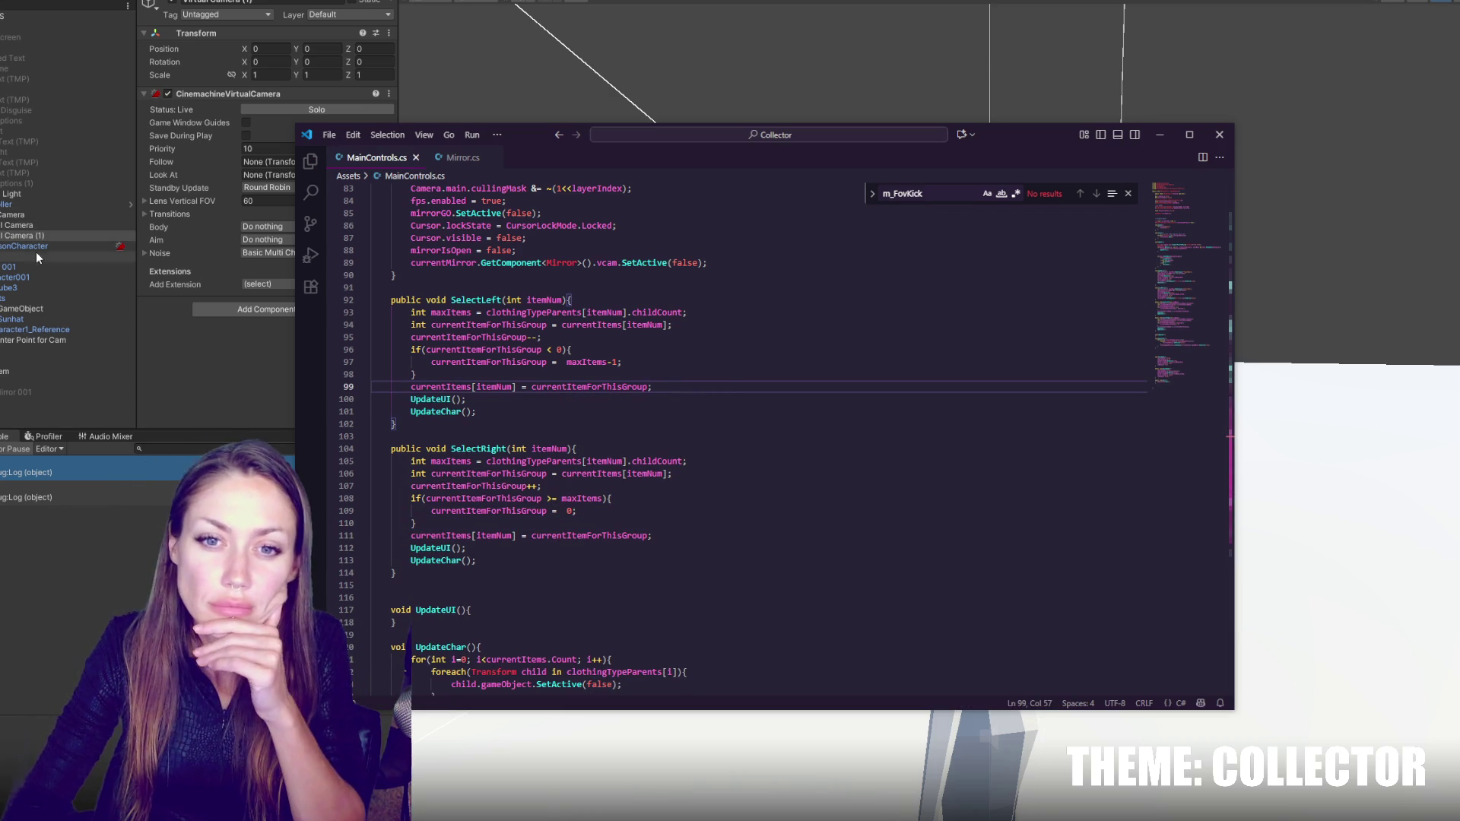
# - Back in Unity, inspect the Left and Right buttons' settings
pyautogui.click(38, 398)
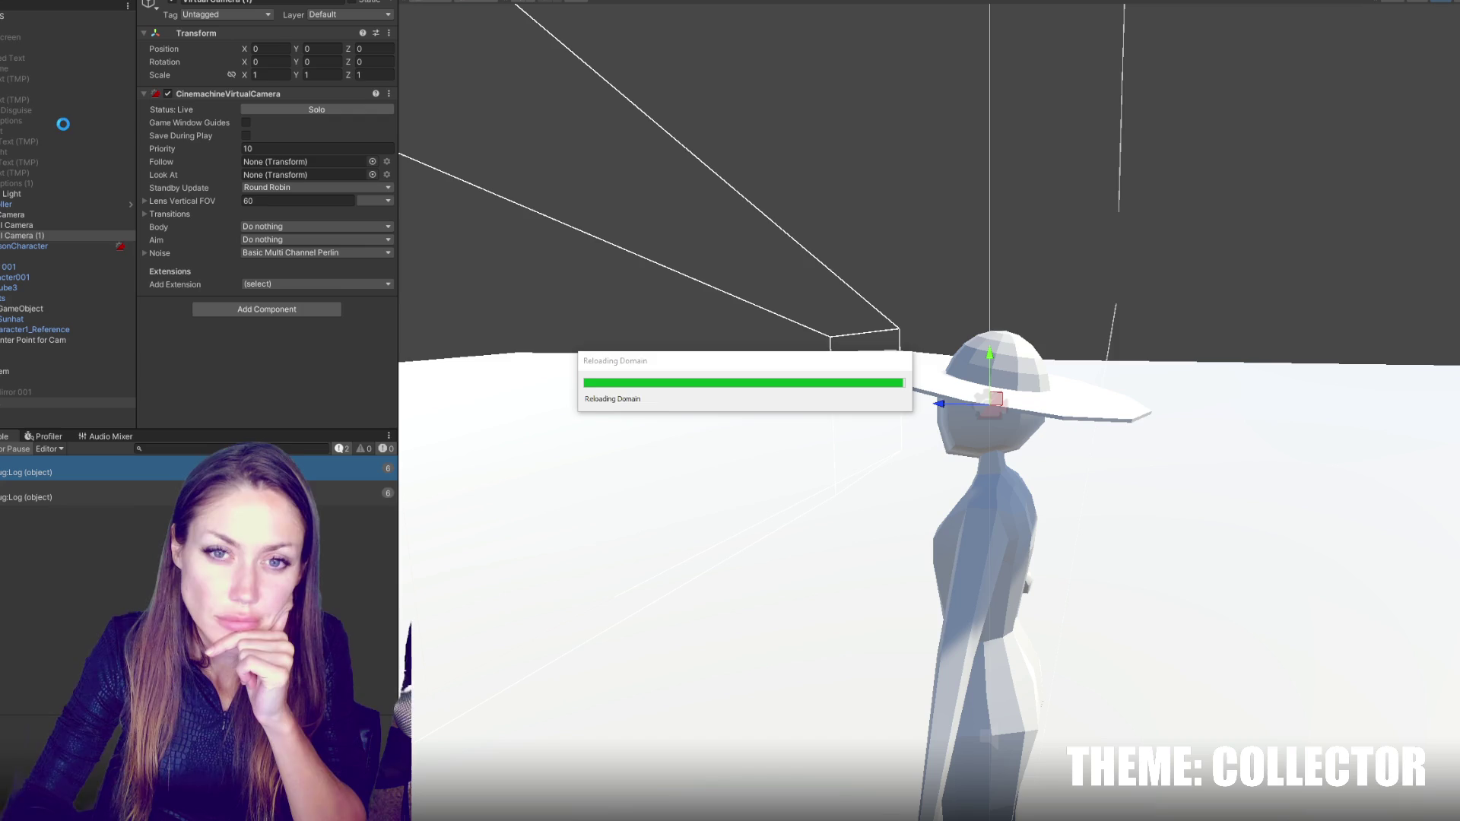
pyautogui.click(58, 134)
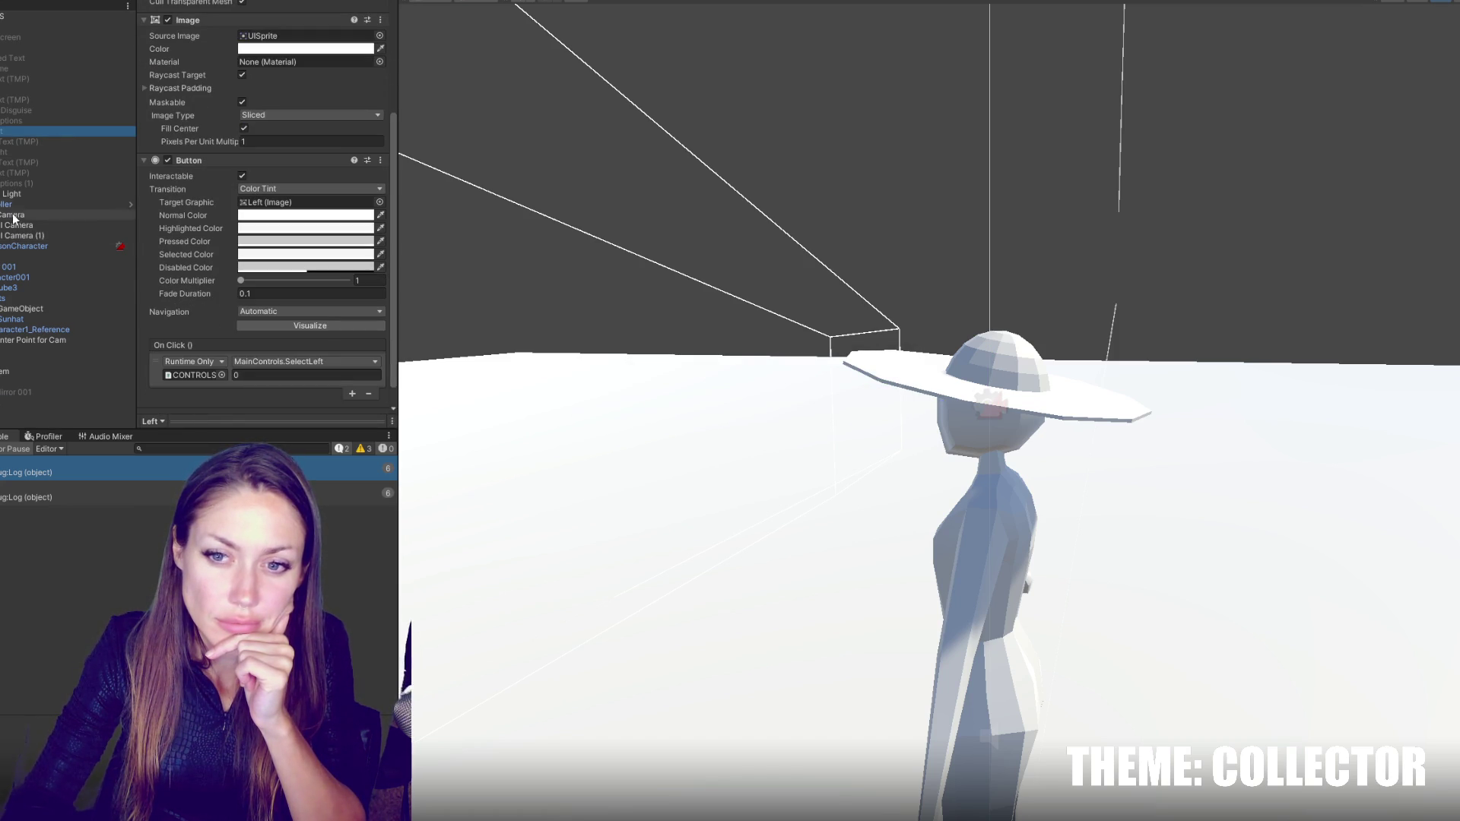
pyautogui.click(40, 152)
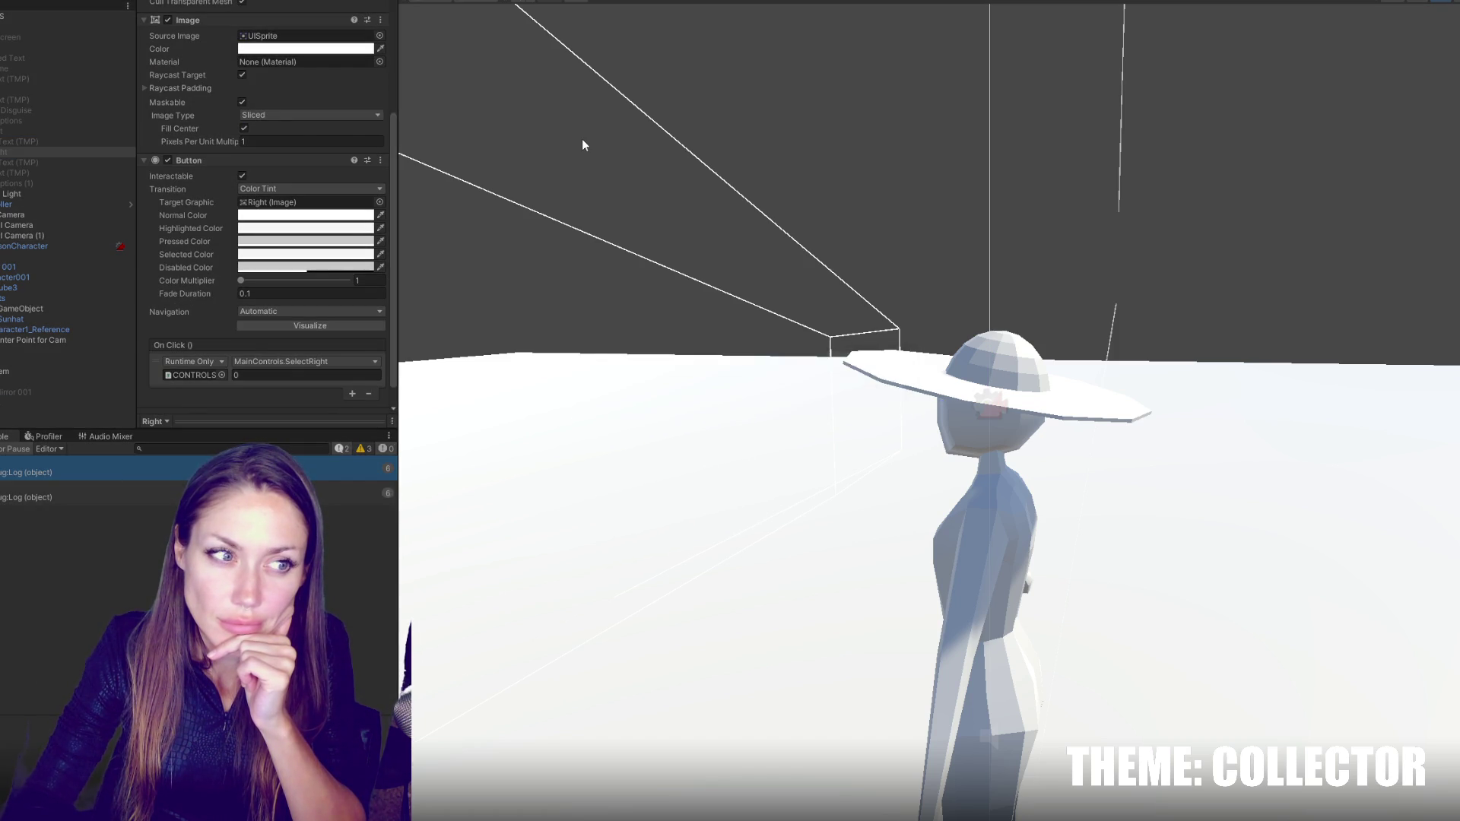
# - Start the game, step back two hats, then cycle forward through six hats
pyautogui.press('f')
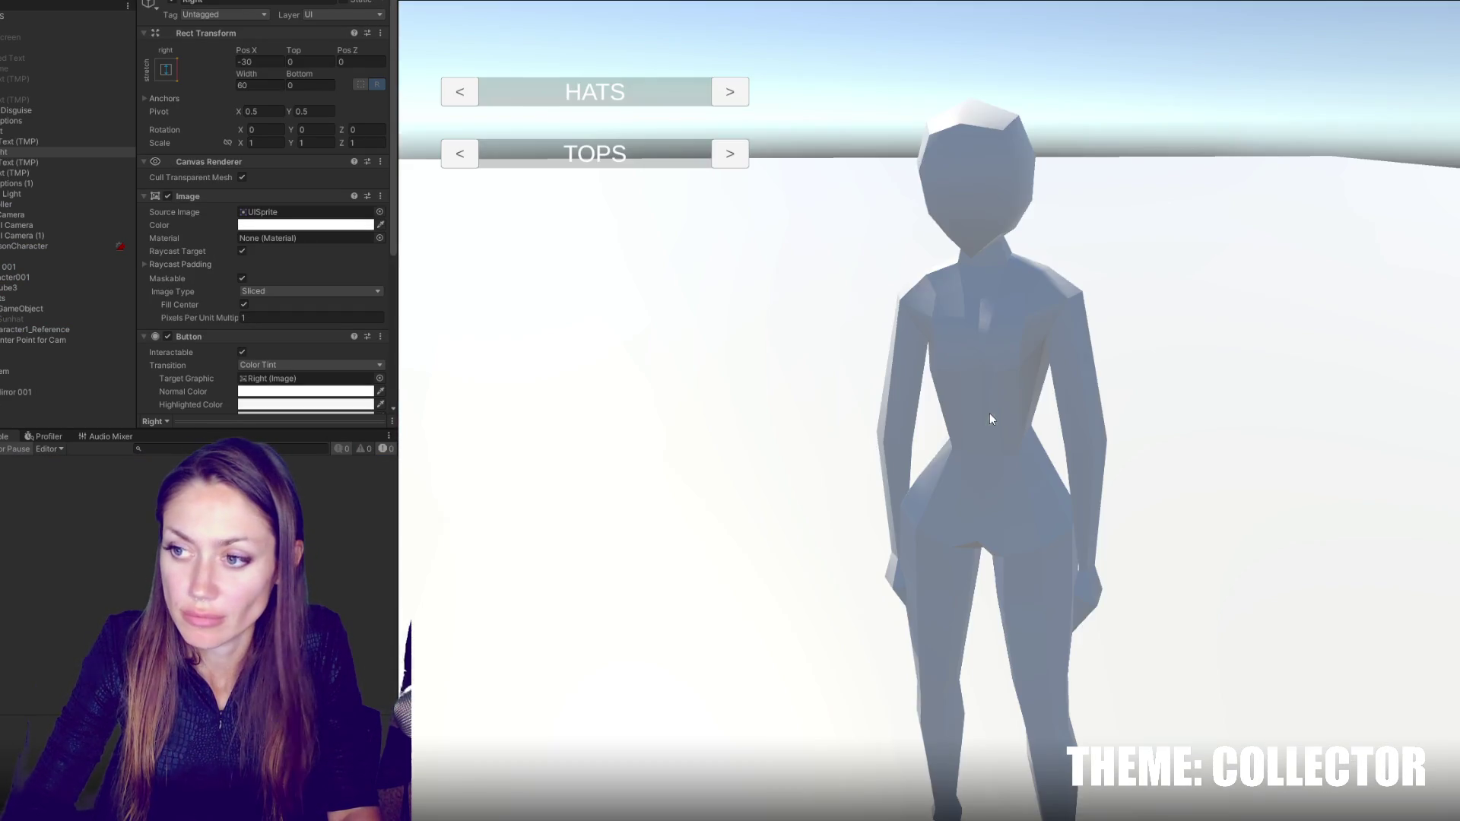
pyautogui.click(478, 93)
pyautogui.click(477, 93)
pyautogui.click(742, 95)
pyautogui.click(742, 95)
pyautogui.click(743, 95)
pyautogui.click(742, 95)
pyautogui.click(742, 95)
pyautogui.click(743, 95)
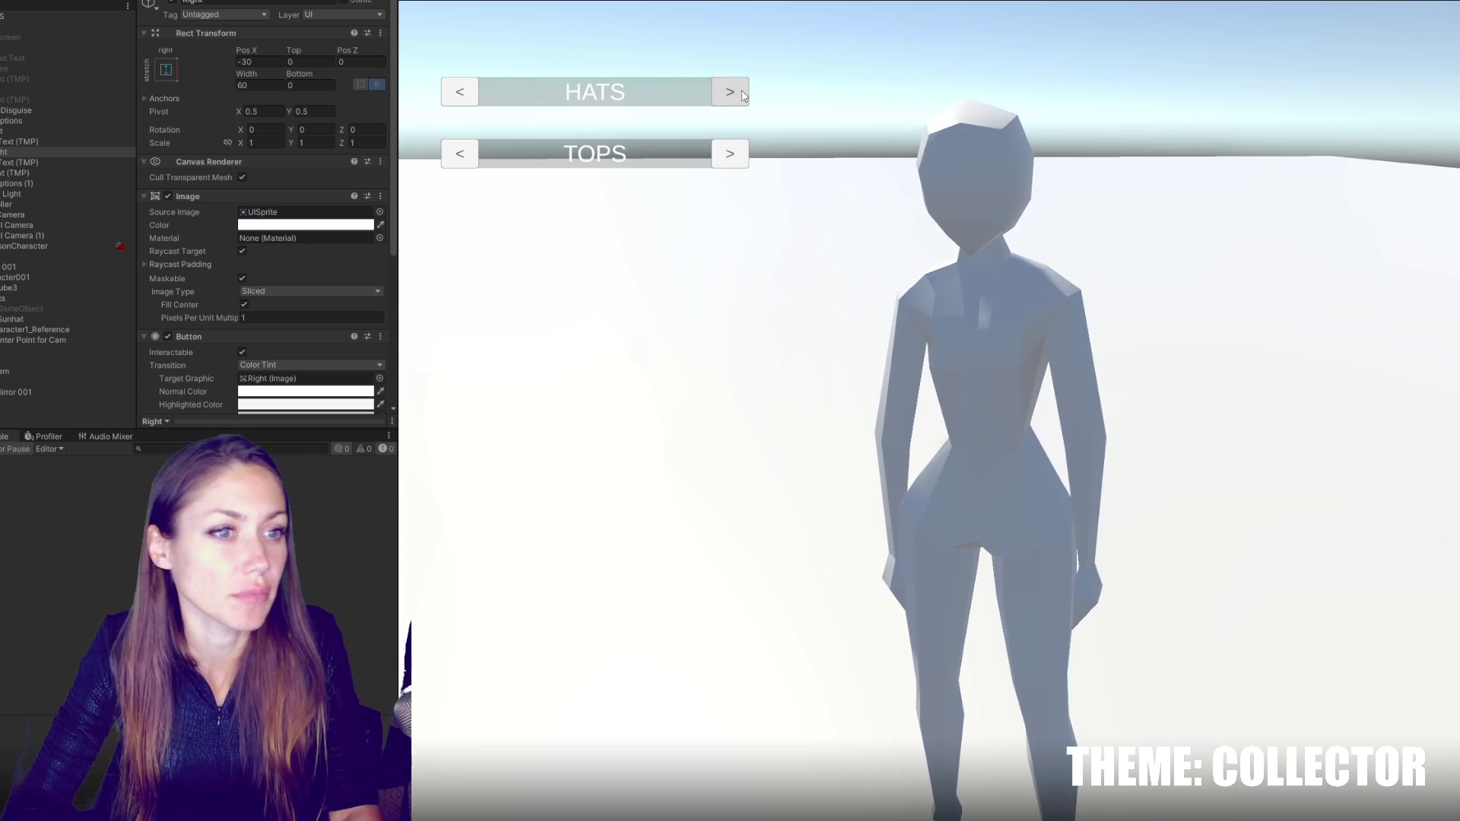
pyautogui.click(743, 95)
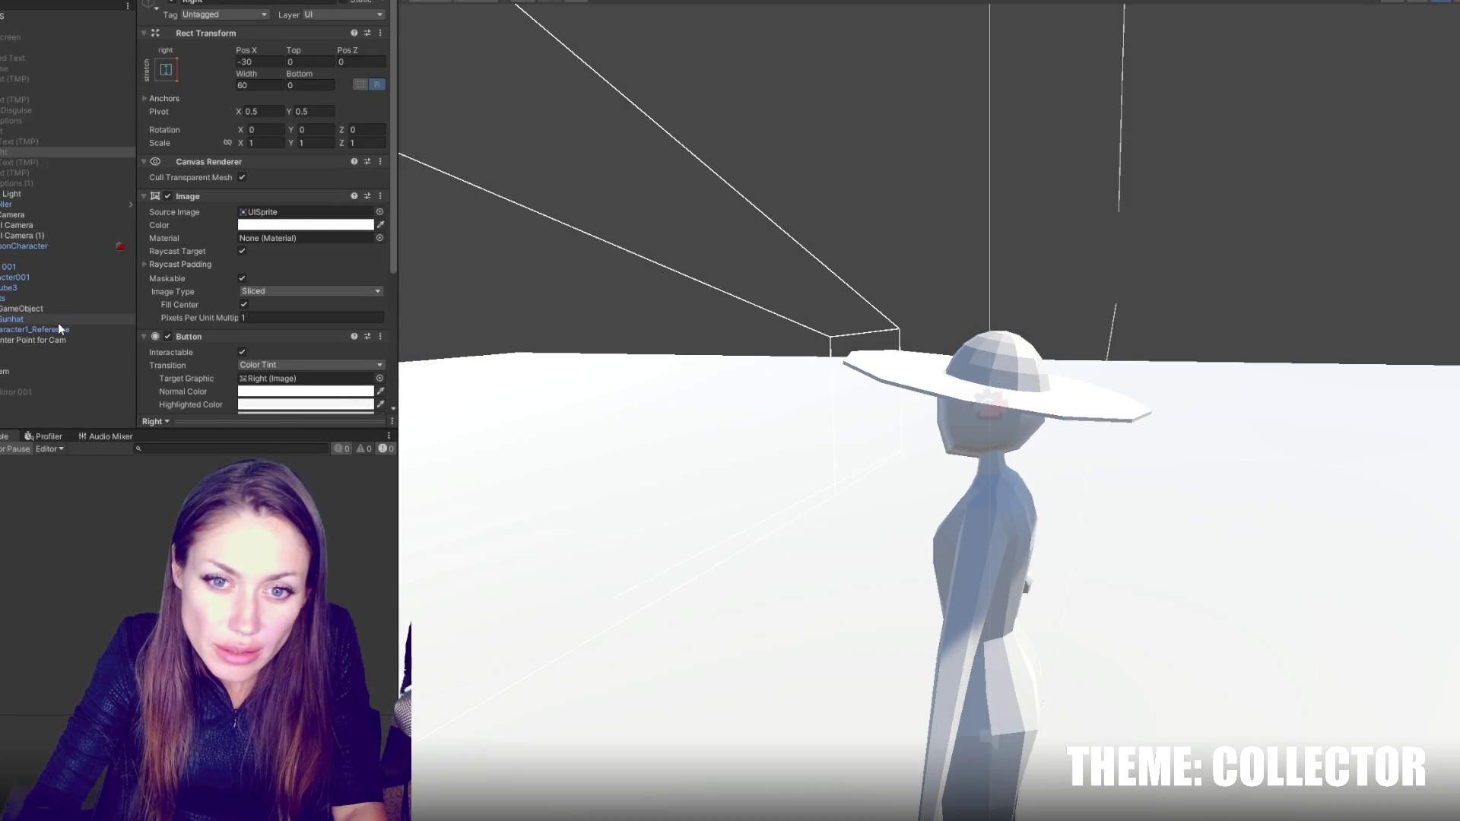
# - Duplicate Sunhat and create a new material named Red in the 2-Materials folder
pyautogui.click(58, 320)
pyautogui.hotkey('ctrl', 'd')
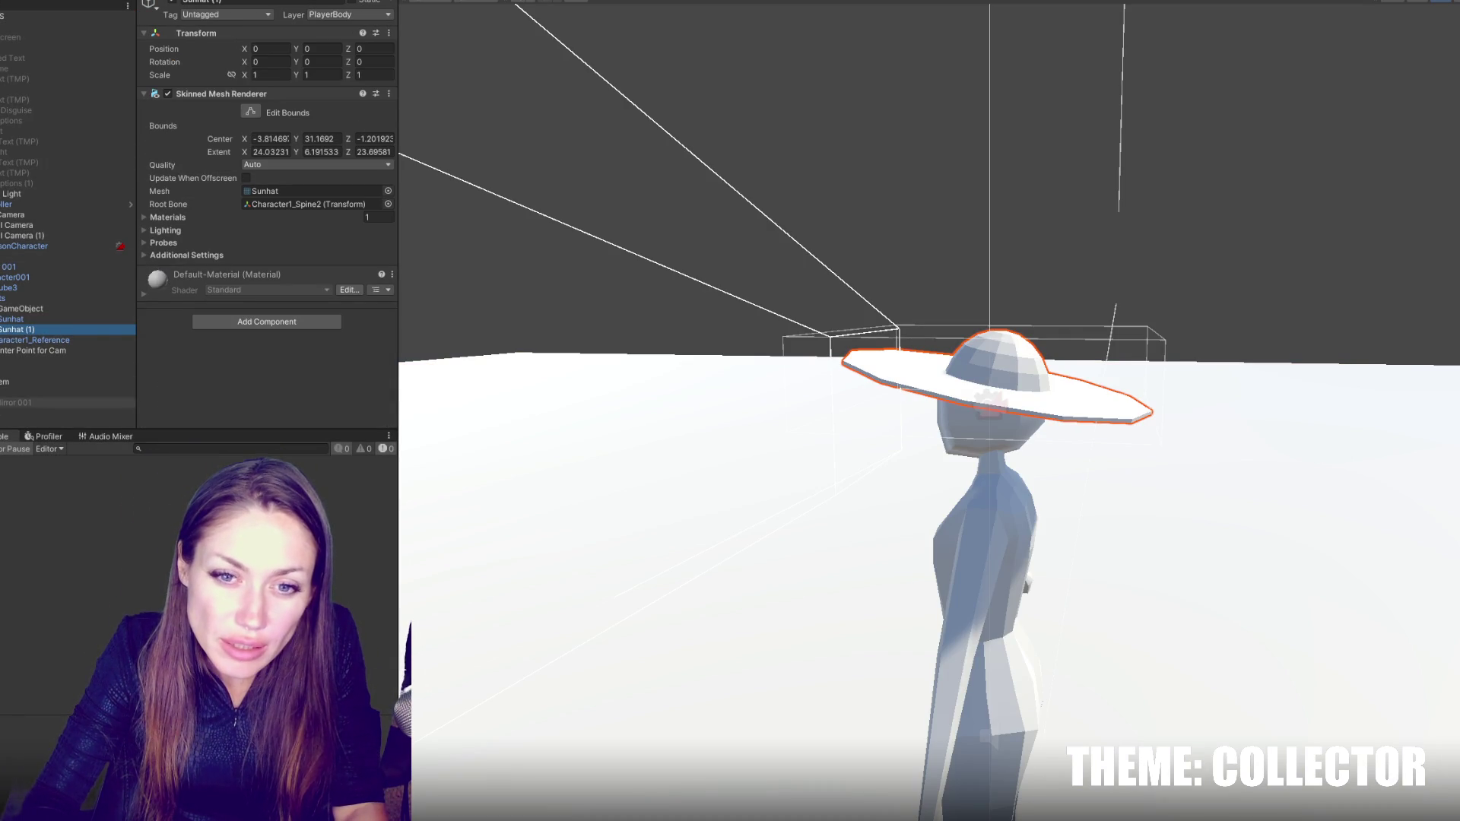
pyautogui.hotkey('ctrl', '5')
pyautogui.doubleClick(93, 498)
pyautogui.rightClick(110, 561)
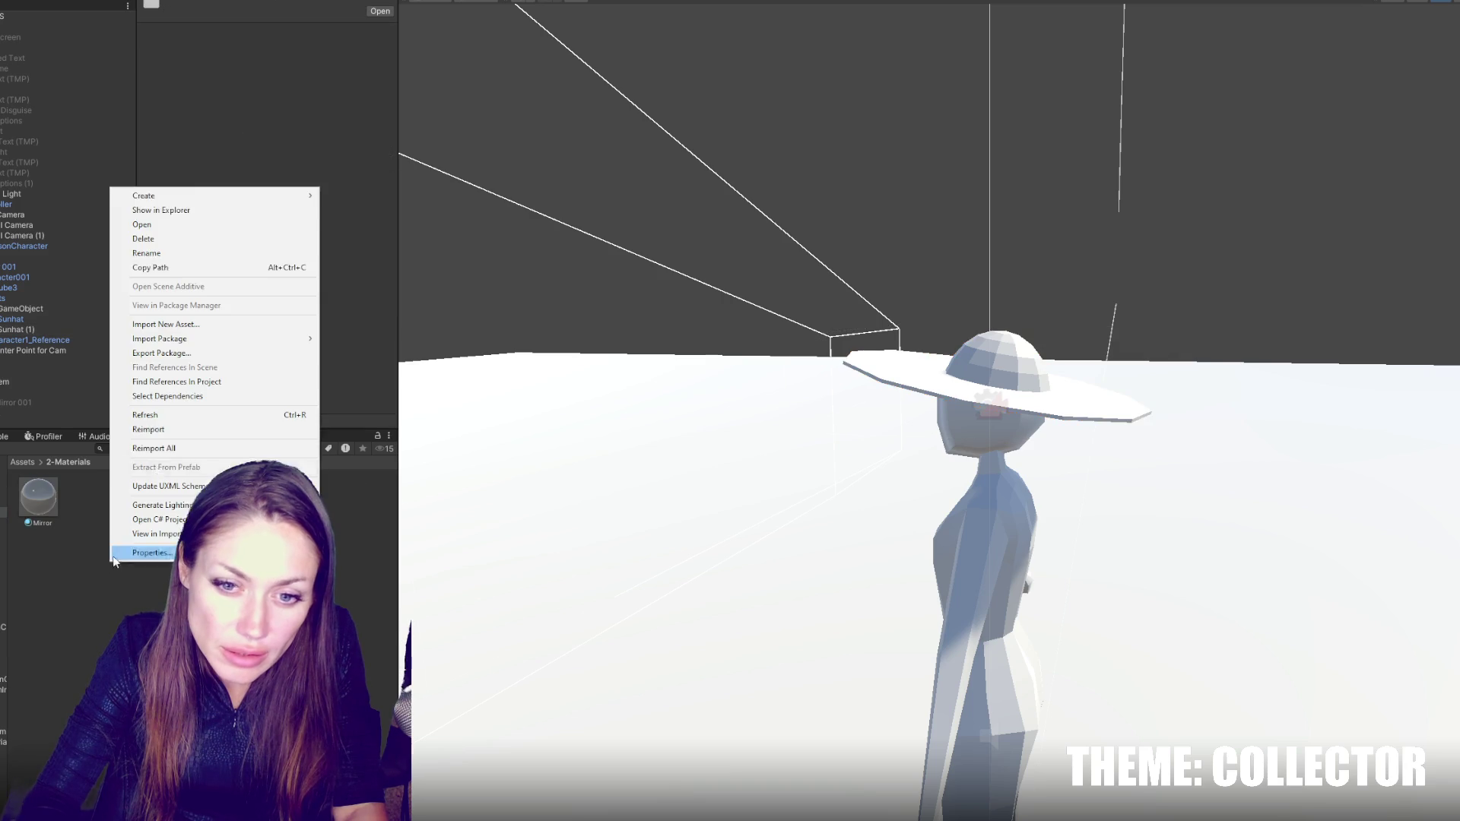
pyautogui.moveTo(297, 195)
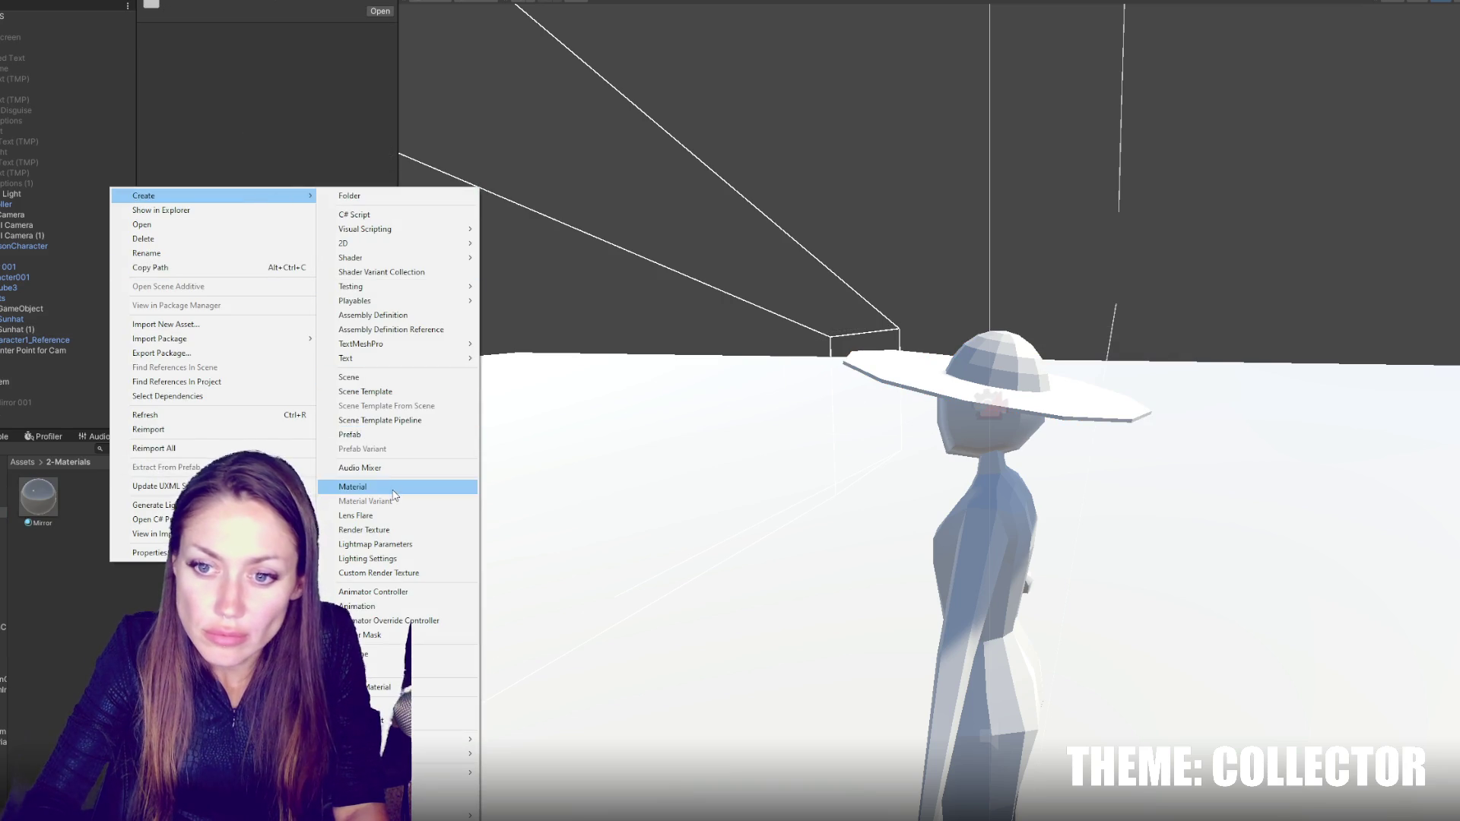
pyautogui.click(352, 486)
pyautogui.write('Red')
pyautogui.press('Return')
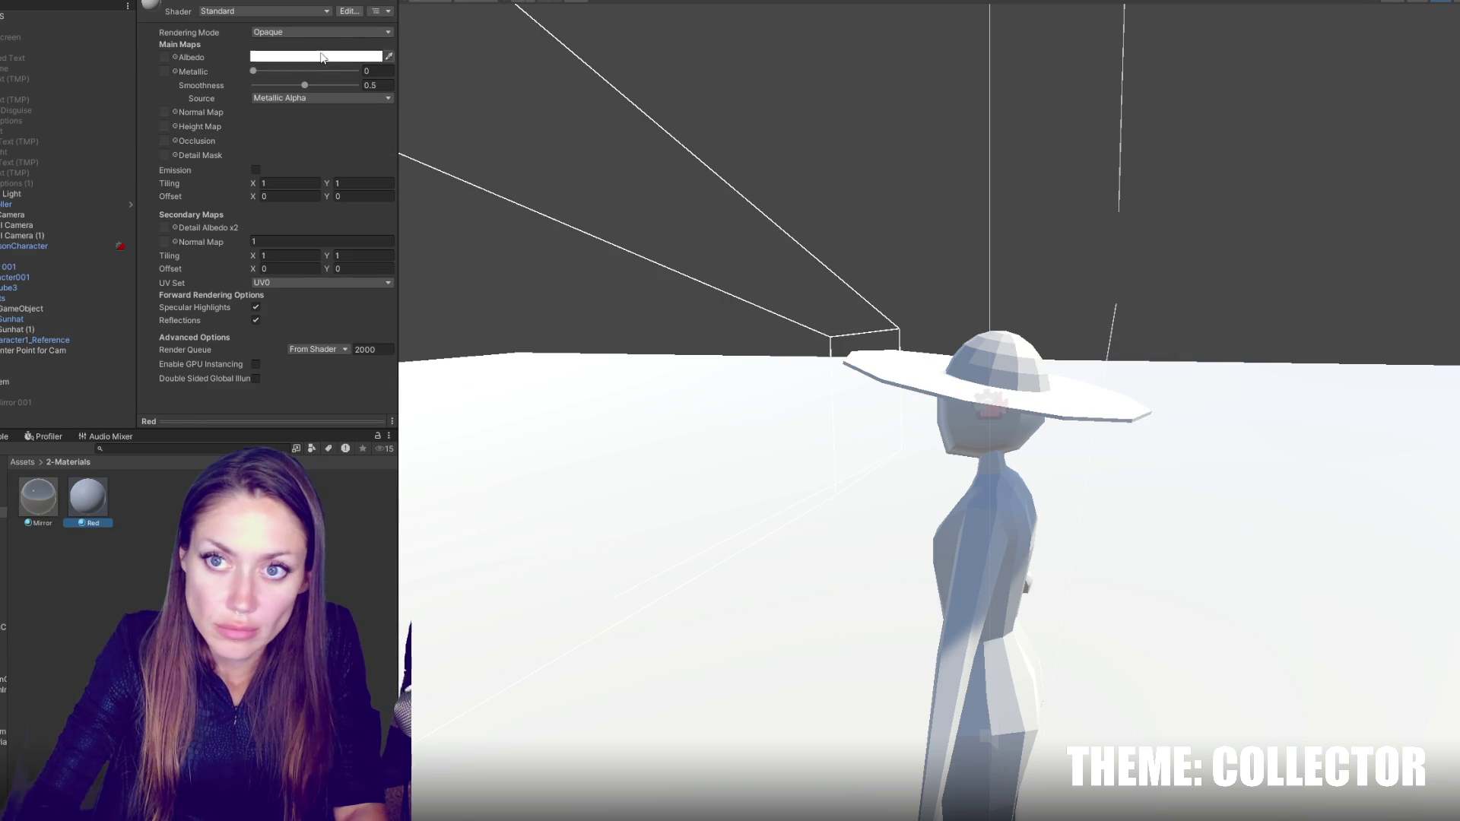
# - Set the Red material's albedo to red and apply it to Sunhat (1)
pyautogui.click(316, 56)
pyautogui.click(428, 117)
pyautogui.click(71, 331)
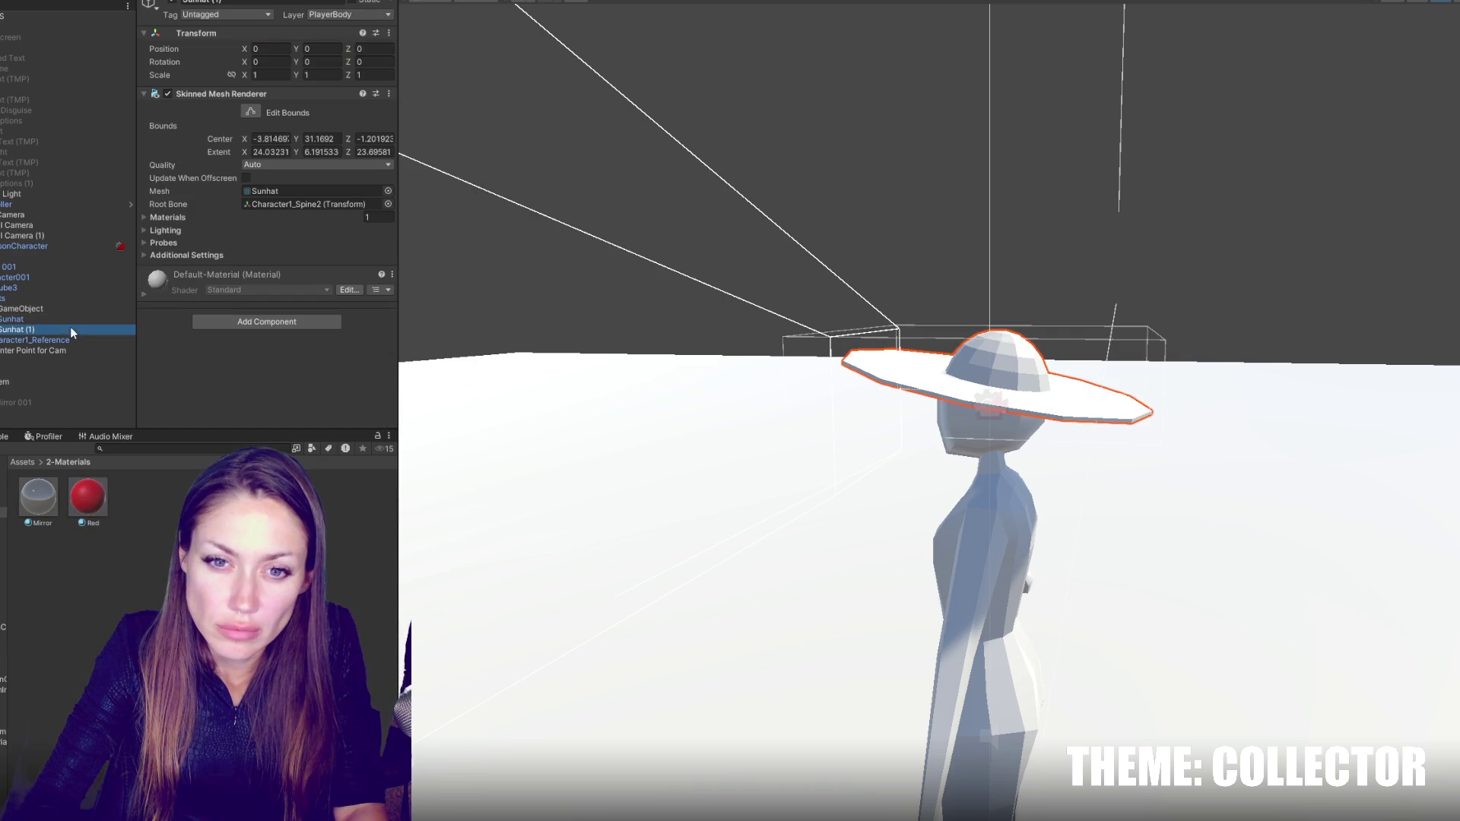
pyautogui.moveTo(87, 496); pyautogui.dragTo(232, 384)
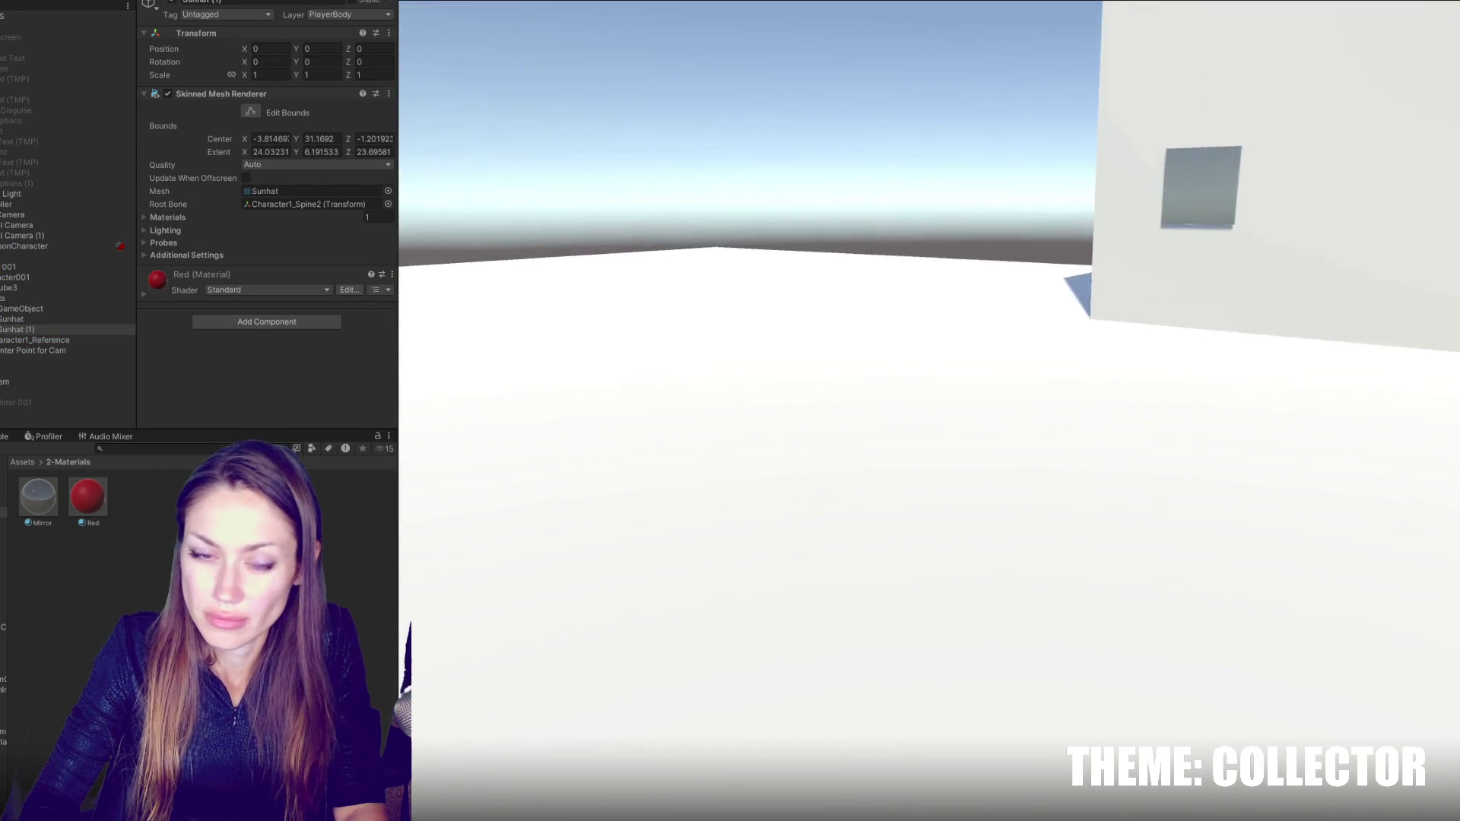
# - Walk to the mirror, open customisation, cycle hats past the red sun hat, then stop the game
pyautogui.press('w')
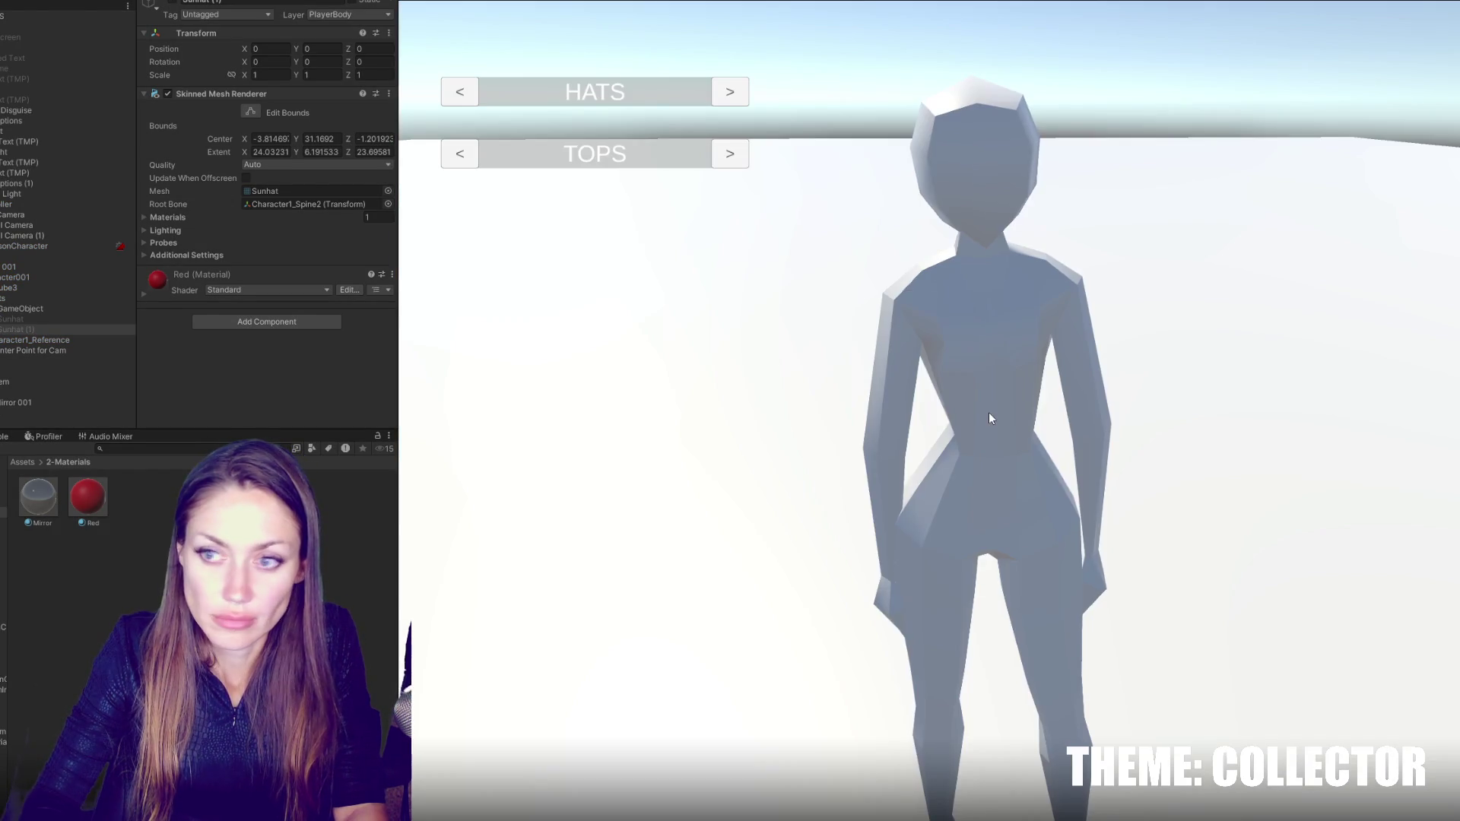
pyautogui.click(726, 92)
pyautogui.click(722, 92)
pyautogui.click(723, 92)
pyautogui.click(722, 92)
pyautogui.click(722, 92)
pyautogui.click(722, 92)
pyautogui.click(722, 92)
pyautogui.hotkey('ctrl', '1')
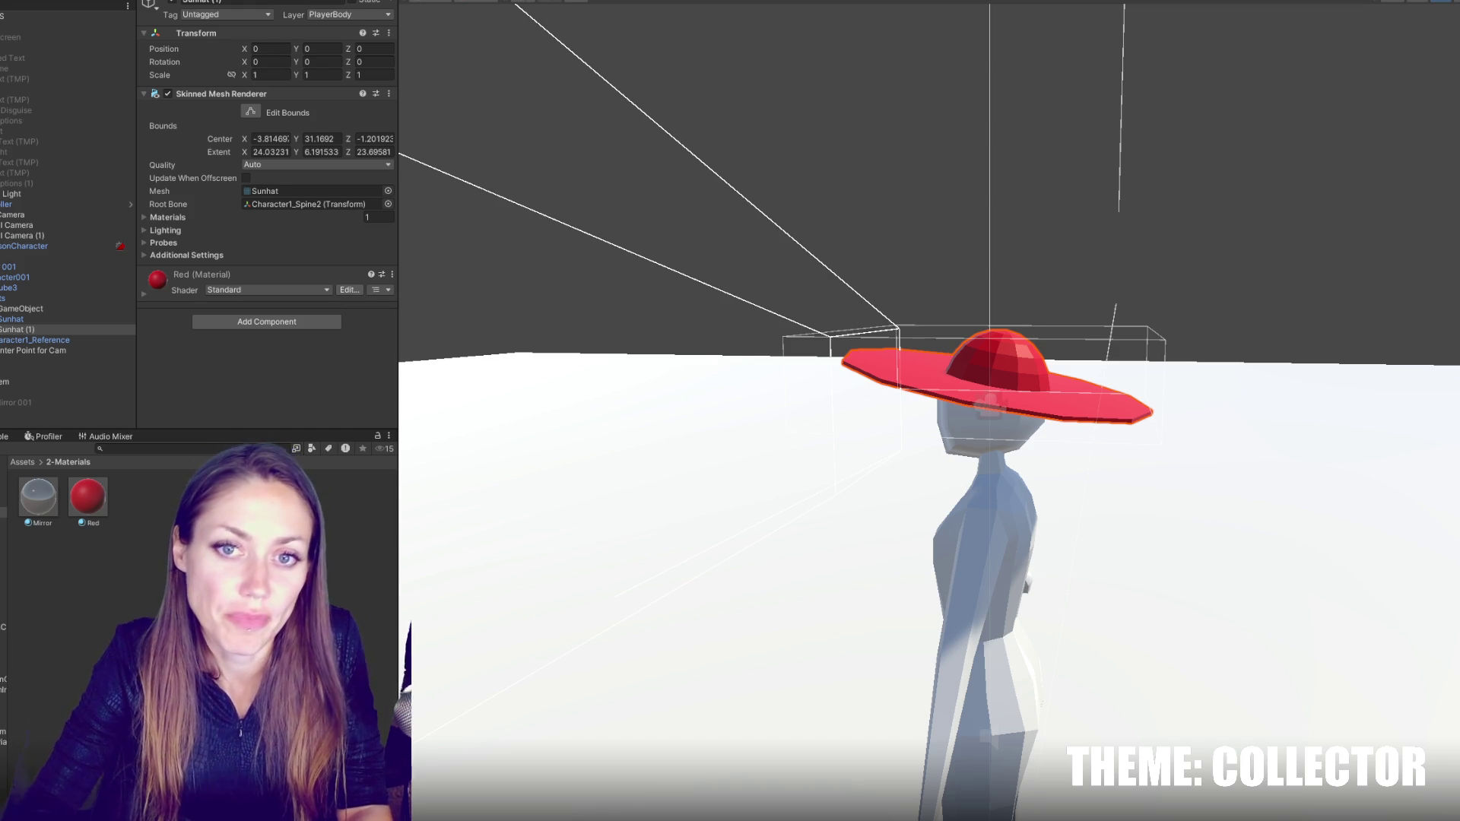
# - Collapse the character's children in the Hierarchy and delete the inactive Mirror 001 object
pyautogui.scroll(-3, 68, 228)
pyautogui.scroll(-3, 68, 228)
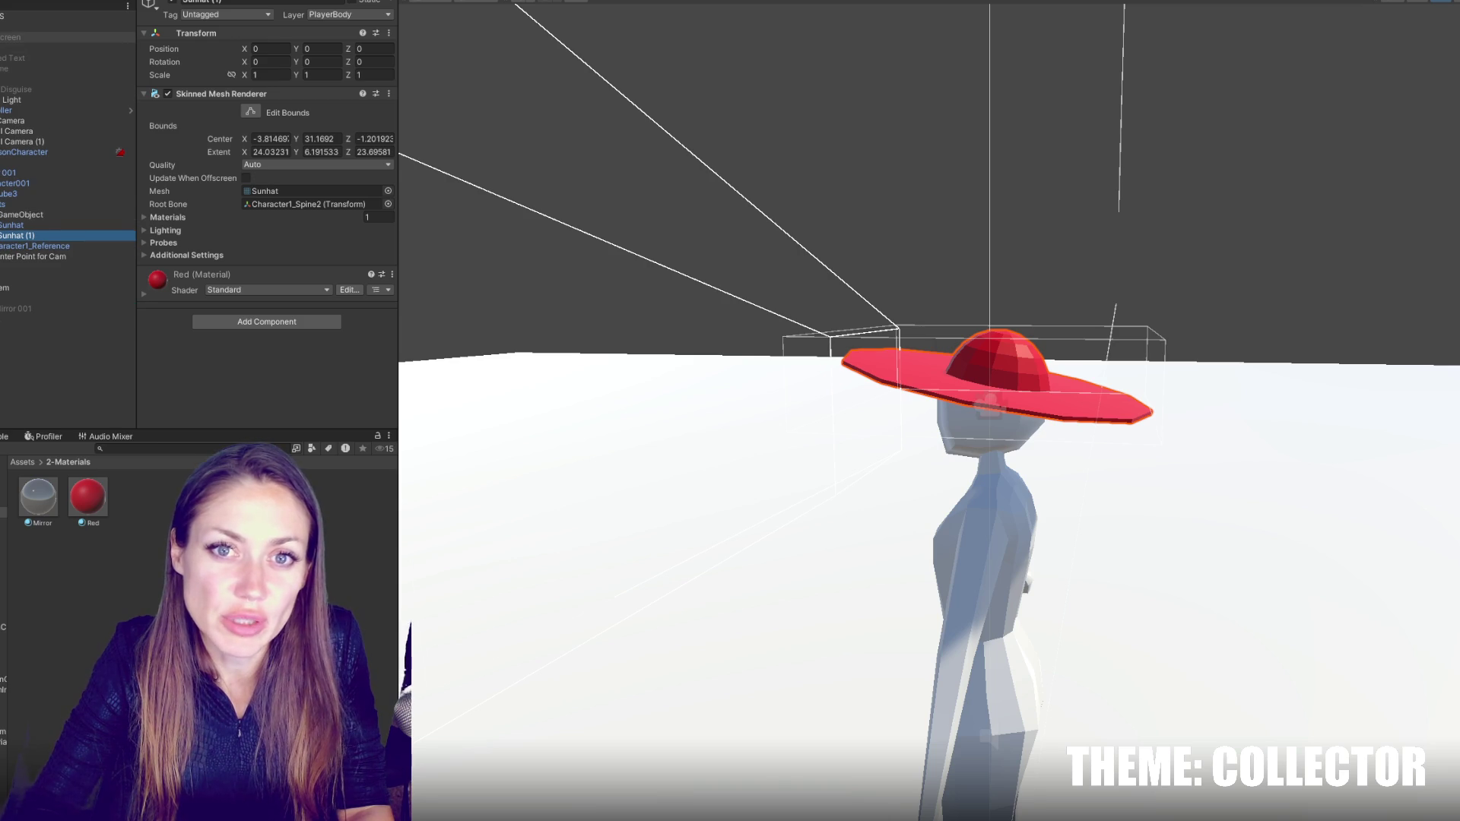
pyautogui.scroll(-3, 68, 58)
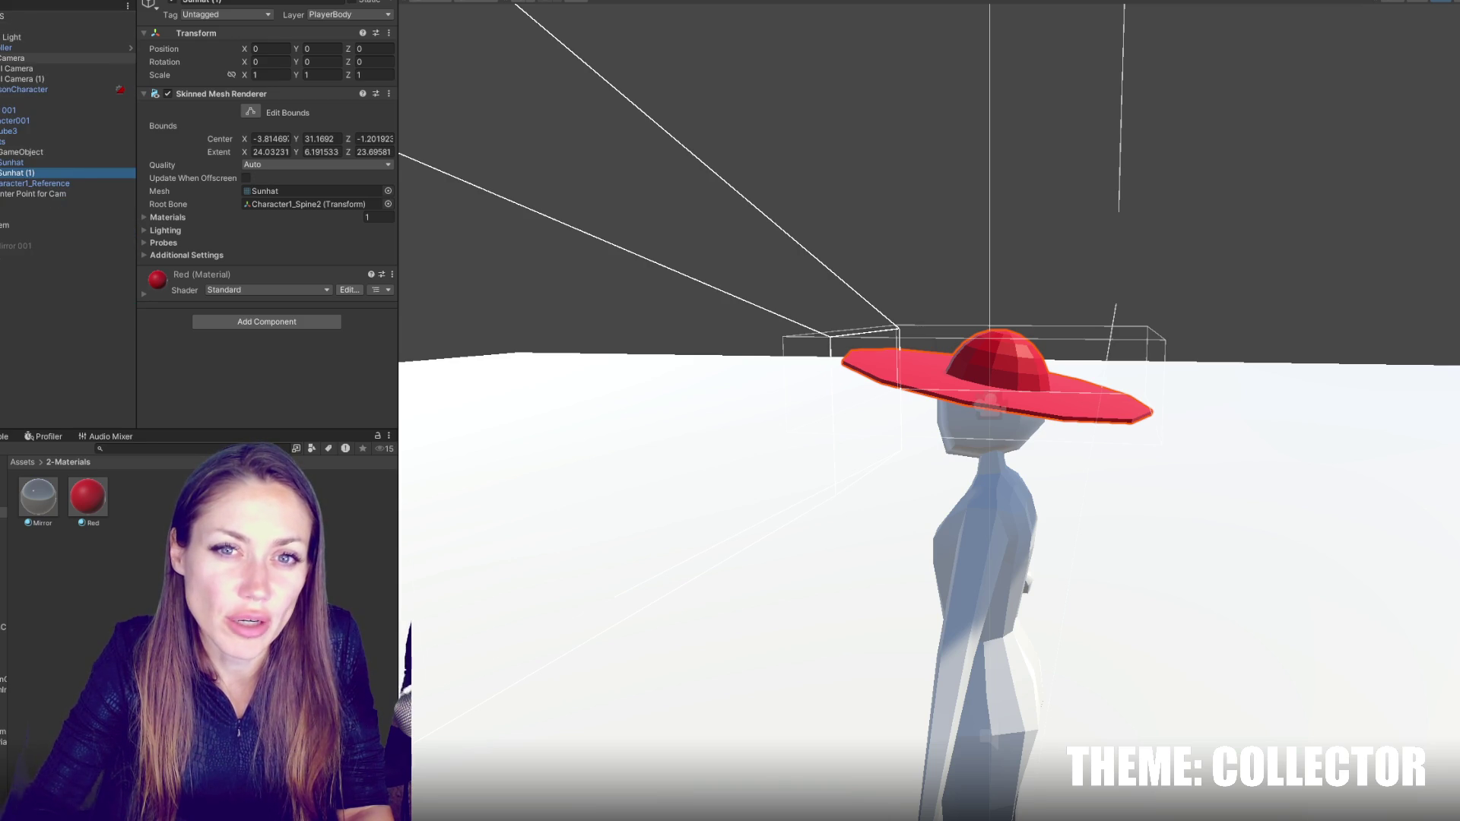
pyautogui.scroll(-3, 68, 114)
pyautogui.click(2, 89)
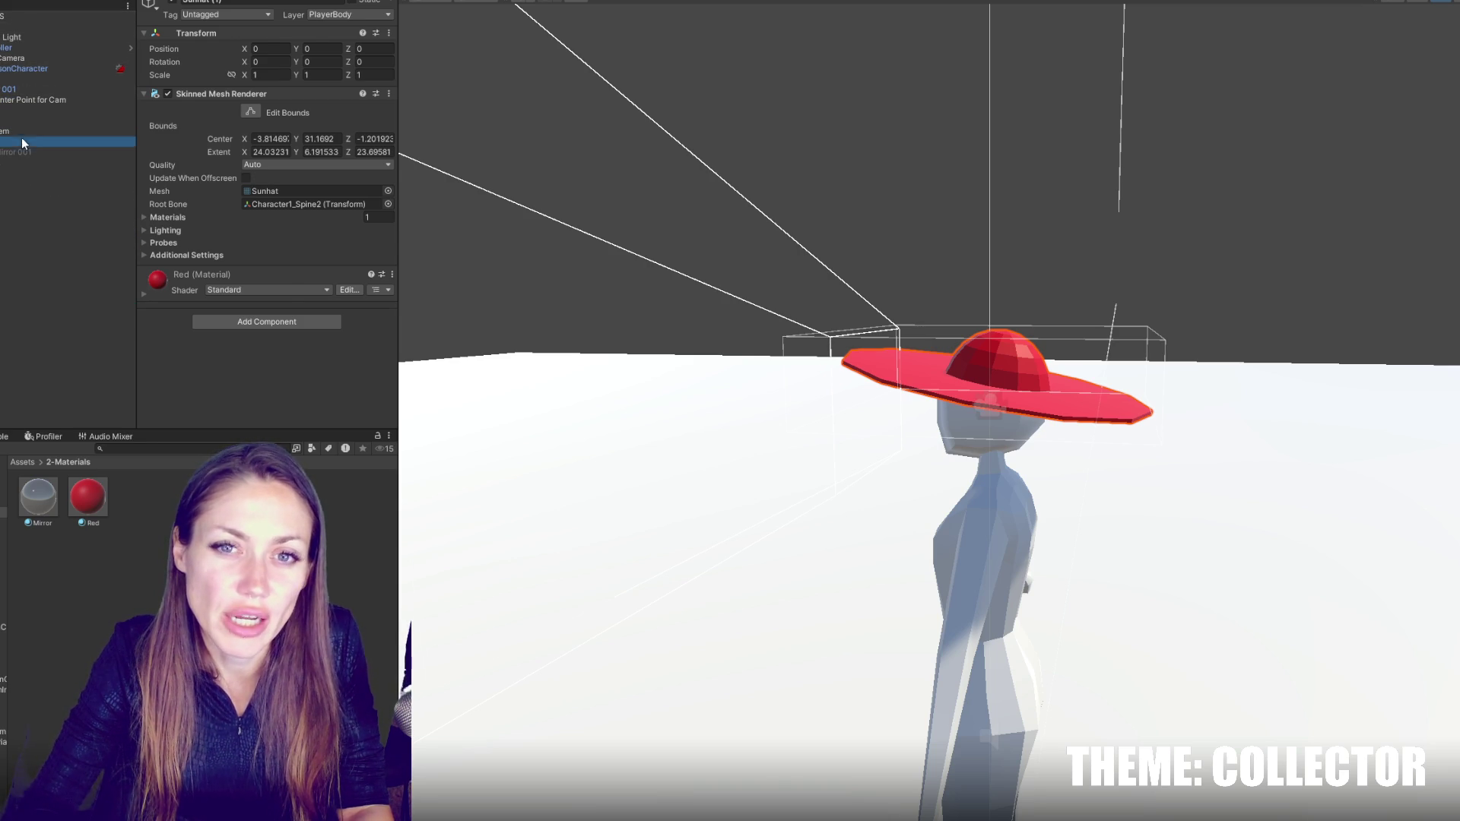
pyautogui.click(56, 161)
pyautogui.press('Delete')
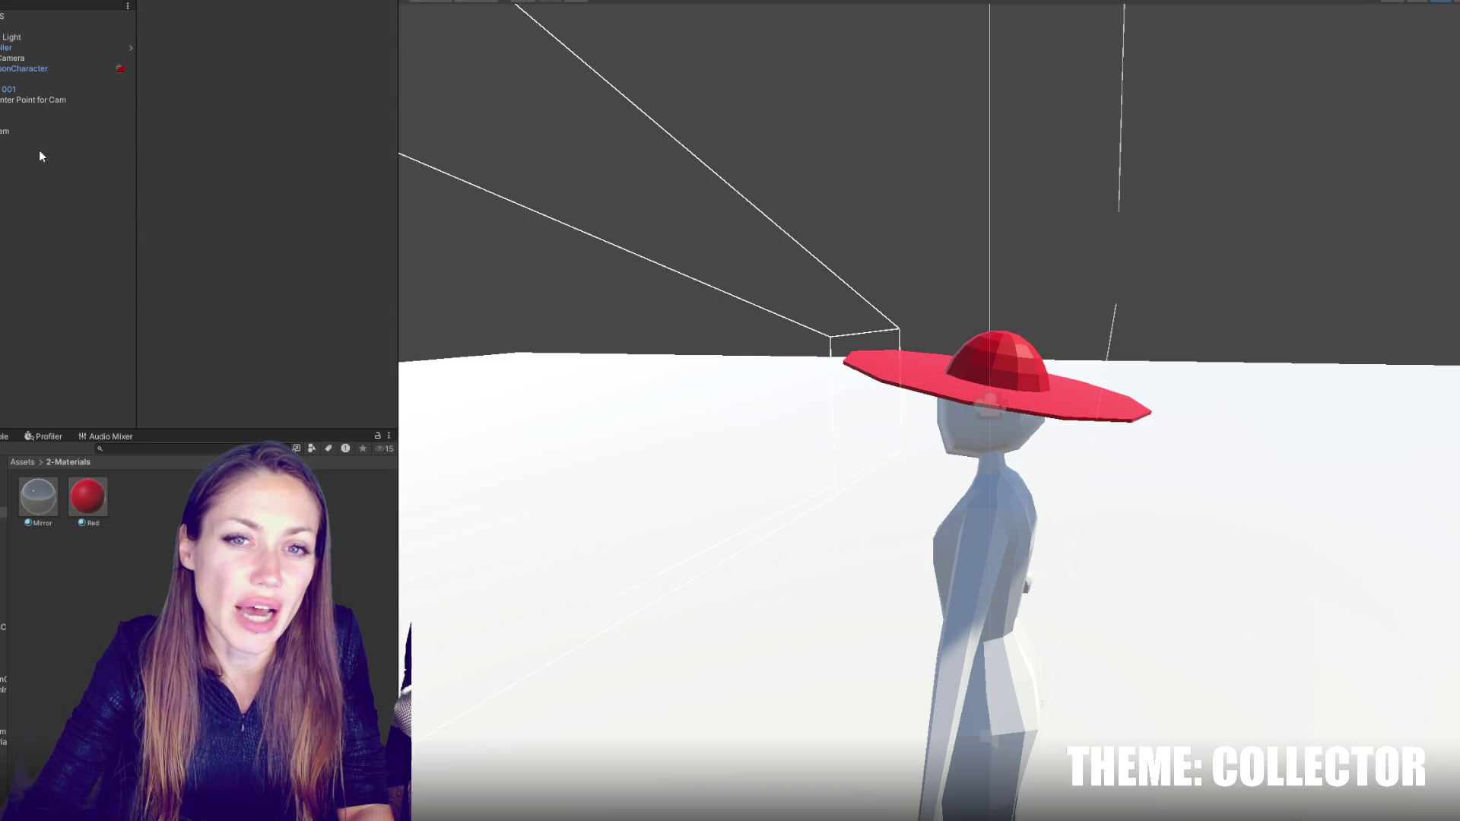
# - Rename the mirror's cube object to Mirror and clear the selection
pyautogui.click(44, 144)
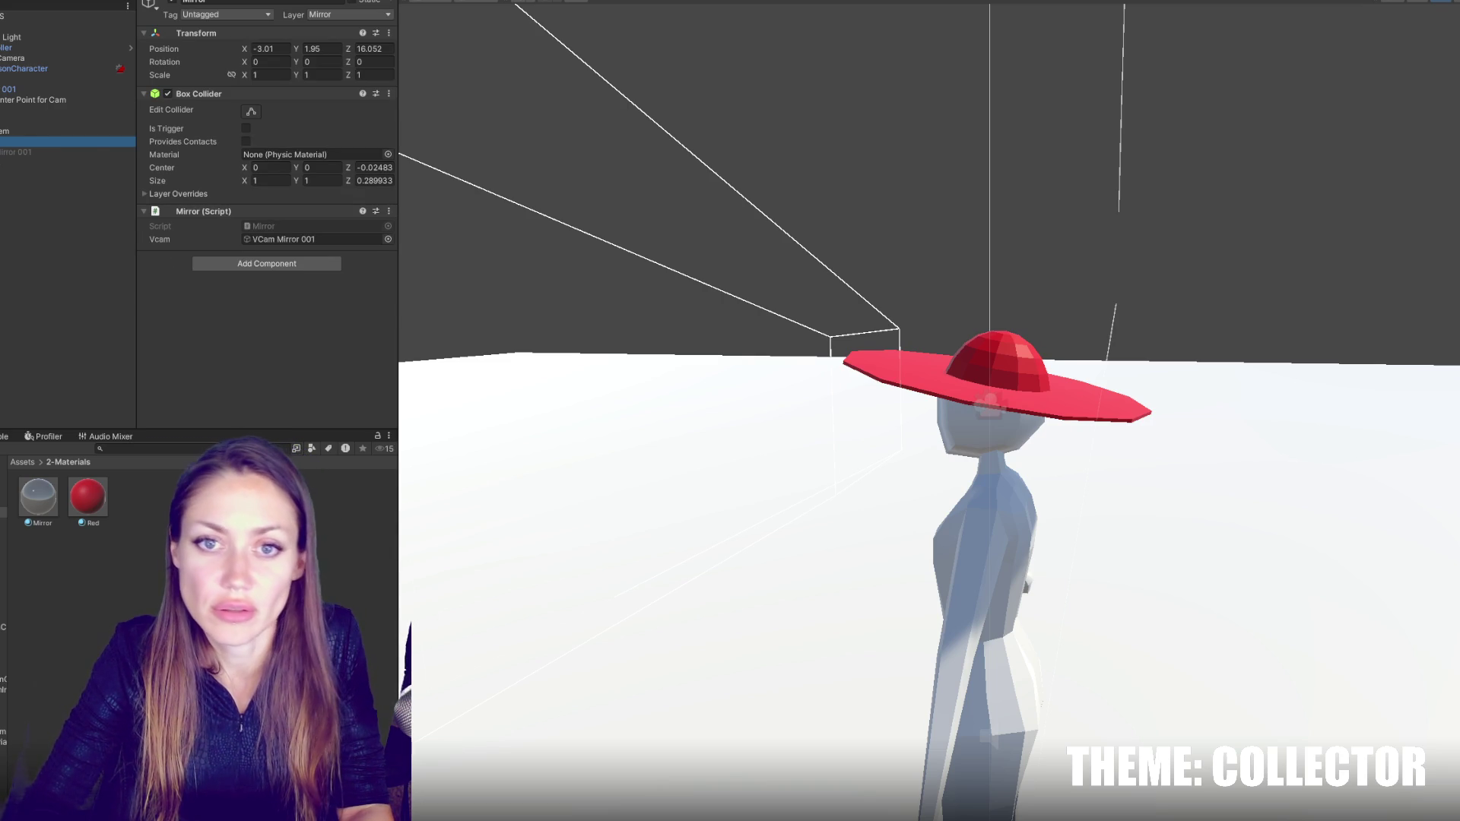
pyautogui.click(84, 160)
pyautogui.click(240, 3)
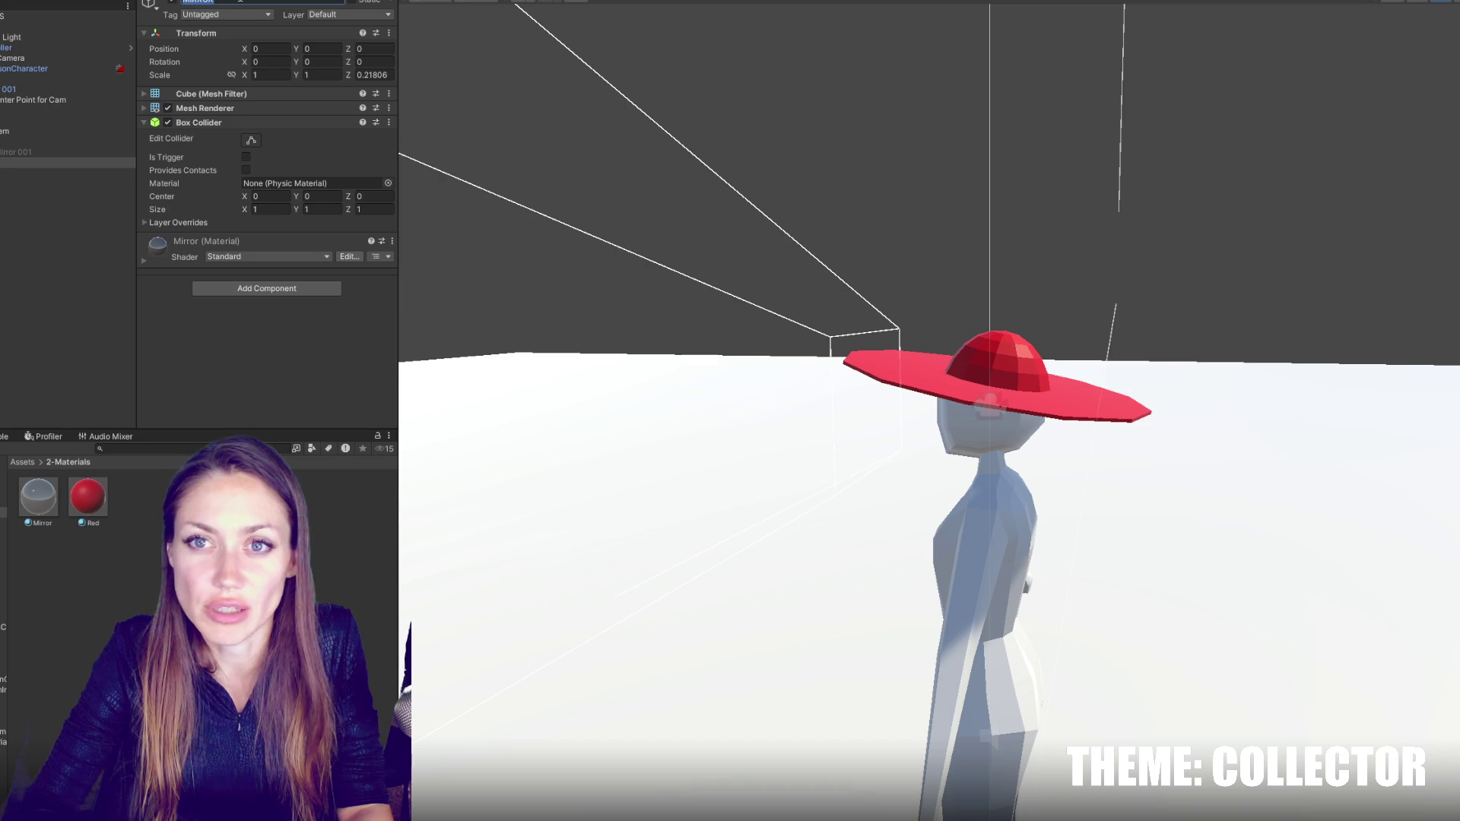
pyautogui.write('Mirror')
pyautogui.press('Return')
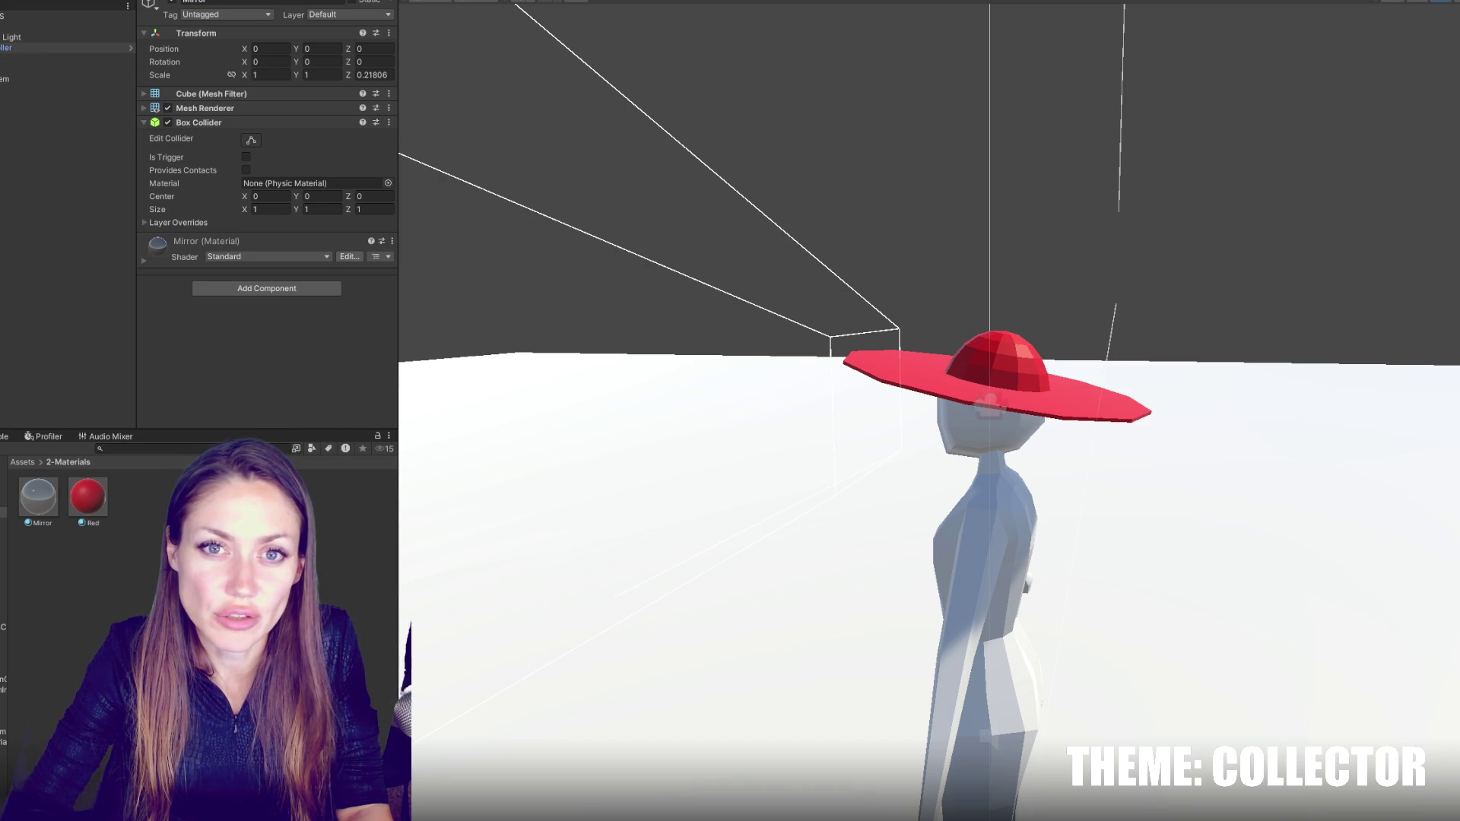
pyautogui.click(109, 190)
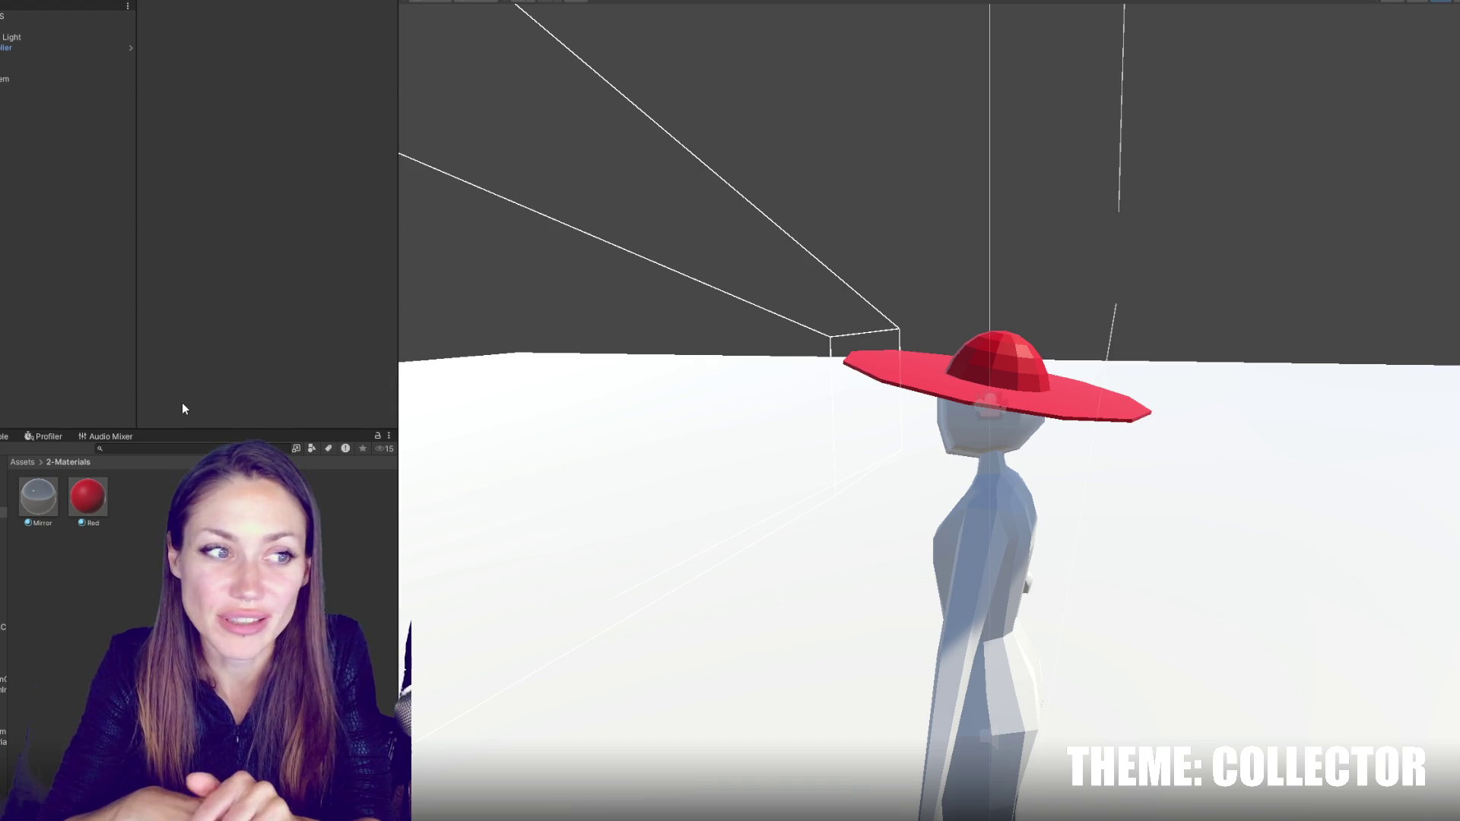
pyautogui.moveTo(760, 251)
pyautogui.mouseDown()
pyautogui.moveTo(1164, 300)
pyautogui.moveTo(903, 316)
pyautogui.moveTo(596, 241)
pyautogui.mouseUp()
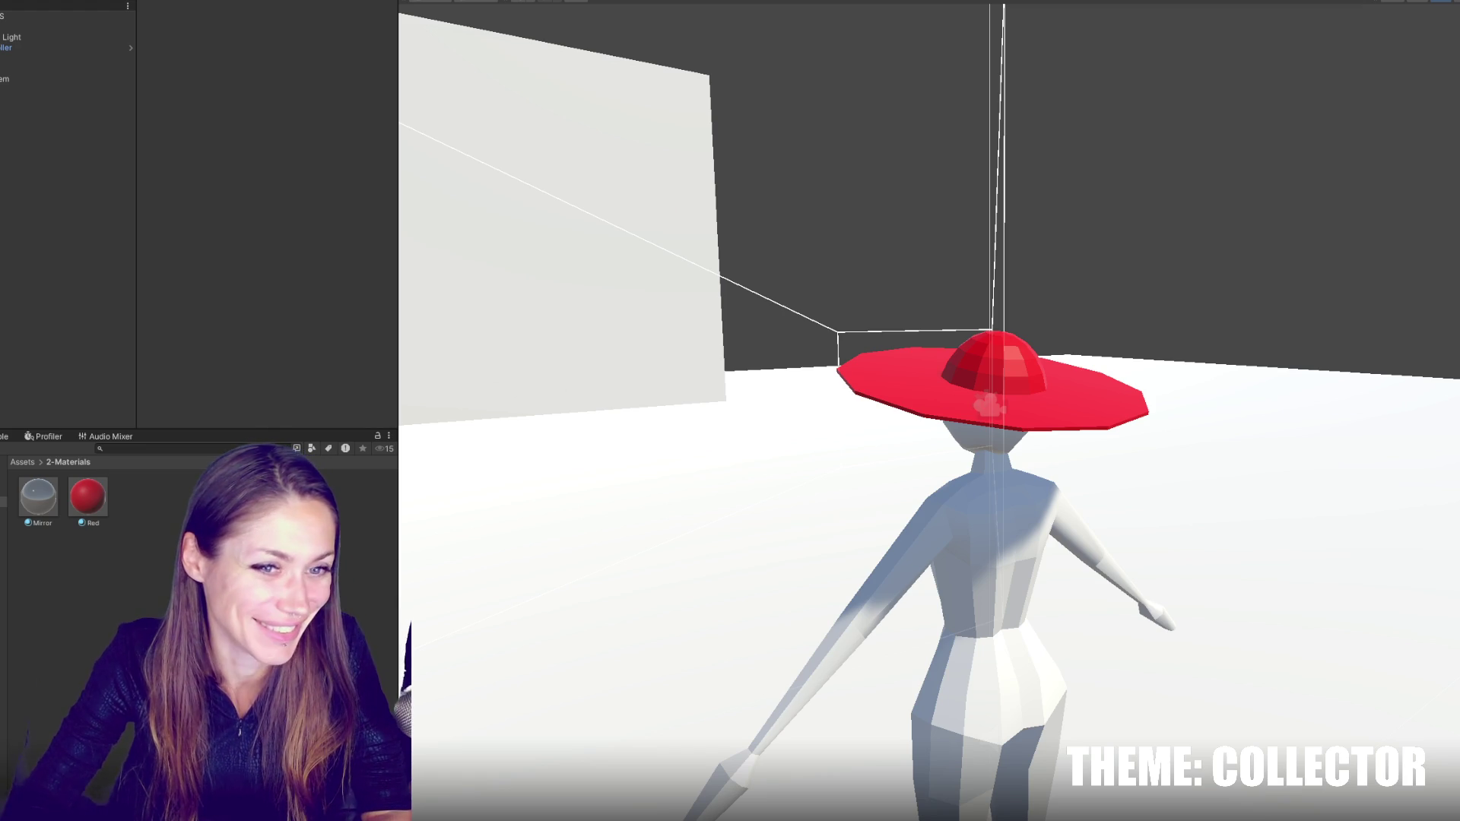
pyautogui.moveTo(619, 215); pyautogui.dragTo(649, 231)
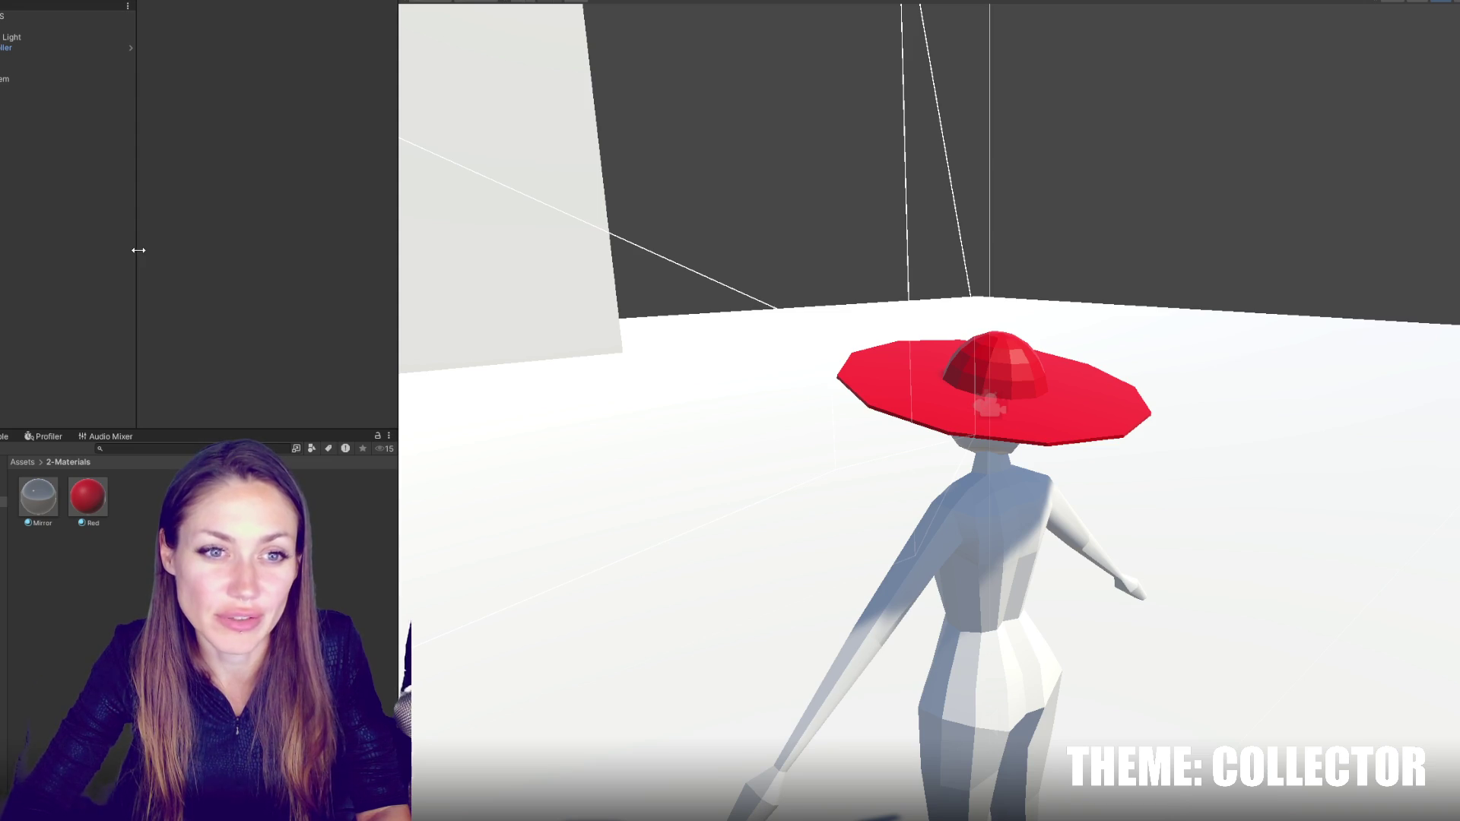
# - Select Controls and review Main Controls' Mirror CG and Mirror GO references
pyautogui.click(45, 73)
pyautogui.click(33, 16)
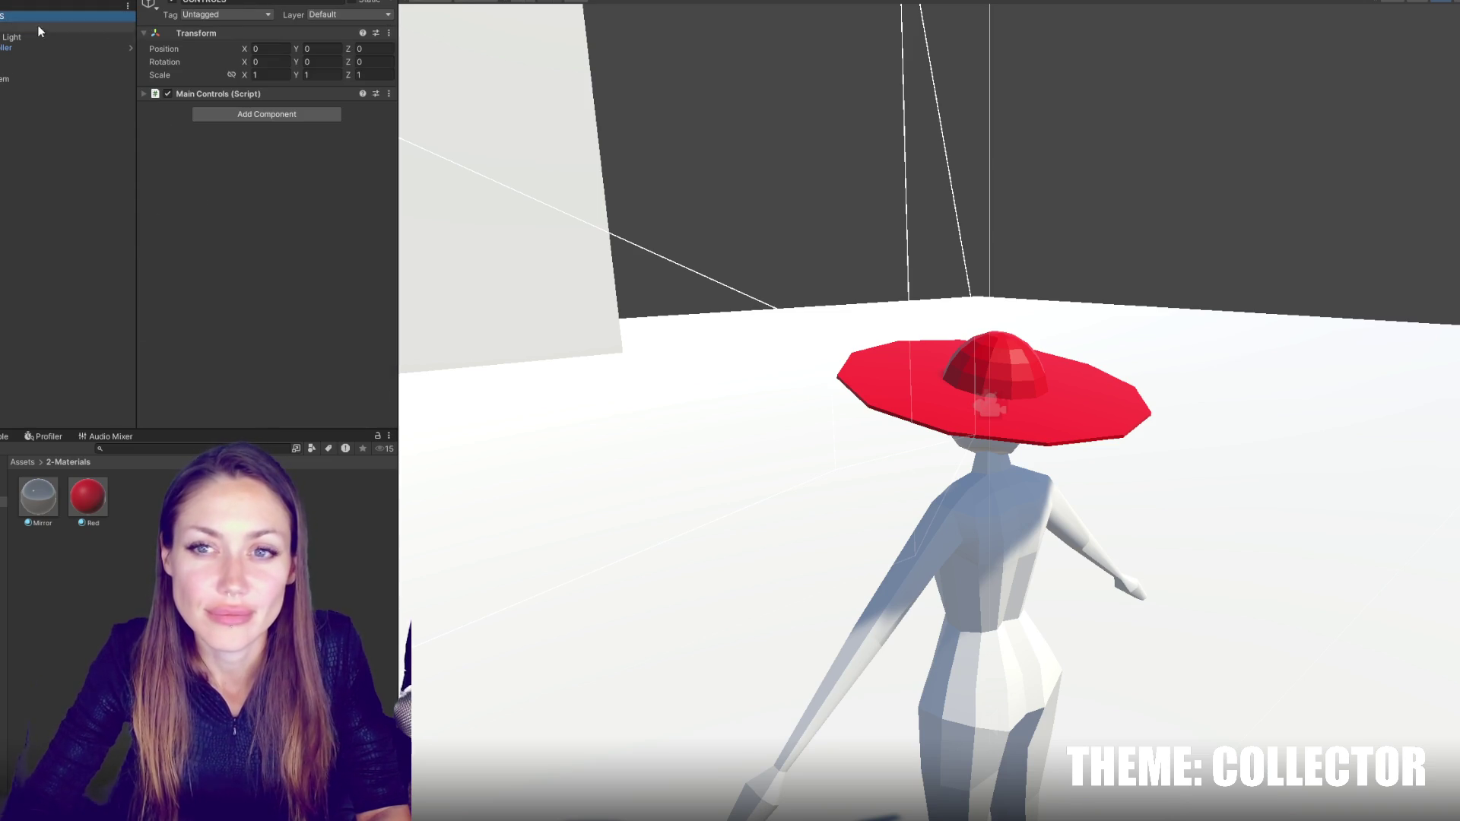
pyautogui.click(221, 93)
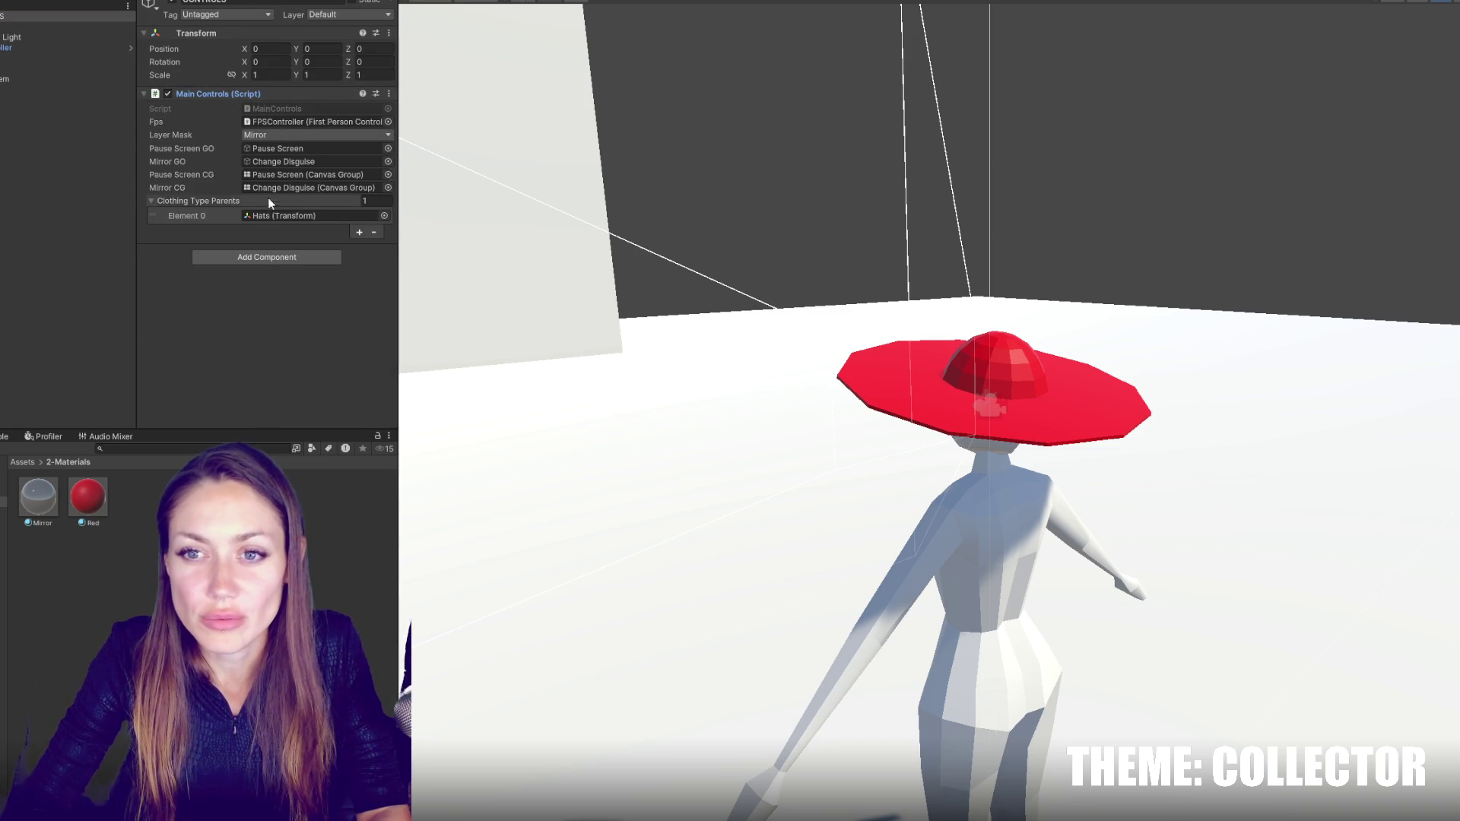
pyautogui.moveTo(473, 181)
pyautogui.mouseDown()
pyautogui.moveTo(847, 215)
pyautogui.moveTo(476, 157)
pyautogui.moveTo(638, 220)
pyautogui.moveTo(1088, 229)
pyautogui.moveTo(662, 221)
pyautogui.moveTo(440, 180)
pyautogui.moveTo(609, 215)
pyautogui.moveTo(564, 202)
pyautogui.mouseUp()
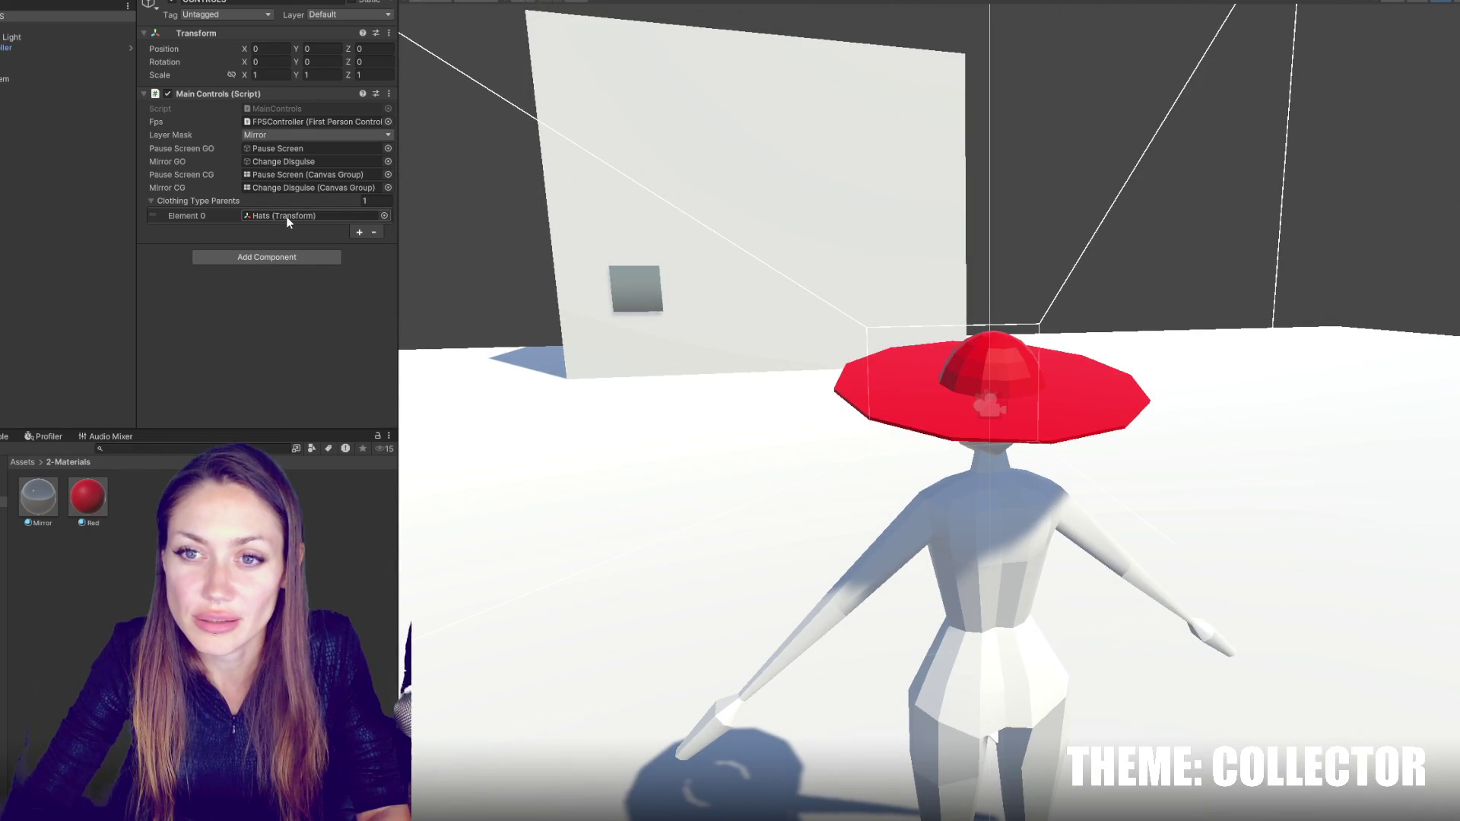
pyautogui.click(254, 201)
pyautogui.click(321, 187)
pyautogui.click(300, 157)
# - Step through the Cube wall, Plane, EventSystem, Directional Light and FPSController in the Hierarchy
pyautogui.click(34, 57)
pyautogui.click(41, 47)
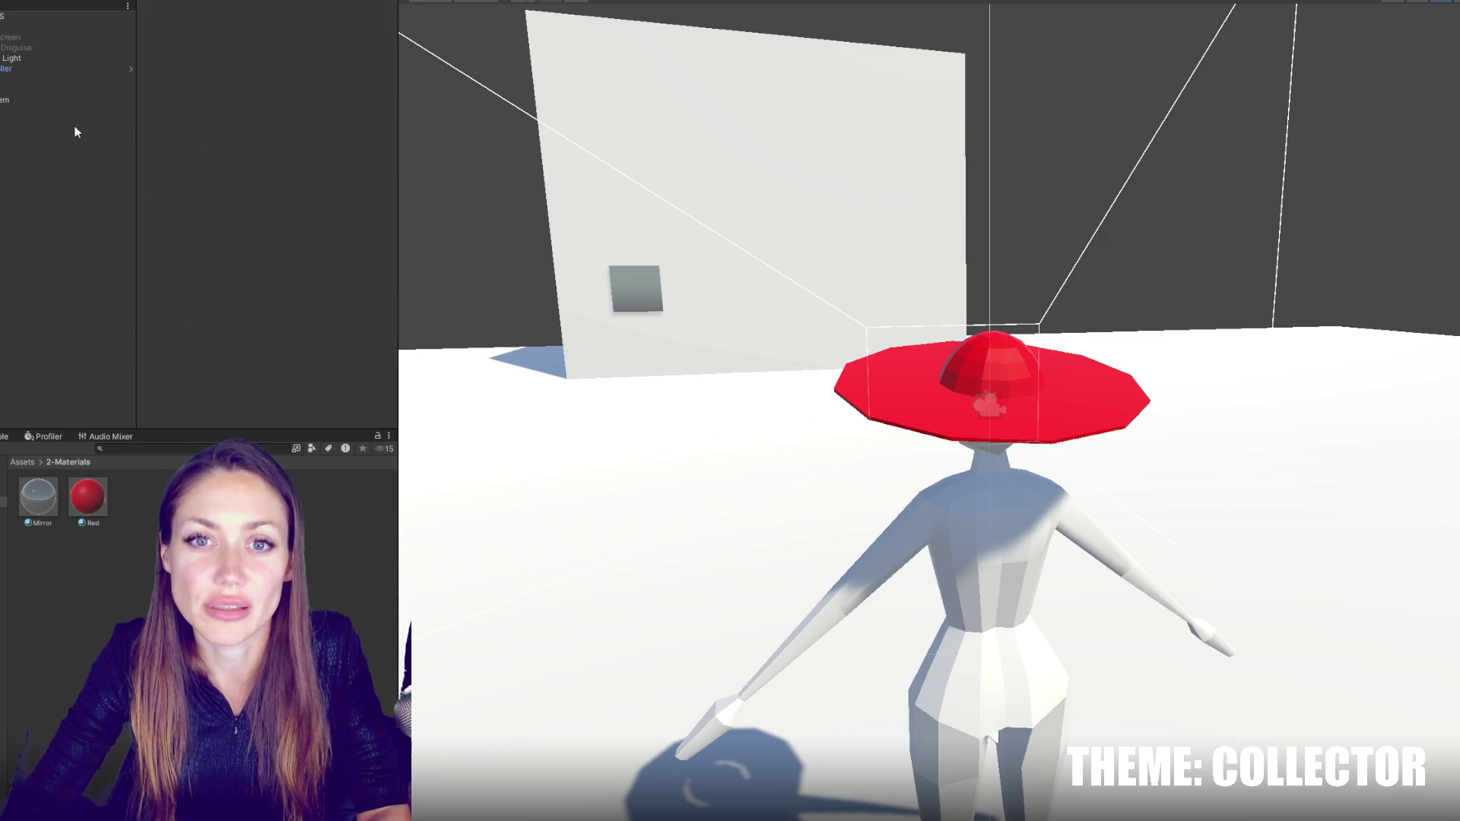
pyautogui.click(56, 89)
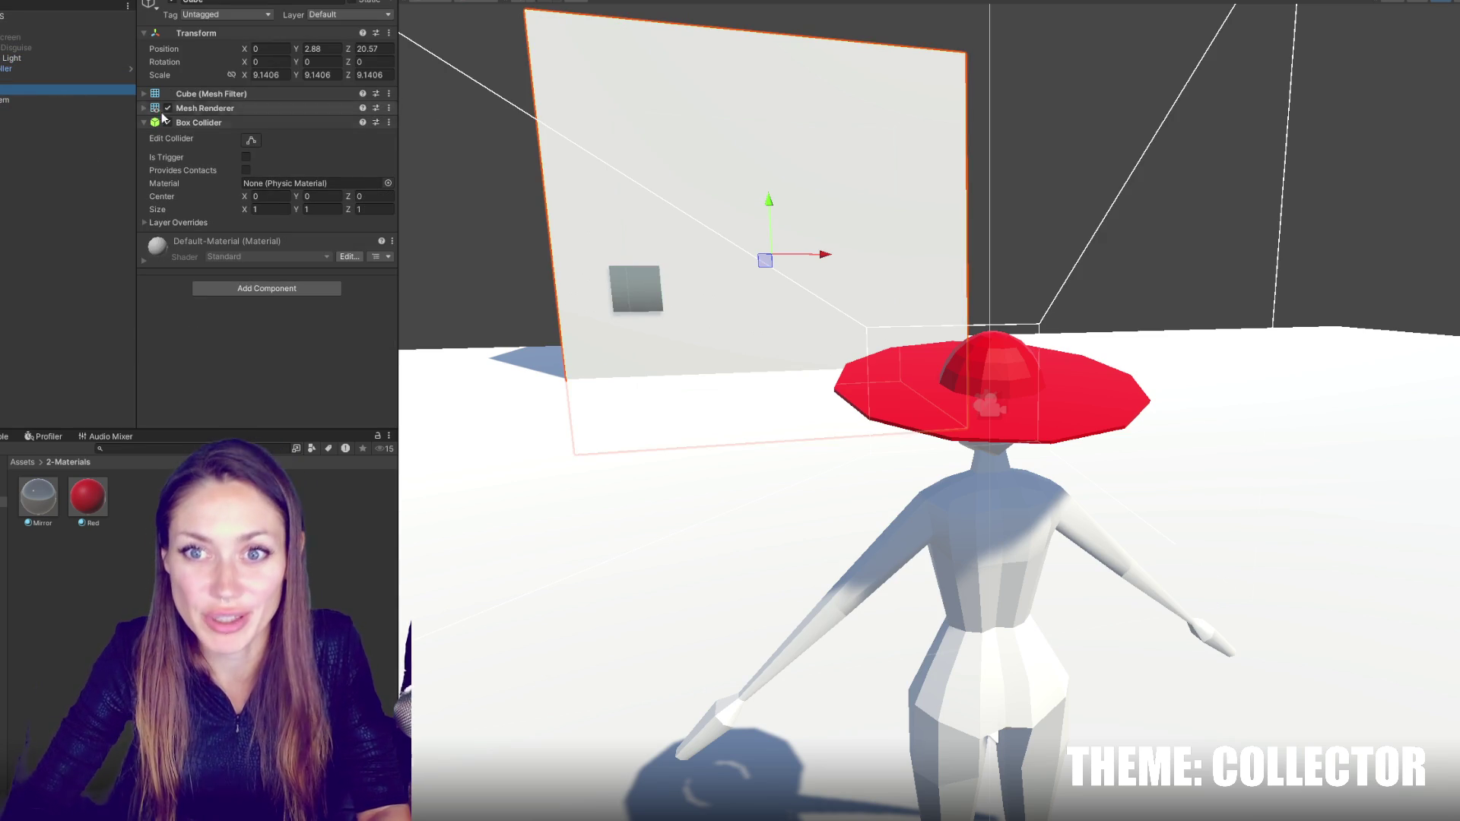
pyautogui.click(267, 122)
pyautogui.click(61, 79)
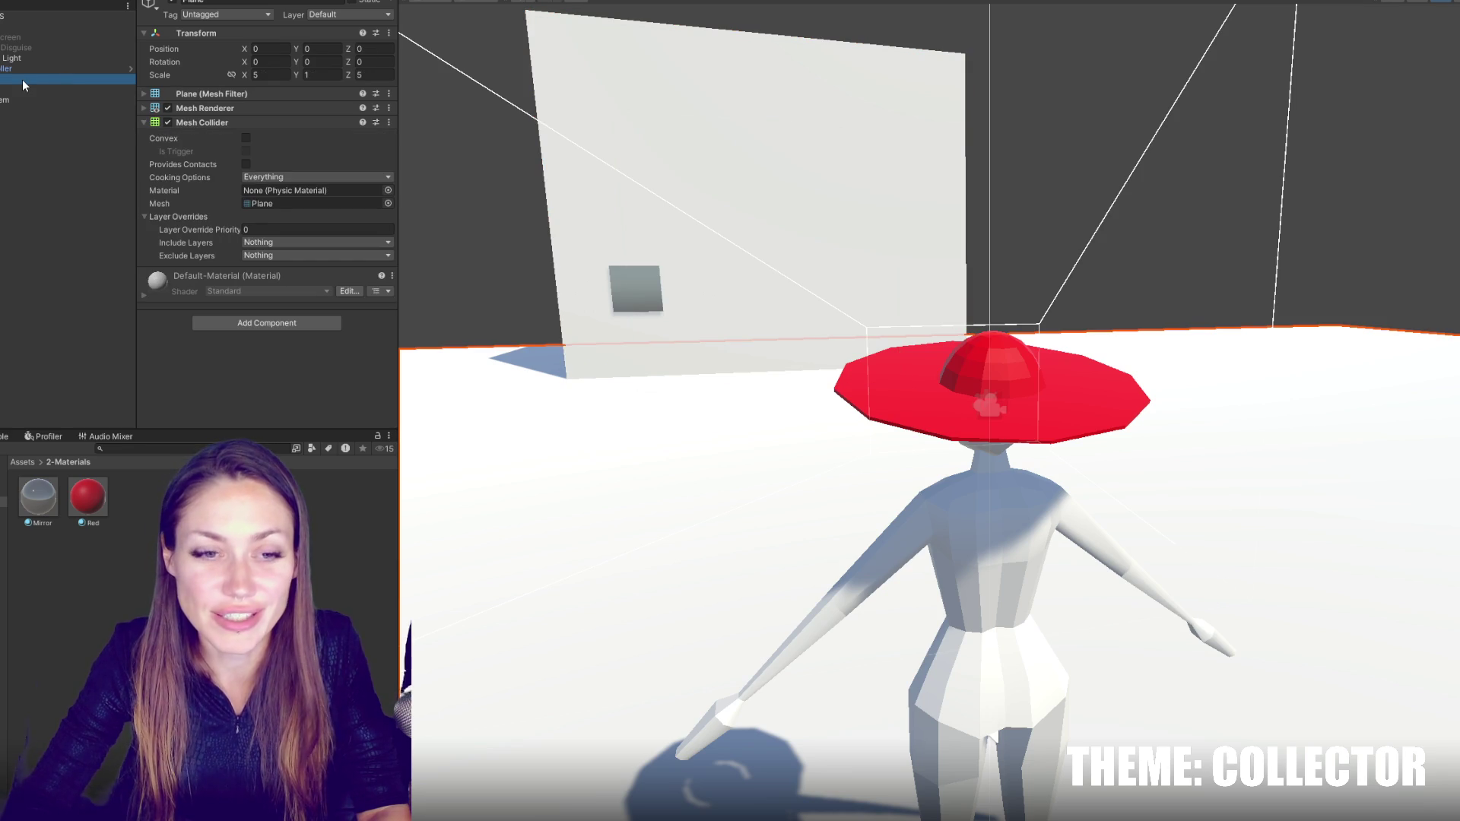
pyautogui.click(44, 102)
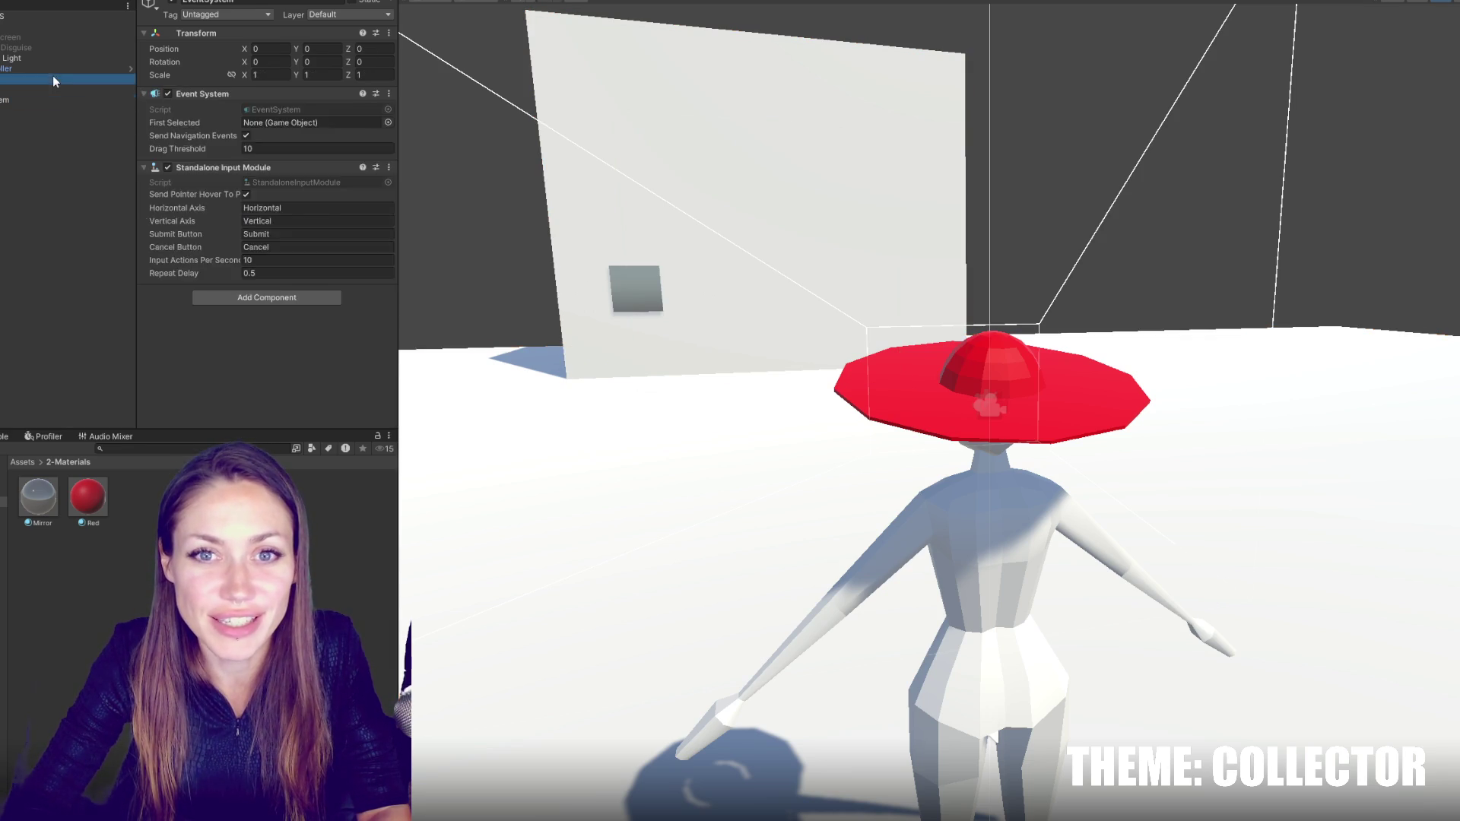
pyautogui.click(22, 60)
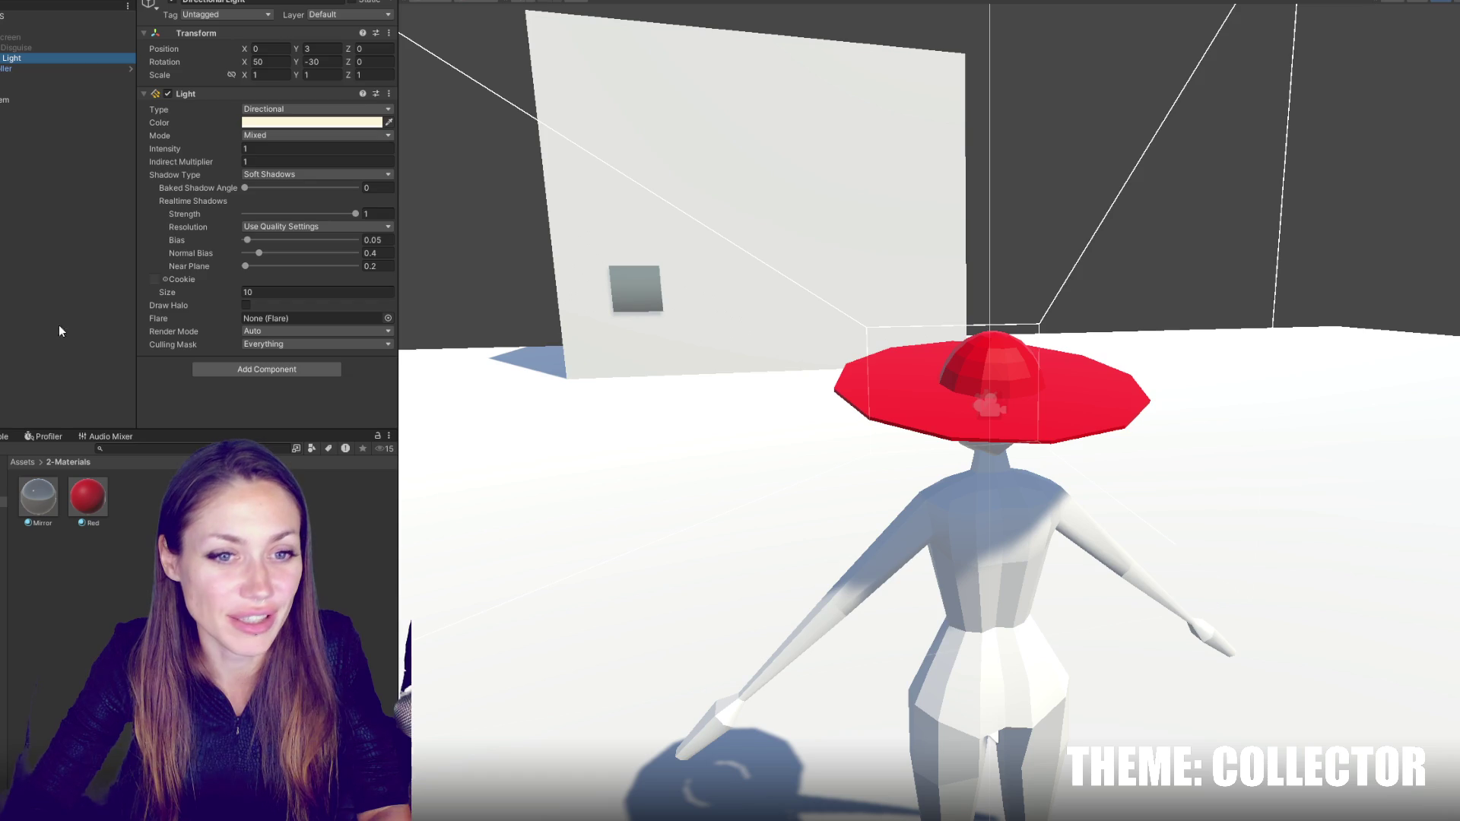
pyautogui.click(107, 246)
pyautogui.click(88, 111)
pyautogui.click(90, 100)
pyautogui.click(97, 68)
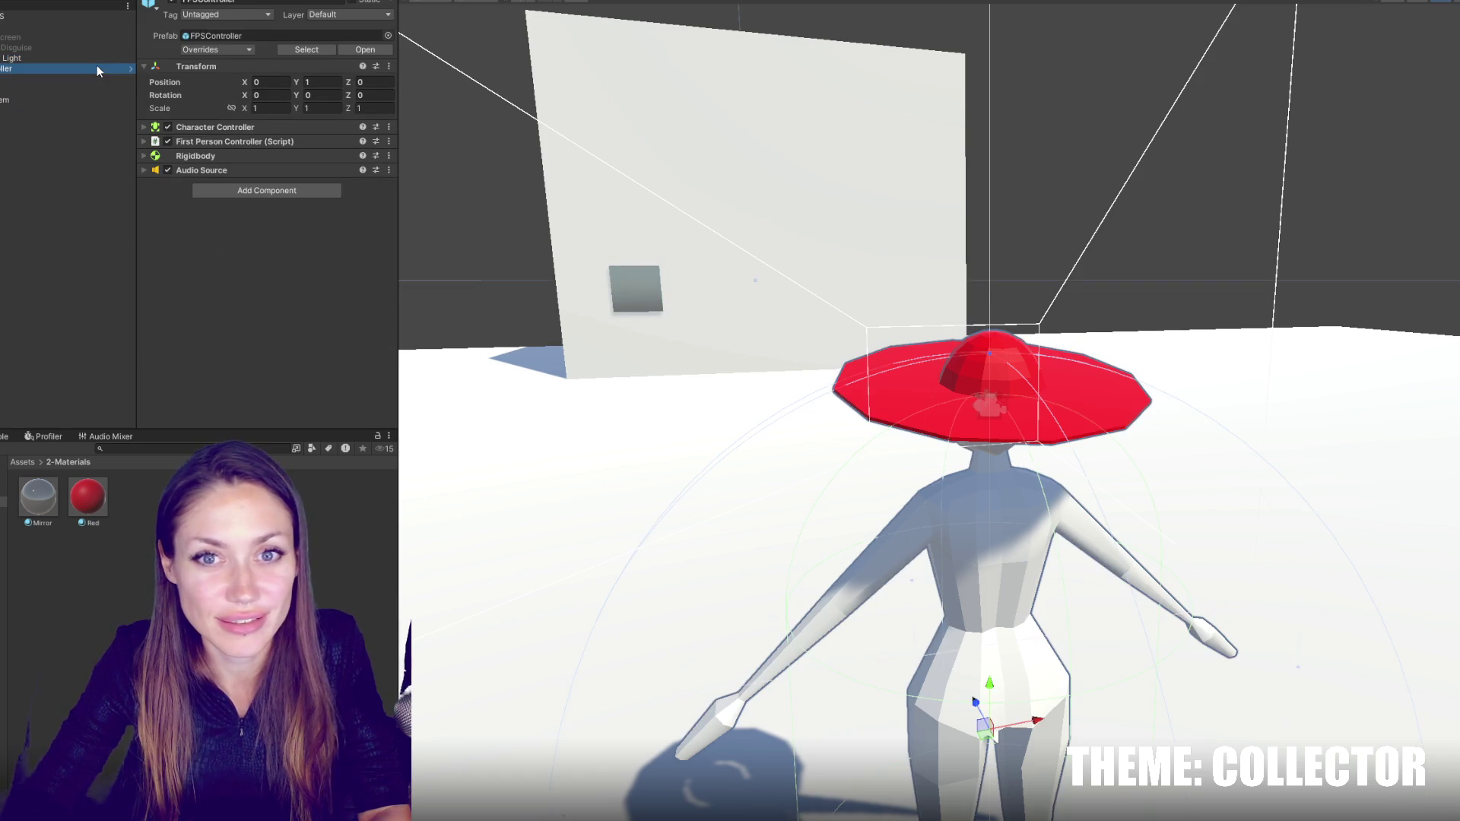